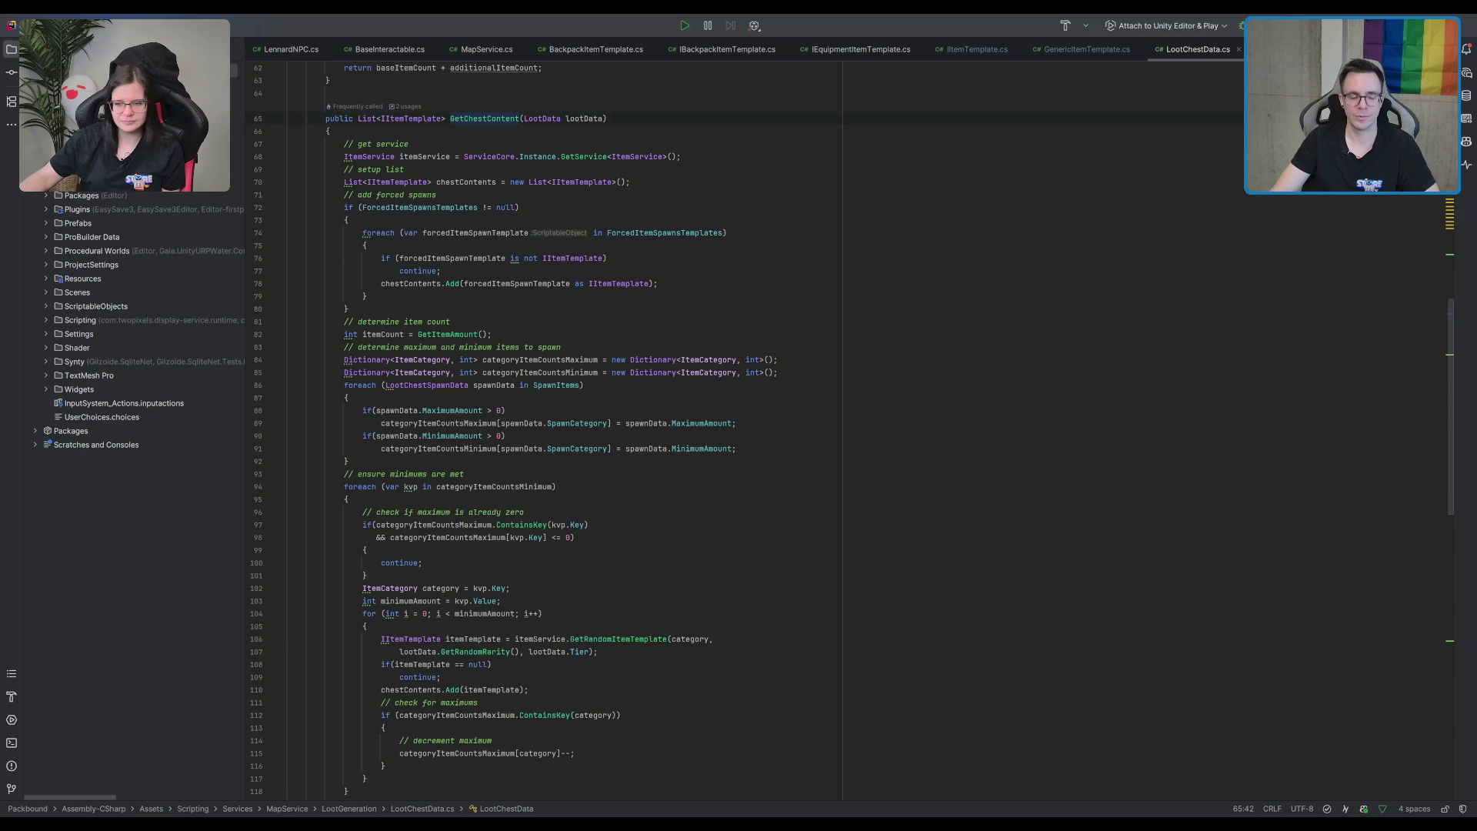
Scroll through the loot chest spawning code in LootChestData.cs.
click(780, 359)
scroll(765, 368, down, 5)
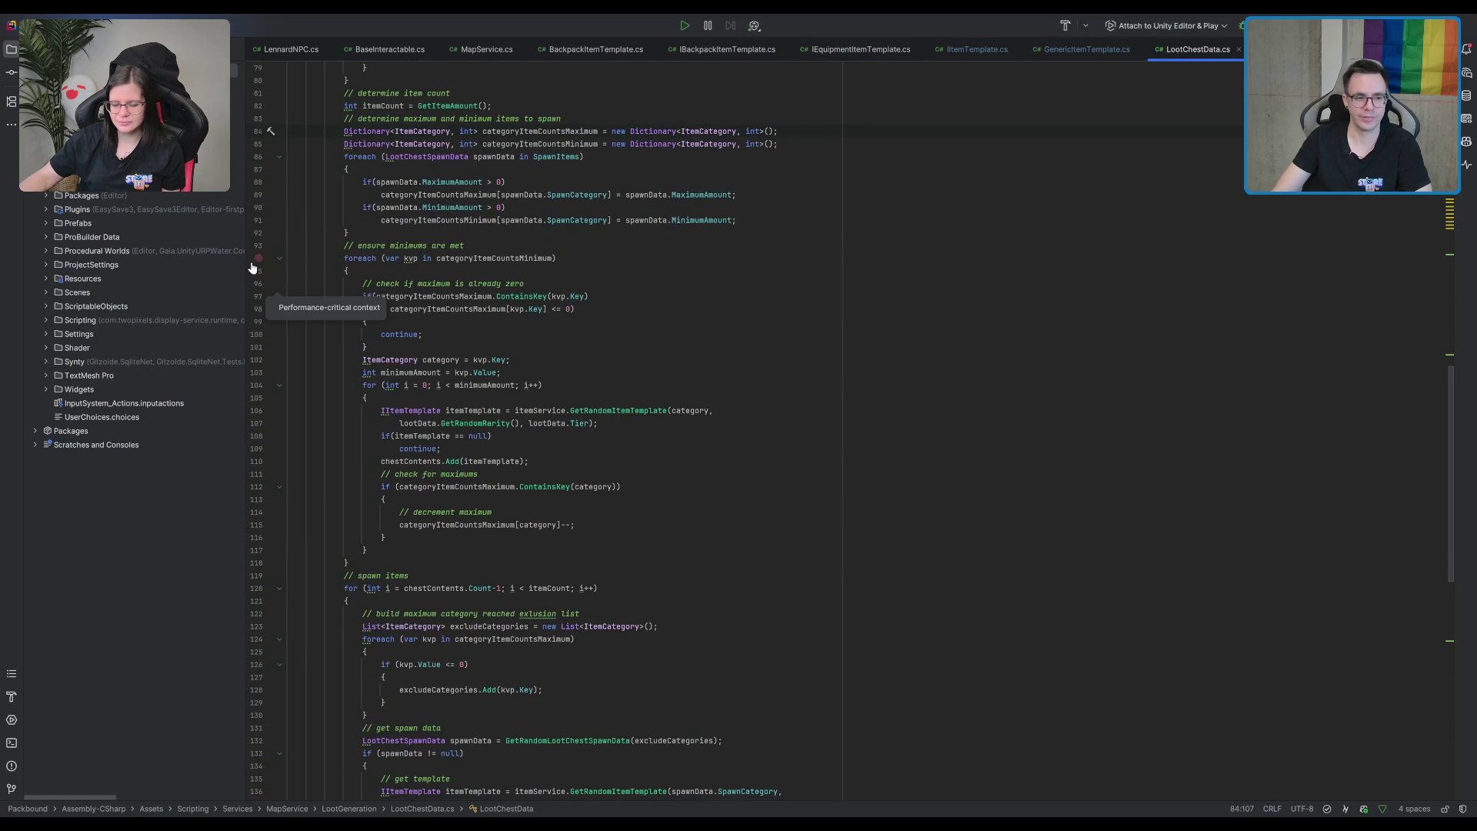
click(473, 258)
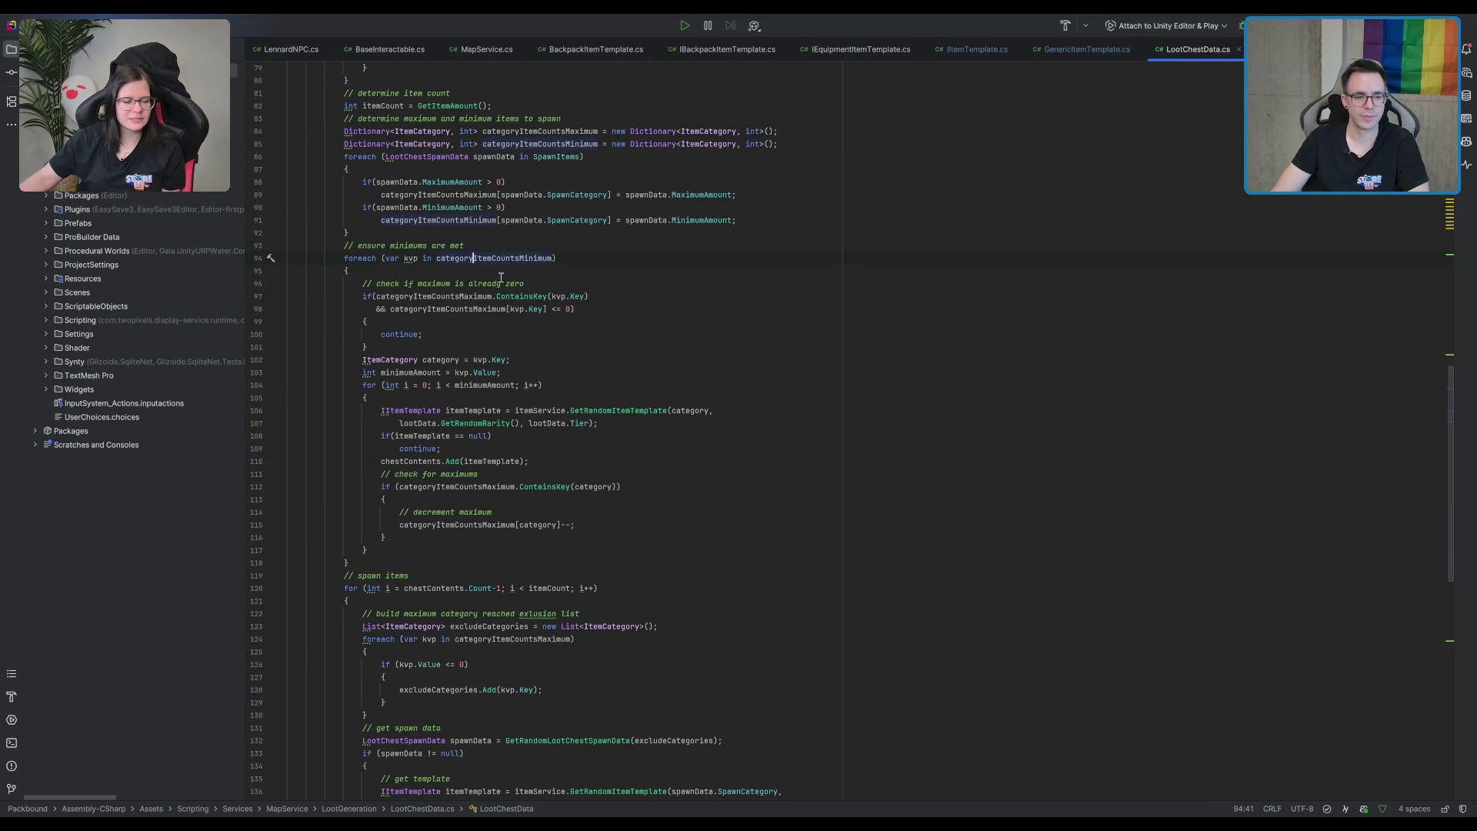
scroll(487, 266, down, 4)
scroll(499, 454, down, 4)
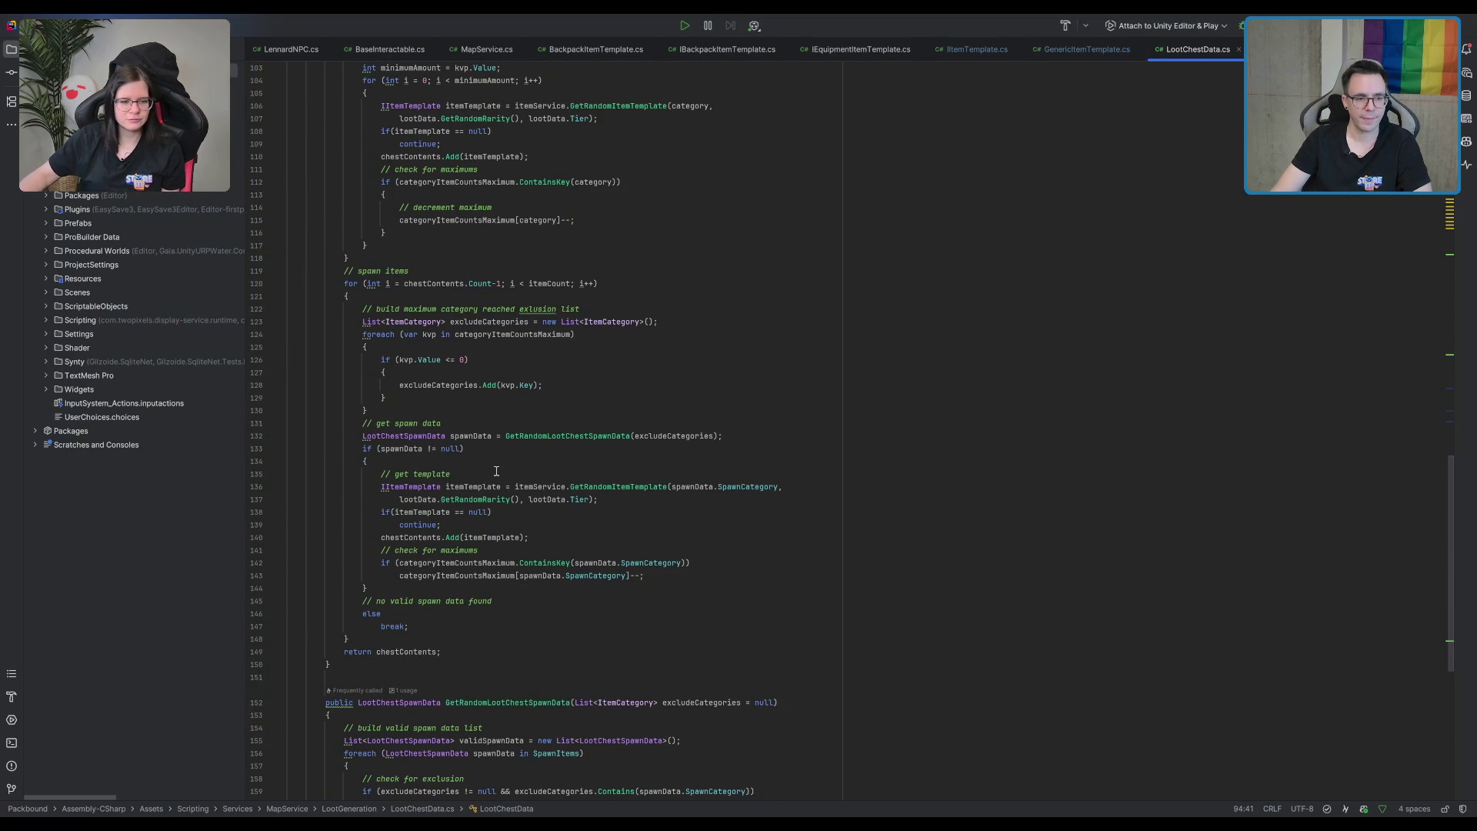
Show the excludeCategories usages, then go to the GetRandomItemTemplate definition in ItemService.cs.
click(458, 384)
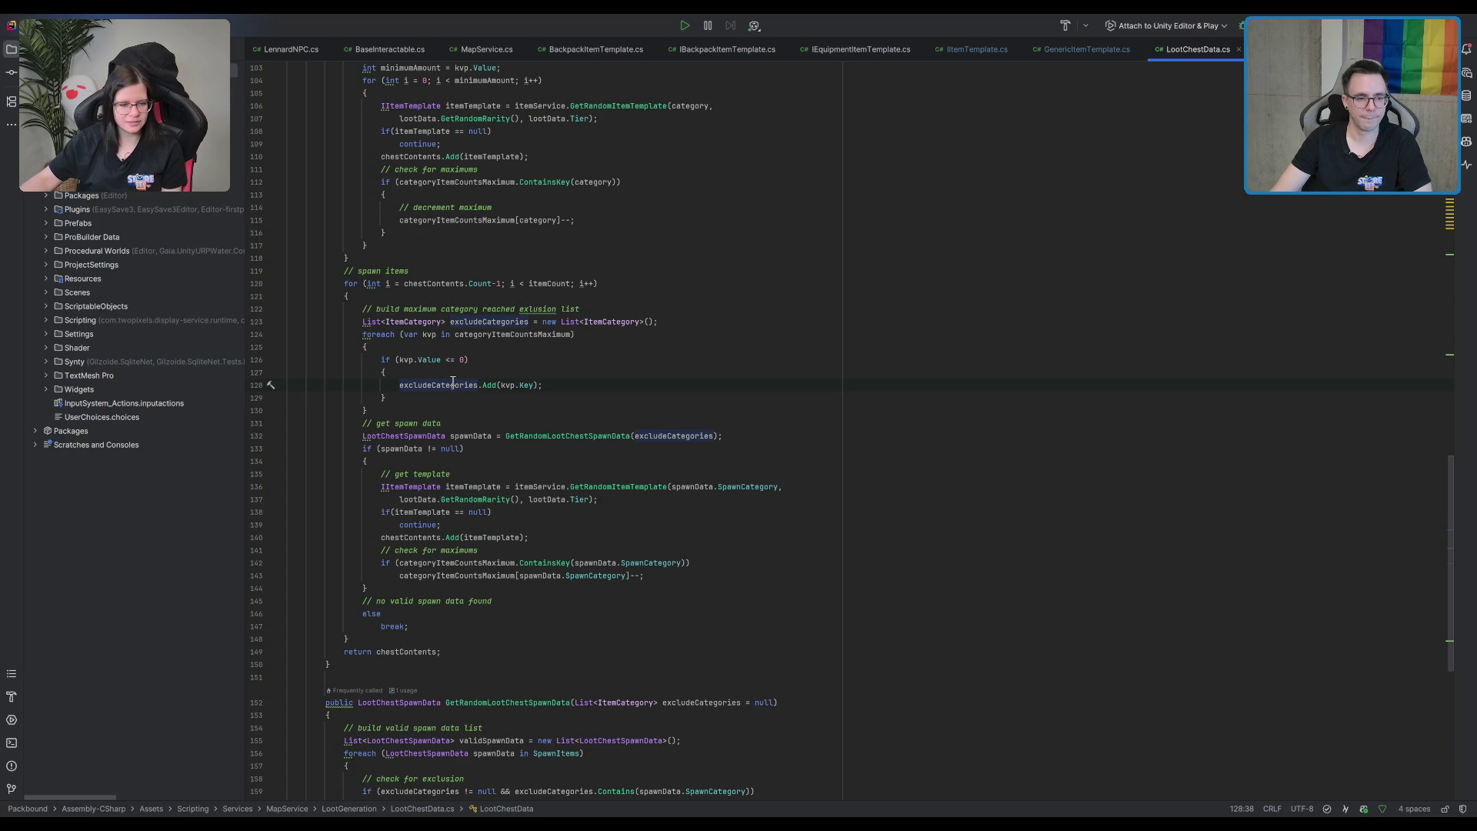
click(644, 385)
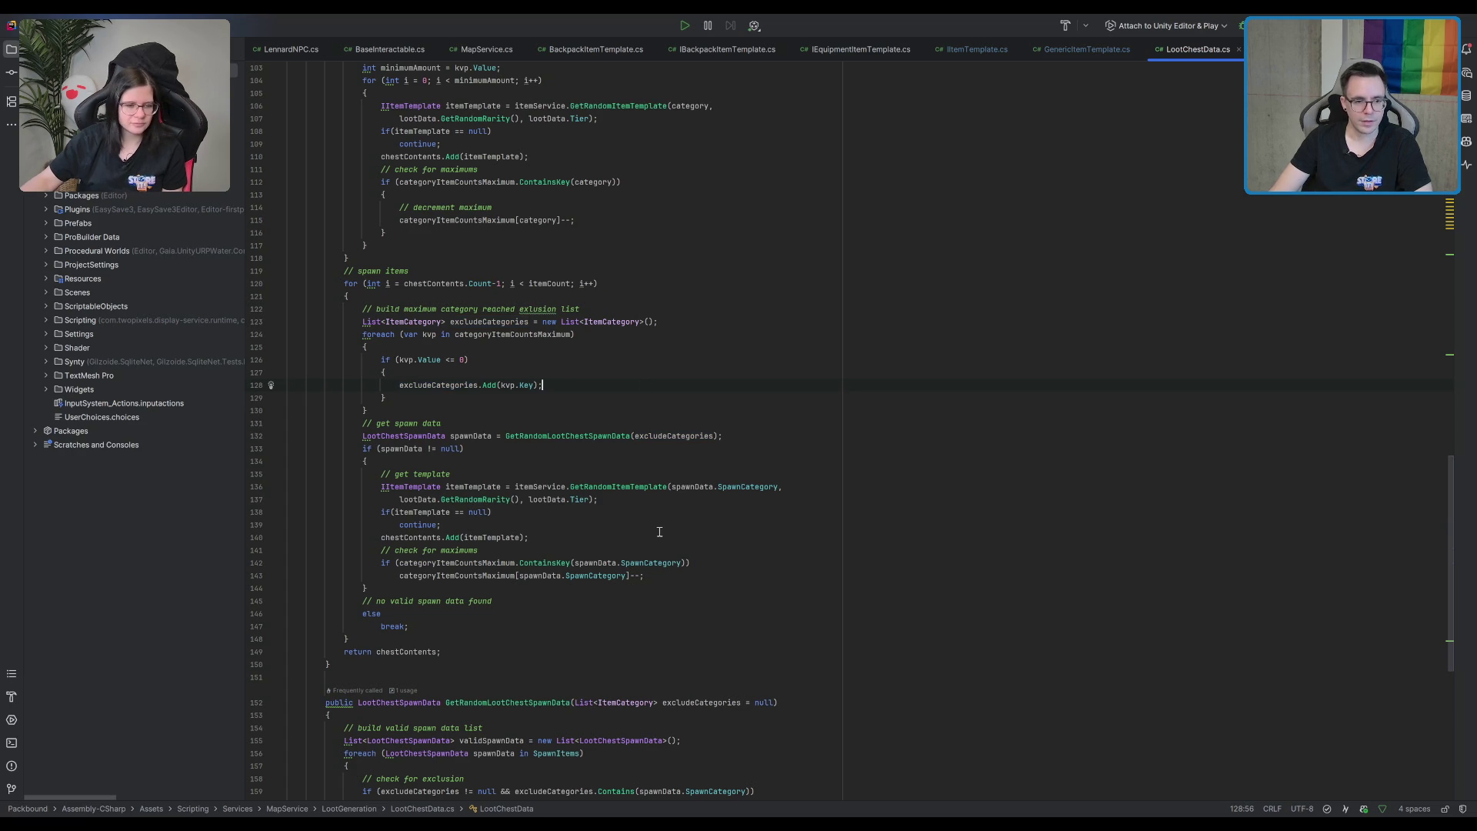
click(639, 489)
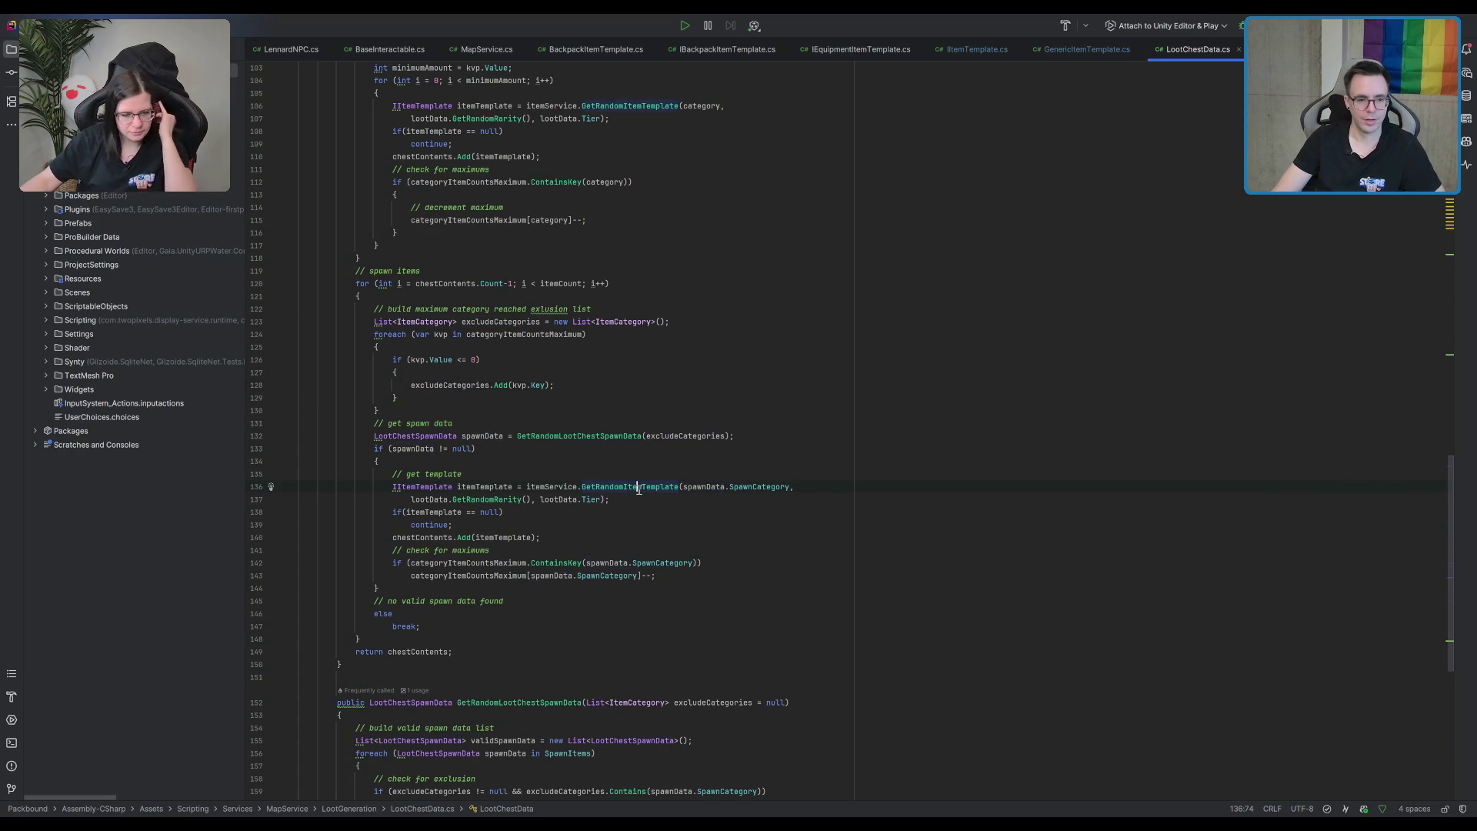
ctrl+click(638, 489)
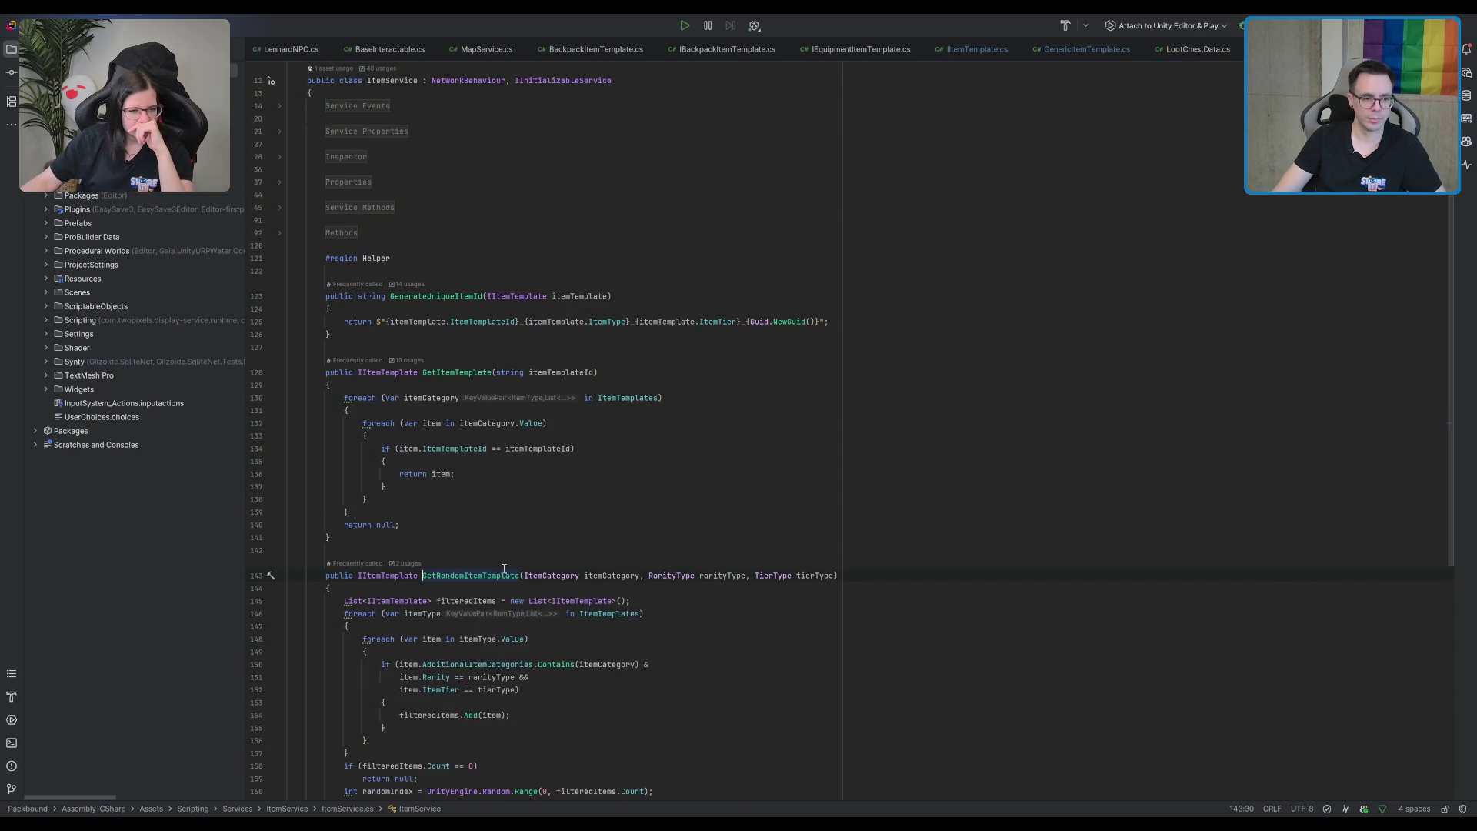
Add '&& !item.IsChestExcluded' as a new condition after the tierType check.
click(376, 563)
click(517, 537)
key(Return)
text(&& )
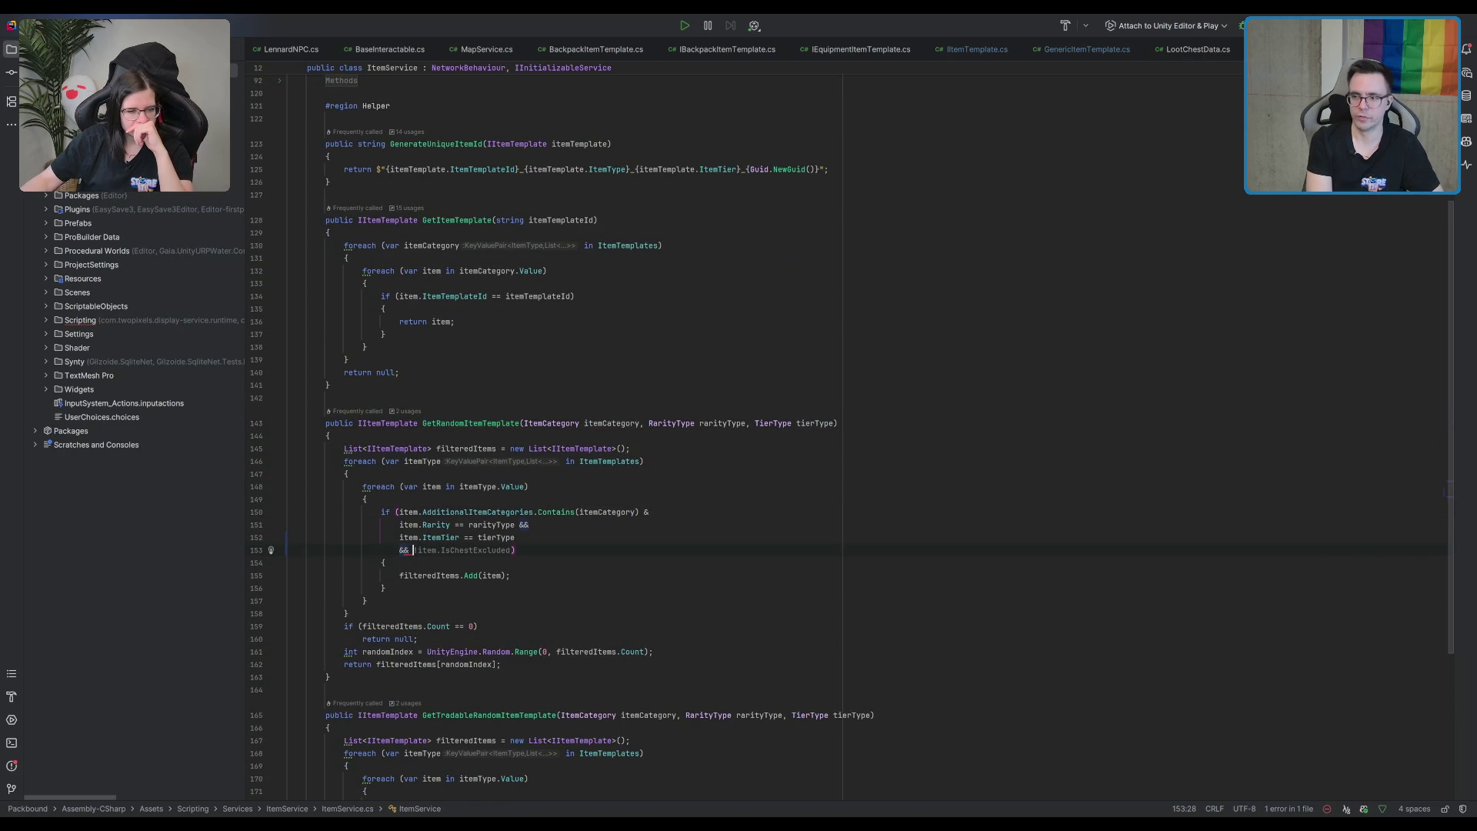
text(!)
key(Tab)
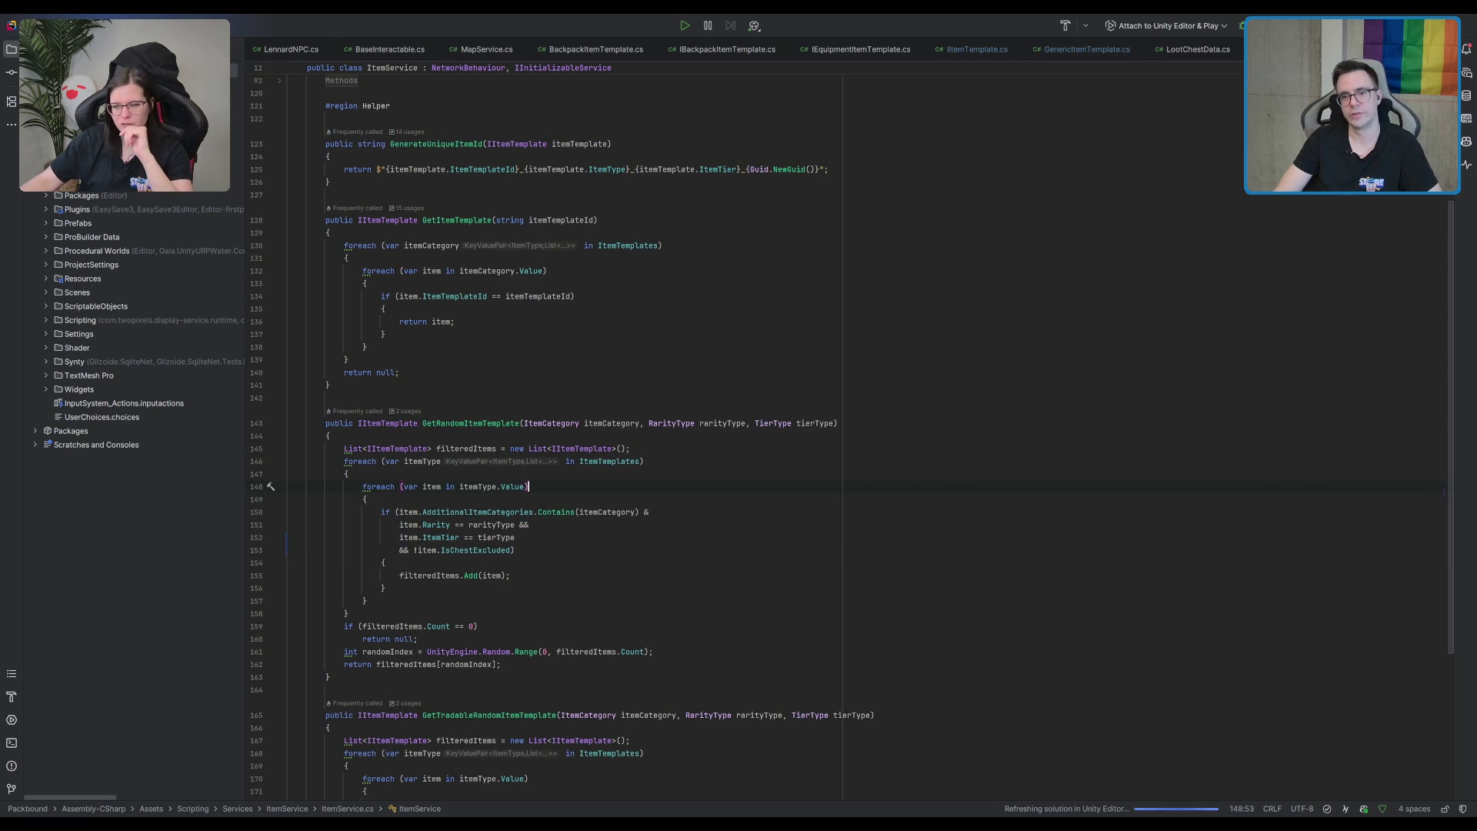
key(alt+Tab)
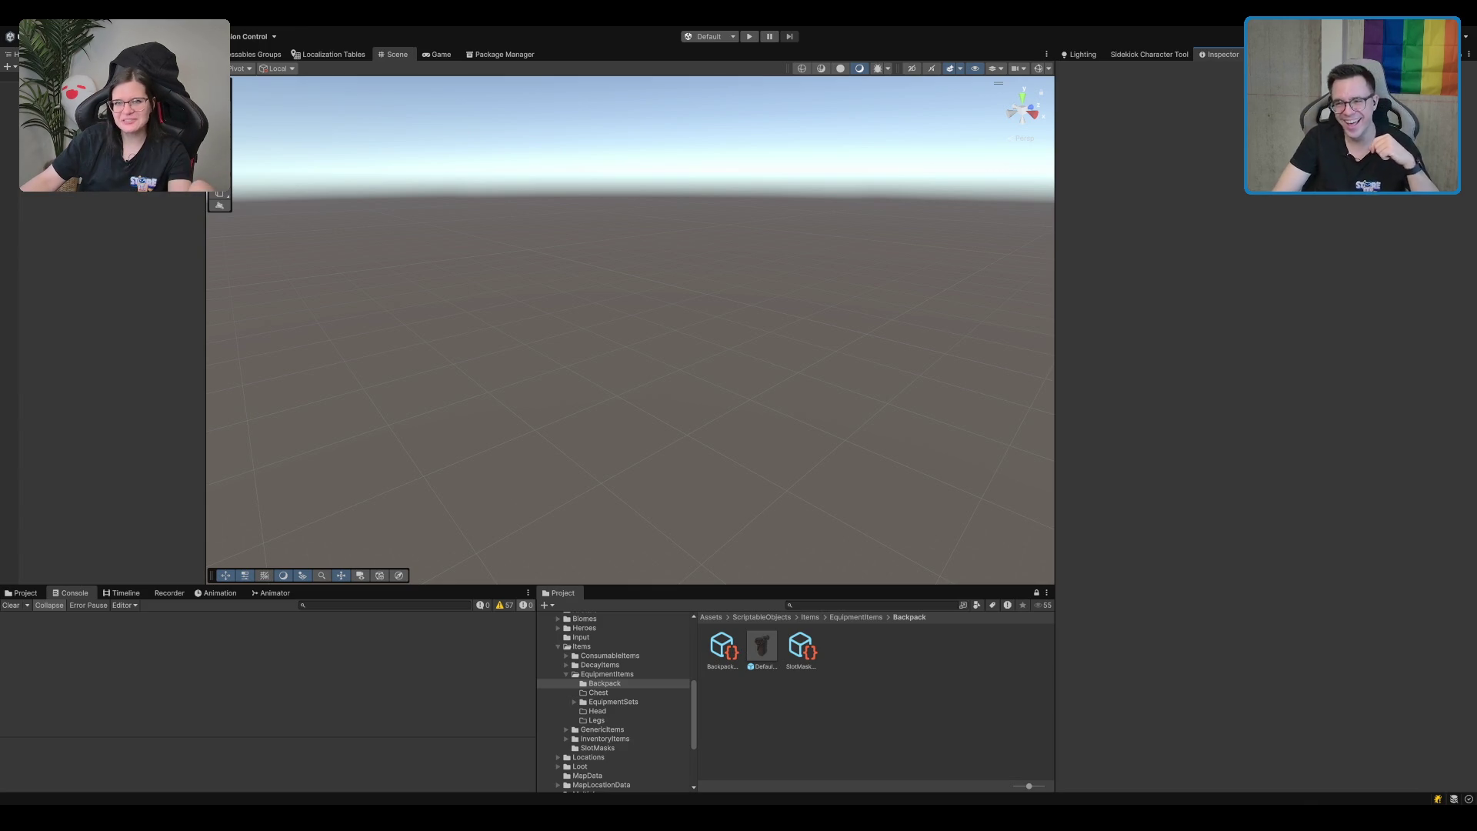
Tick Is Chest Excluded on the Backpack item template in the Inspector.
click(799, 654)
key(Left)
key(Left)
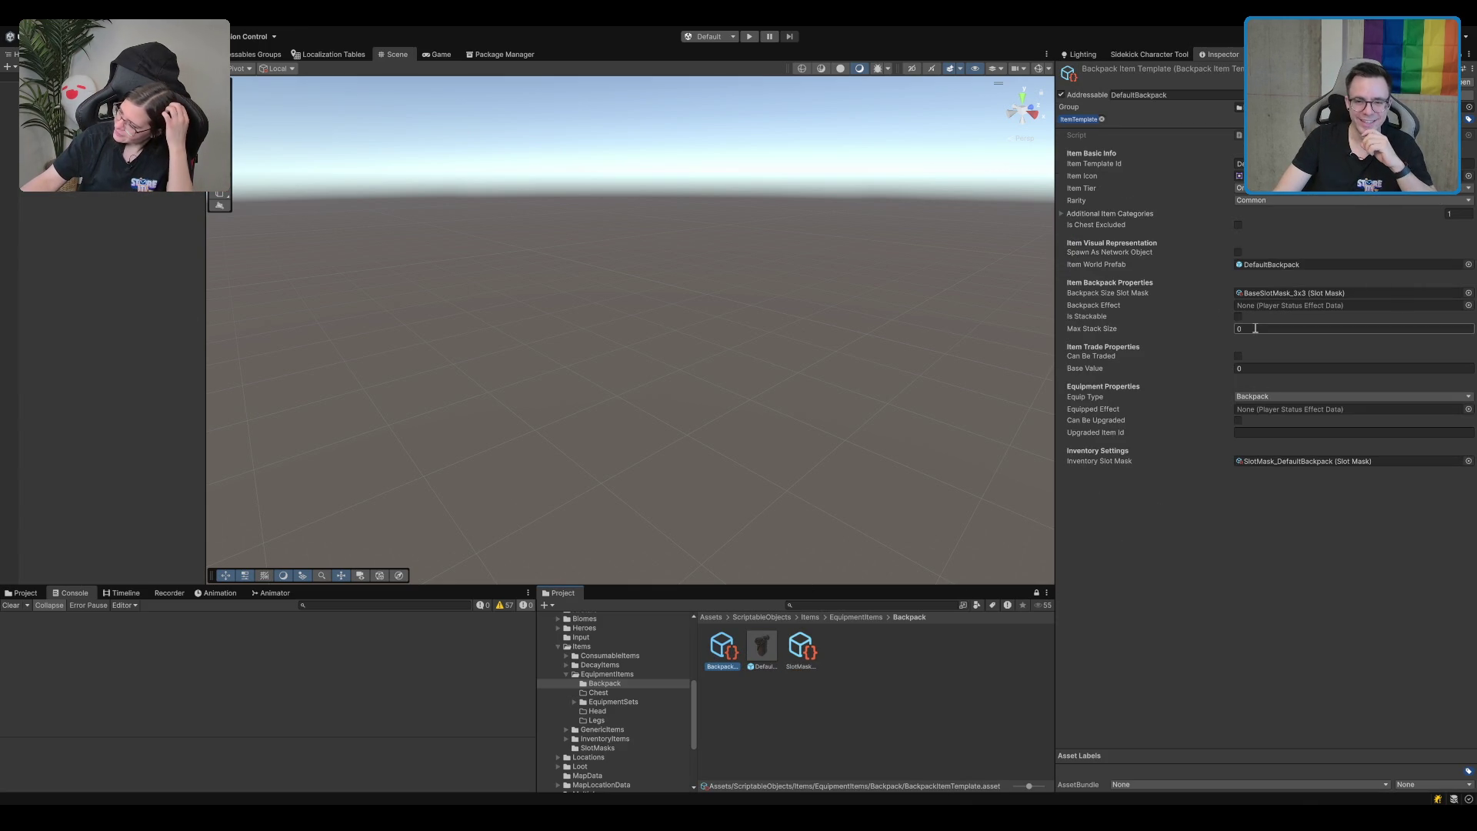
click(1235, 225)
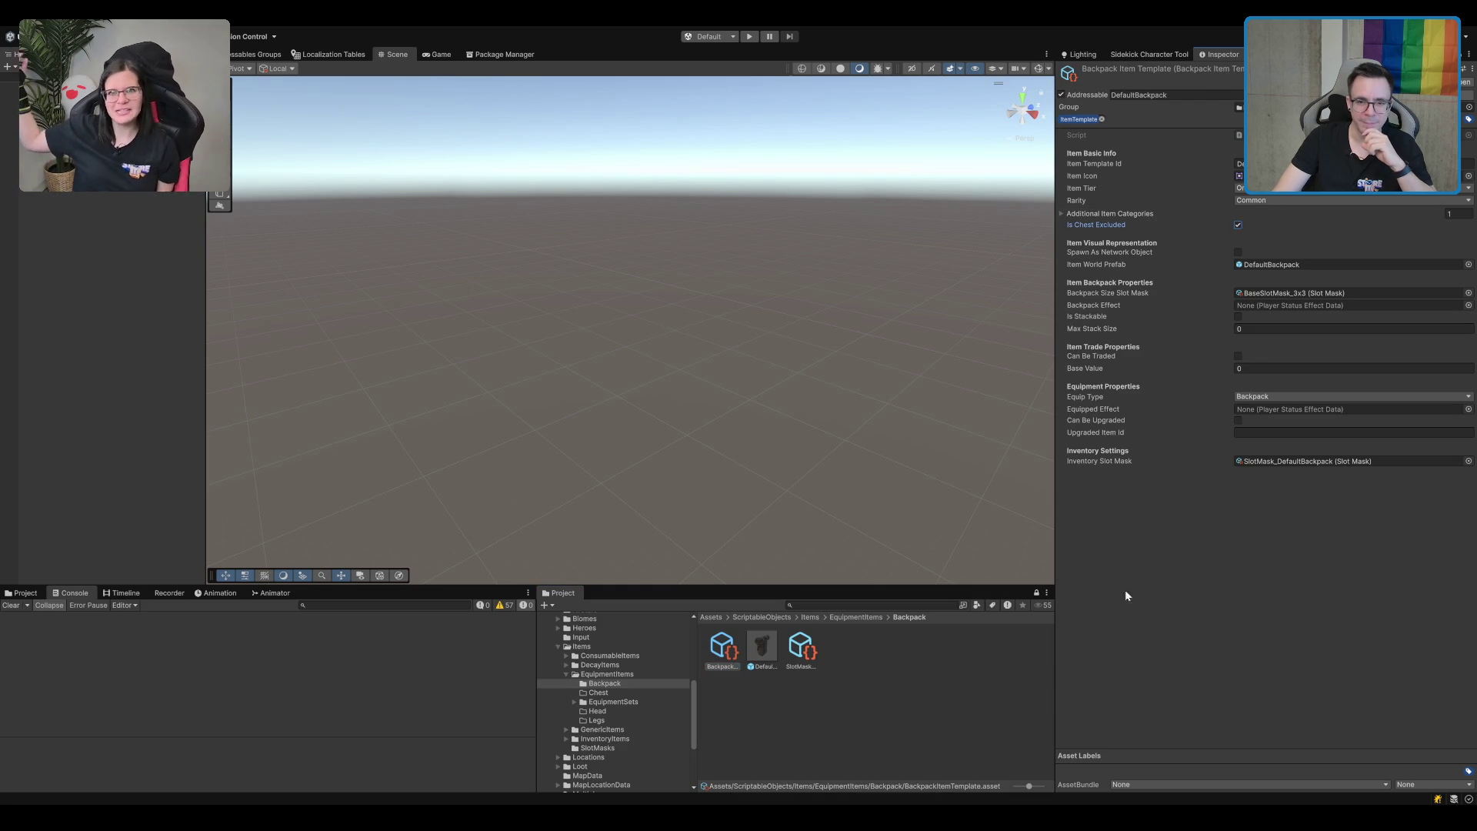
click(846, 745)
click(635, 701)
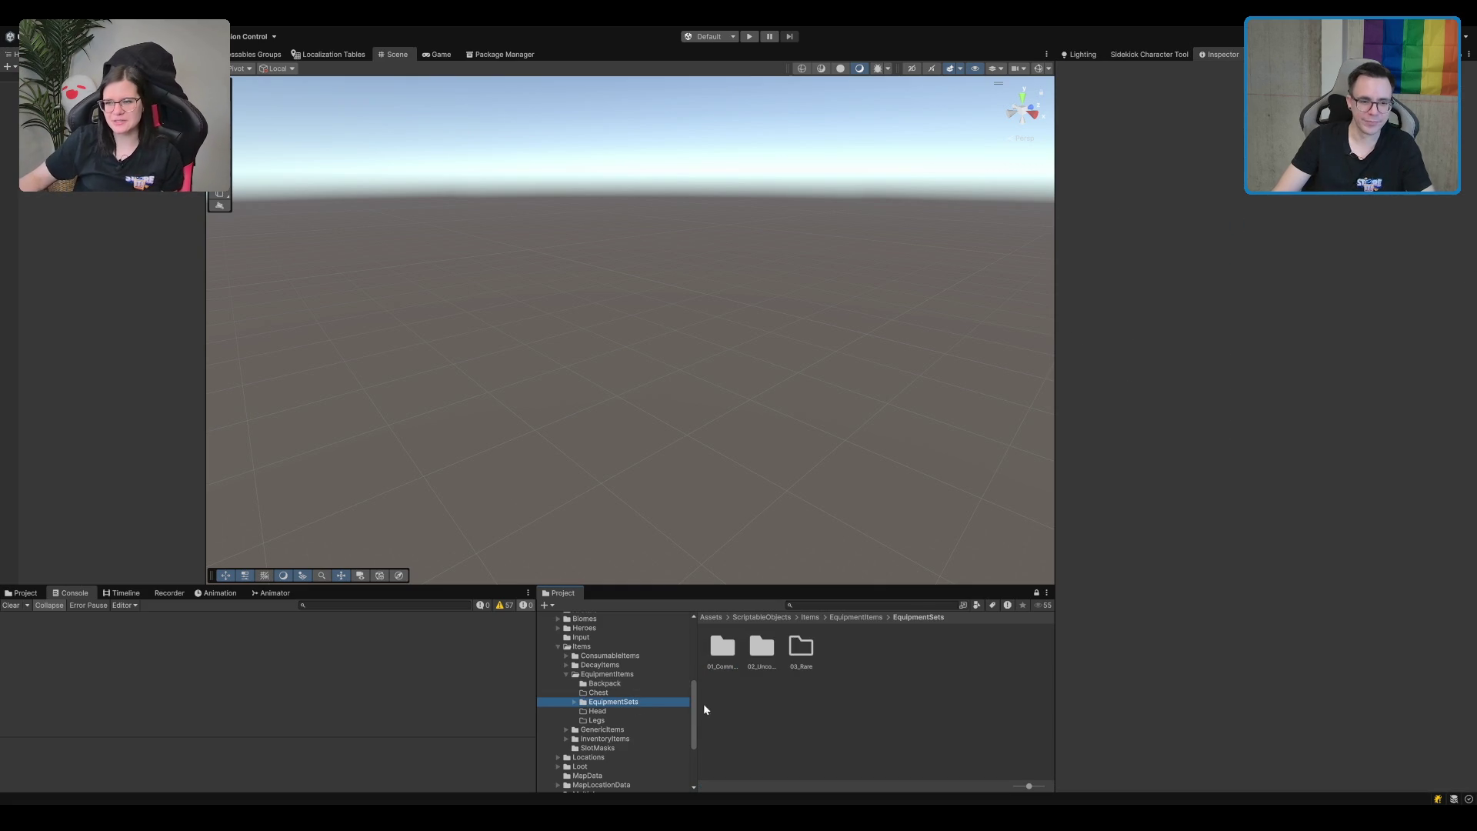
Expand the EquipmentSets, 01_Common and 02_Uncommon folders and open MoveSpeedSet.
key(Right)
key(Down)
key(Right)
key(Down)
key(Down)
key(Right)
key(Down)
key(Down)
key(Up)
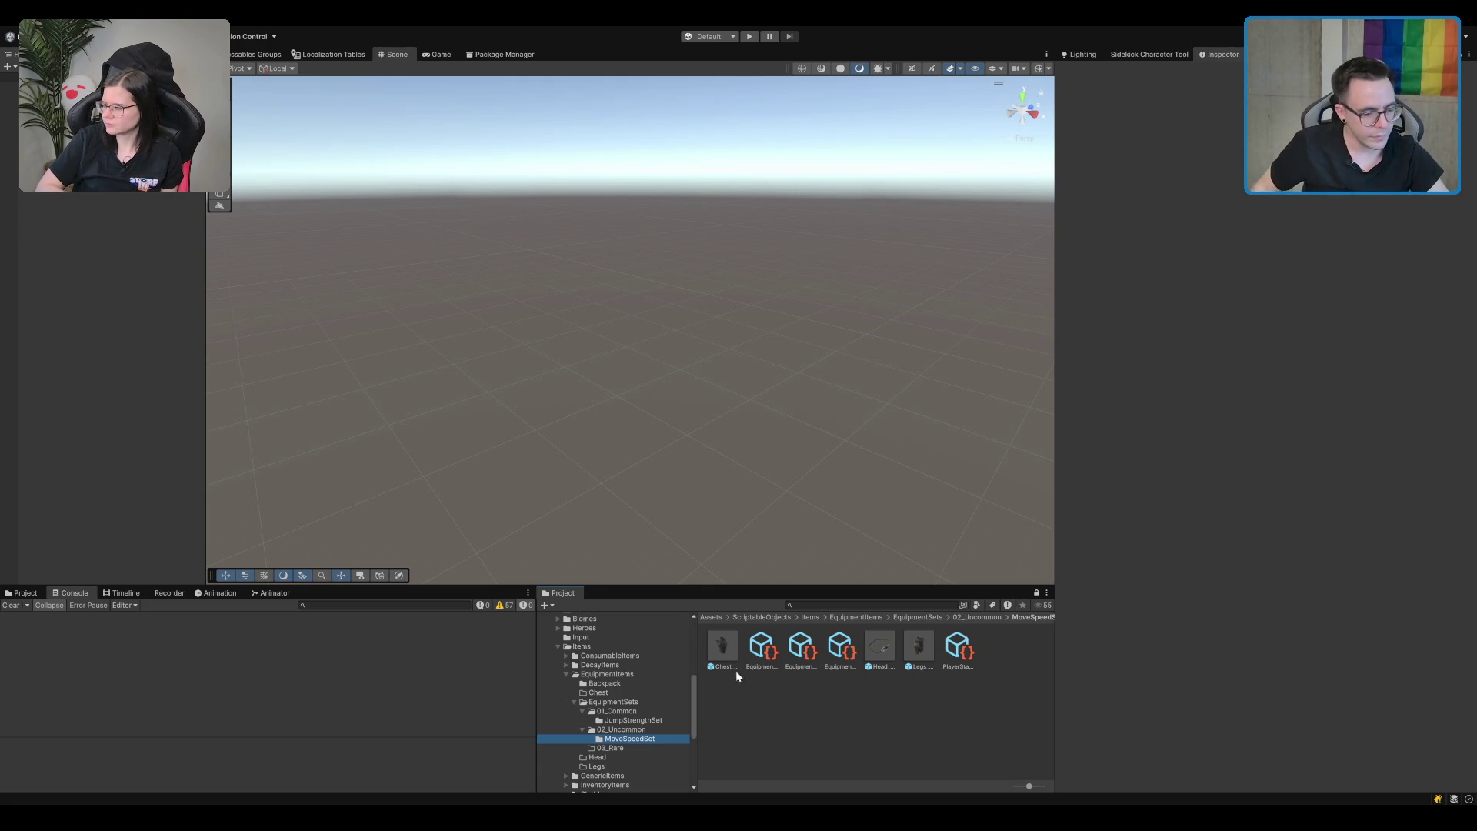
Inspect the Chest_MoveSpeed prefab, then the Head_JumpStrength prefab.
click(716, 698)
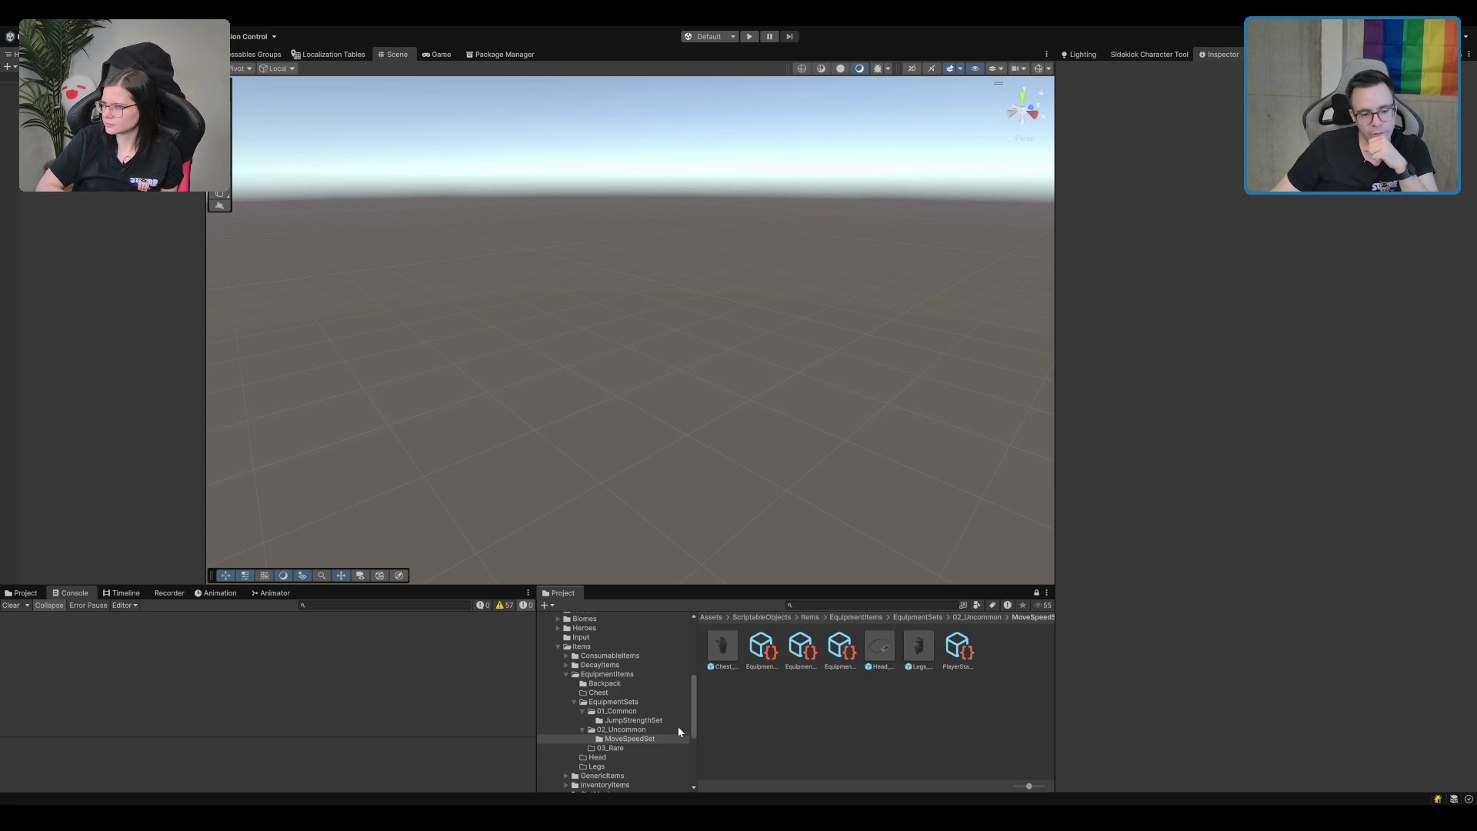
click(708, 672)
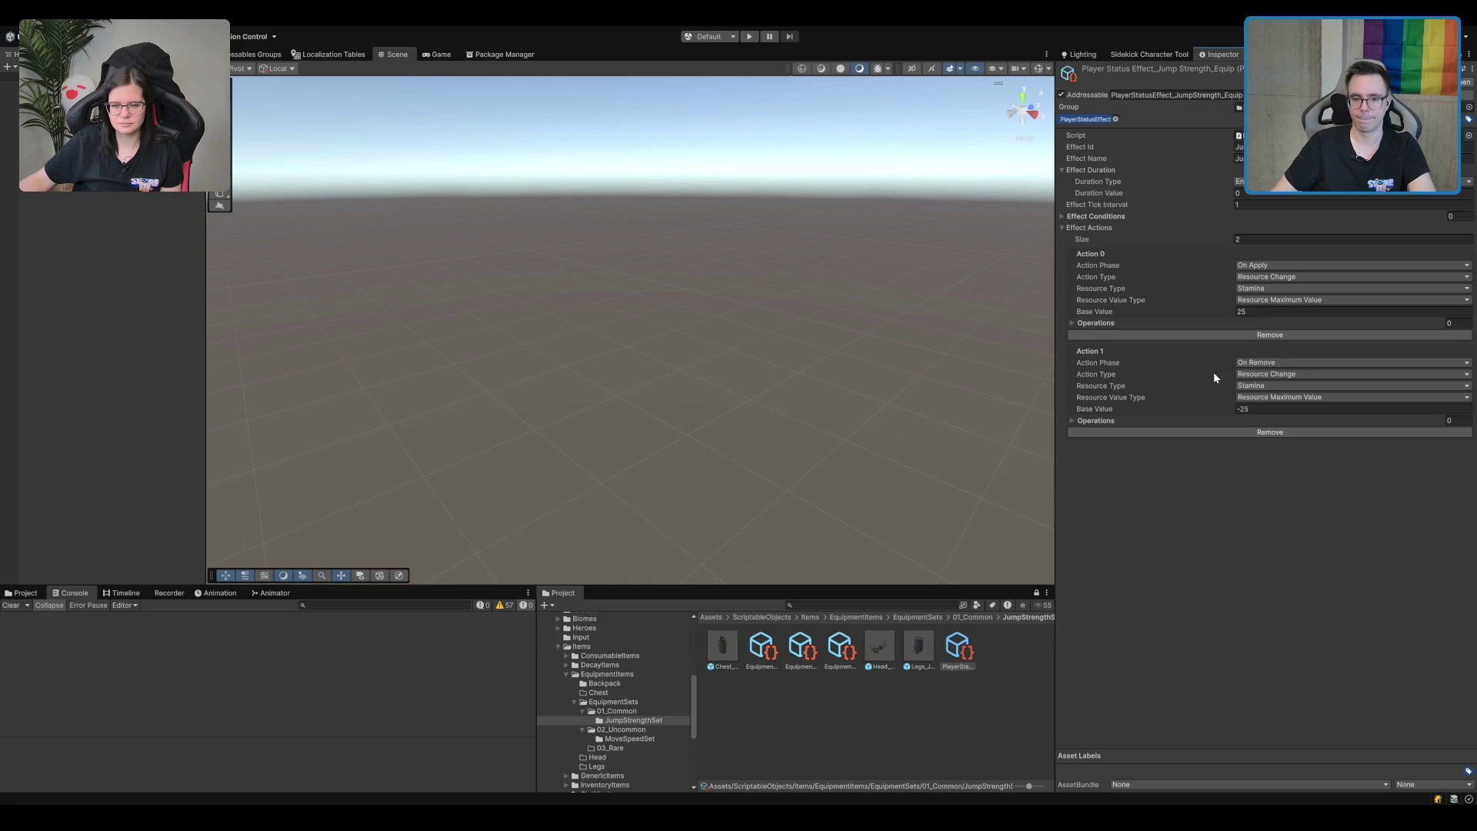
click(879, 650)
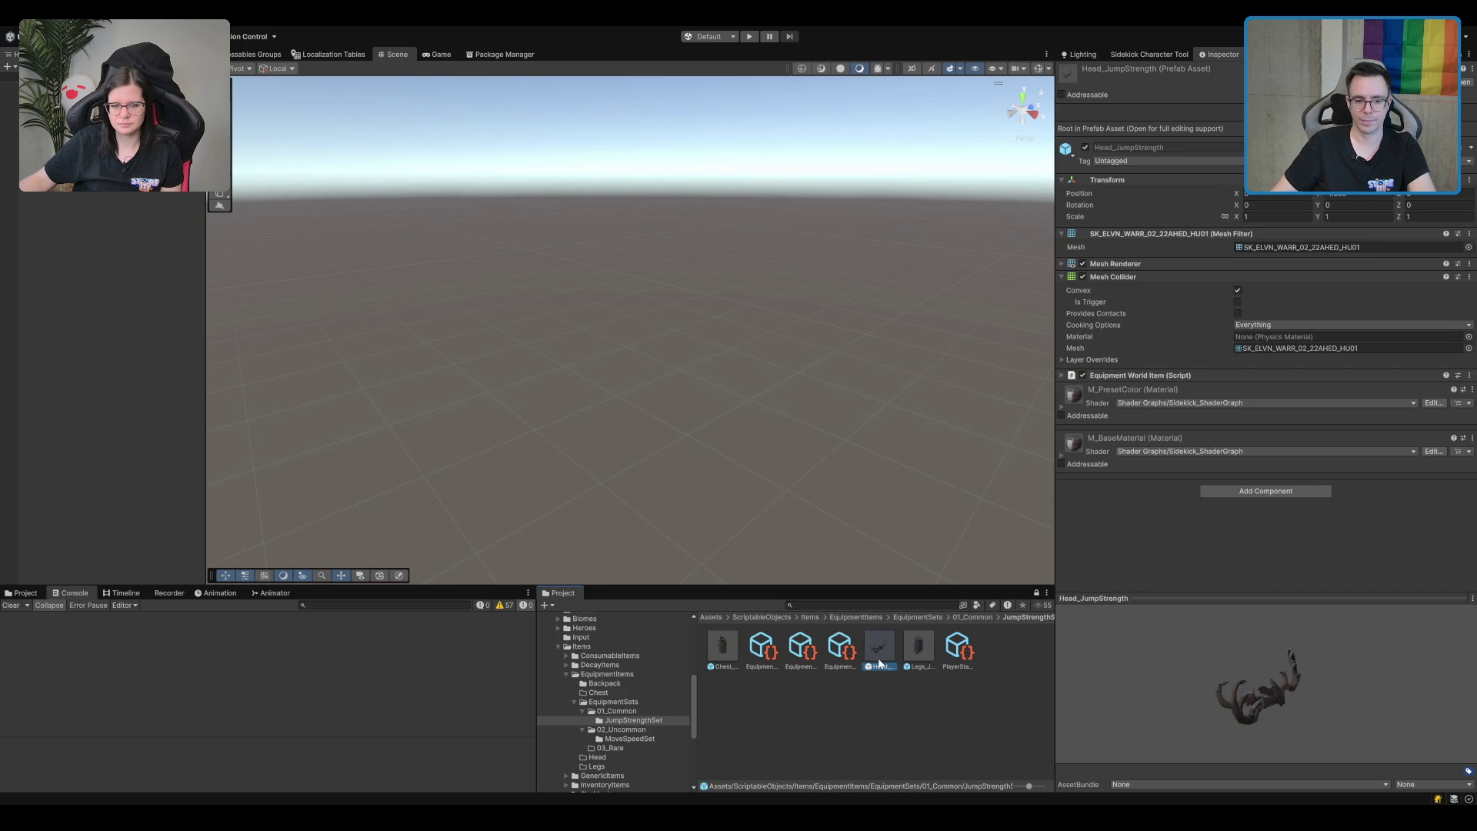
Browse the JumpStrengthSet prefabs, including Legs_JumpStrength, ending on Head_JumpStrength.
key(Right)
key(Left)
key(Right)
key(Left)
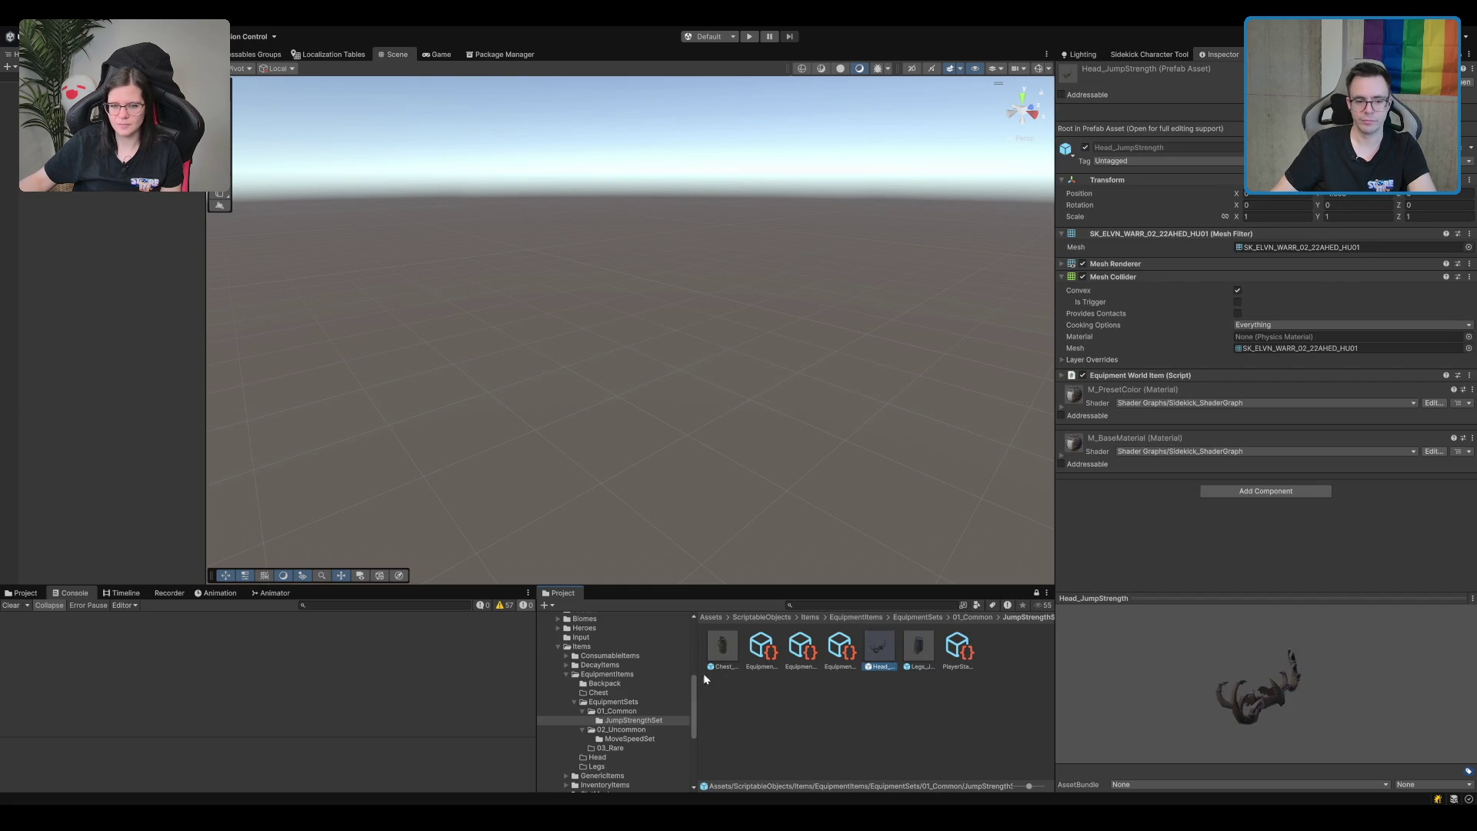
Rename the JumpStrengthSet folder to DeerSet and turn the head preview to face front.
click(648, 721)
click(655, 721)
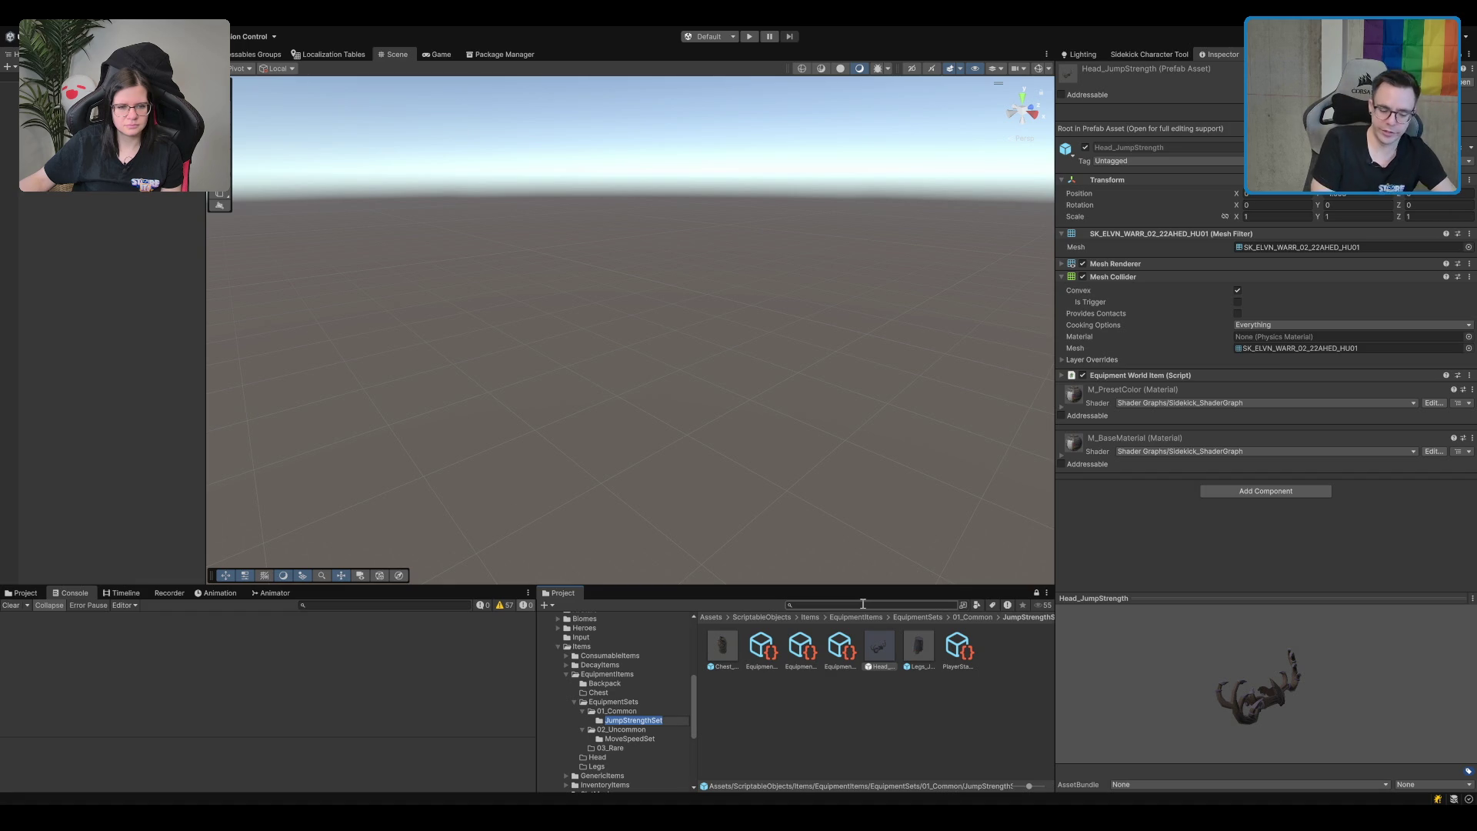
text(Da)
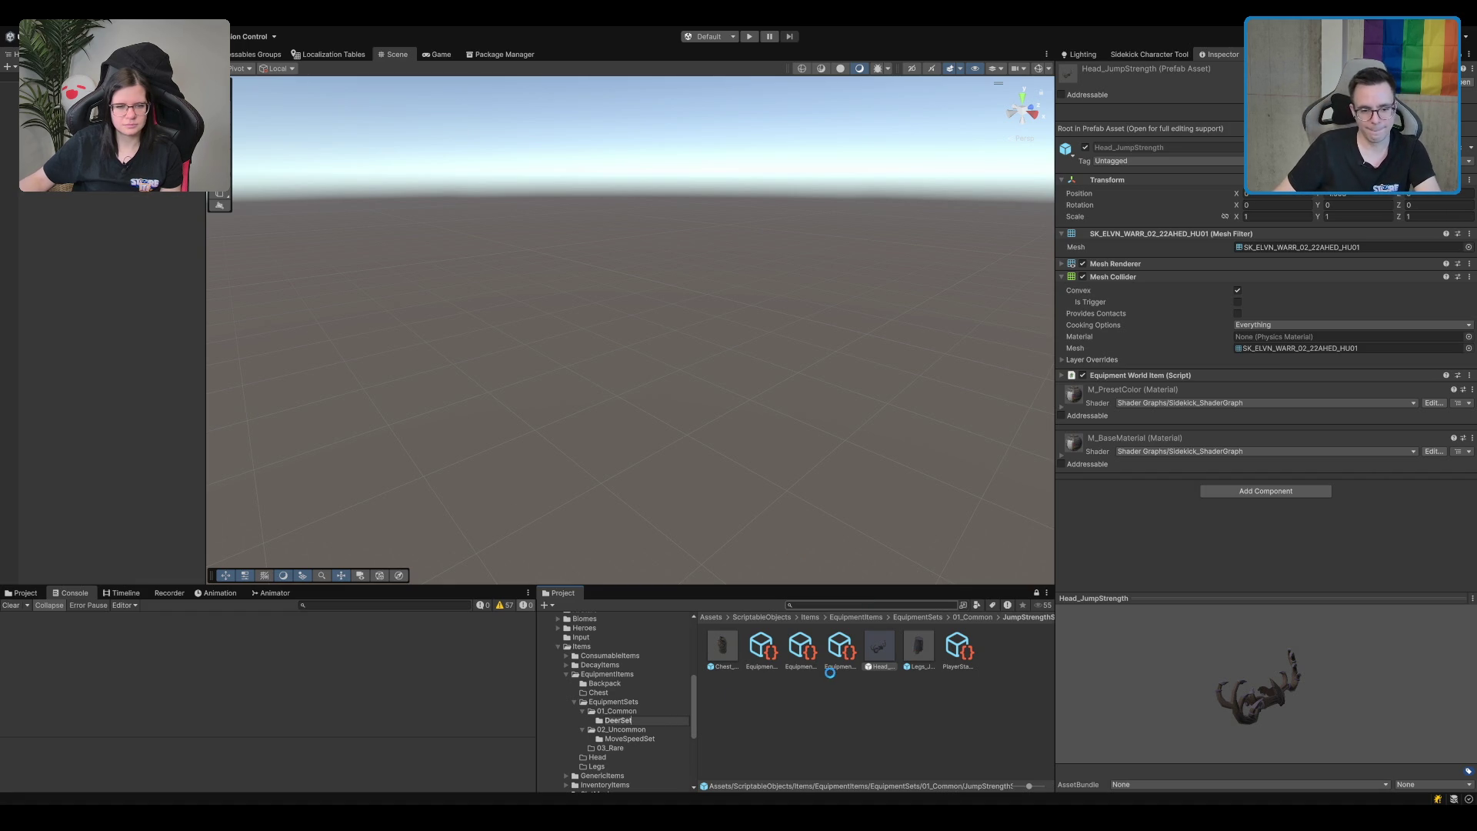
key(Return)
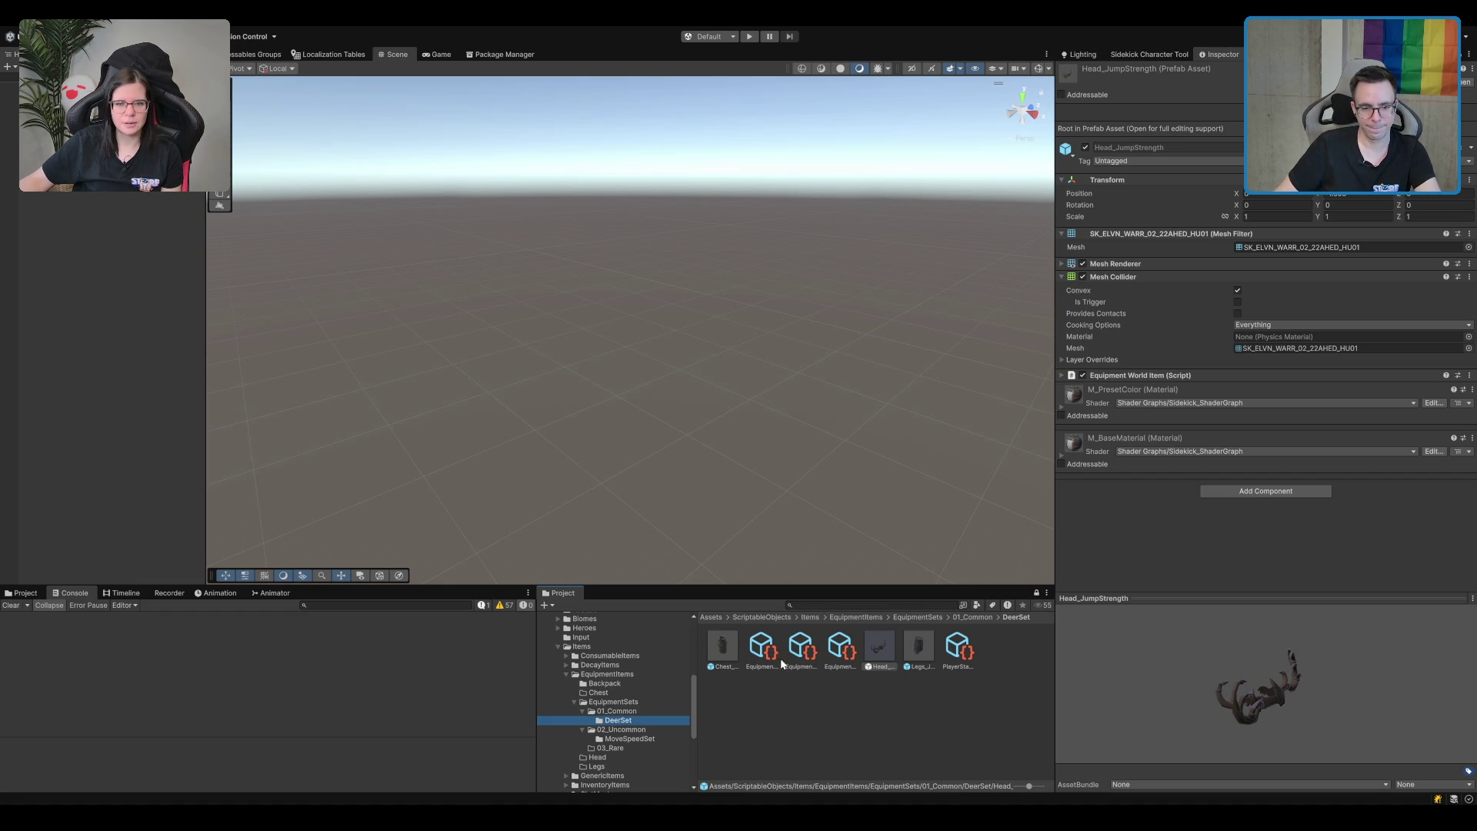
drag(1316, 645, 1243, 626)
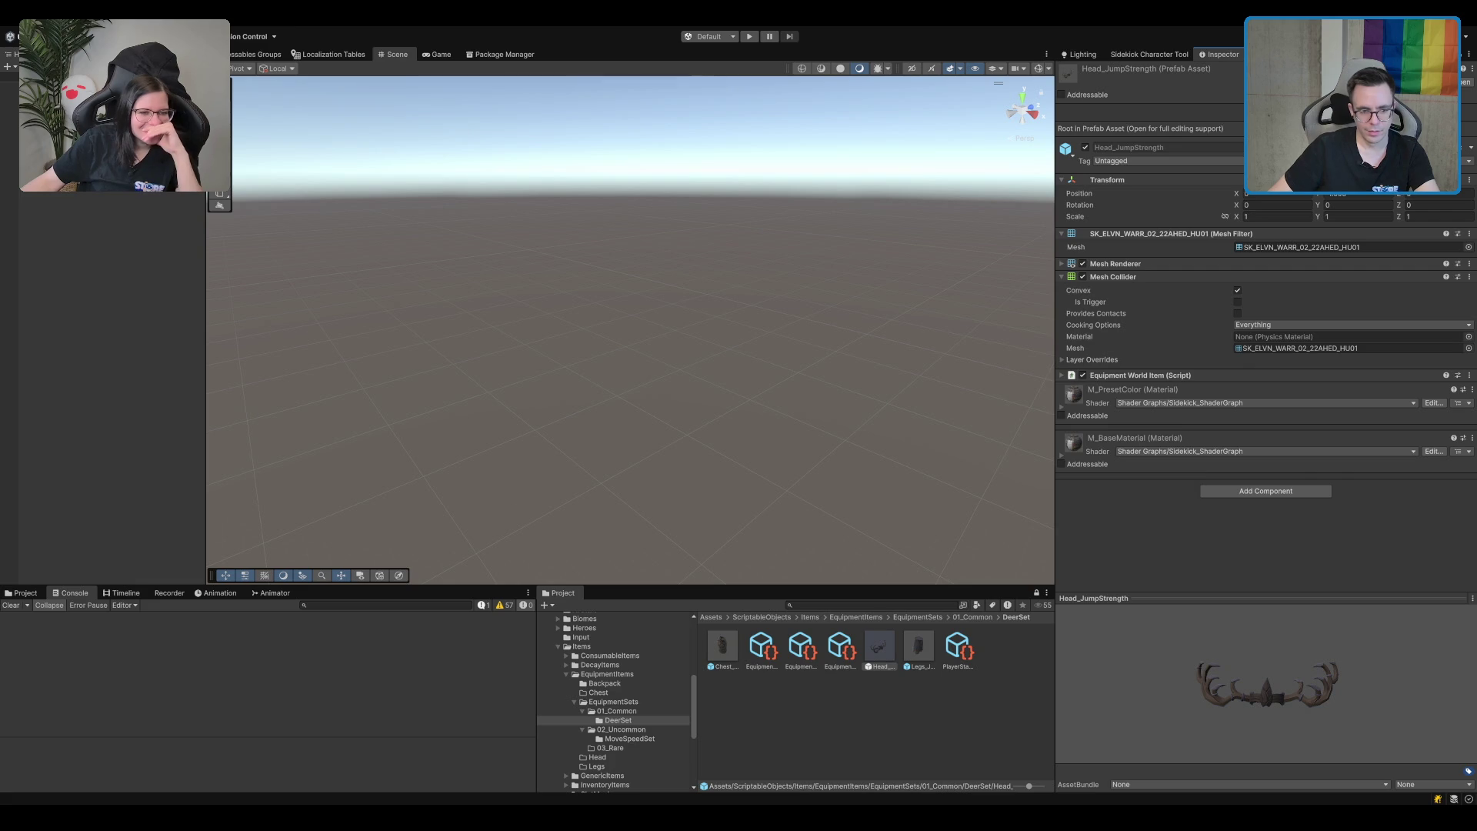
Inspect the Legs template and the PlayerStatusEffect_JumpStrength_Equip effect (±25 maximum Stamina).
click(763, 654)
key(Right)
key(Right)
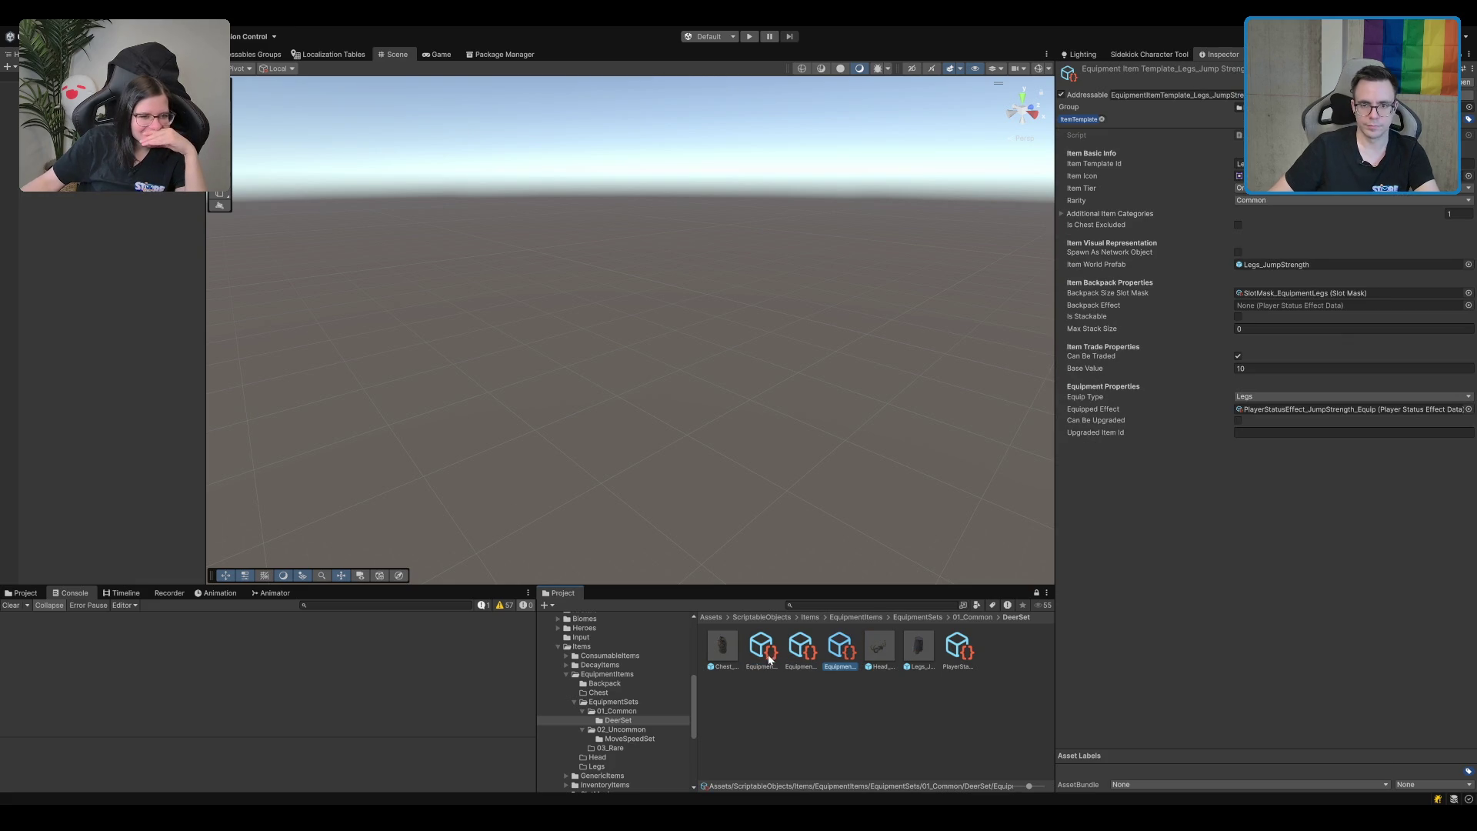
key(Right)
key(Right)
key(Right)
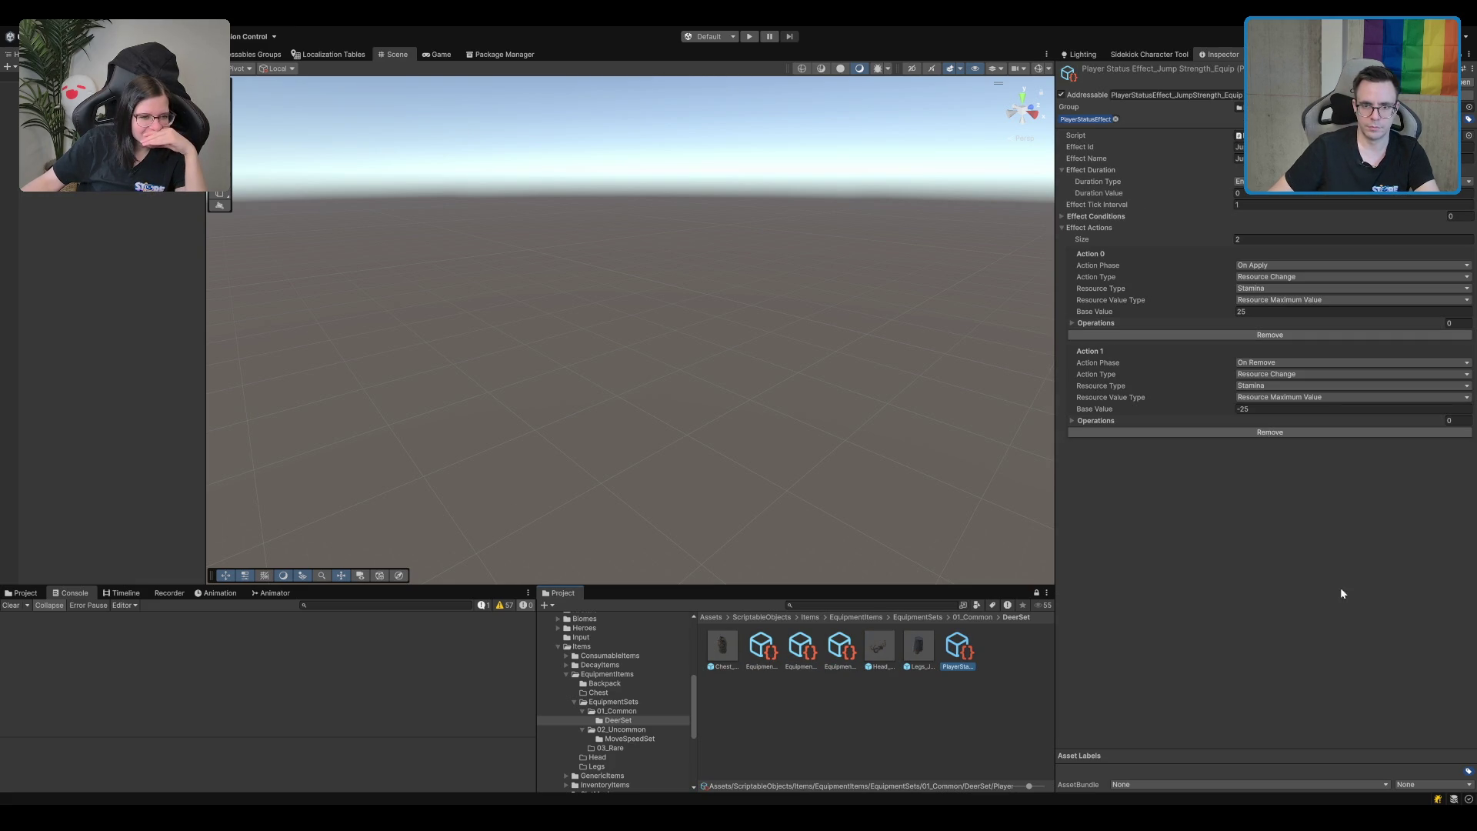
click(1238, 146)
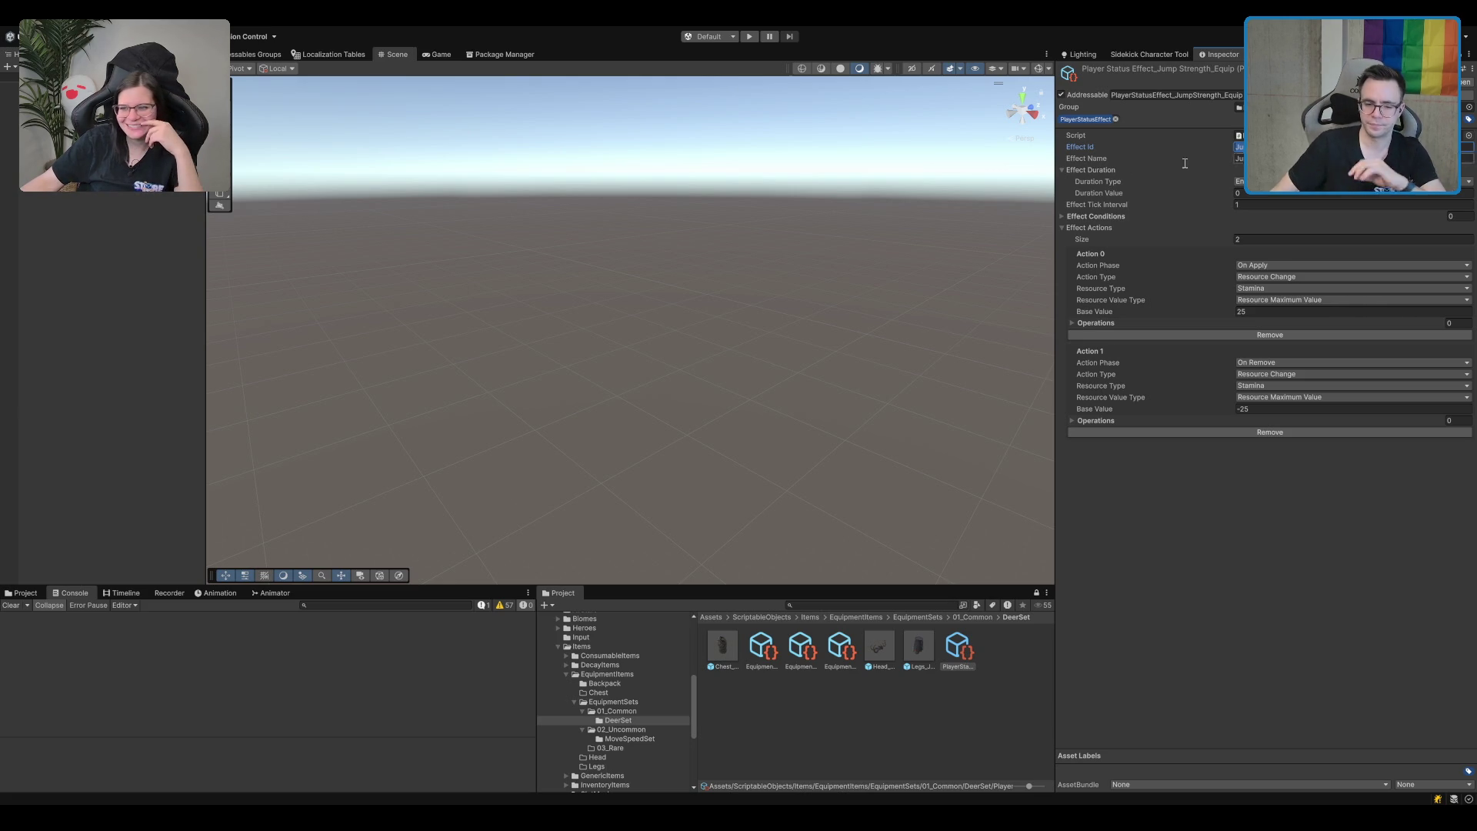
click(957, 663)
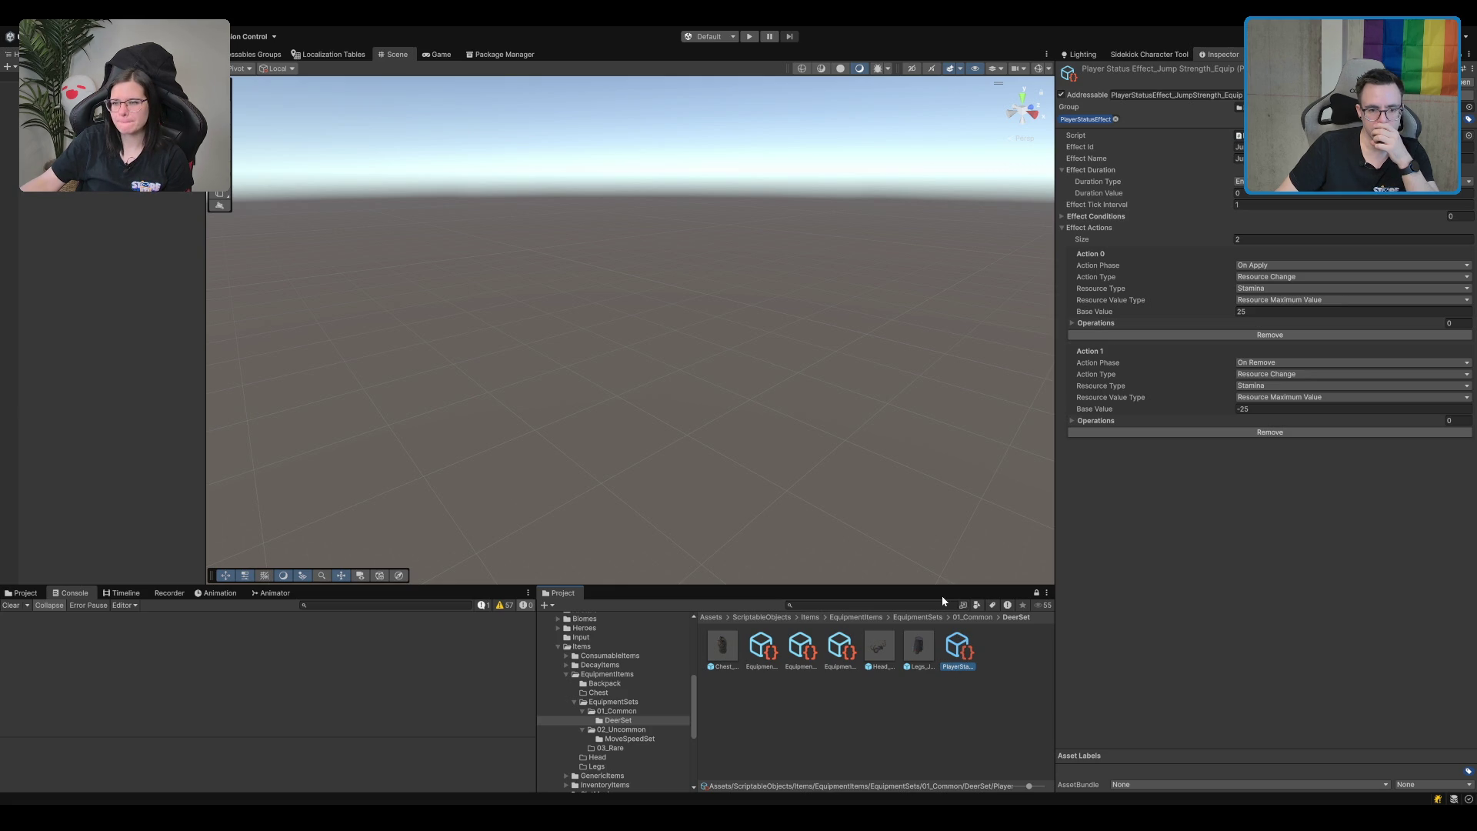
click(959, 695)
click(960, 649)
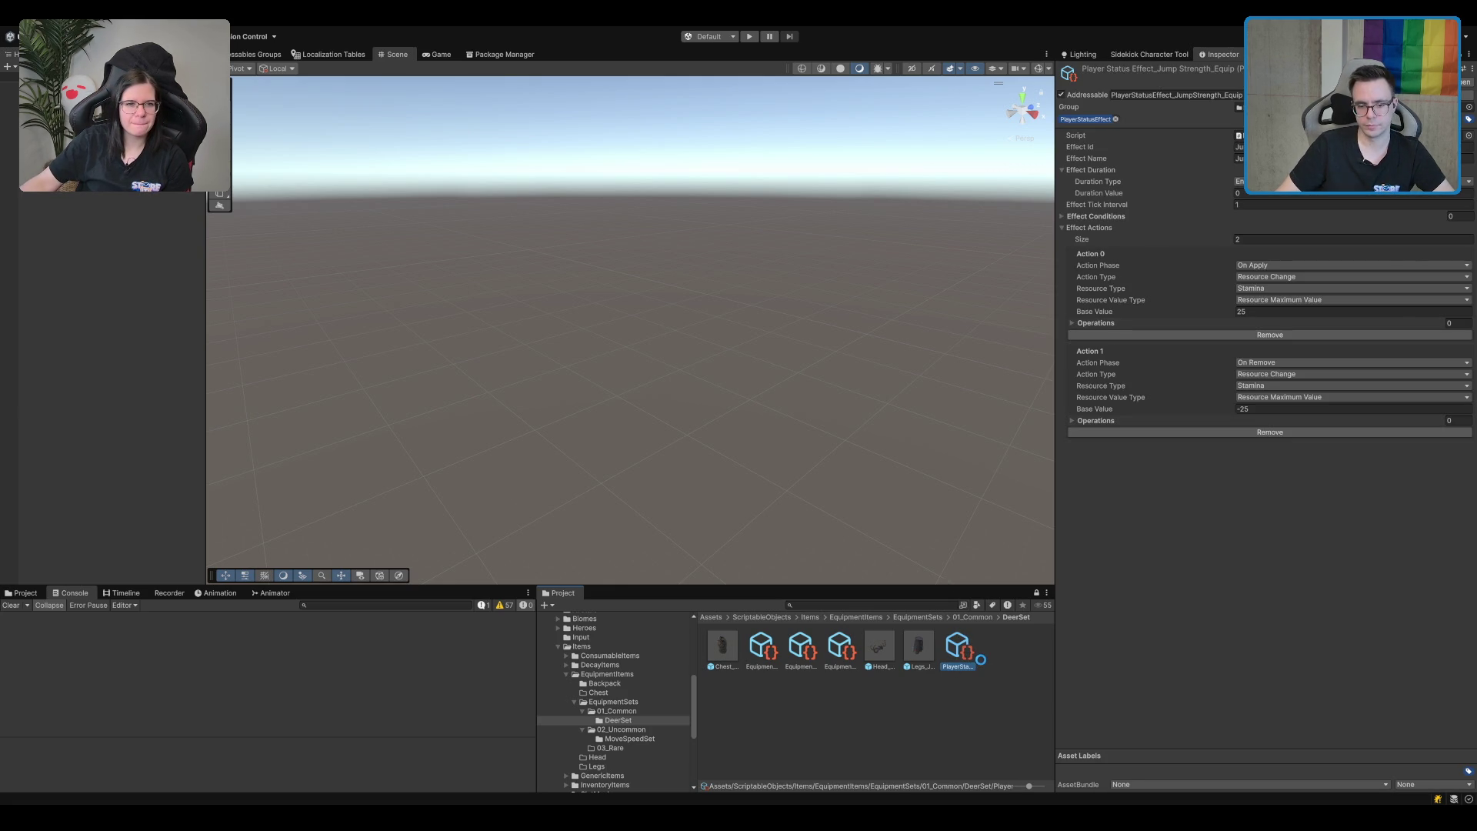
Duplicate the jump strength effect and name the copy with the Equip_Chest ending.
key(ctrl+d)
click(1000, 667)
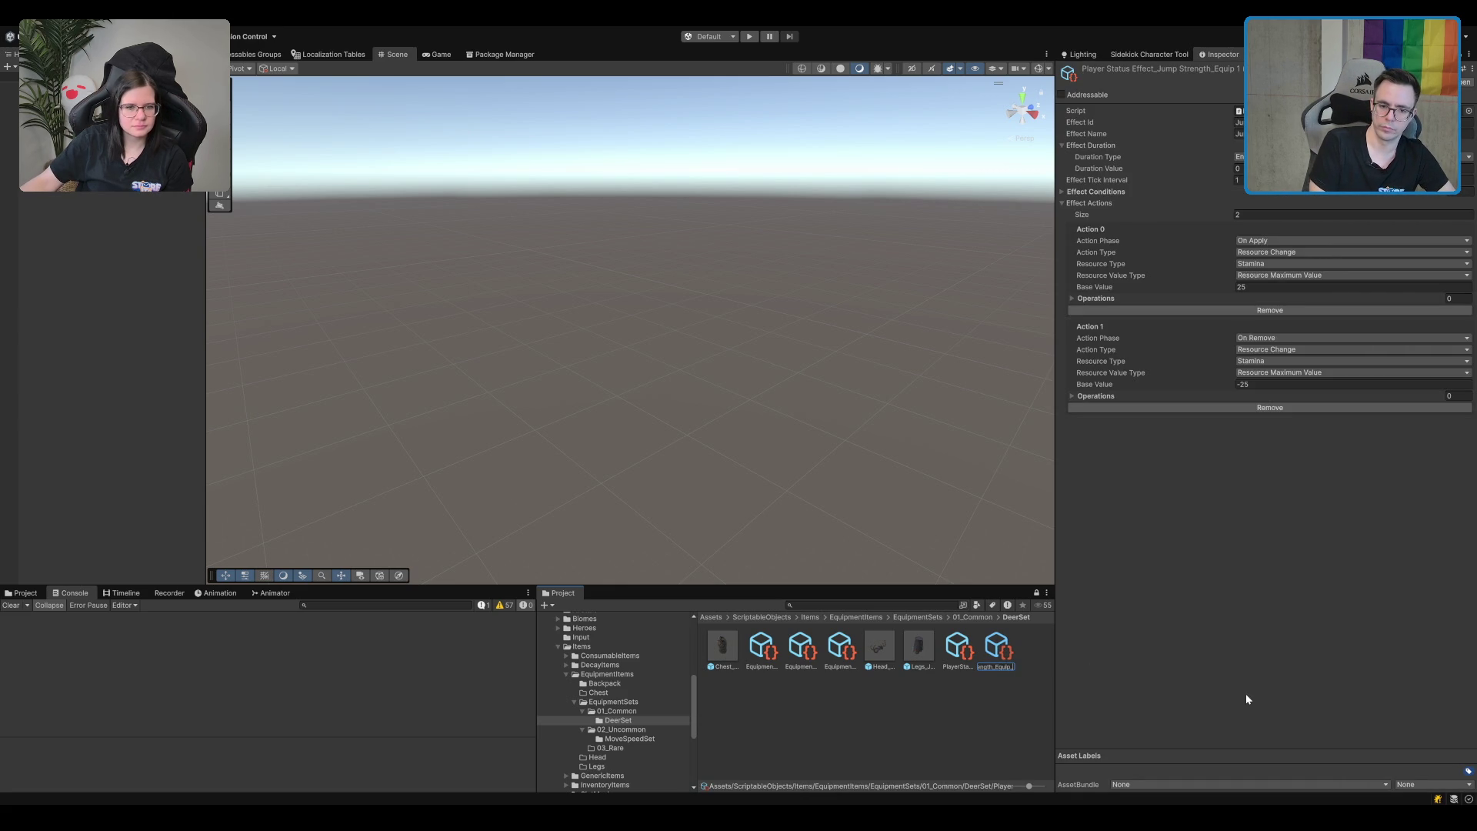
text(Equip_Chest)
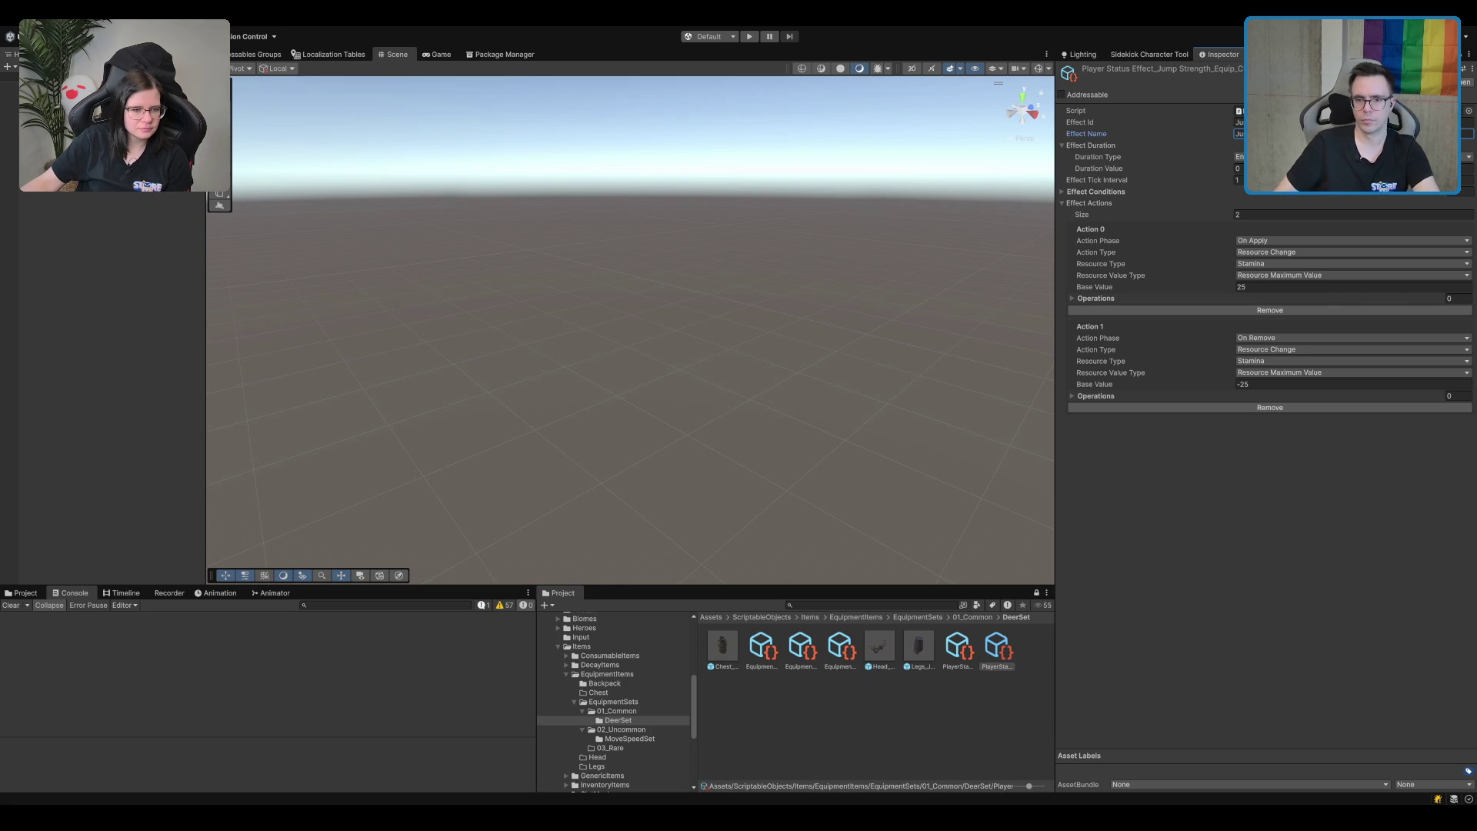
click(1239, 122)
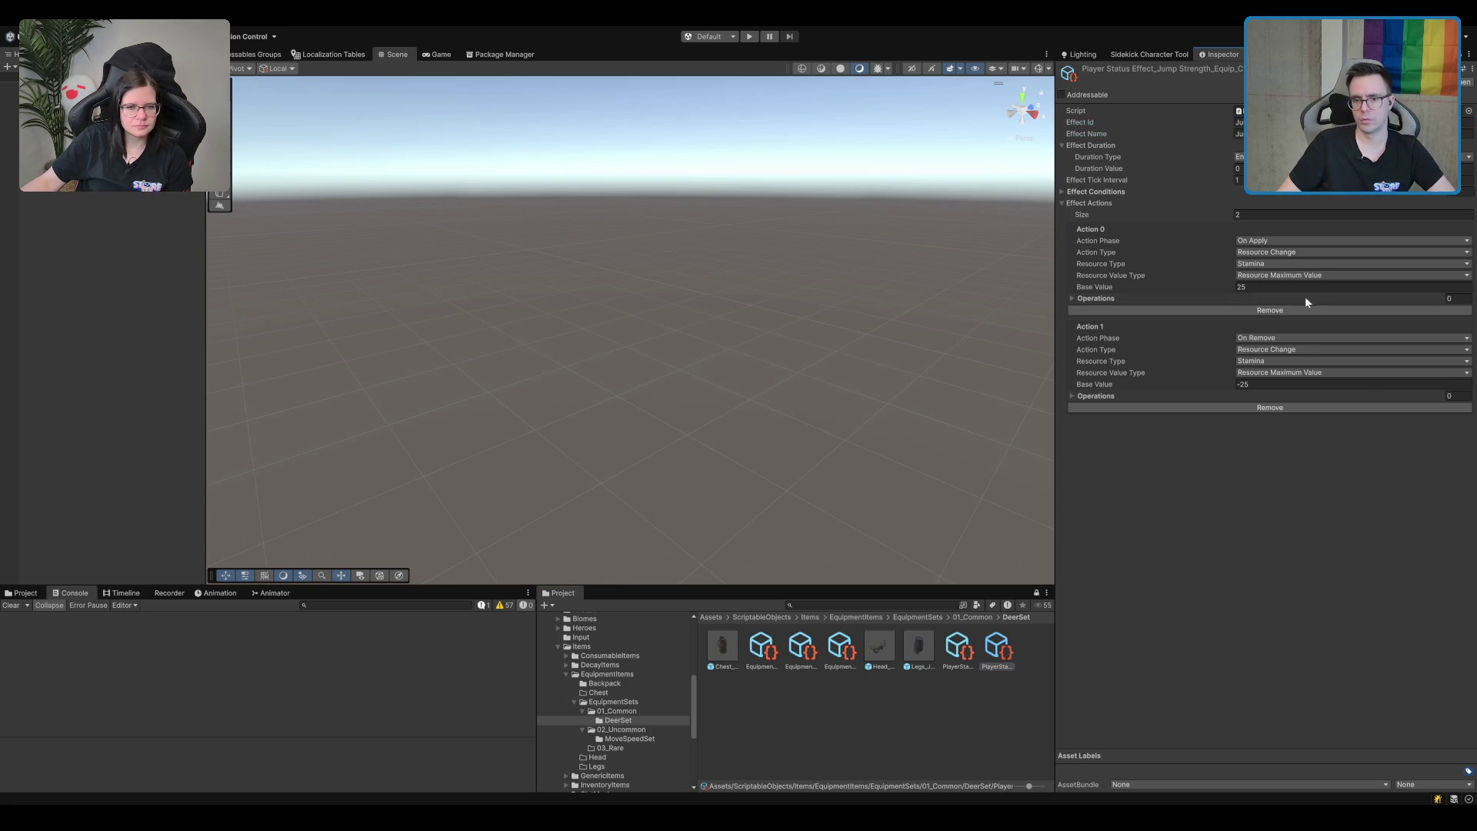
Set the chest effect's Action 0 Base Value to 35 and Action 1 to -35.
click(1286, 286)
text(35)
click(1279, 384)
text(-35)
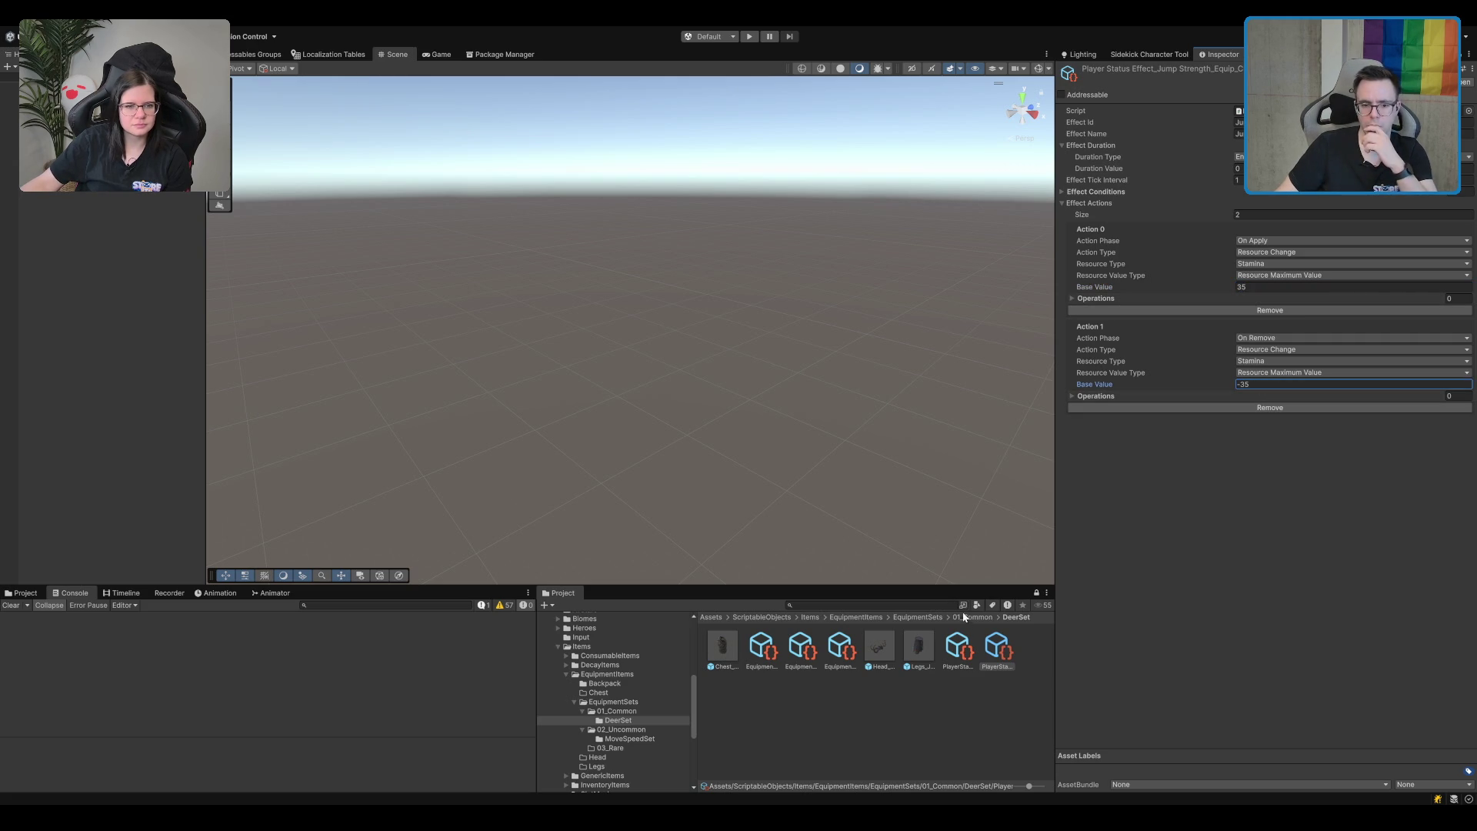
click(770, 653)
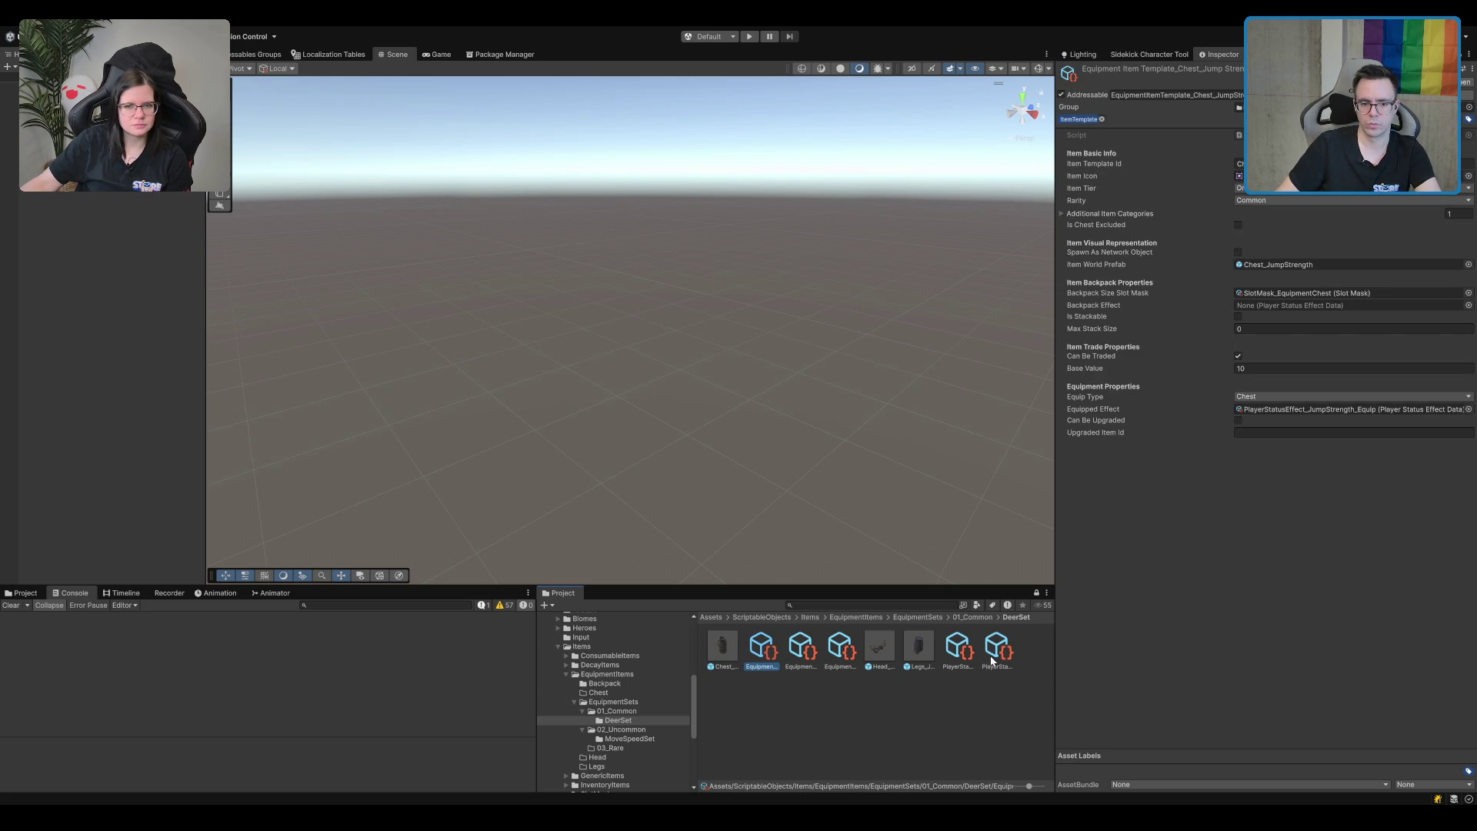
Assign the Equip_Chest effect as Chest_JumpStrength's Equipped Effect and mark the effect Addressable.
drag(993, 655, 1252, 211)
mouse_move(1308, 312)
mouse_down()
mouse_move(1318, 302)
mouse_move(1283, 408)
mouse_up()
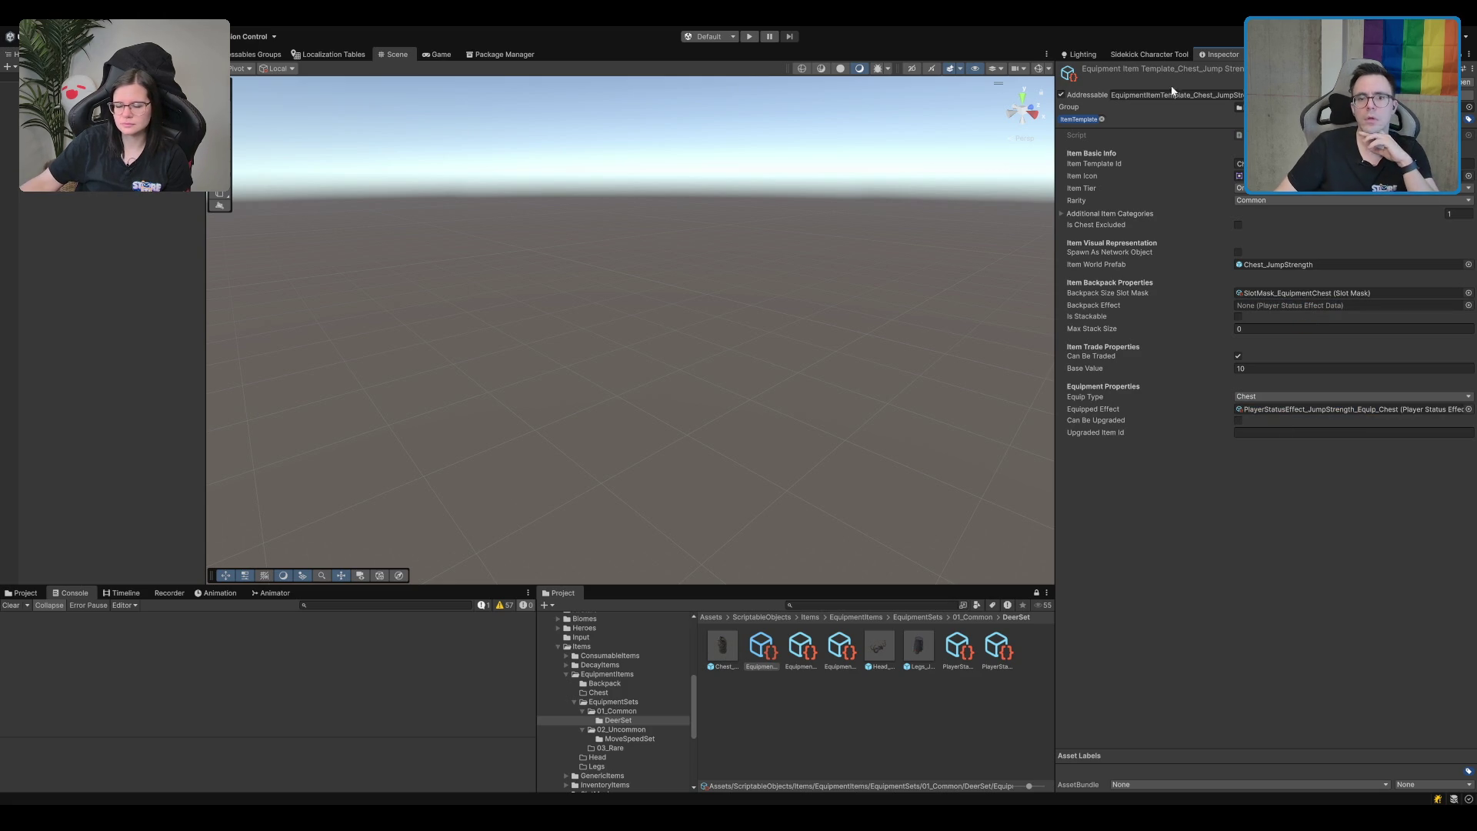
click(996, 648)
click(1061, 94)
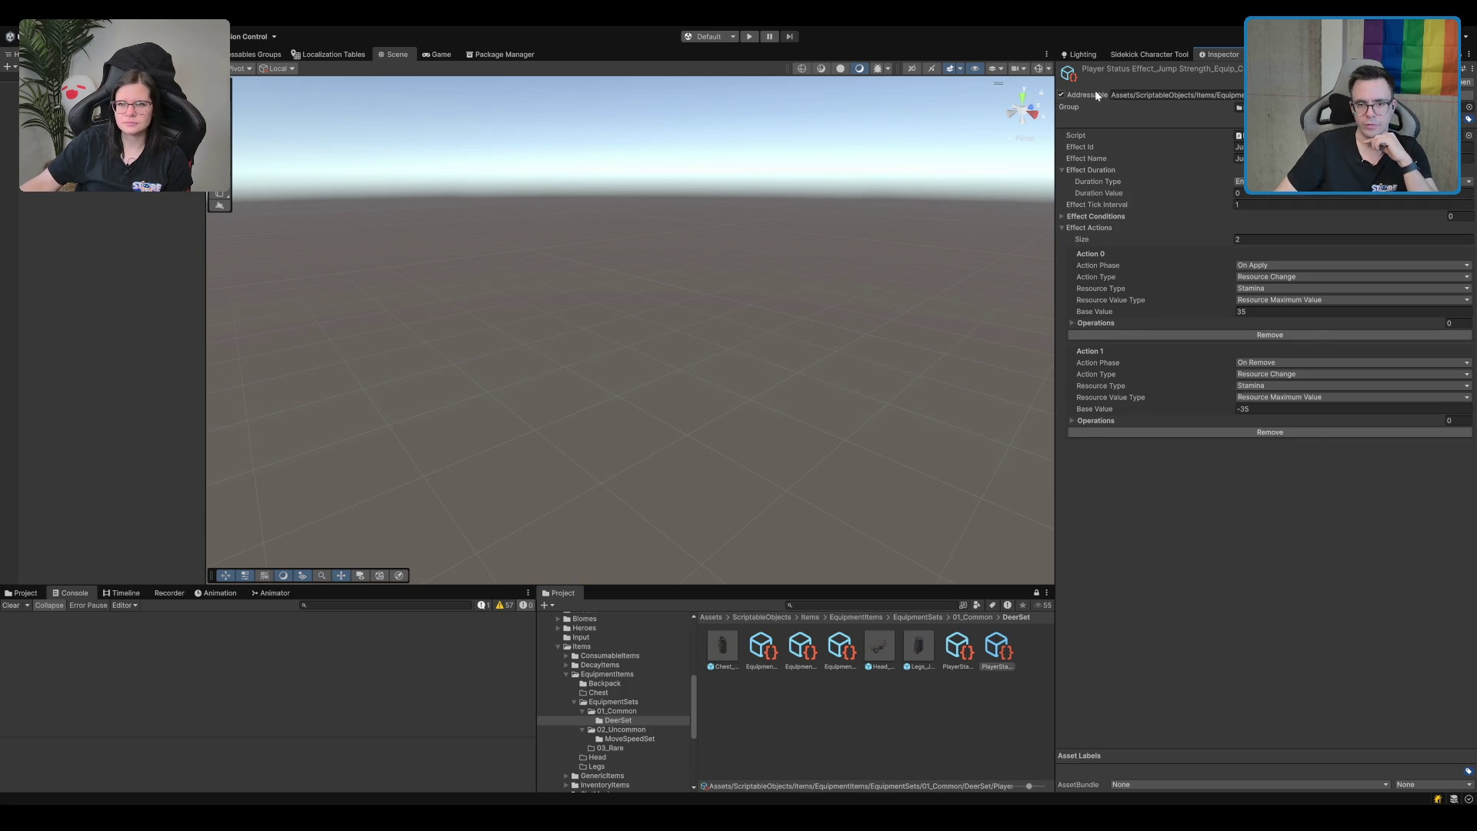
Compare the generic and chest effects, then set the chest effect's address to JumpStrengthEquip_Chest.
click(958, 648)
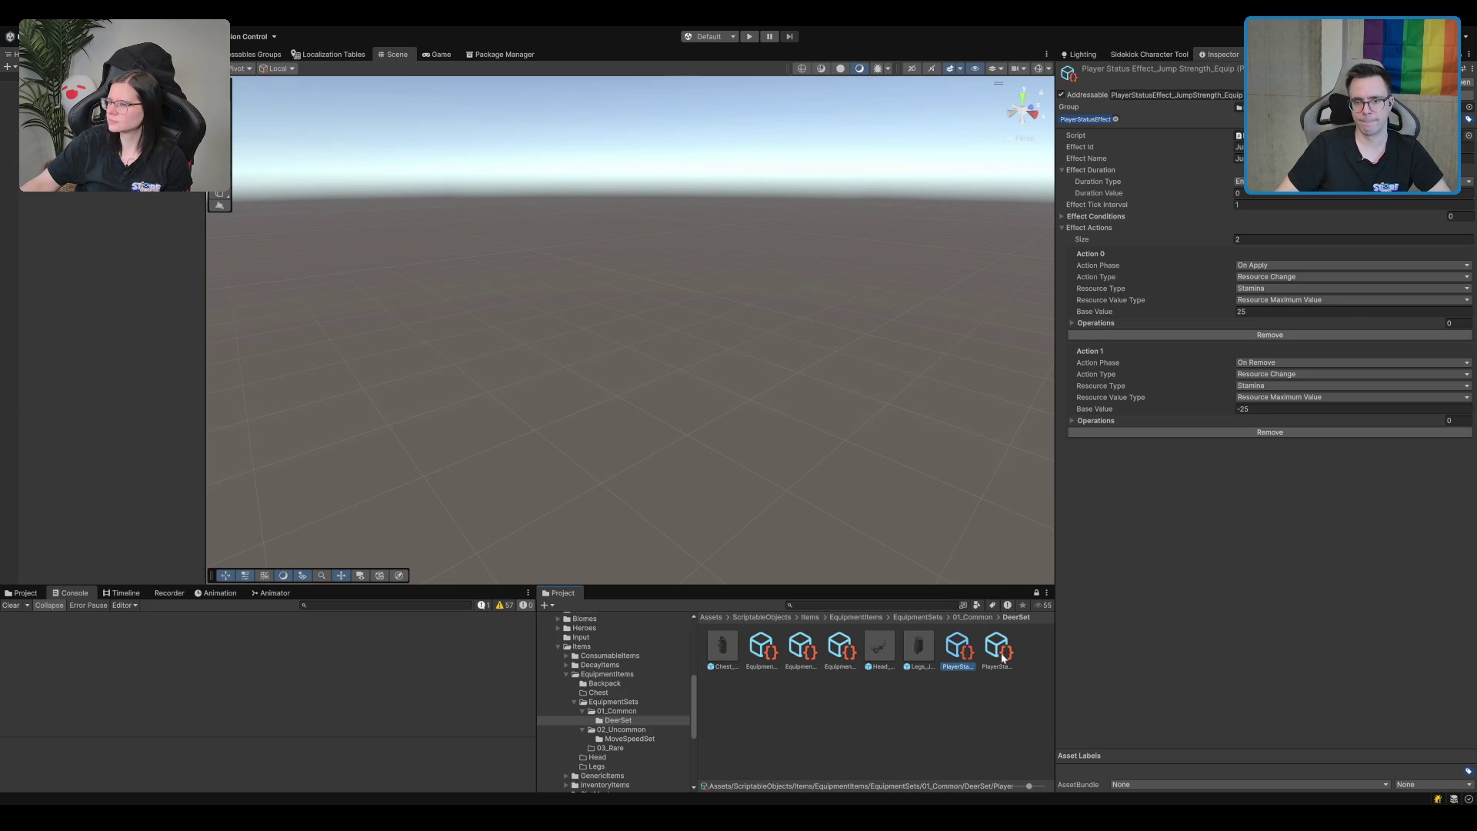
click(998, 656)
click(967, 660)
click(1014, 650)
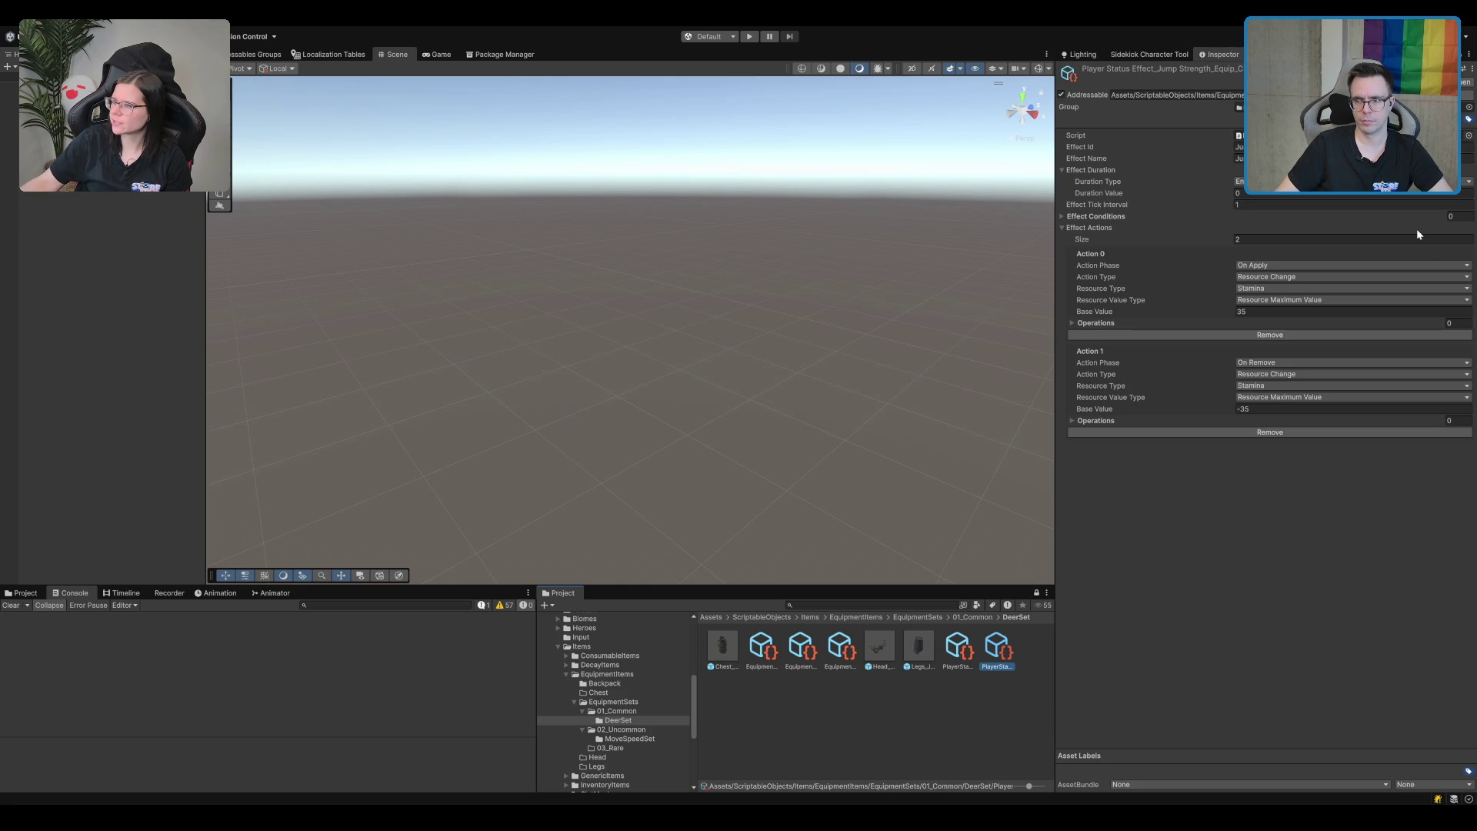
click(1308, 146)
key(ctrl+c)
click(1177, 95)
key(ctrl+v)
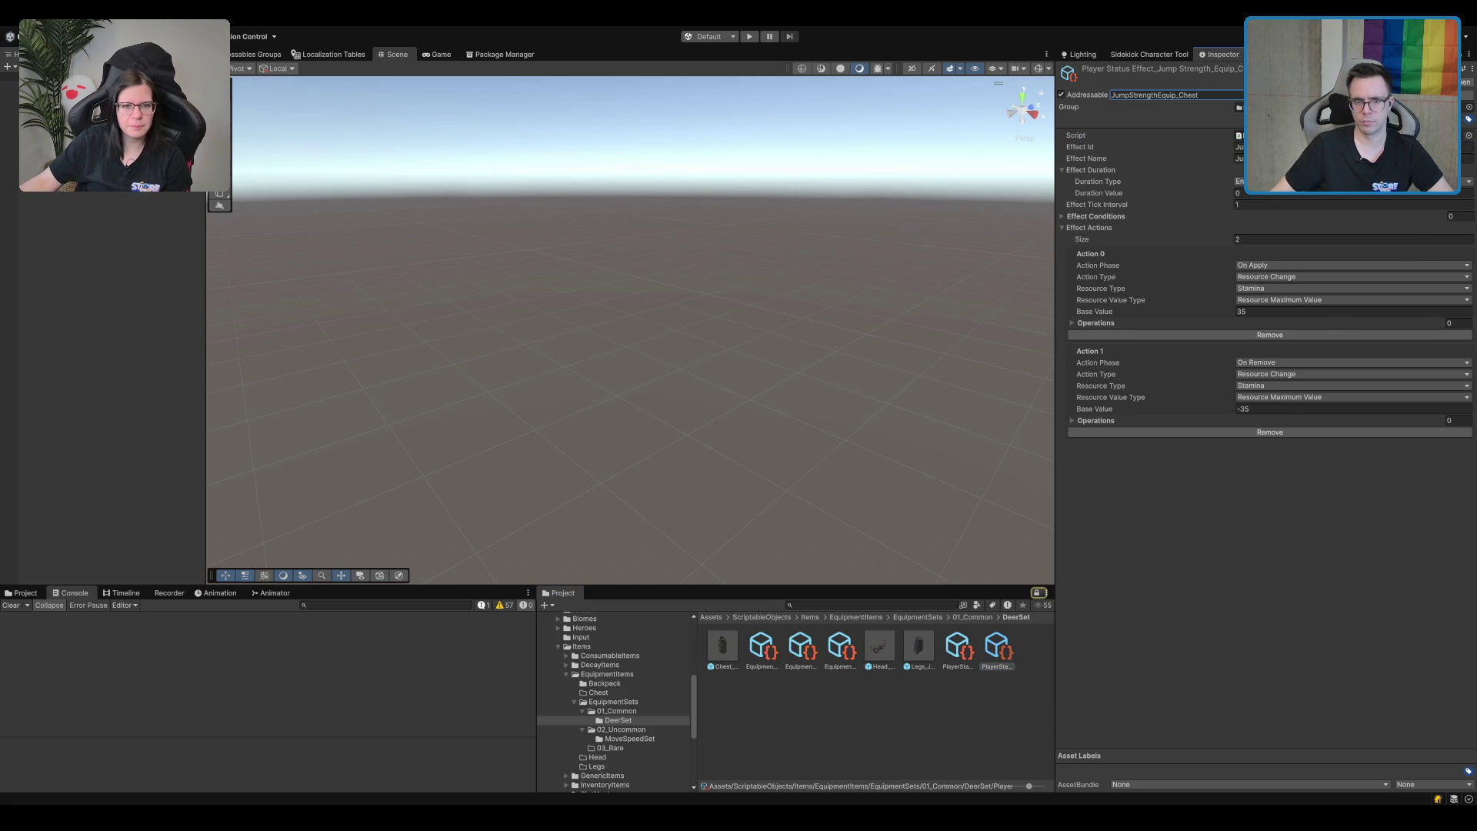
click(1257, 465)
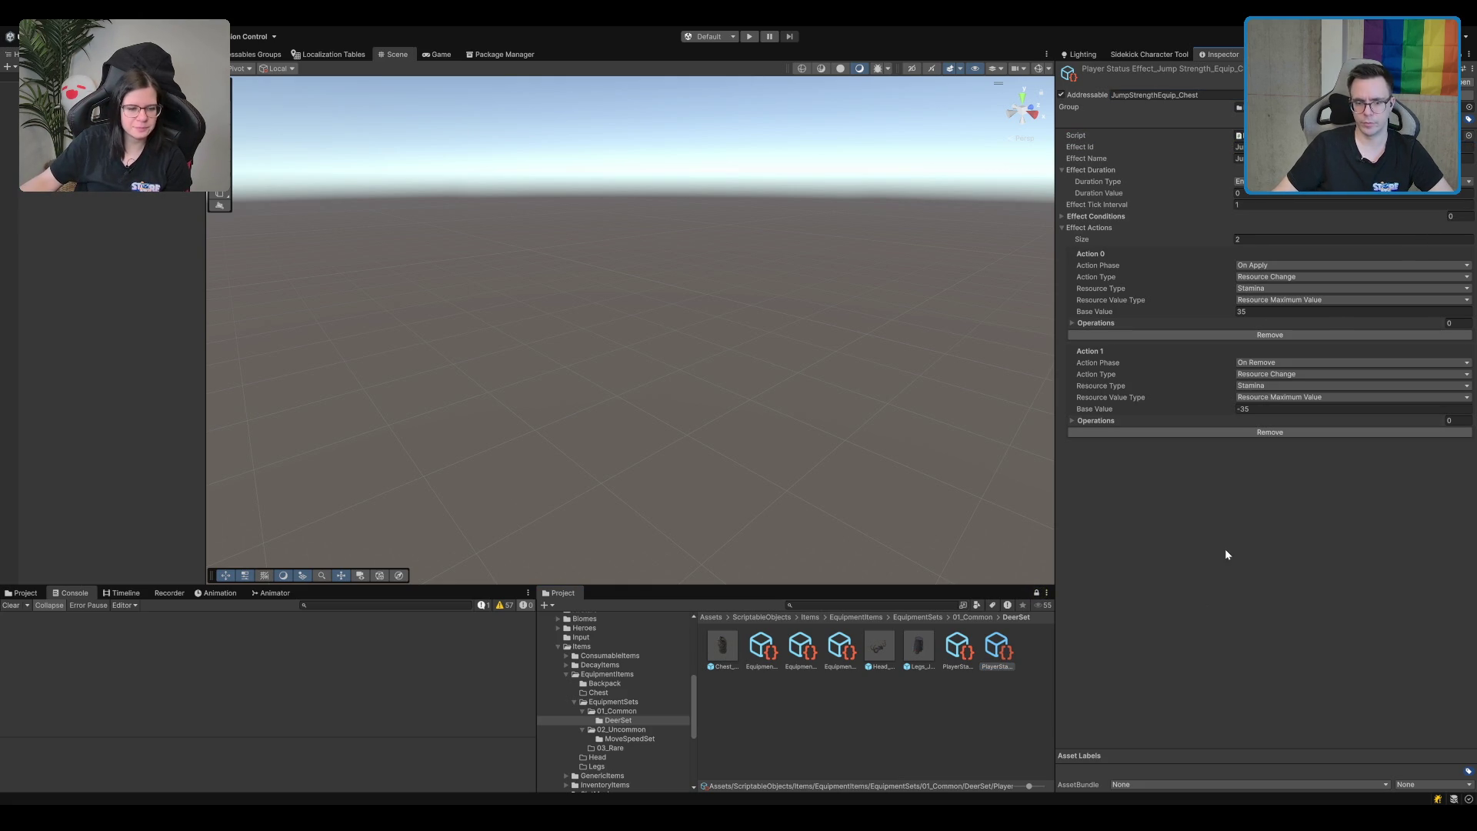
Duplicate the generic effect as PlayerStatusEffect_JumpStrength_Equip_Head and make it addressable as JumpStrengthEquip_Head.
click(954, 647)
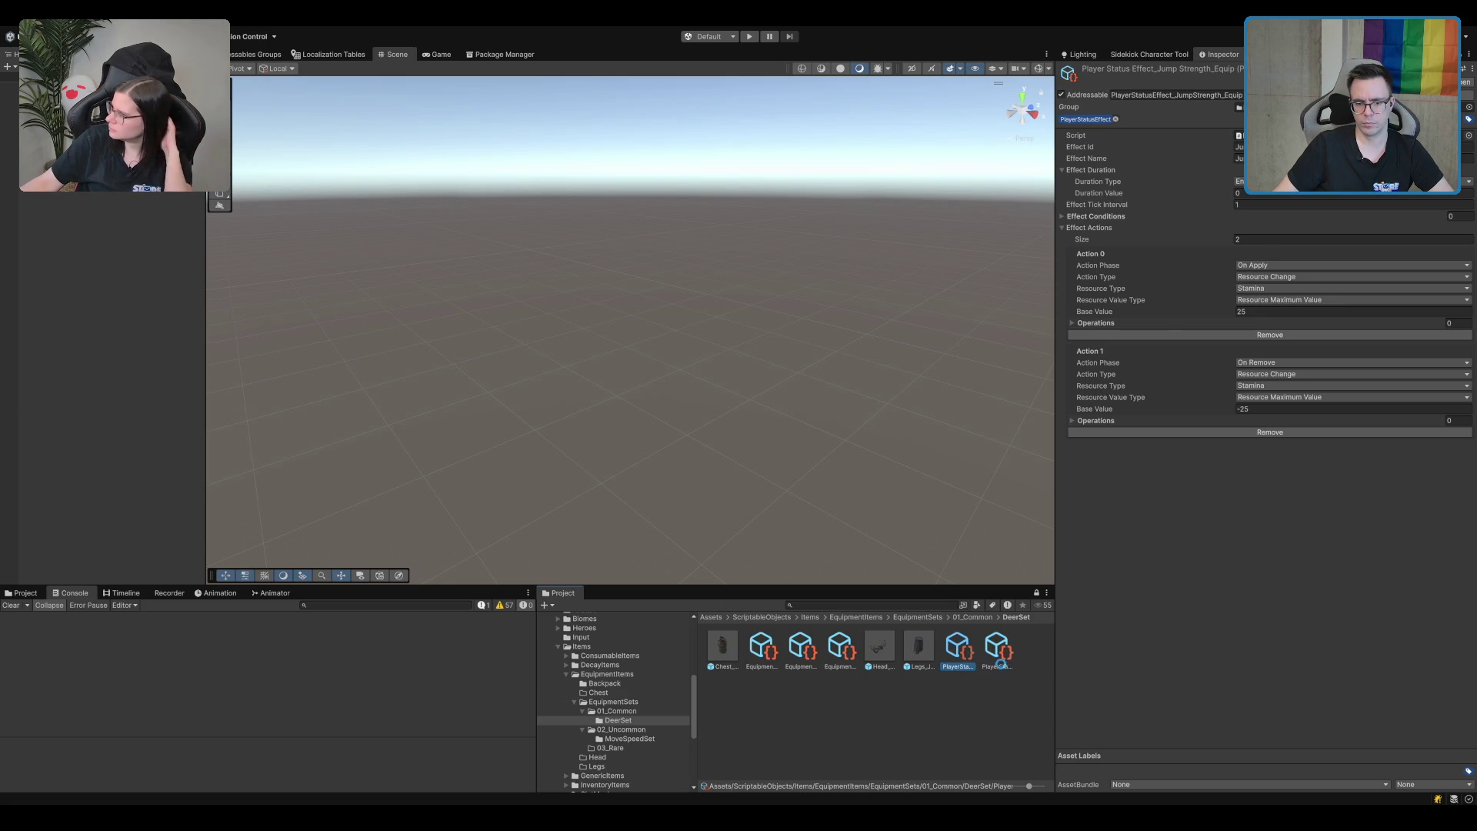
key(ctrl+d)
key(F2)
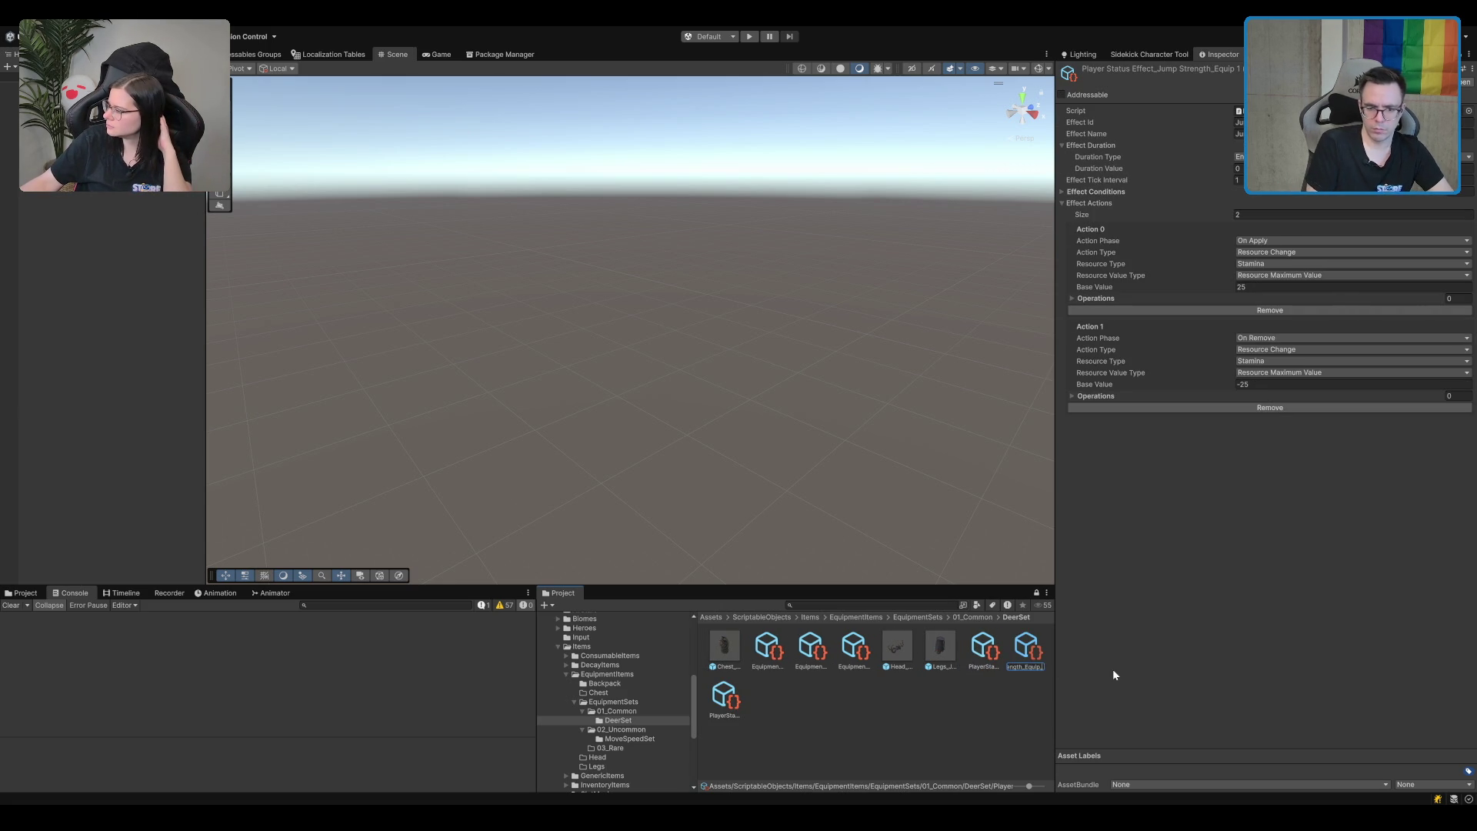
text(_Head)
key(Return)
click(1300, 122)
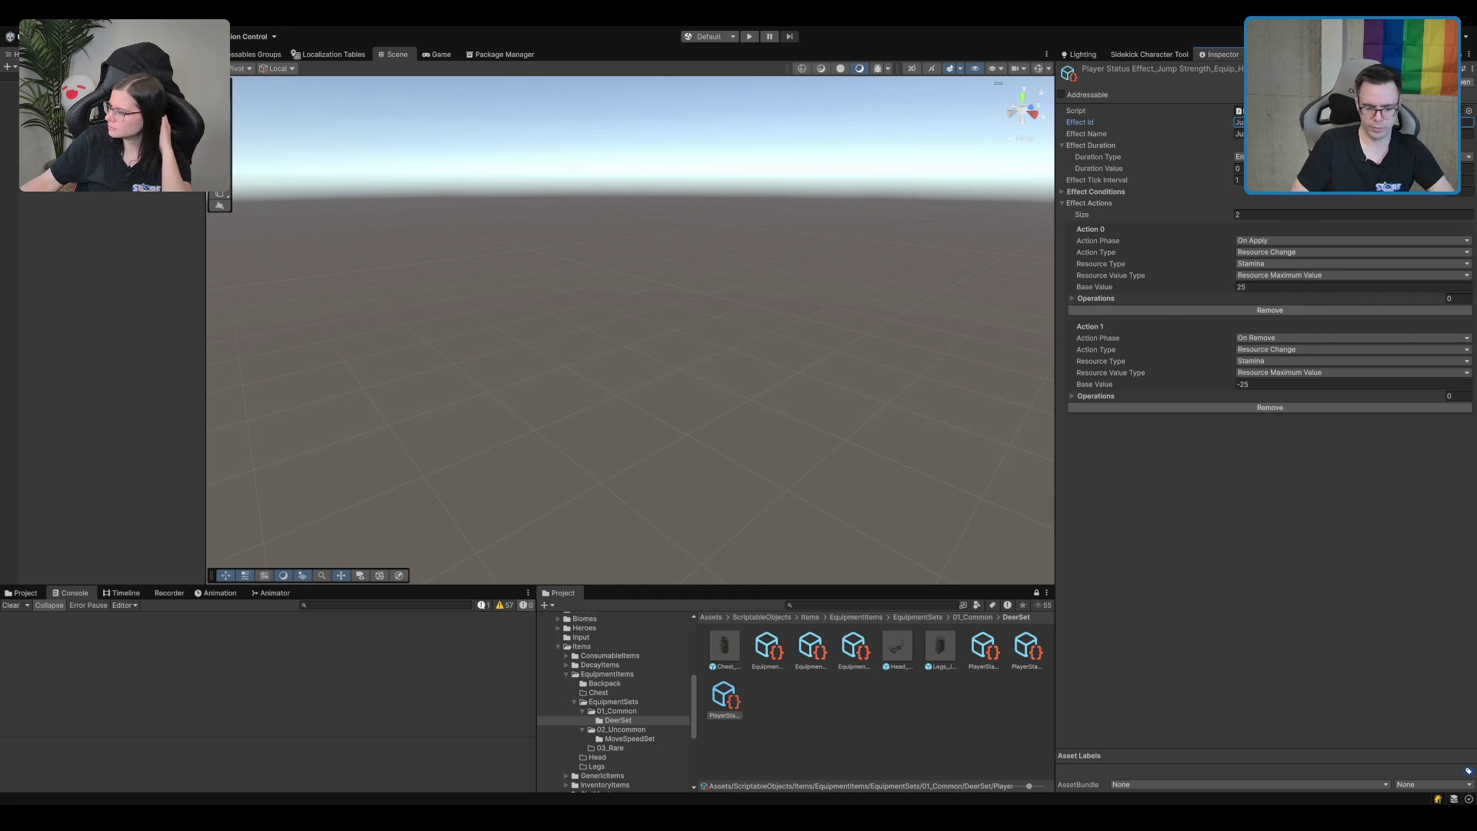
click(1207, 146)
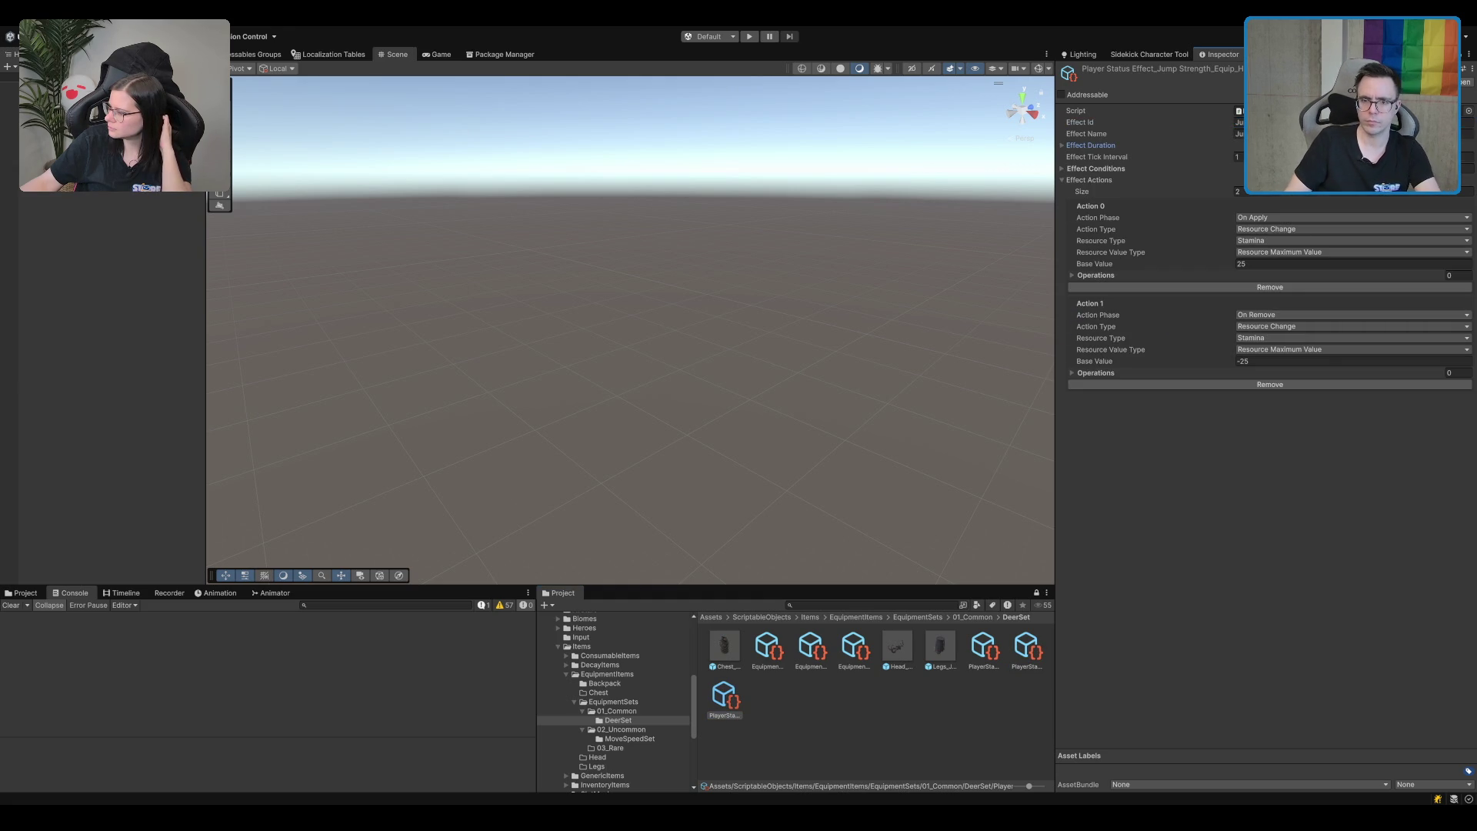
click(1062, 145)
click(1086, 134)
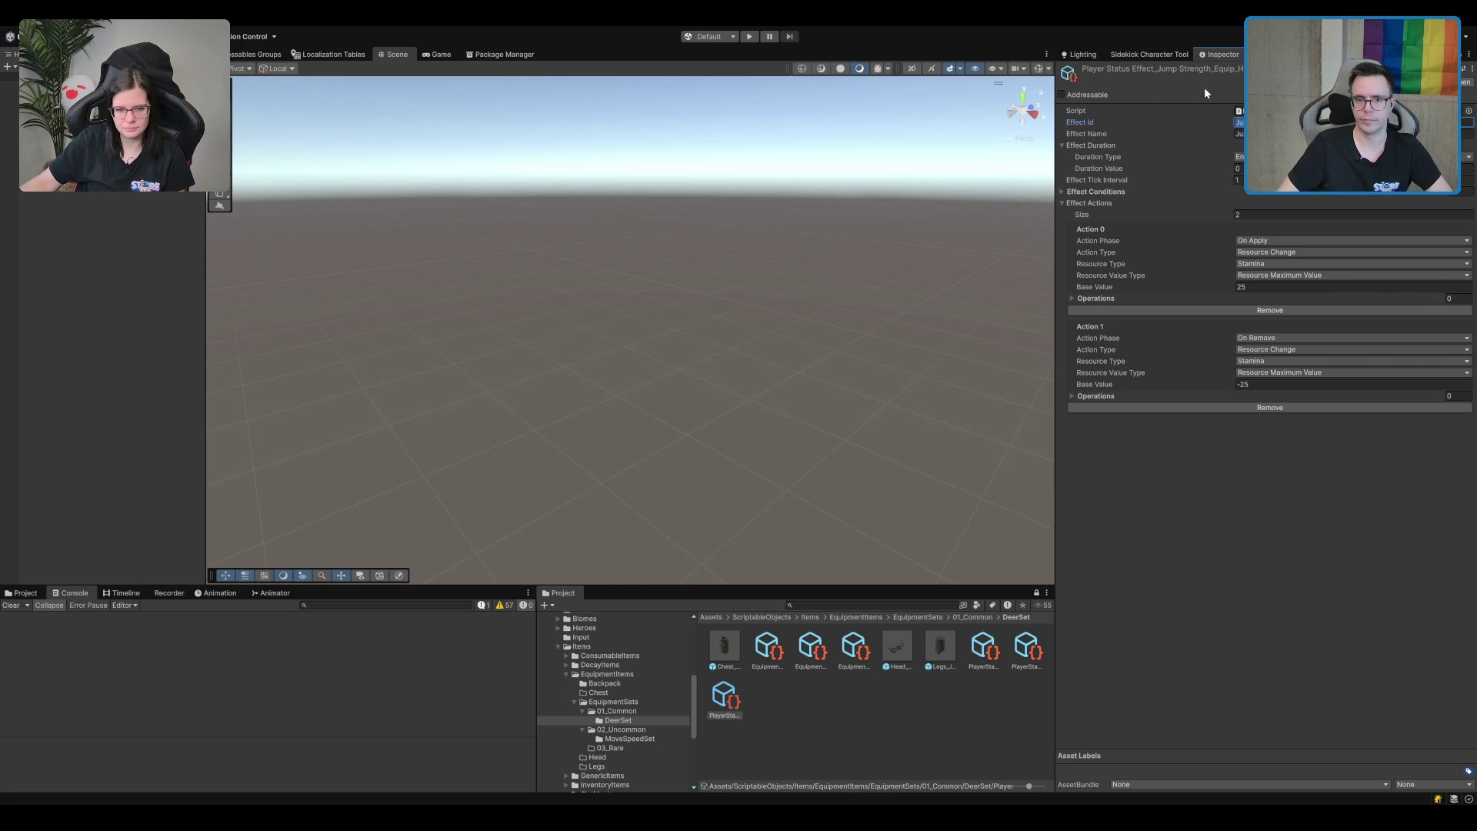
click(1089, 94)
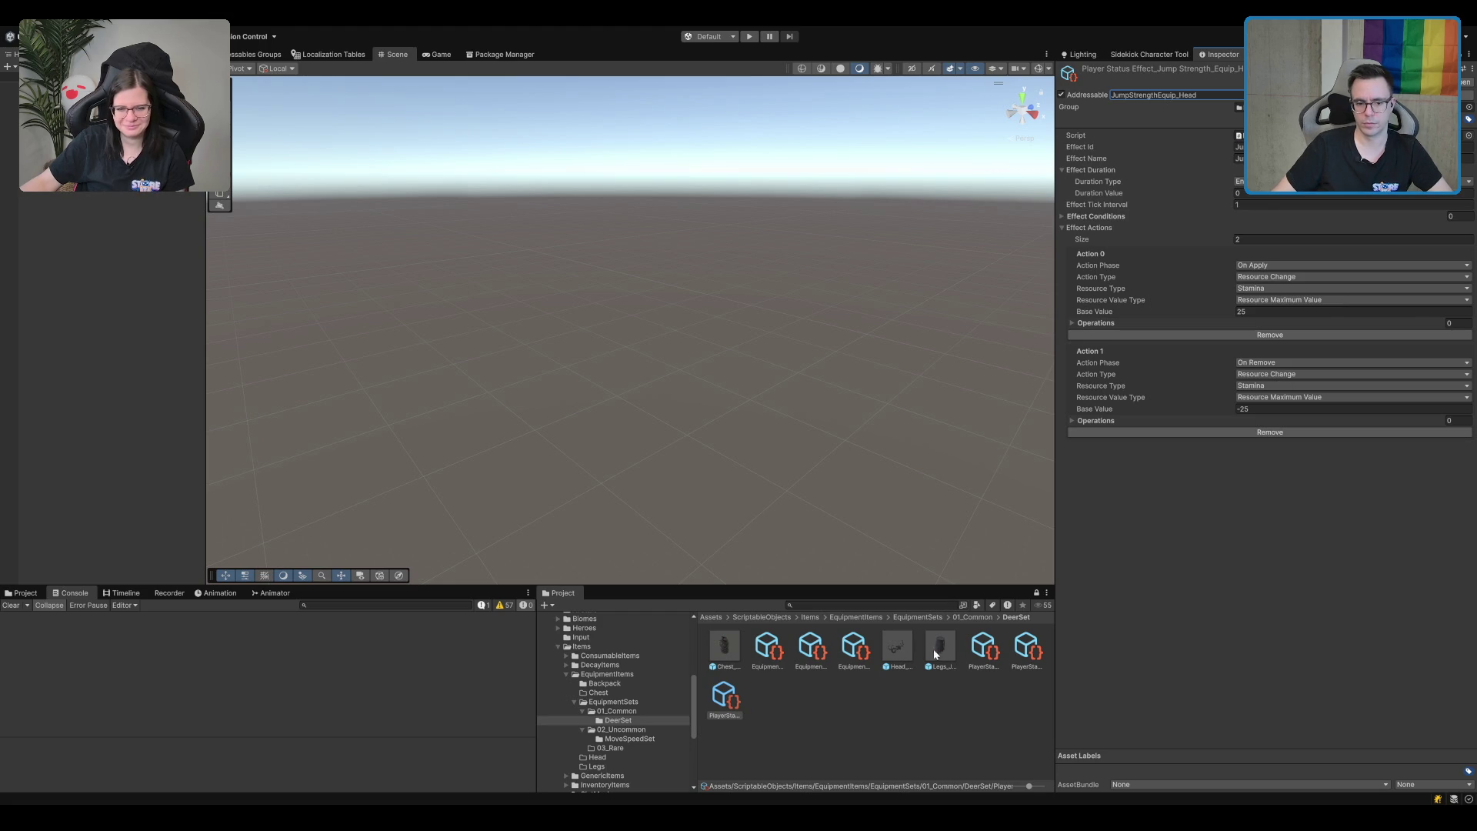
Assign the Equip_Head effect as the Head_JumpStrength template's Equipped Effect.
click(841, 654)
key(Left)
drag(724, 696, 1366, 413)
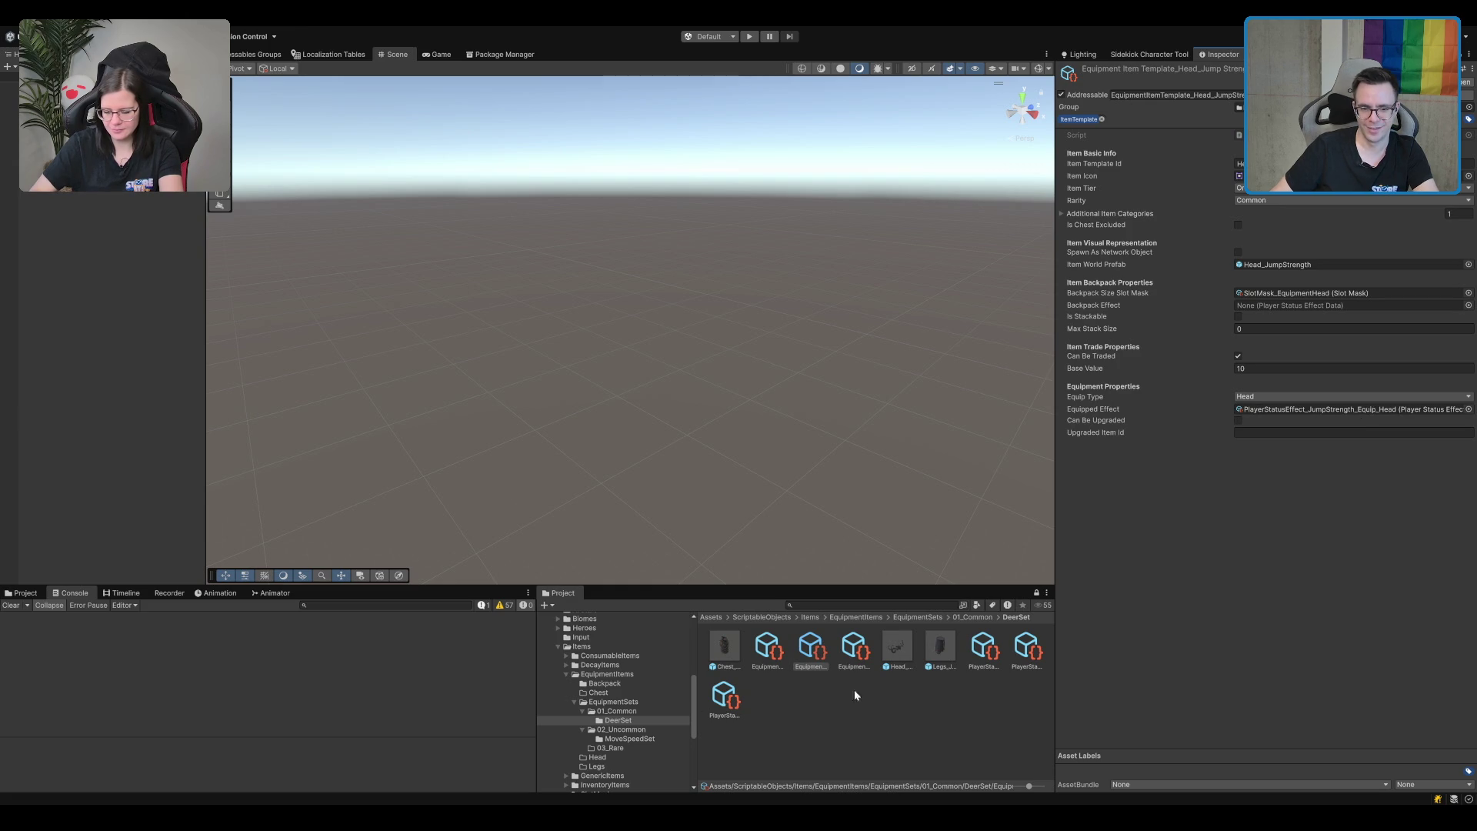
click(1027, 653)
Set the generic jump strength effect's stamina Base Values to 20 and -20.
click(724, 696)
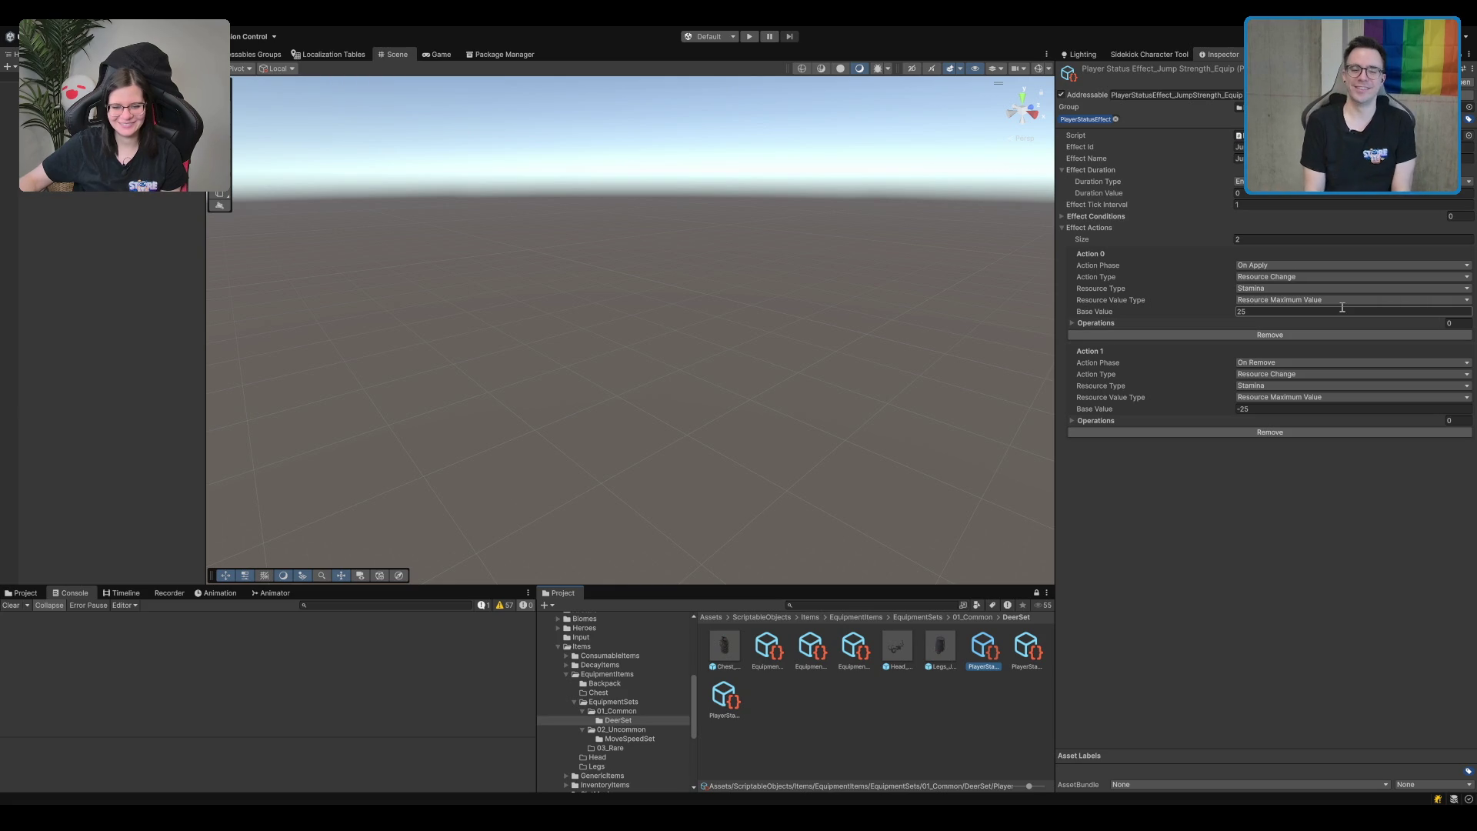
click(1321, 228)
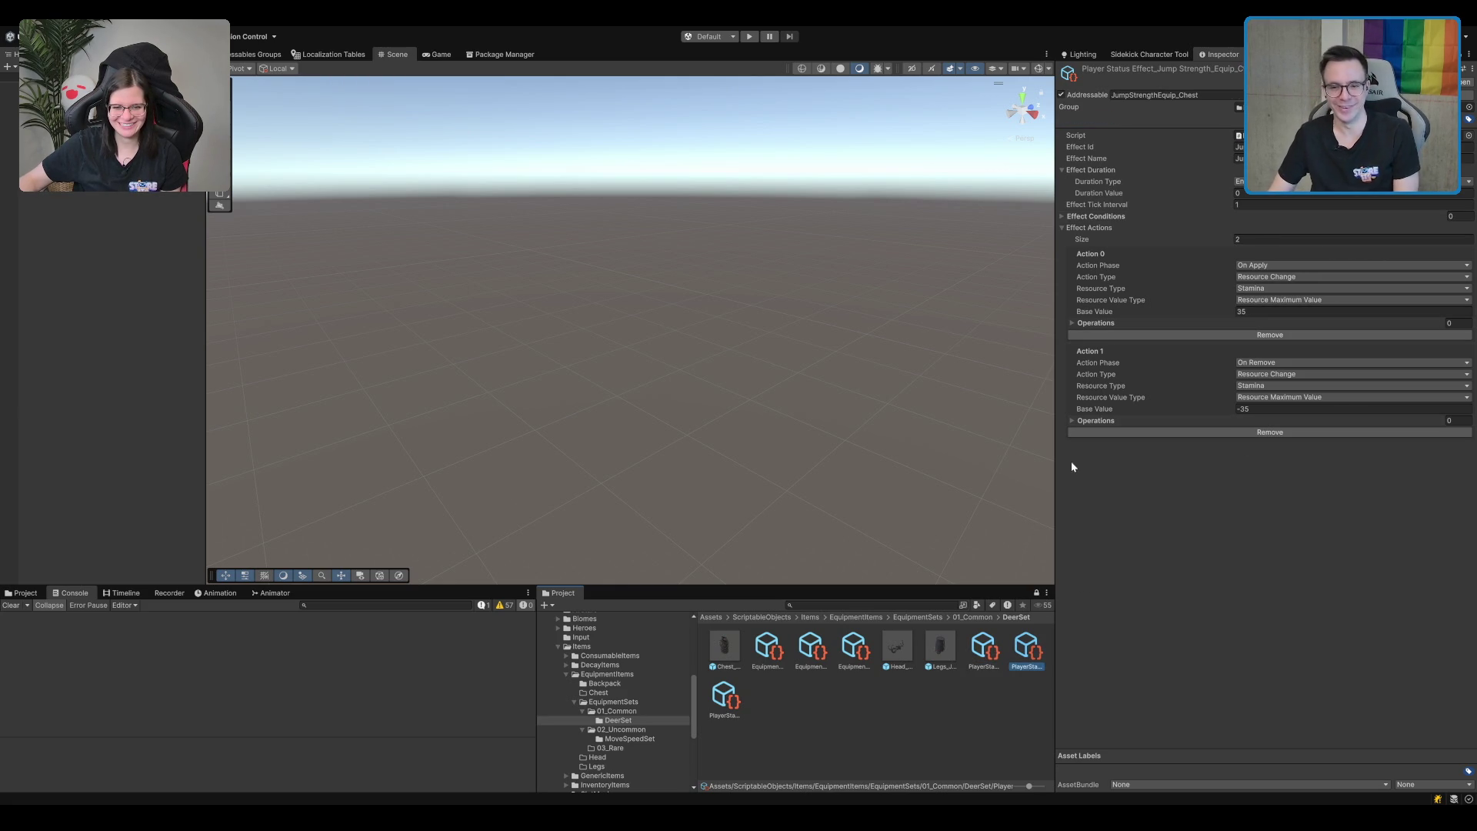
key(Right)
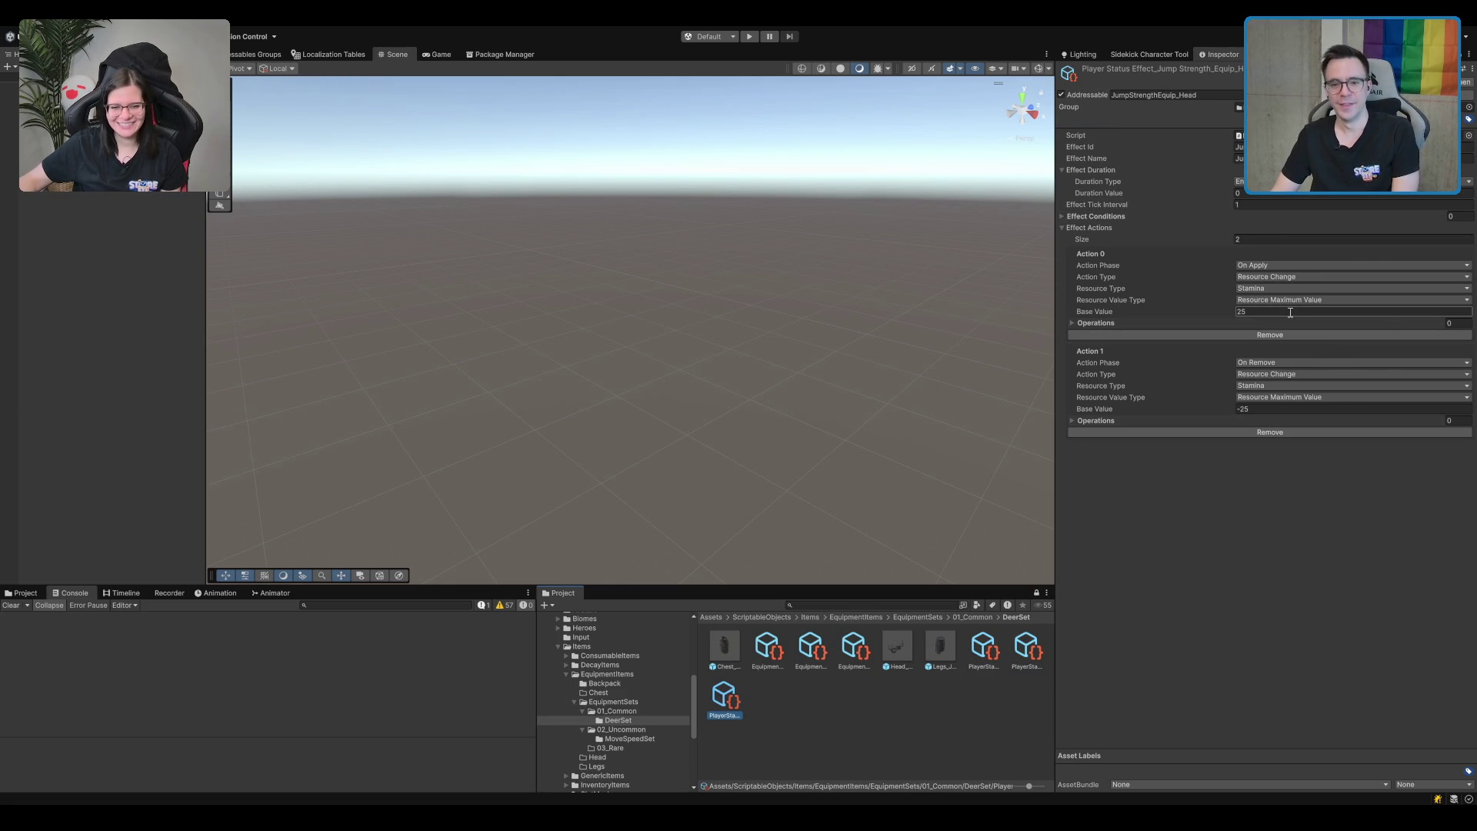
click(985, 660)
click(1241, 310)
text(20)
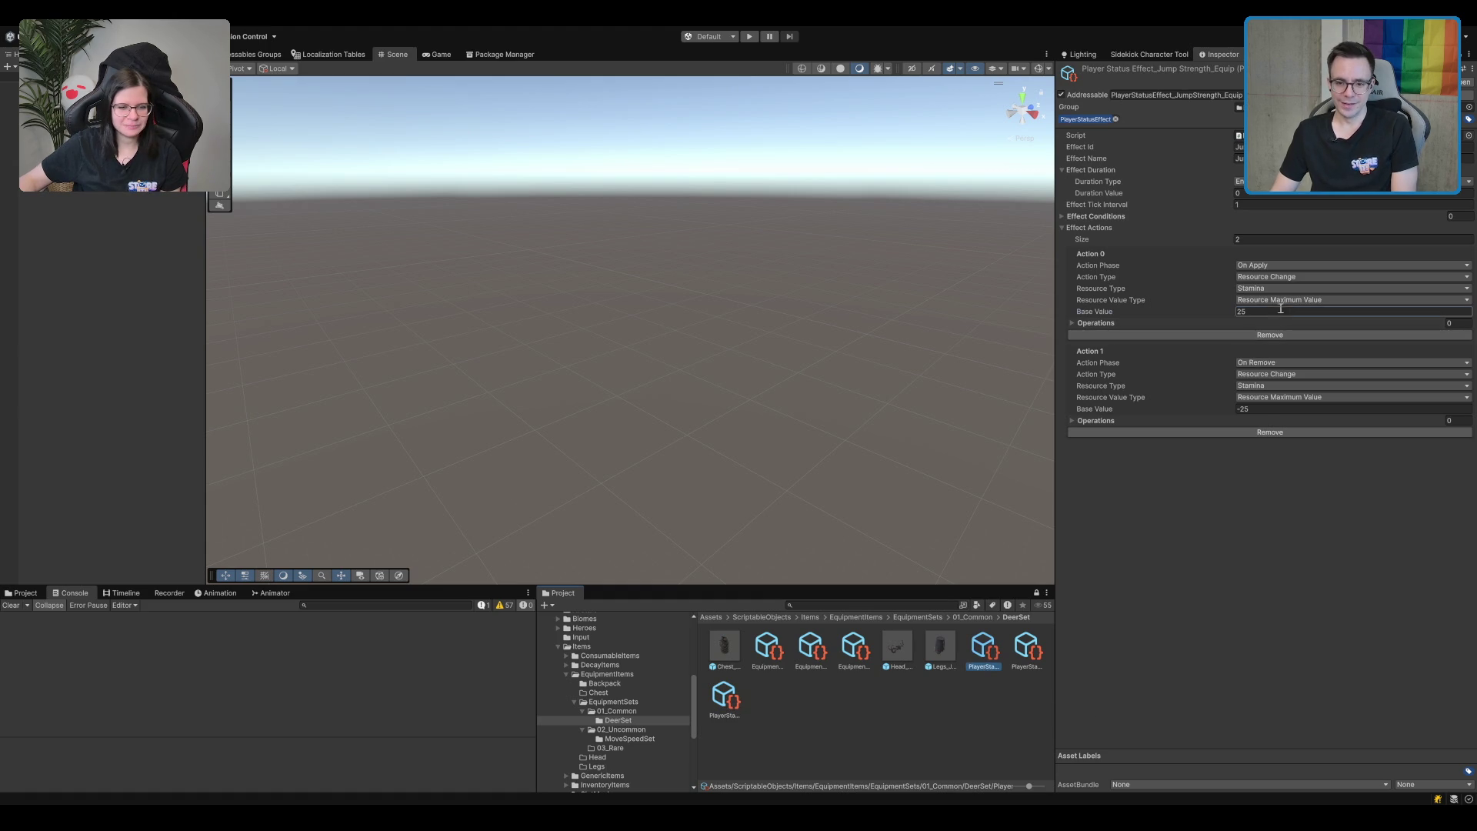
click(1262, 408)
text(-)
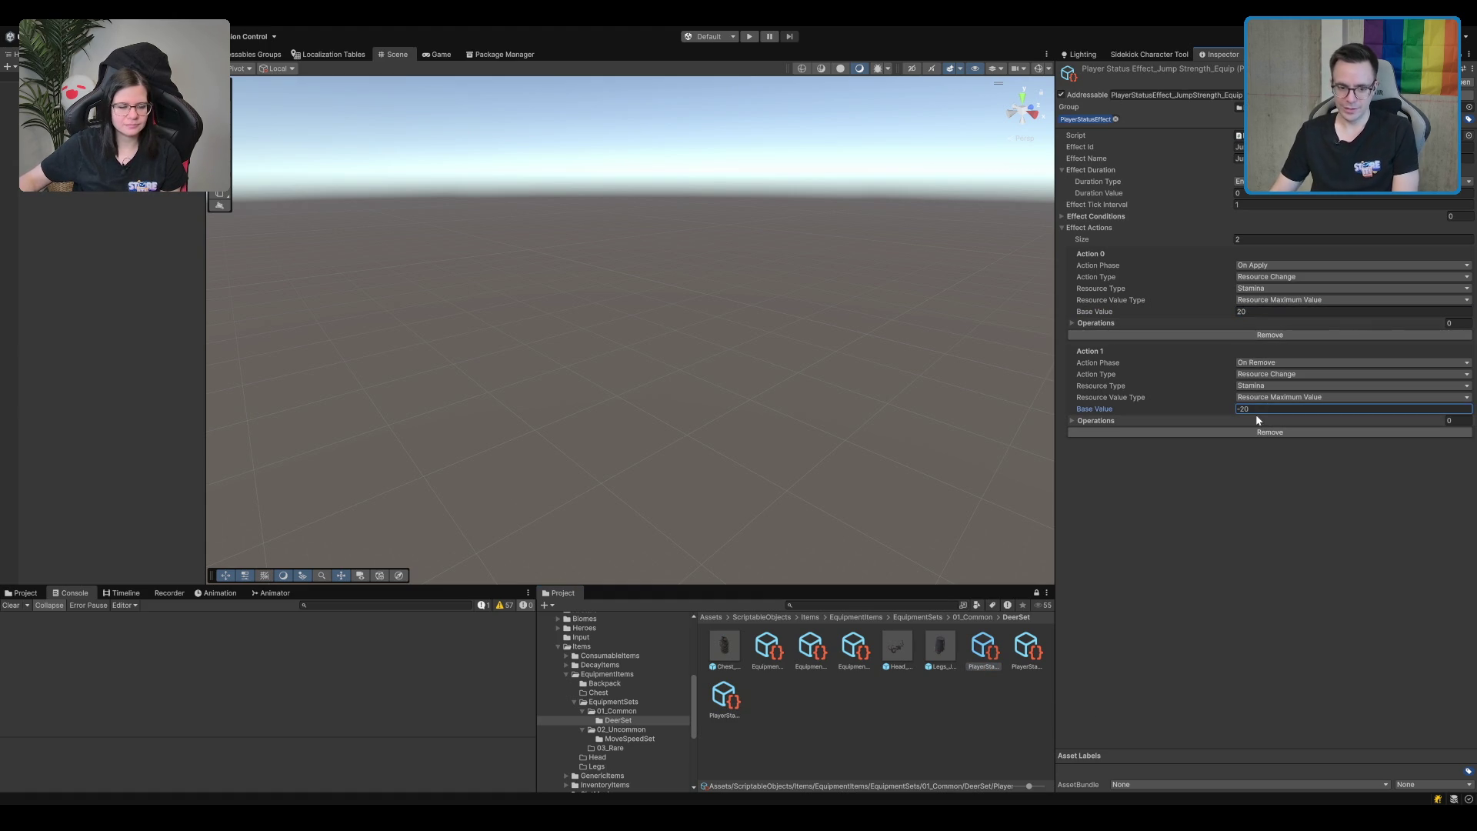
Set the head jump strength effect's stamina Base Values to 15 and -15, then compare with the chest effect.
click(724, 696)
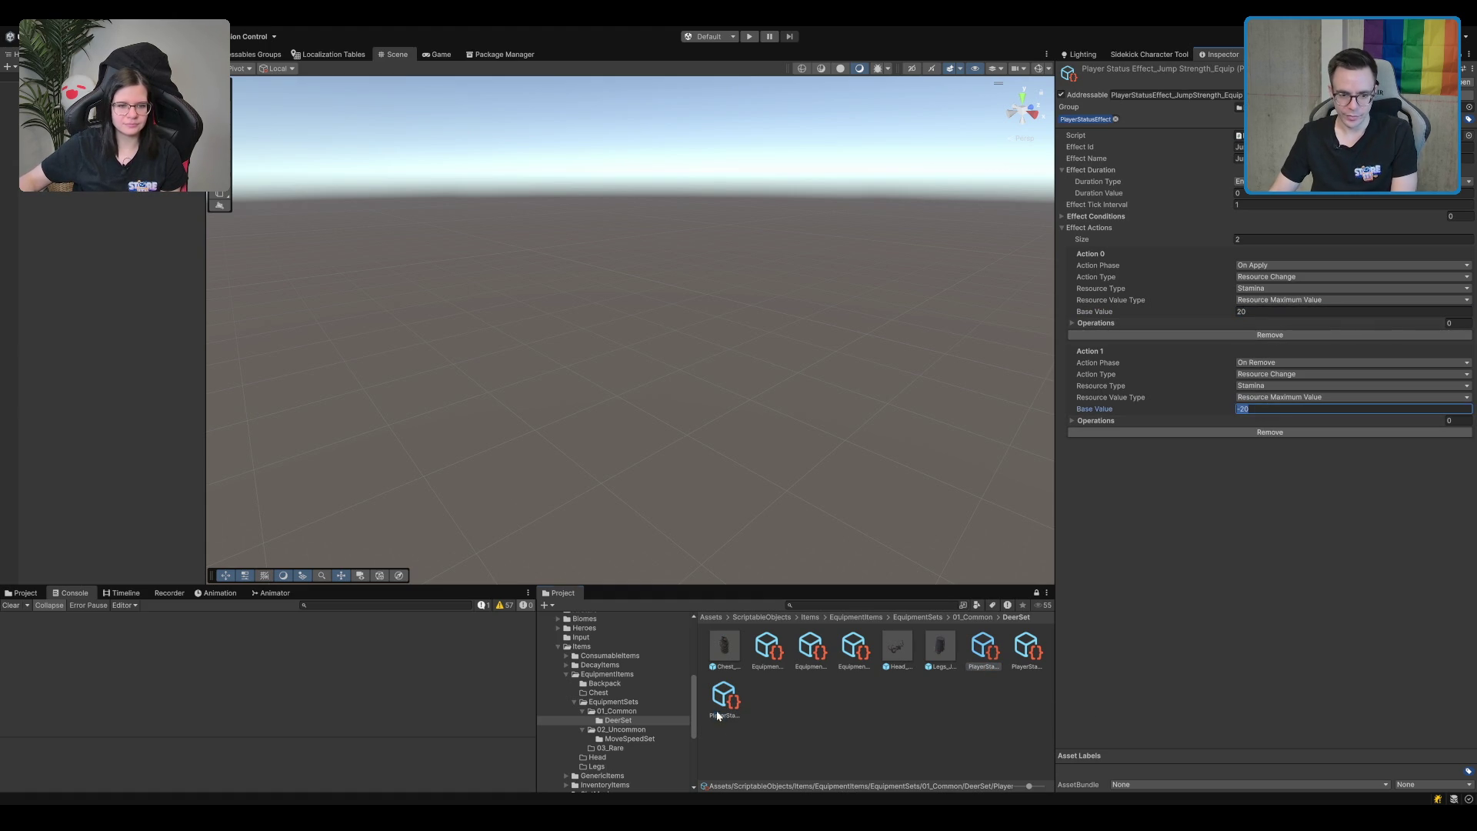
click(1240, 311)
text(15)
click(1262, 408)
text(-15)
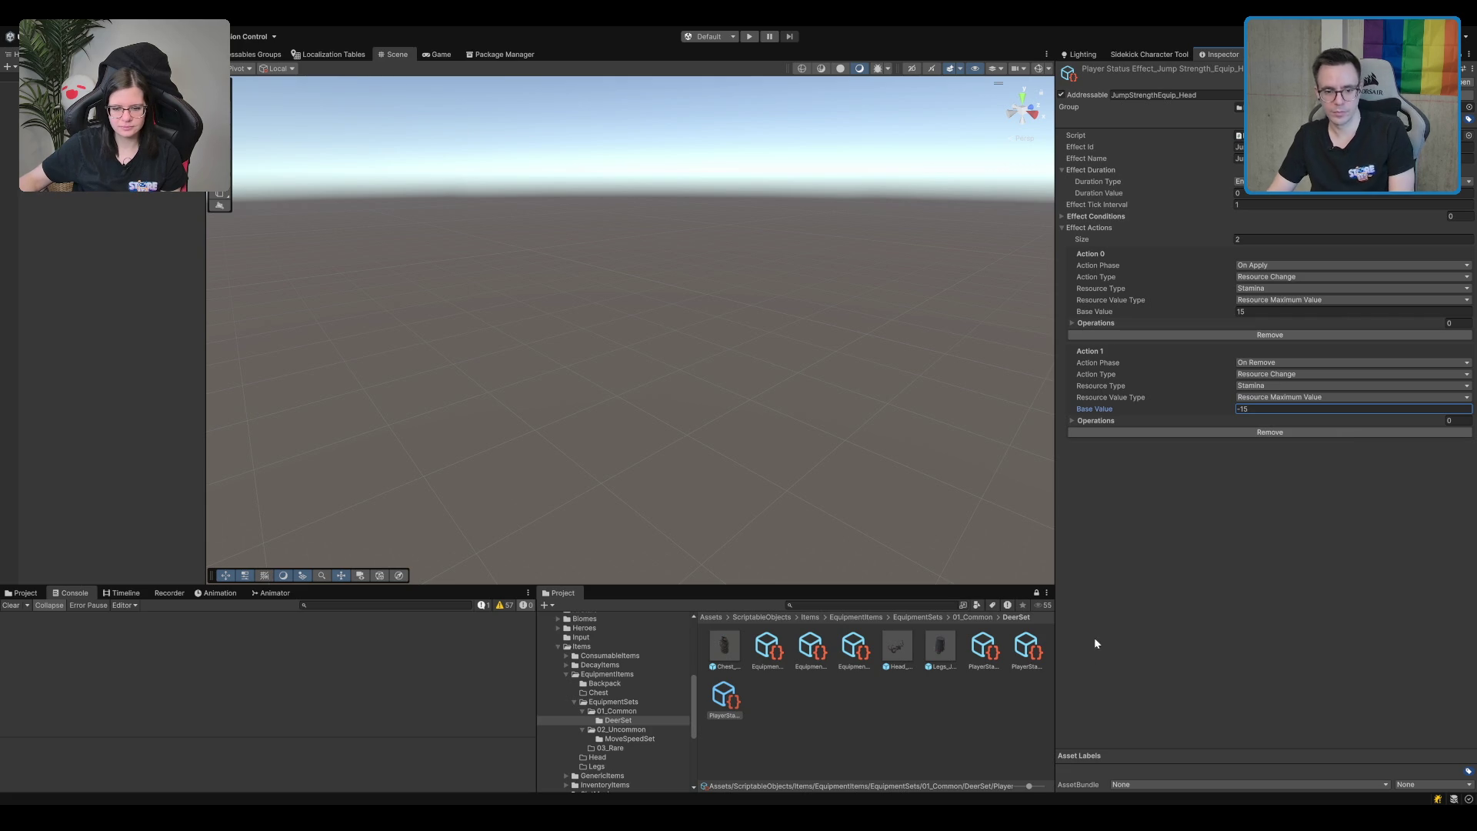
click(1017, 667)
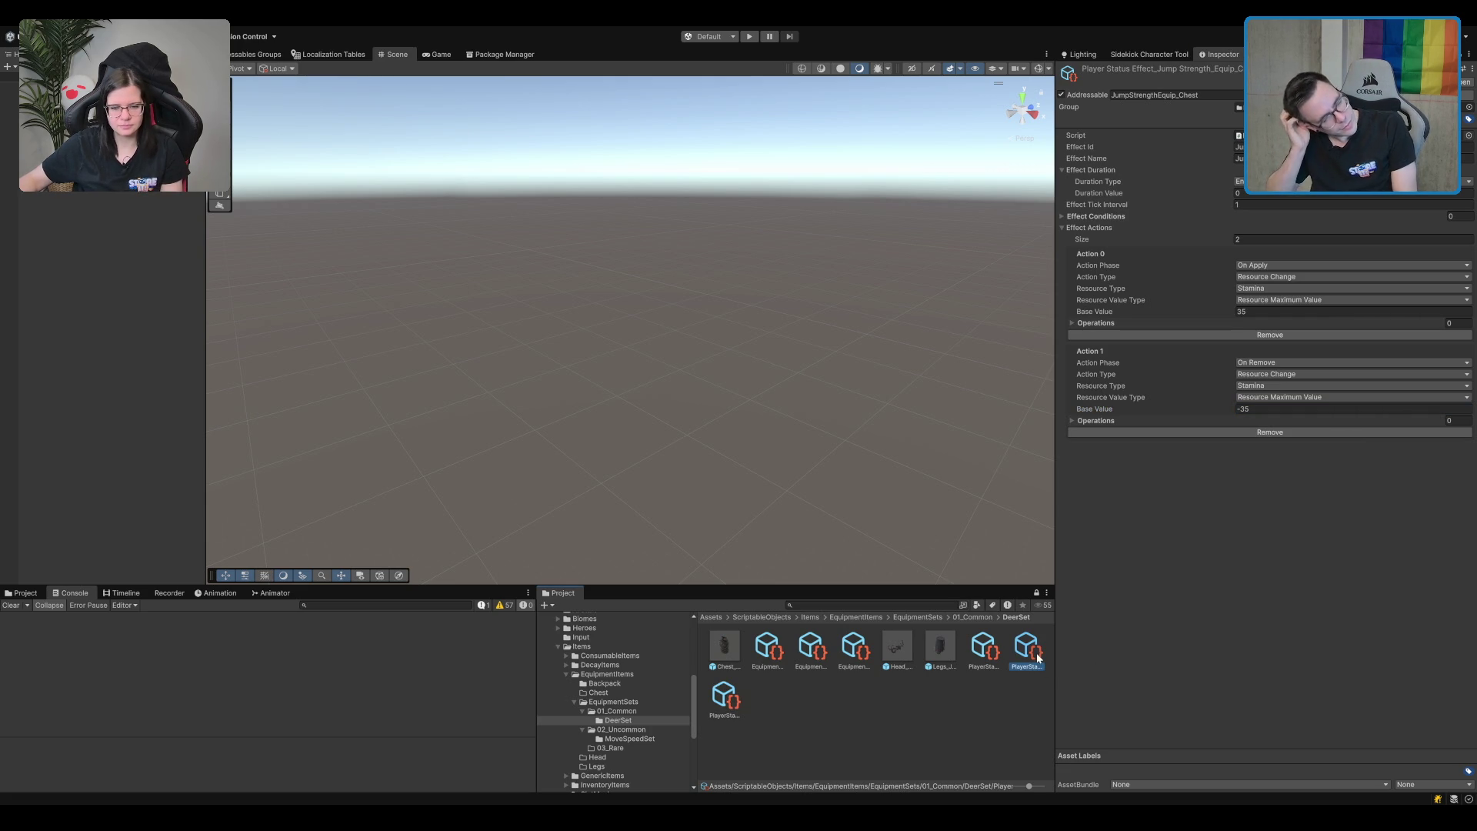
key(Left)
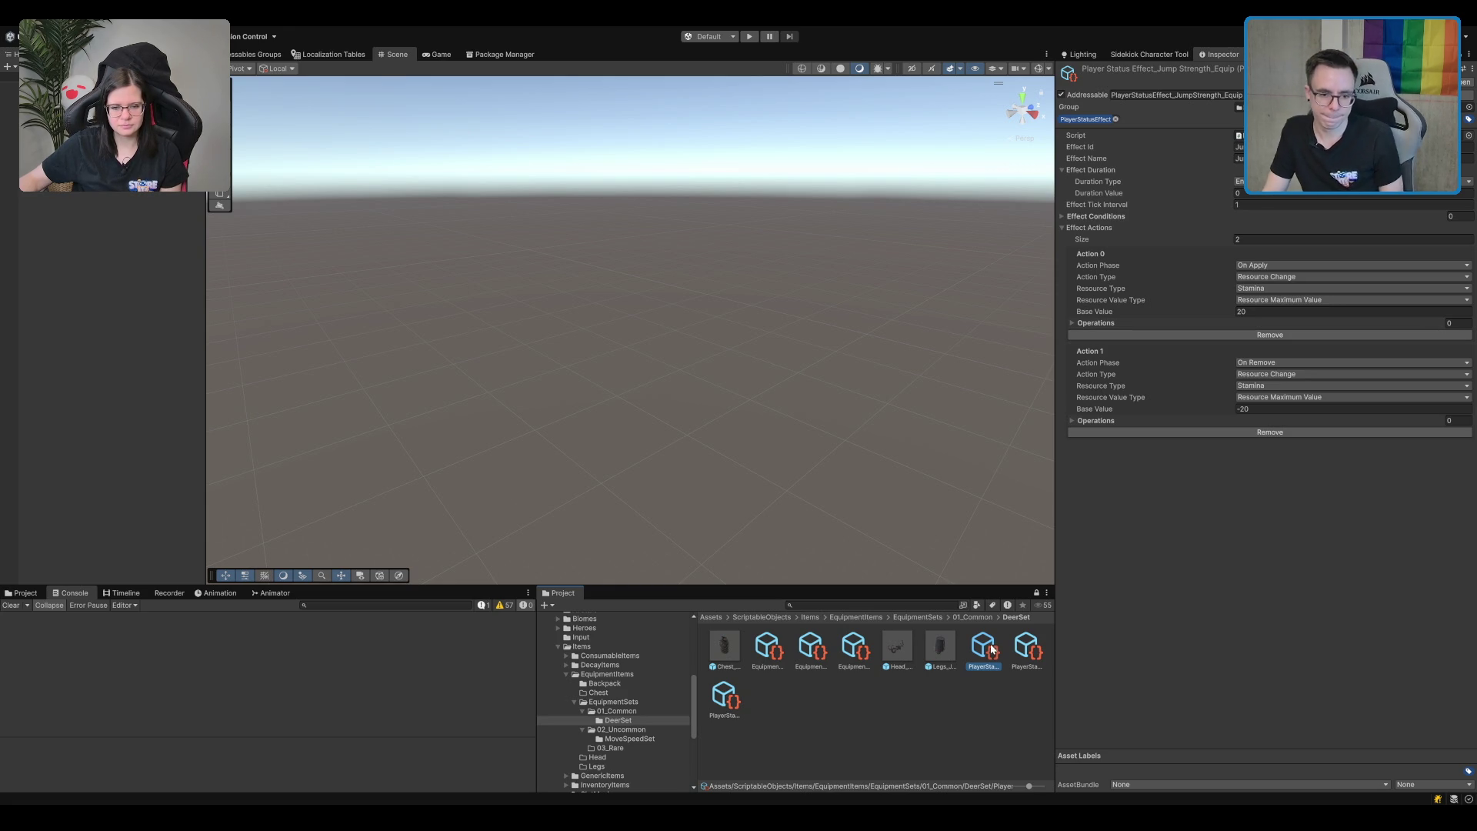
click(956, 693)
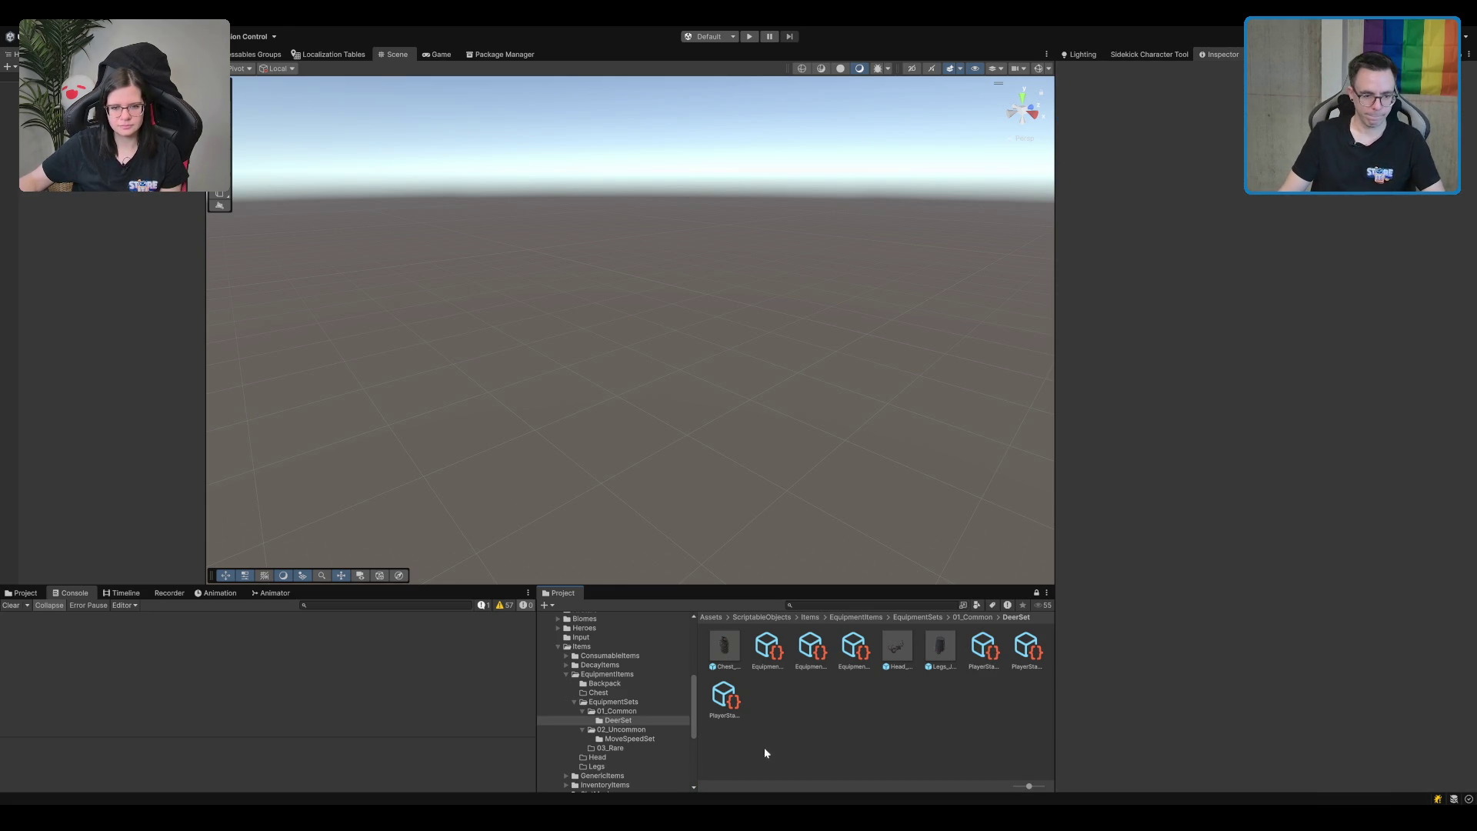
Preview the MoveSpeedSet's Head_MoveSpeed item, rotating it in the preview.
click(643, 739)
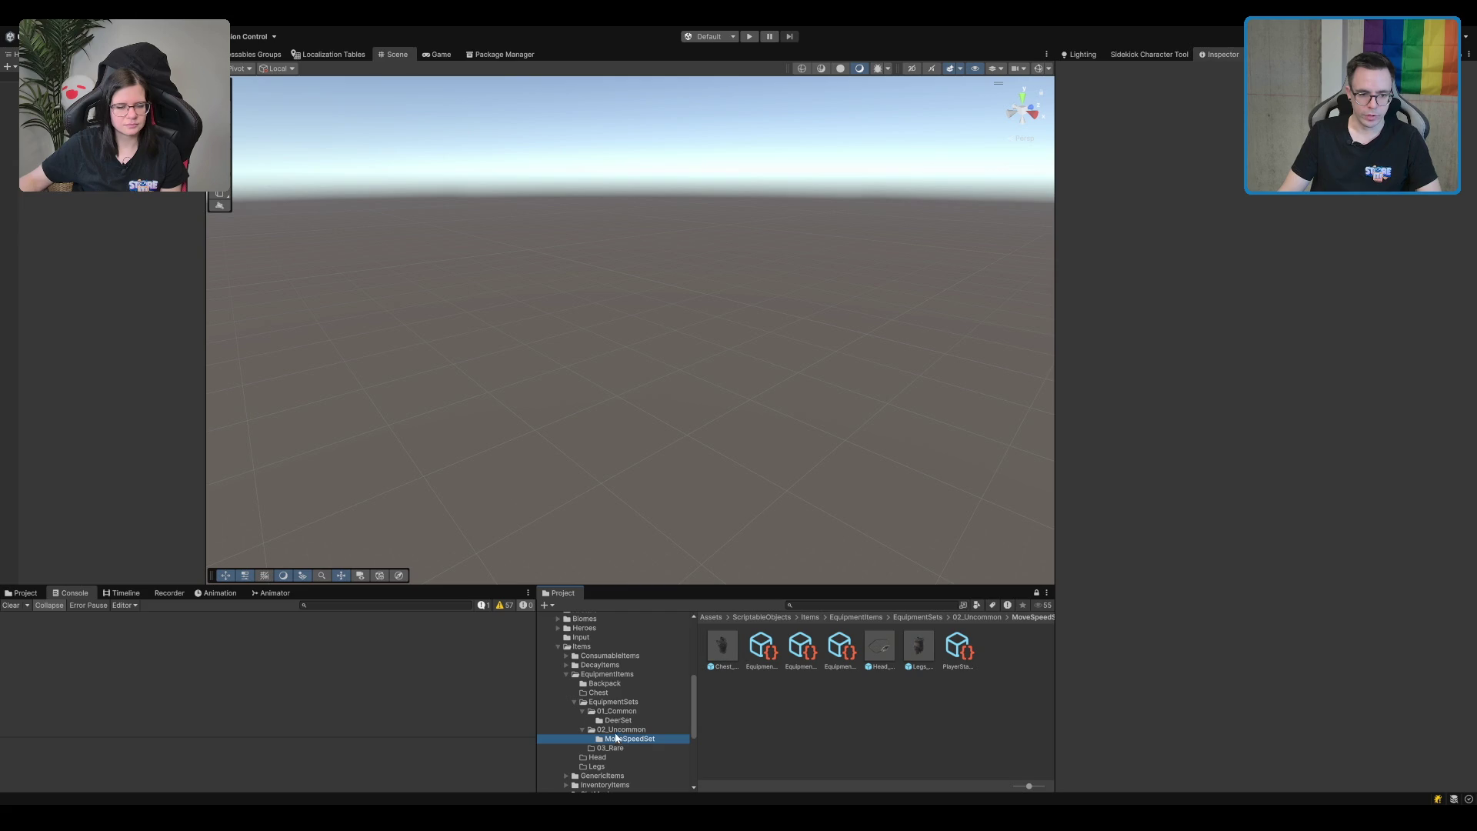
click(867, 648)
drag(1341, 627, 1300, 624)
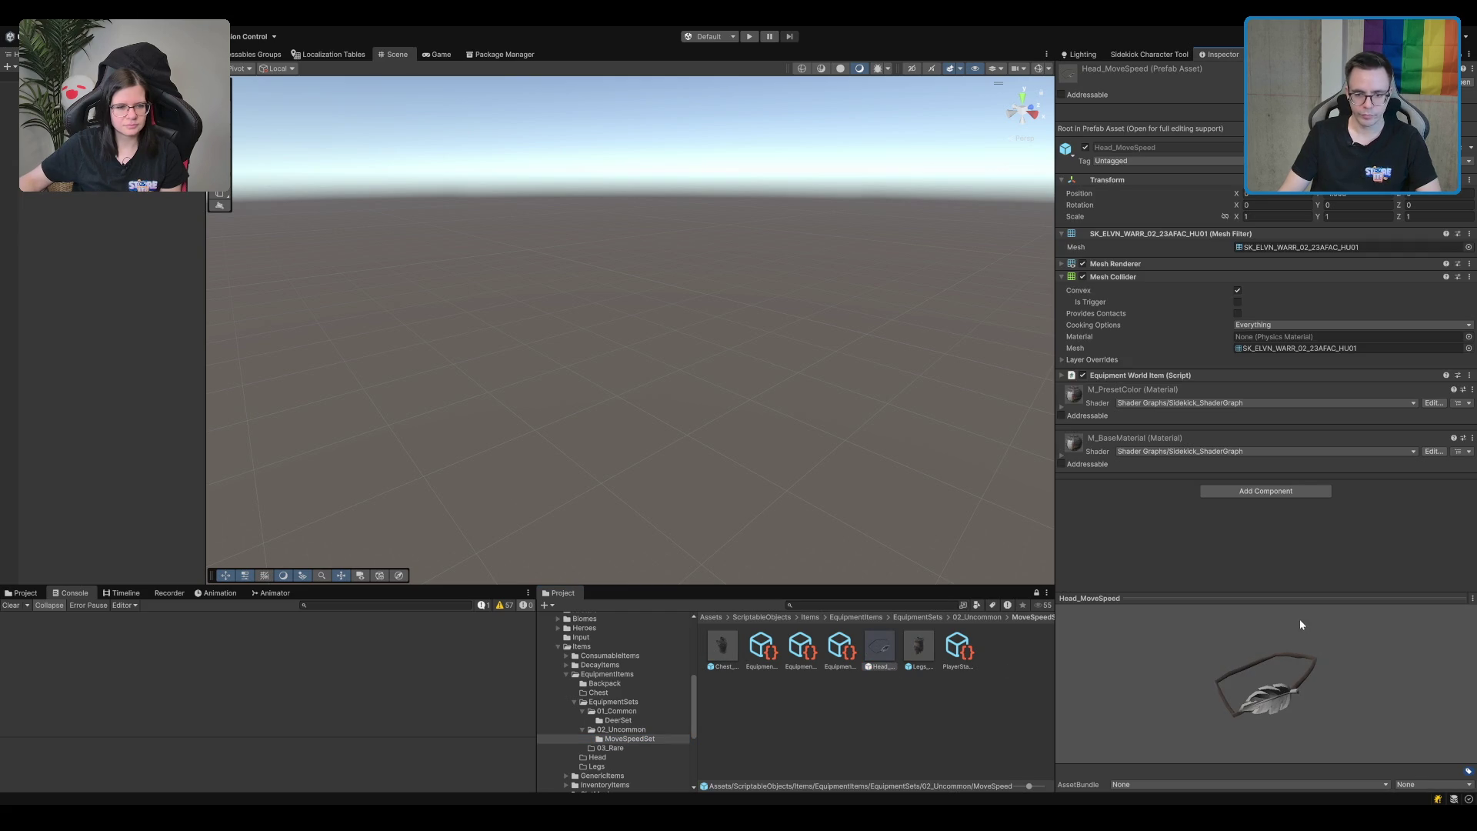
Inspect the movement speed effect's Effect Id and its on-apply base value of 20.
click(957, 648)
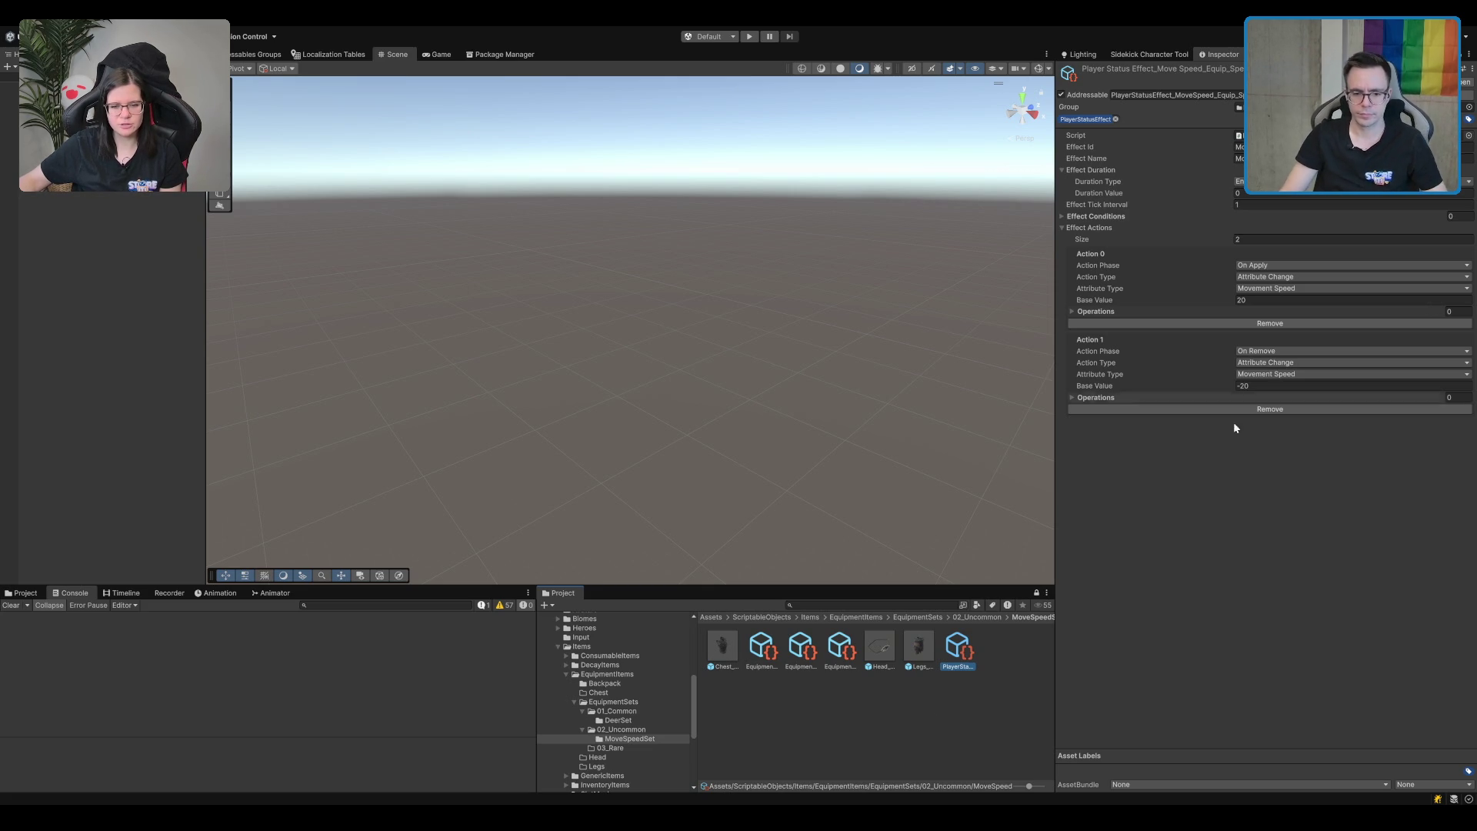
click(1354, 147)
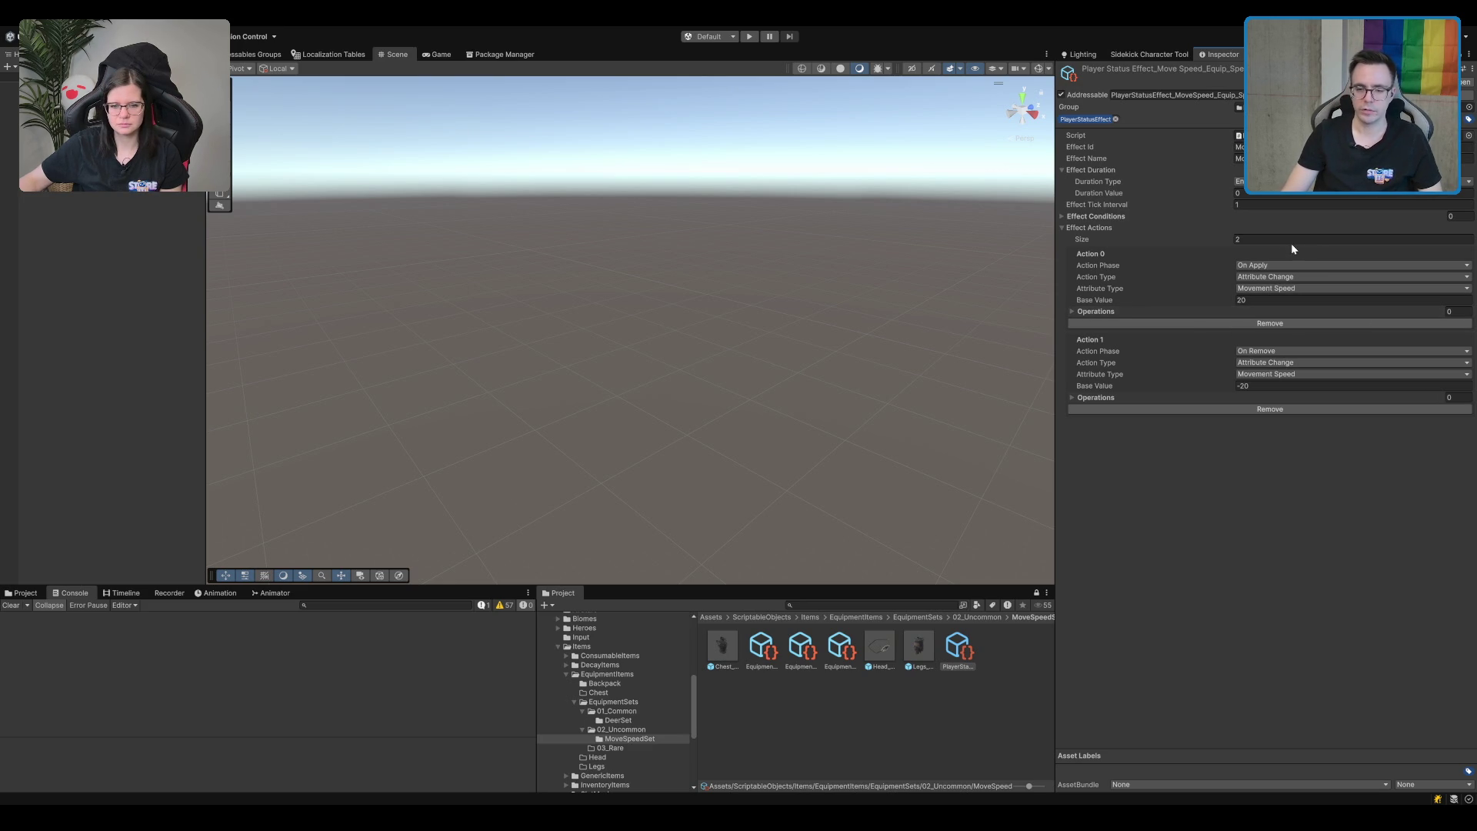
click(1250, 301)
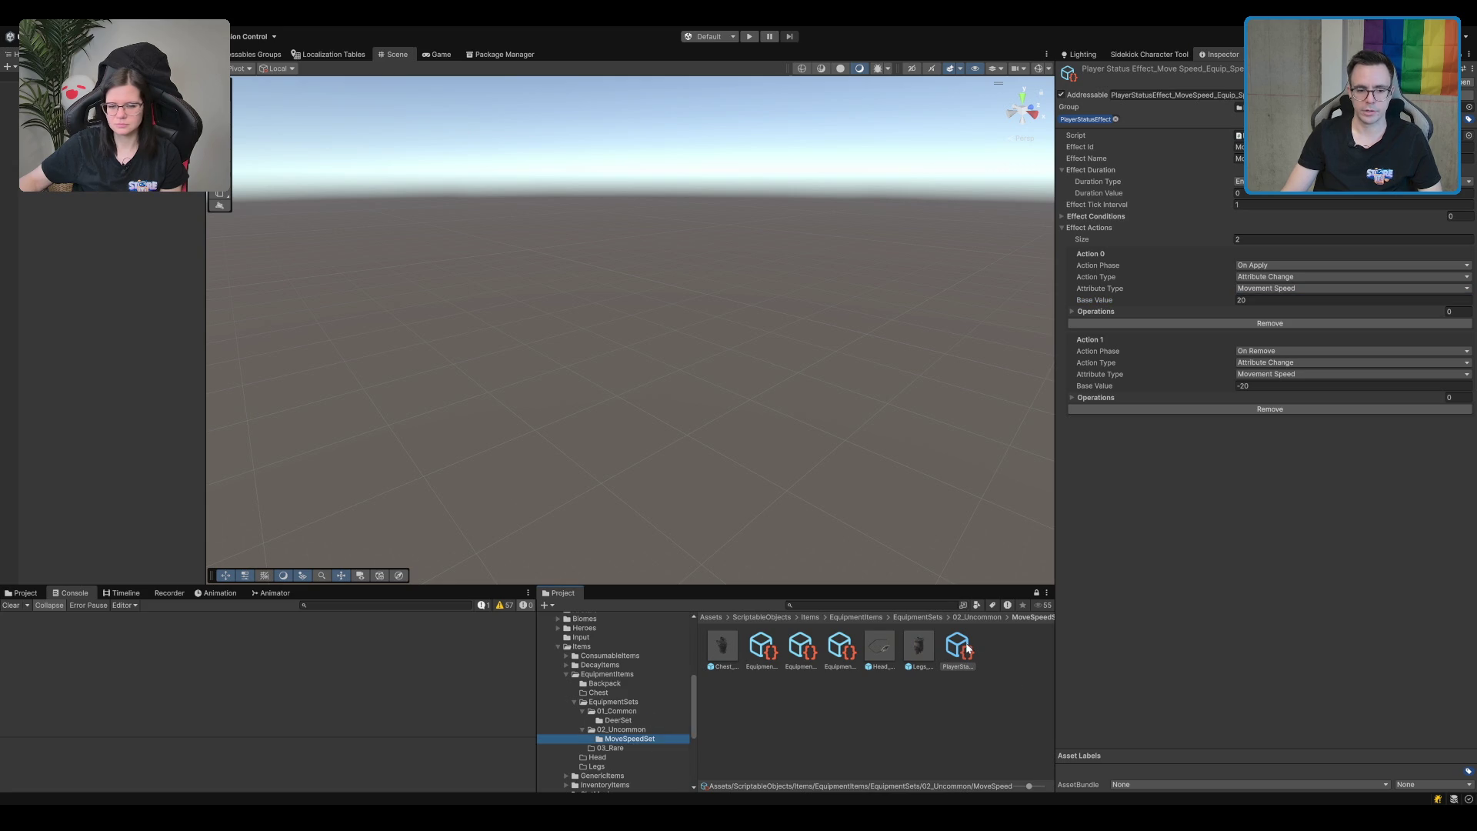
click(648, 719)
Look over a DeerSet jump strength effect, then clear the selection.
click(980, 656)
key(Right)
key(Right)
key(Left)
key(Left)
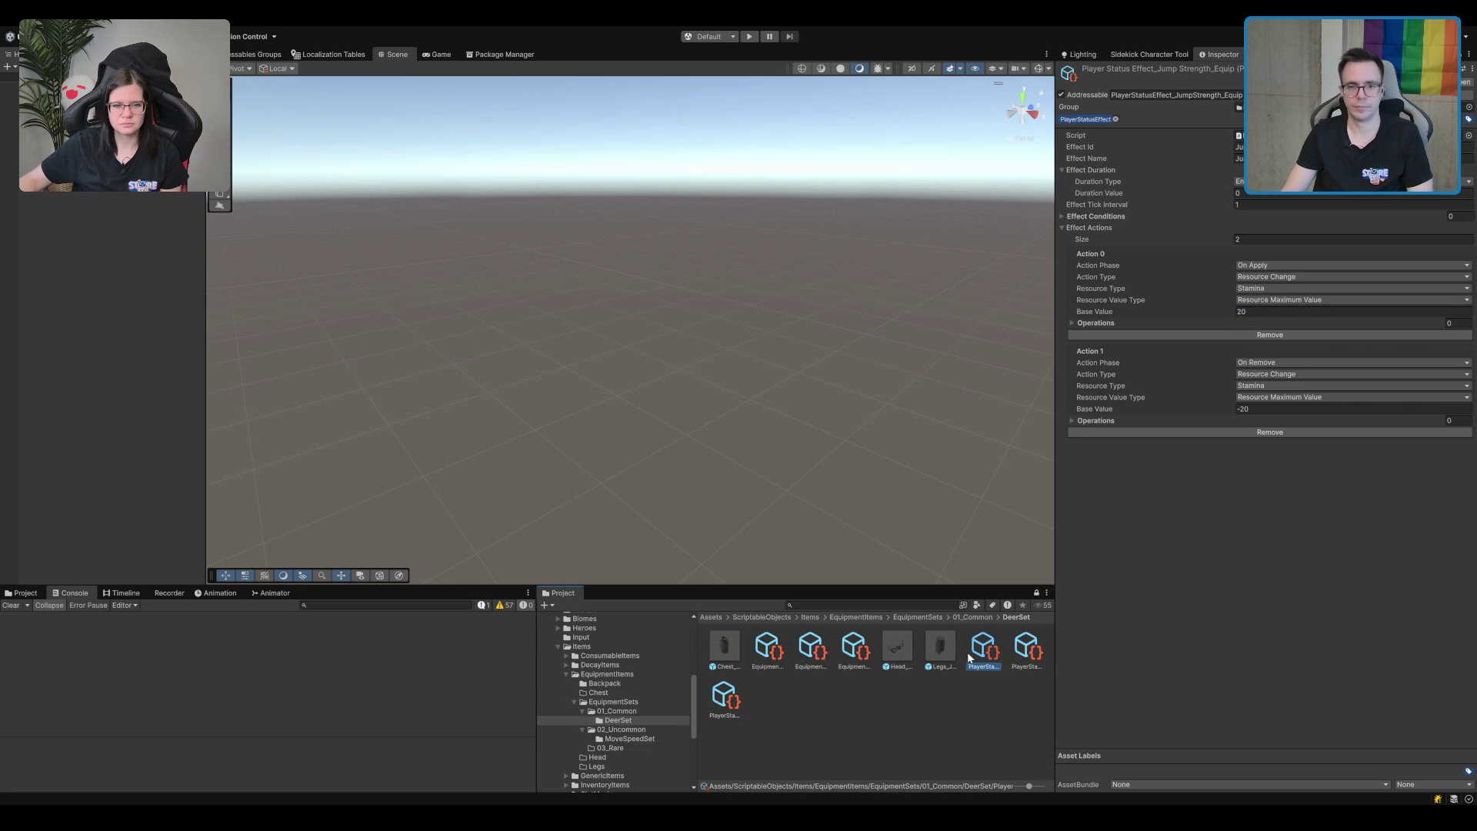
click(737, 681)
Open the MoveSpeedSet Legs item's move-speed status effect and refresh its Effect Actions list.
click(667, 736)
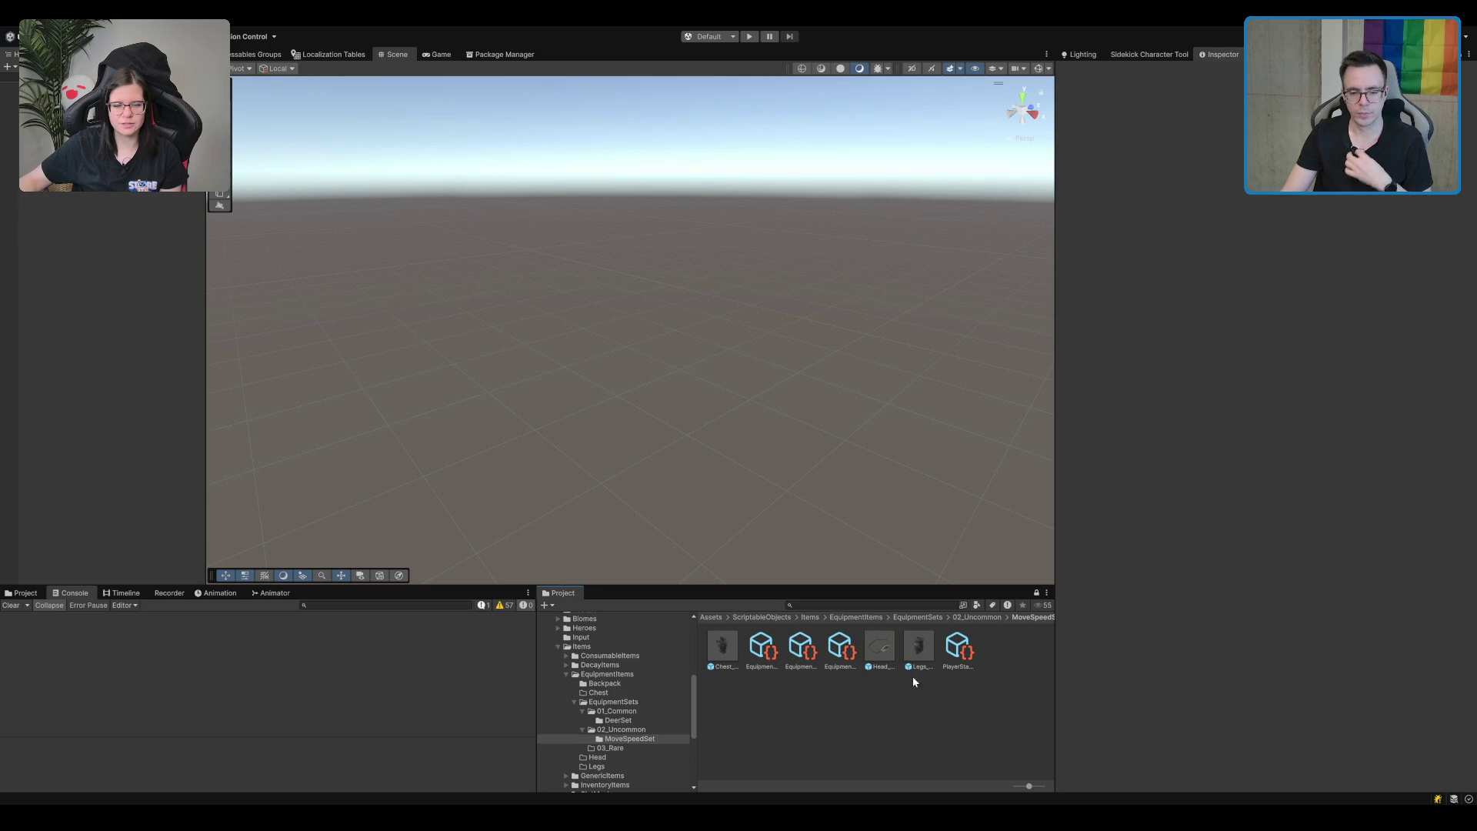
click(914, 660)
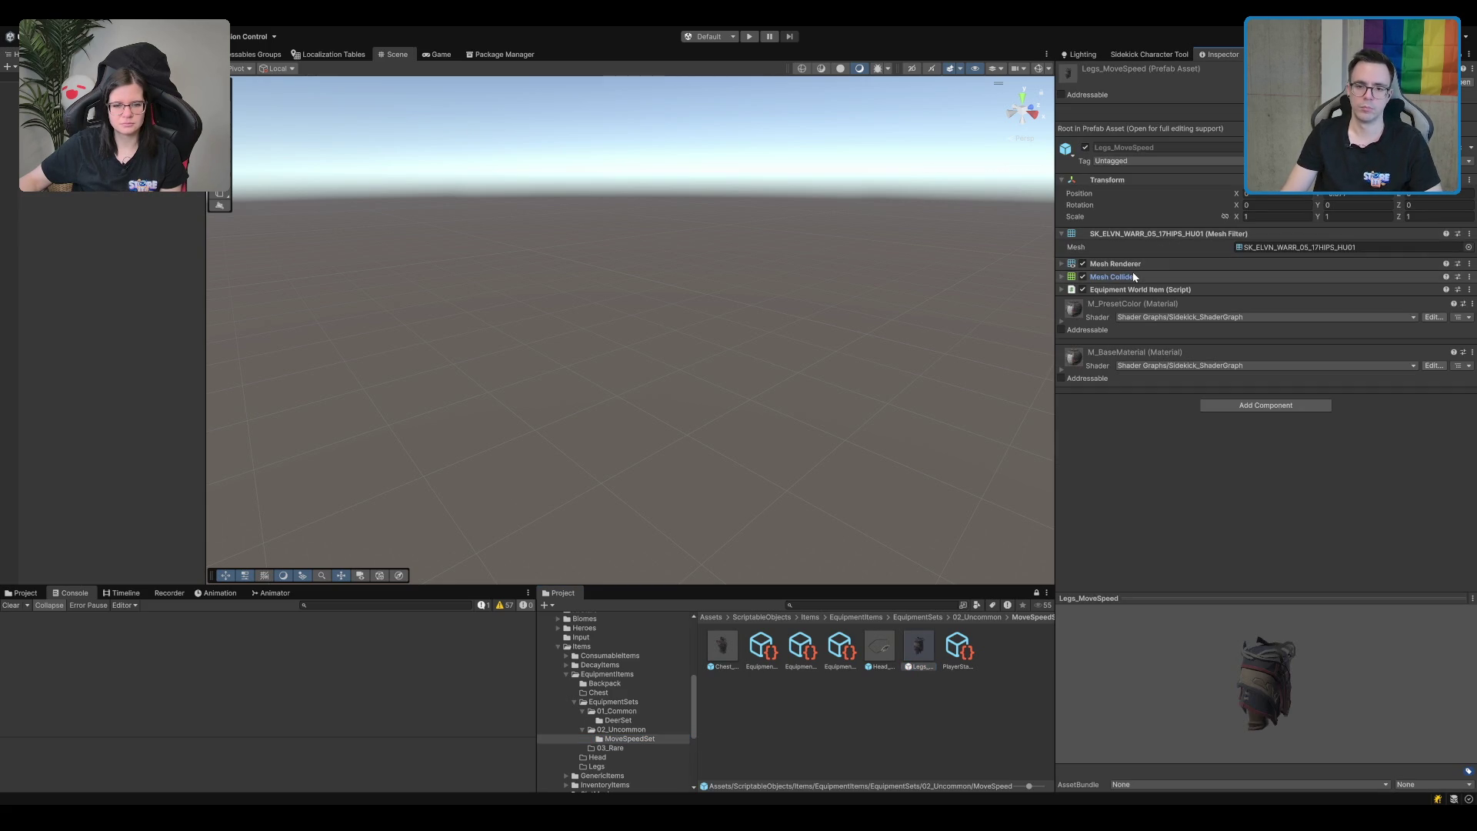
click(978, 650)
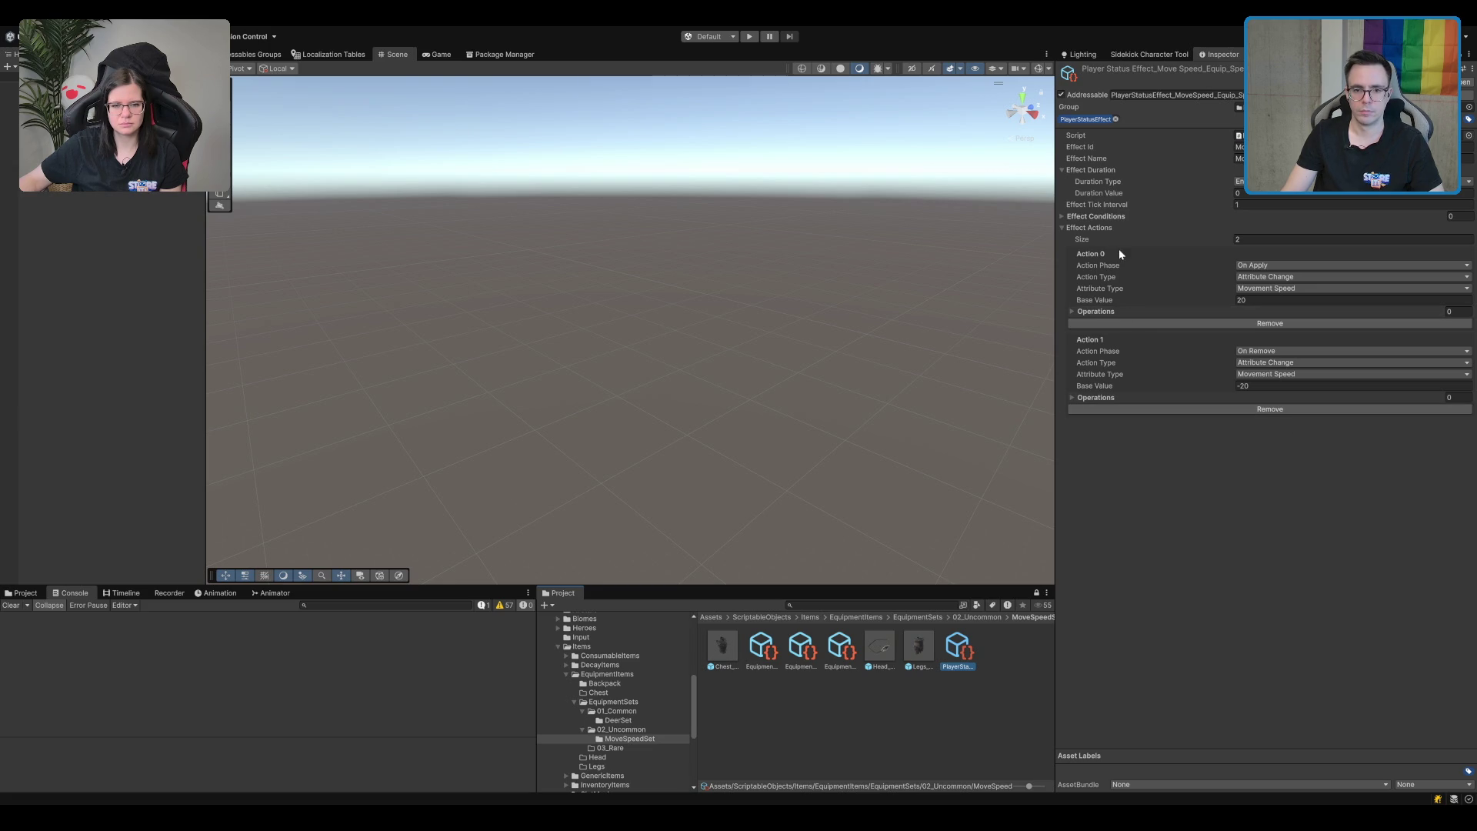
click(1098, 226)
click(1099, 226)
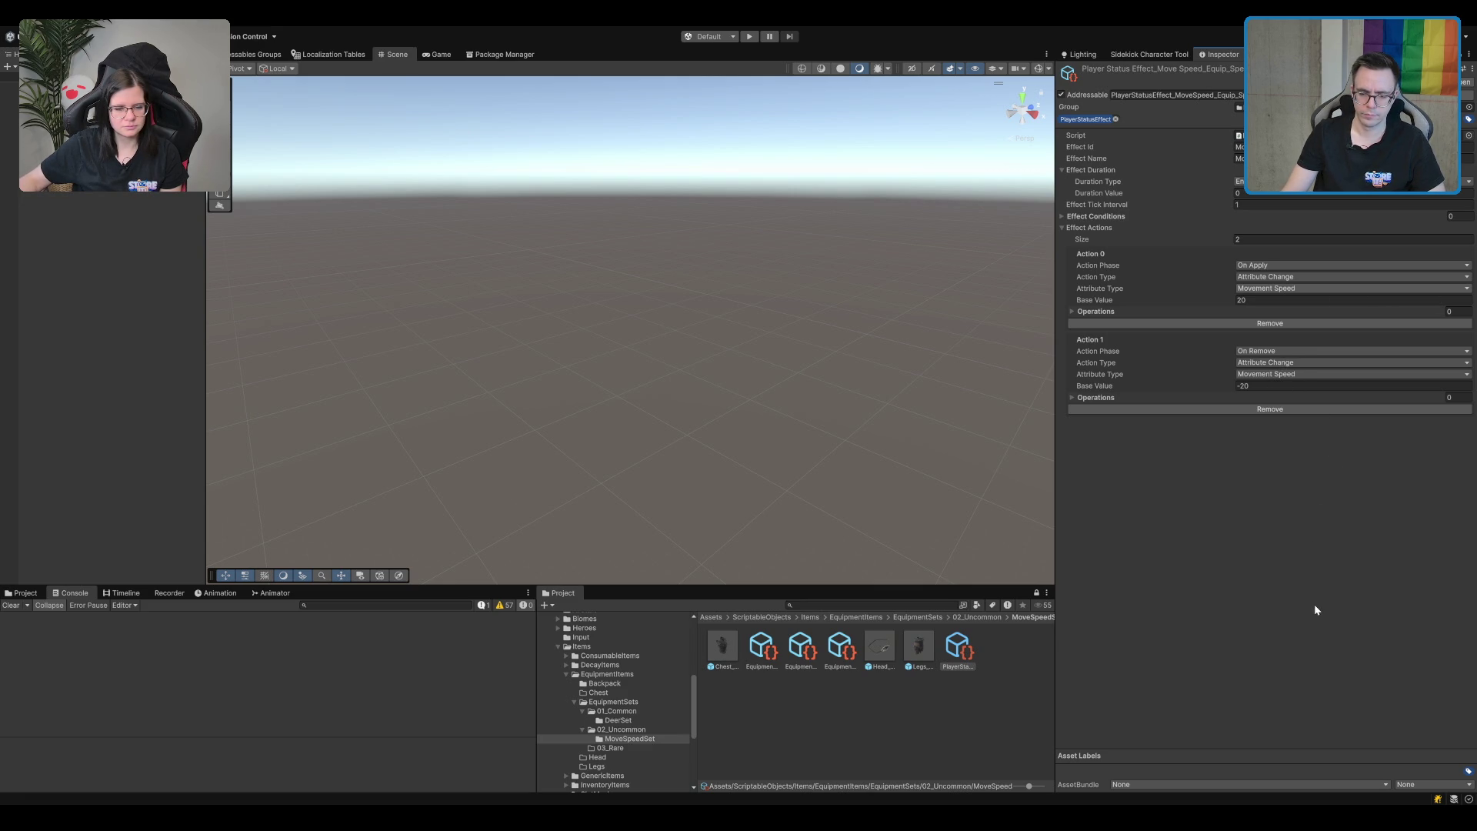
Make Action 0 a Resource Change on Stamina.
click(1265, 278)
click(1297, 288)
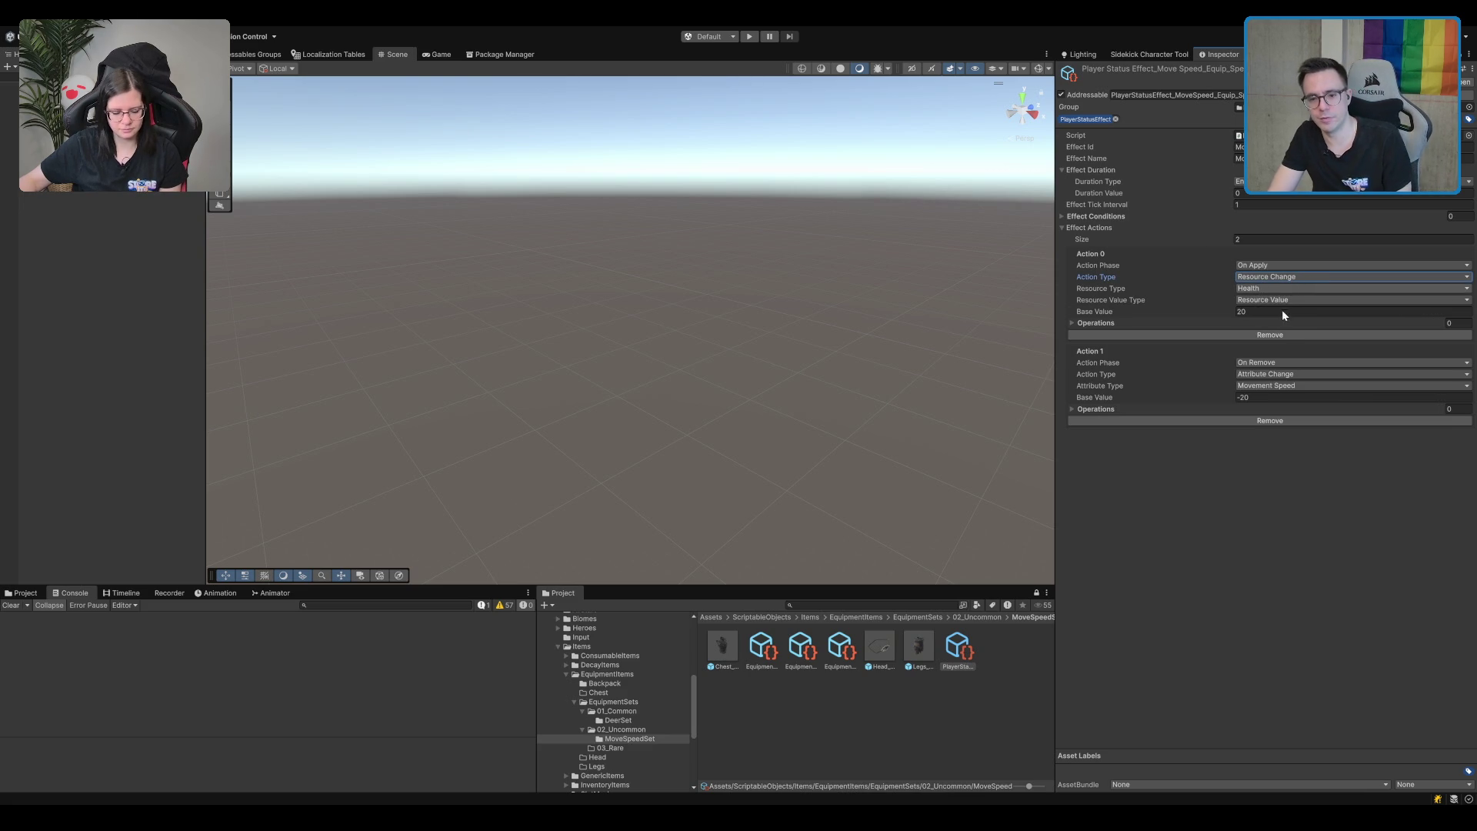
click(1285, 289)
click(1273, 311)
click(1321, 490)
Make Action 1 a Stamina Resource Change and set both actions to Resource Maximum Value.
click(1314, 373)
click(1285, 409)
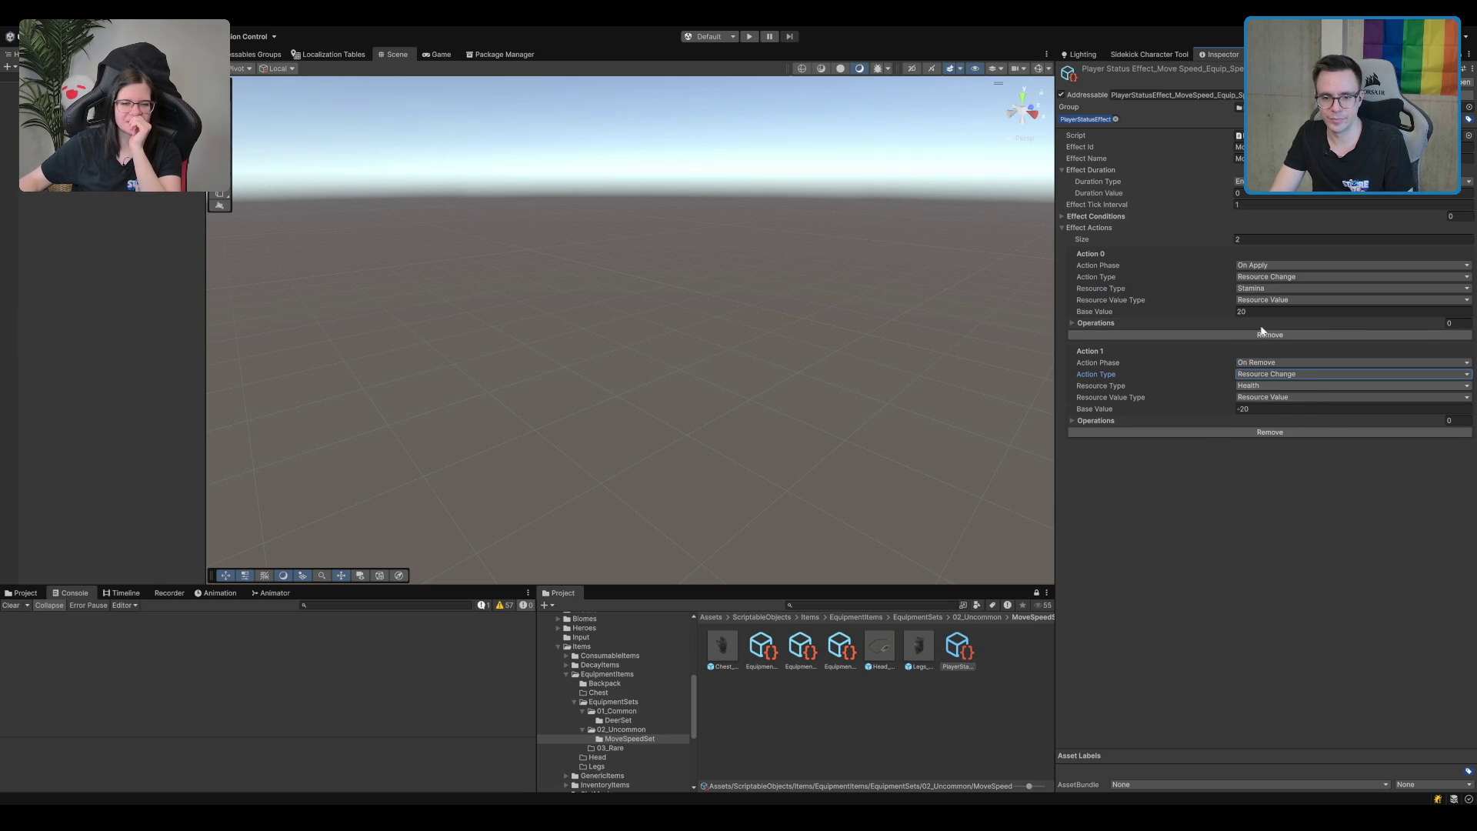
click(1273, 385)
click(1278, 398)
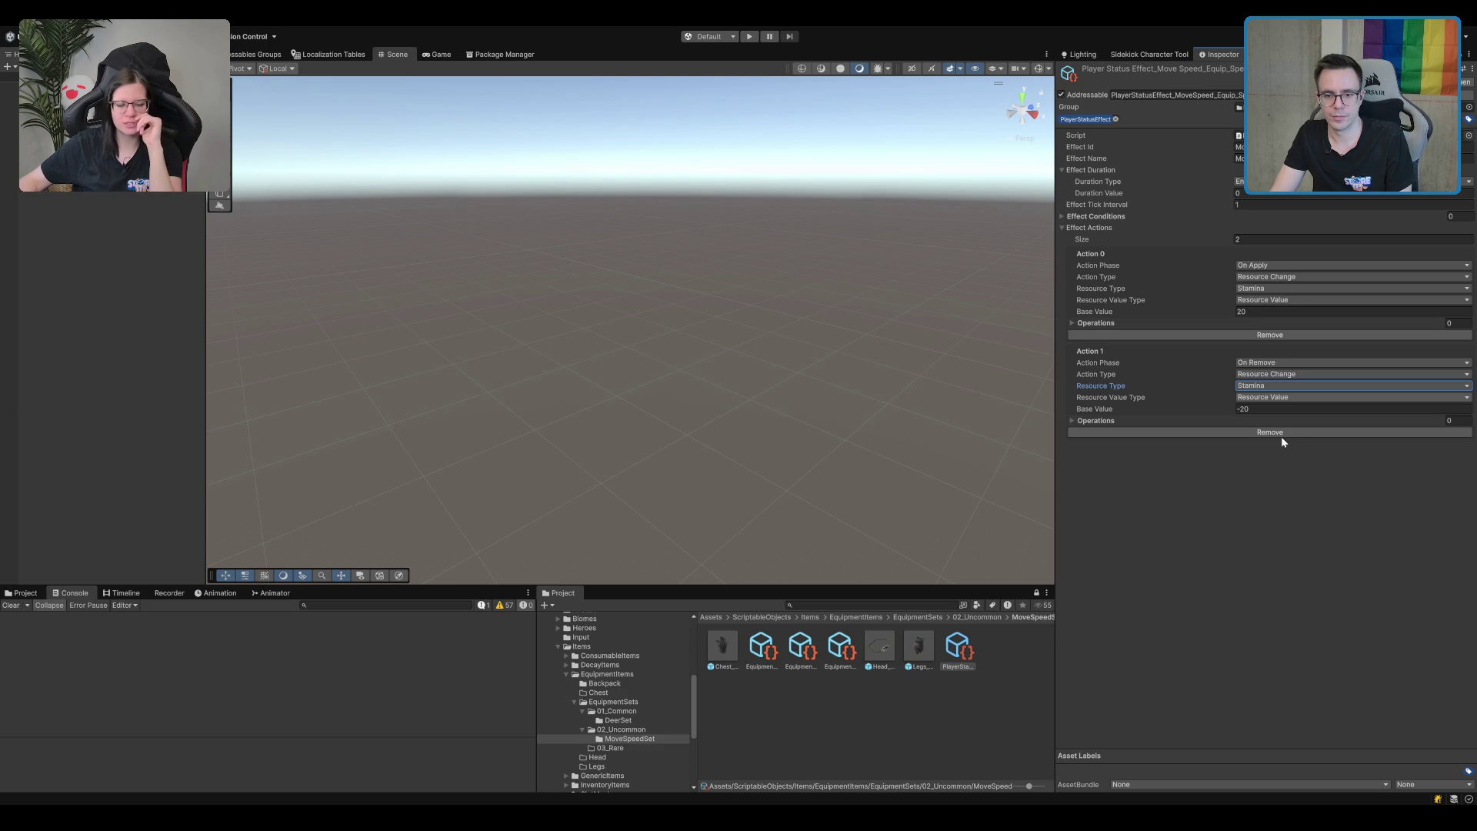
key(Tab)
key(Down)
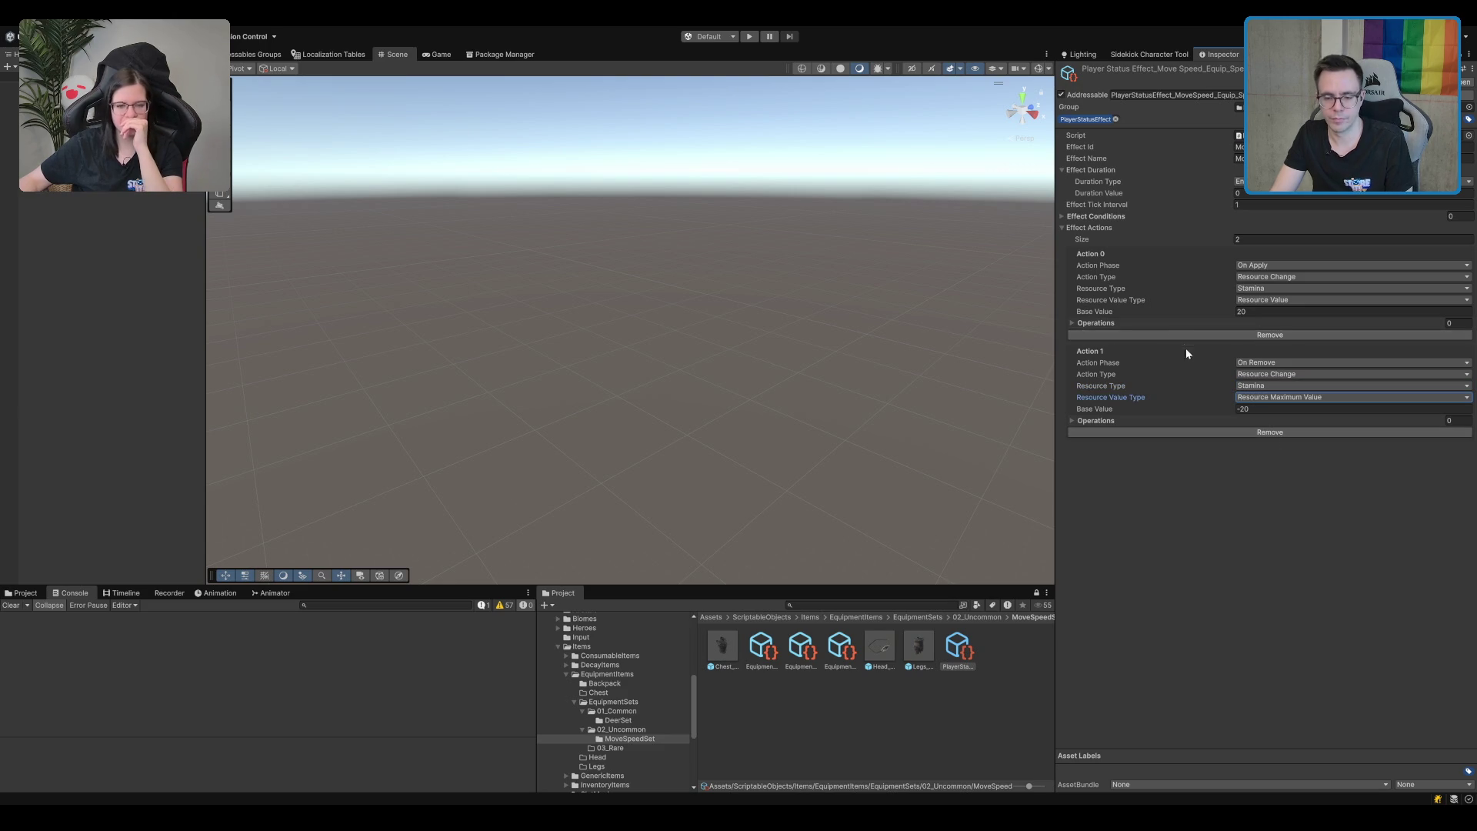
click(1285, 301)
click(1285, 346)
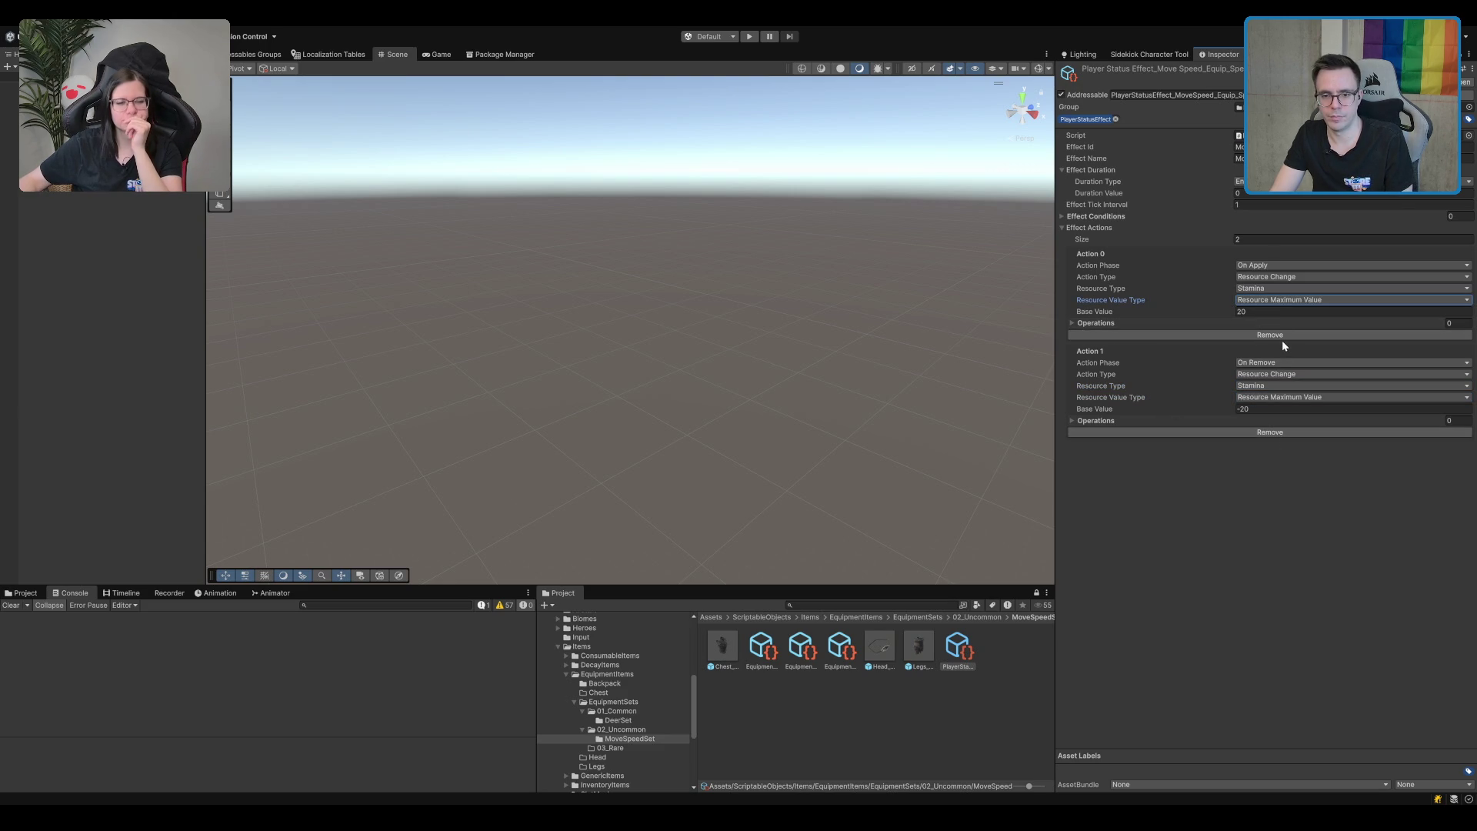
click(1260, 409)
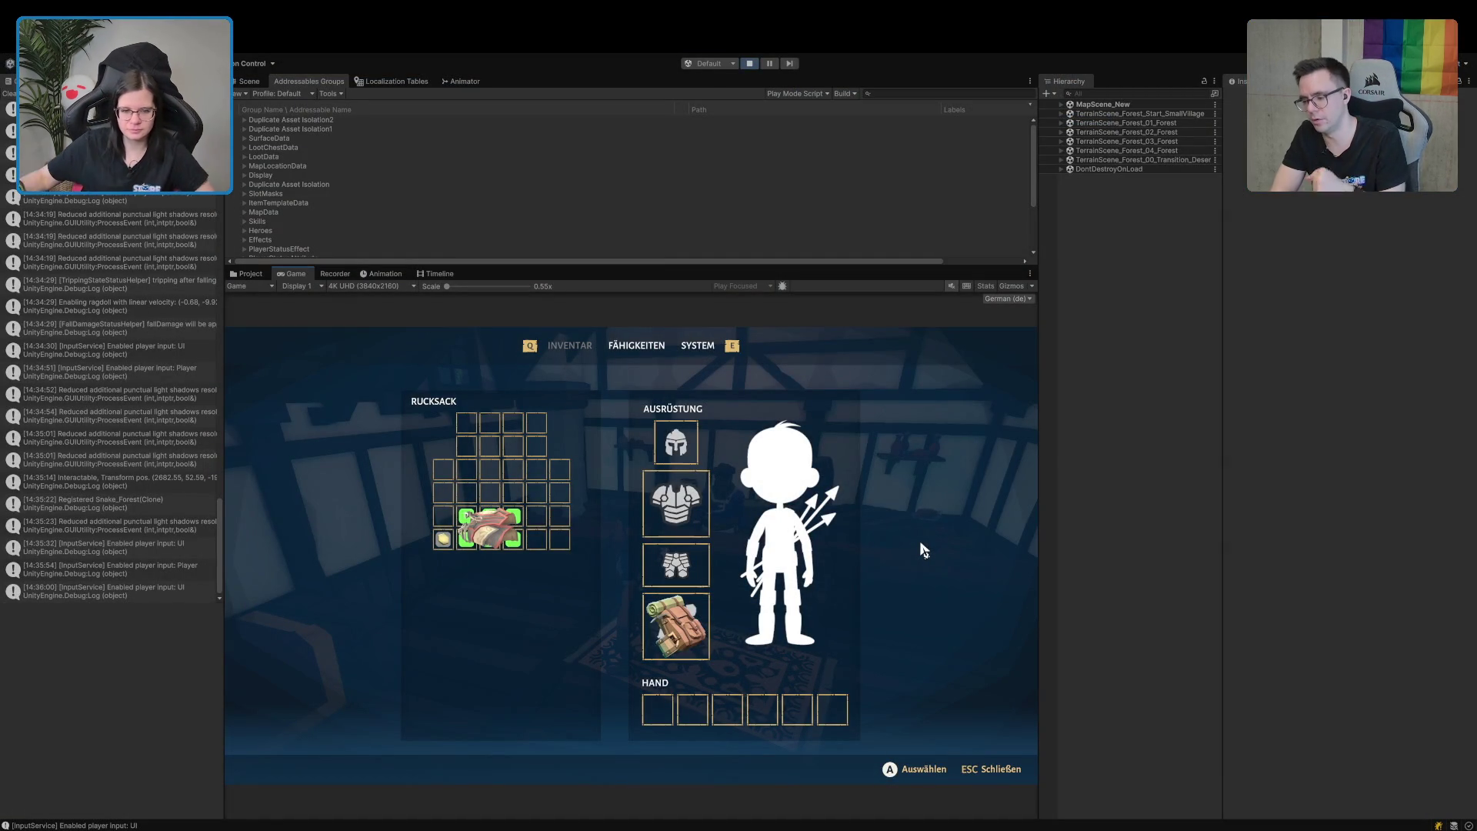
Maximize the Game view and equip Beine der Geschwinden in the leg slot.
double_click(301, 276)
mouse_move(477, 442)
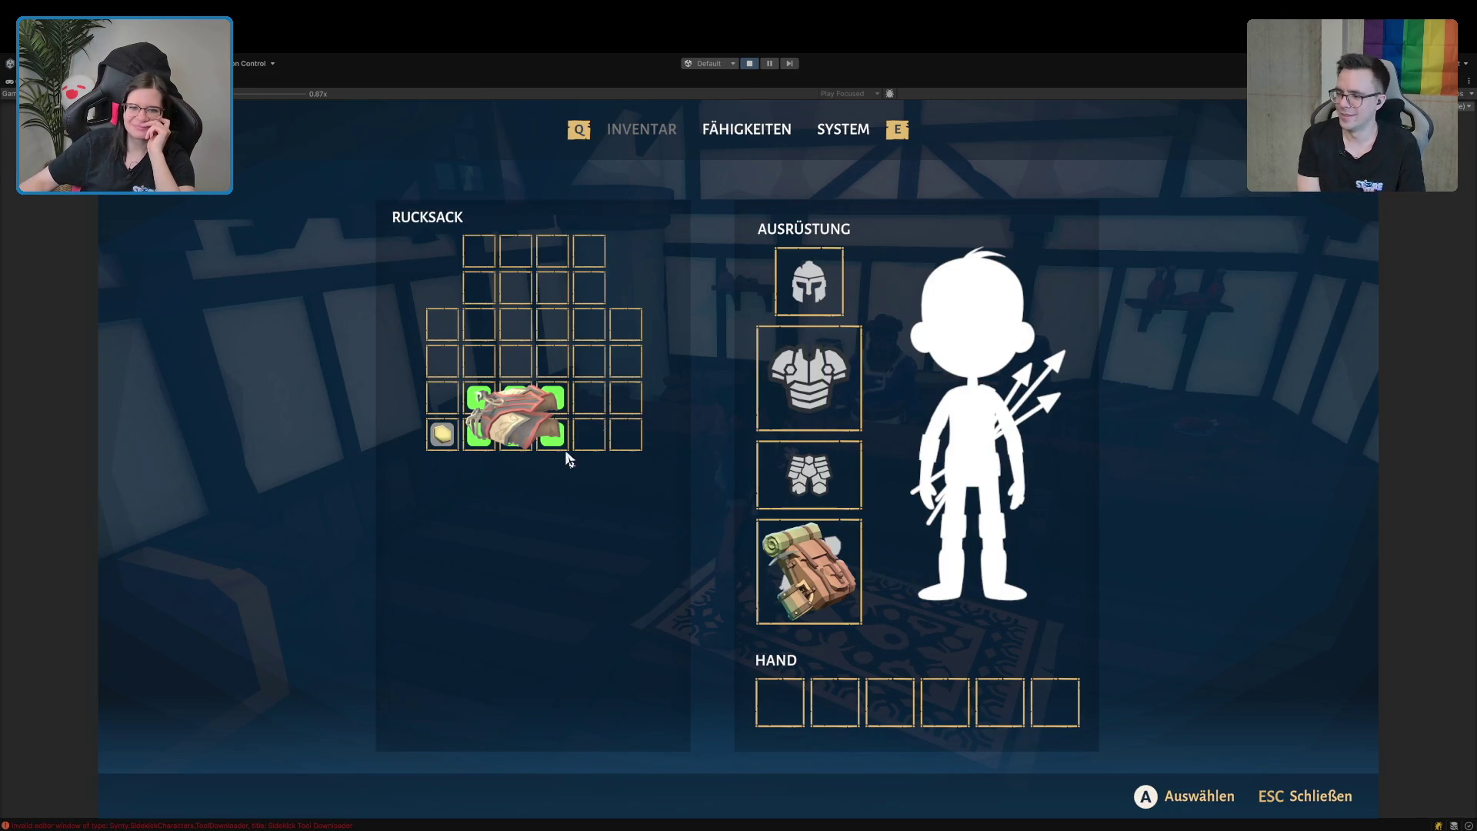
mouse_move(527, 429)
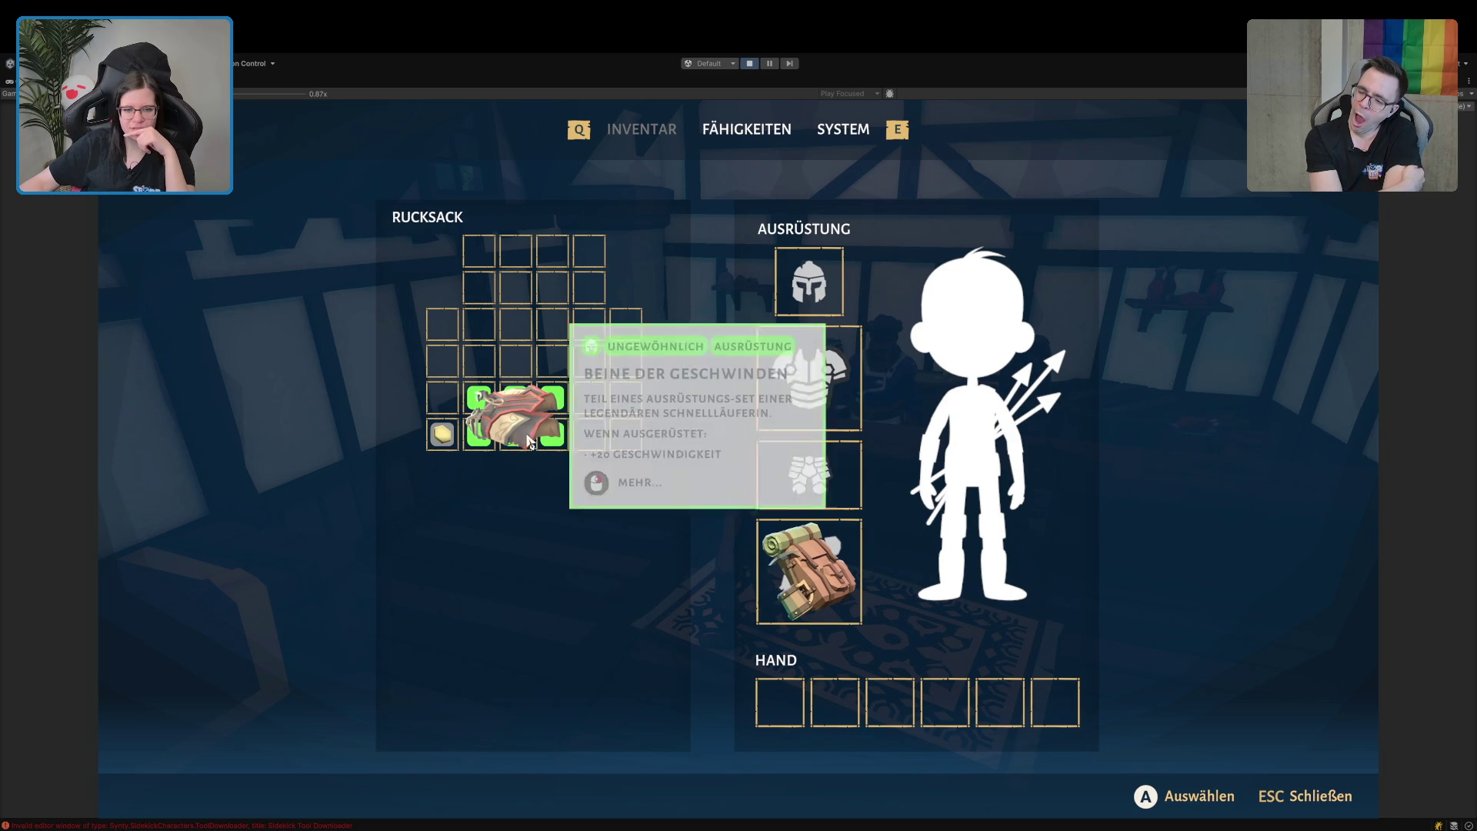
mouse_move(525, 435)
mouse_down()
mouse_move(761, 465)
mouse_move(835, 491)
mouse_up()
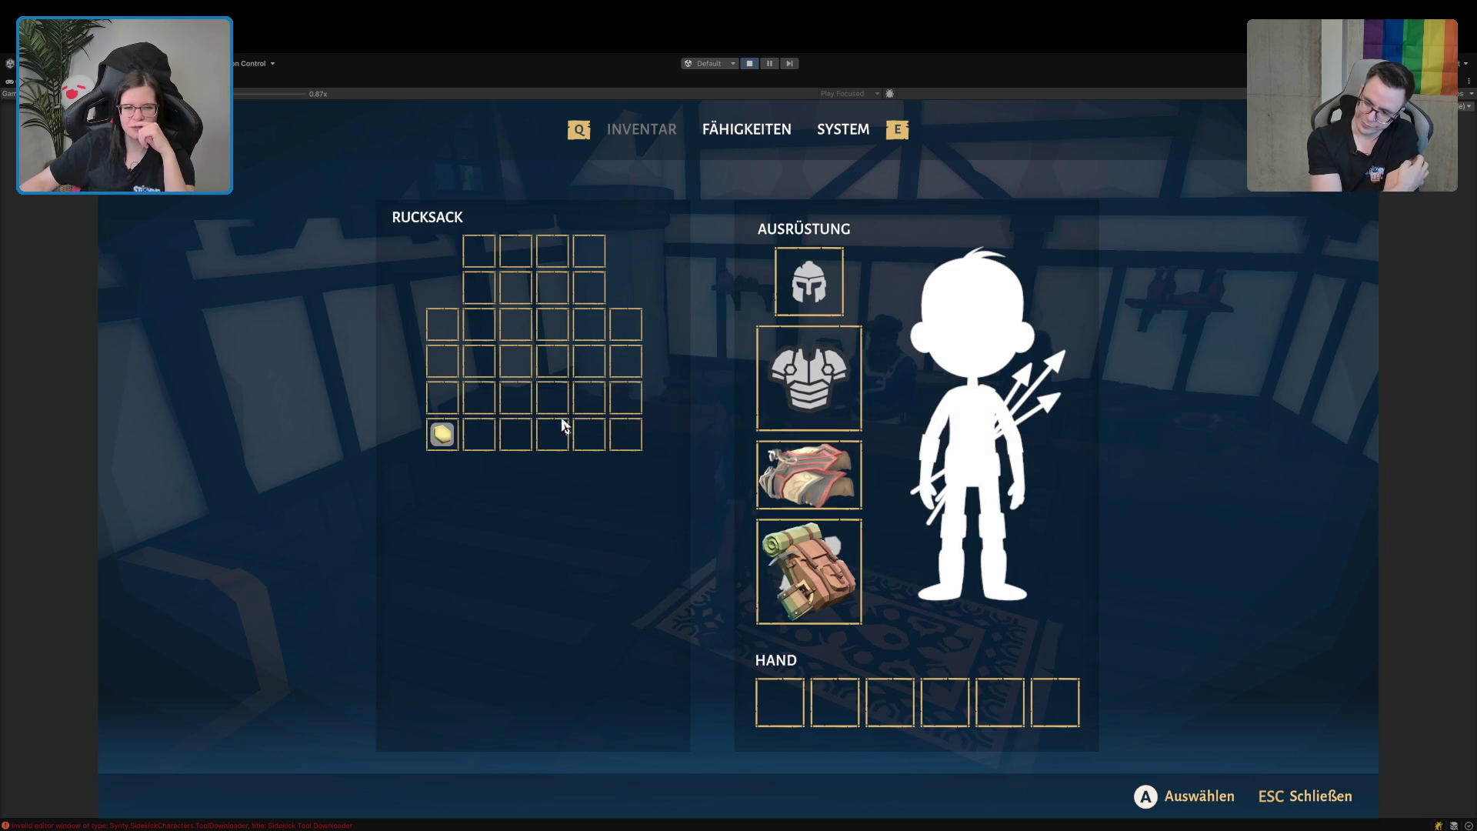
Return the leg armour to the rucksack and stop play mode.
mouse_move(837, 473)
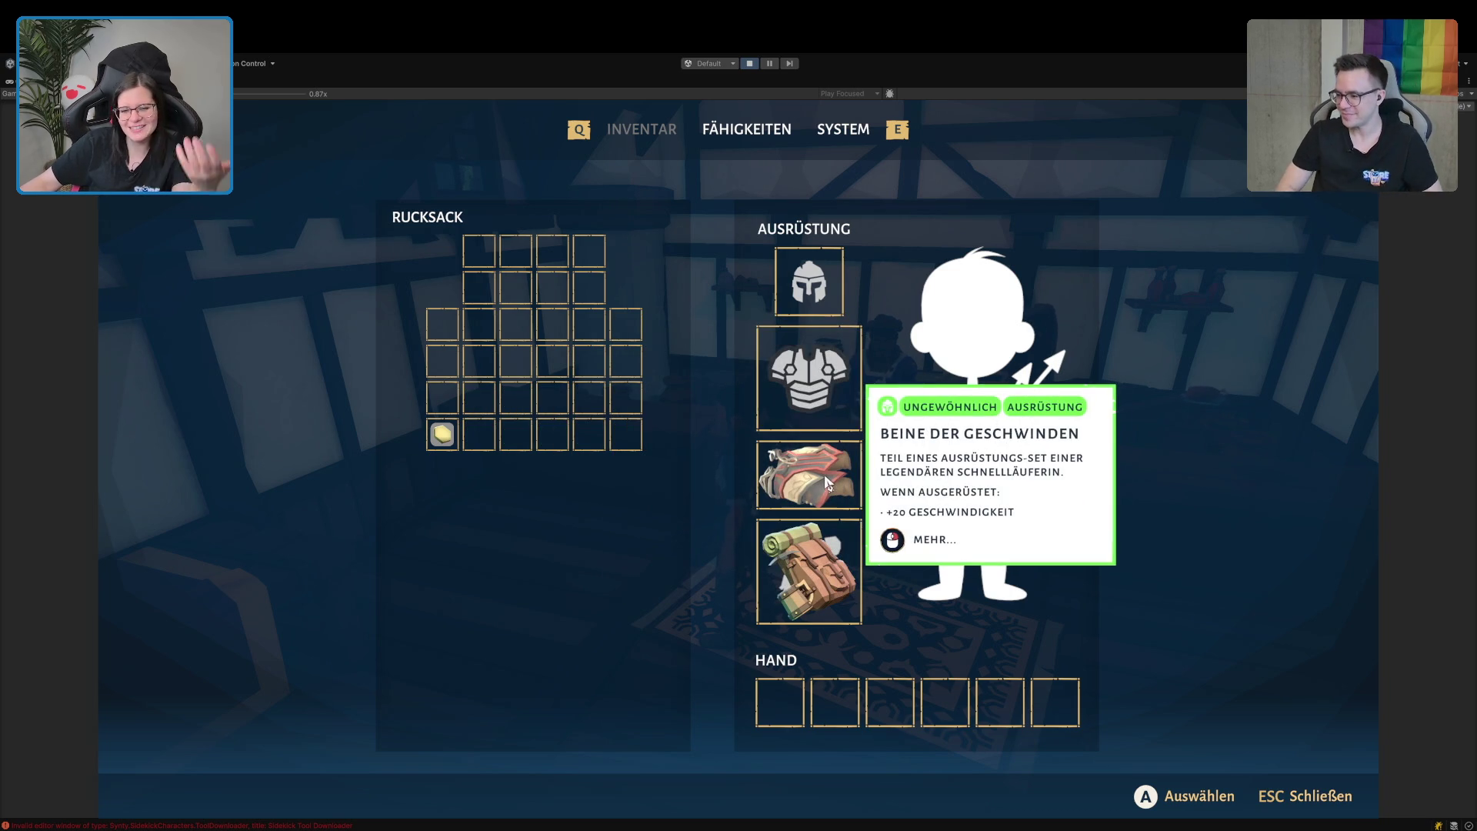
mouse_move(805, 492)
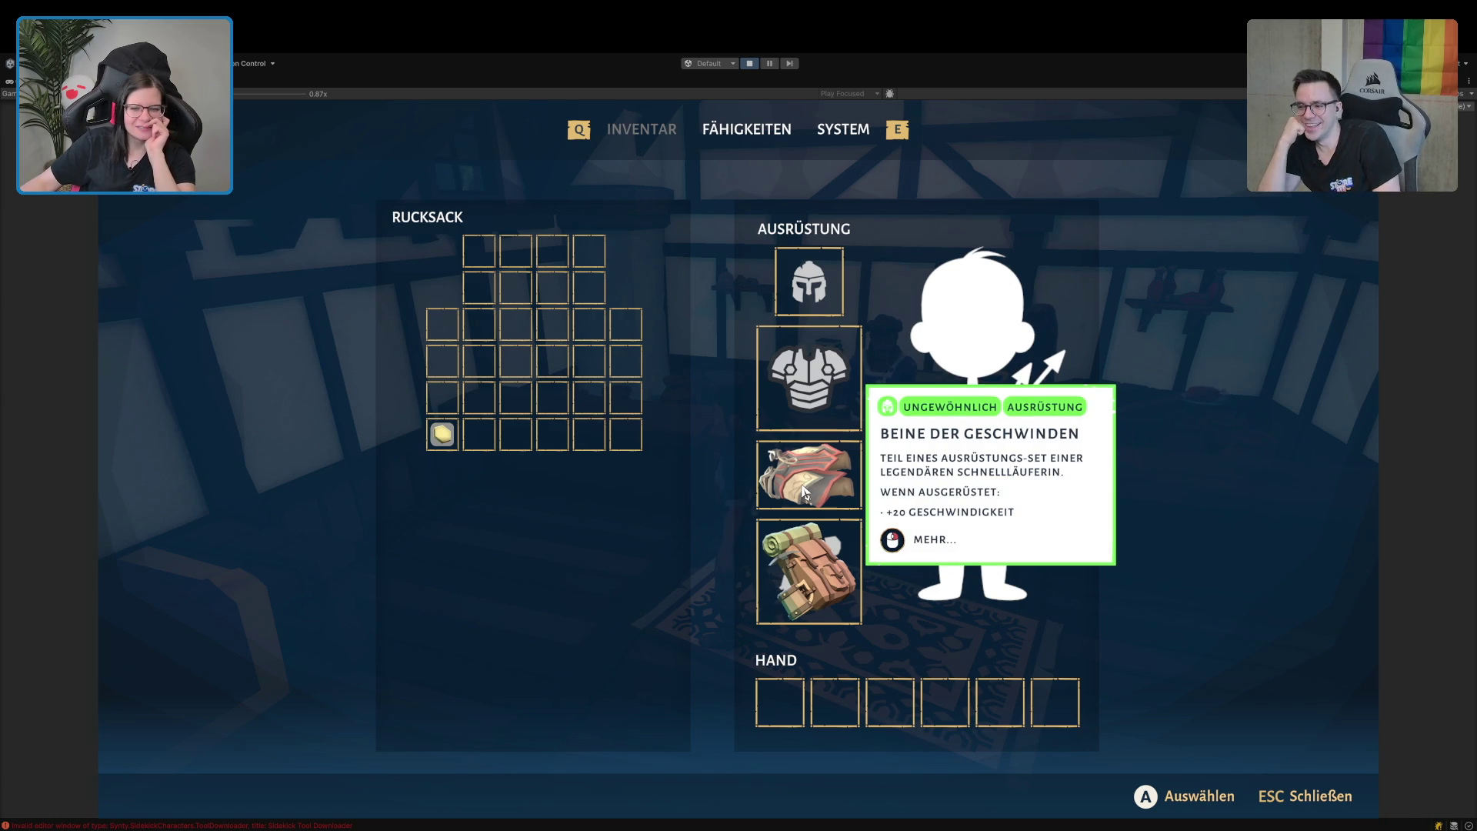
drag(805, 492, 519, 423)
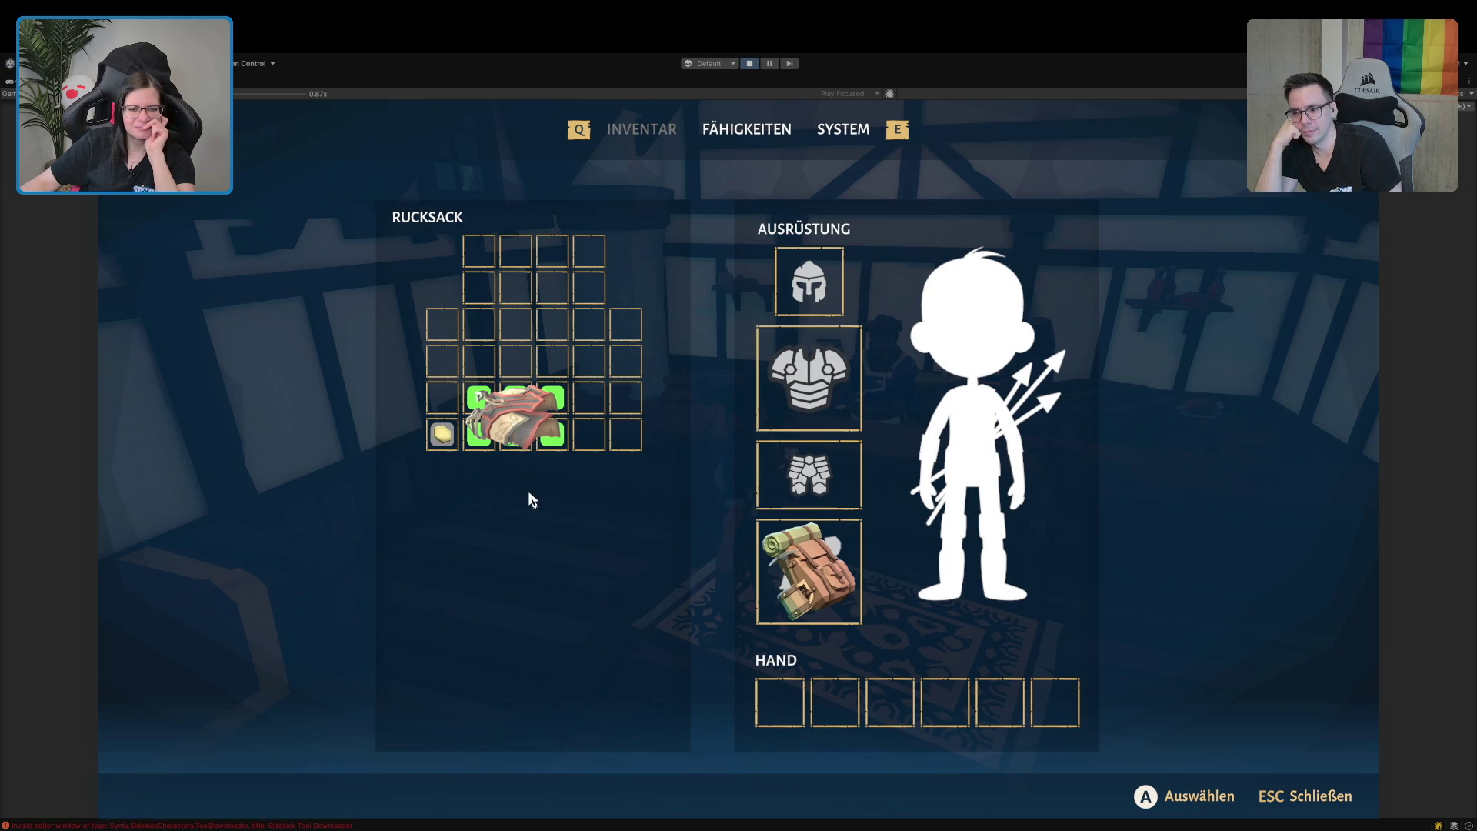
mouse_move(516, 440)
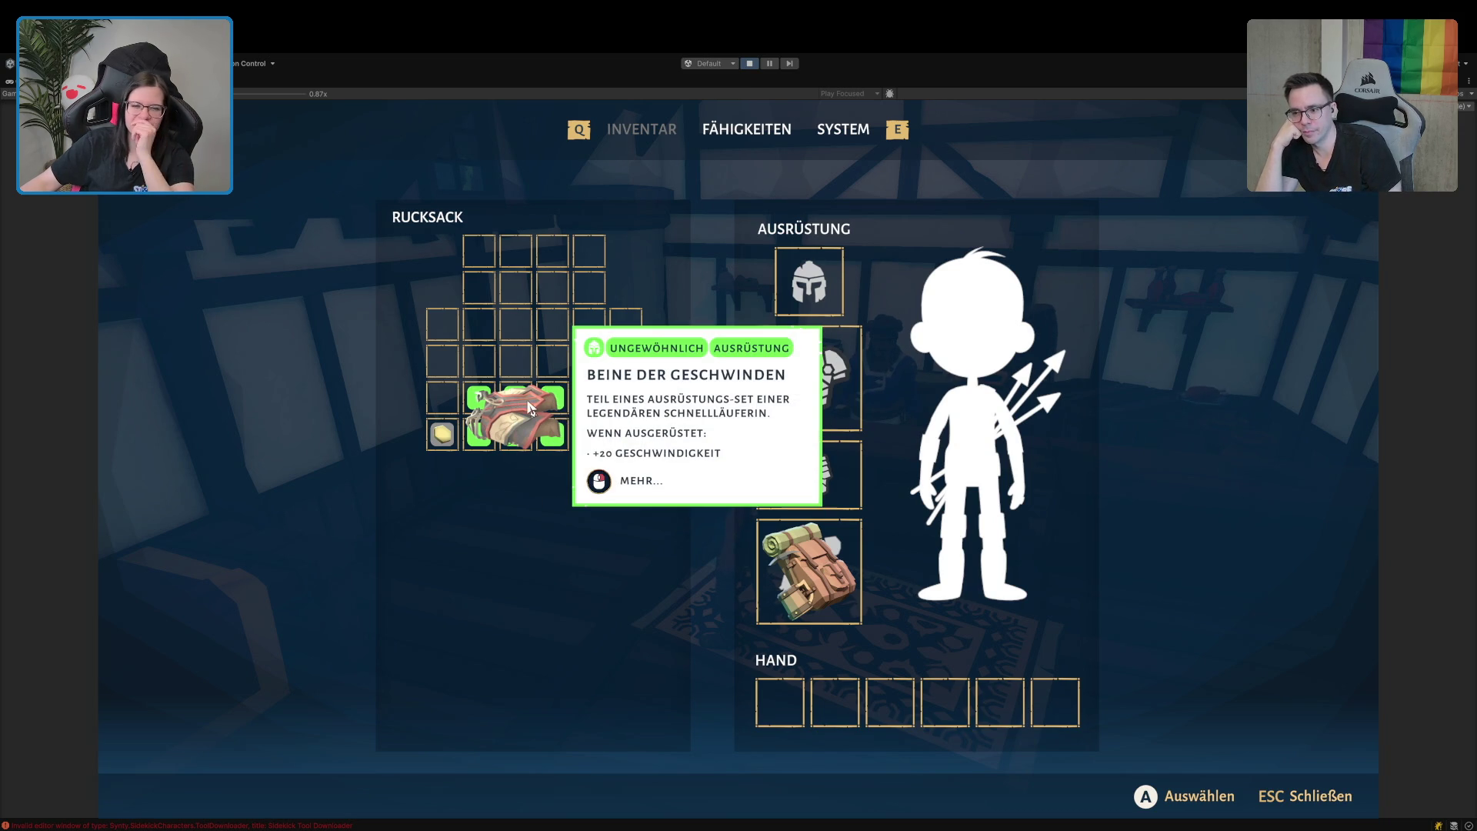
click(750, 63)
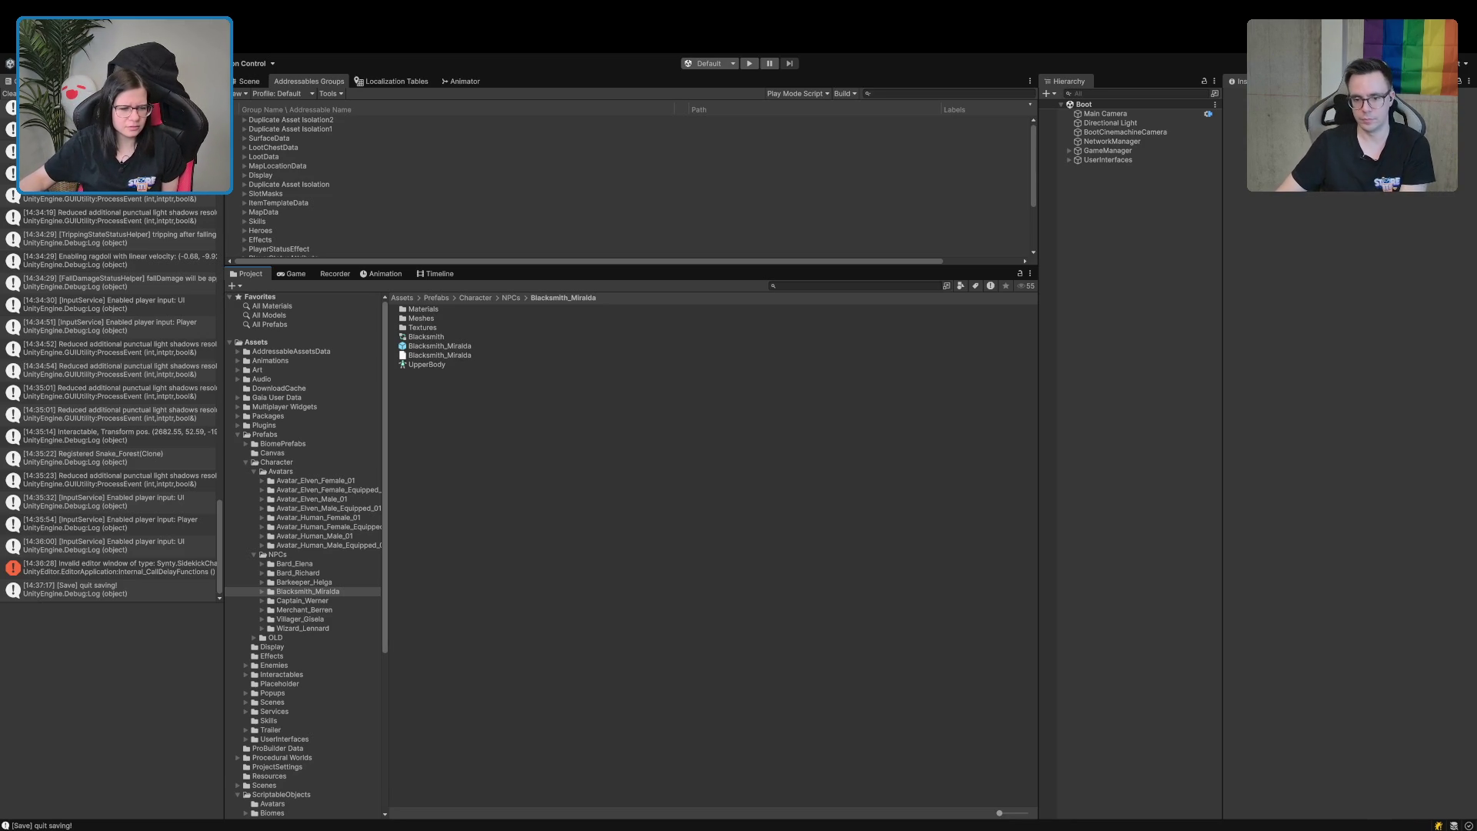
Navigate to the ScriptableObjects/Status/Resource folder in the Project window.
scroll(304, 554, down, 5)
scroll(304, 554, down, 1)
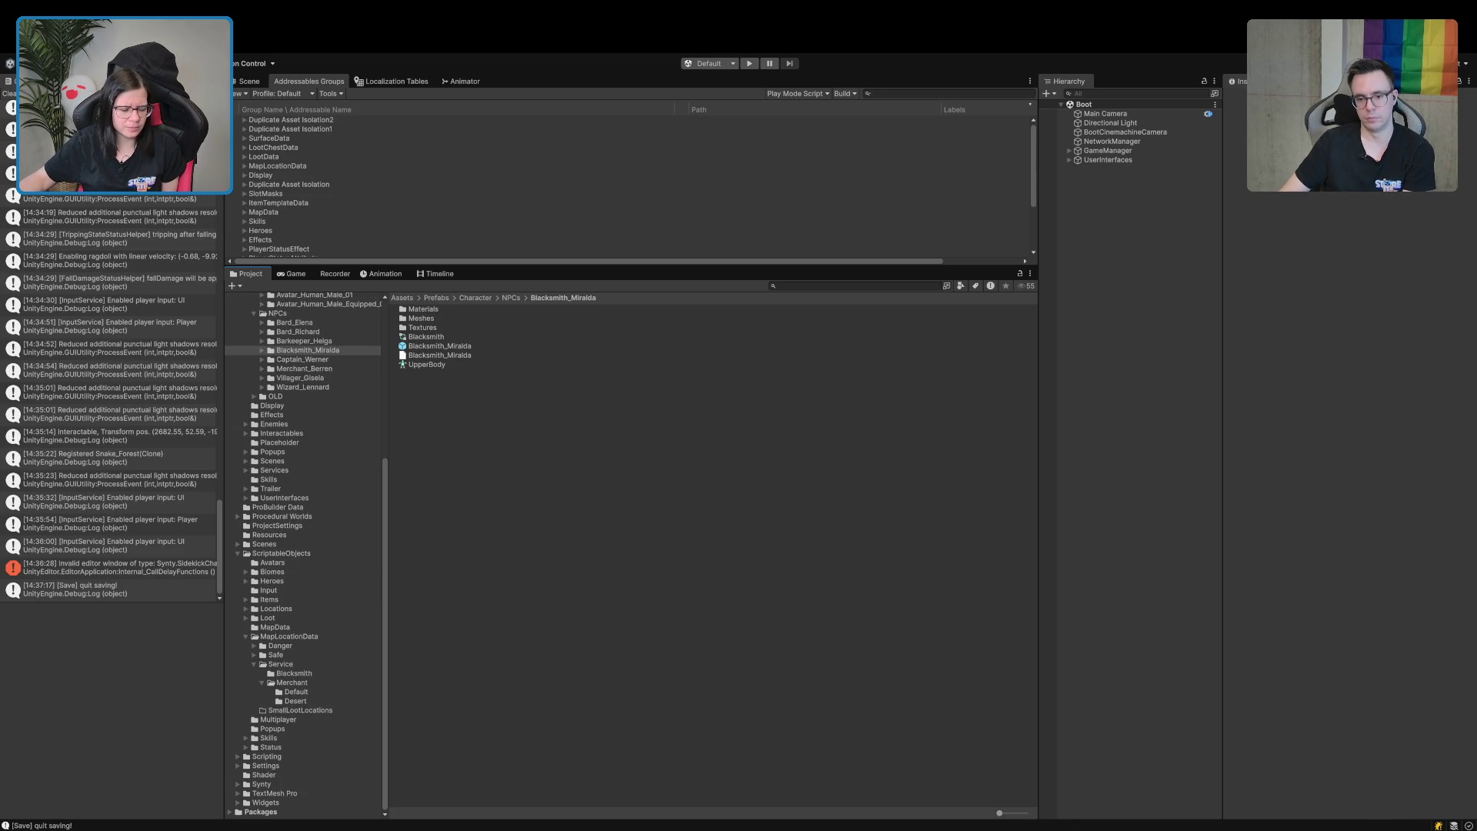
click(269, 746)
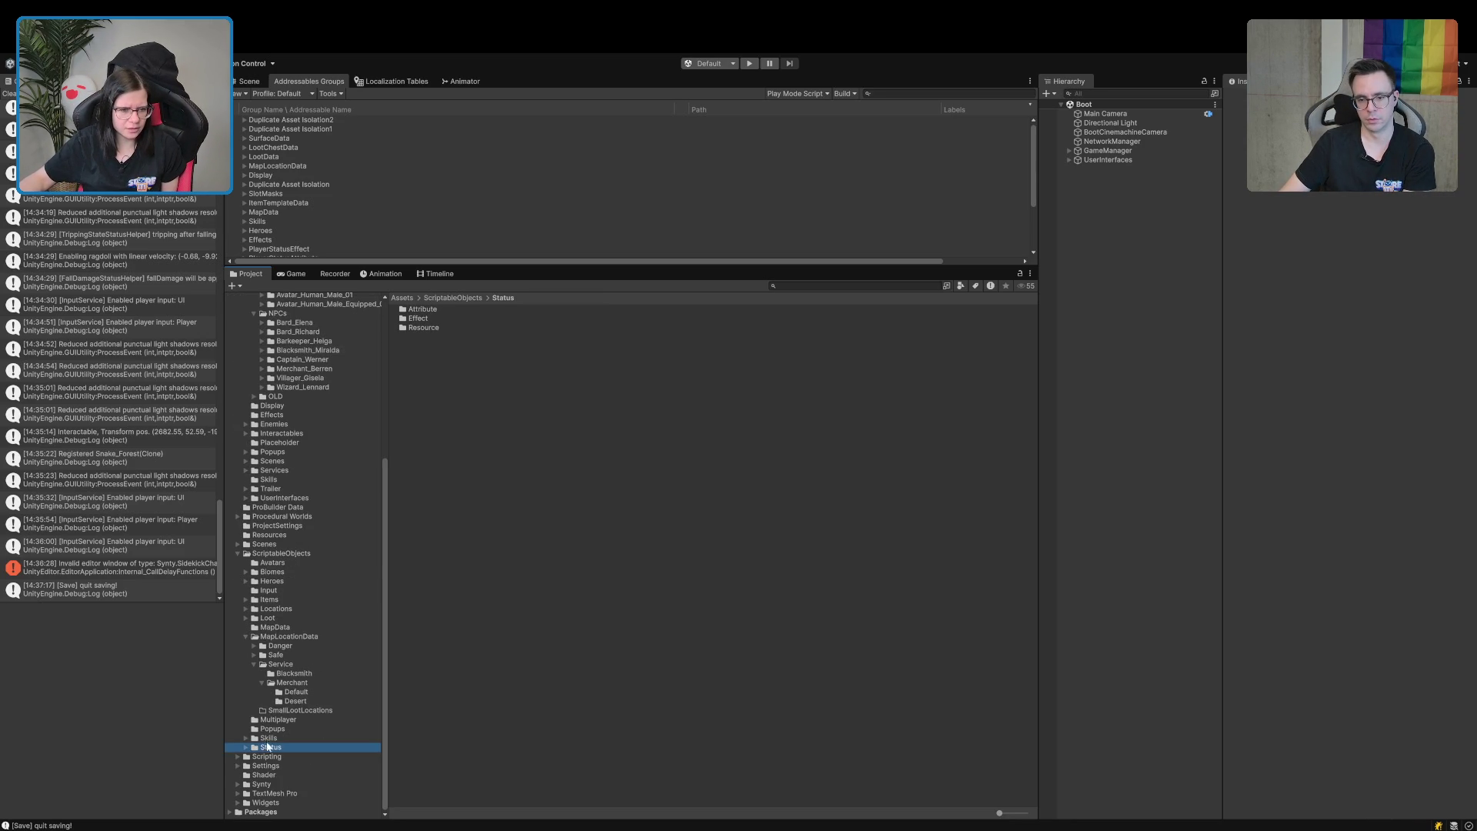
double_click(424, 328)
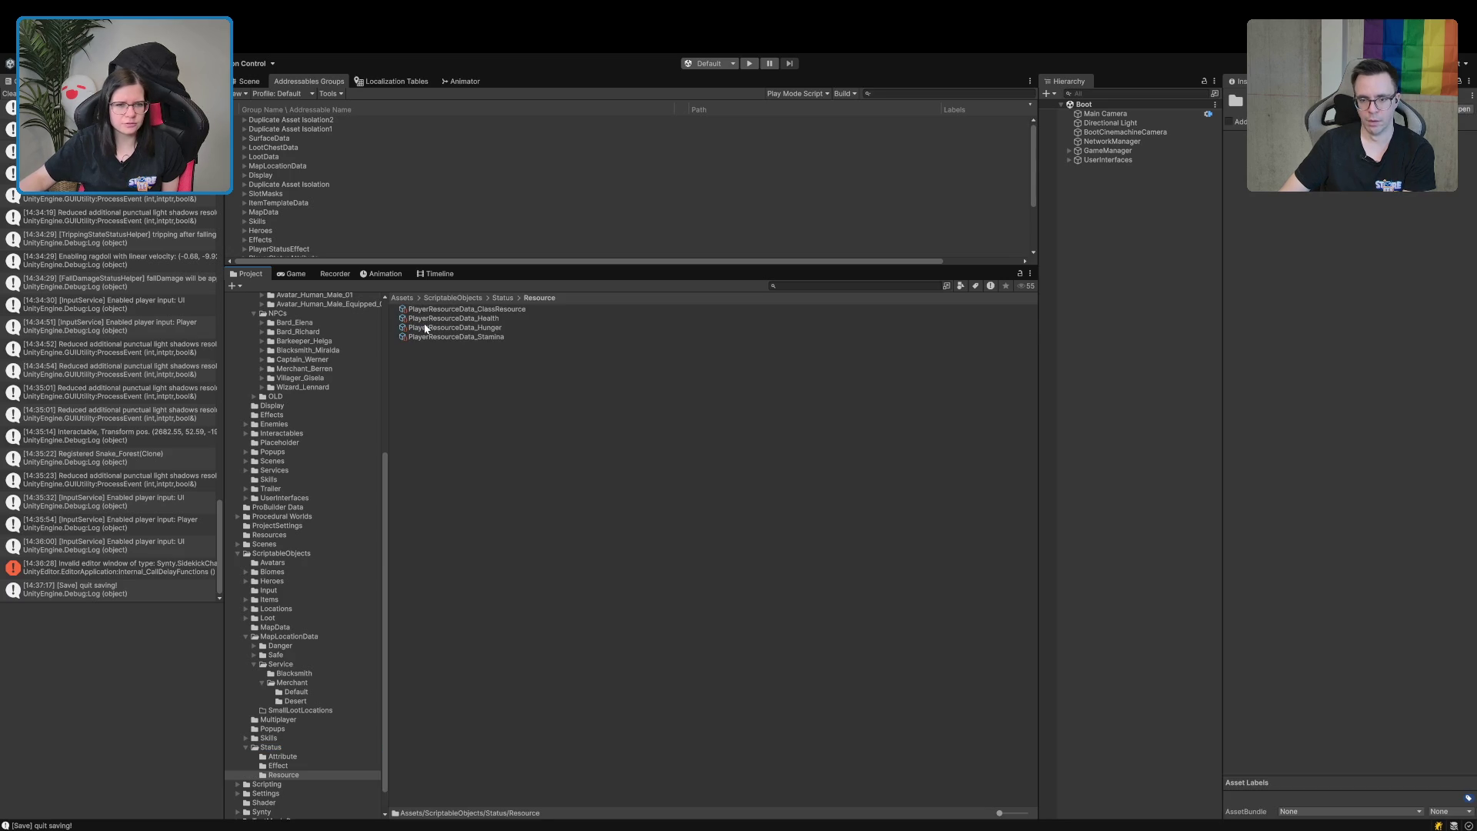
Inspect the Health, Hunger, Stamina and ClassResource PlayerResourceData assets in turn.
click(446, 320)
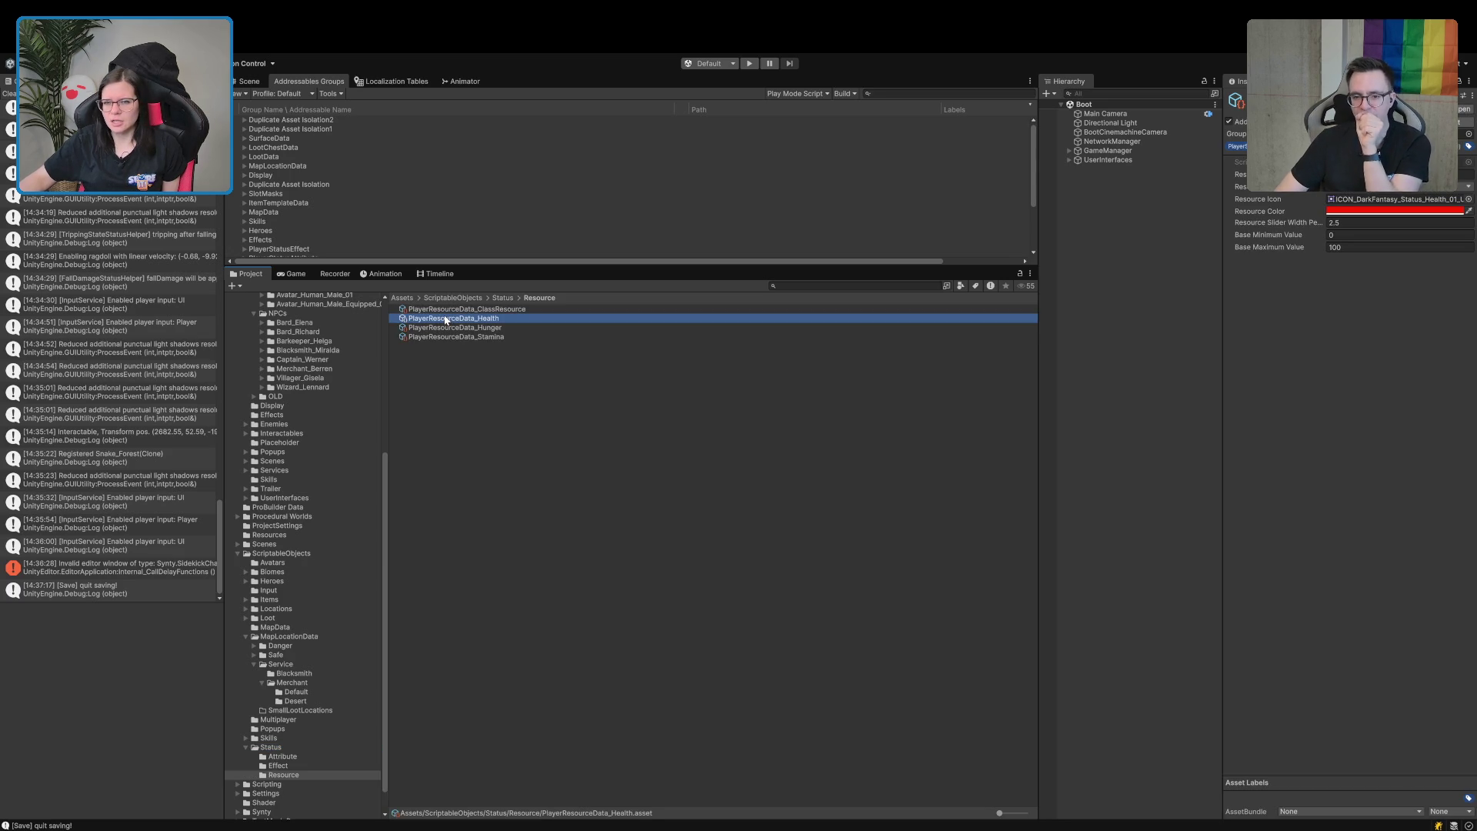
click(449, 329)
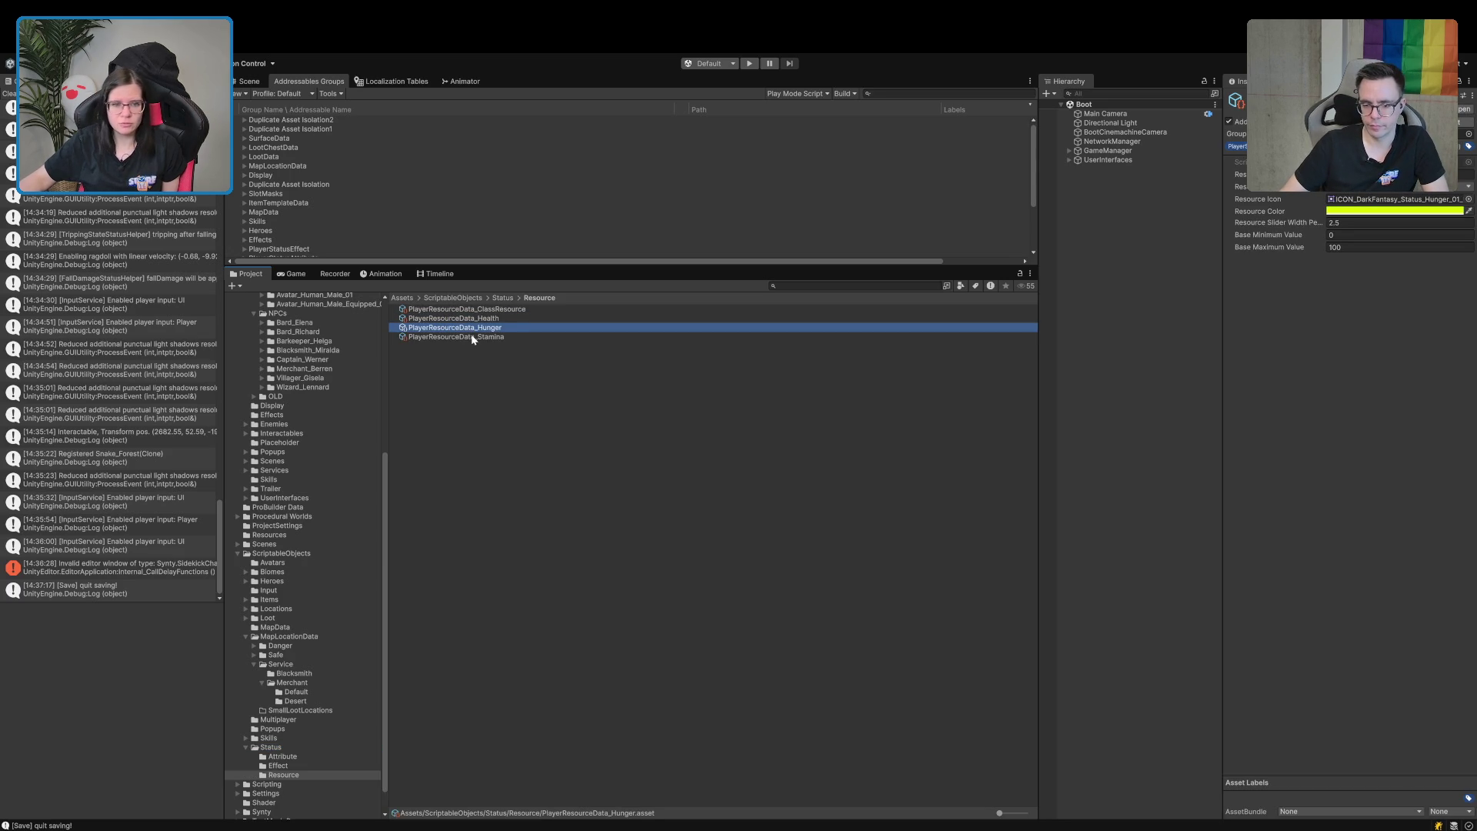
click(472, 338)
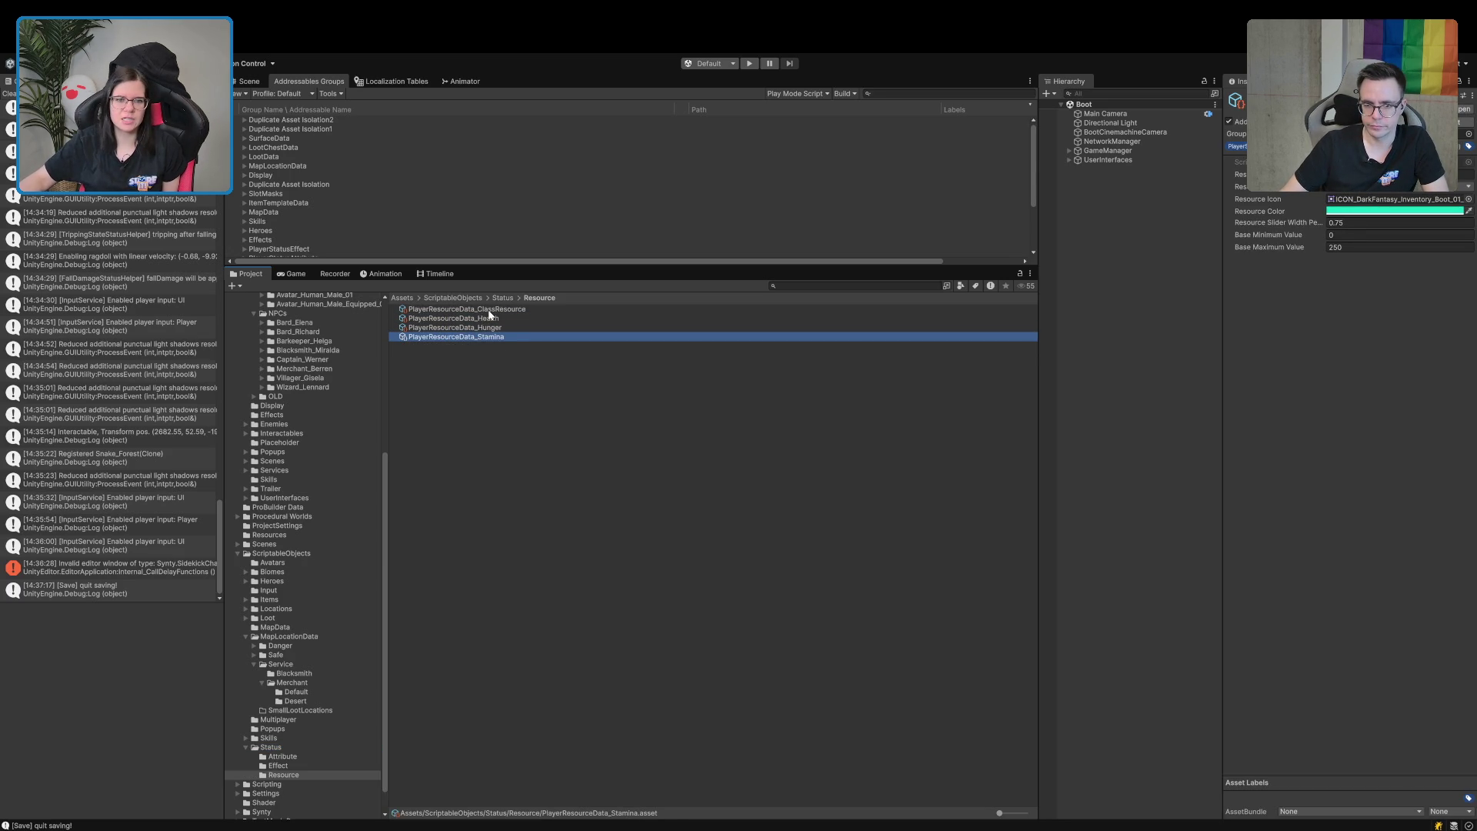
click(488, 311)
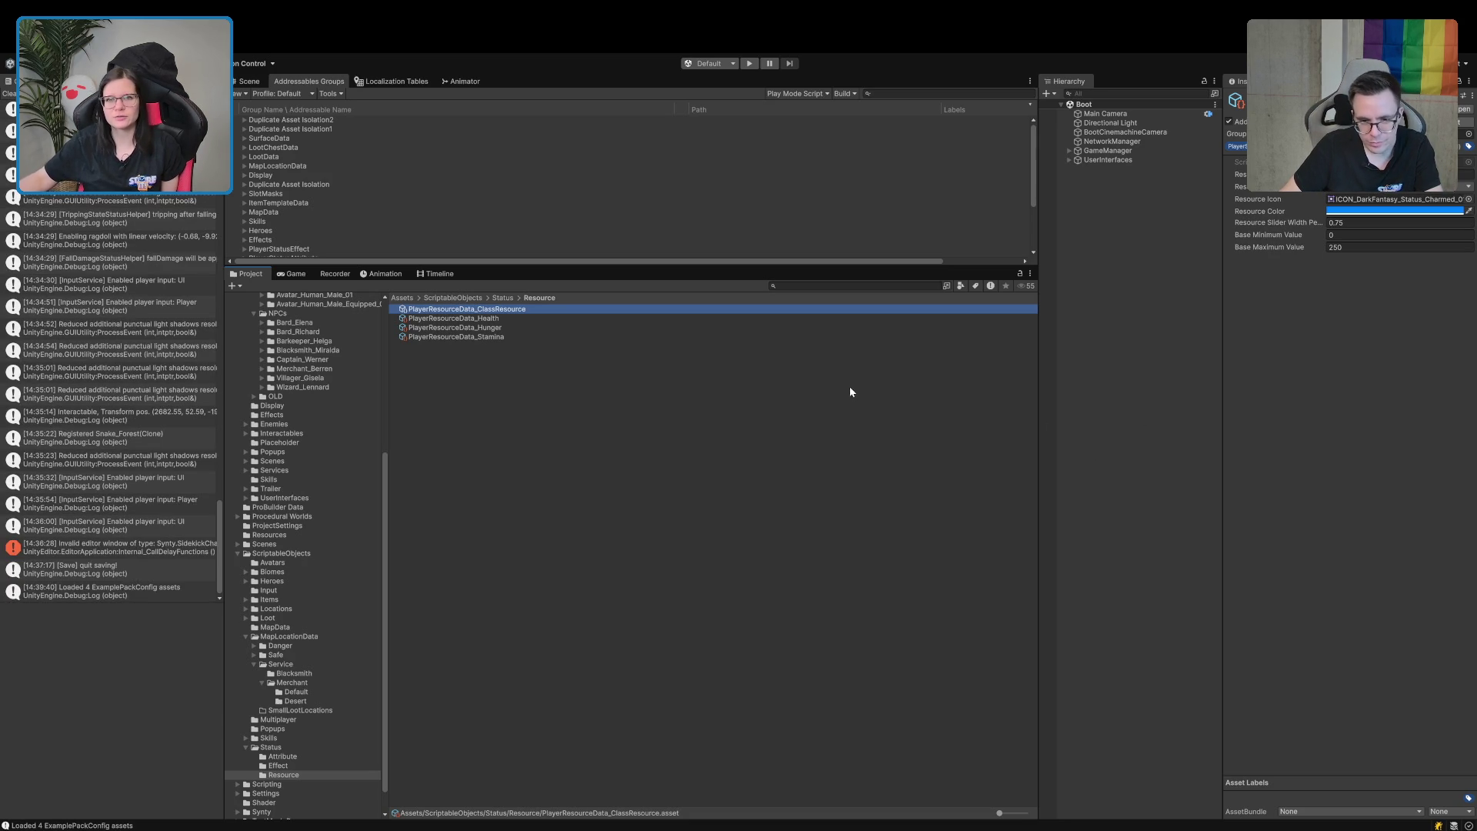
click(537, 502)
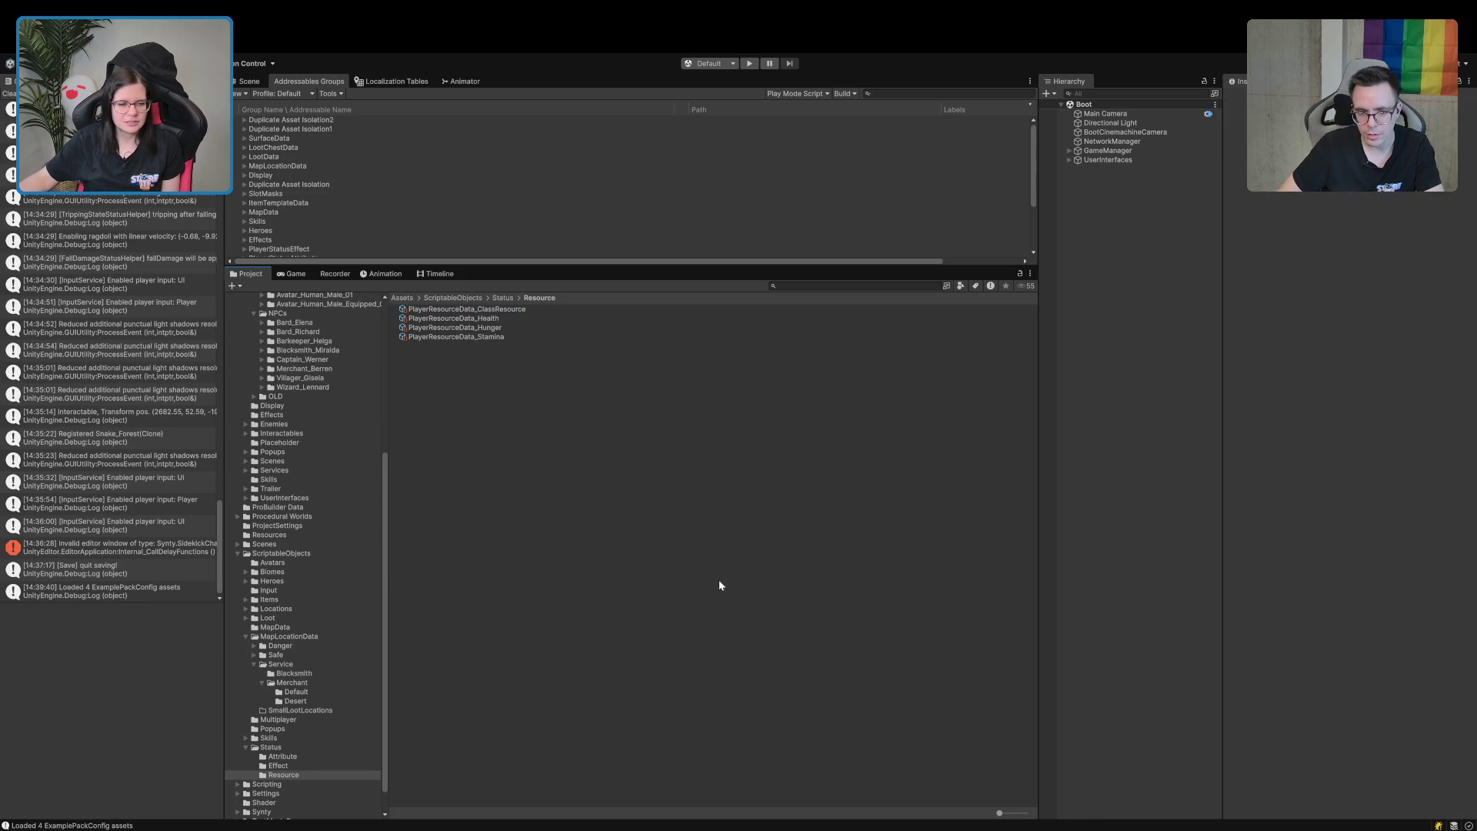
View Art/UI/Item_Icons as large thumbnails, inspect icon_Legs_MoveSpeed and icon_Legs_JumpStrength, and clear the console.
scroll(280, 521, up, 10)
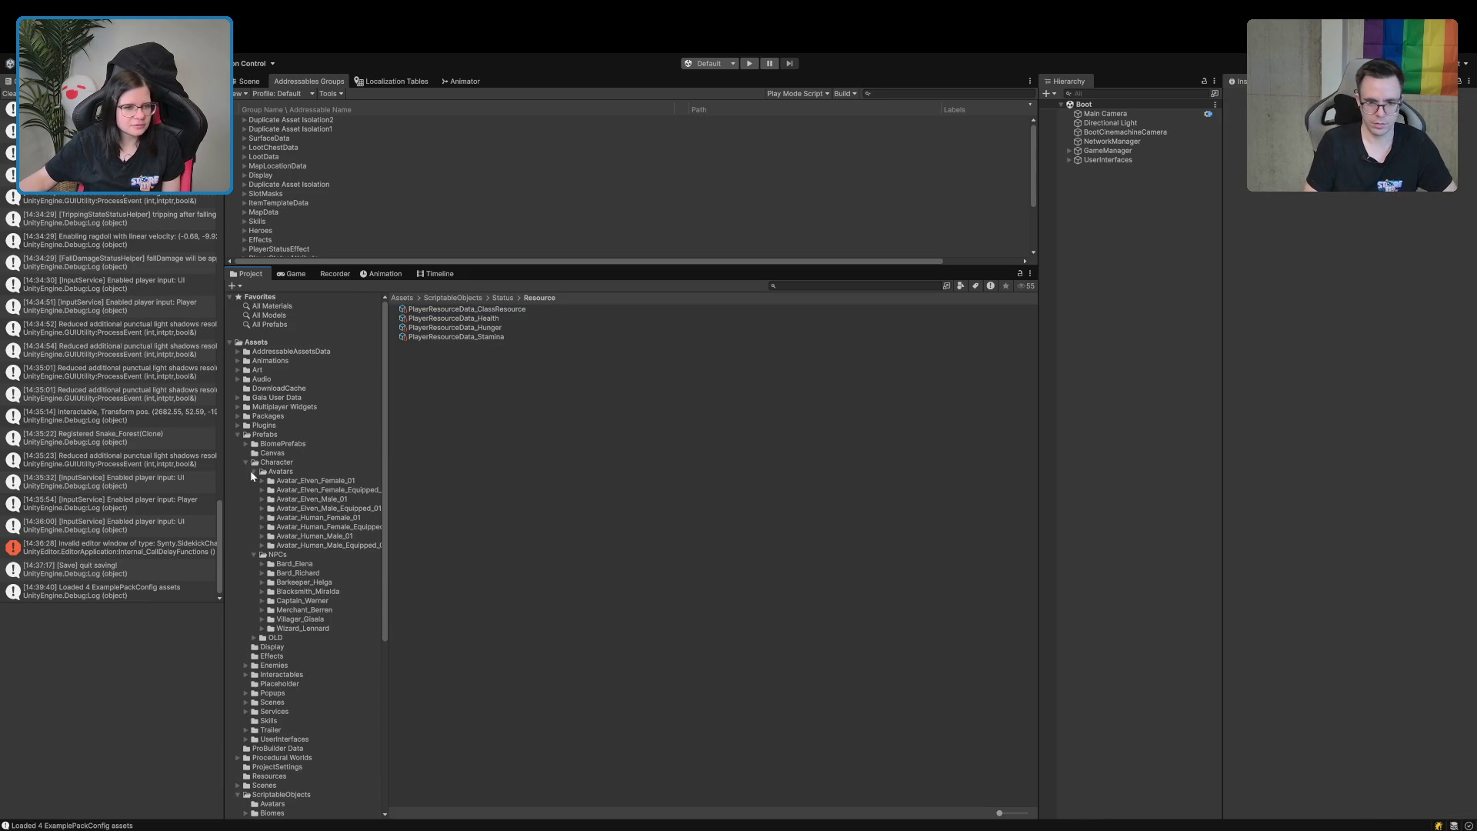
click(238, 370)
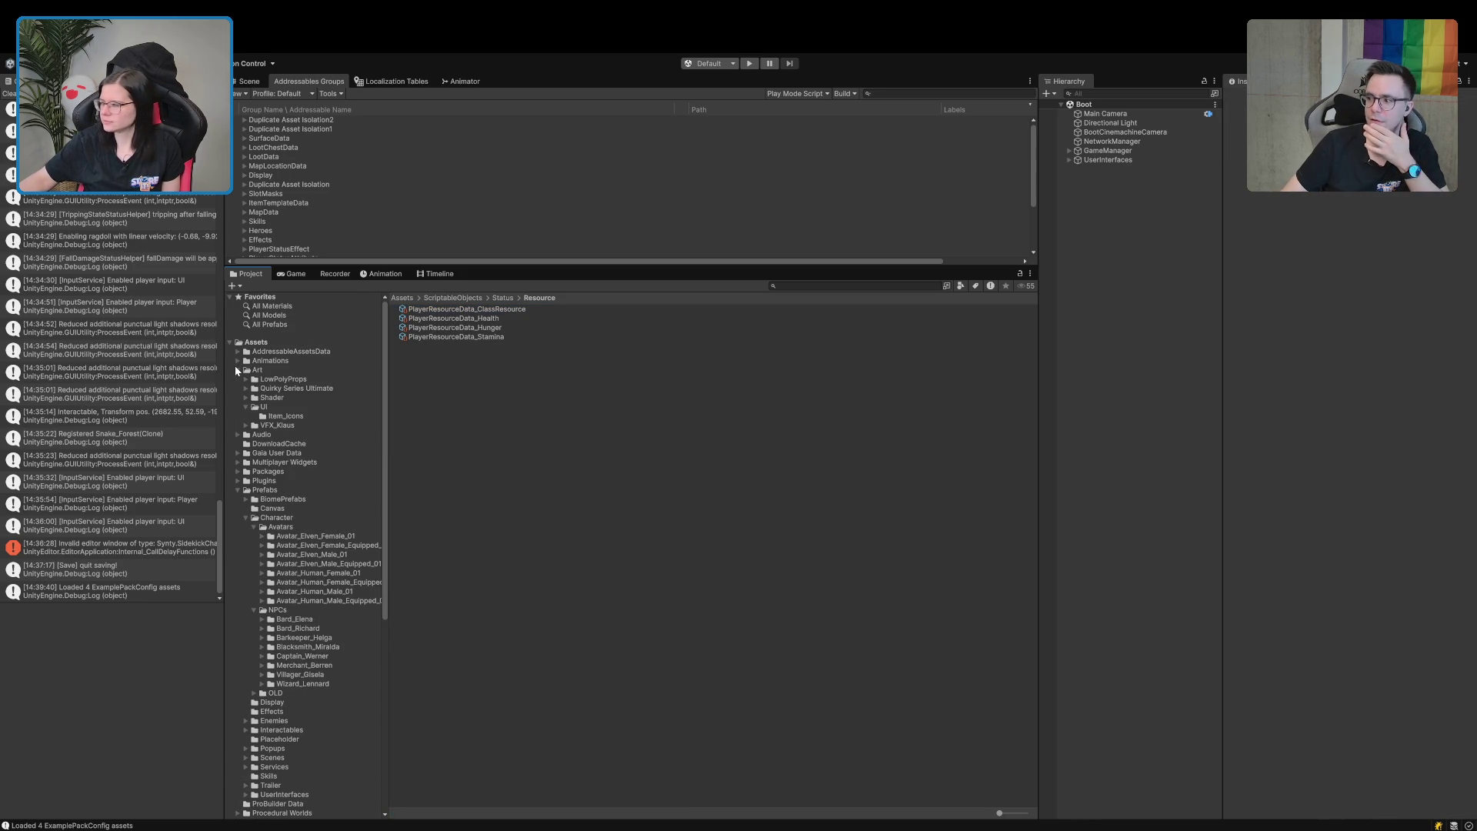
click(284, 417)
drag(1013, 812, 1044, 816)
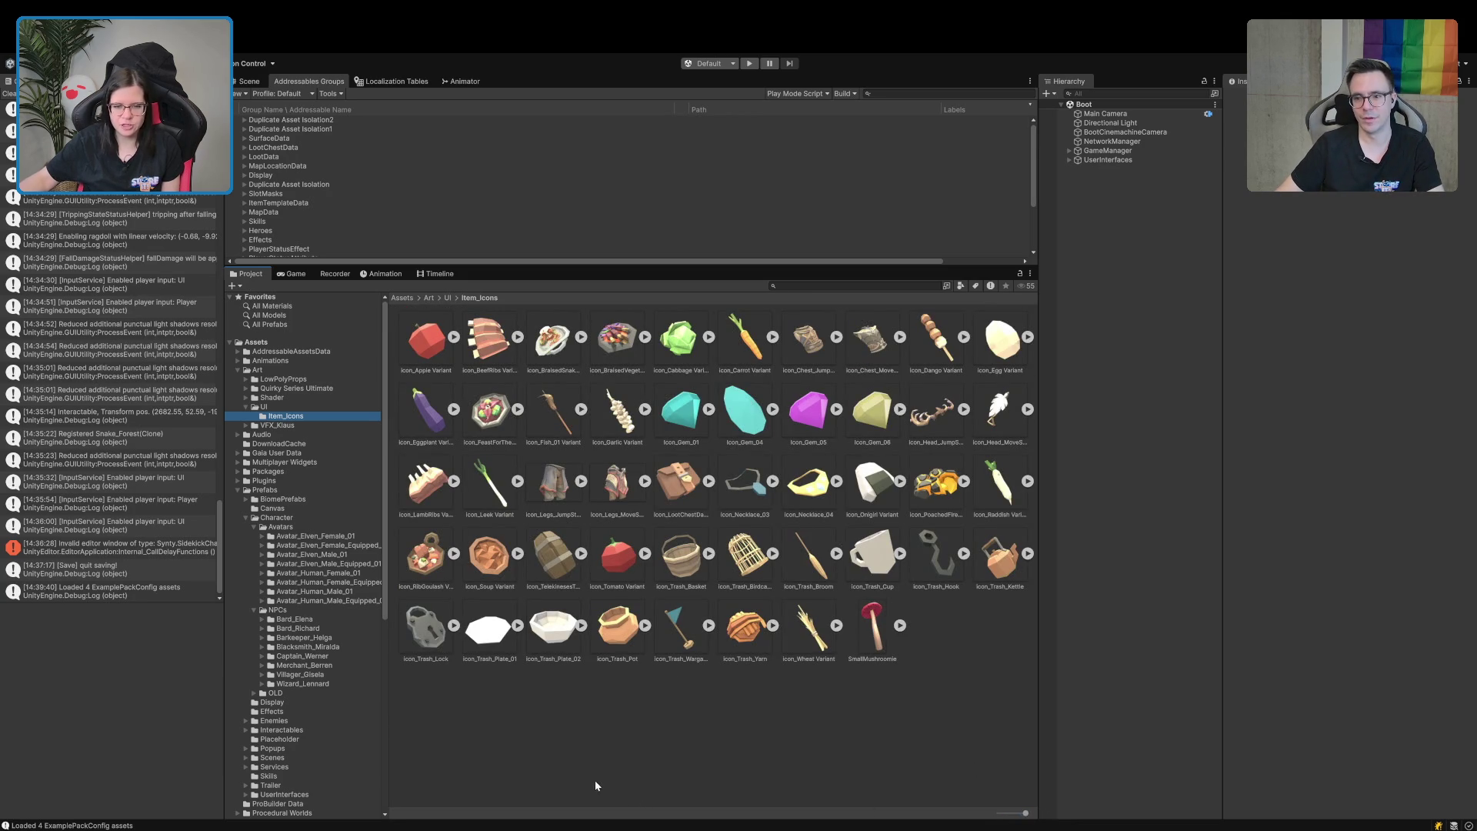
click(605, 490)
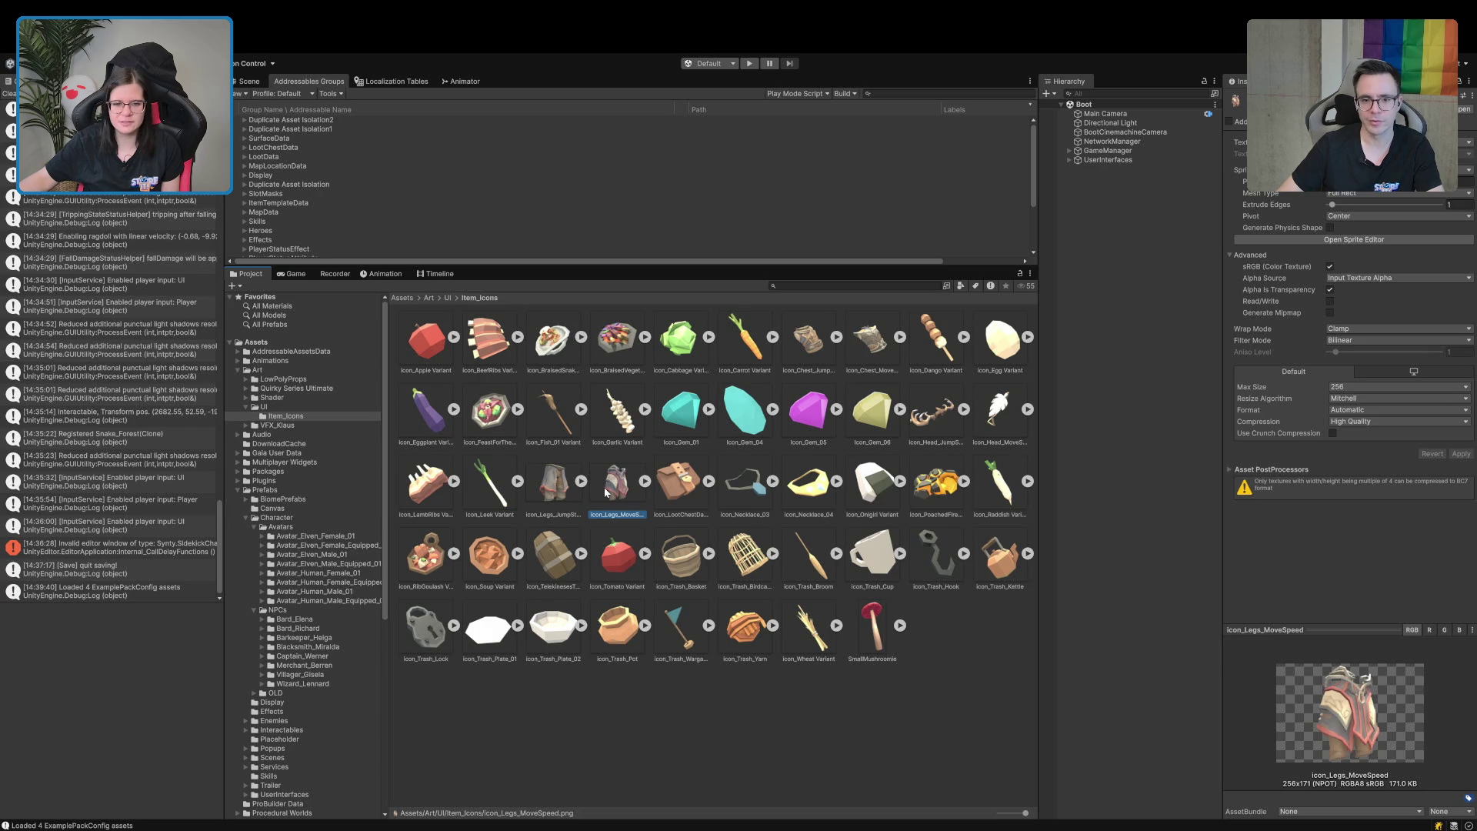
click(570, 499)
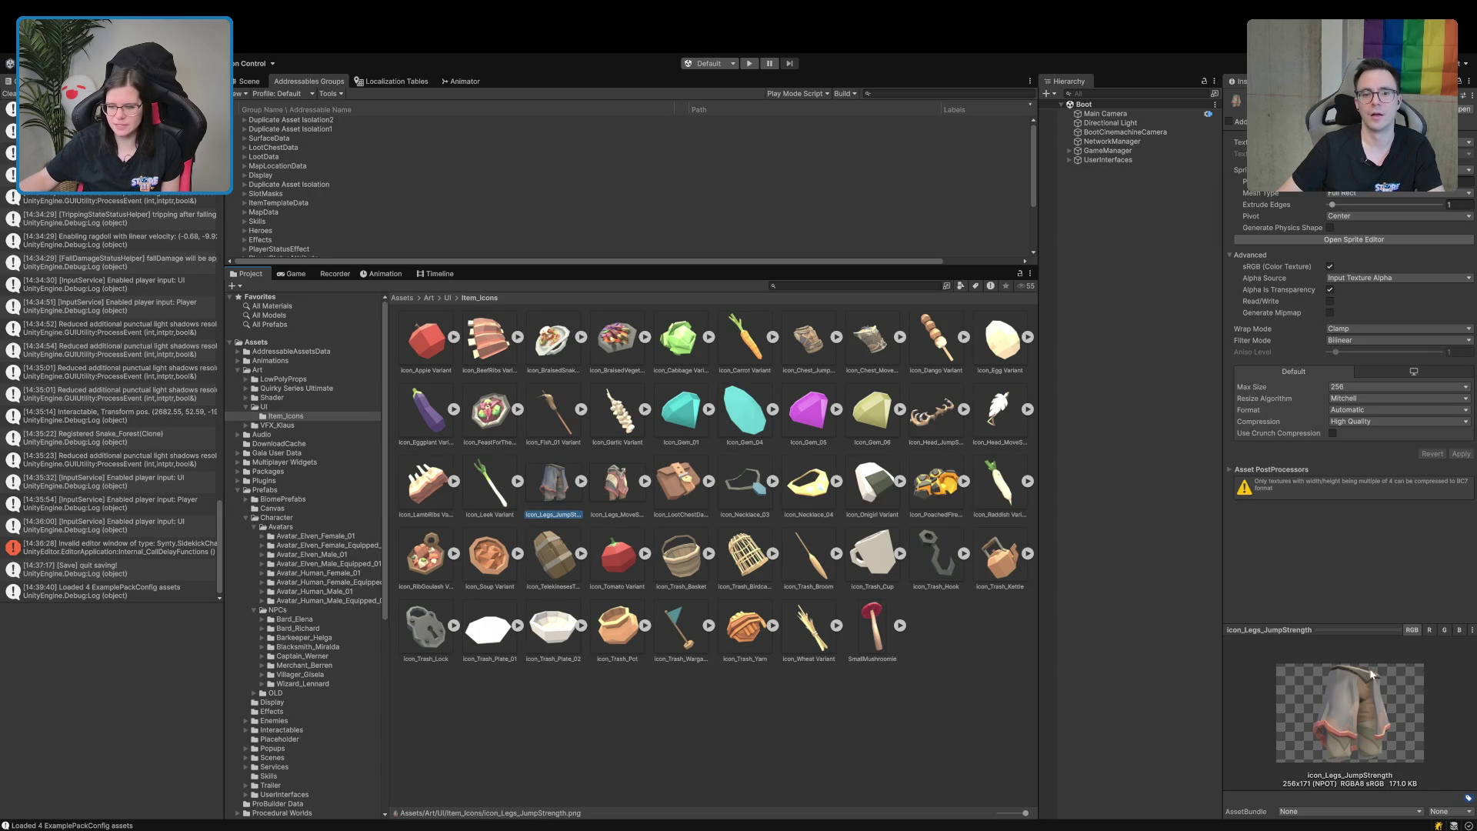
click(660, 716)
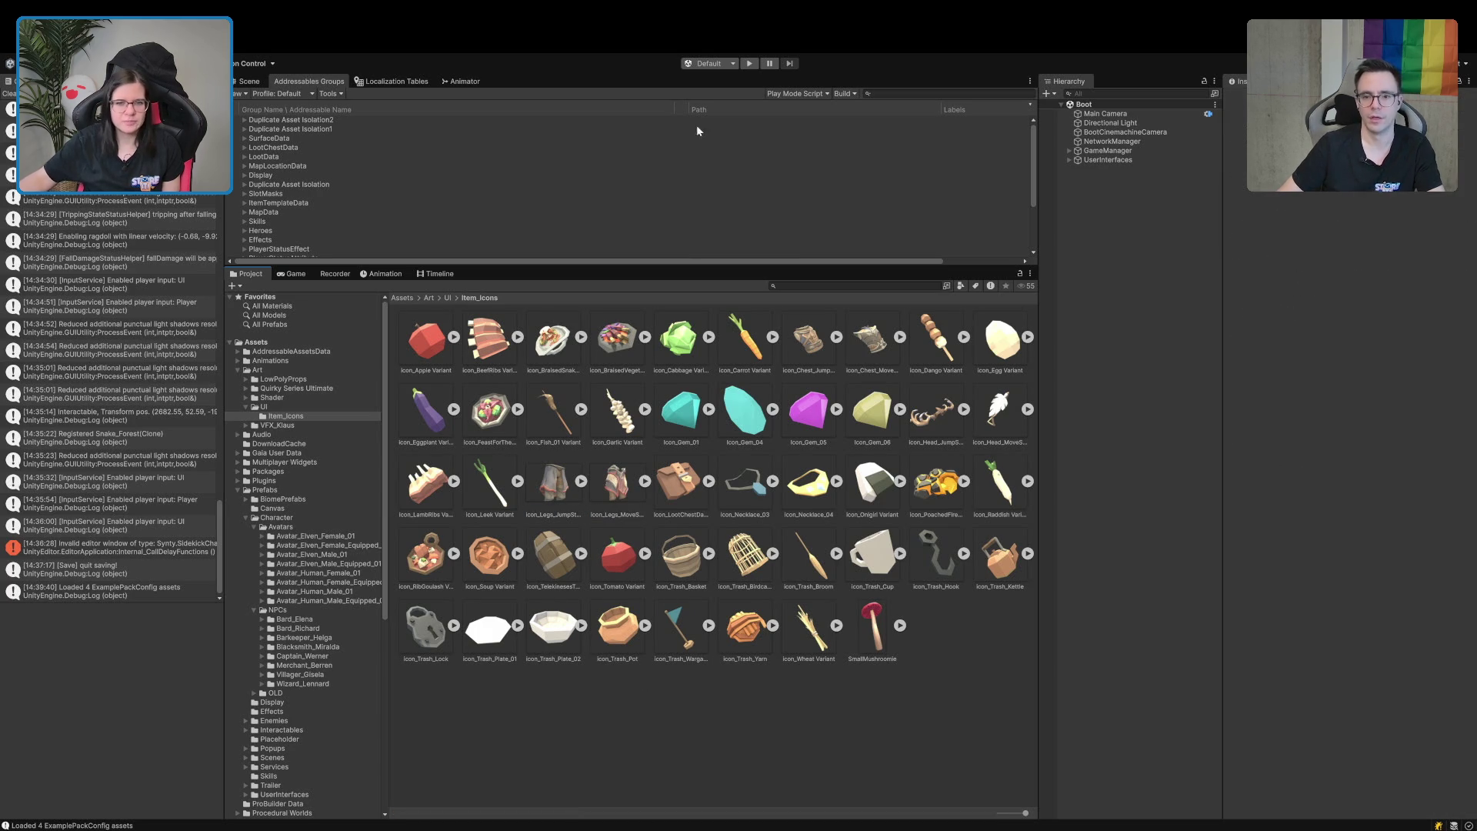
click(9, 94)
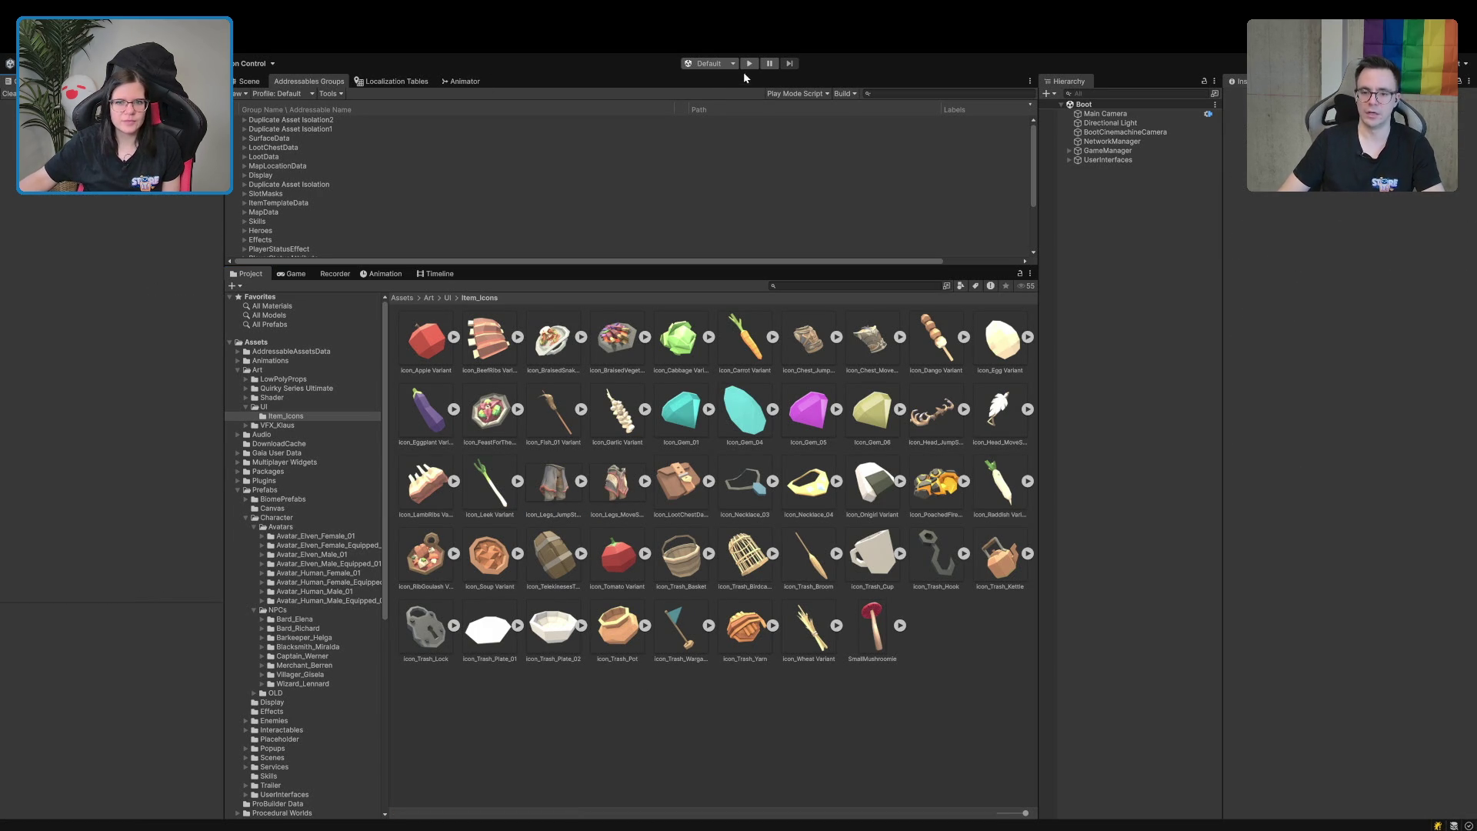
Enter play mode, choose Einzelspieler, run through the village to the shed and open its chest.
click(749, 64)
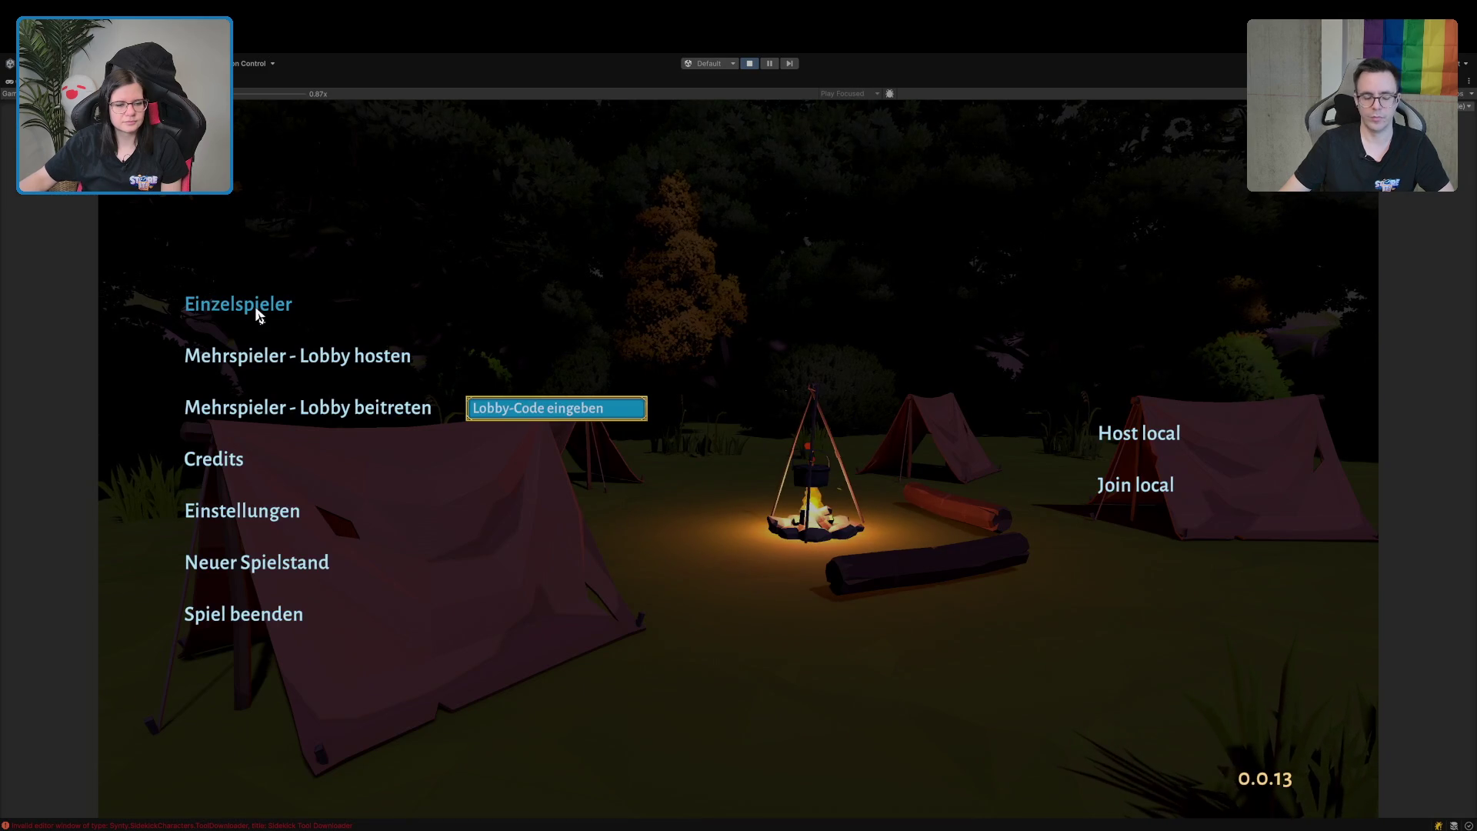
click(300, 306)
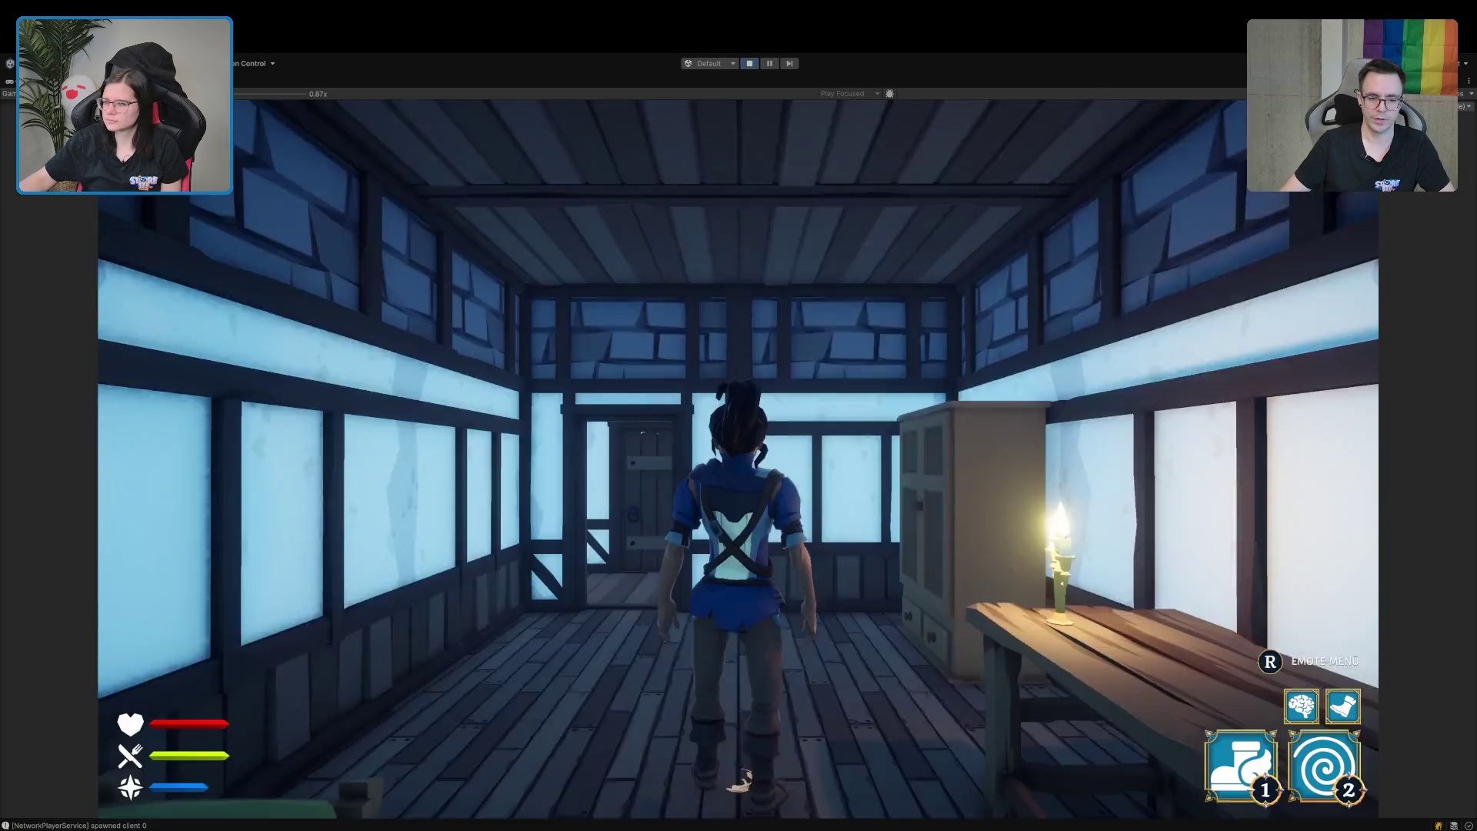
key(w)
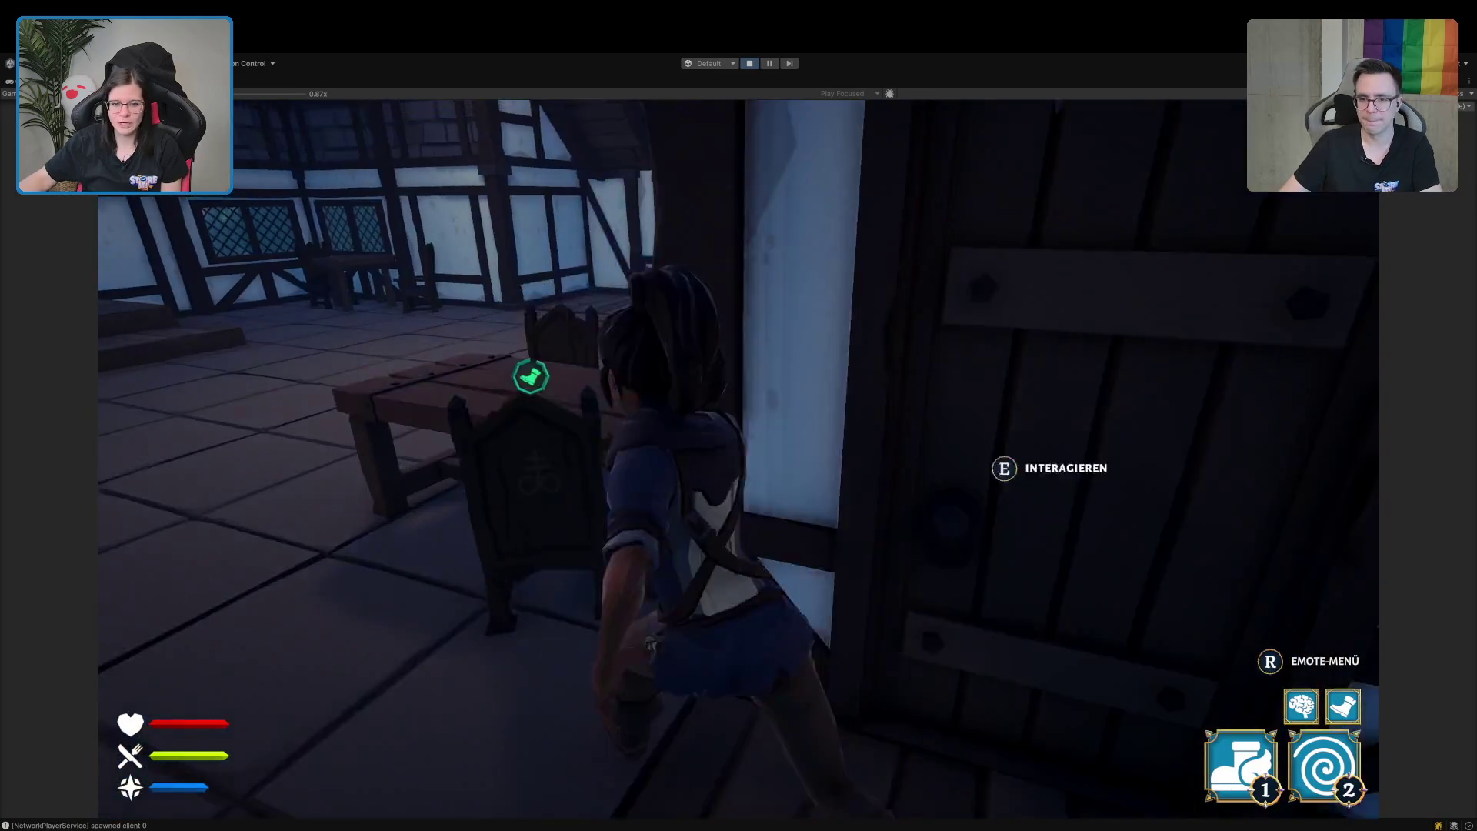
key(w)
key(w)
key(w)
key(w)
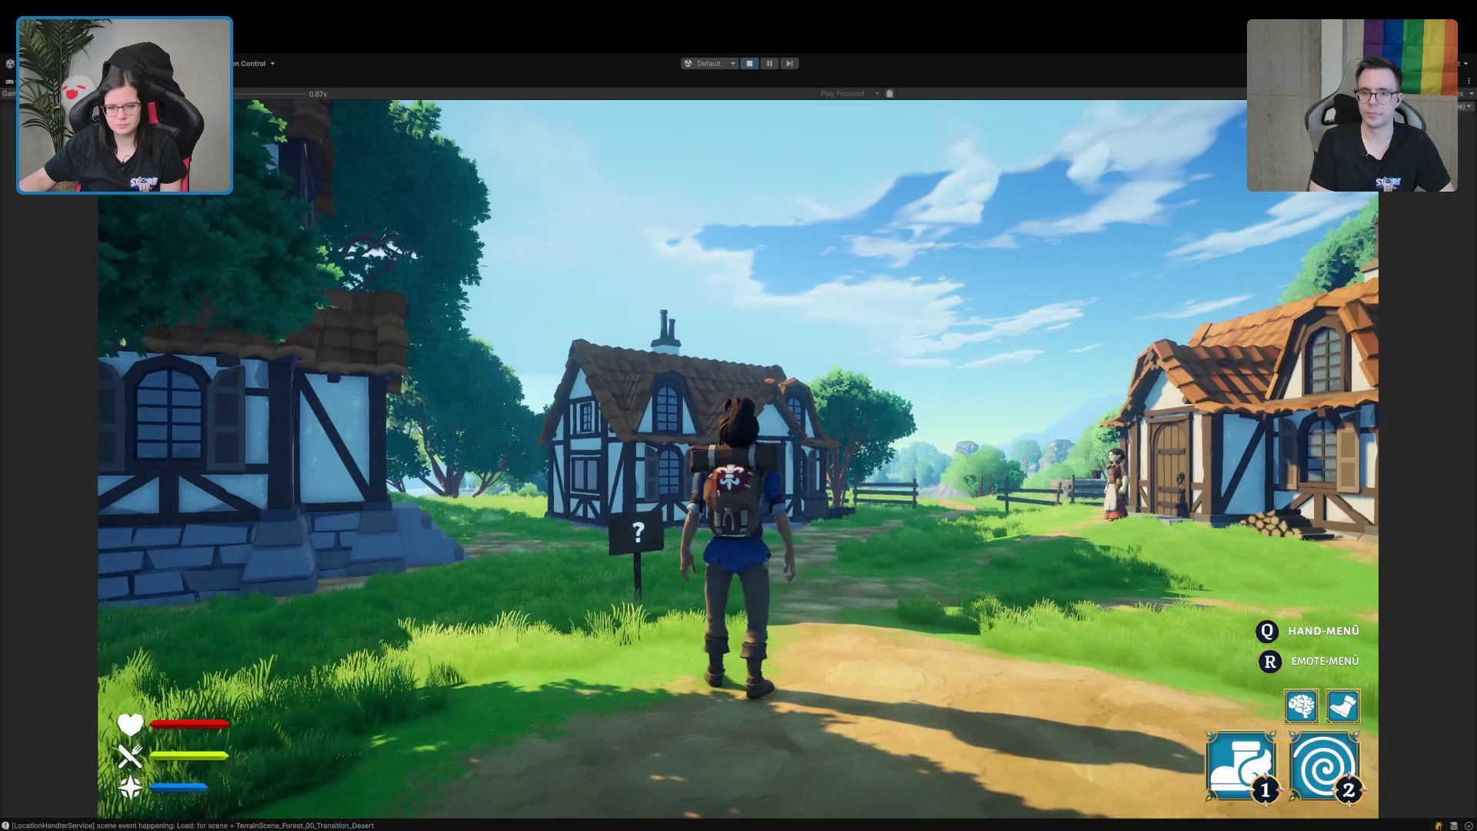
key(w)
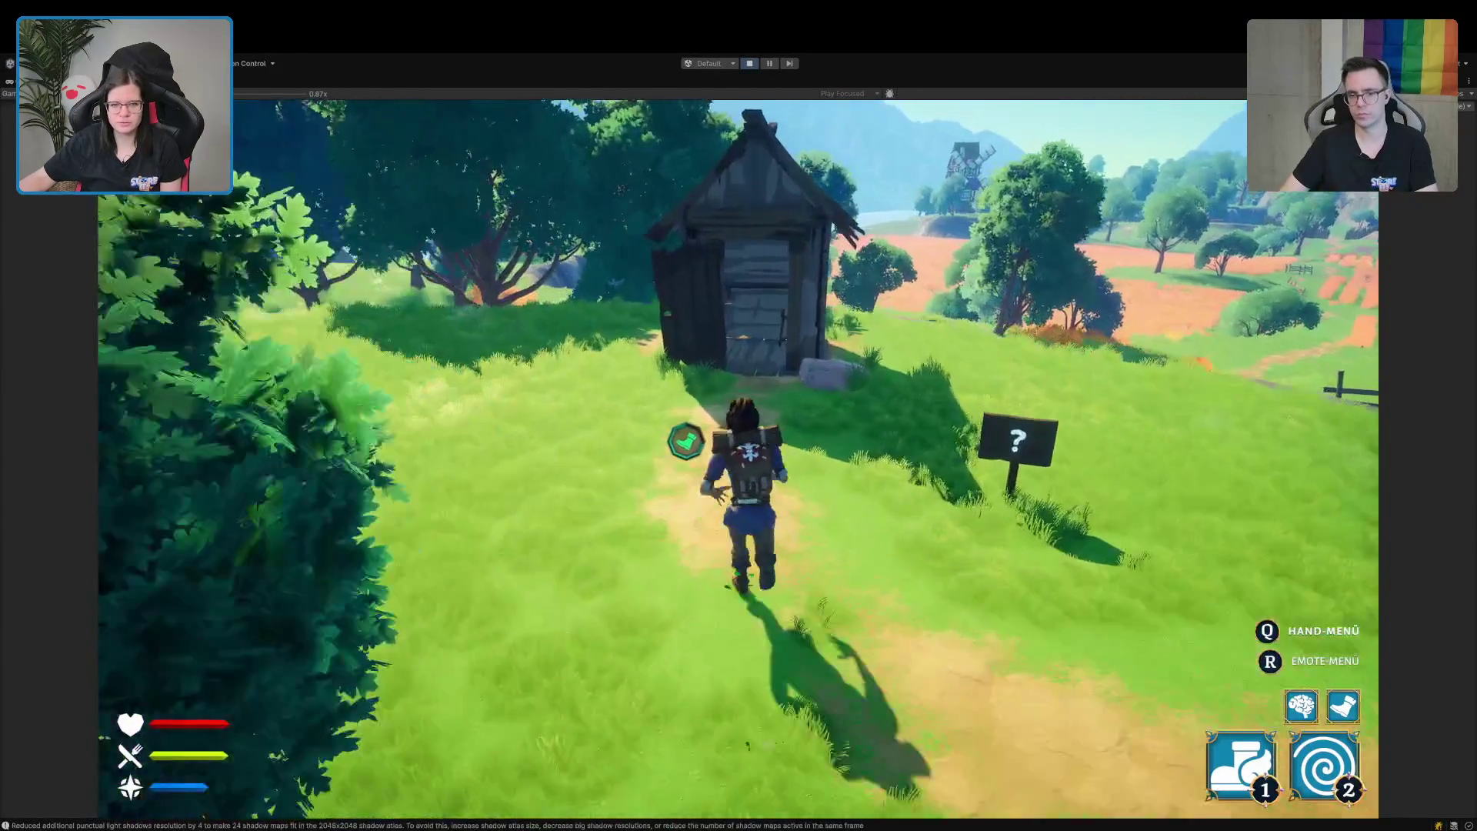
key(e)
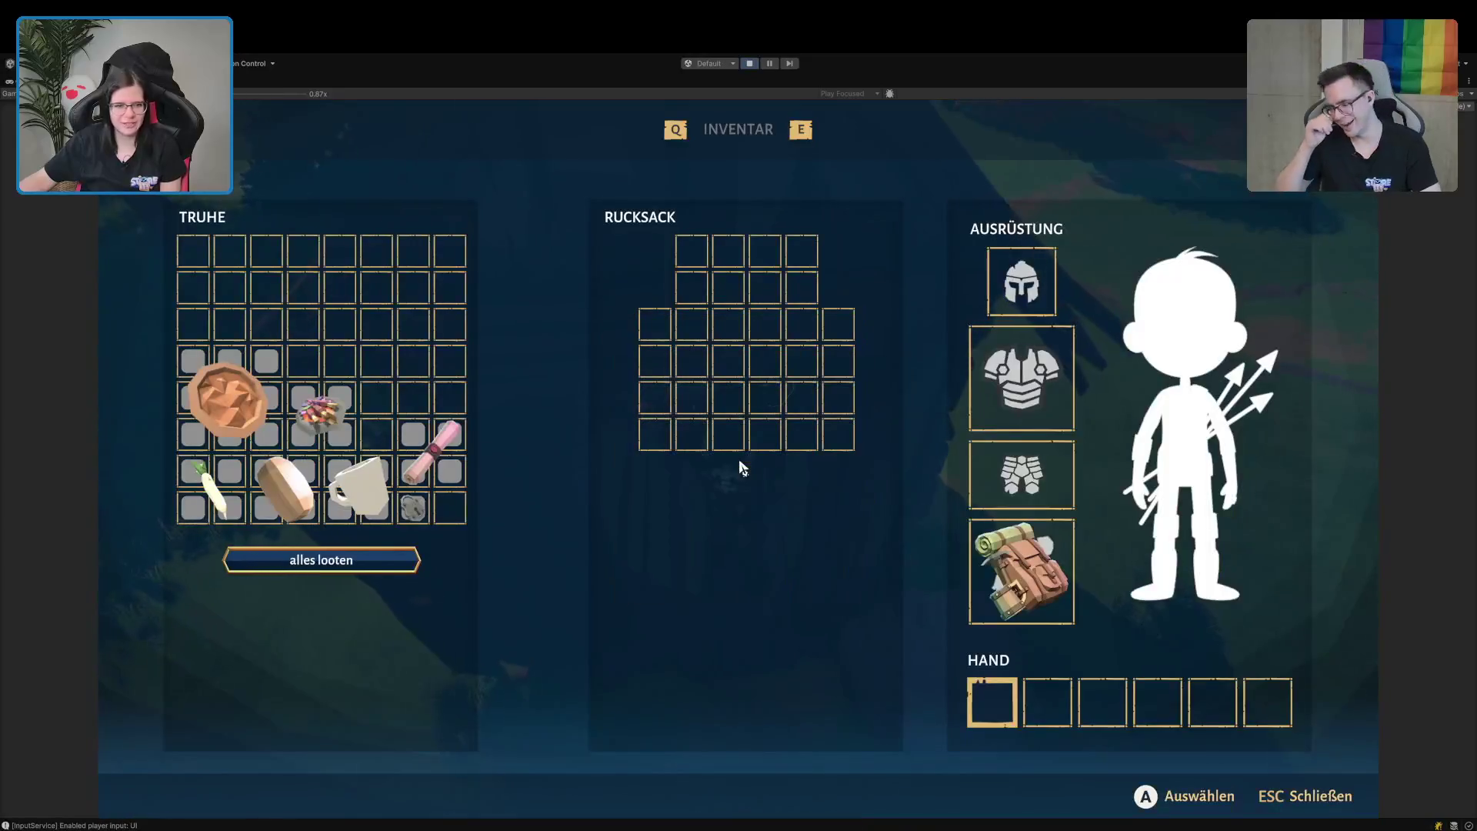
Put the soup, bread and radish in hand slots, the scroll in the backpack, and loot the rest.
mouse_move(227, 400)
mouse_down()
mouse_move(1083, 702)
mouse_move(1047, 704)
mouse_up()
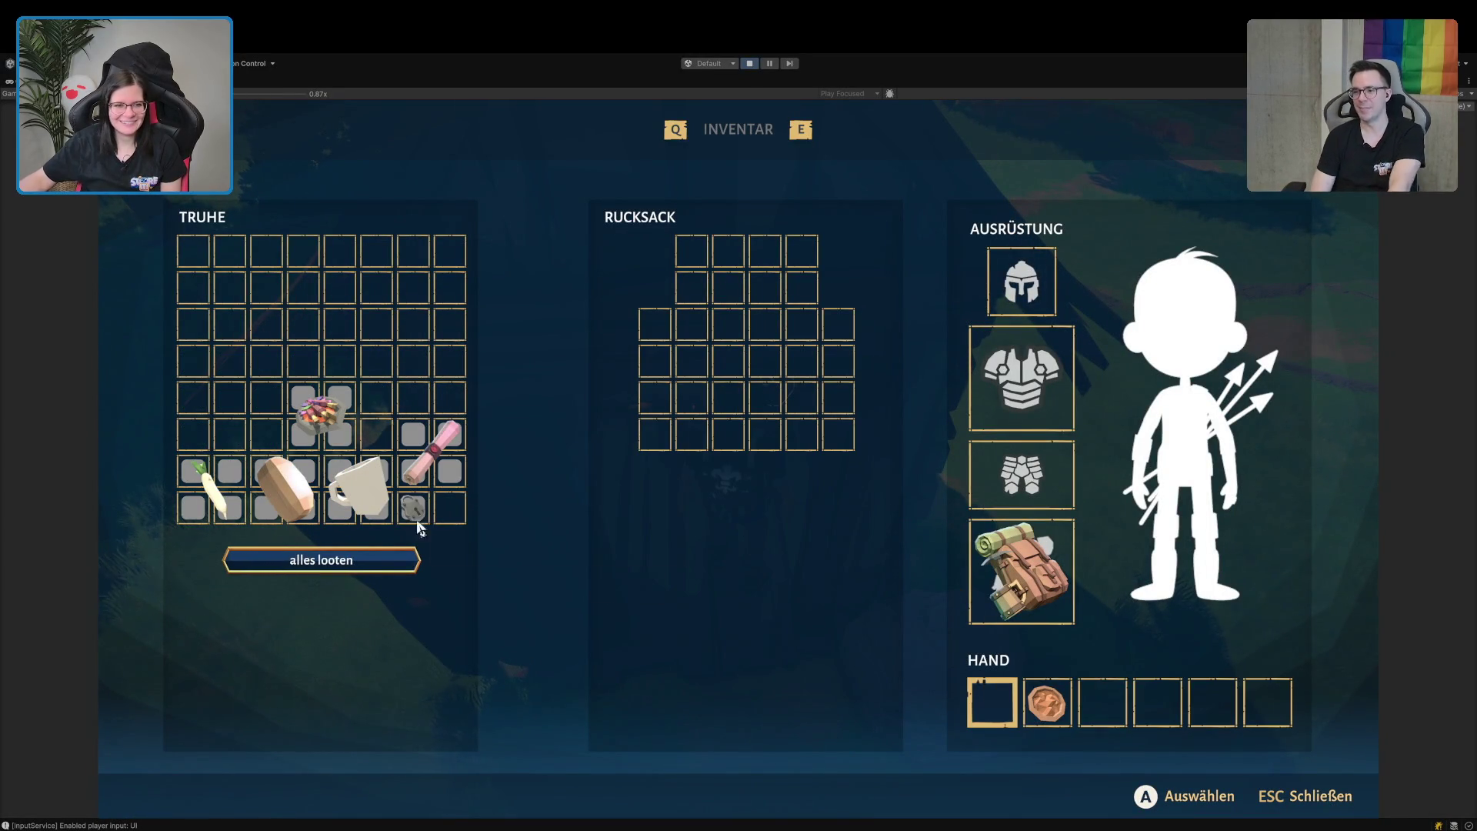
drag(323, 416, 1062, 712)
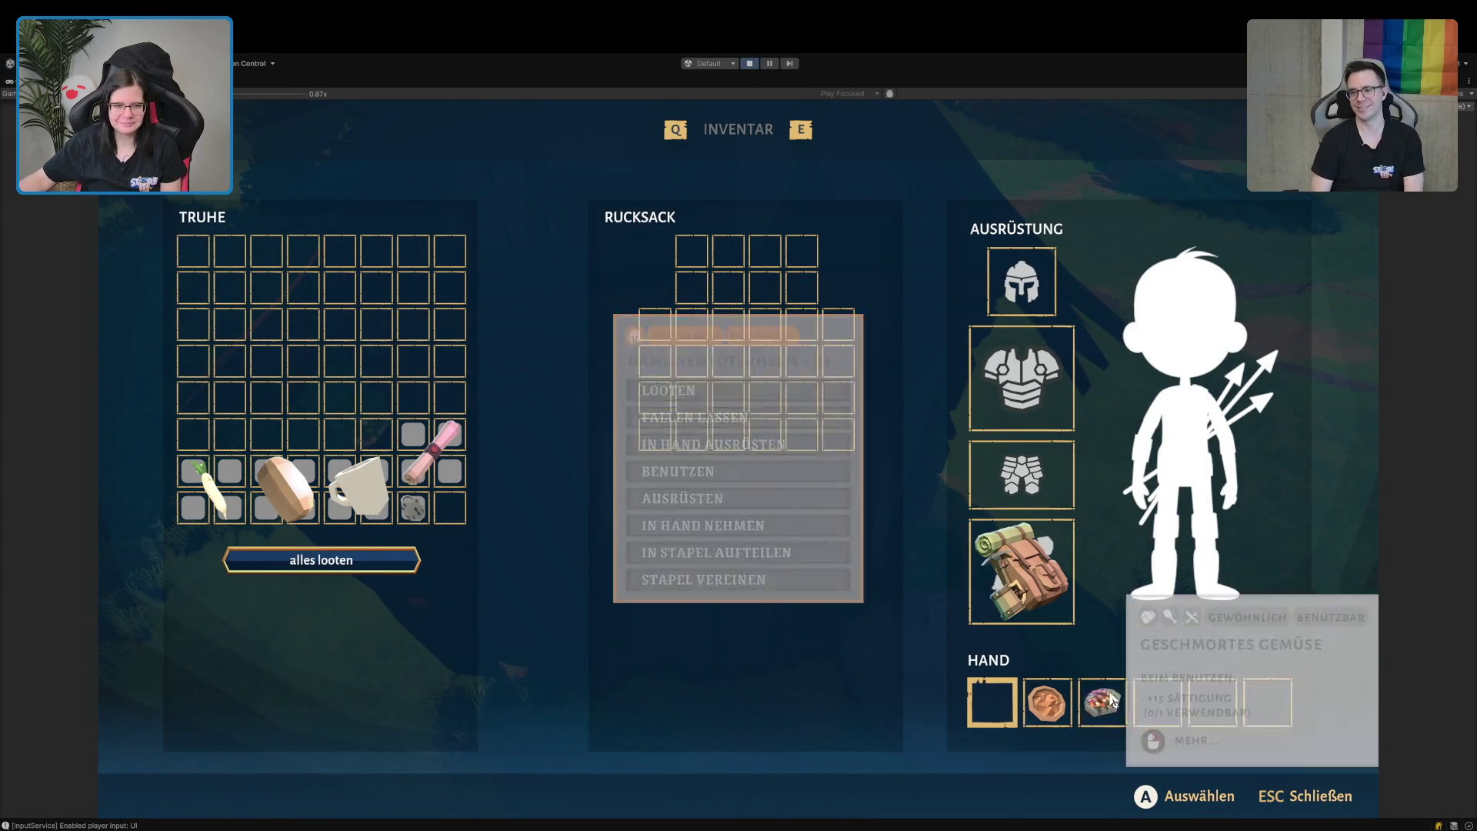
mouse_move(422, 453)
mouse_move(422, 453)
mouse_down()
mouse_move(570, 274)
mouse_move(709, 254)
mouse_move(709, 270)
mouse_up()
mouse_move(288, 492)
mouse_down()
mouse_move(1108, 608)
mouse_move(1158, 702)
mouse_up()
mouse_move(1175, 704)
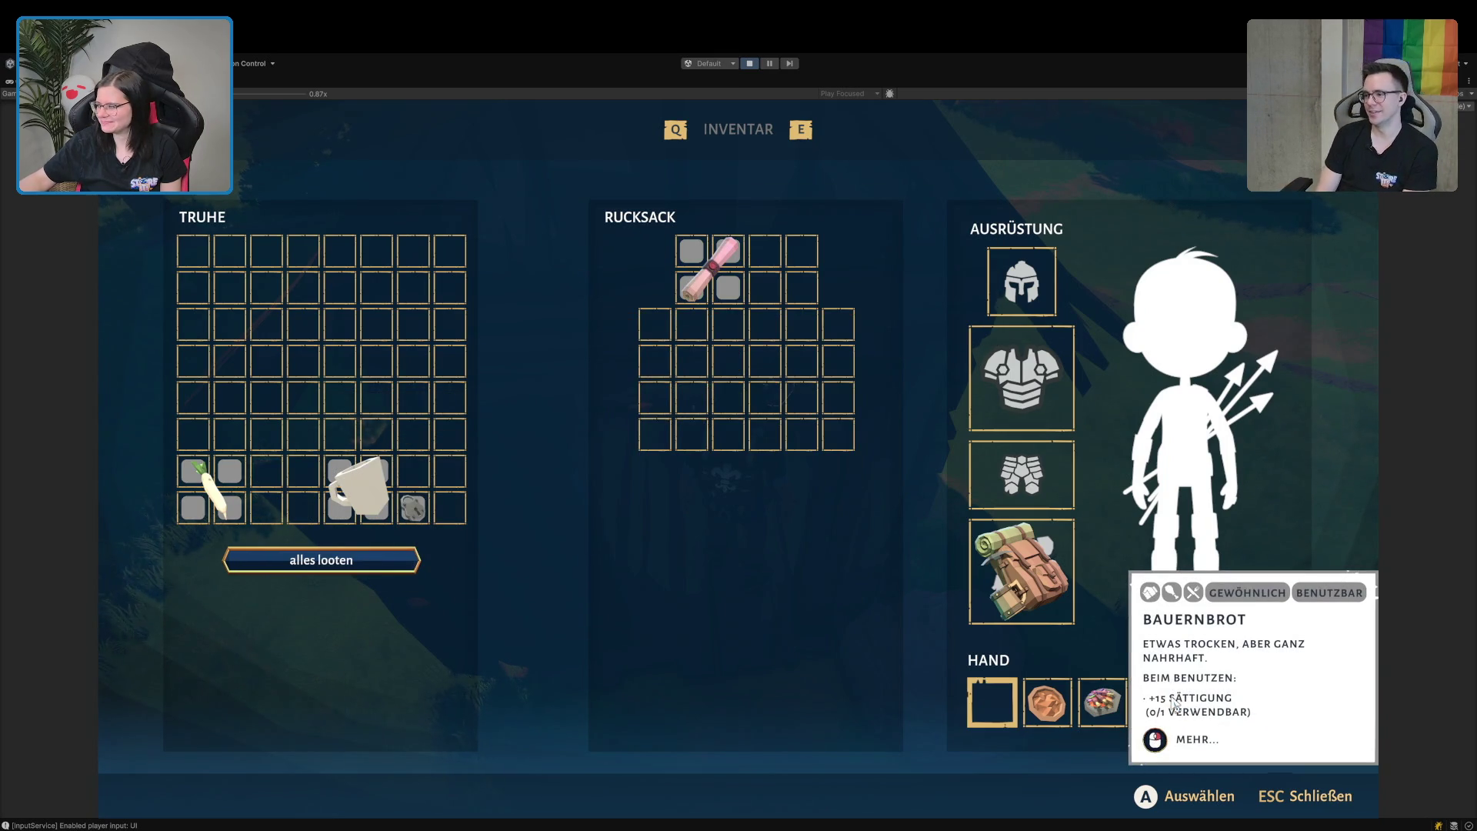
mouse_move(219, 500)
mouse_down()
mouse_move(1057, 567)
mouse_move(1221, 698)
mouse_up()
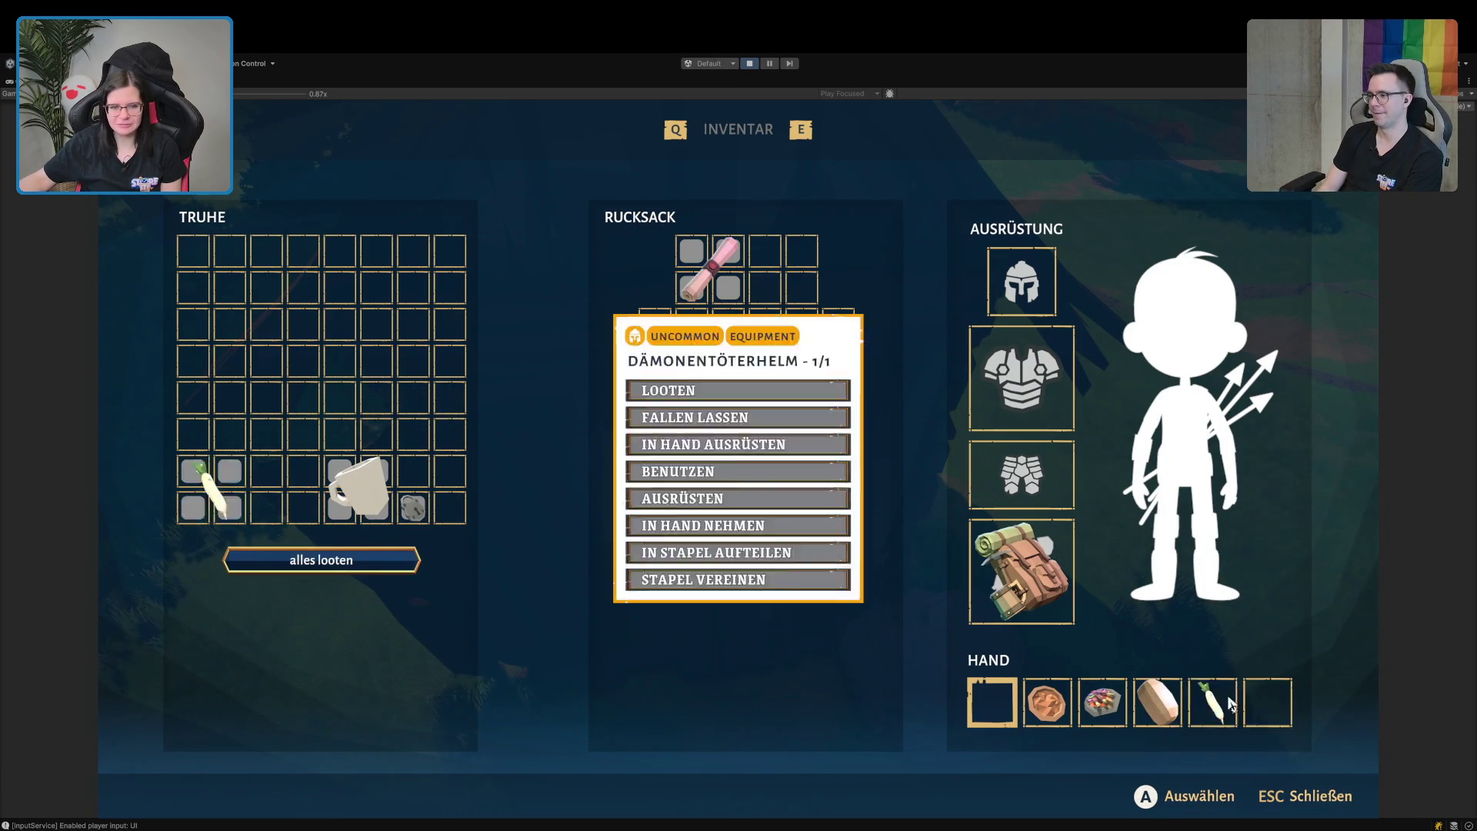
click(343, 561)
key(Escape)
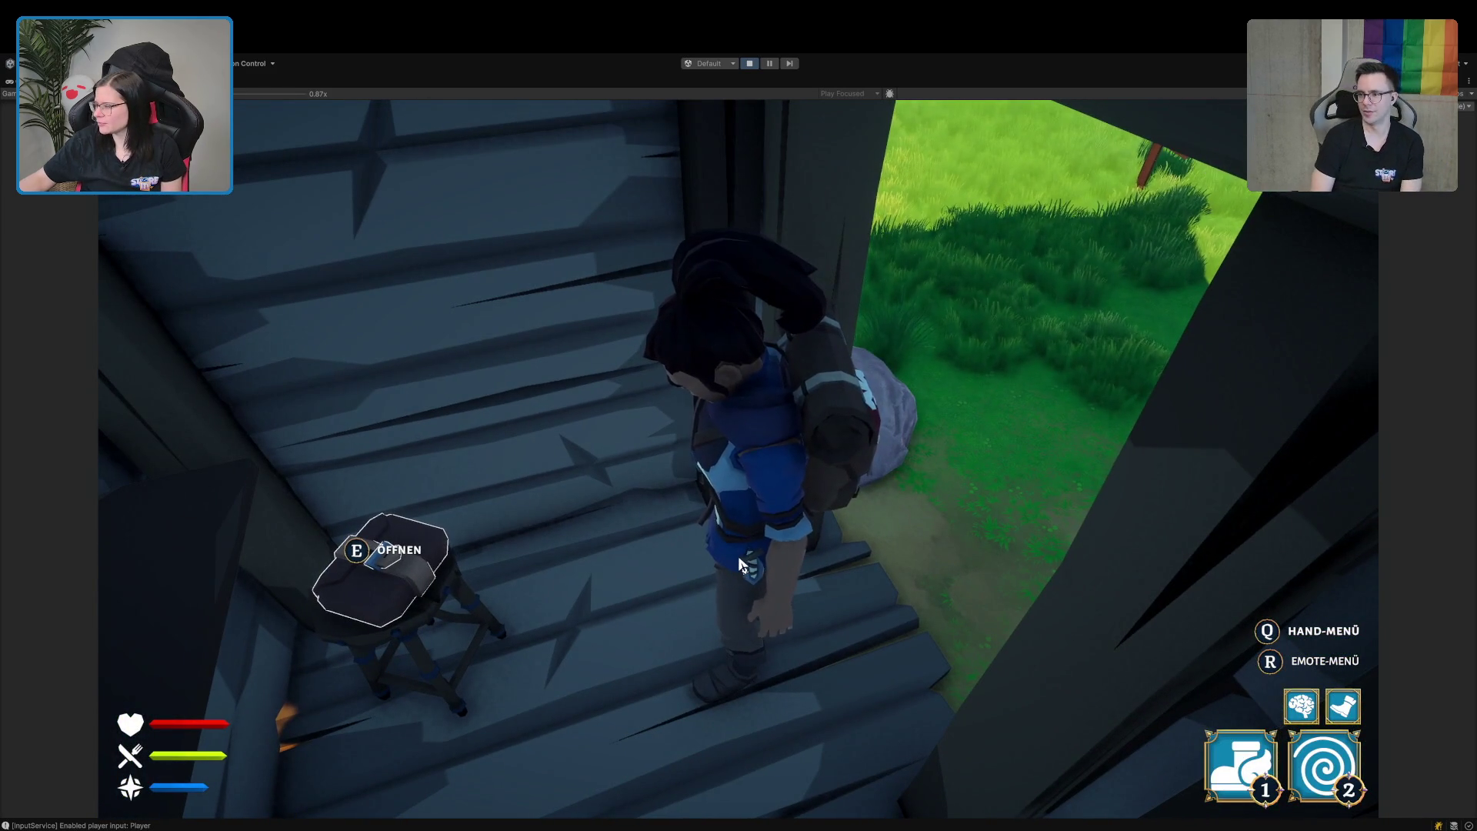
Walk out of the shed past the well and open the cave chest.
key(w)
key(w)
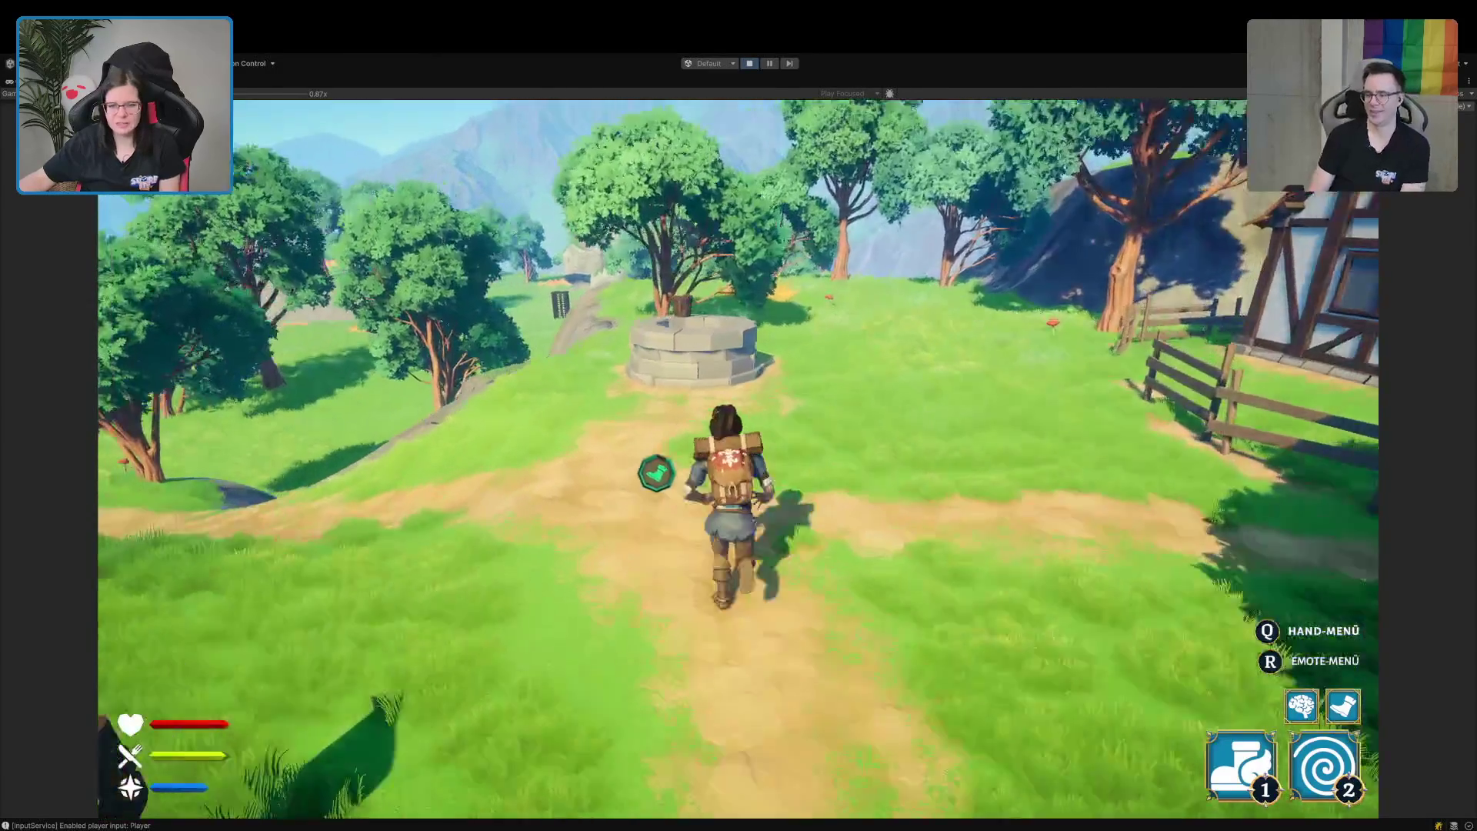
key(w)
key(space)
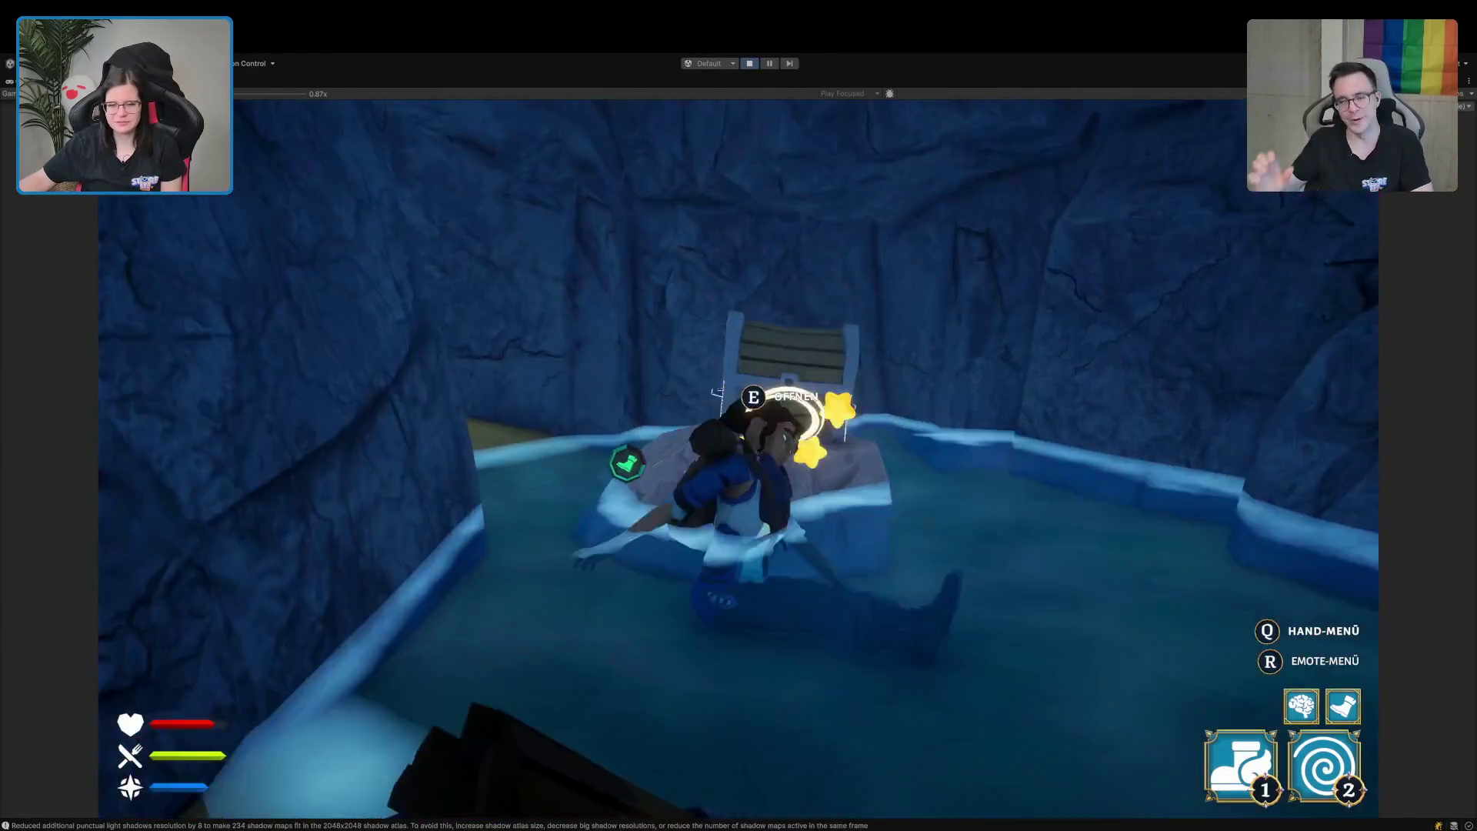
key(e)
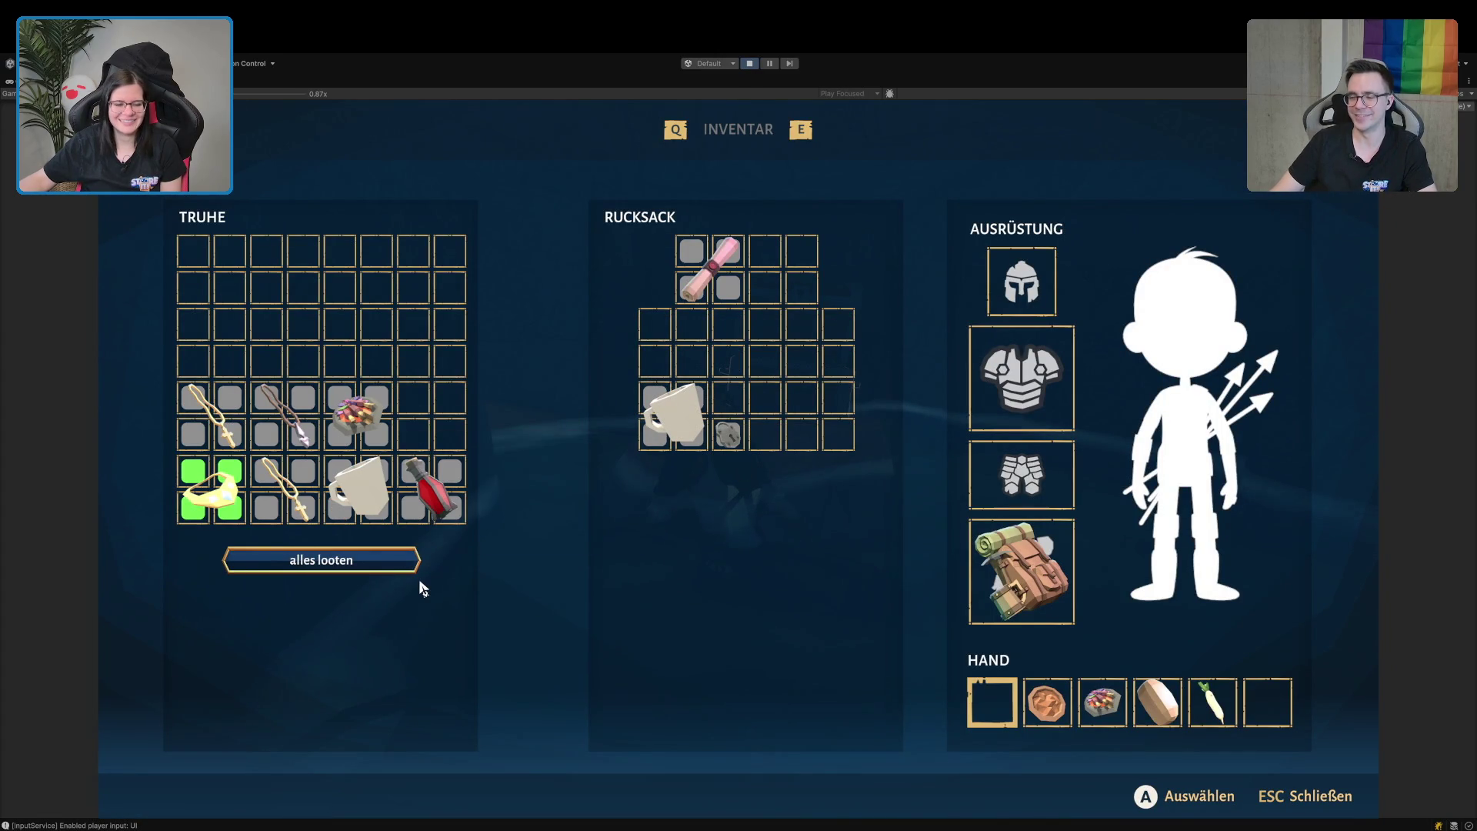
Move the health potion and stew into hand slots, loot the rest and rearrange the necklace.
drag(428, 489, 1295, 712)
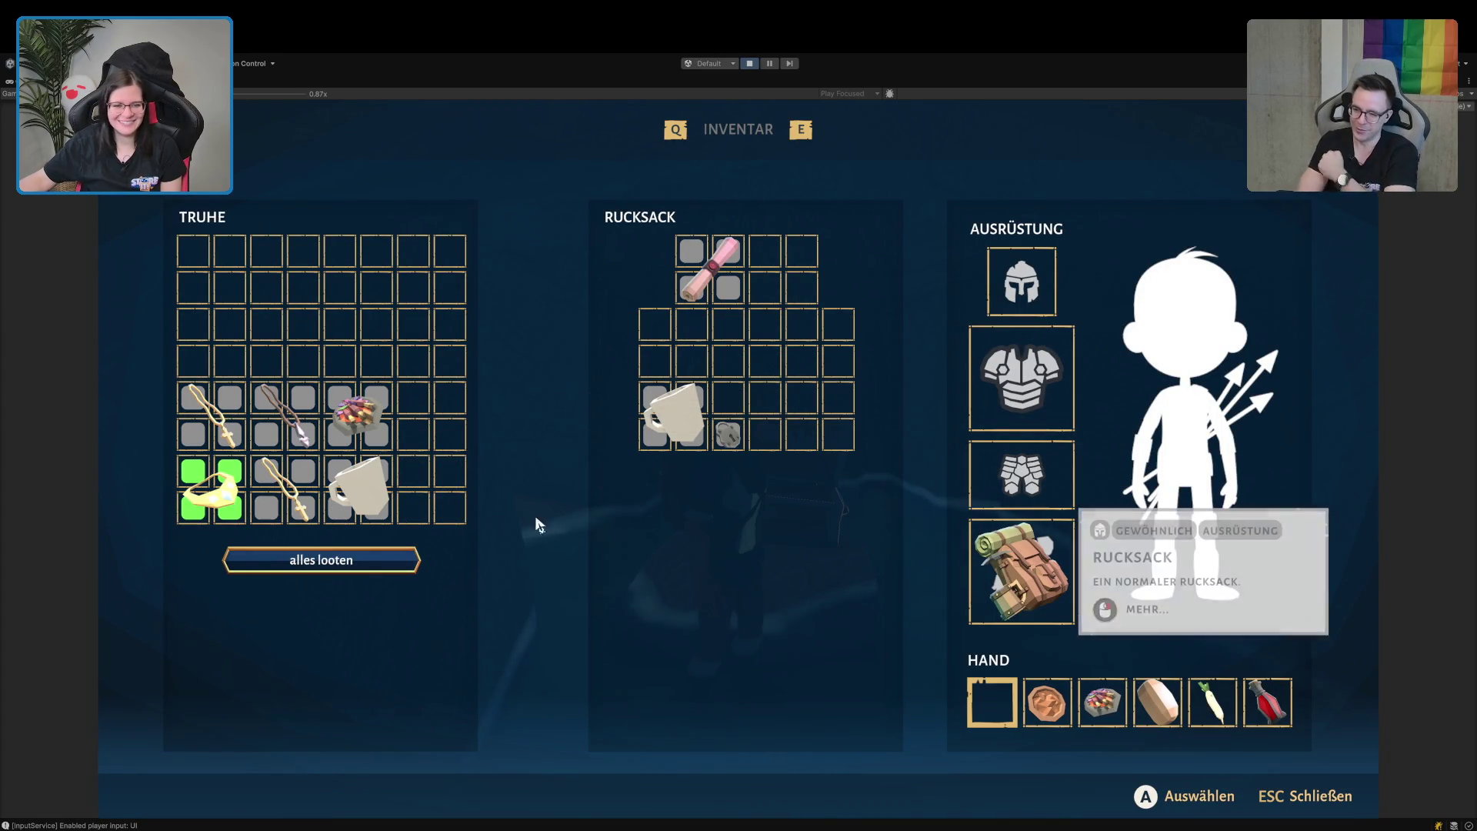
mouse_move(256, 451)
click(300, 560)
mouse_move(358, 453)
drag(791, 416, 836, 418)
right_click(836, 418)
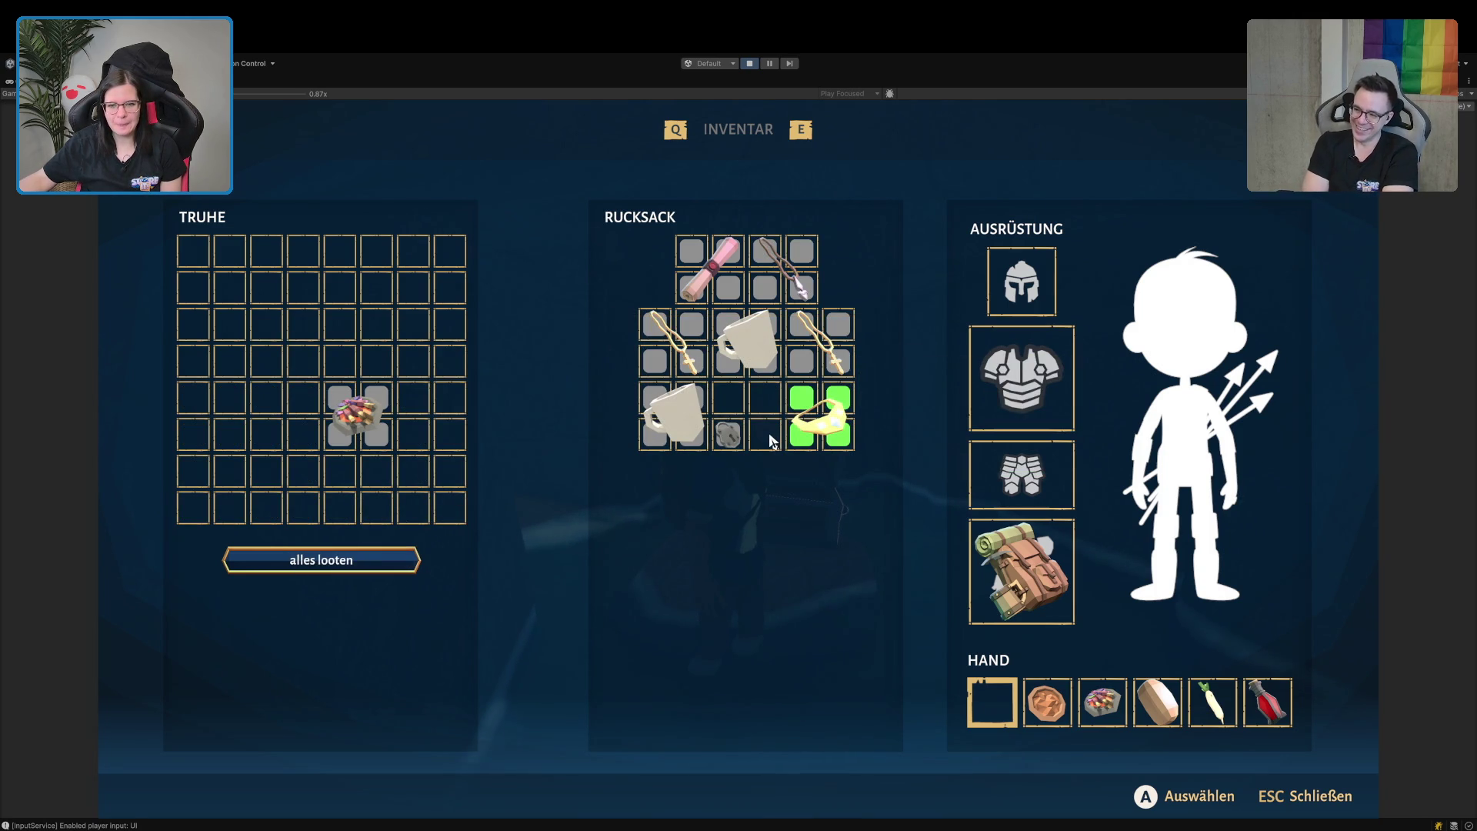
drag(338, 442, 1011, 714)
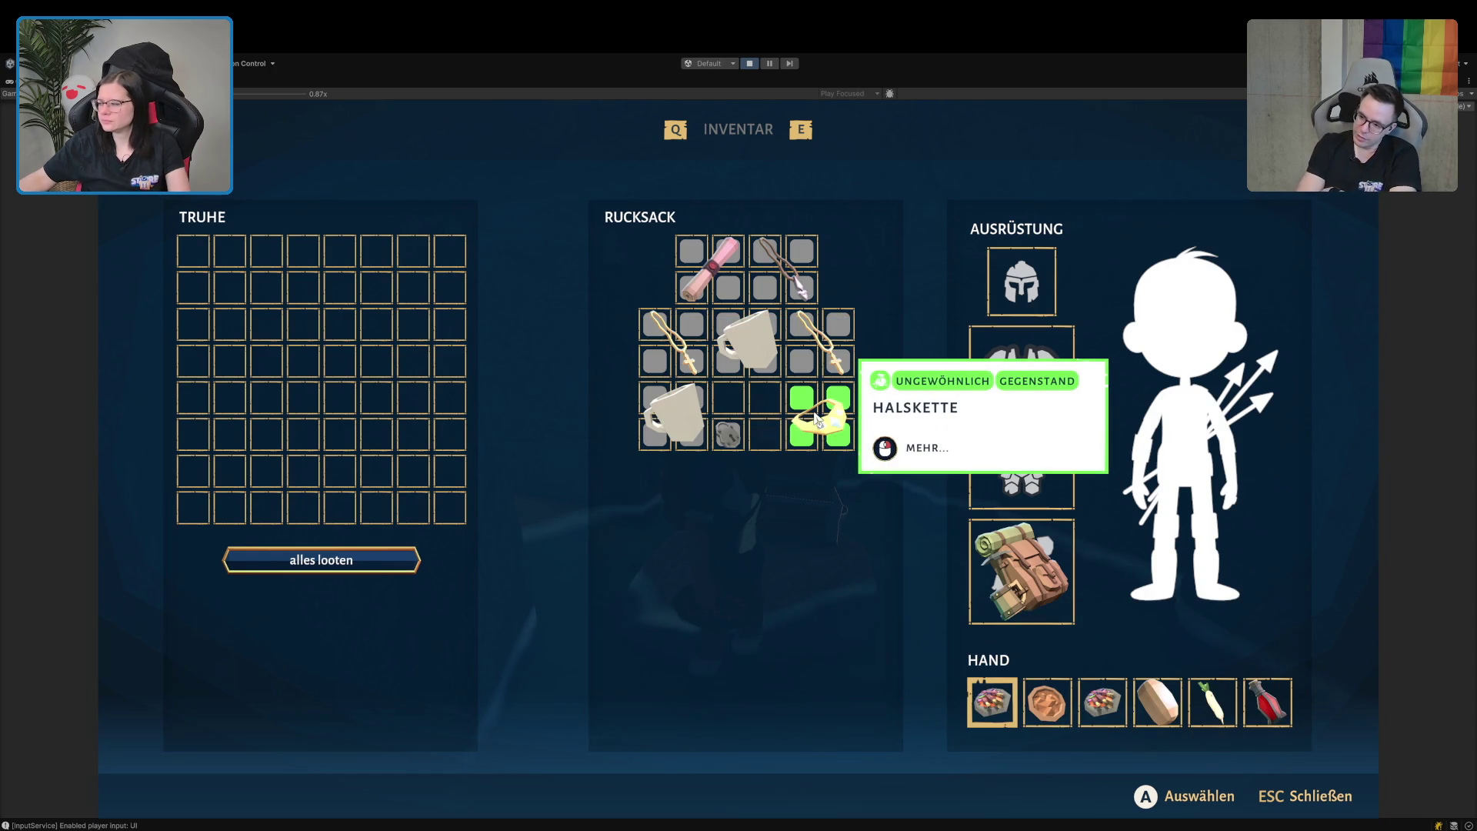
key(Escape)
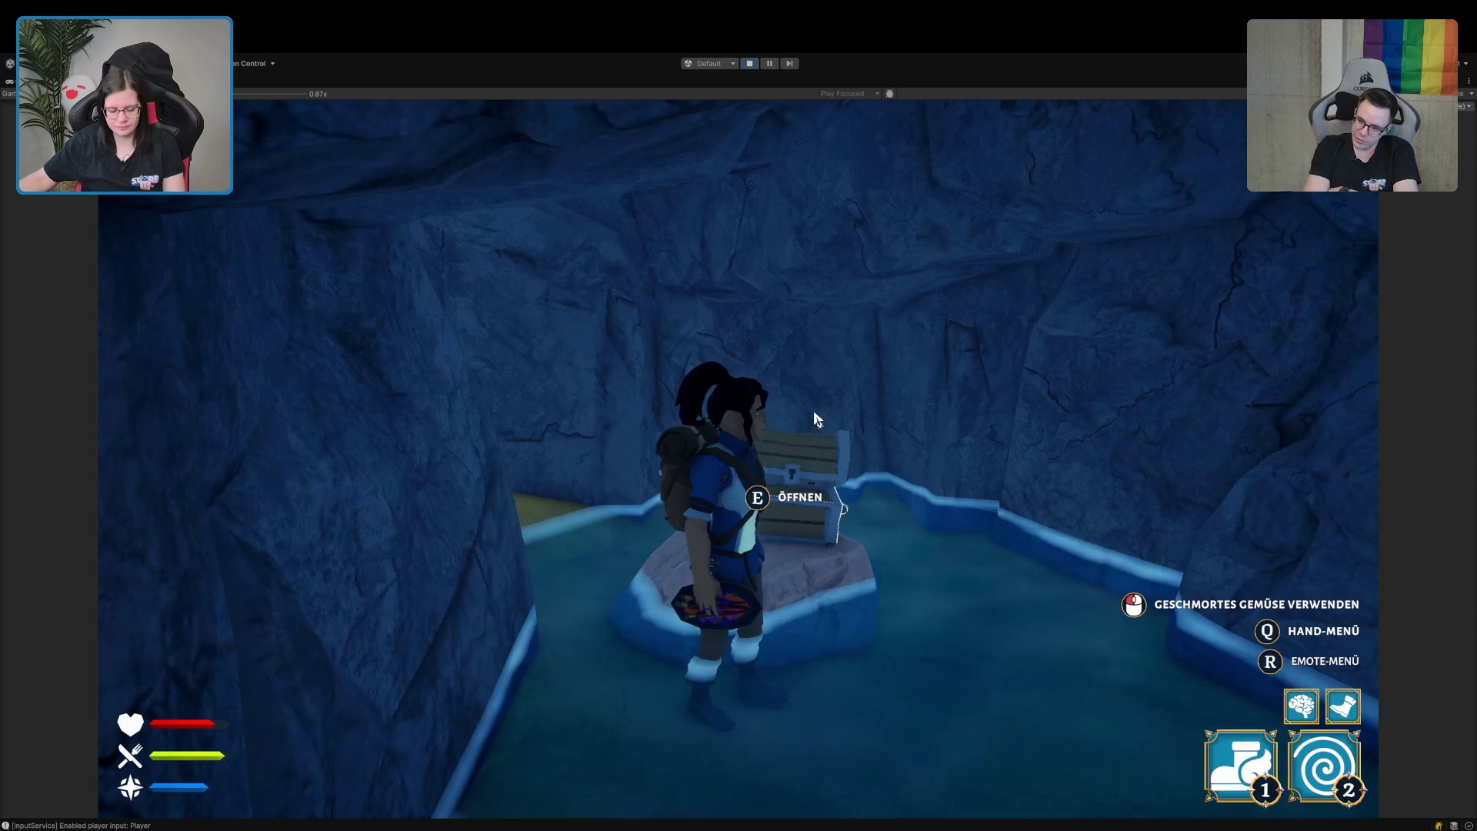
Use the Q hand menu, then run out of the cave into the village shop to face the merchant.
key(q)
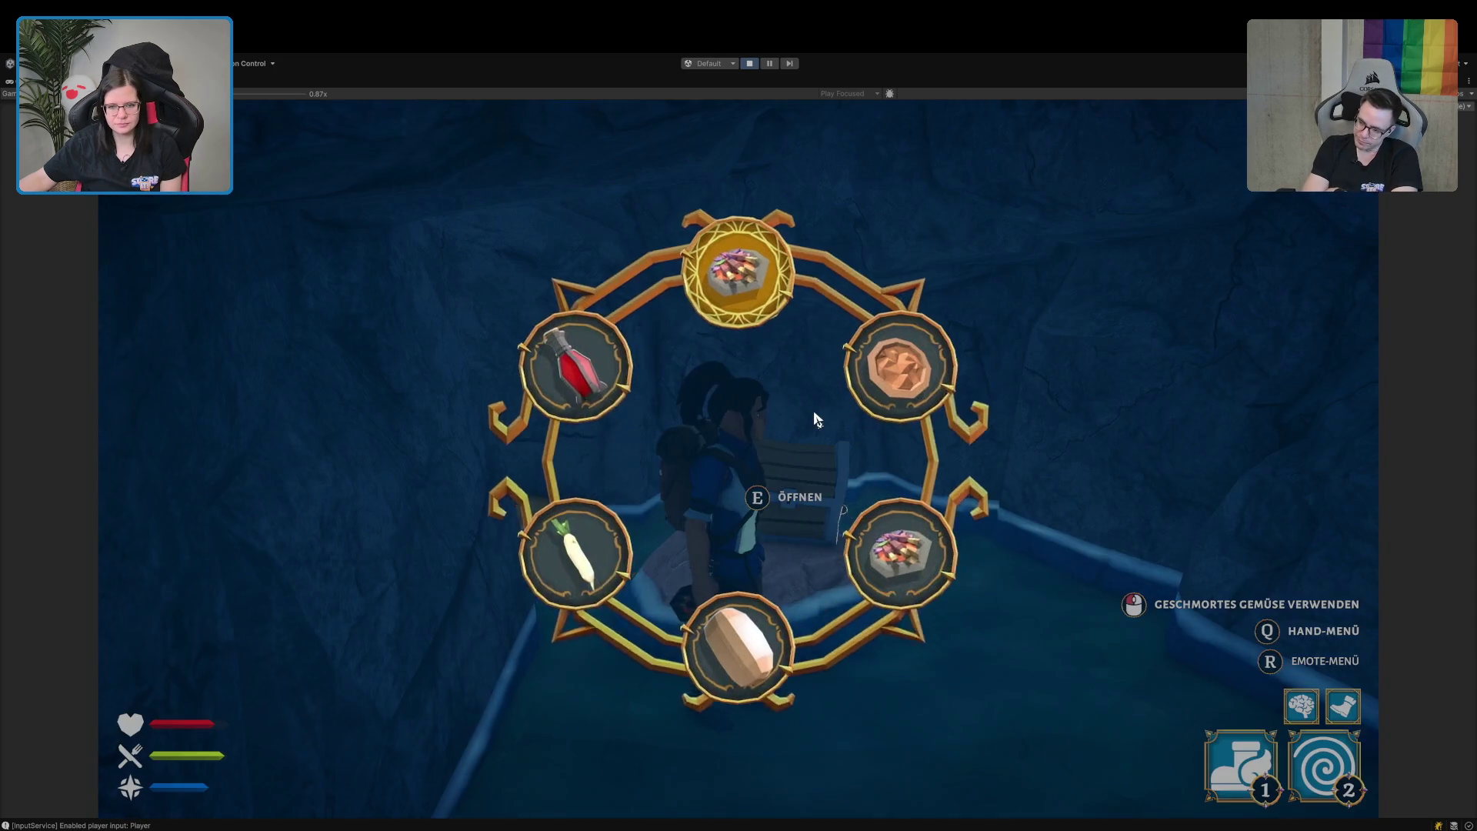
scroll(739, 415, up, 3)
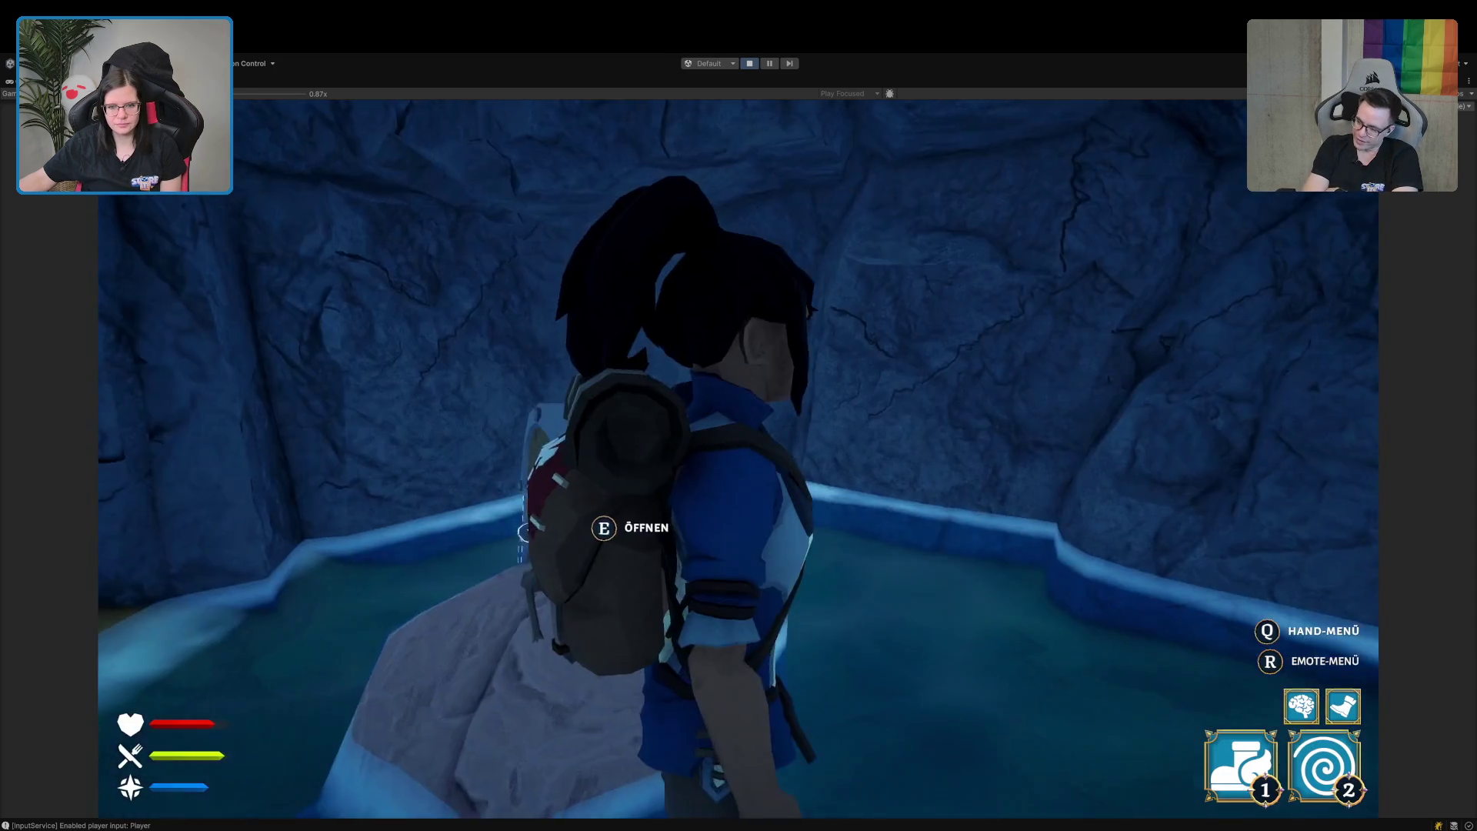
key(w)
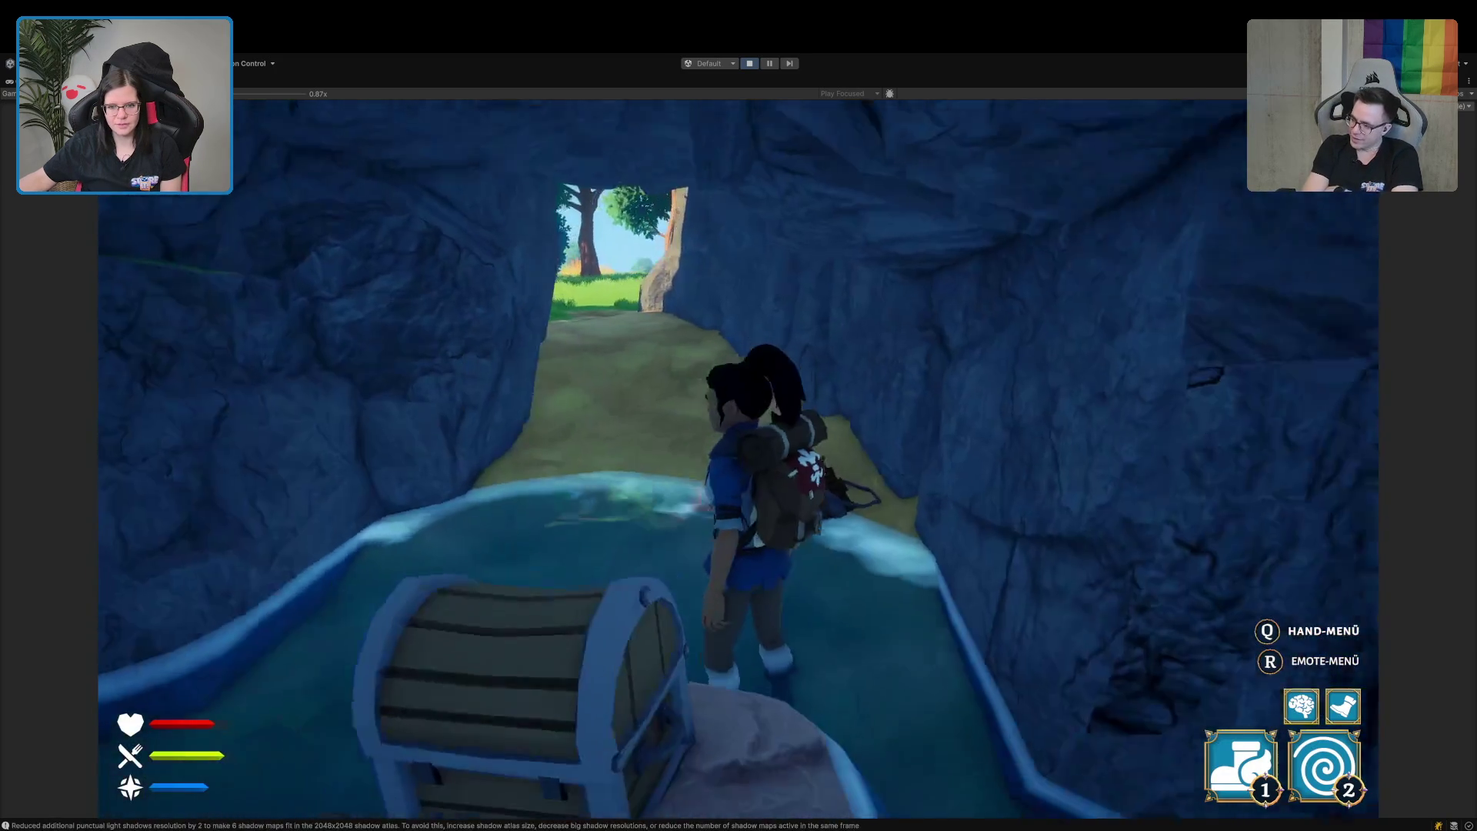
key(w)
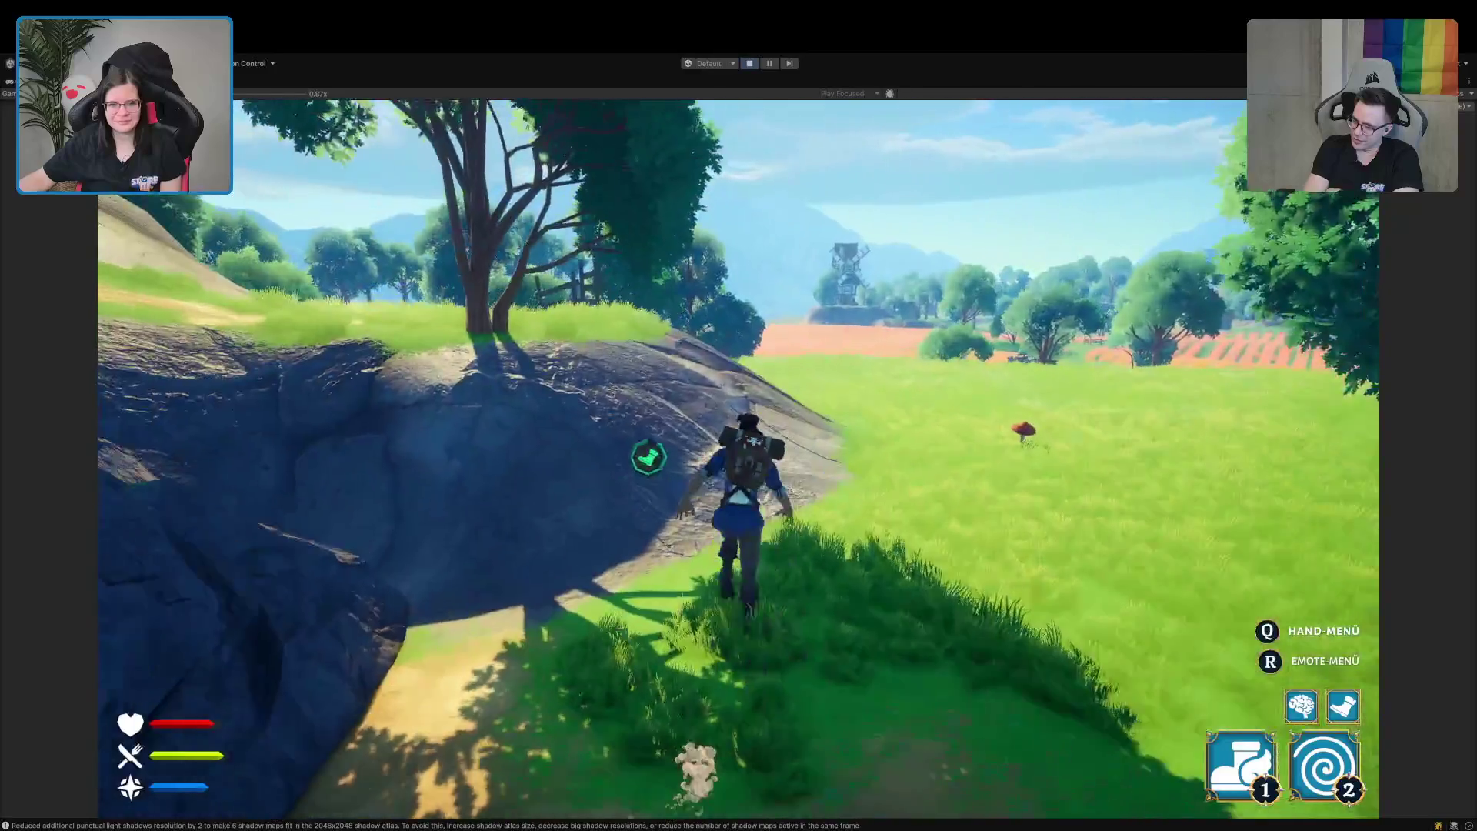
key(space)
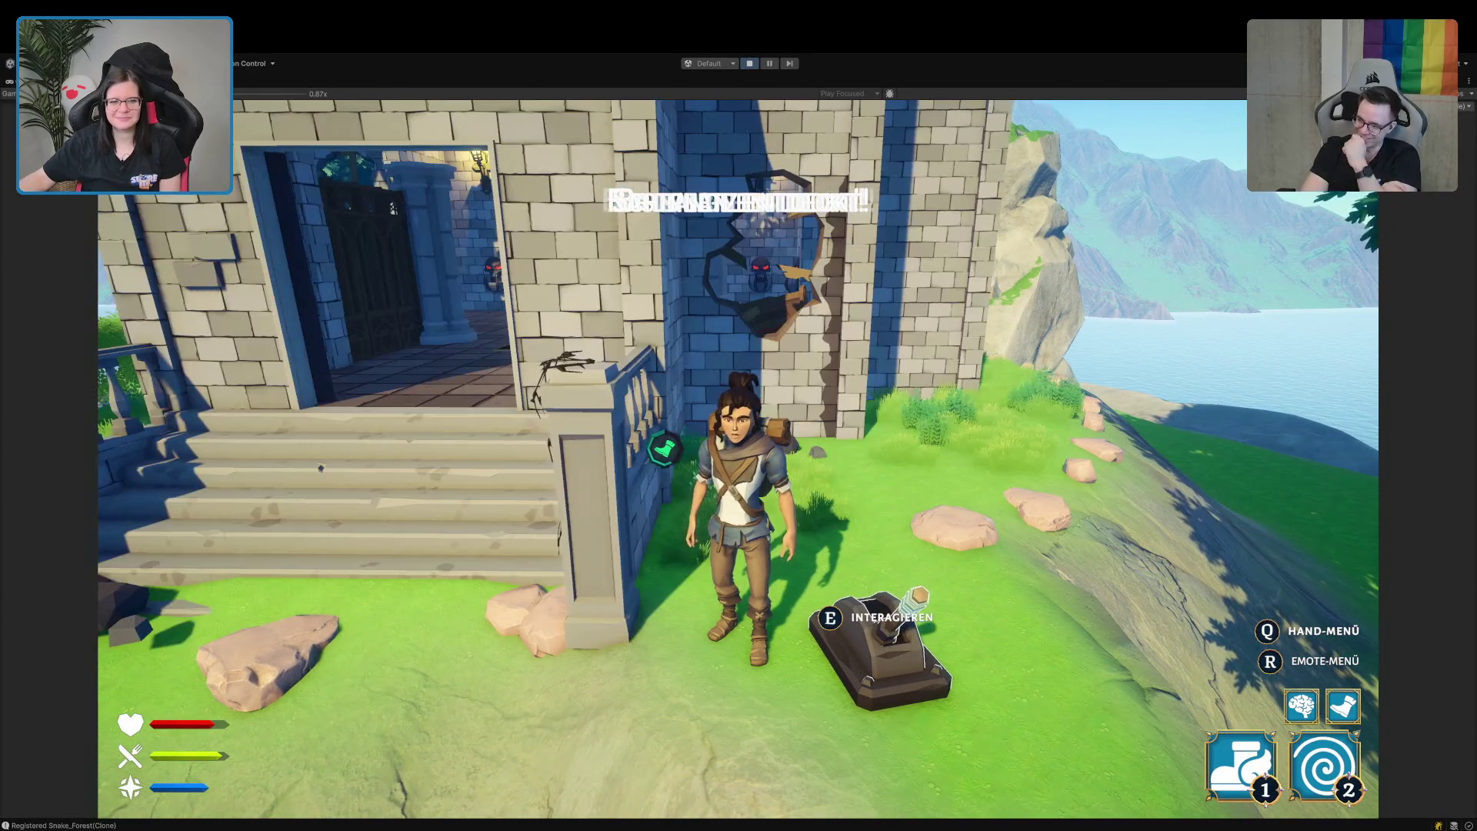
key(w)
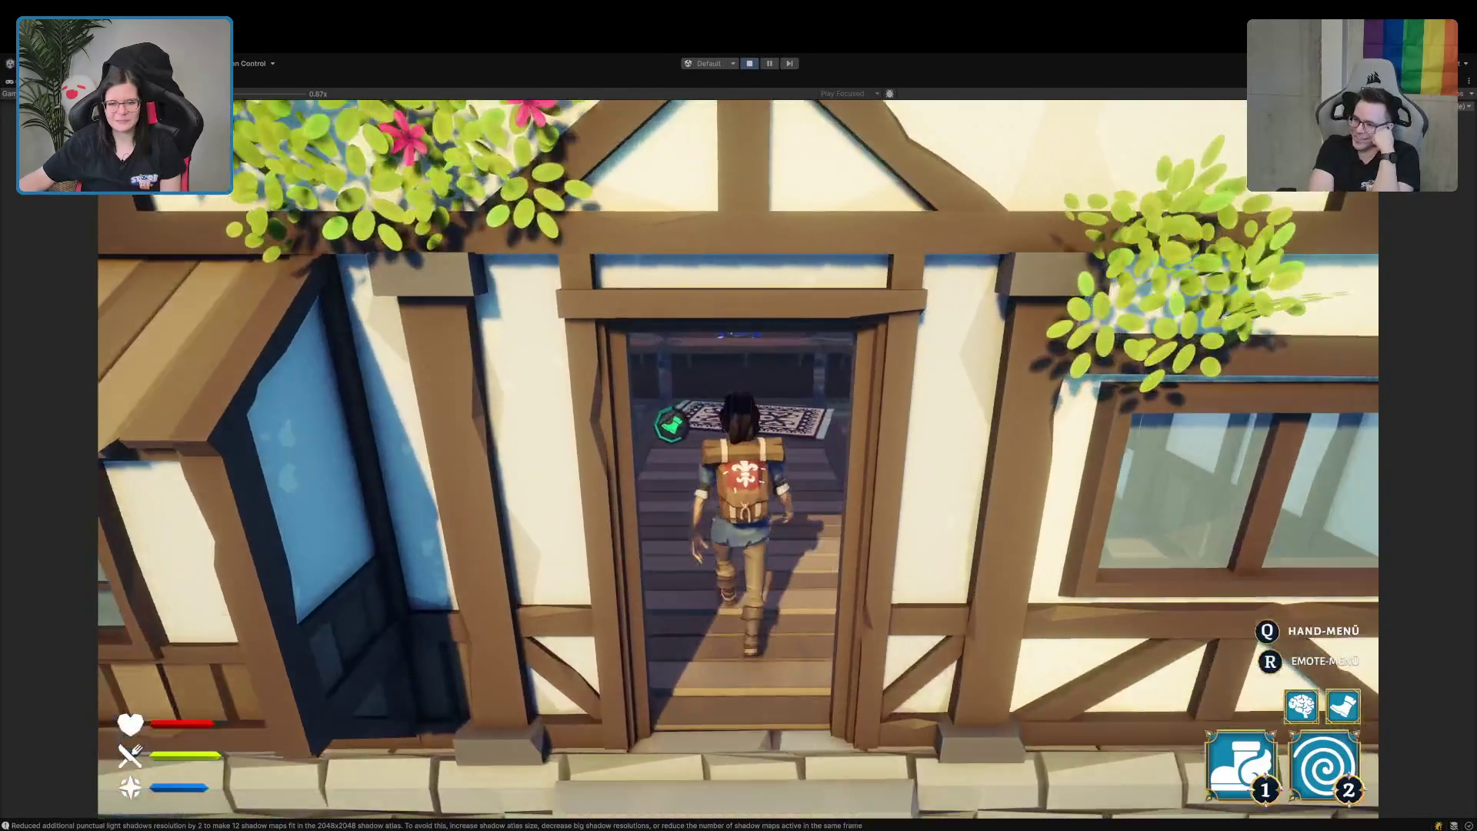
key(w)
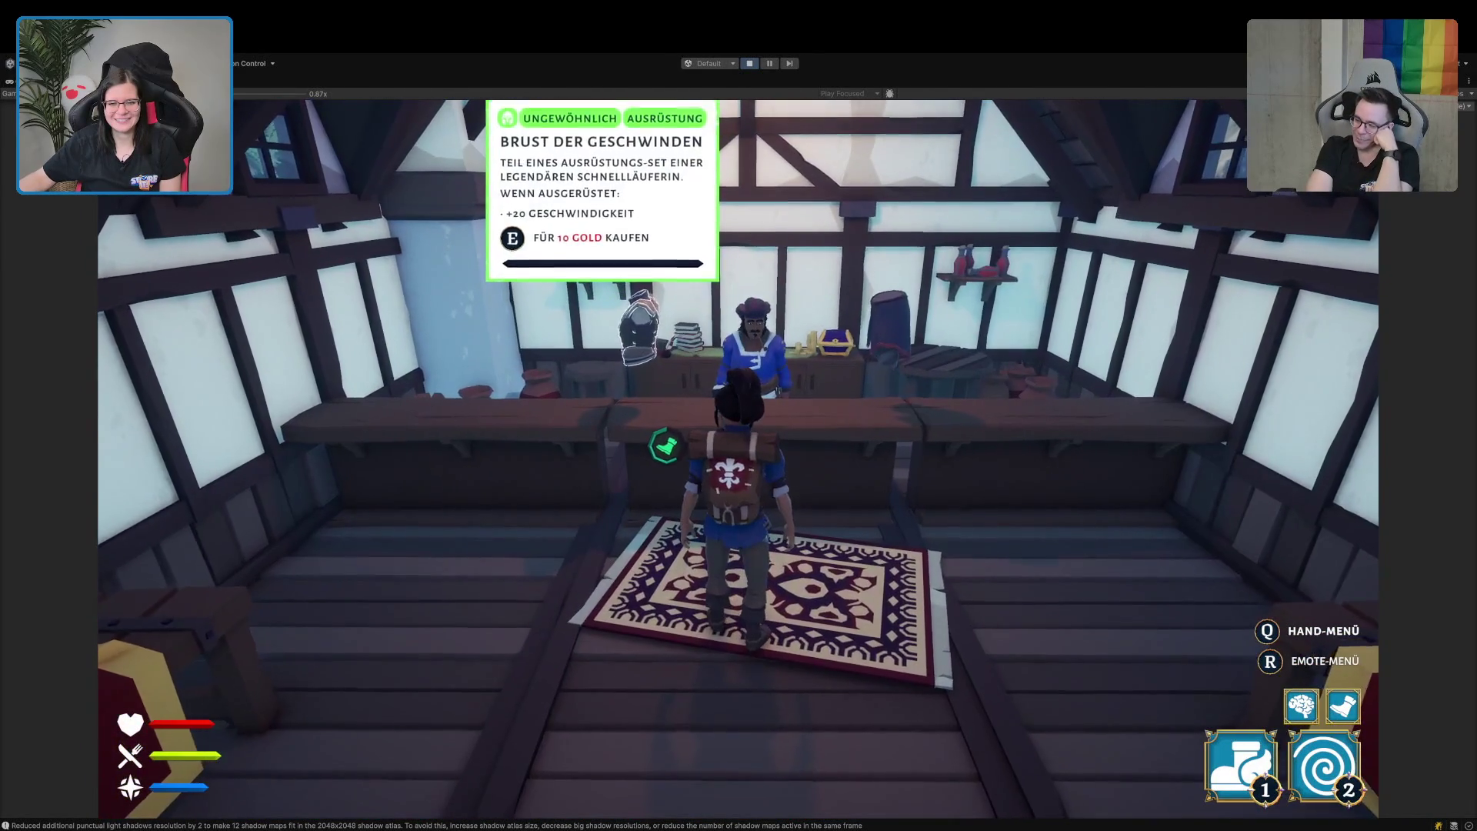
key(s)
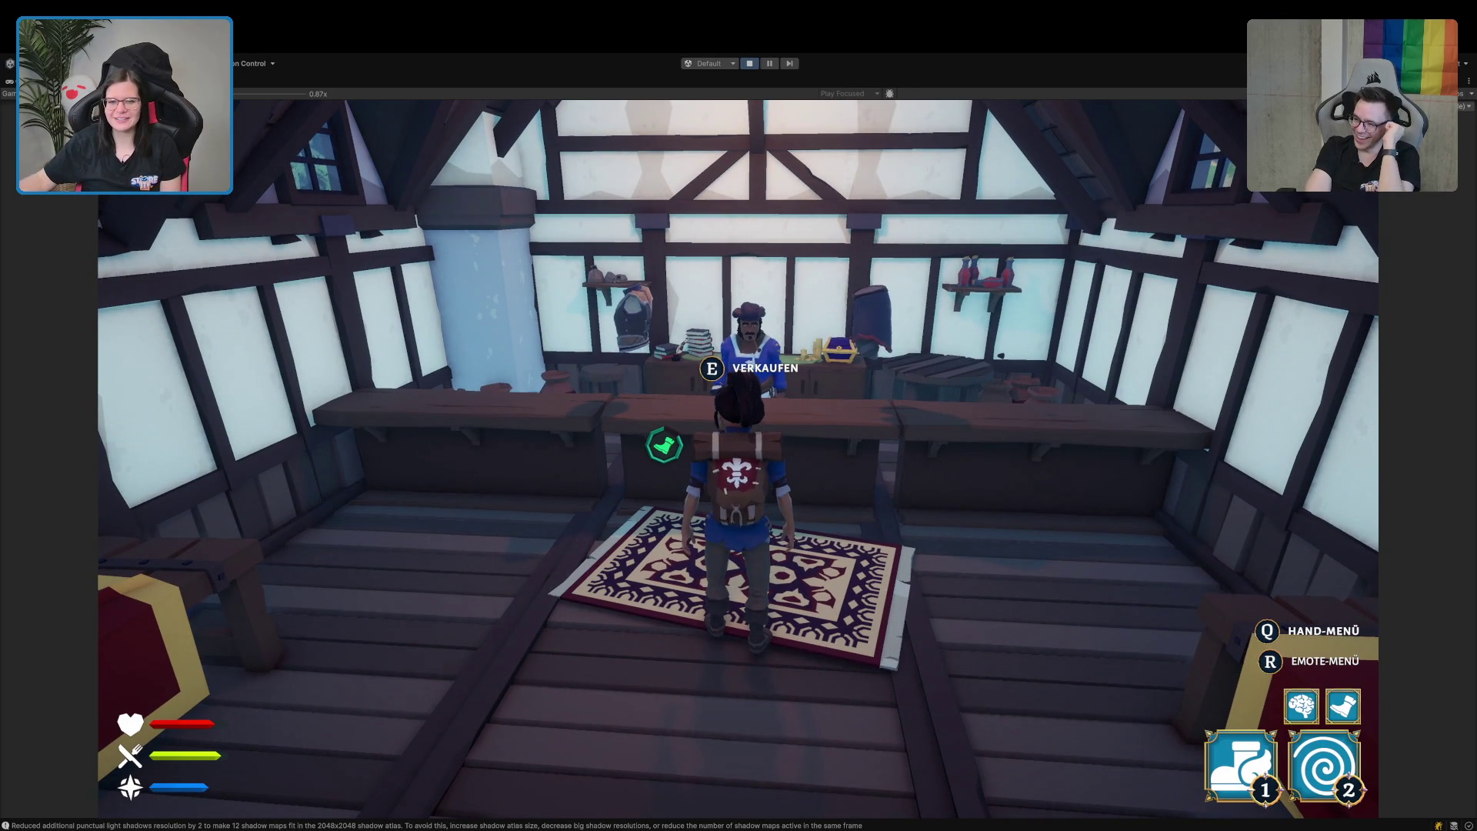
Open the merchant's Verkaufen screen and sell the backpack junk for gold.
key(e)
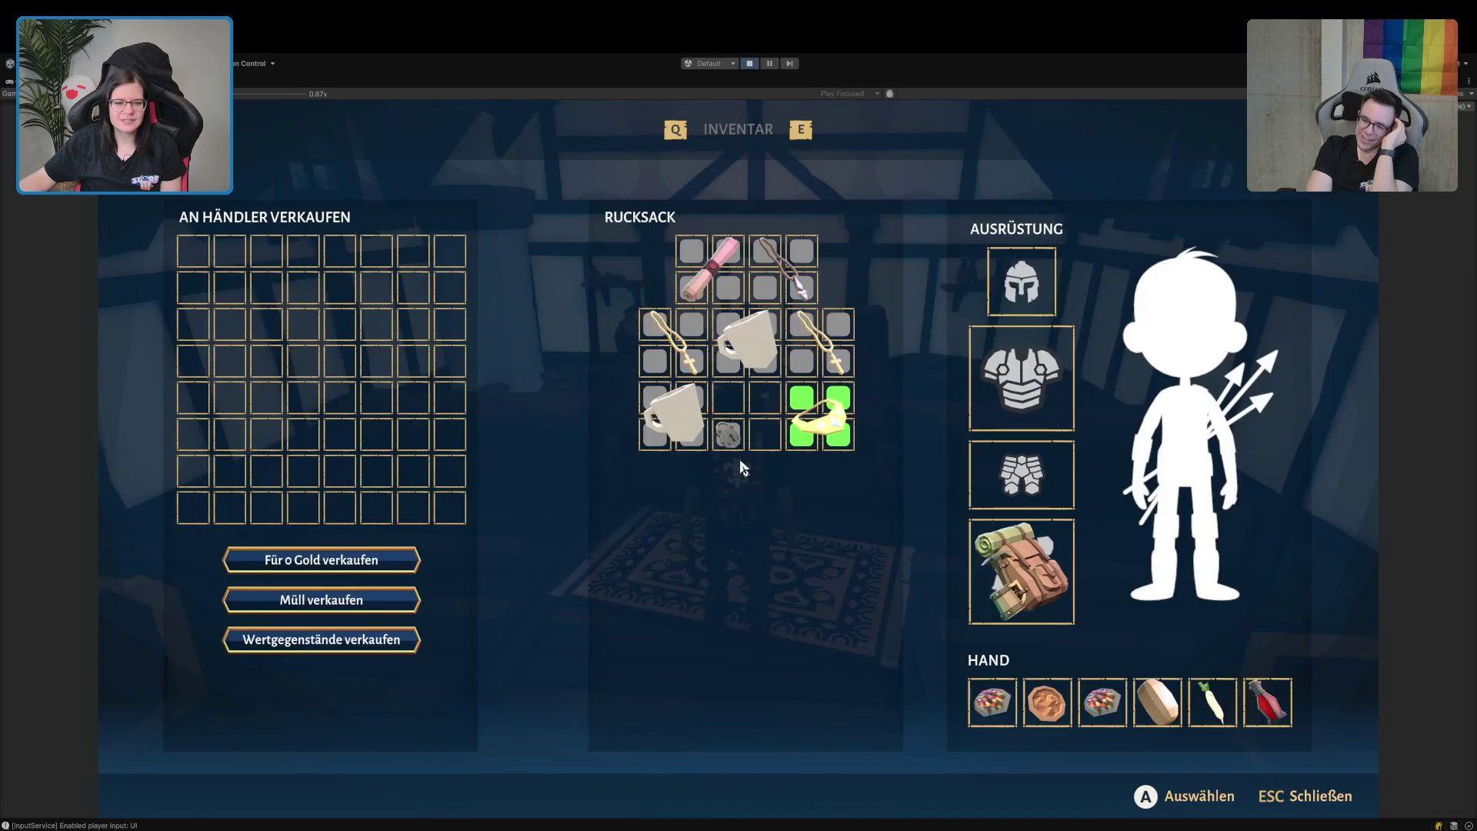
click(333, 608)
click(348, 639)
Place two necklaces in the sell grid, then return both to the rucksack.
mouse_move(849, 339)
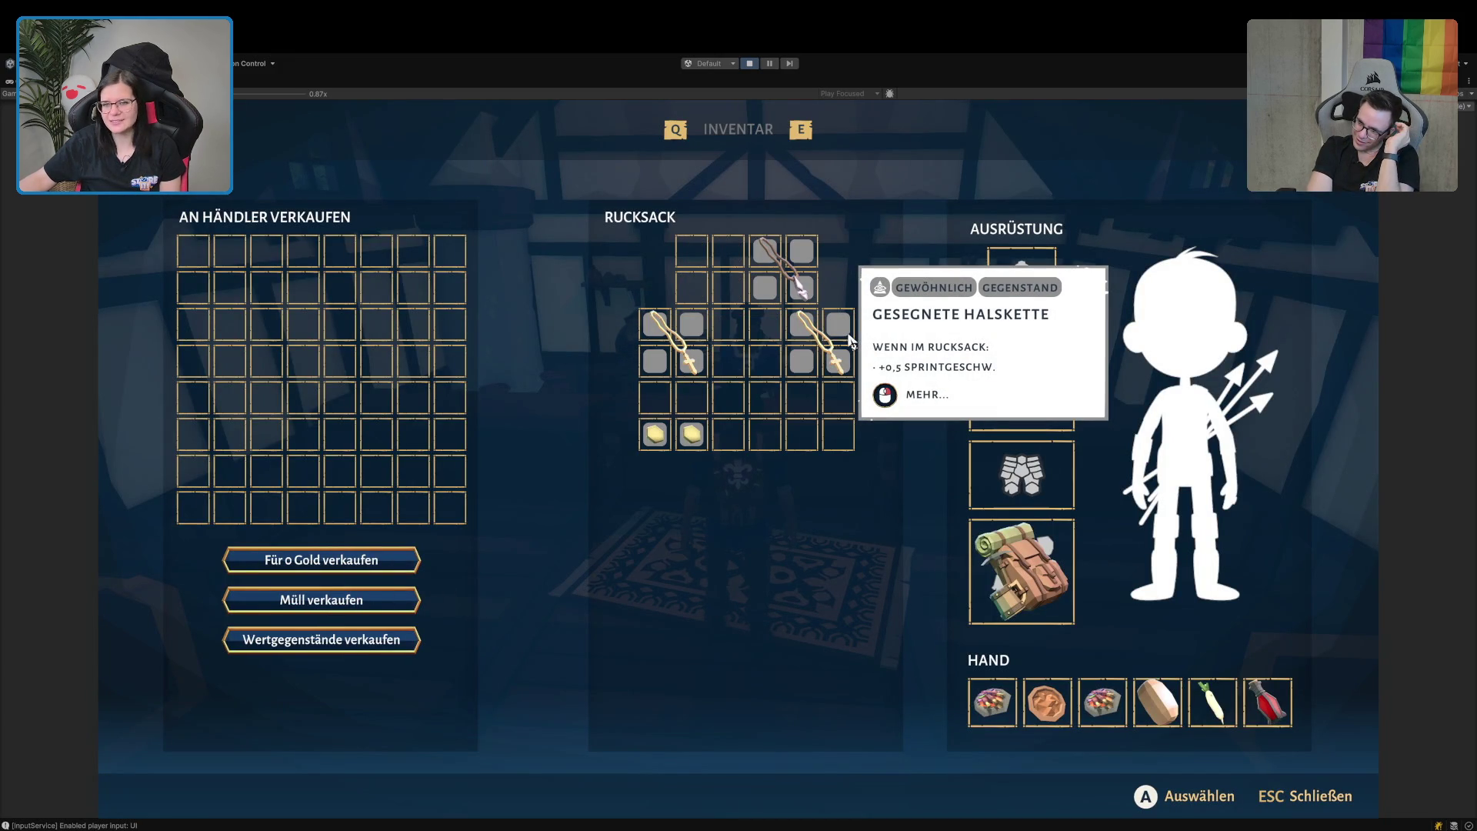
mouse_move(805, 290)
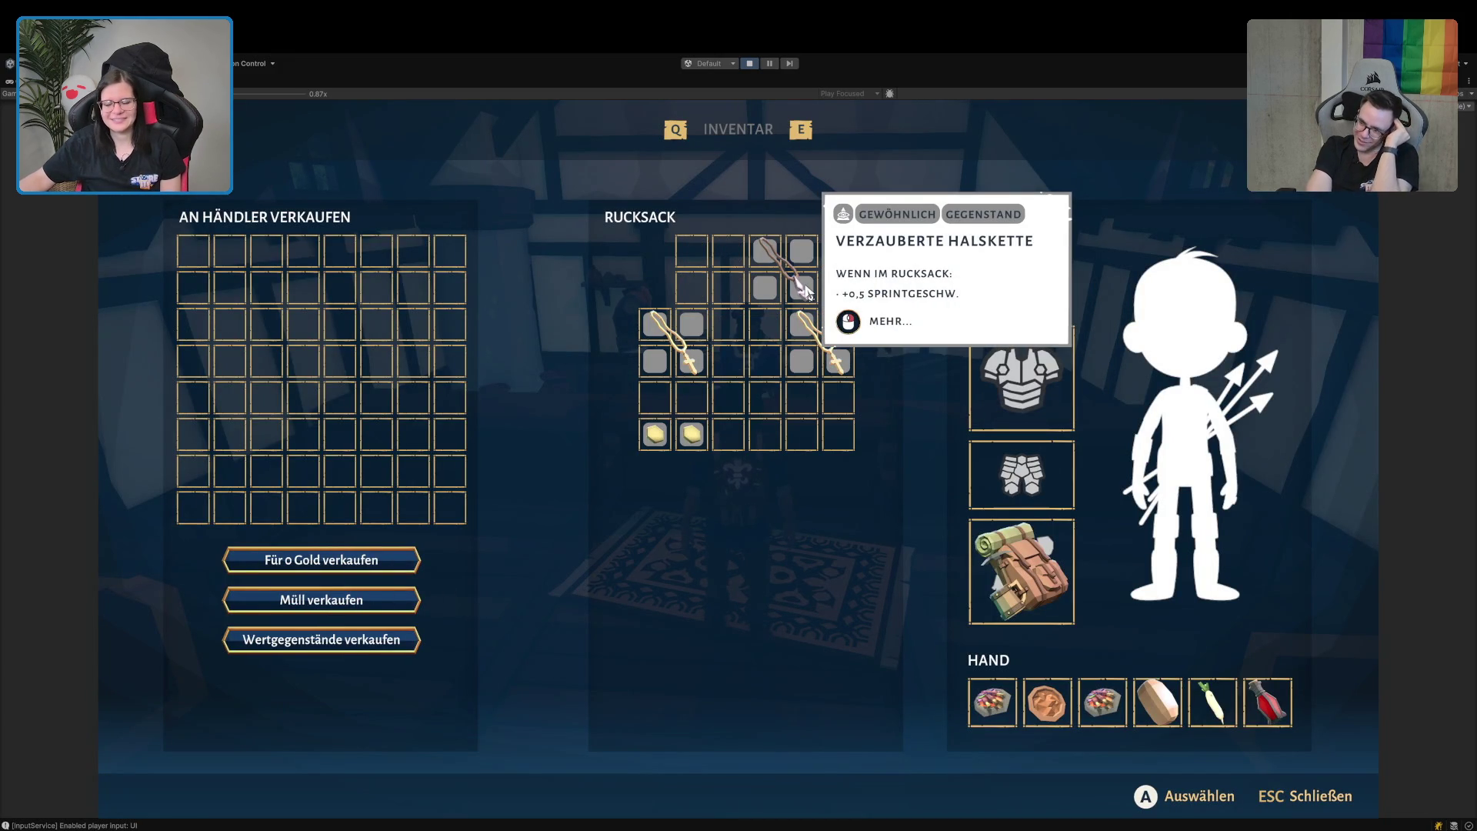
mouse_move(683, 353)
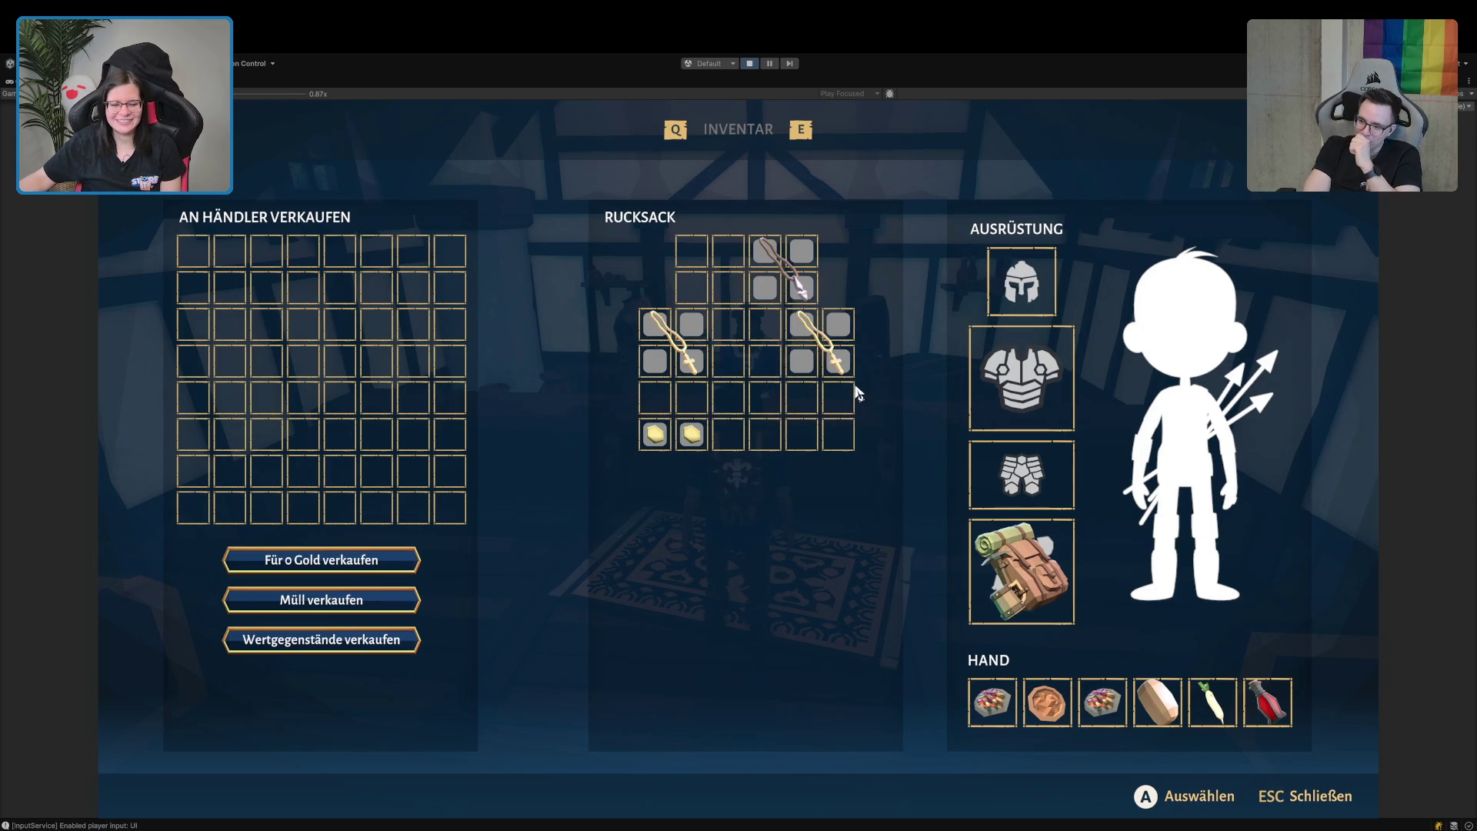
mouse_move(842, 373)
drag(840, 368, 454, 296)
mouse_move(646, 343)
mouse_down()
mouse_move(308, 246)
mouse_move(342, 250)
mouse_up()
mouse_move(656, 437)
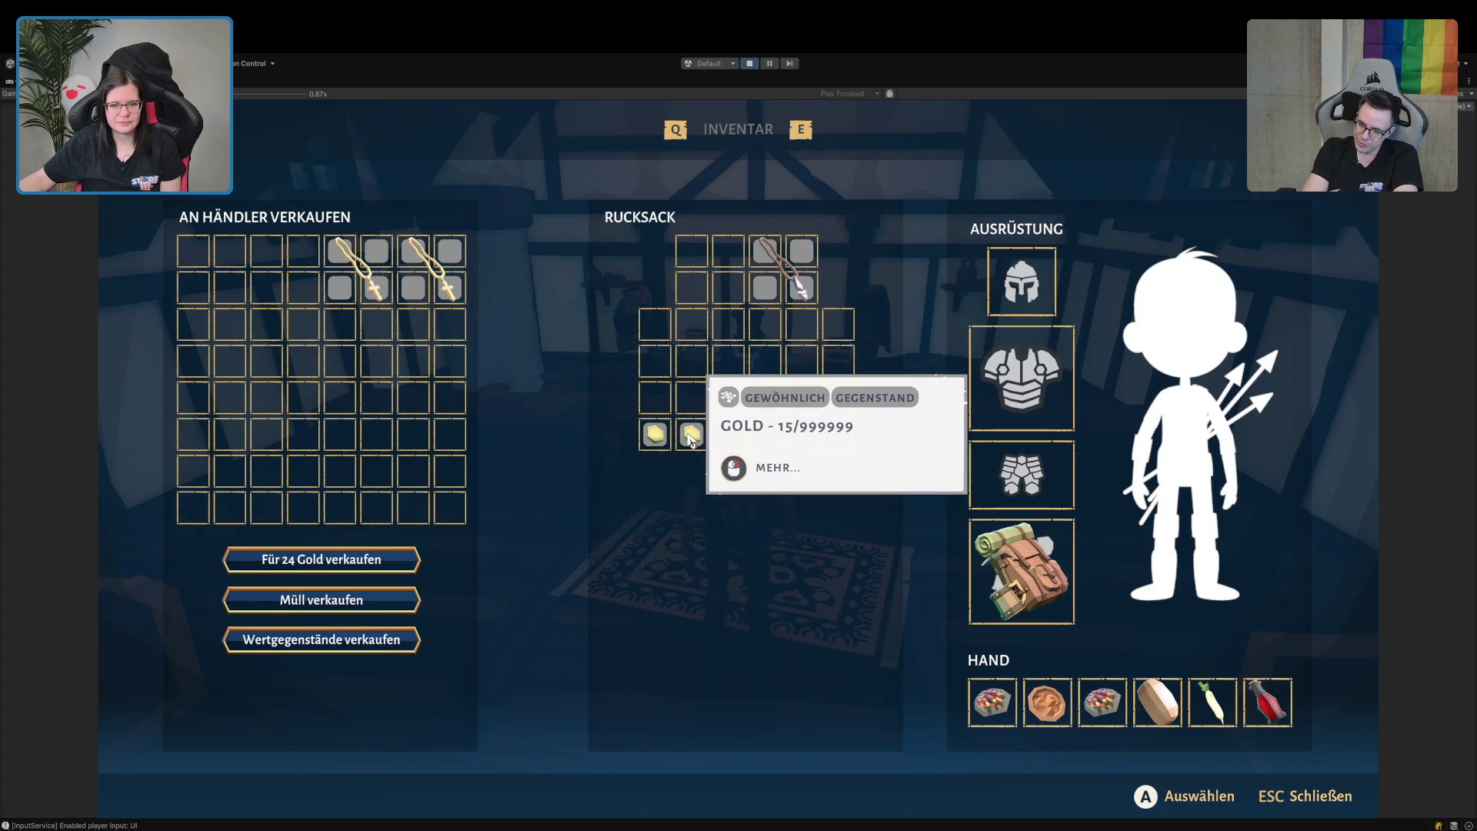
drag(454, 270, 727, 273)
mouse_move(353, 270)
mouse_down()
mouse_move(742, 343)
mouse_move(673, 342)
mouse_up()
Check the gold stack's actions, close the sell screen and walk to the armour display.
right_click(657, 437)
key(Escape)
key(a)
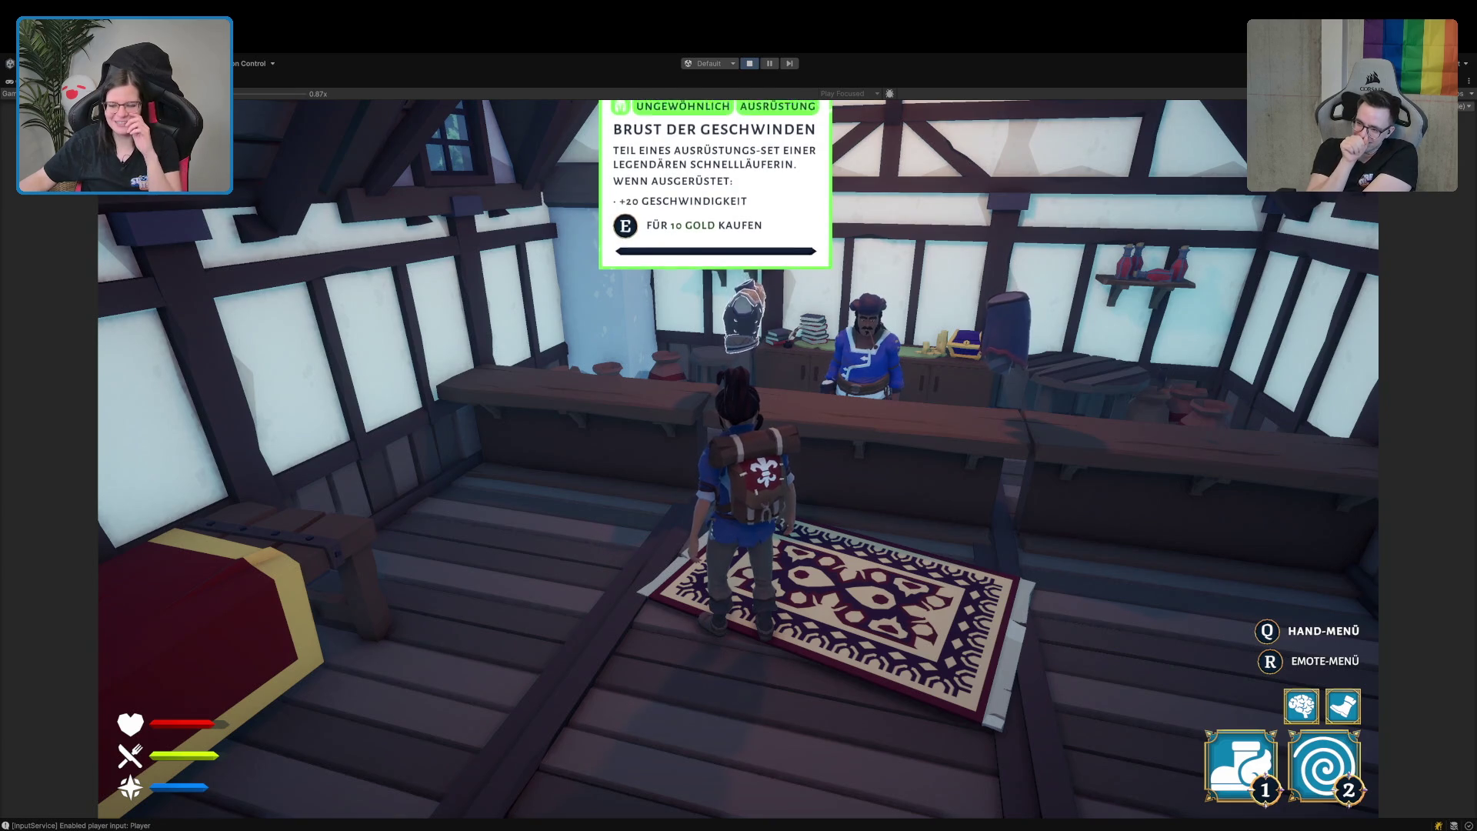
Walk back to Brust der Geschwinden and buy it from the merchant.
key(d)
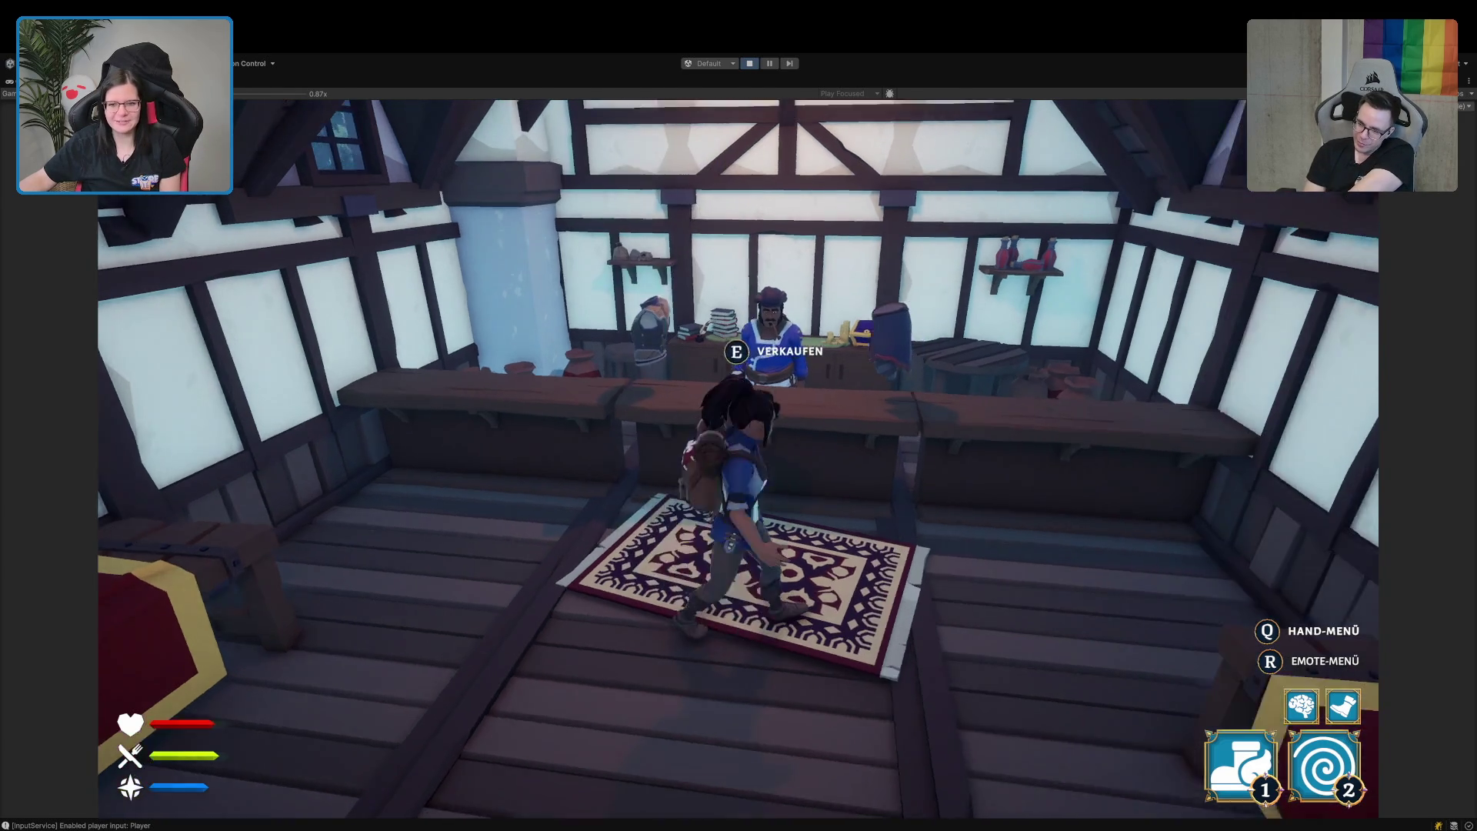
key(a)
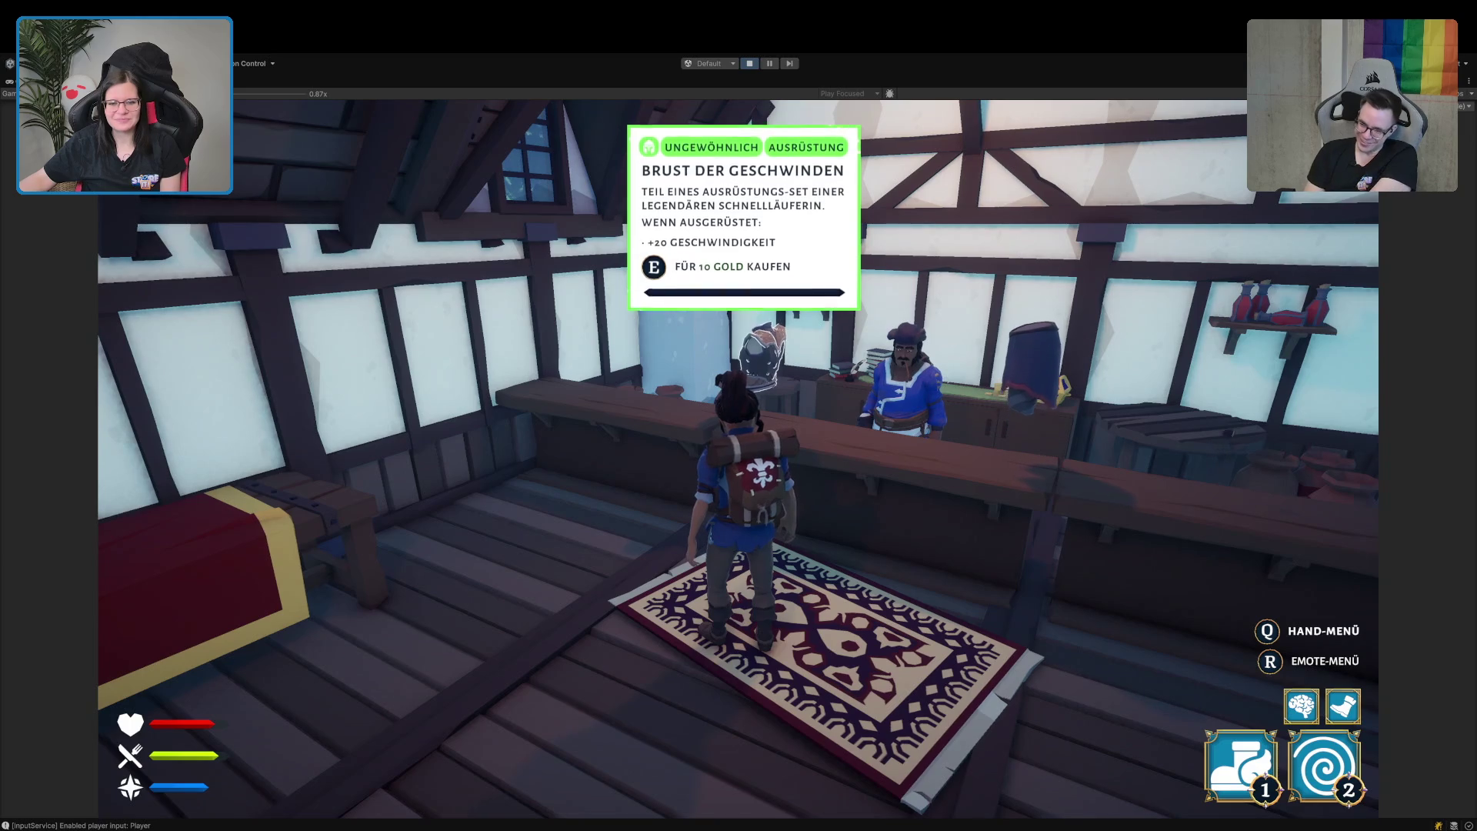
key(e)
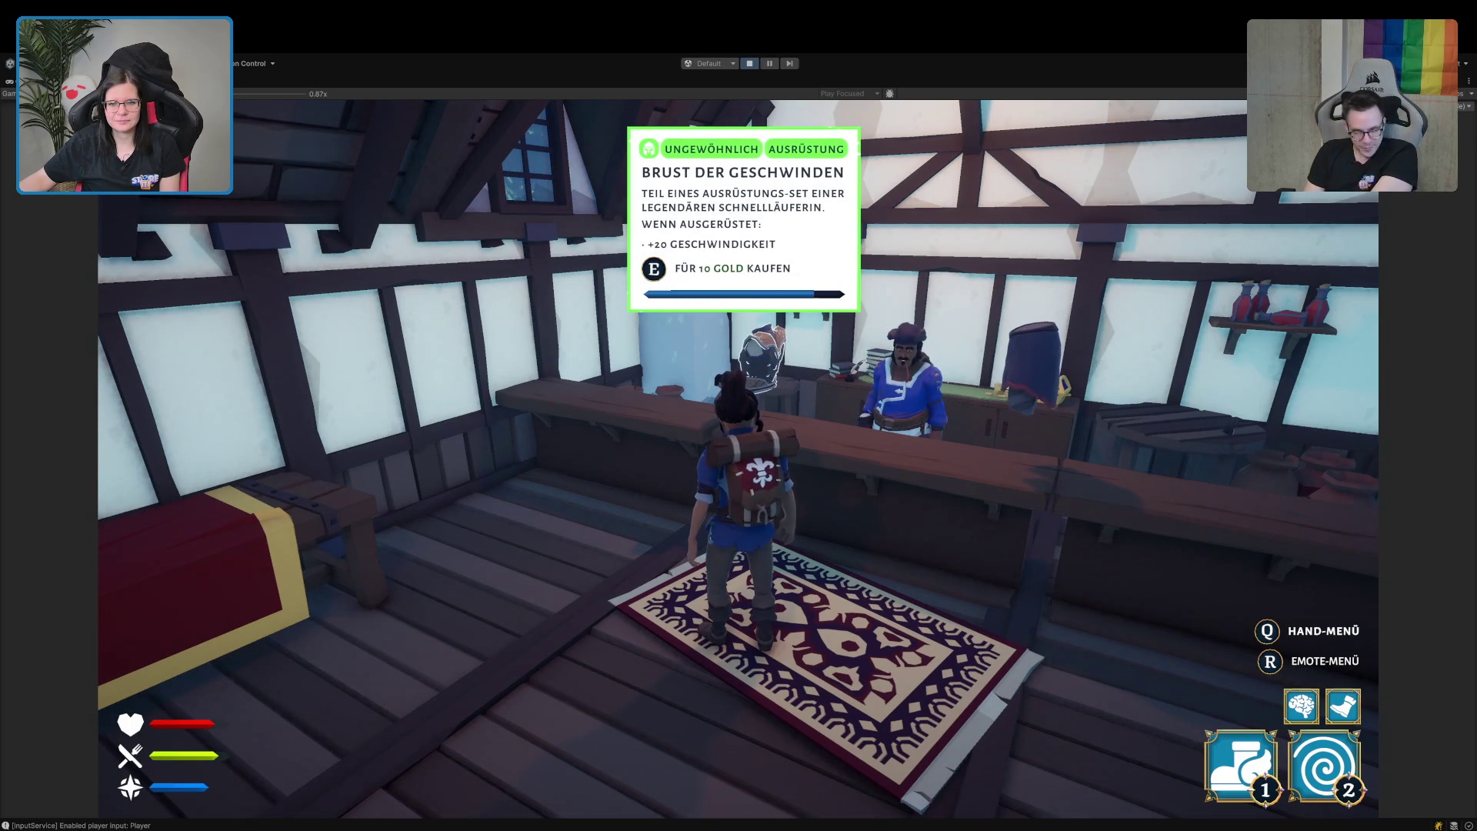
Check the new chest armour in the inventory, then recheck it at the shop counter.
key(Tab)
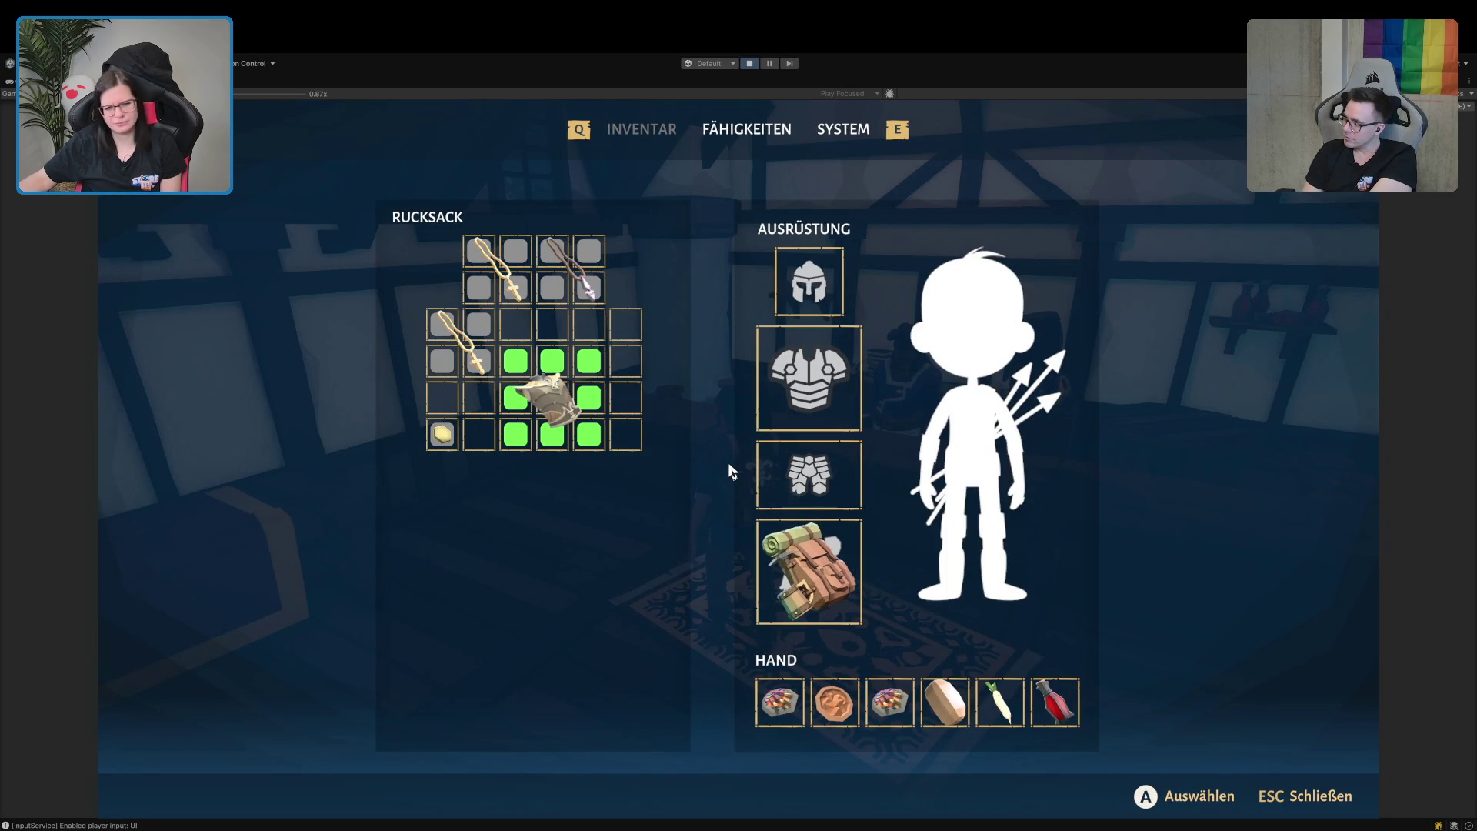
mouse_move(550, 412)
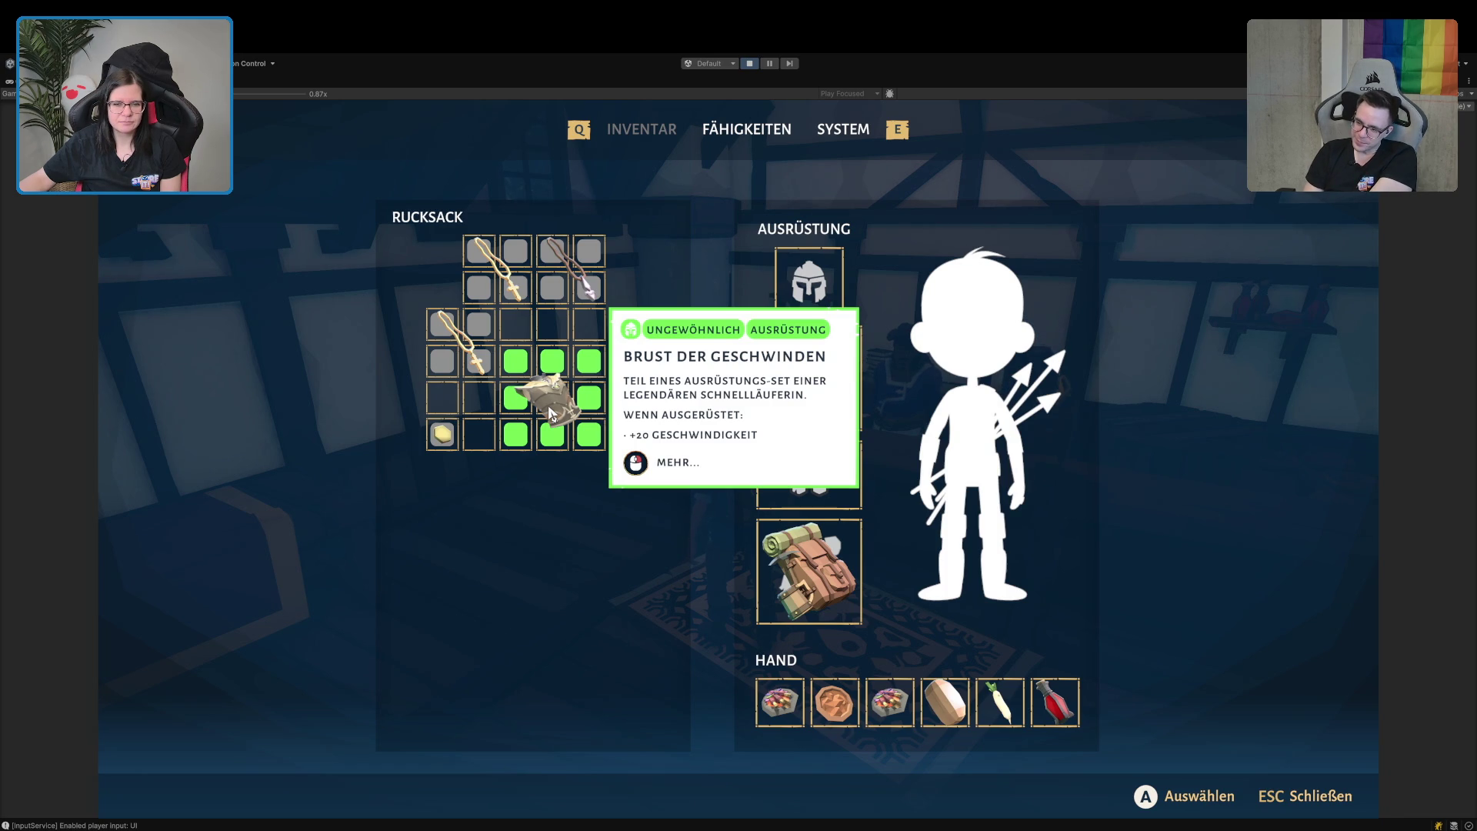
key(Escape)
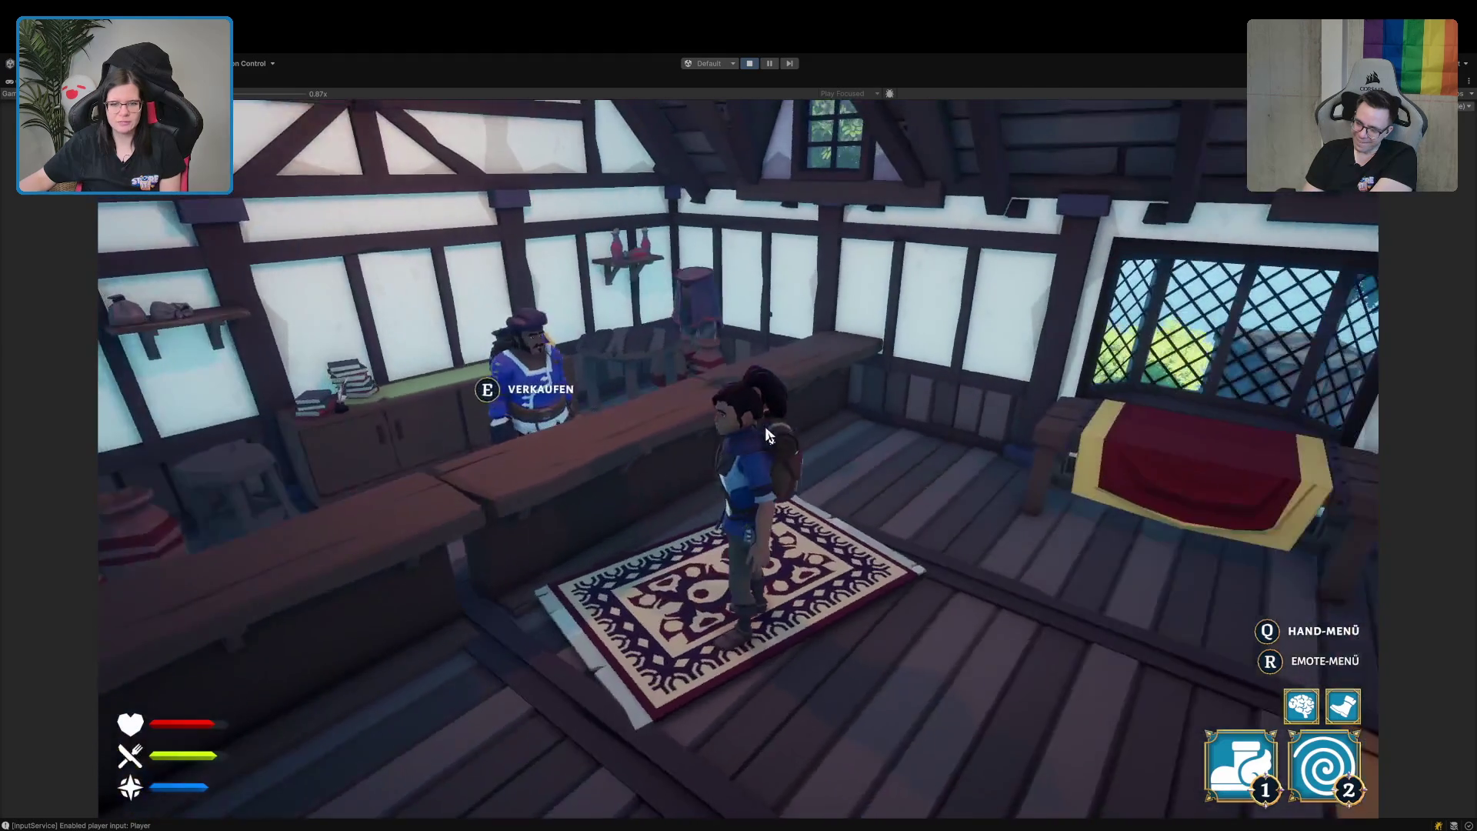
key(w)
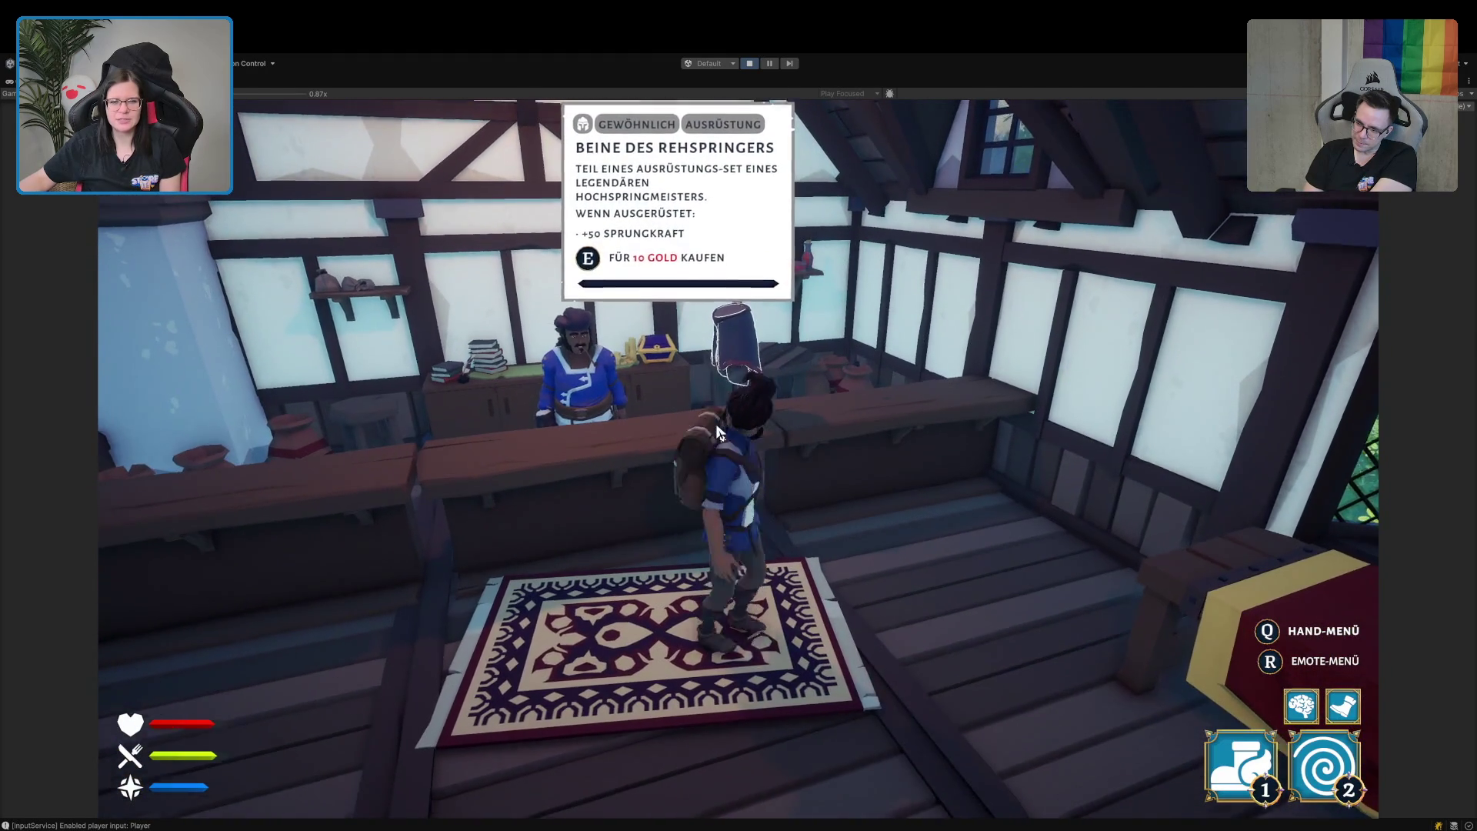
key(Tab)
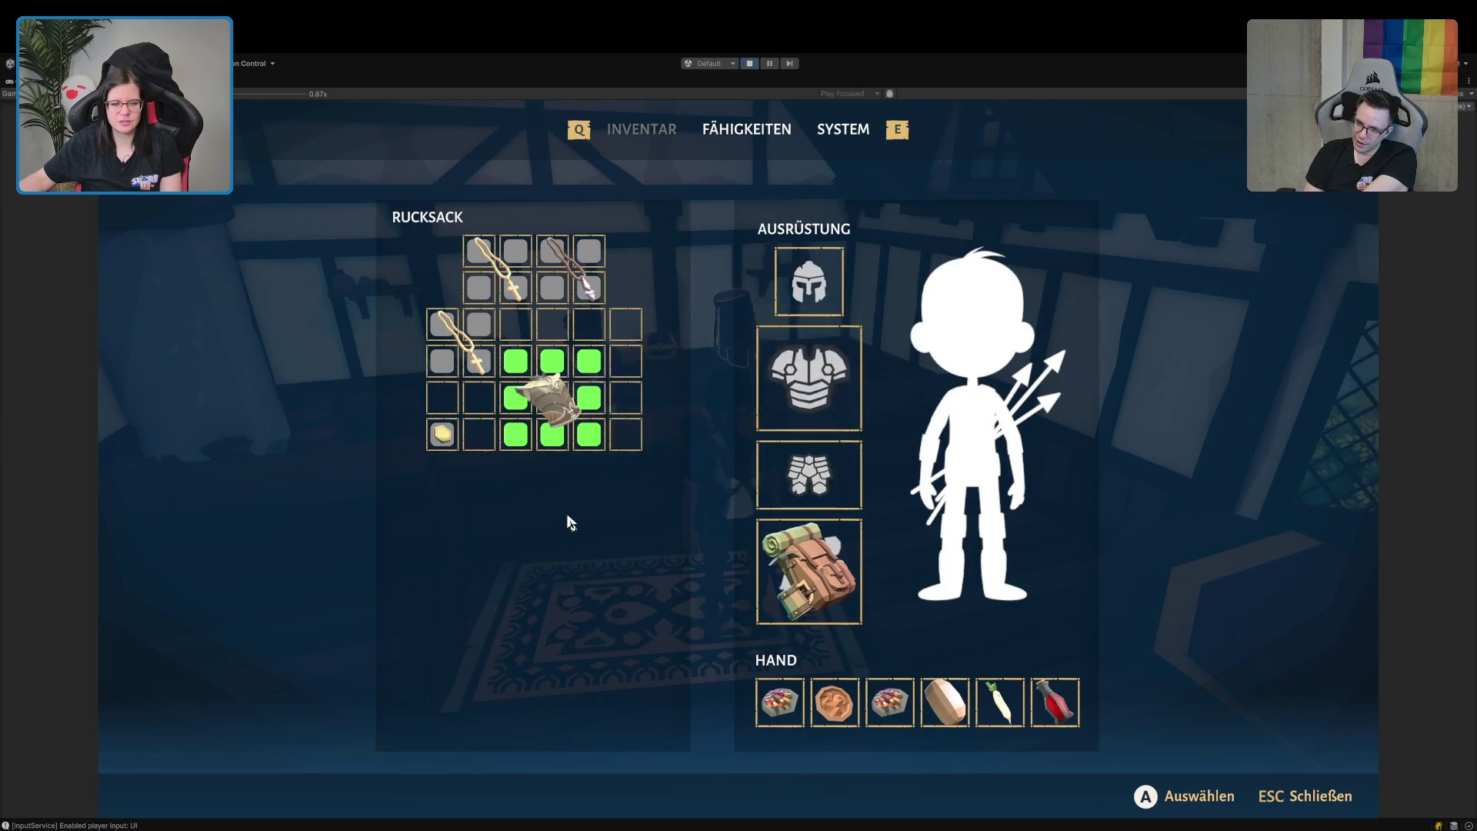
key(Escape)
Equip Brust der Geschwinden in the chest slot and sell the Bauernbrot for 2 gold.
key(e)
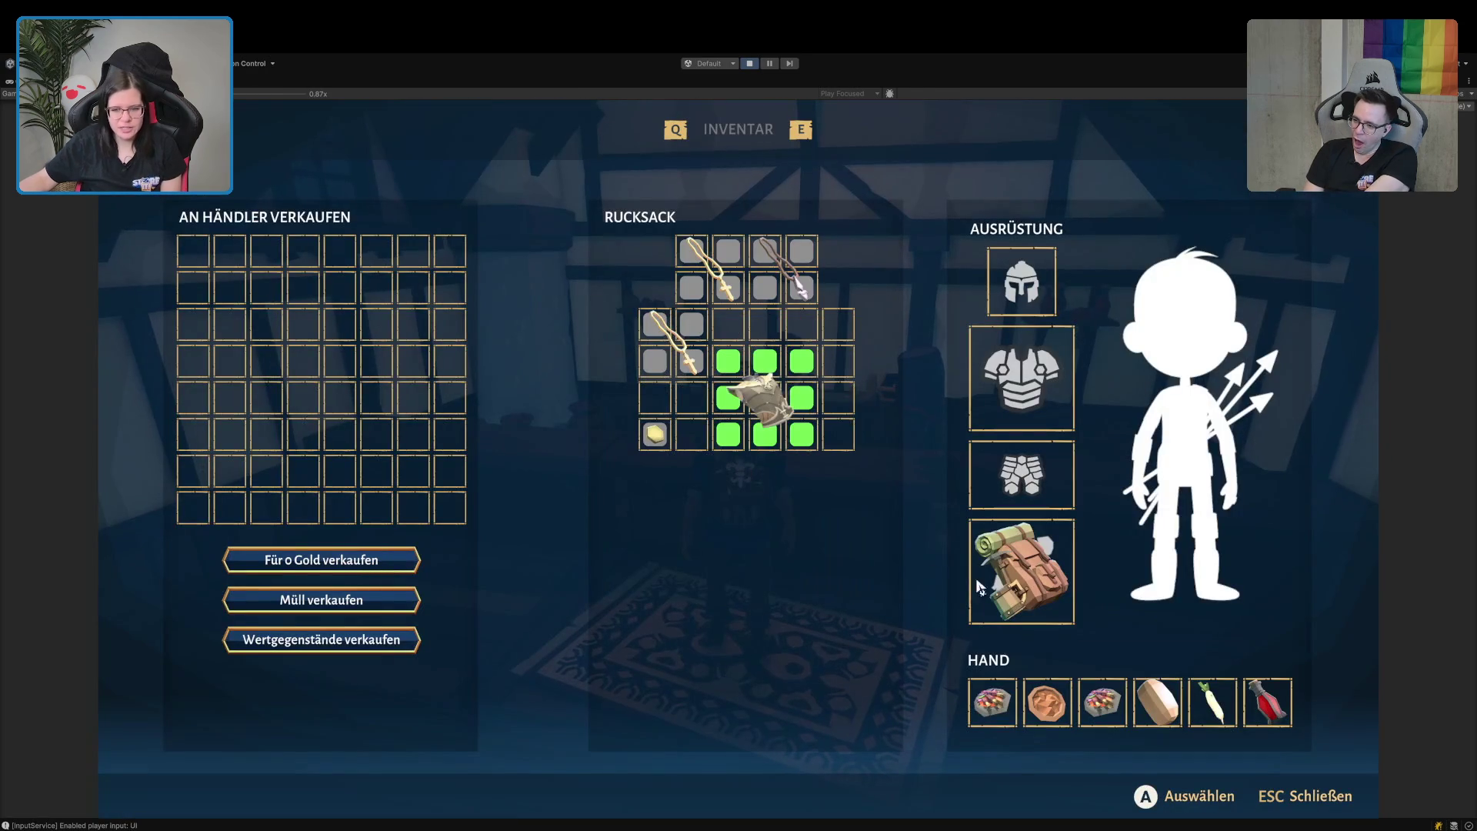
drag(1167, 700, 410, 293)
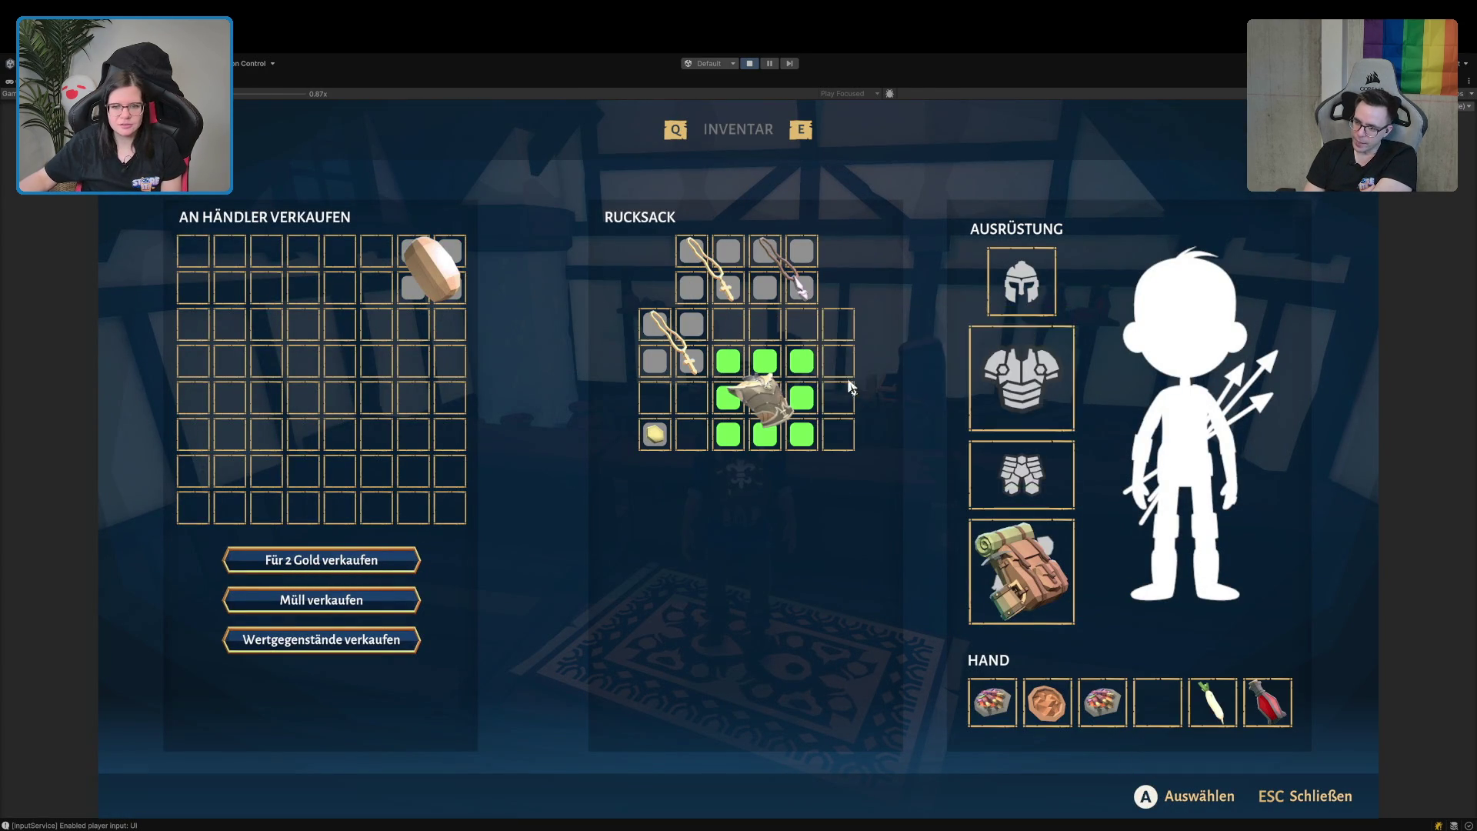
mouse_move(769, 400)
mouse_down()
mouse_move(1047, 395)
mouse_move(761, 397)
mouse_move(1033, 377)
mouse_up()
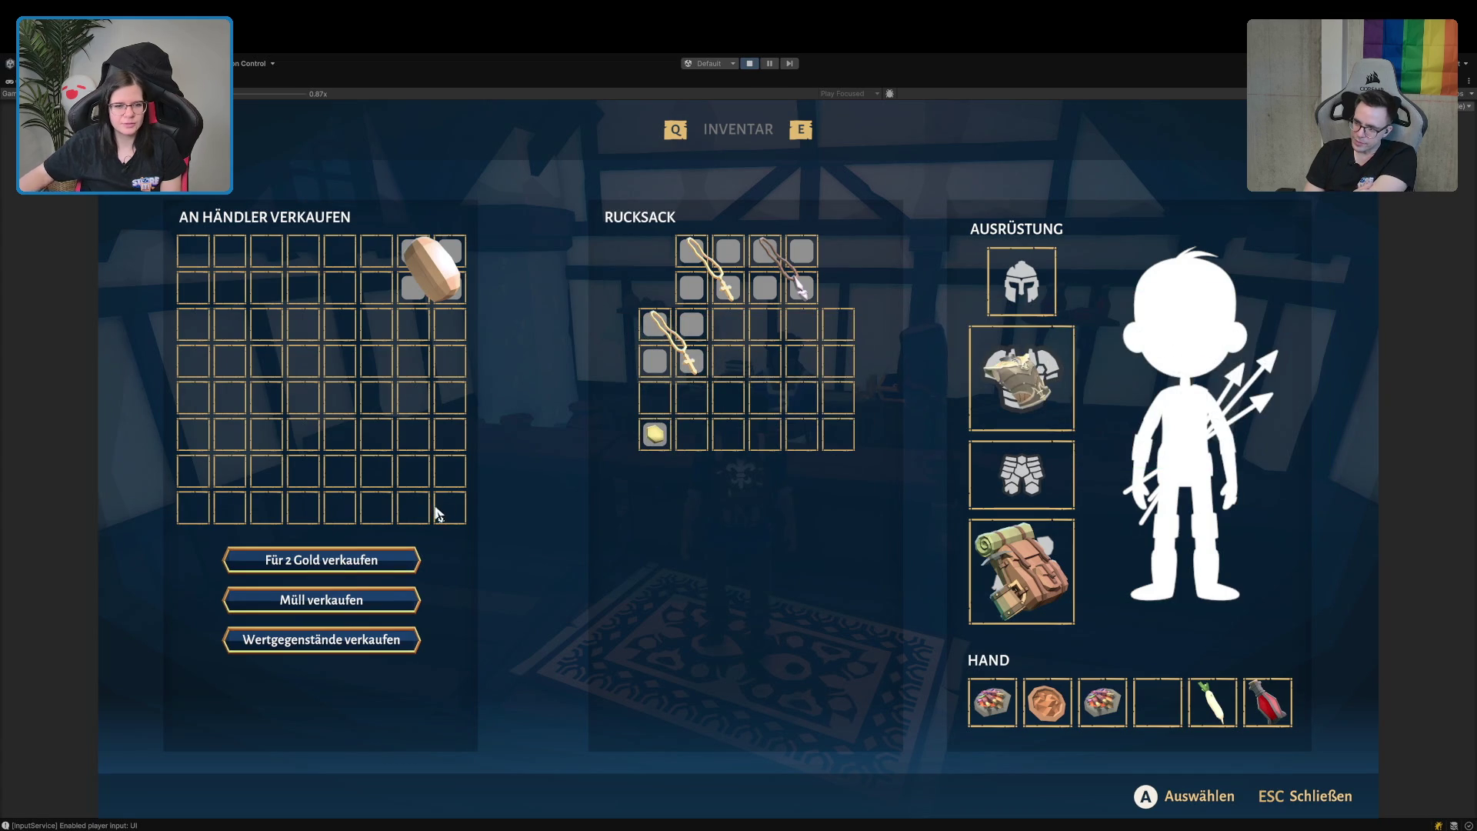
click(348, 568)
Put the rosary necklace up for sale, then close the sell screen and keep it.
mouse_move(656, 432)
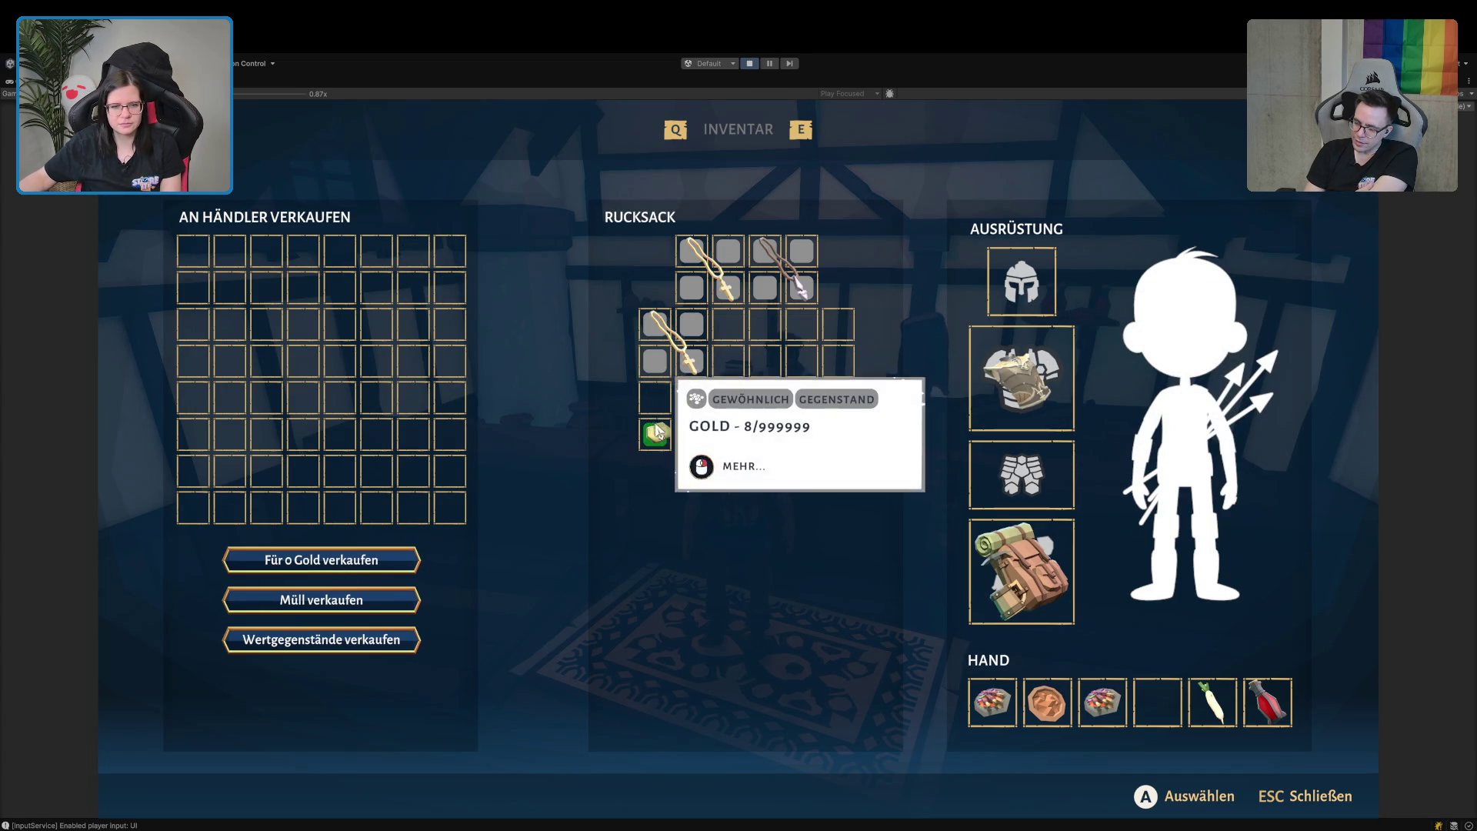
mouse_move(673, 356)
mouse_down()
mouse_move(360, 321)
mouse_move(677, 358)
mouse_up()
key(Escape)
key(e)
key(Escape)
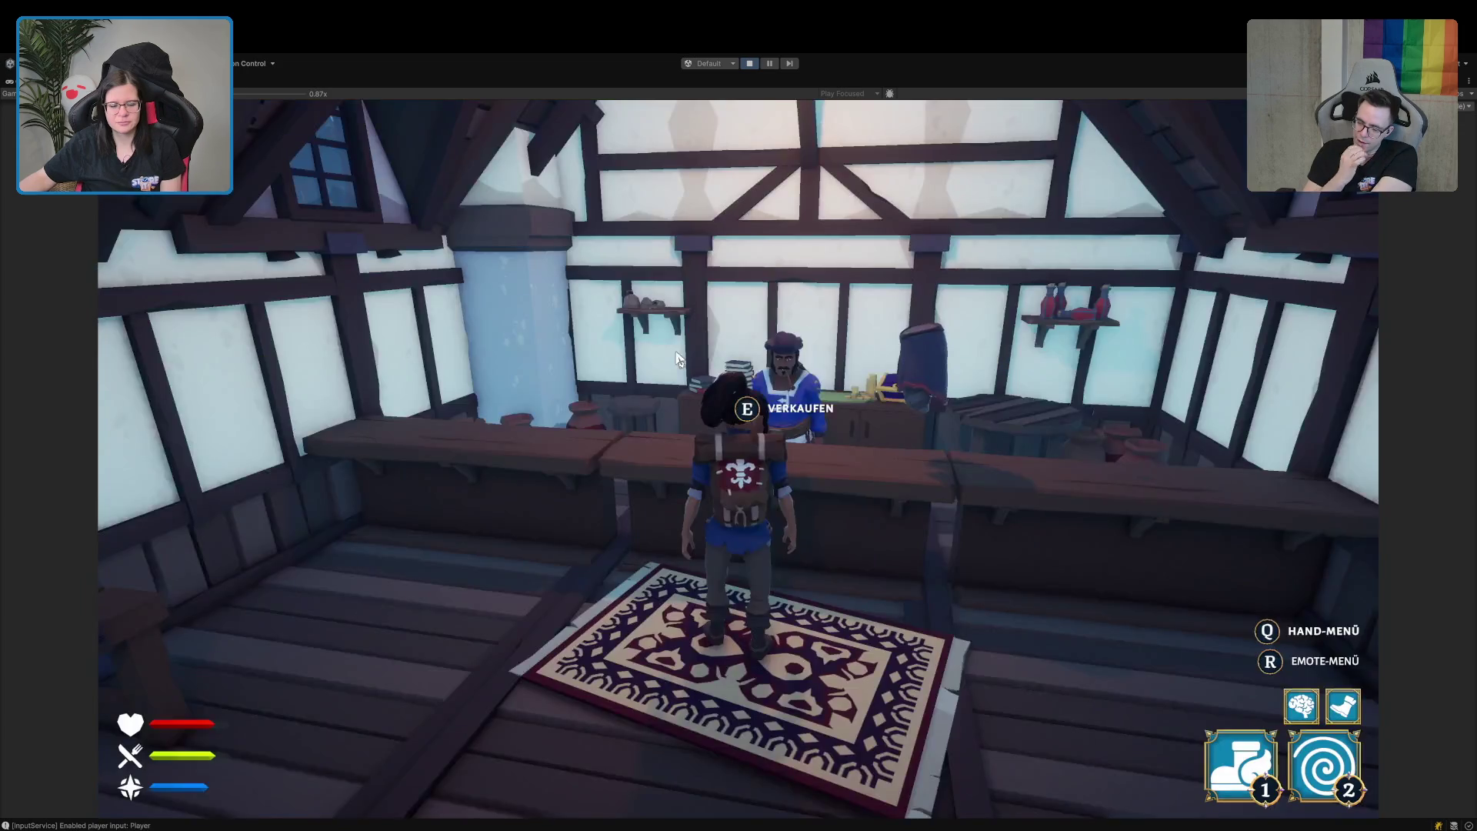
Buy the Beine des Rehspringers leg armour from the merchant for 10 gold.
key(s)
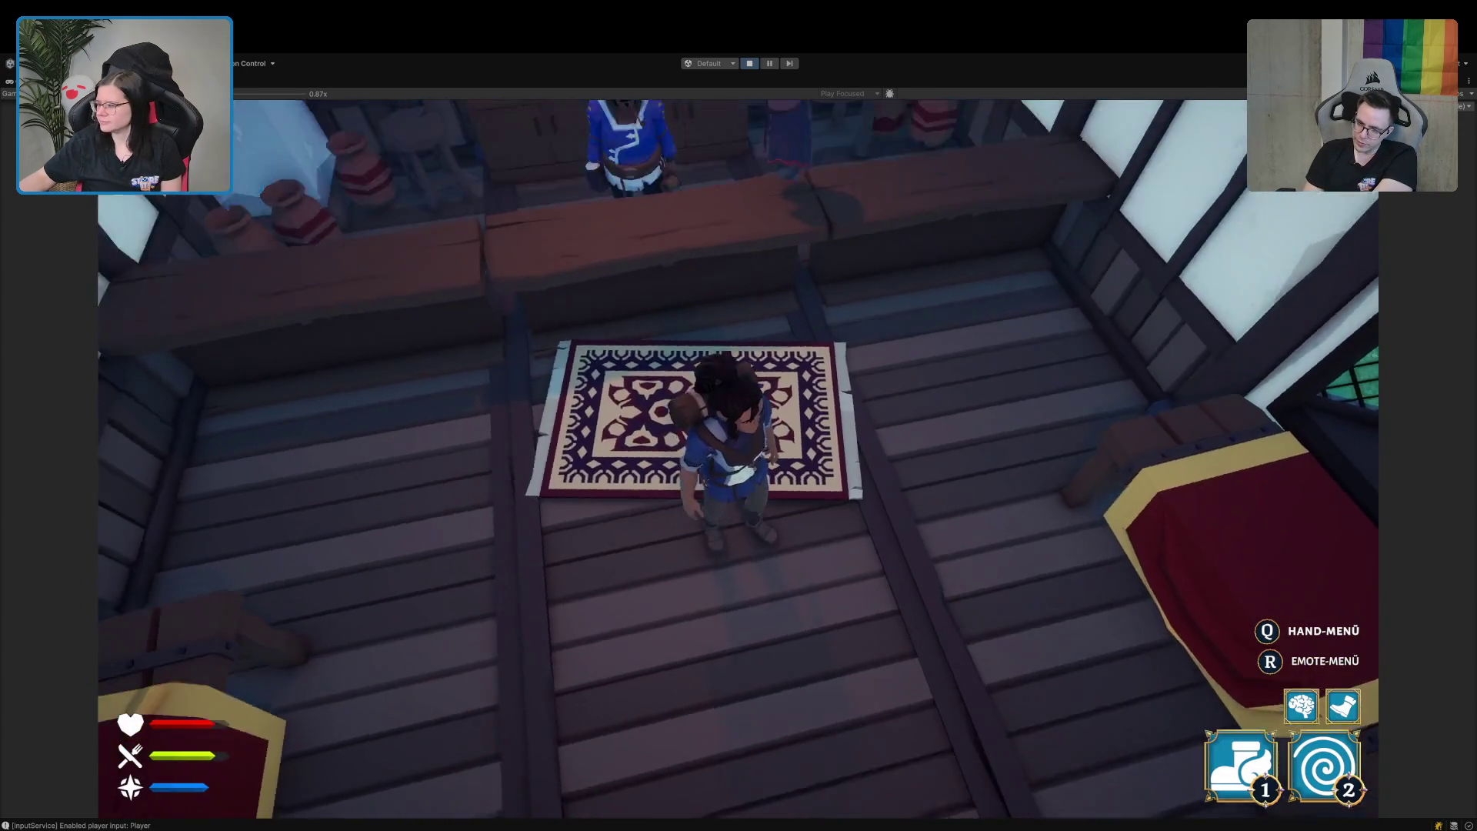
key(w)
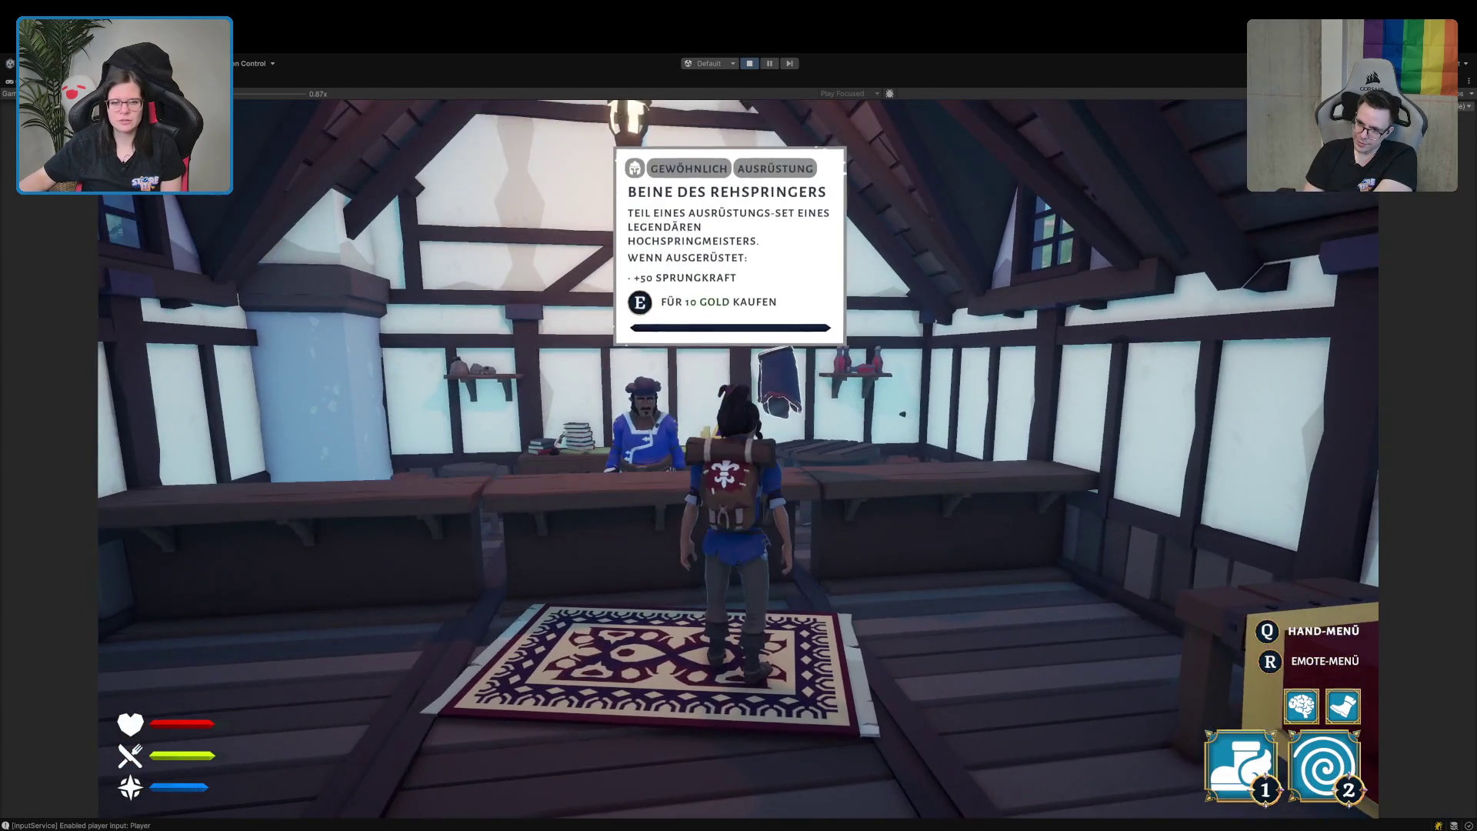
key(e)
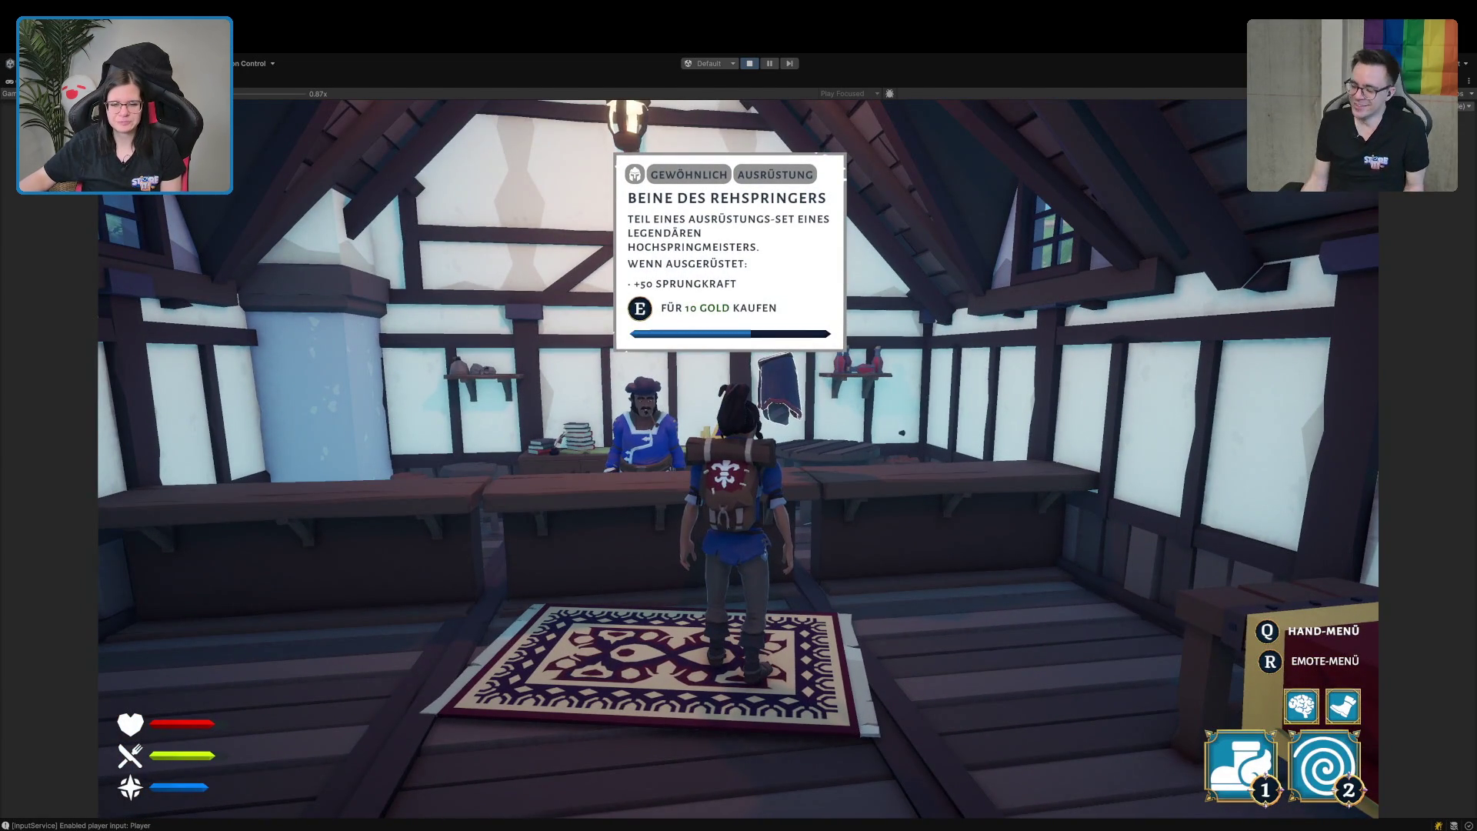
key(Tab)
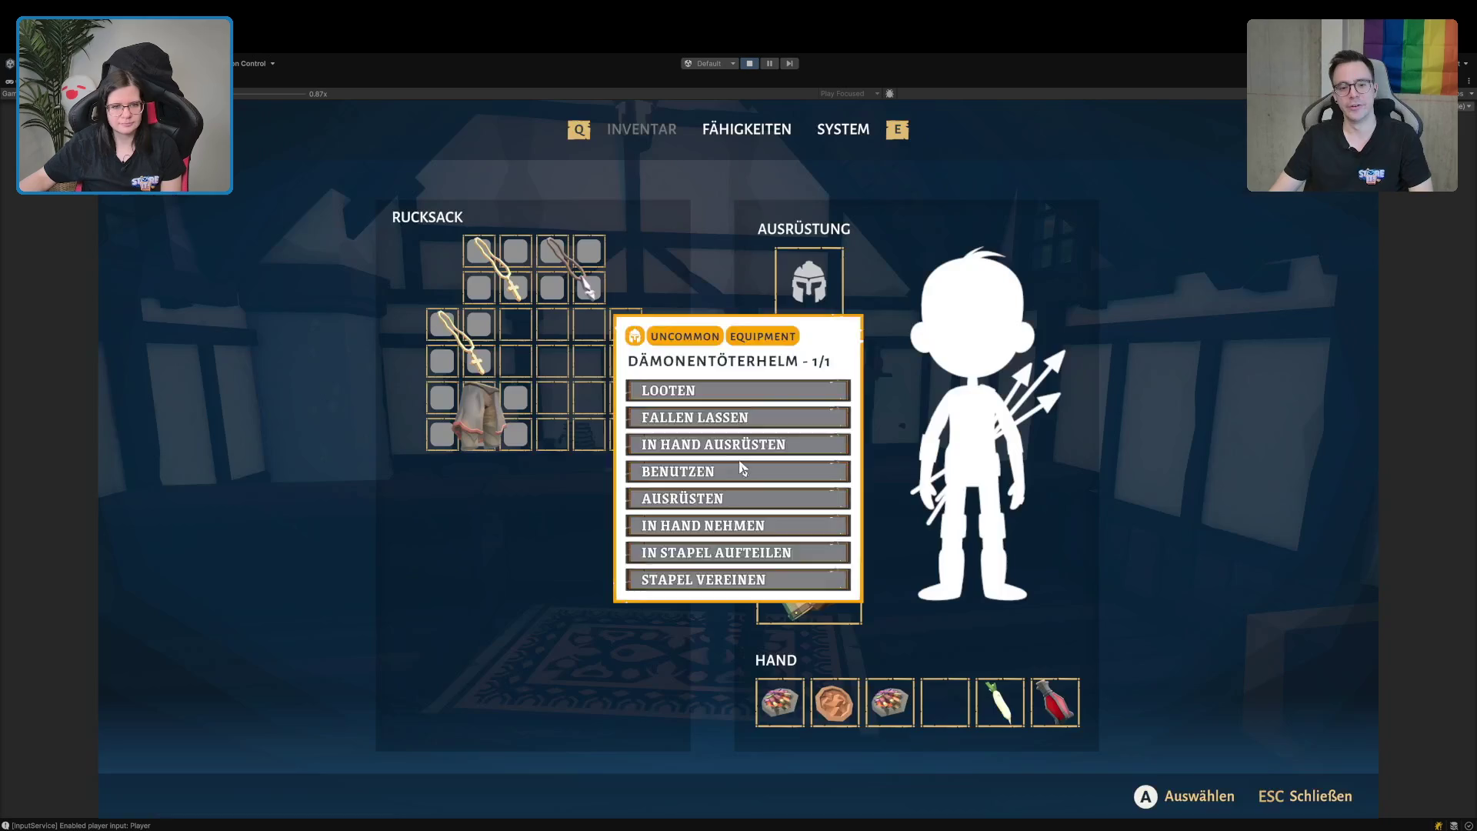
Equip the leg armour from the backpack, then stop Play mode.
drag(518, 455, 591, 435)
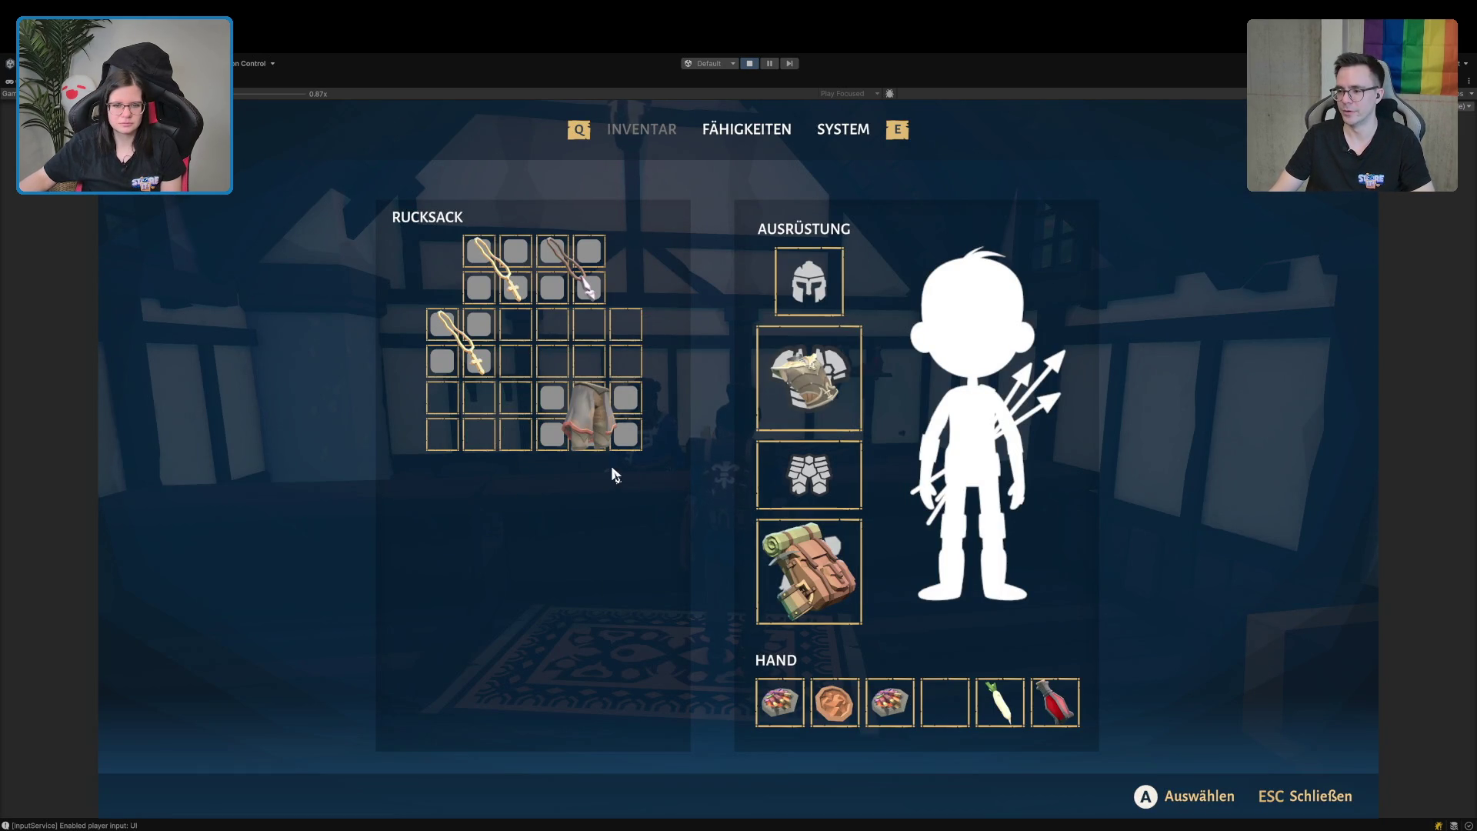
double_click(597, 435)
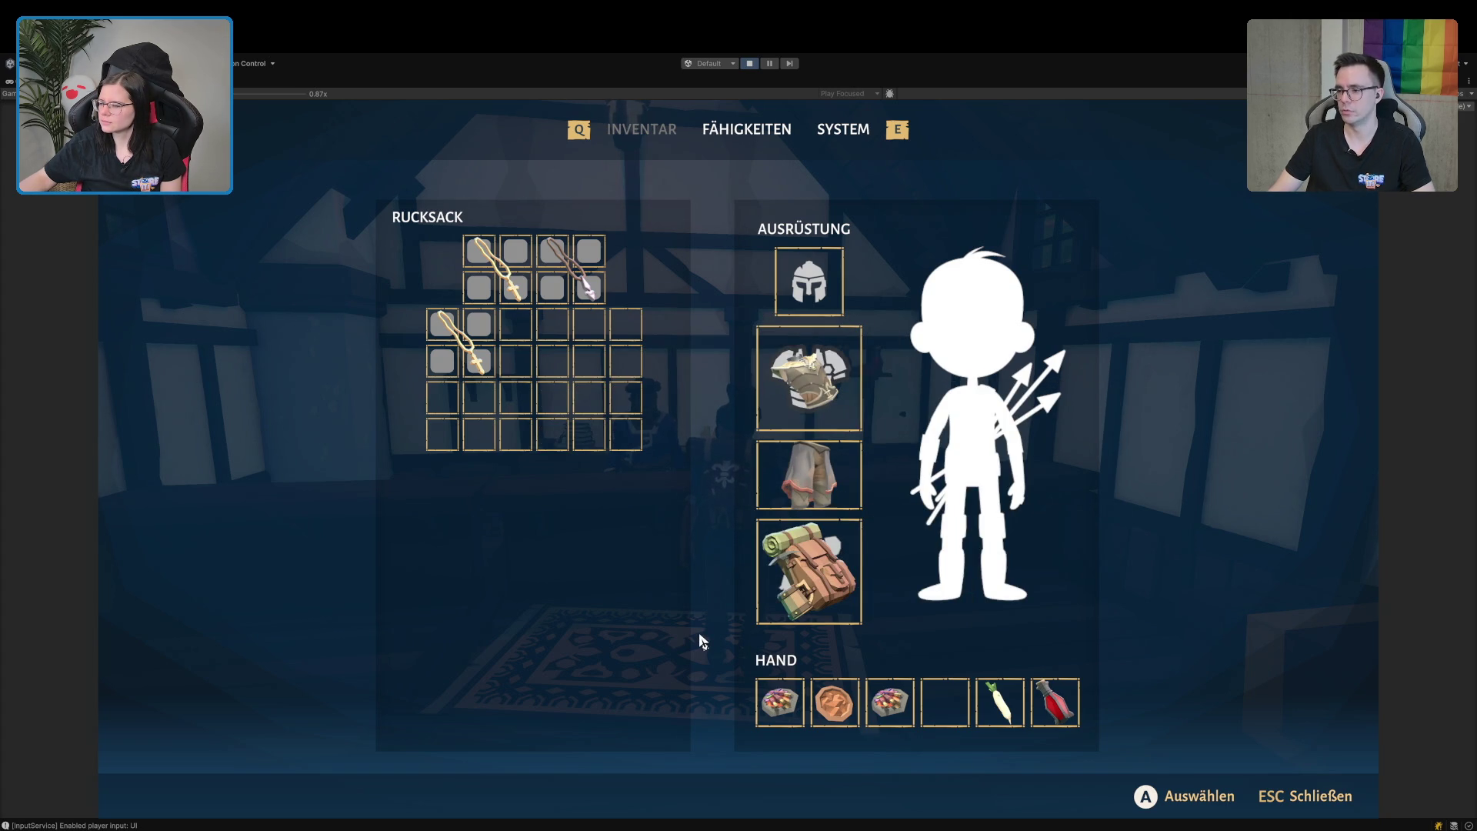
mouse_move(824, 372)
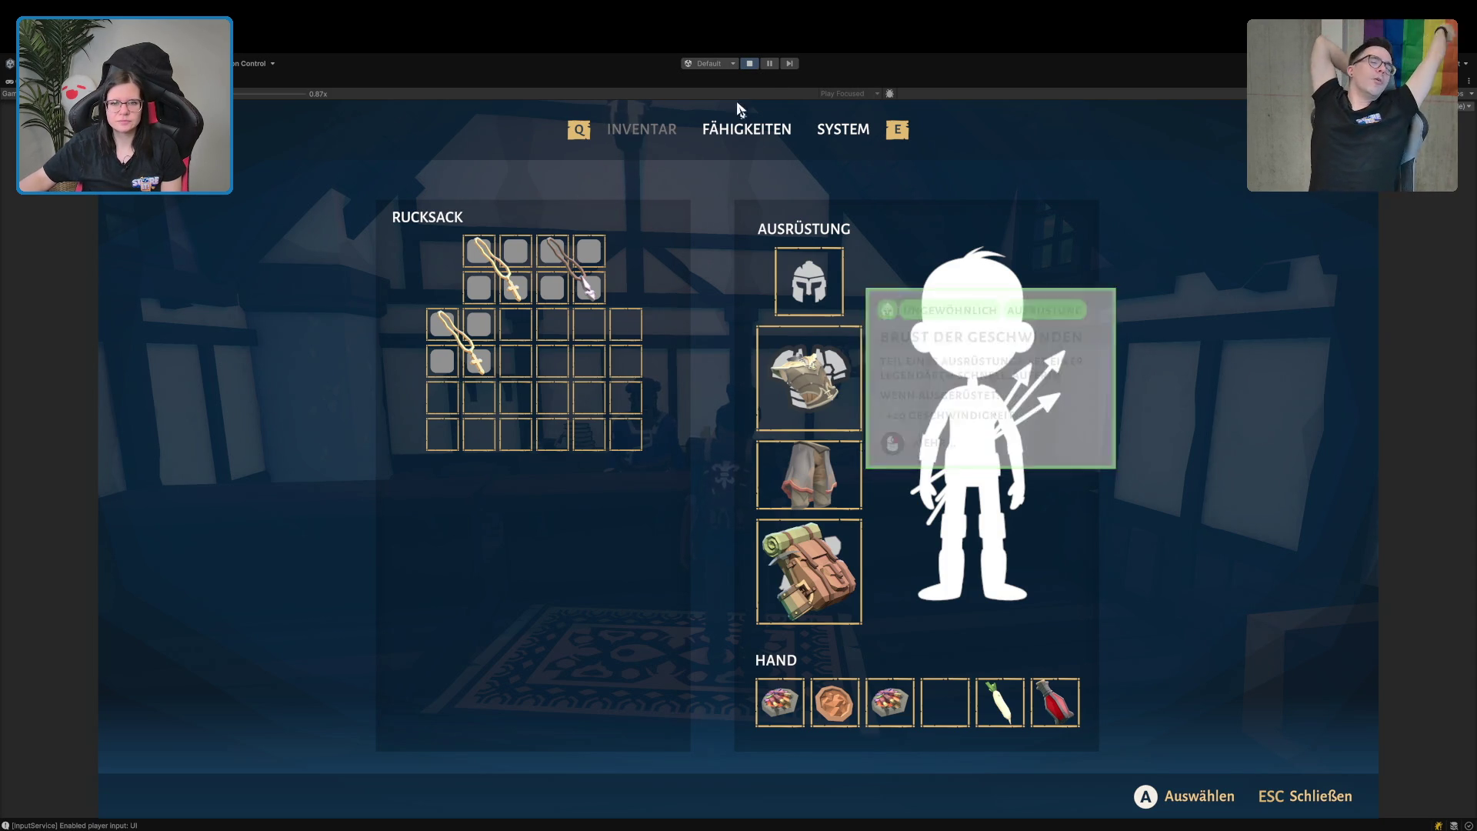
click(747, 66)
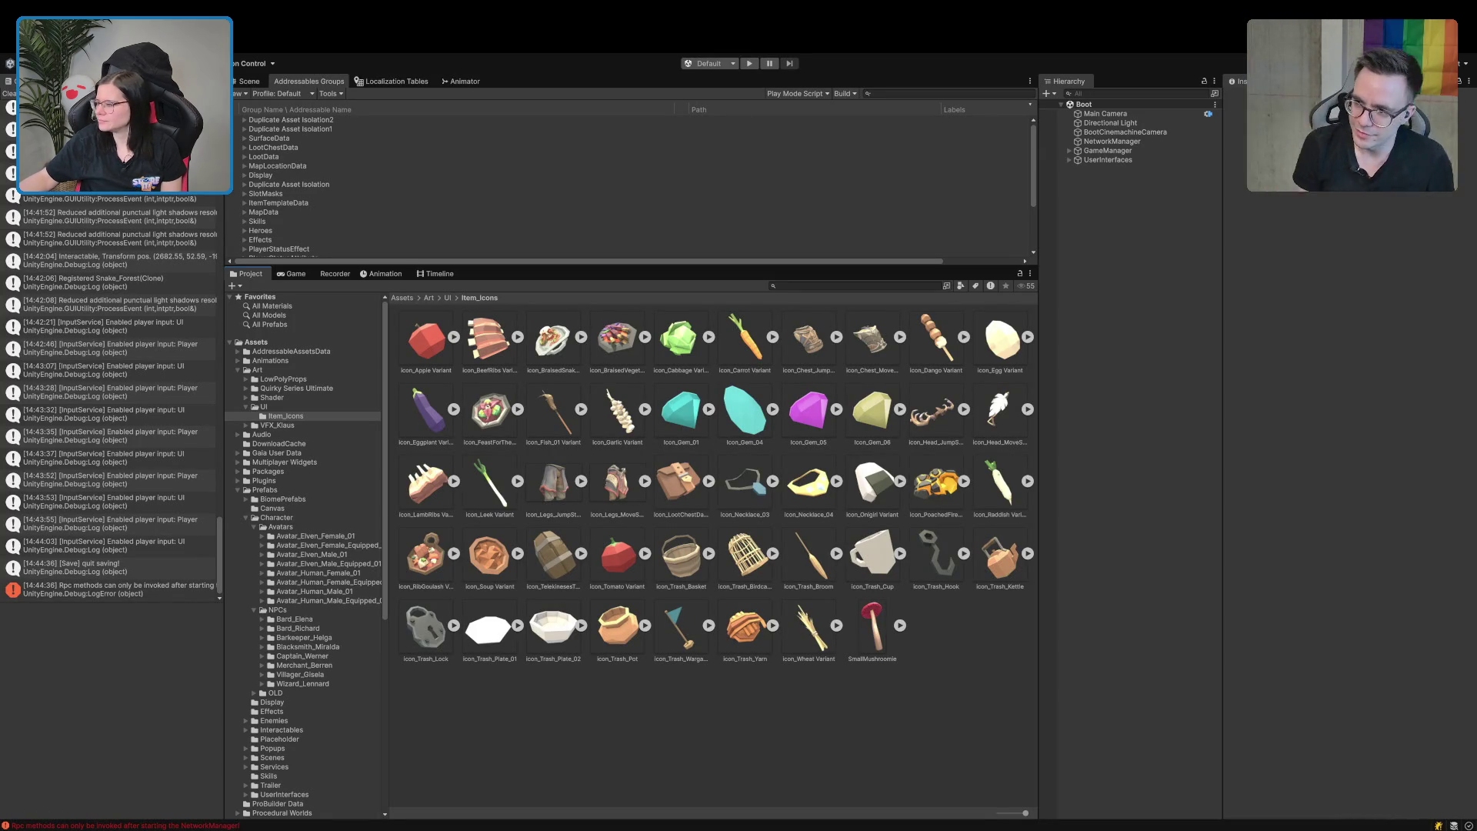
Enter Play mode again, maximize the Game view, and choose Einzelspieler in the main menu.
click(749, 64)
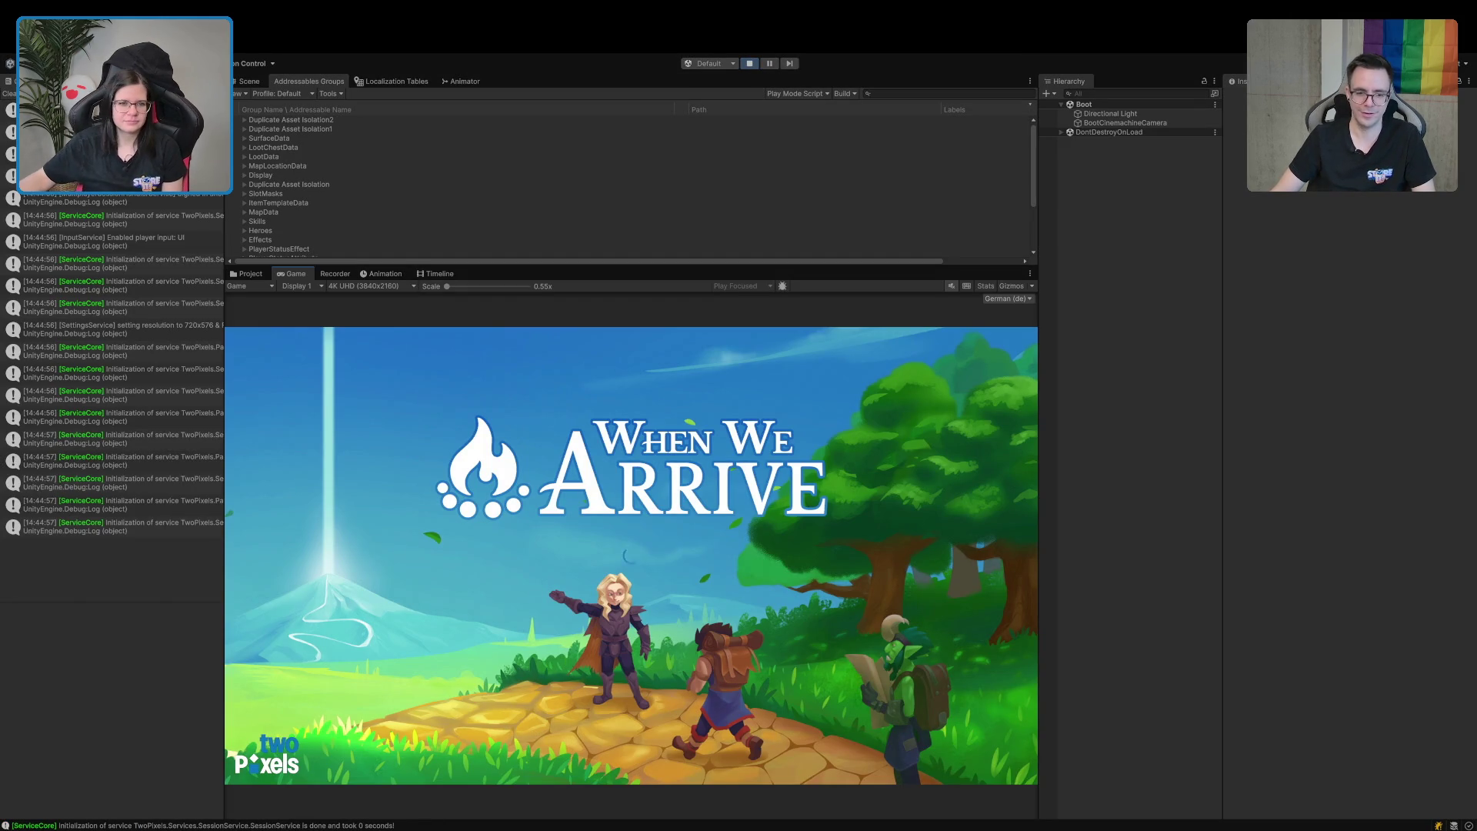
double_click(298, 274)
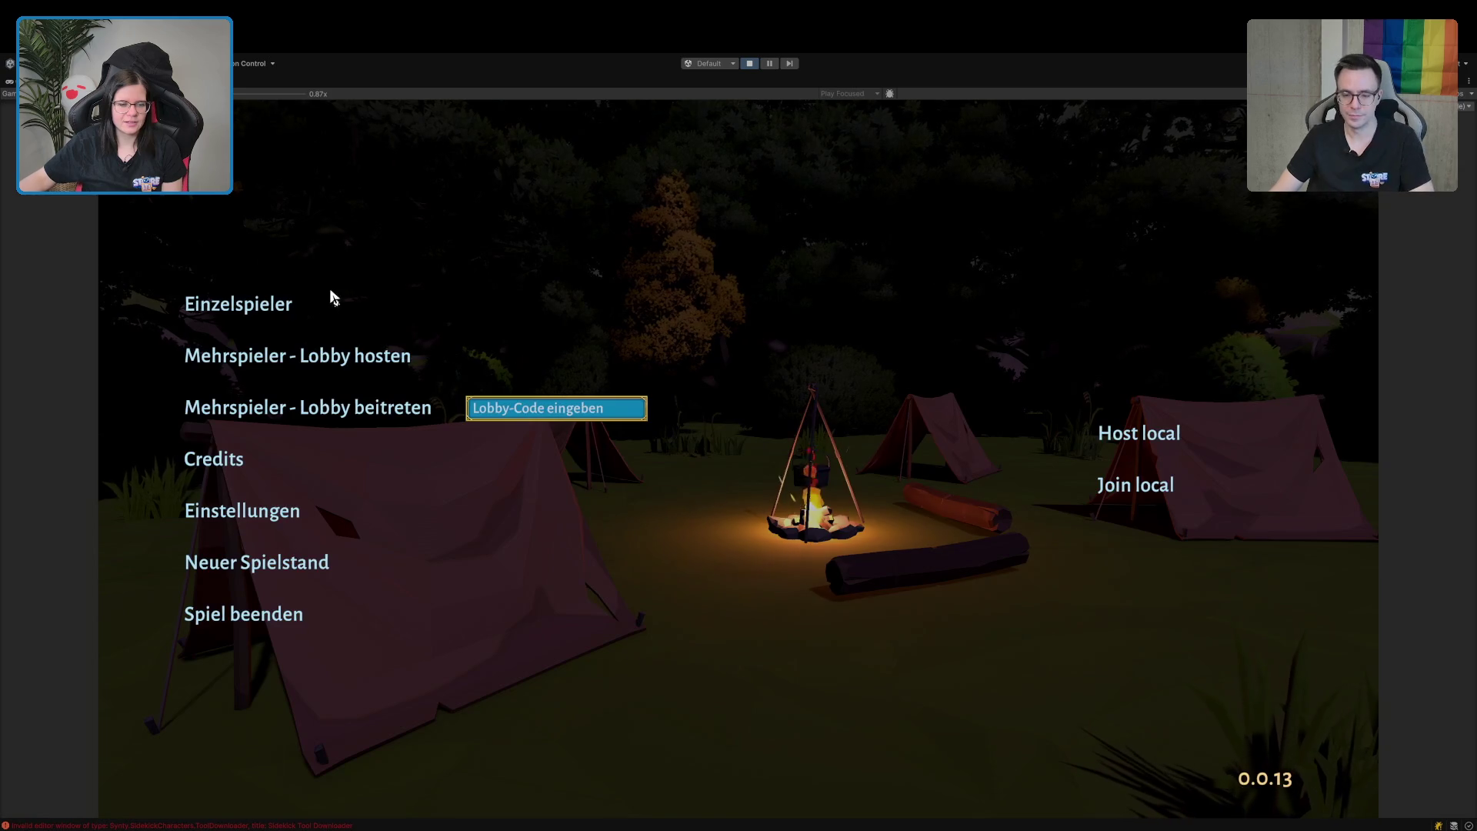
click(203, 311)
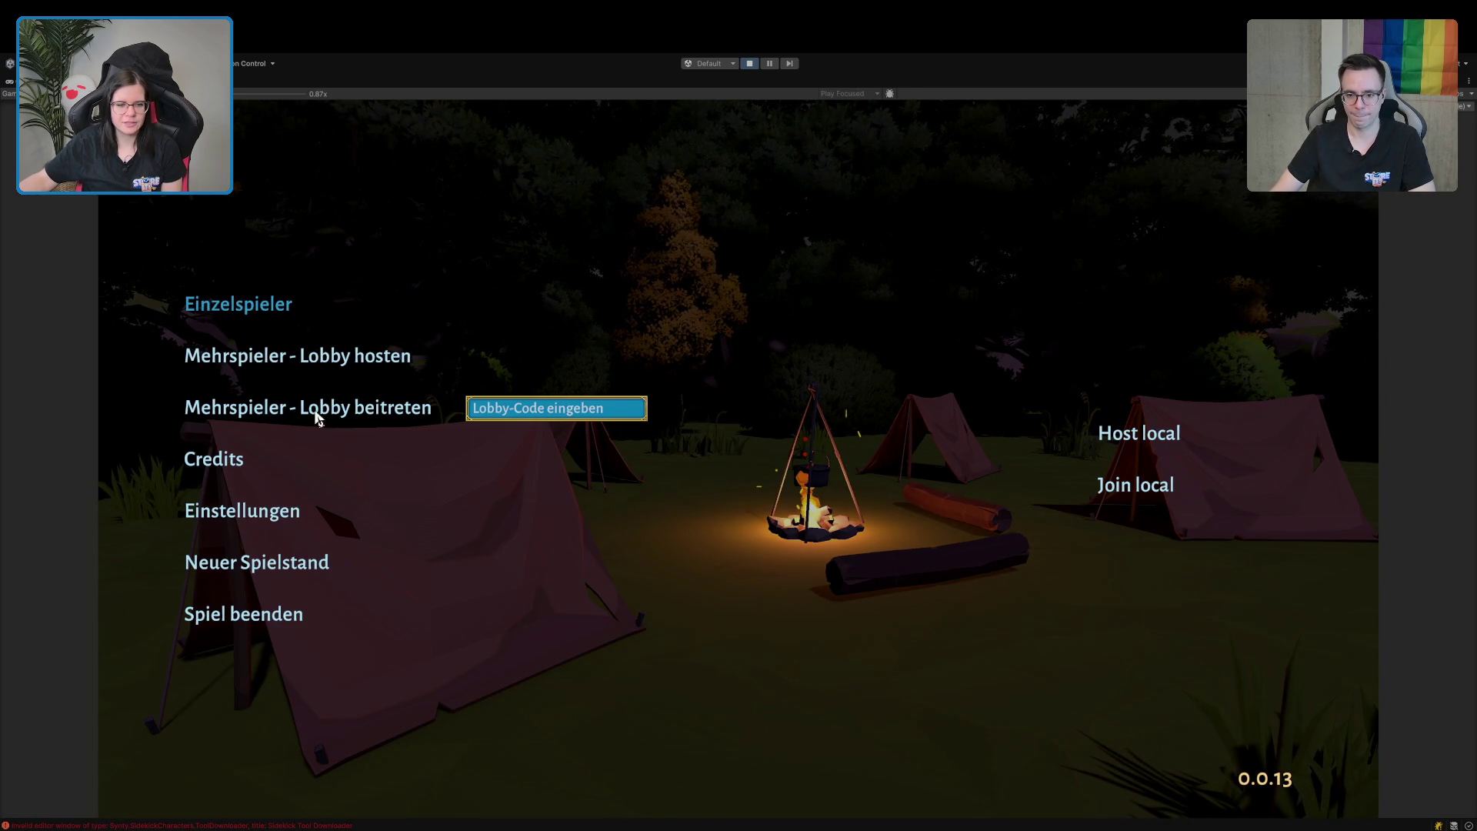
Run from the house through the tavern into the meadow, then open the pause menu.
key(w)
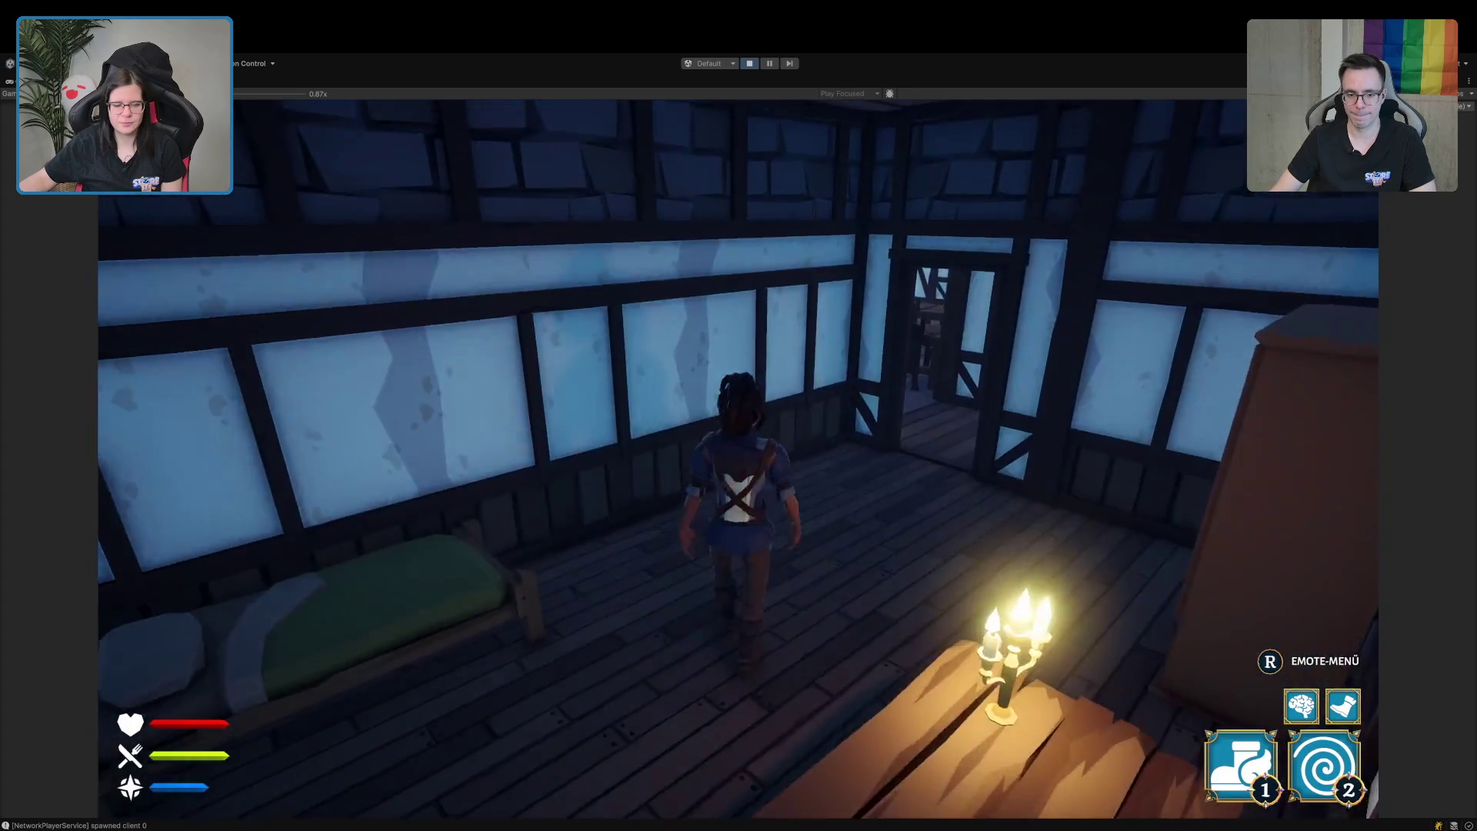
key(w)
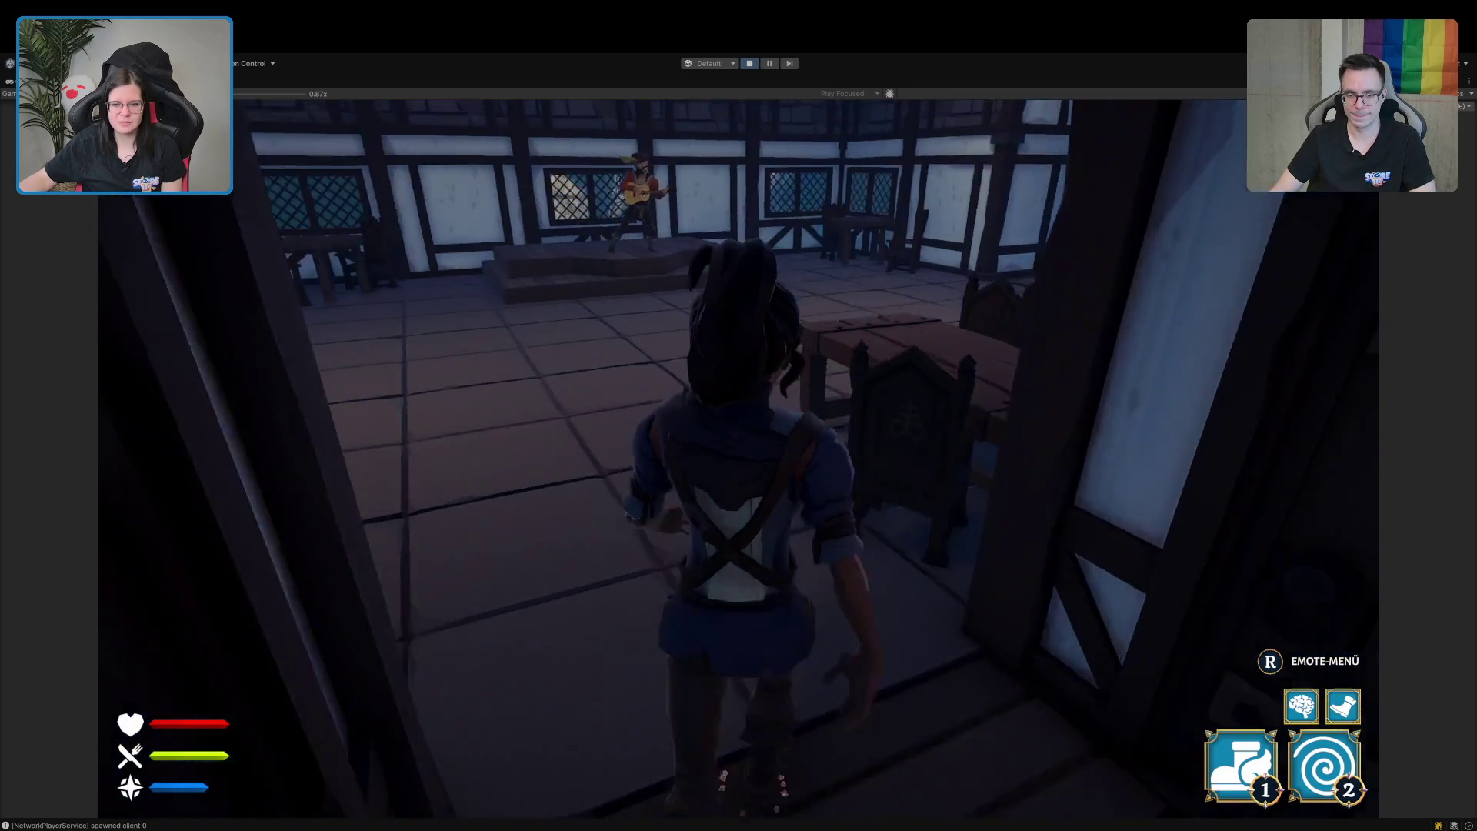
key(w)
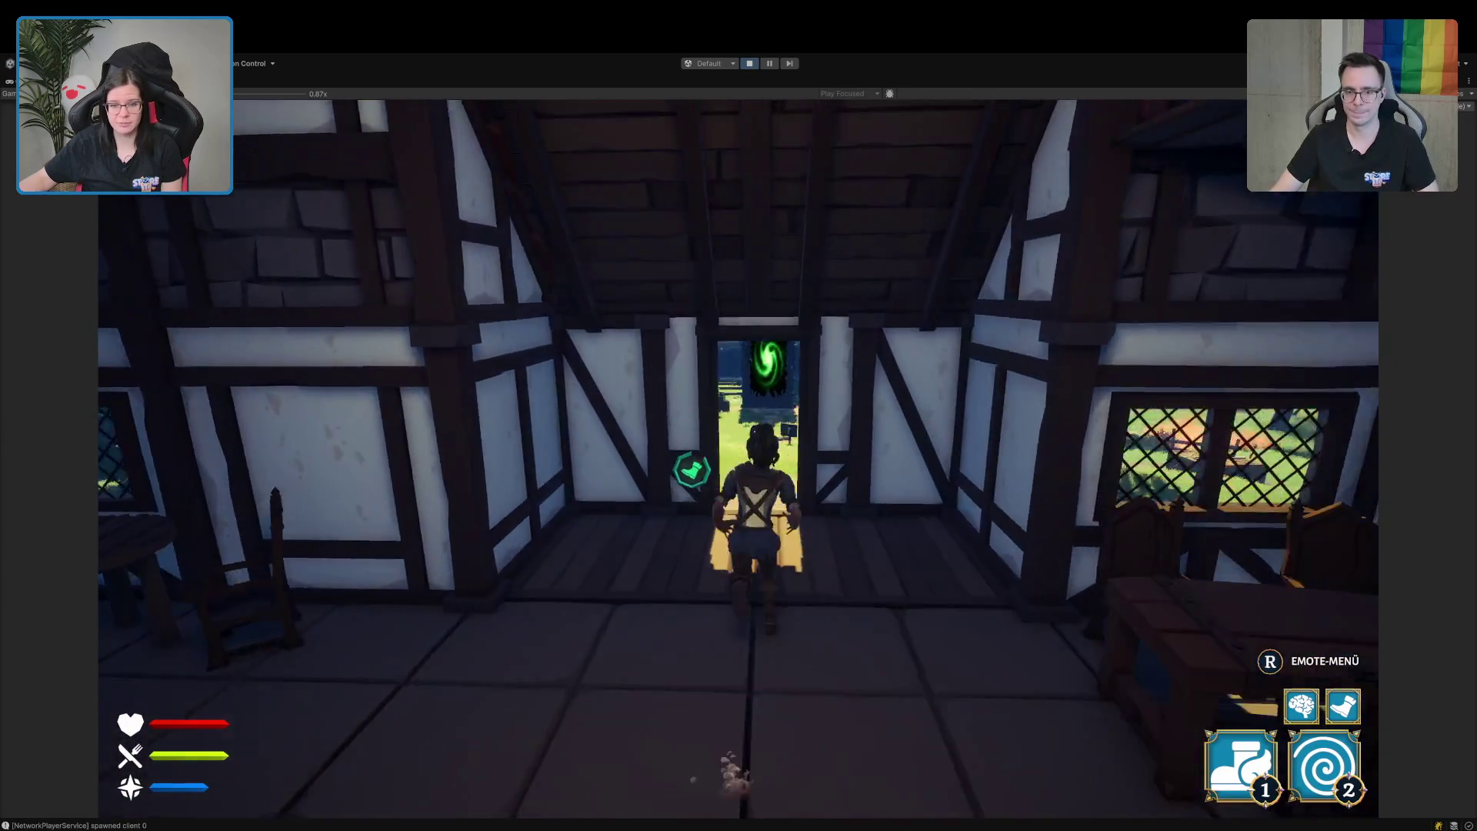
key(w)
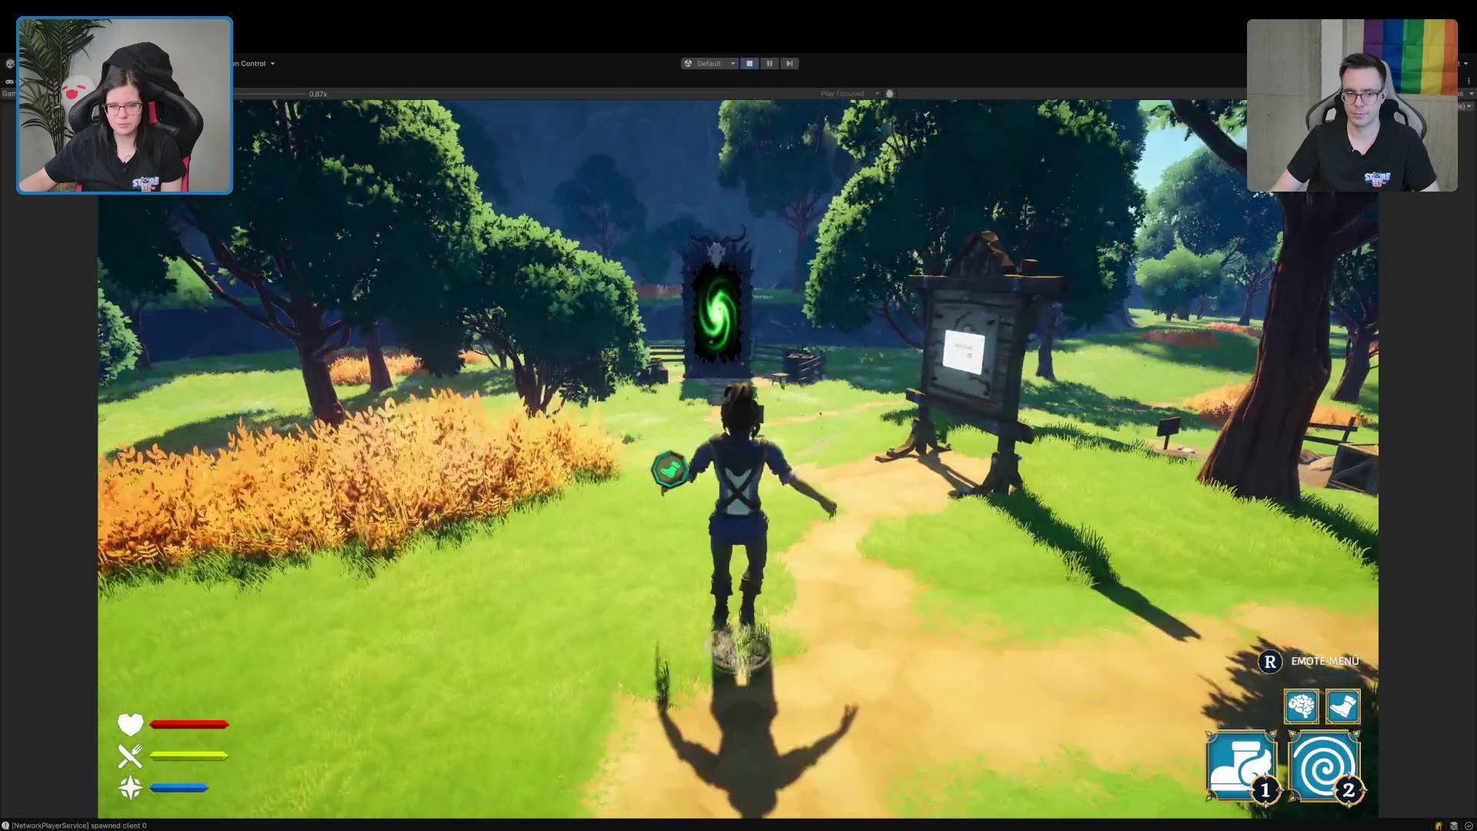
key(w)
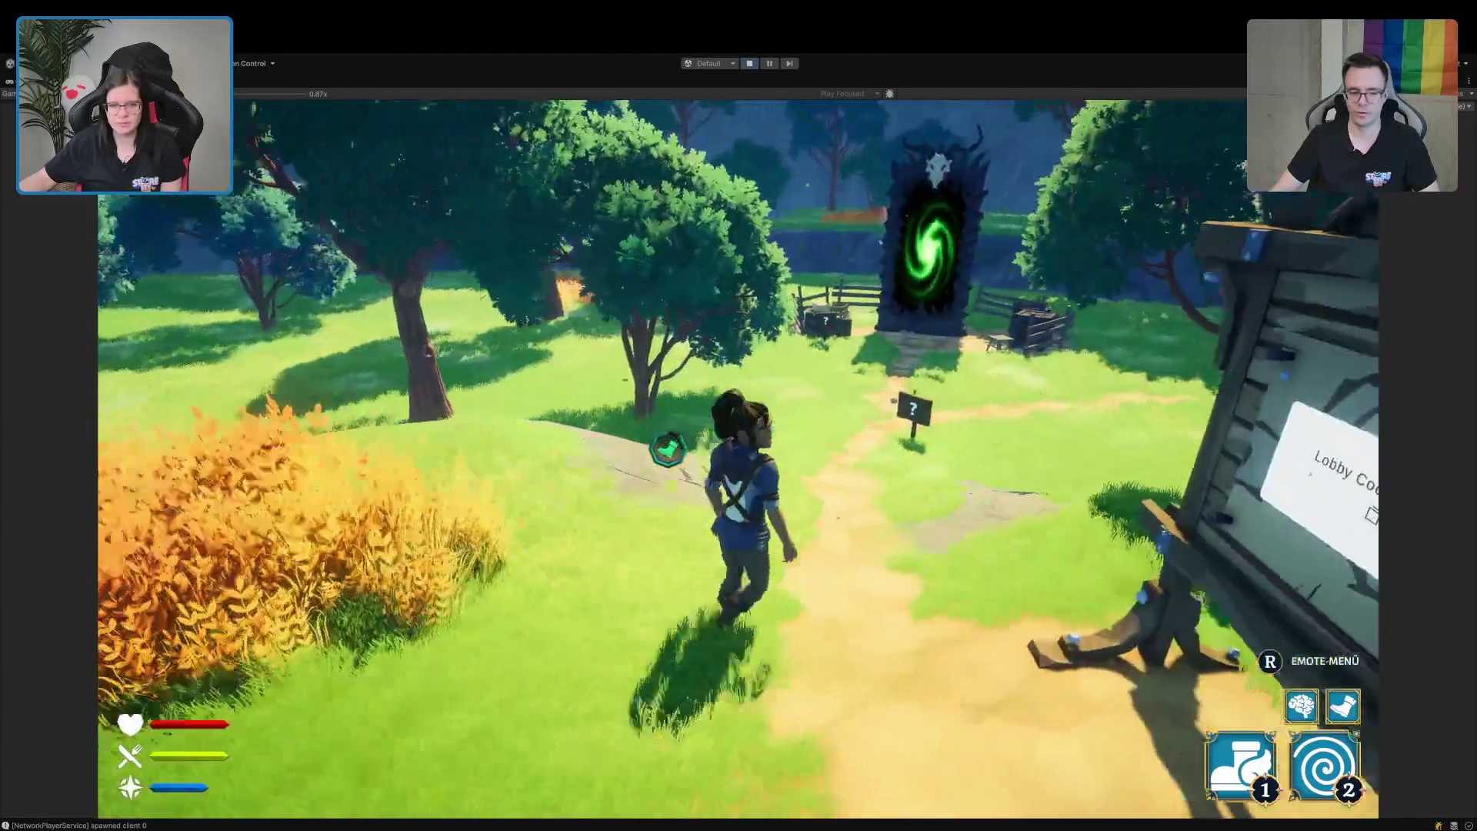
key(s)
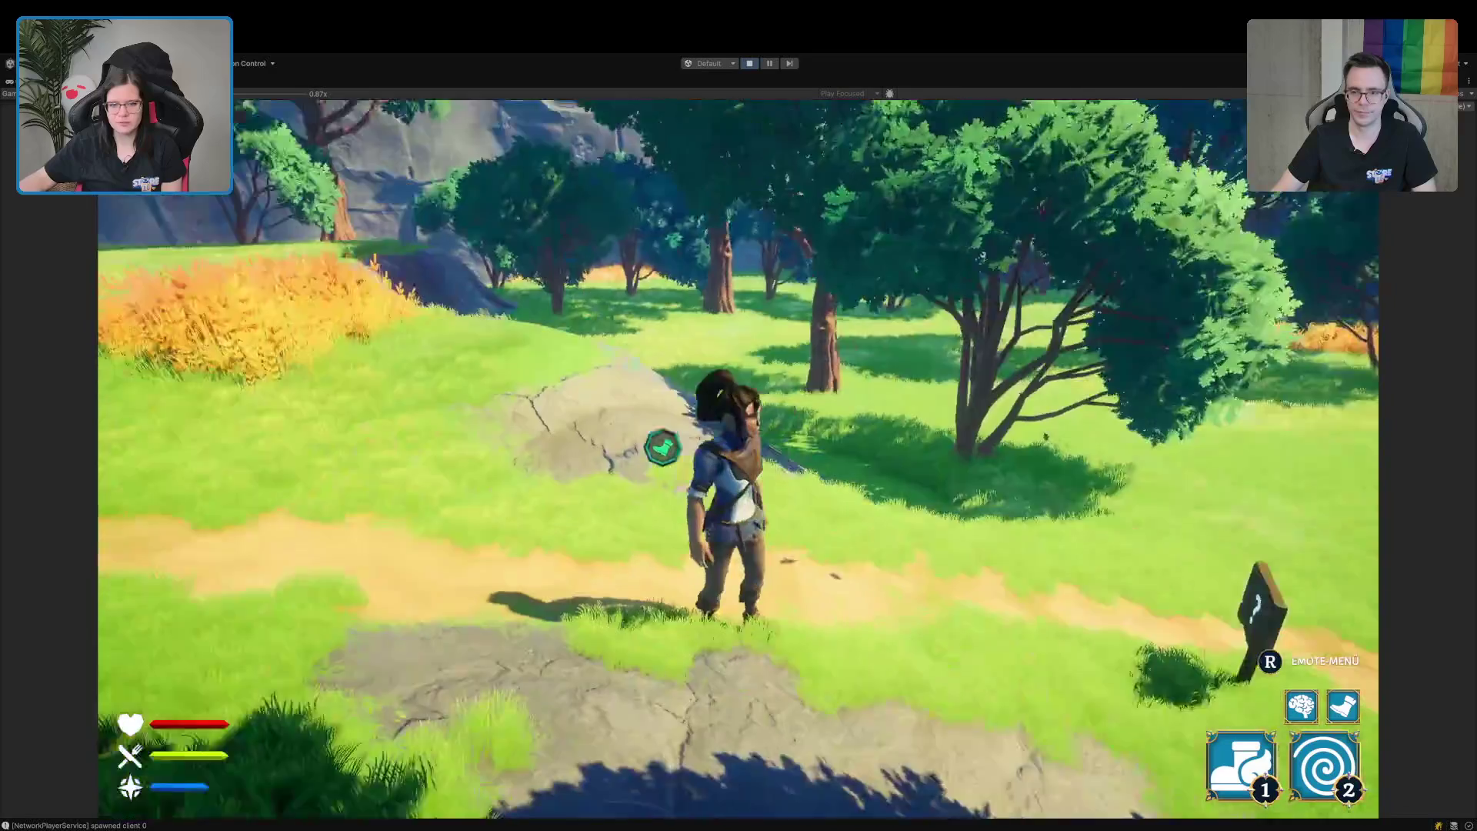
key(d)
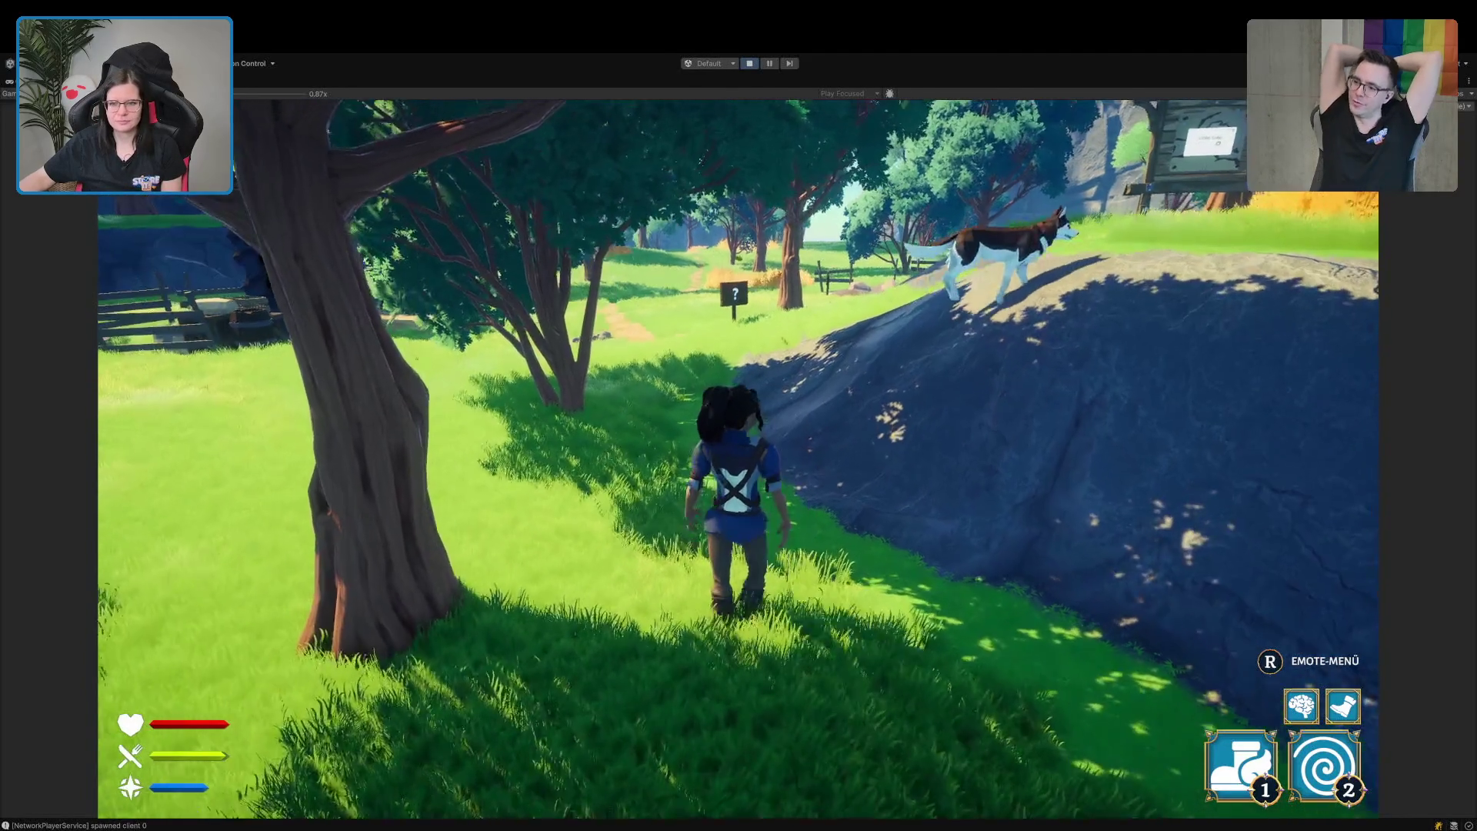
key(w)
key(s)
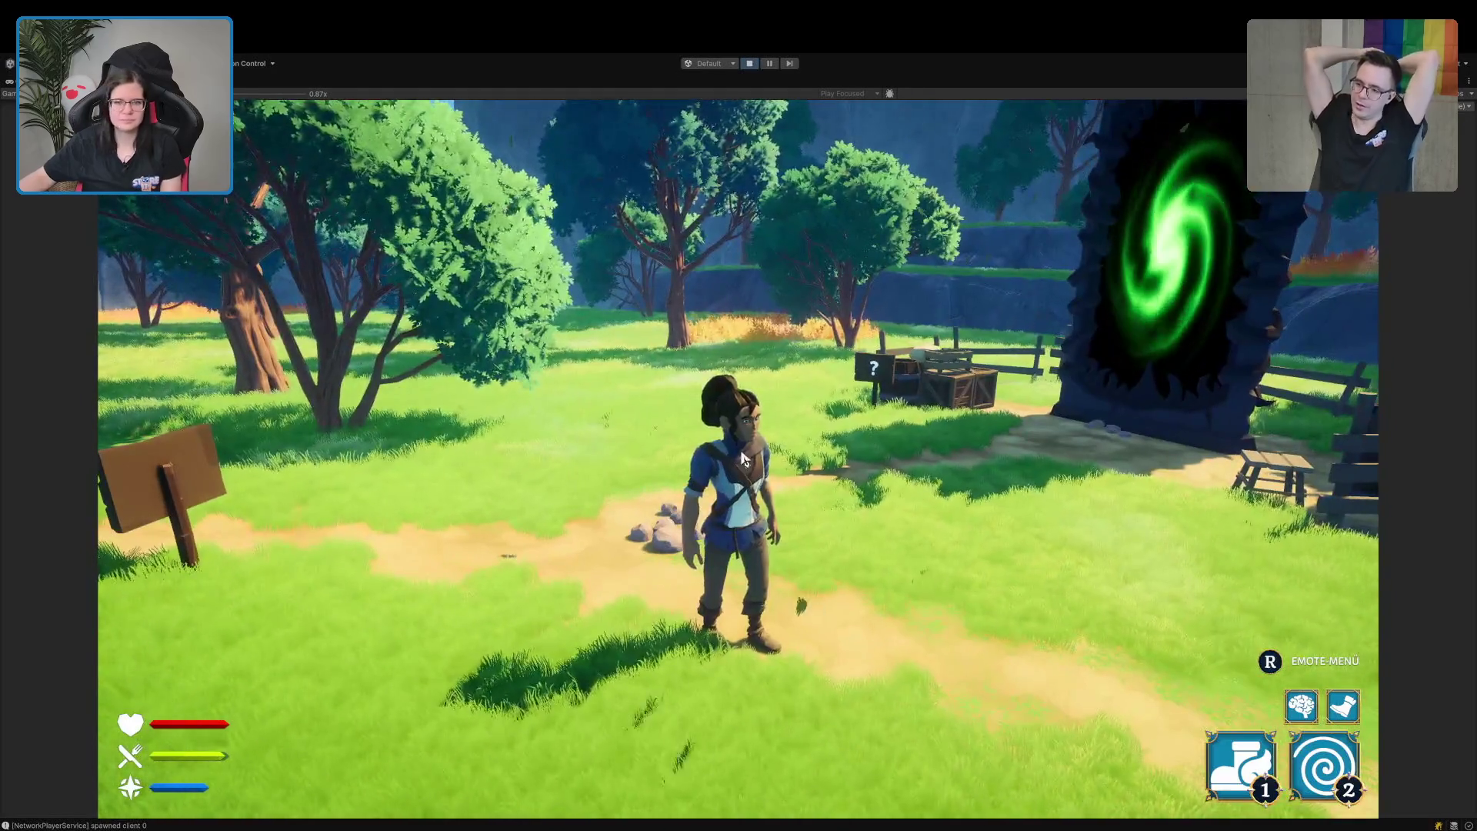
key(Escape)
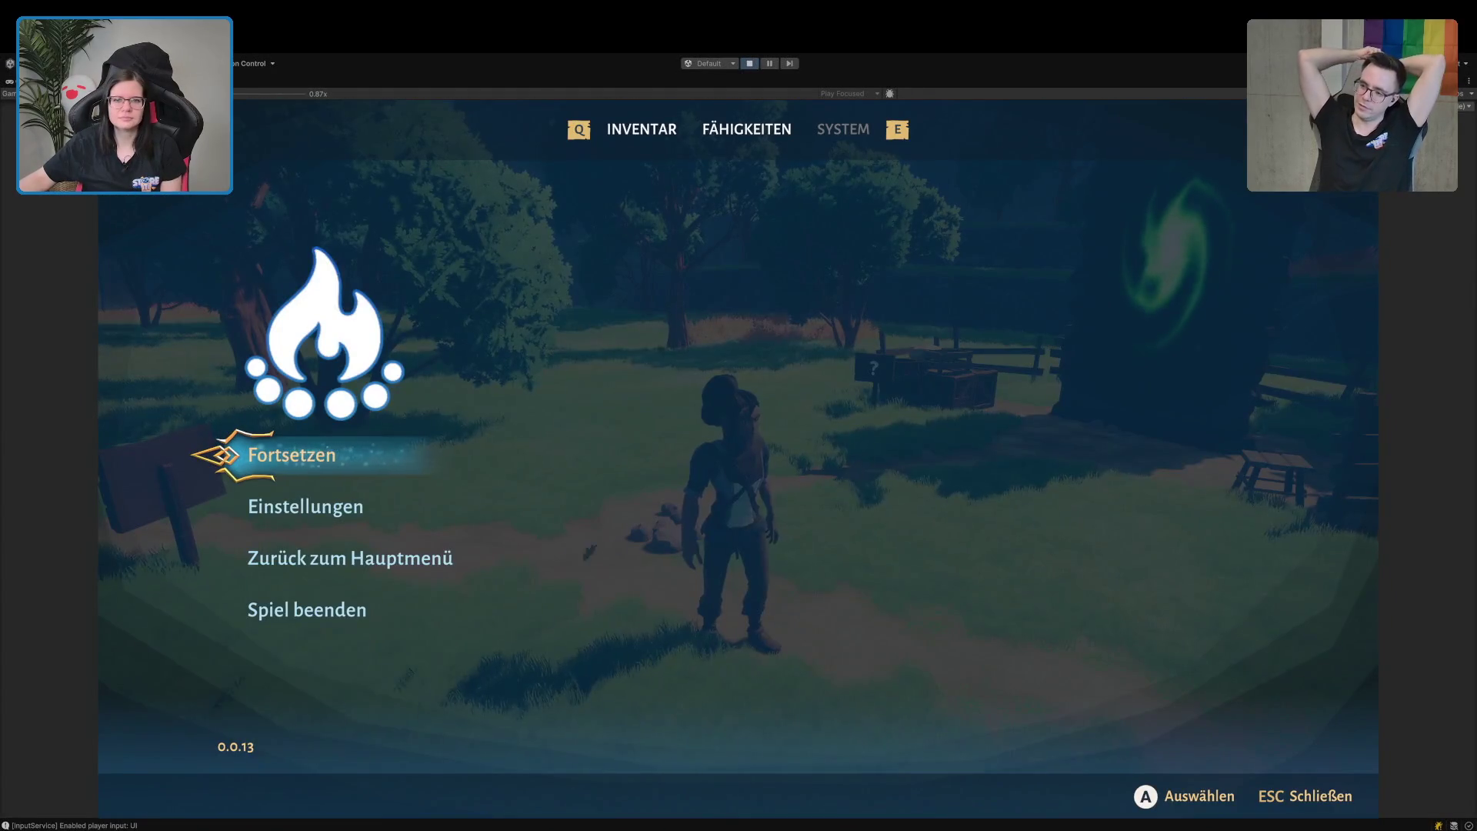
Stop Play mode, narrow the asset grid to nine icons per row, and select the MoveSpeed chest effect.
click(748, 64)
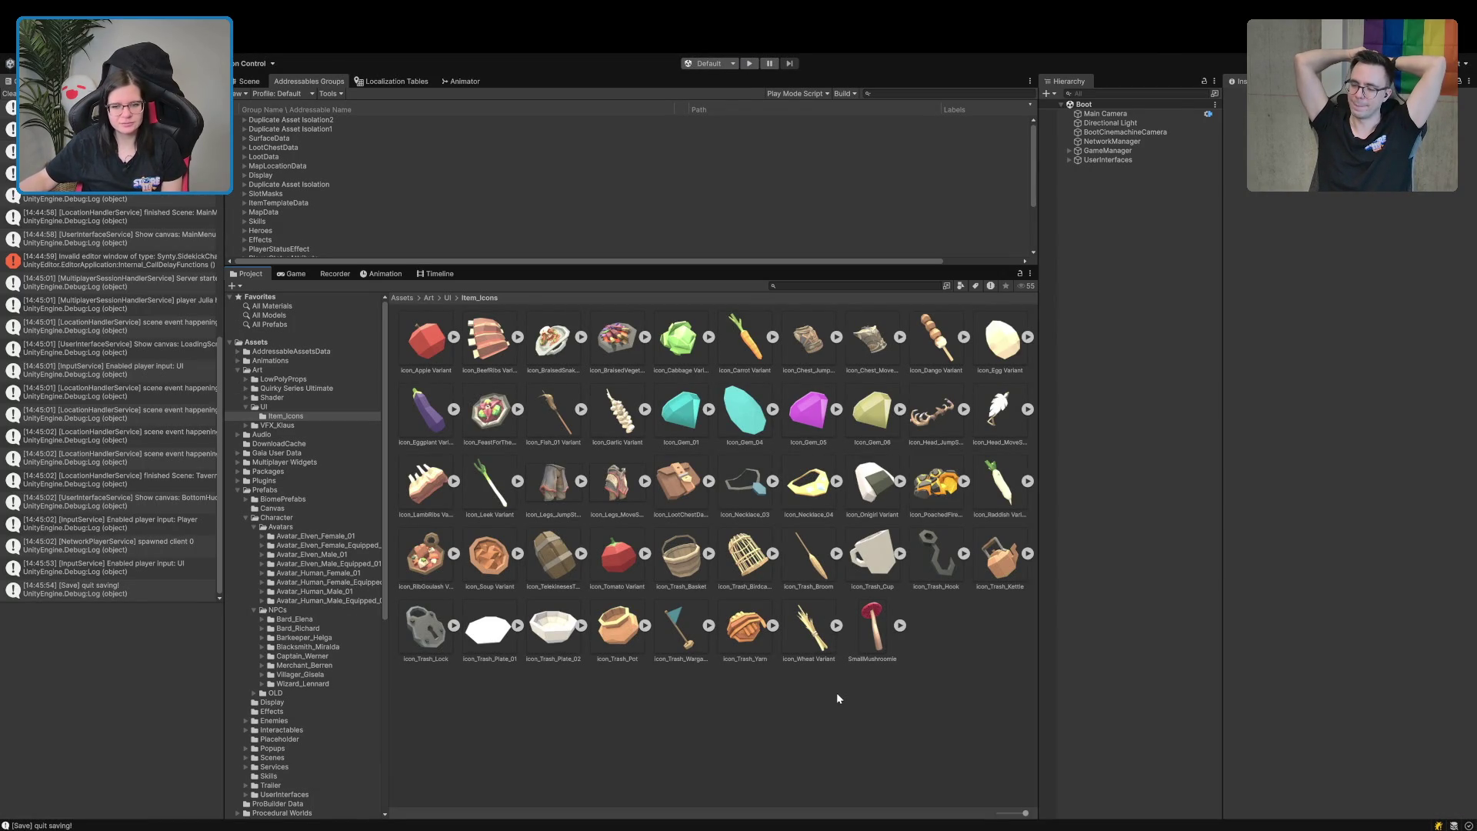
mouse_move(1036, 685)
mouse_down()
mouse_move(1098, 666)
mouse_move(1003, 665)
mouse_up()
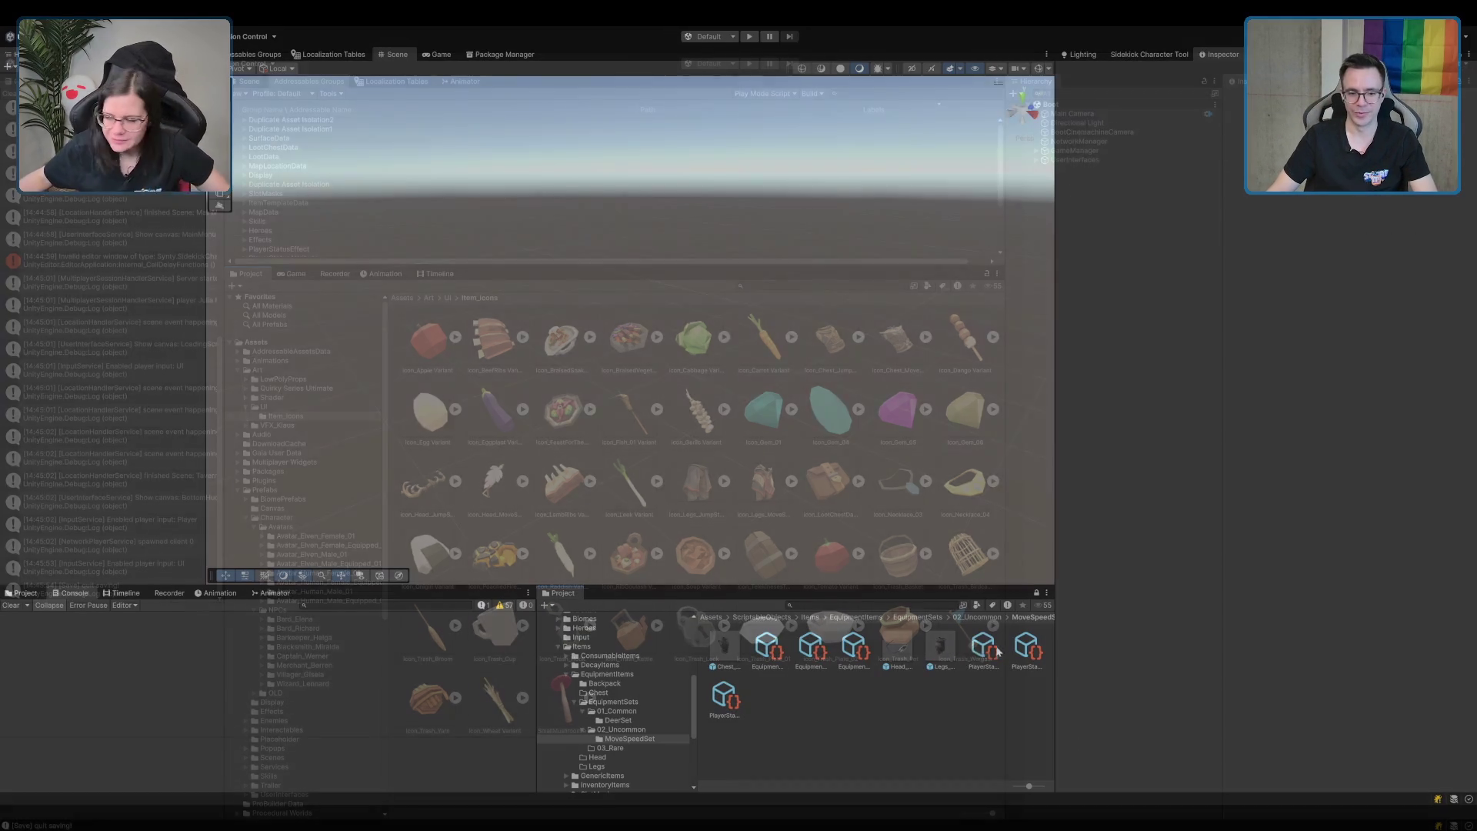
click(987, 648)
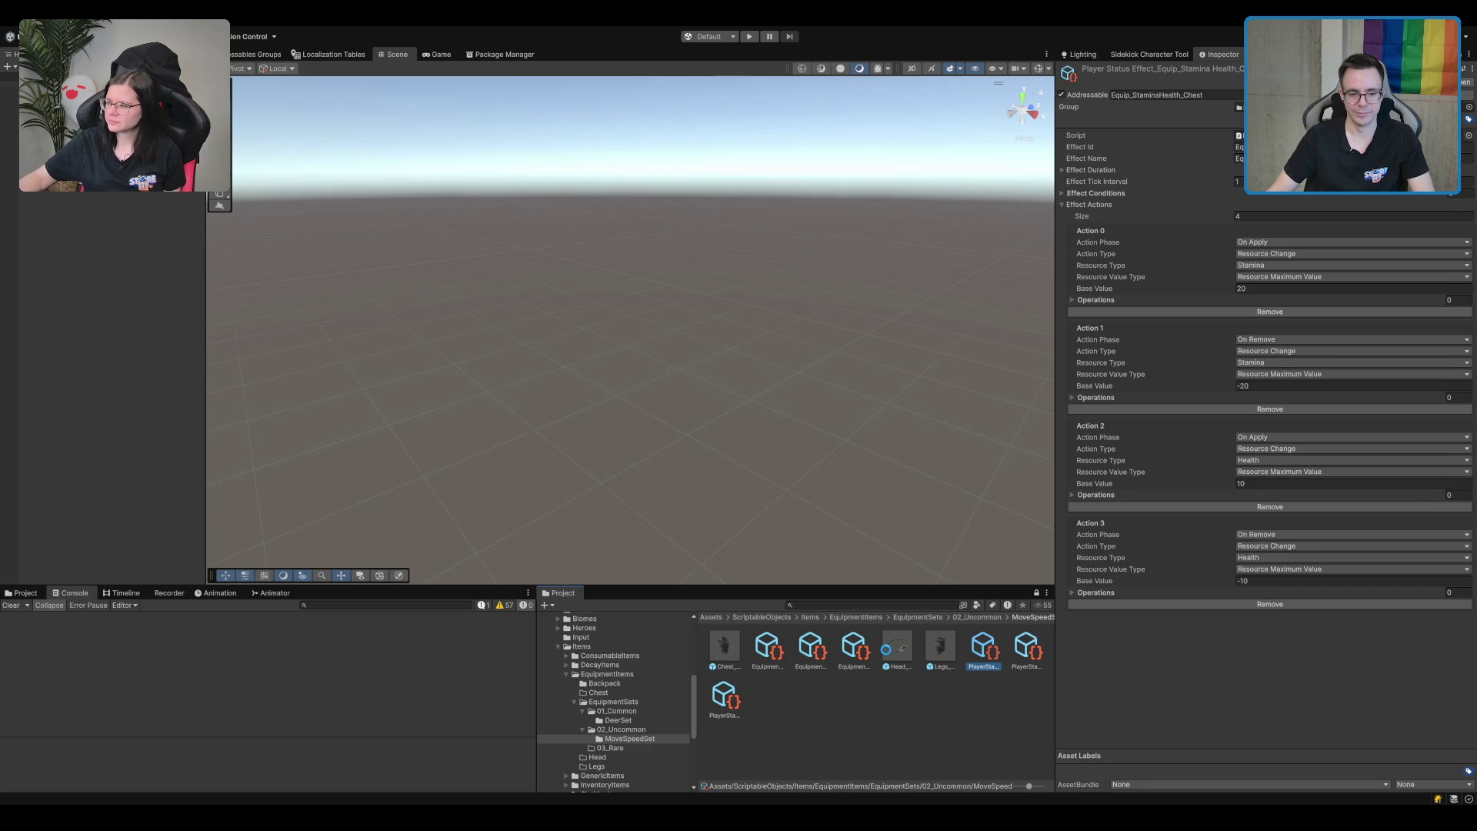
Move the four equip effect entries from Default Local Group into the PlayerStatusEffect group.
click(889, 650)
key(Right)
key(Right)
key(Right)
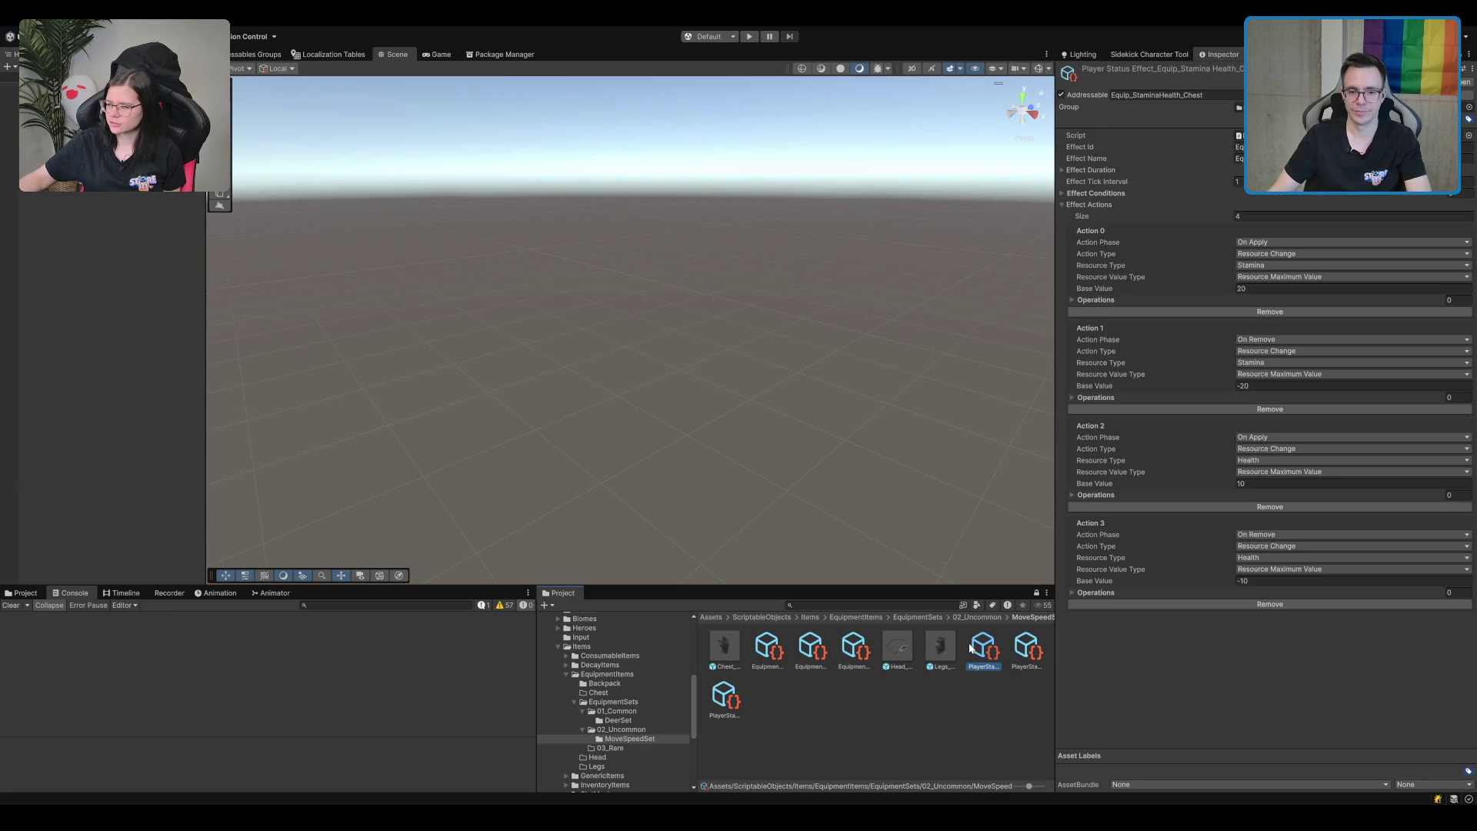
click(259, 54)
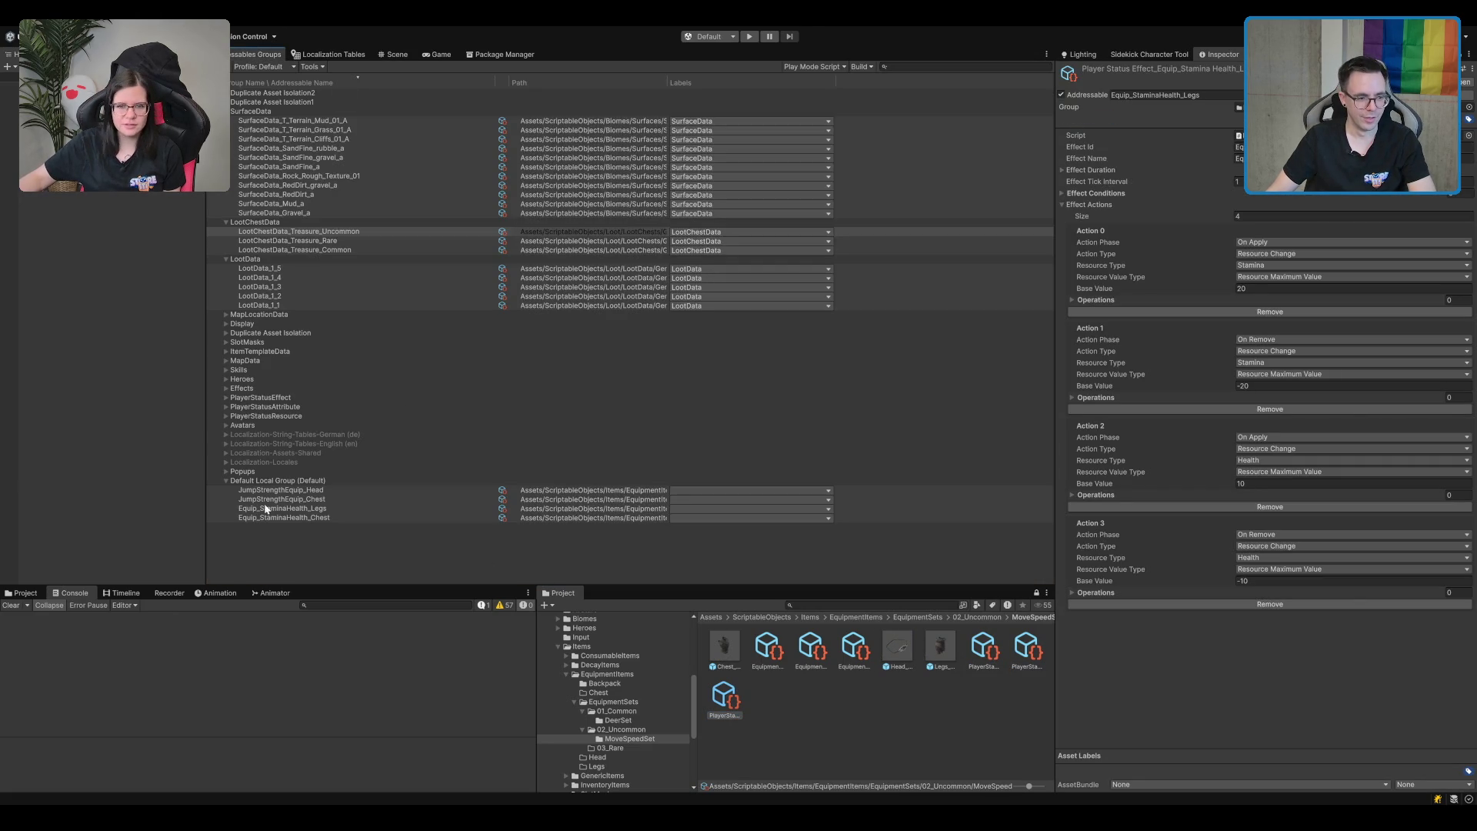
click(275, 520)
shift+click(307, 491)
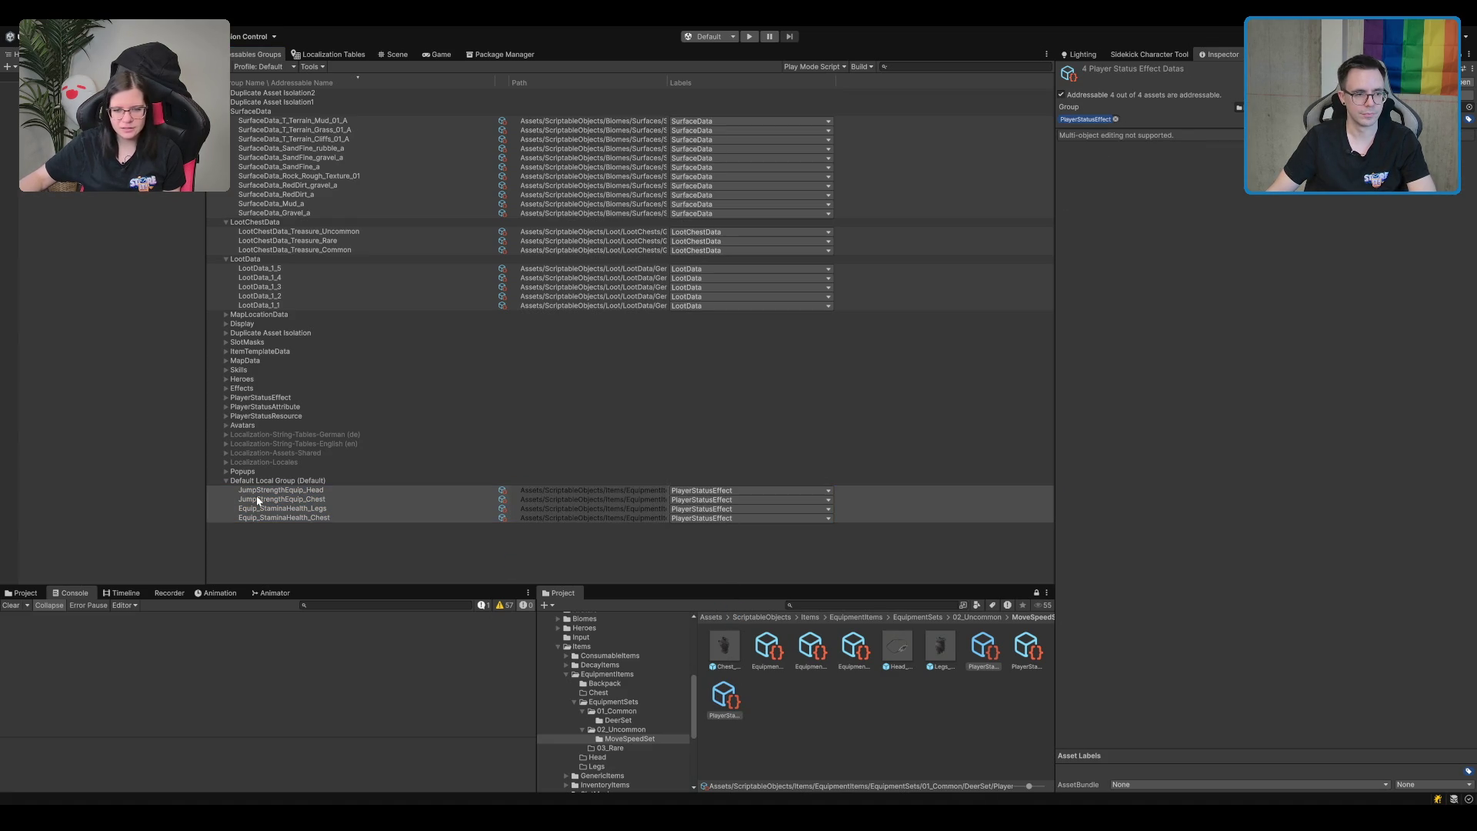
drag(259, 501, 278, 398)
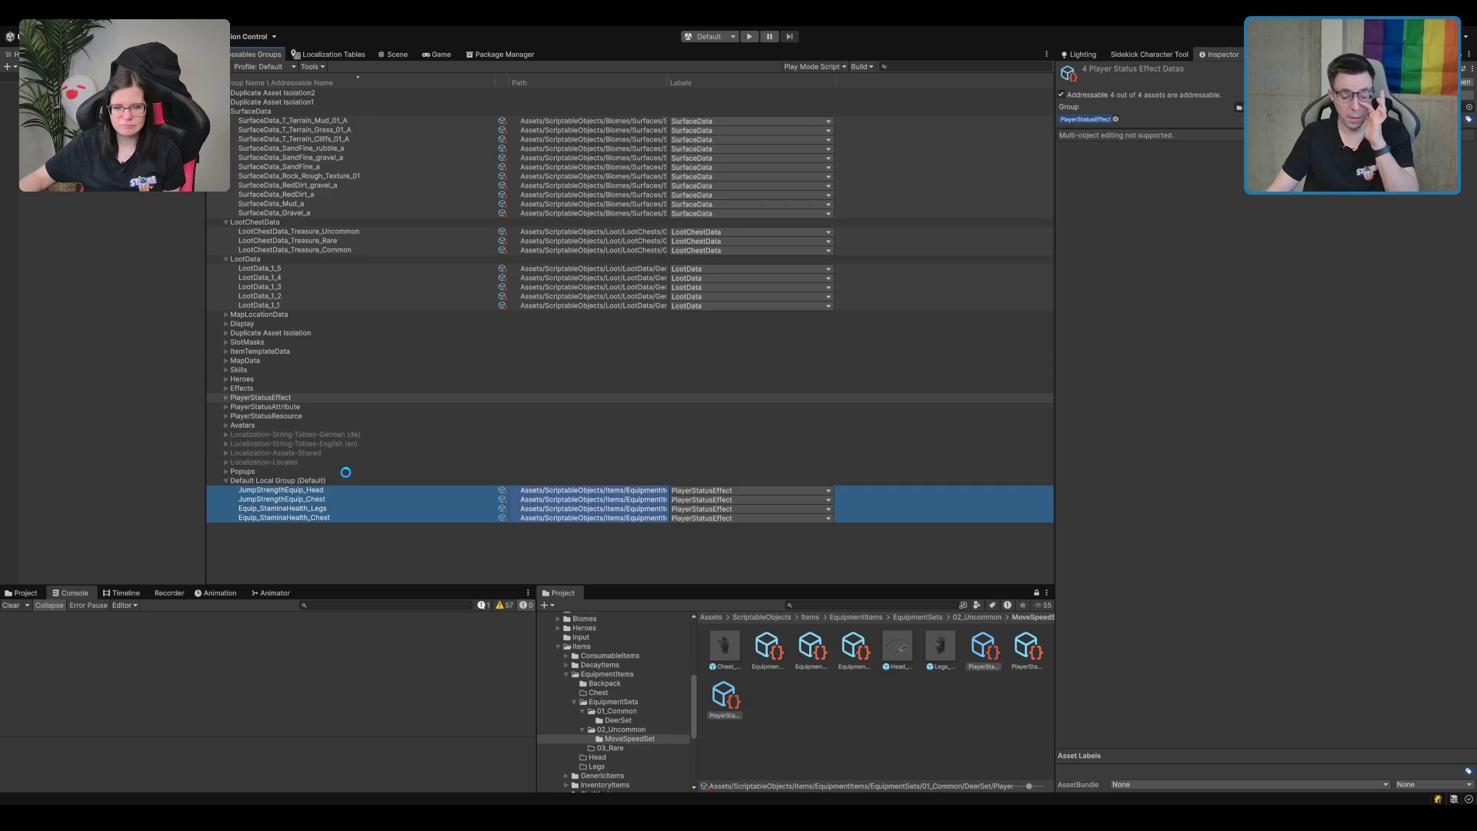
Clear the asset selection and open the Legs equipment folder.
click(805, 705)
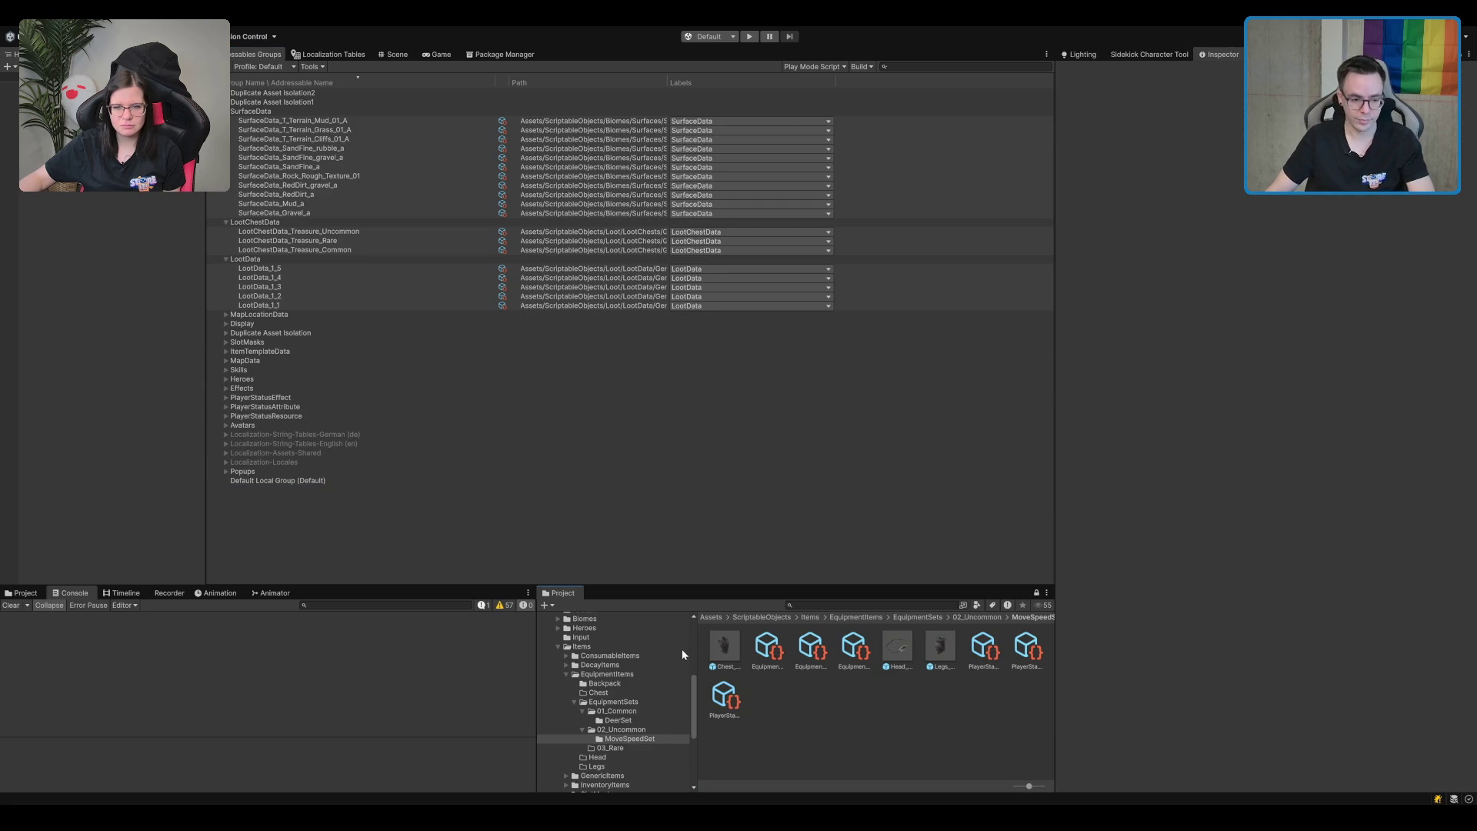
click(621, 764)
scroll(625, 750, down, 2)
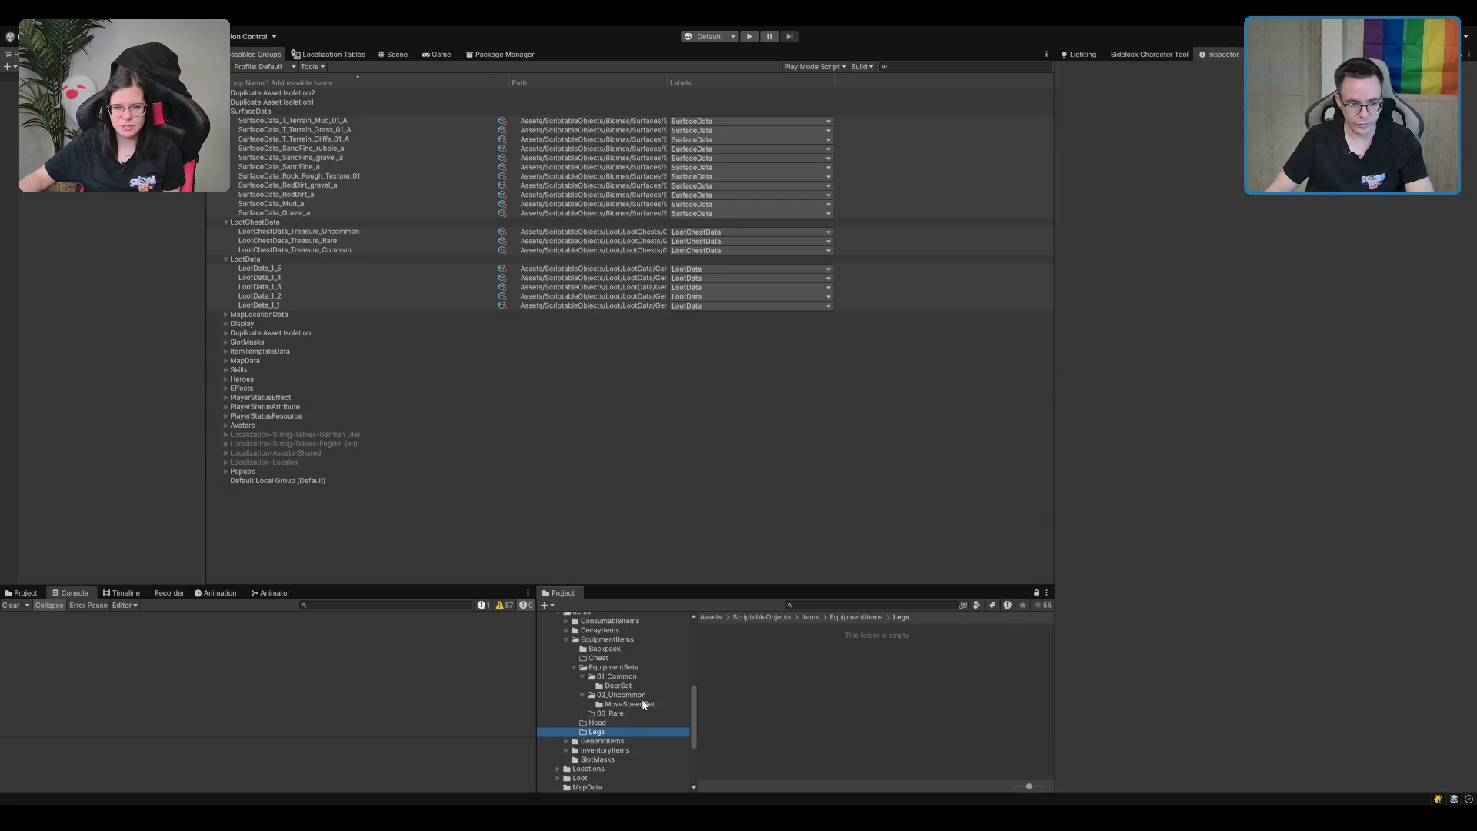
Expand GenericItems and inspect the Parchment_02 and gold prefabs, slot mask, and Valuables and Trash folders.
key(Down)
key(Right)
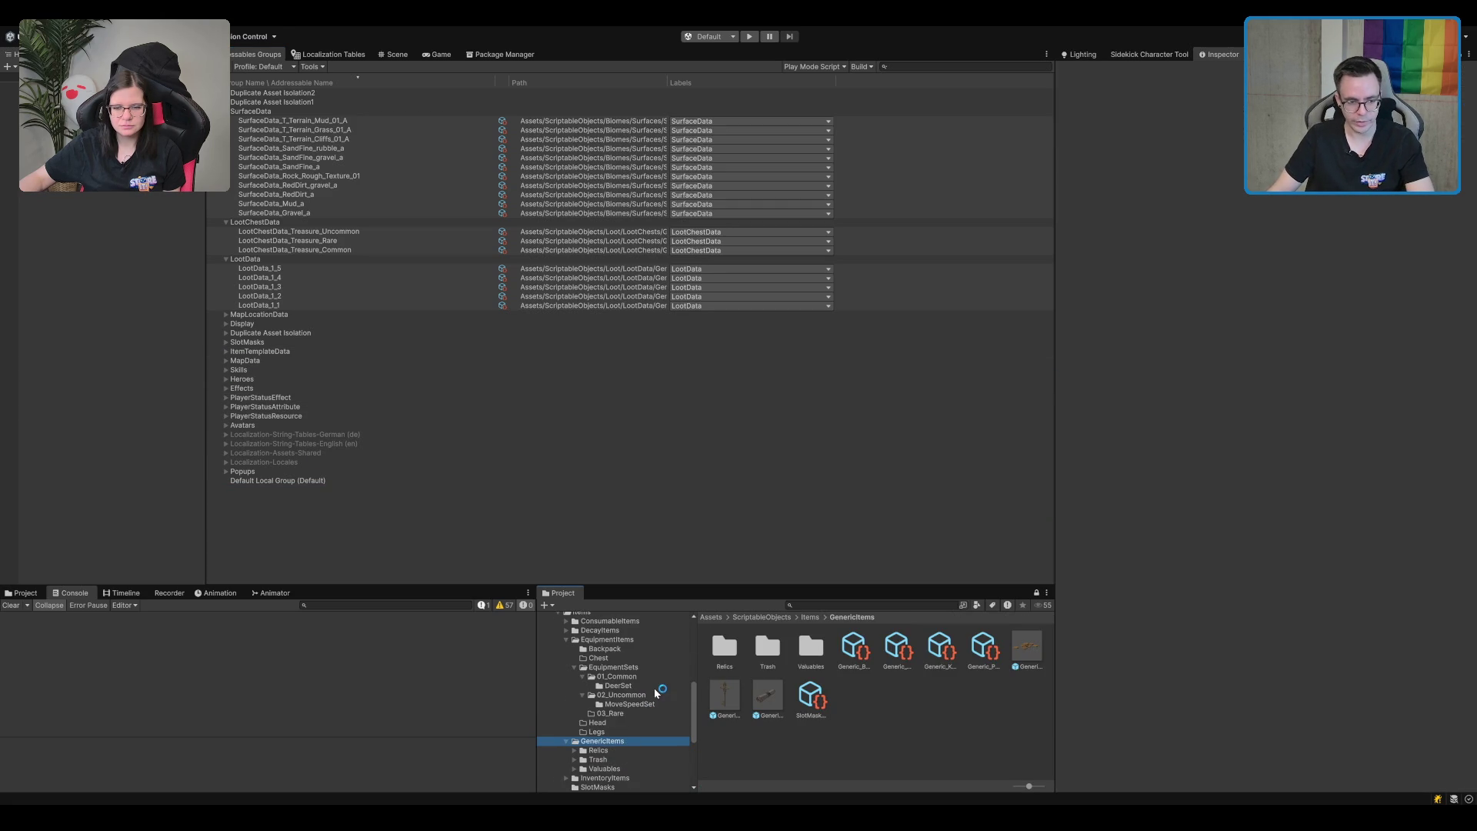
click(777, 692)
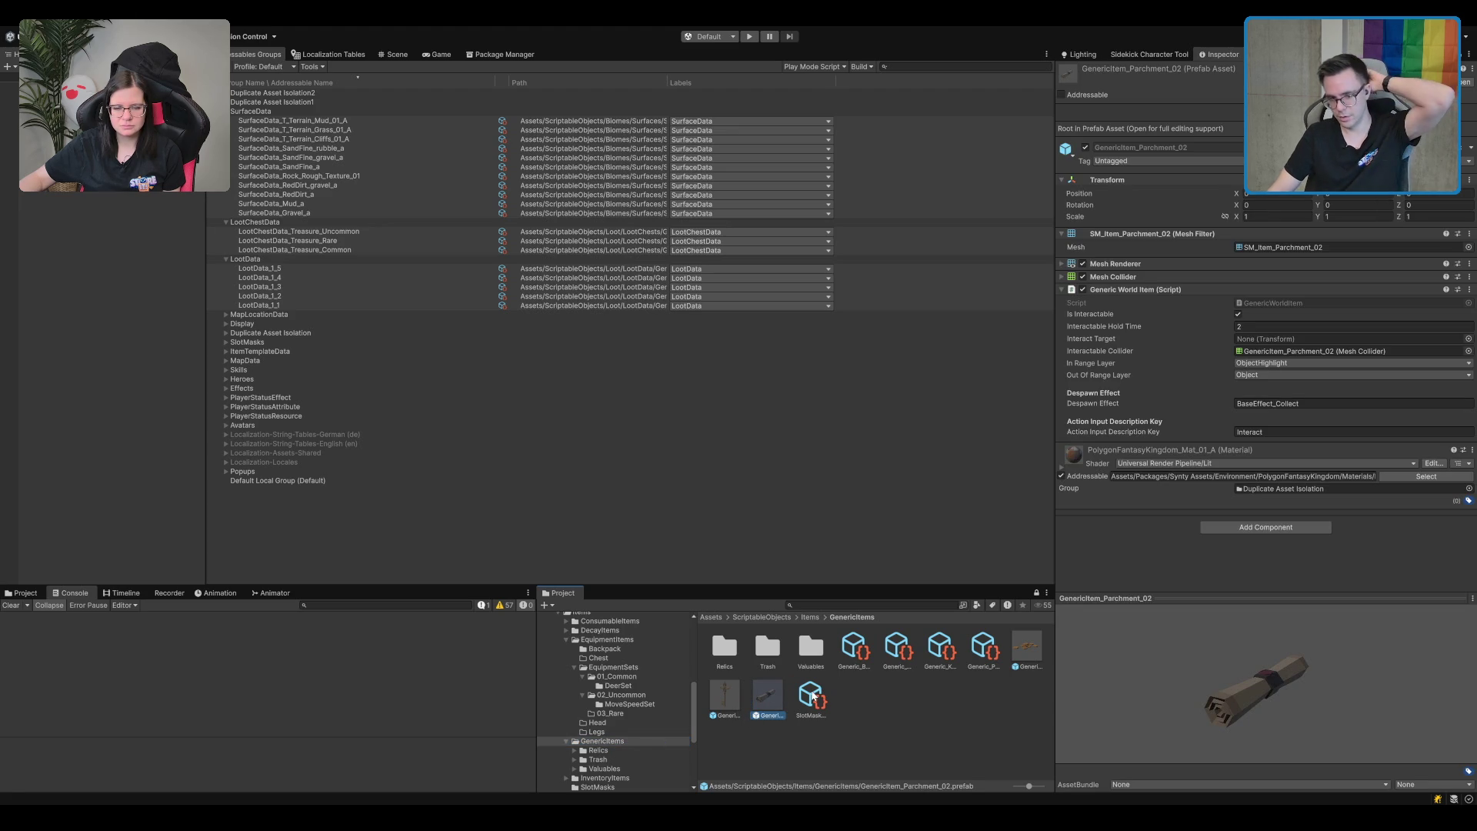
click(1027, 646)
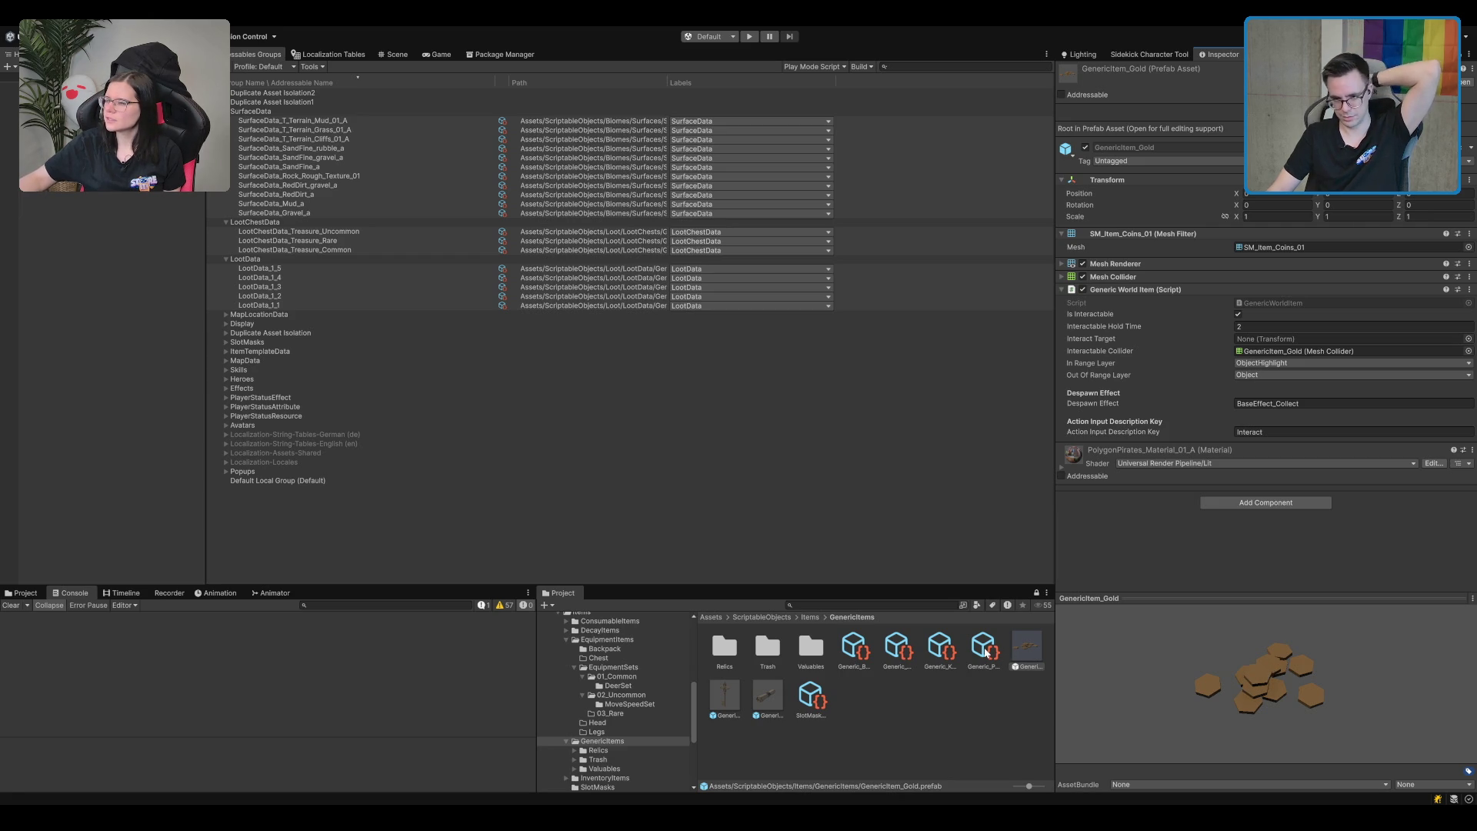
click(767, 697)
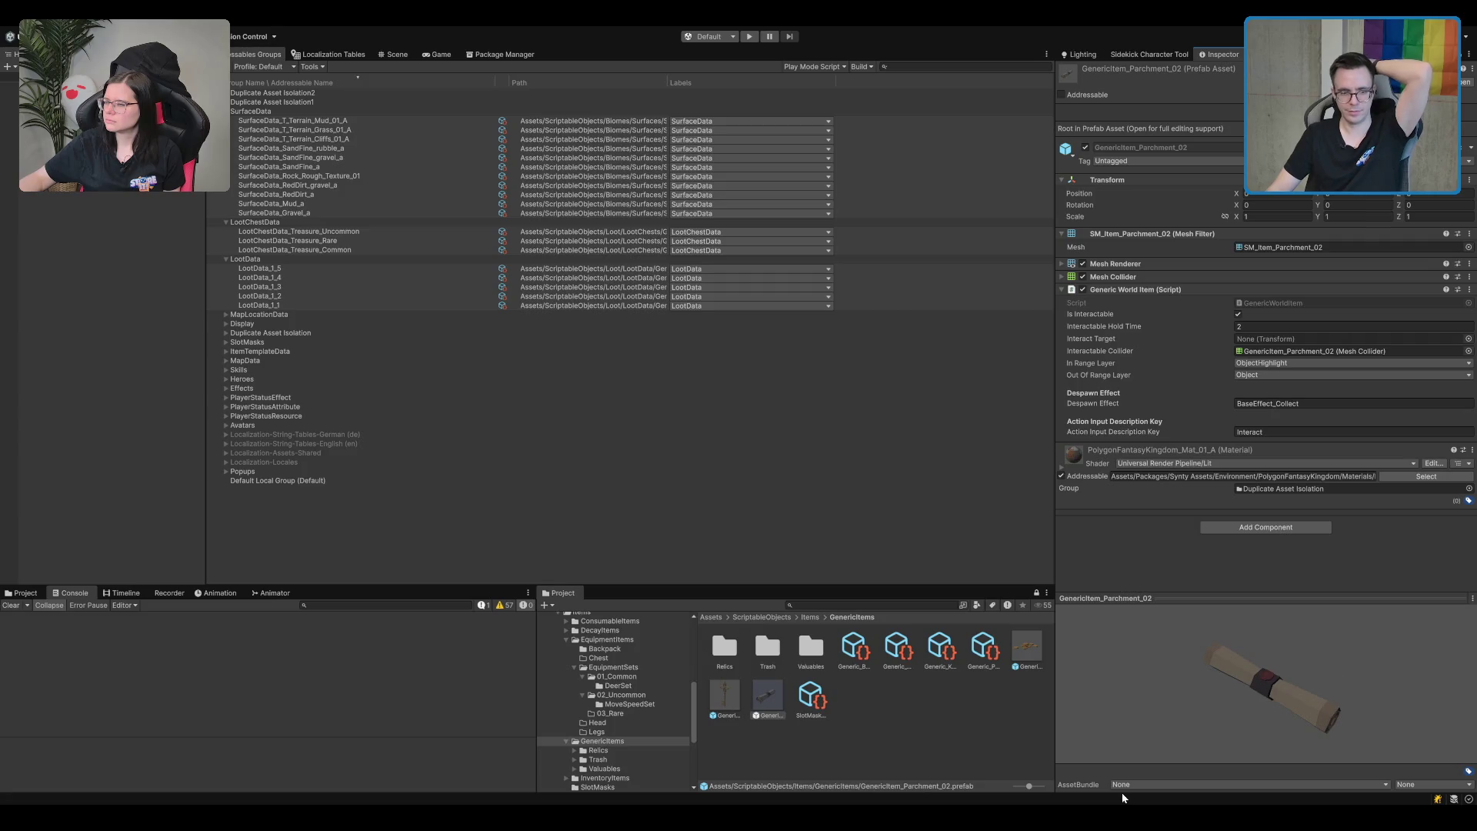
click(811, 717)
click(811, 650)
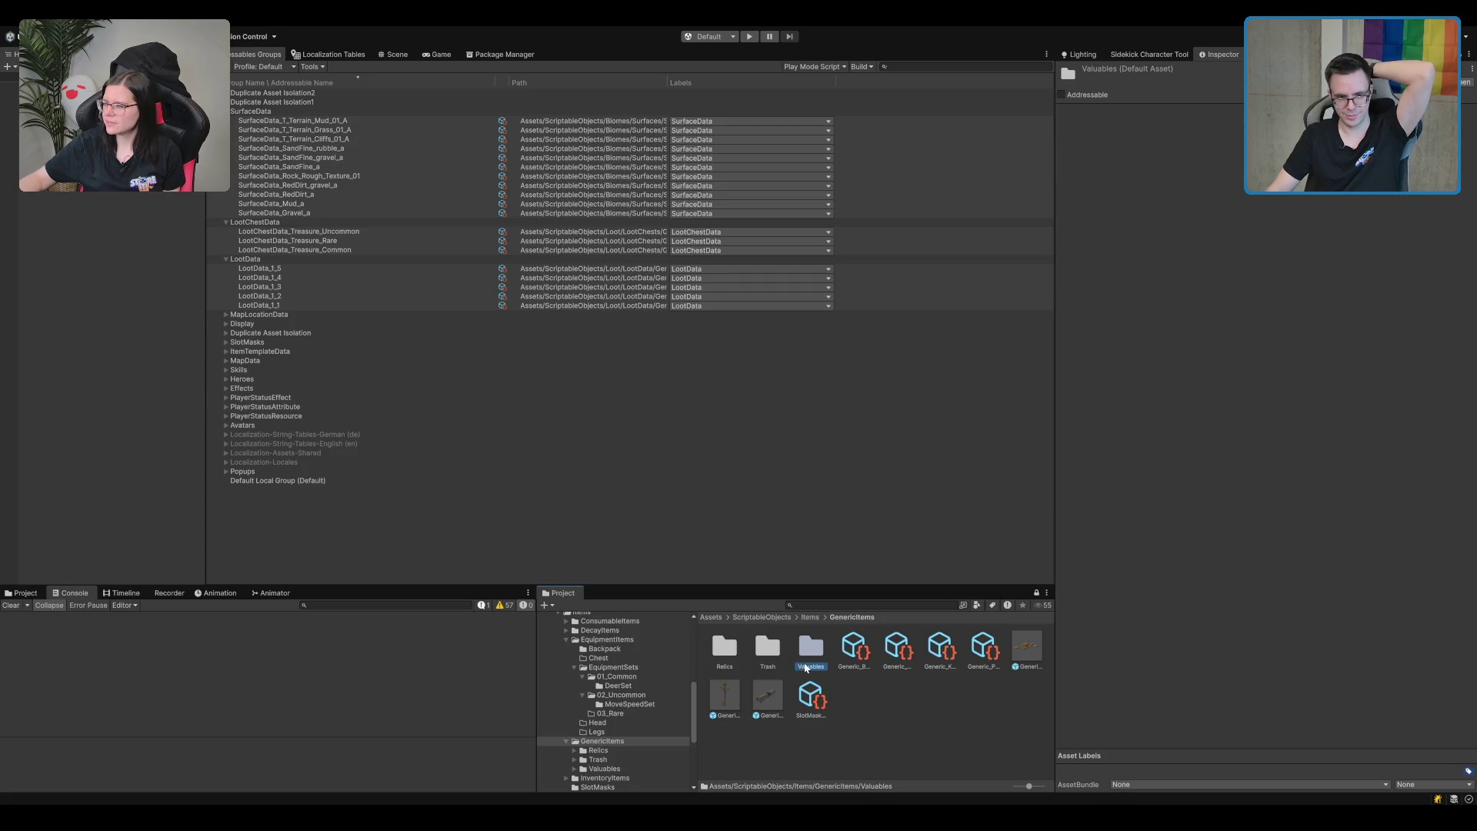
click(769, 706)
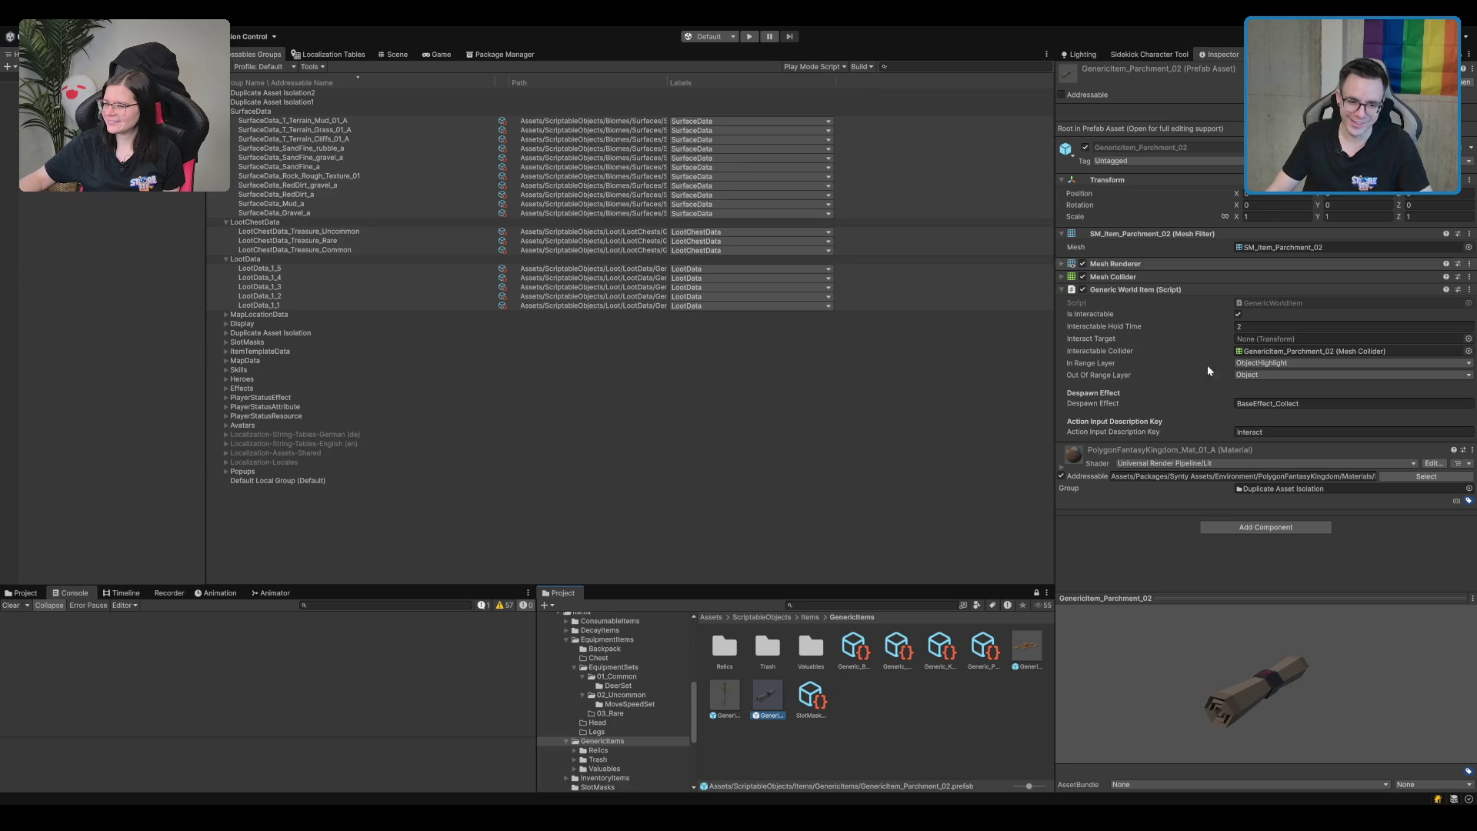
click(767, 653)
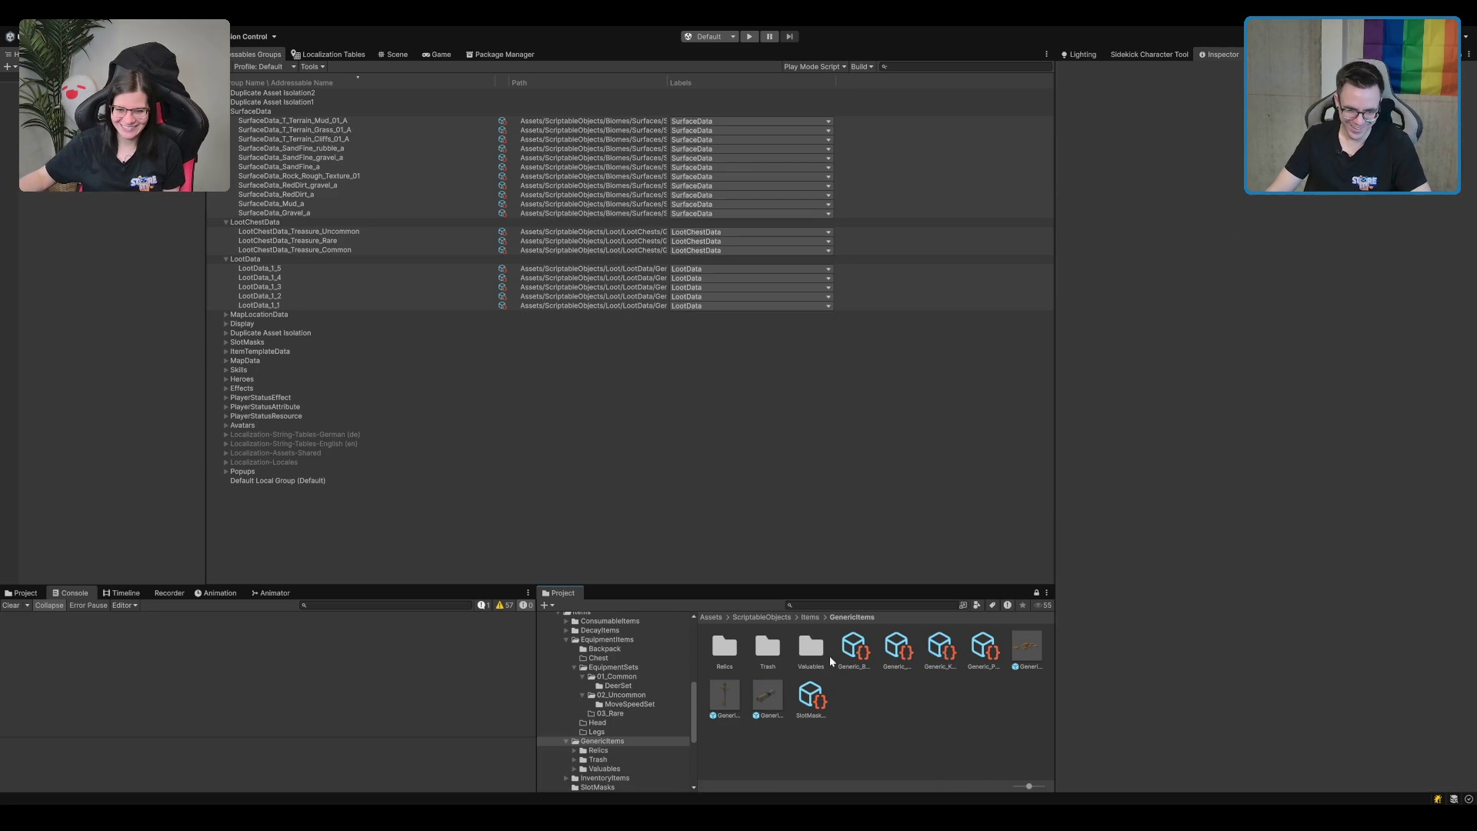
Open Relics/01_Common and inspect Relic_Necklace_01, the Enchanted effect and Relic_Bracelet_02.
click(599, 751)
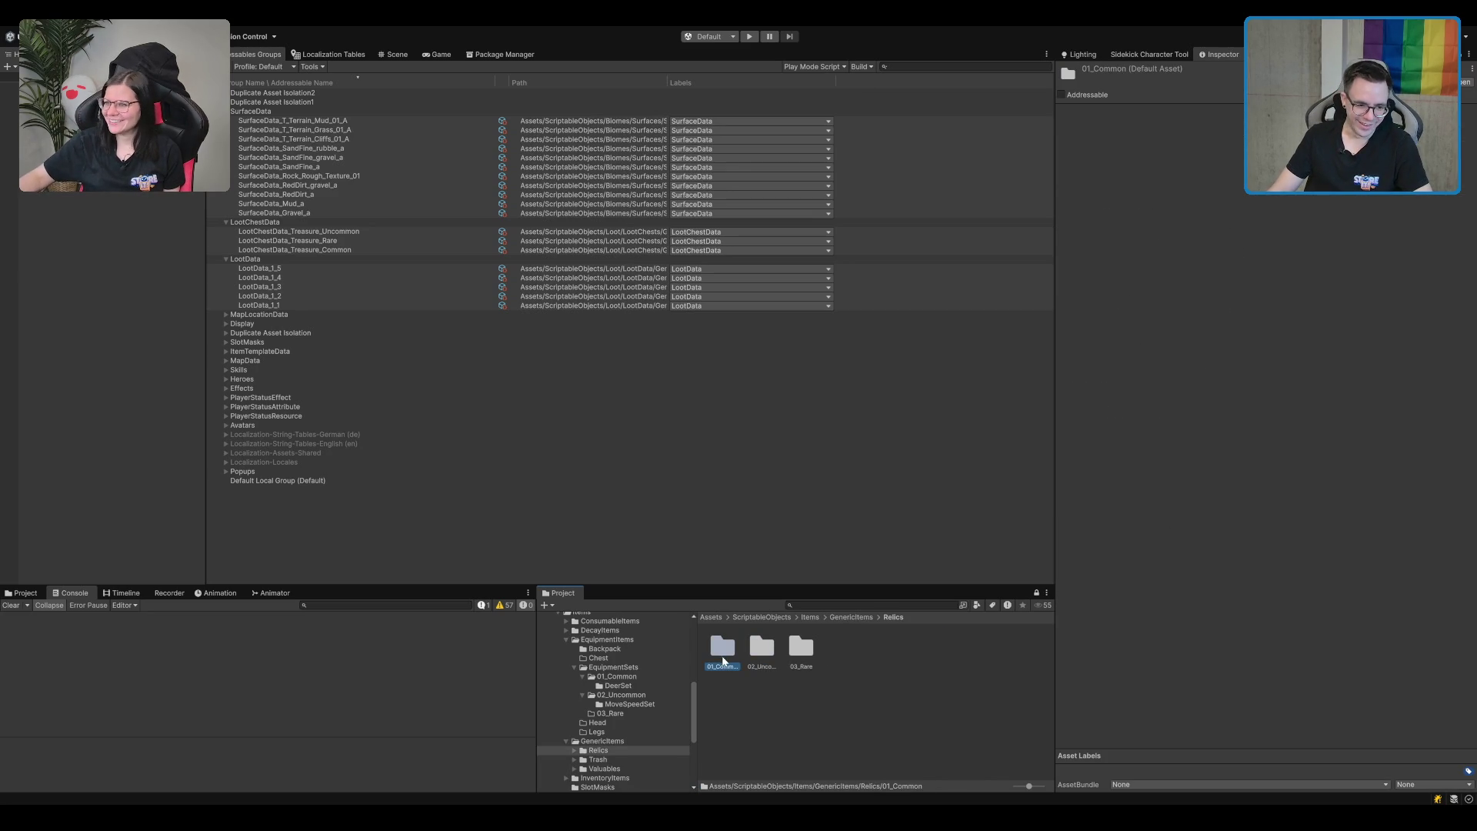
key(Return)
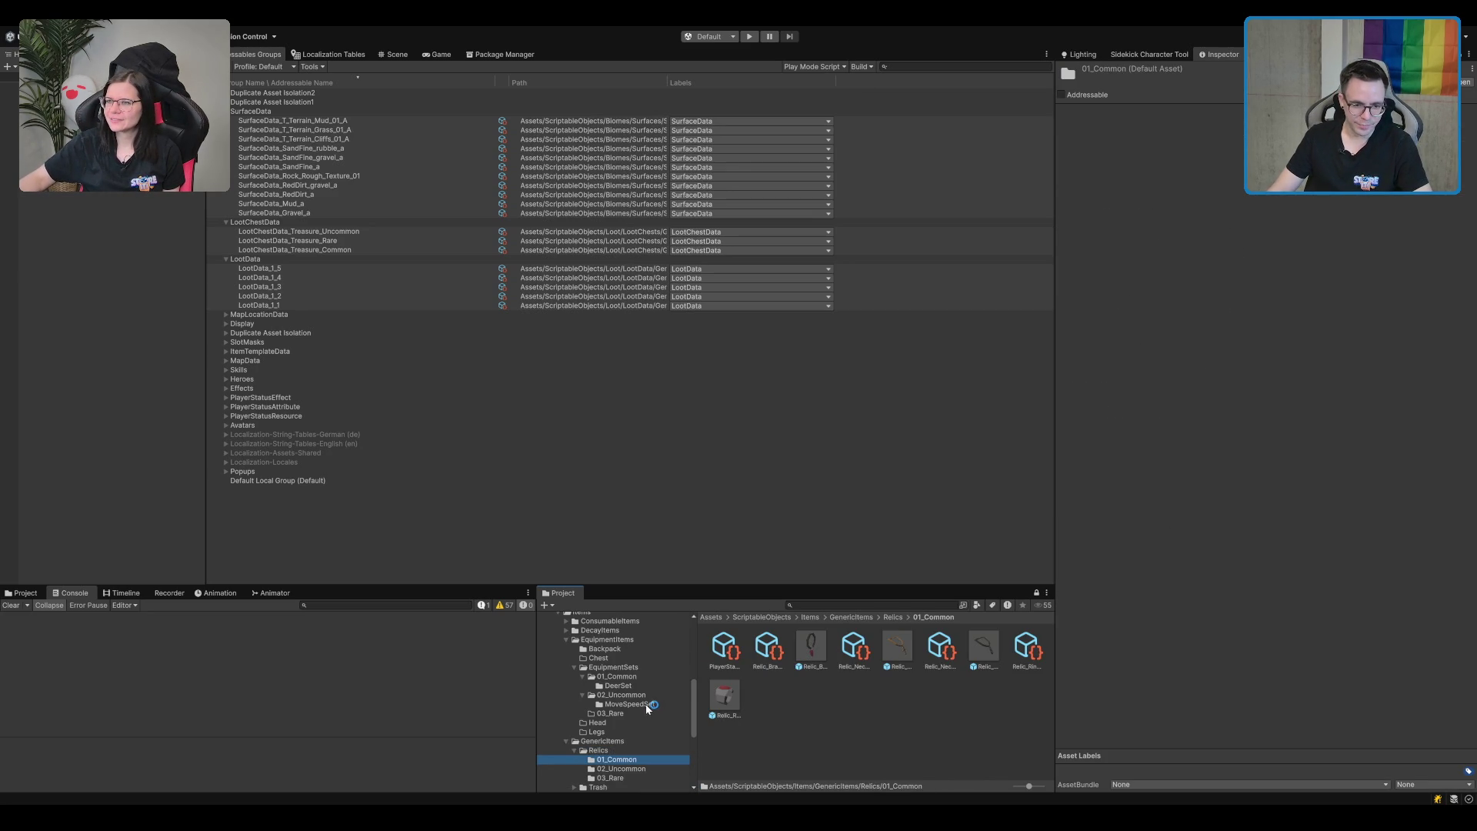
click(852, 653)
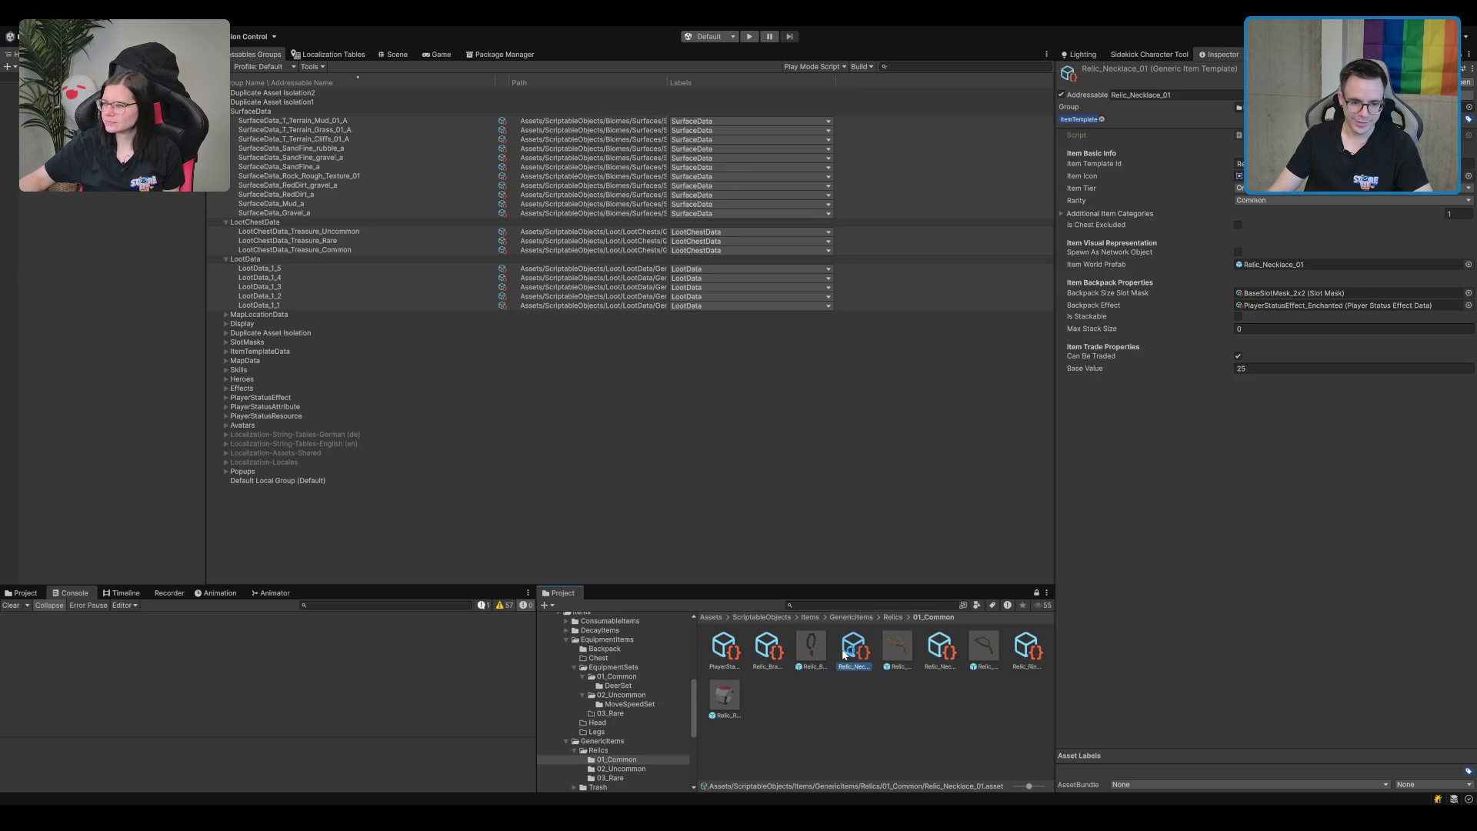
click(722, 645)
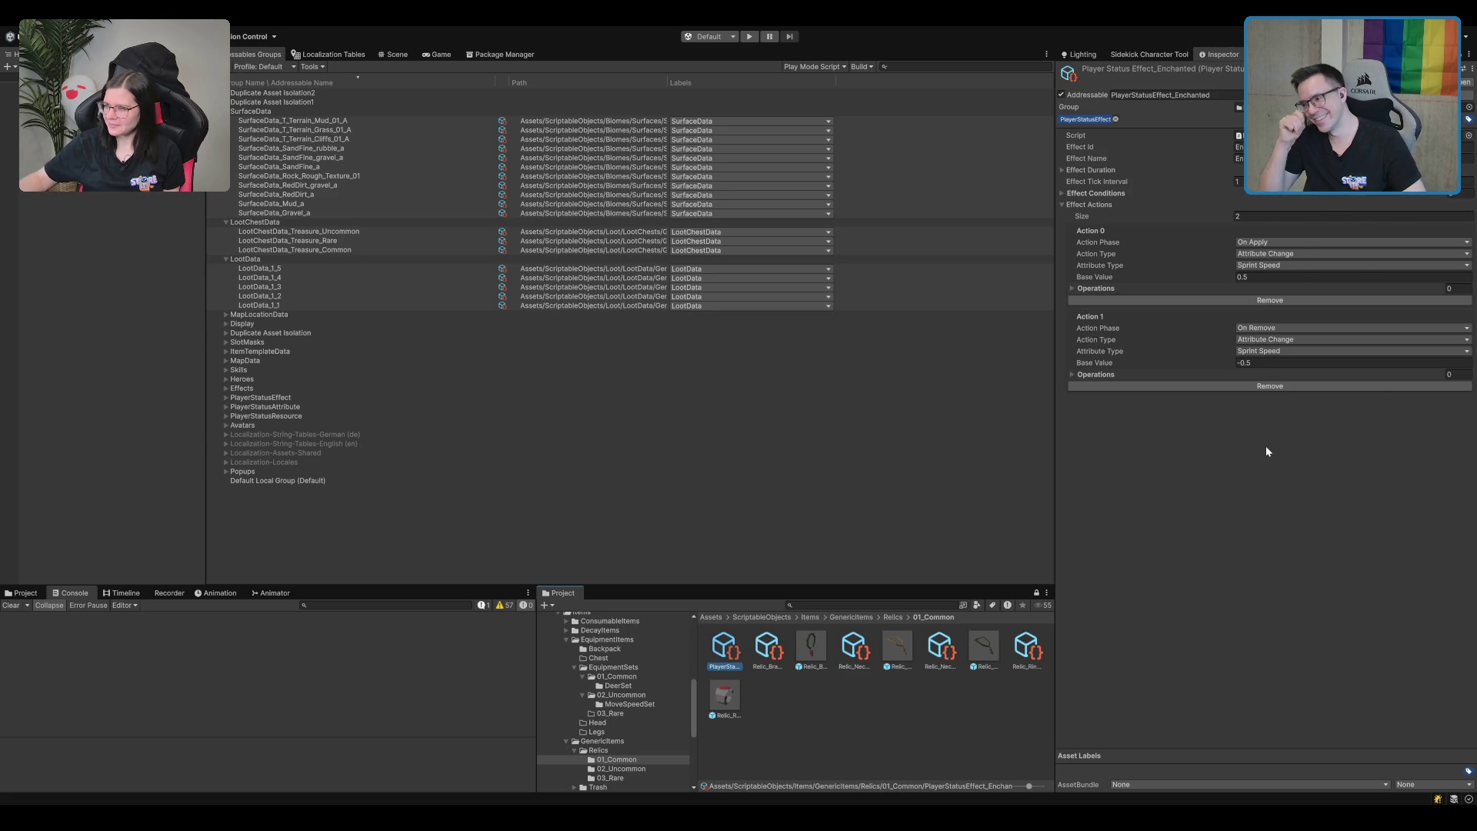
key(Right)
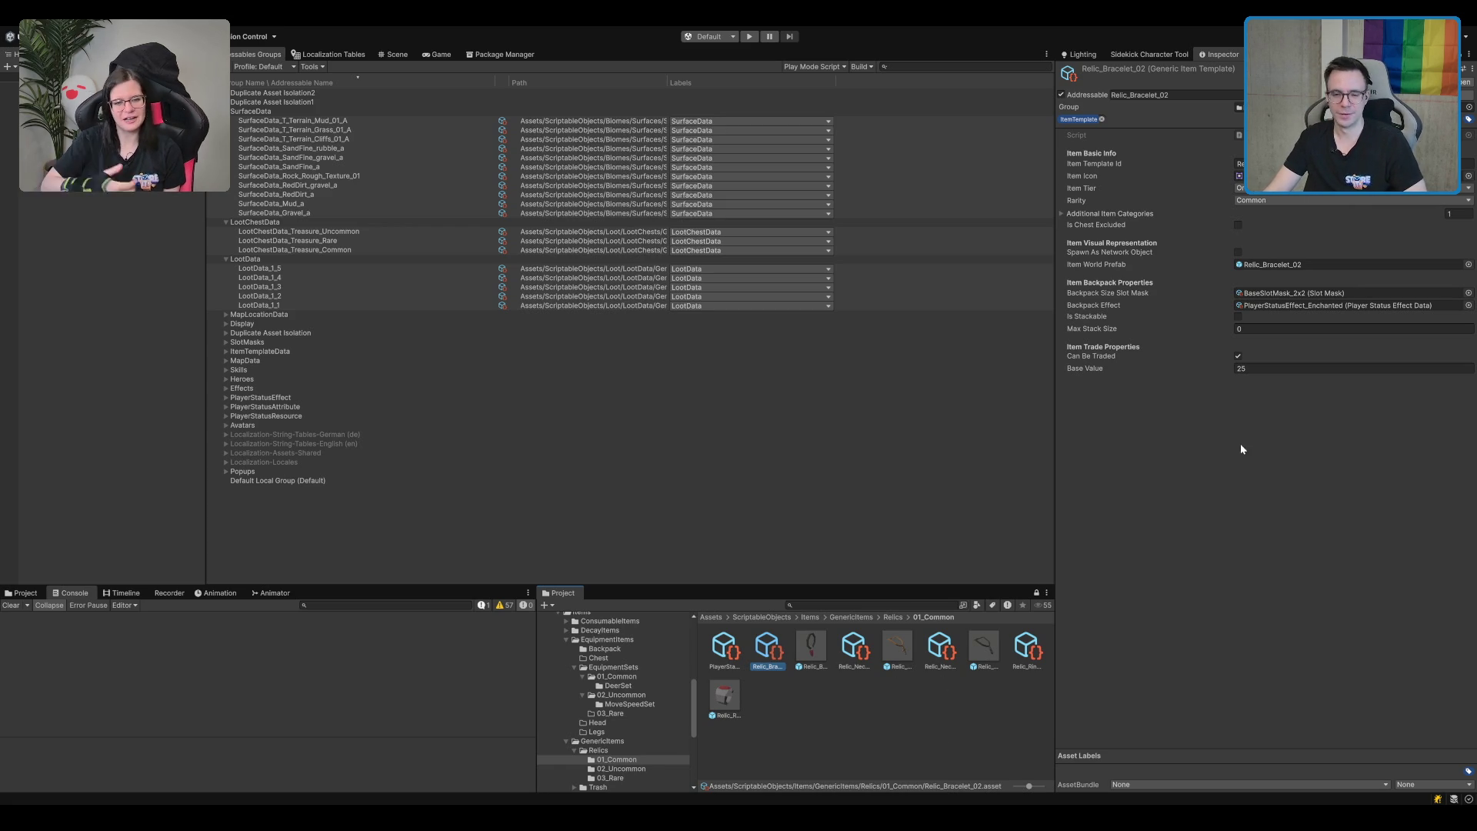
Set the Enchanted effect's Sprint Speed to 0.1 on apply and -0.1 on remove.
click(725, 650)
click(1304, 277)
text(0.1)
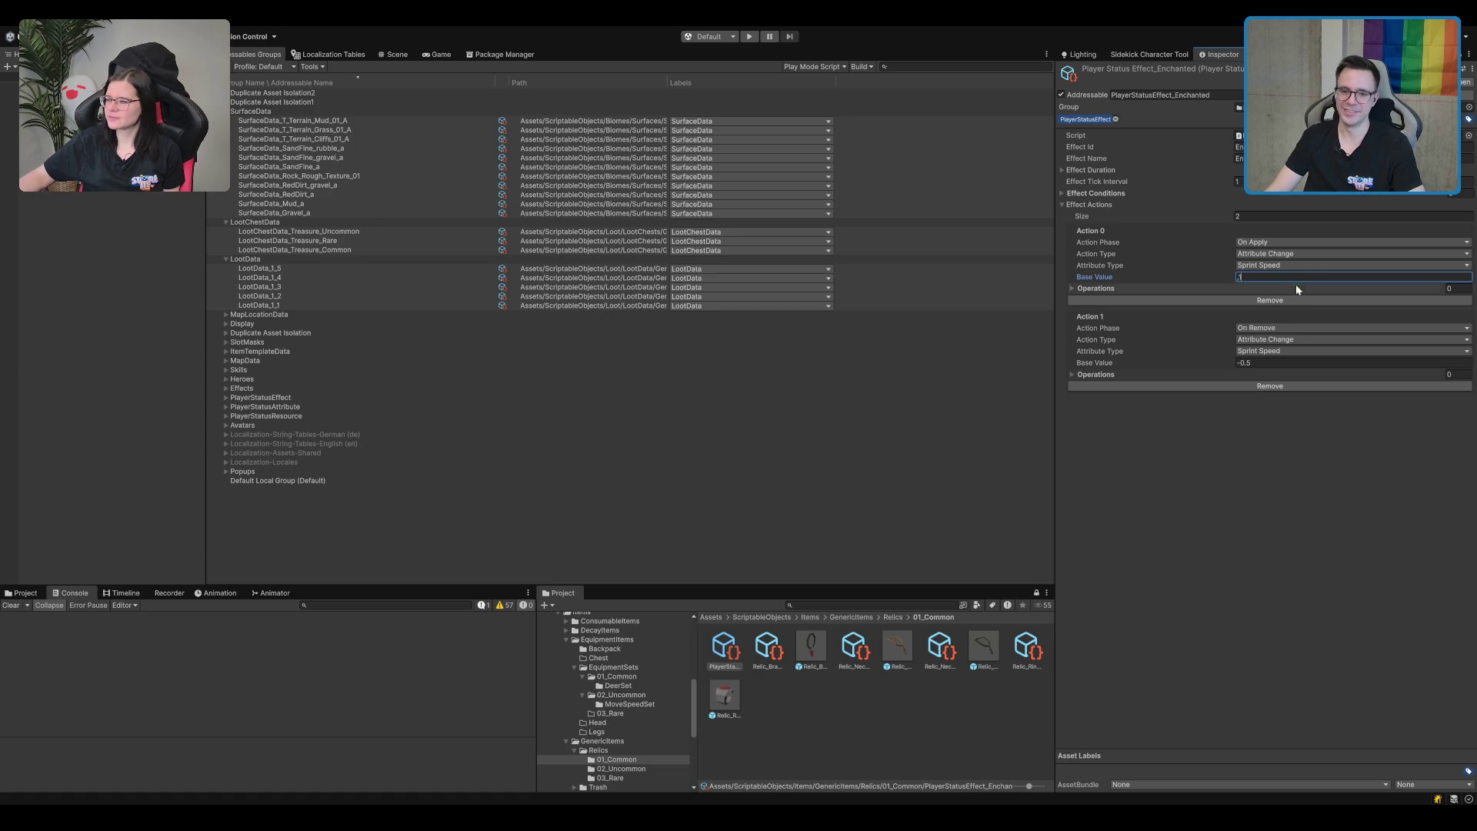
click(1270, 363)
text(-0.1)
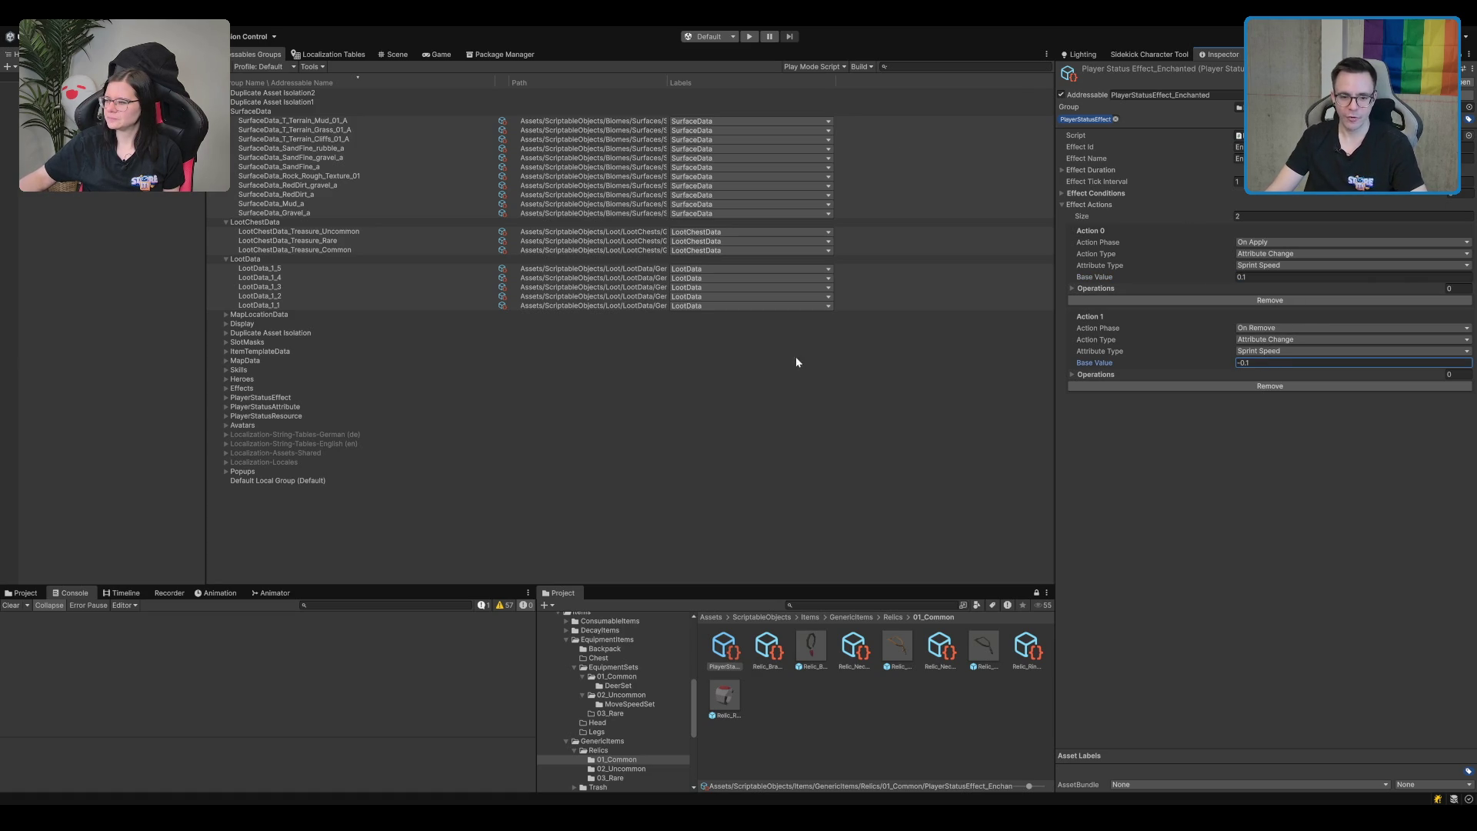
click(724, 695)
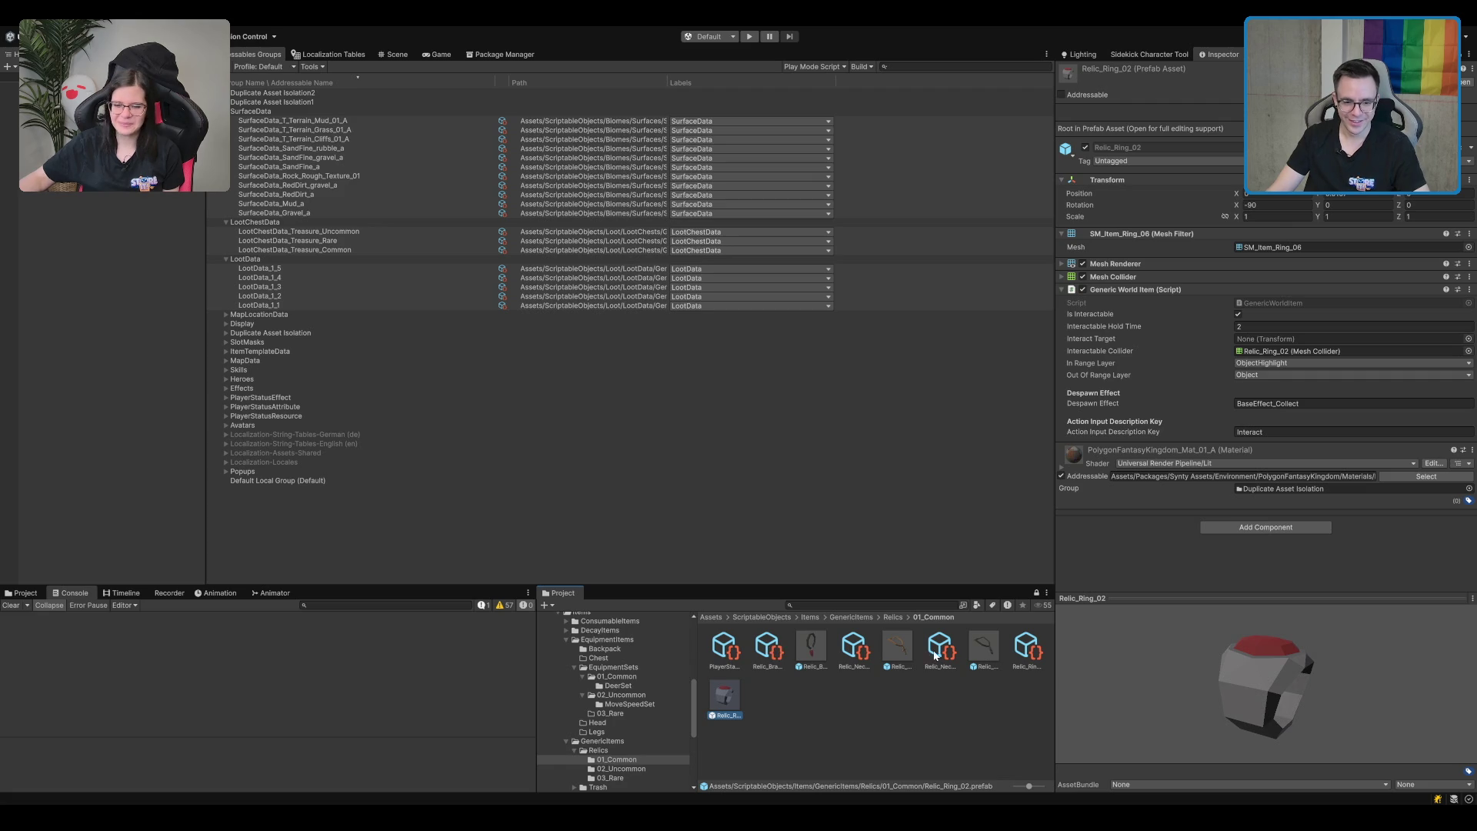
click(1036, 652)
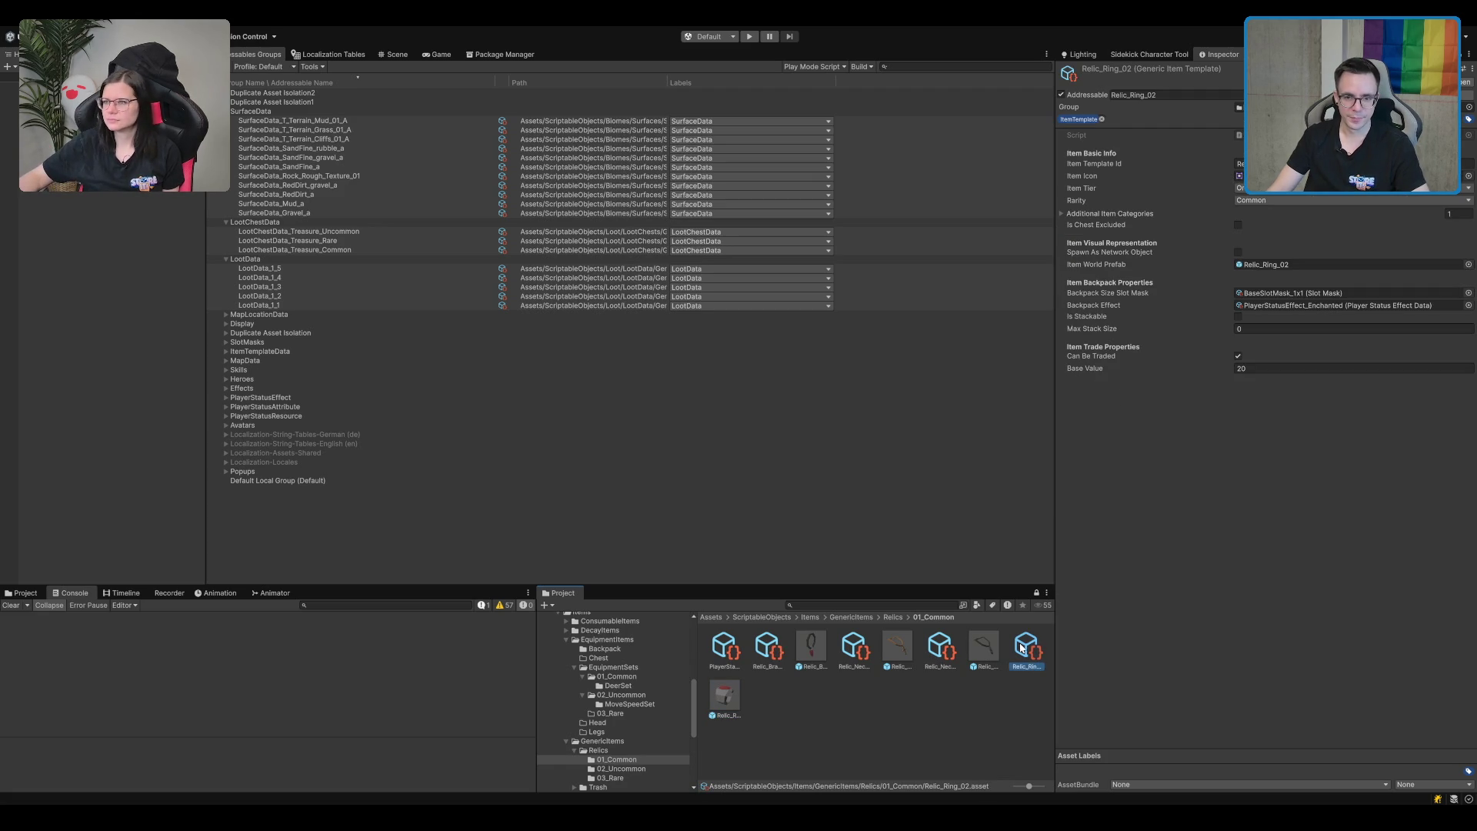
Create a Commo_Ring folder inside 01_Common.
click(1024, 644)
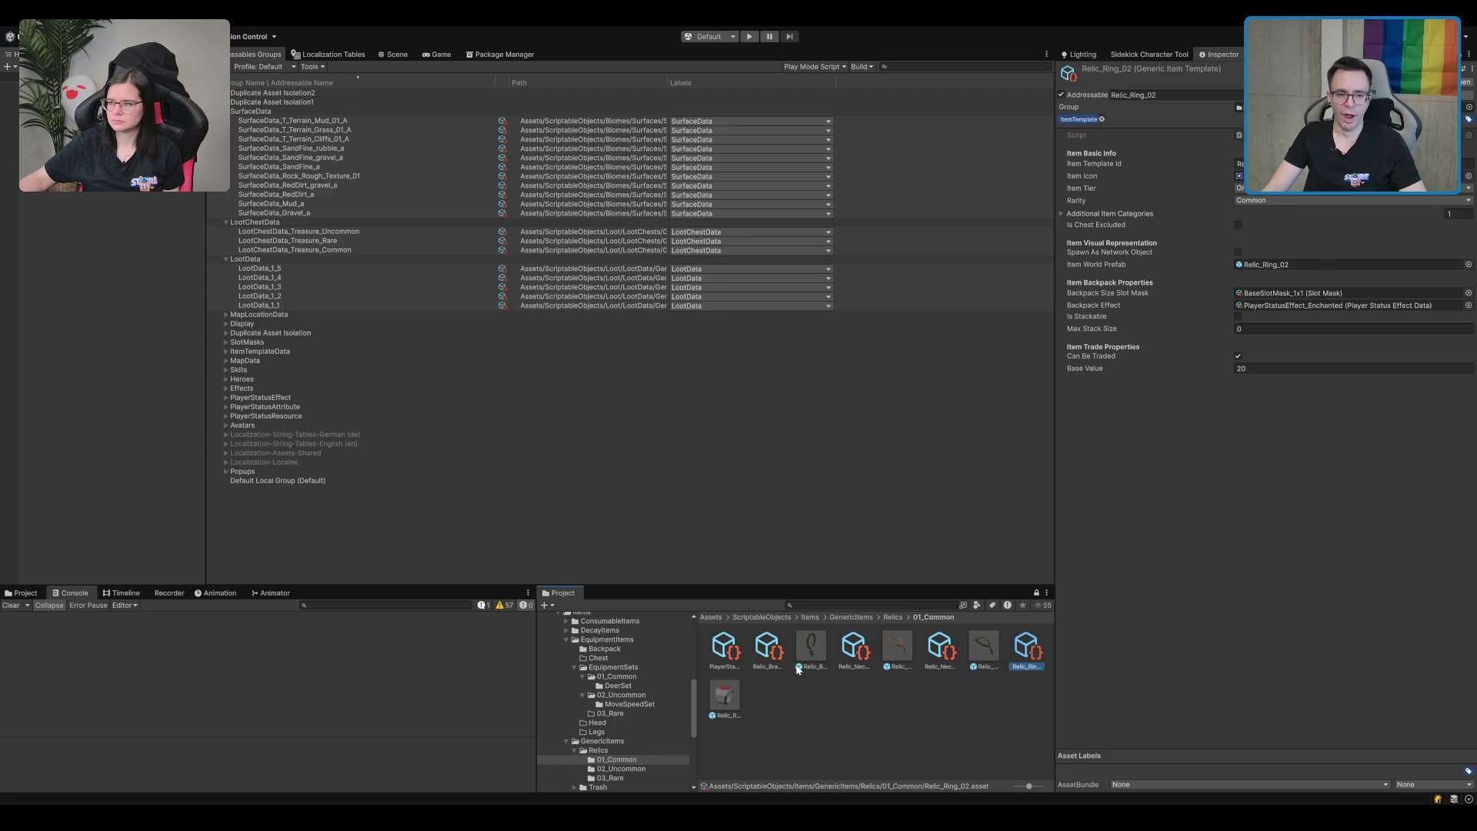
click(792, 697)
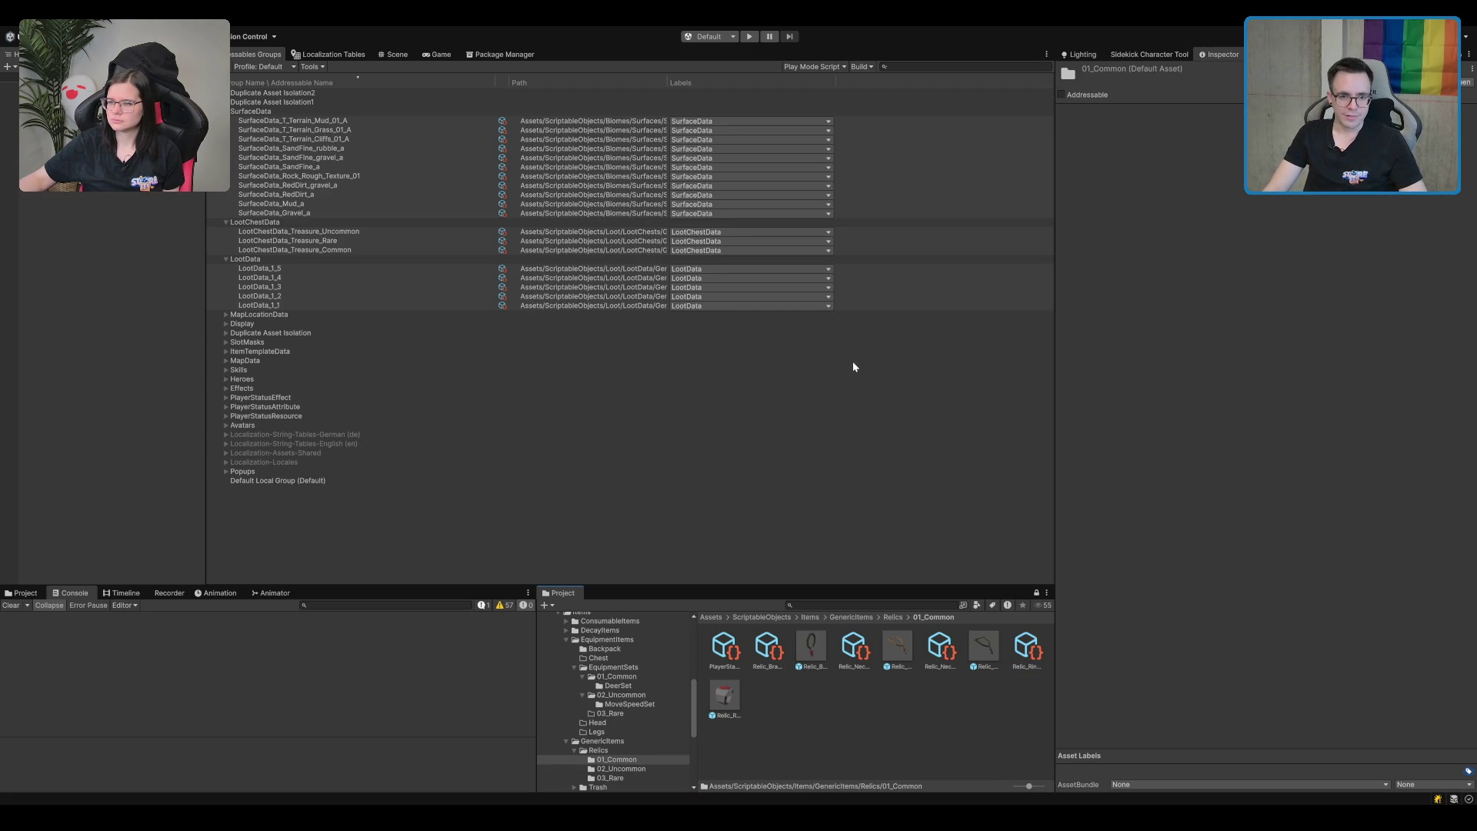
key(ctrl+shift+n)
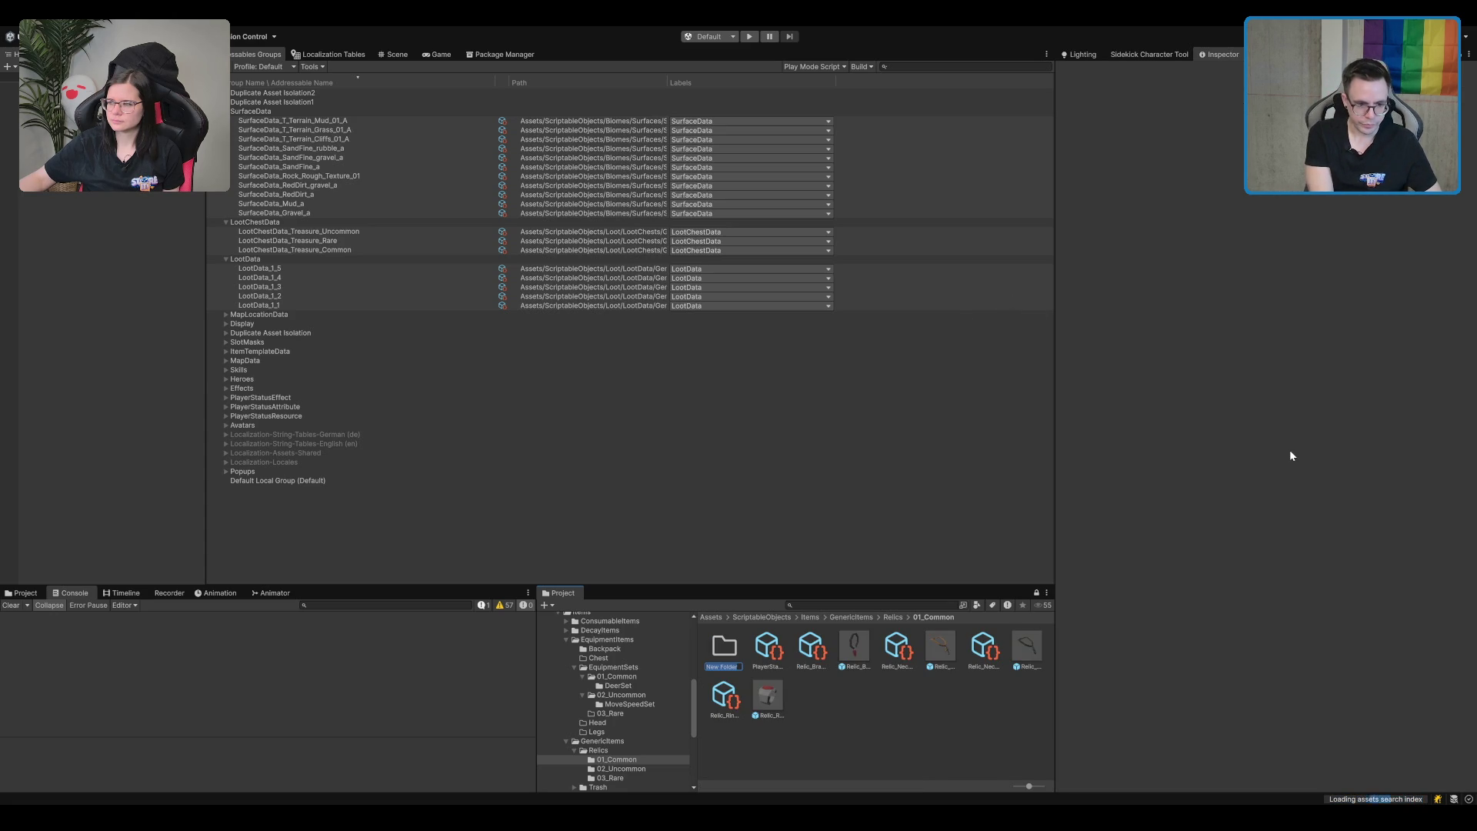
text(Commo_Ring)
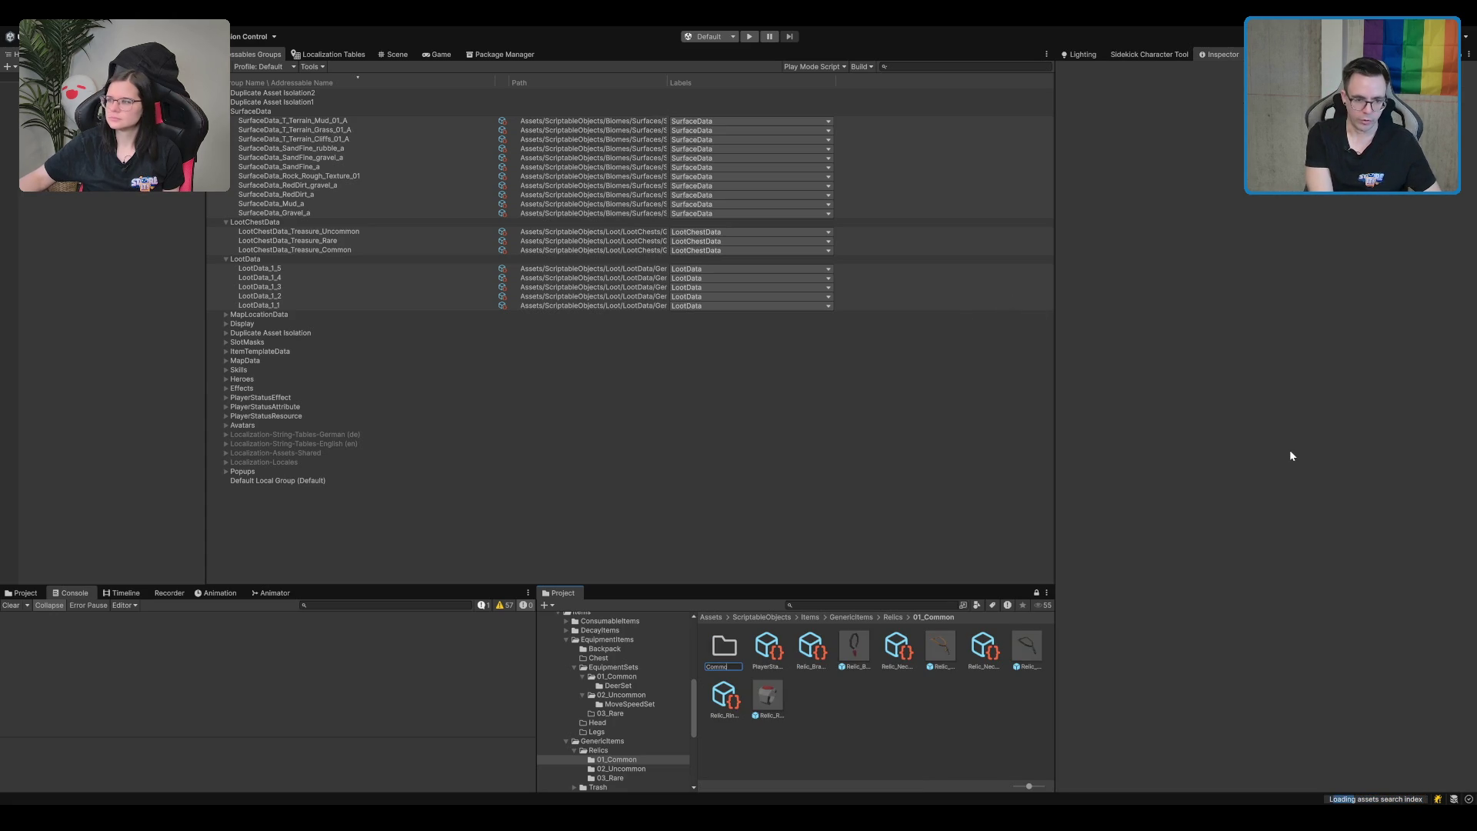
key(Return)
Move the Relic_Ring_02 template, ring prefab and Enchanted effect into Commo_Ring.
click(724, 695)
click(766, 698)
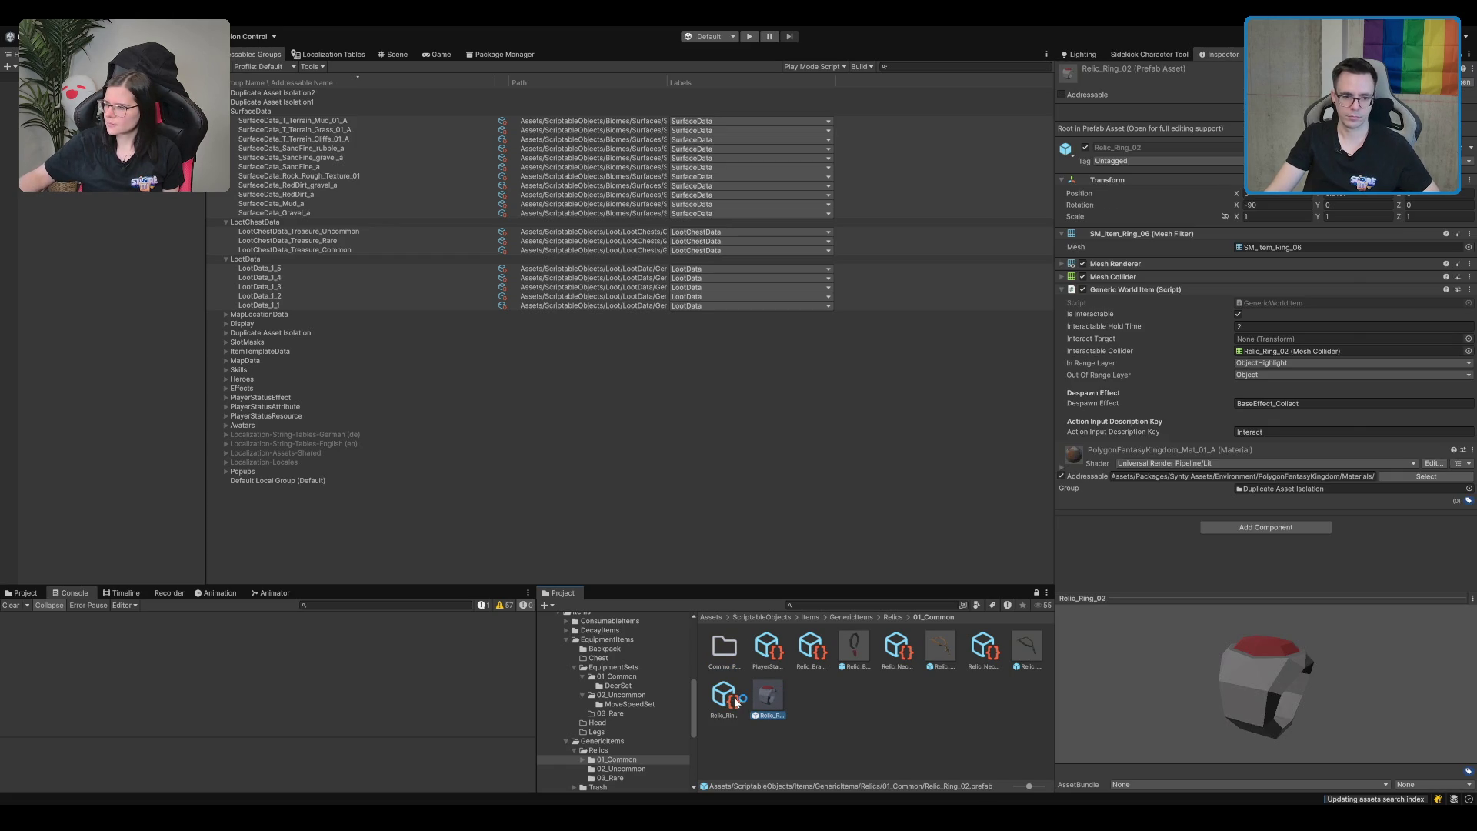
ctrl+click(723, 695)
drag(724, 695, 715, 644)
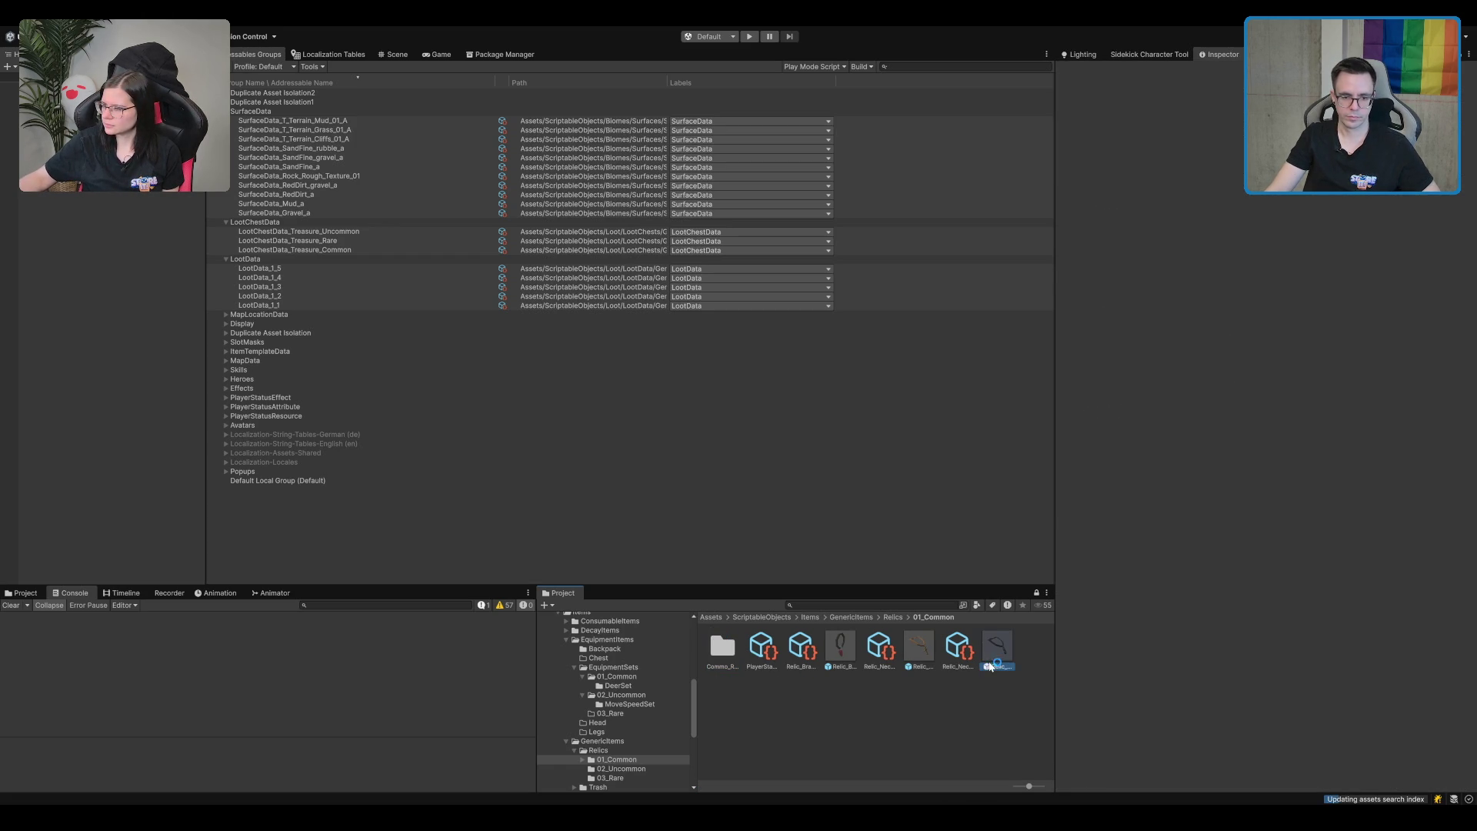
click(958, 650)
drag(762, 649, 711, 654)
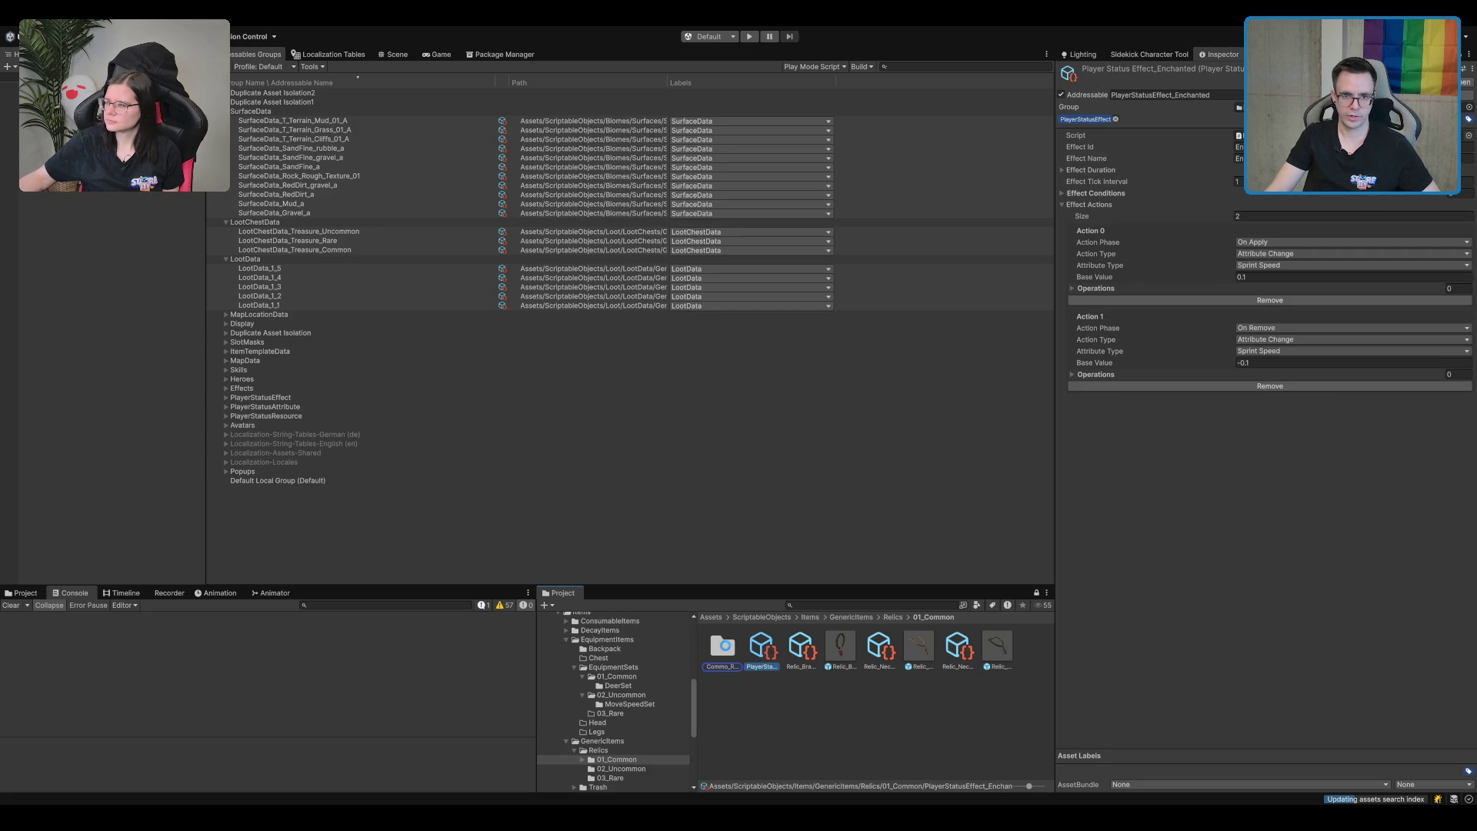
drag(723, 653, 727, 653)
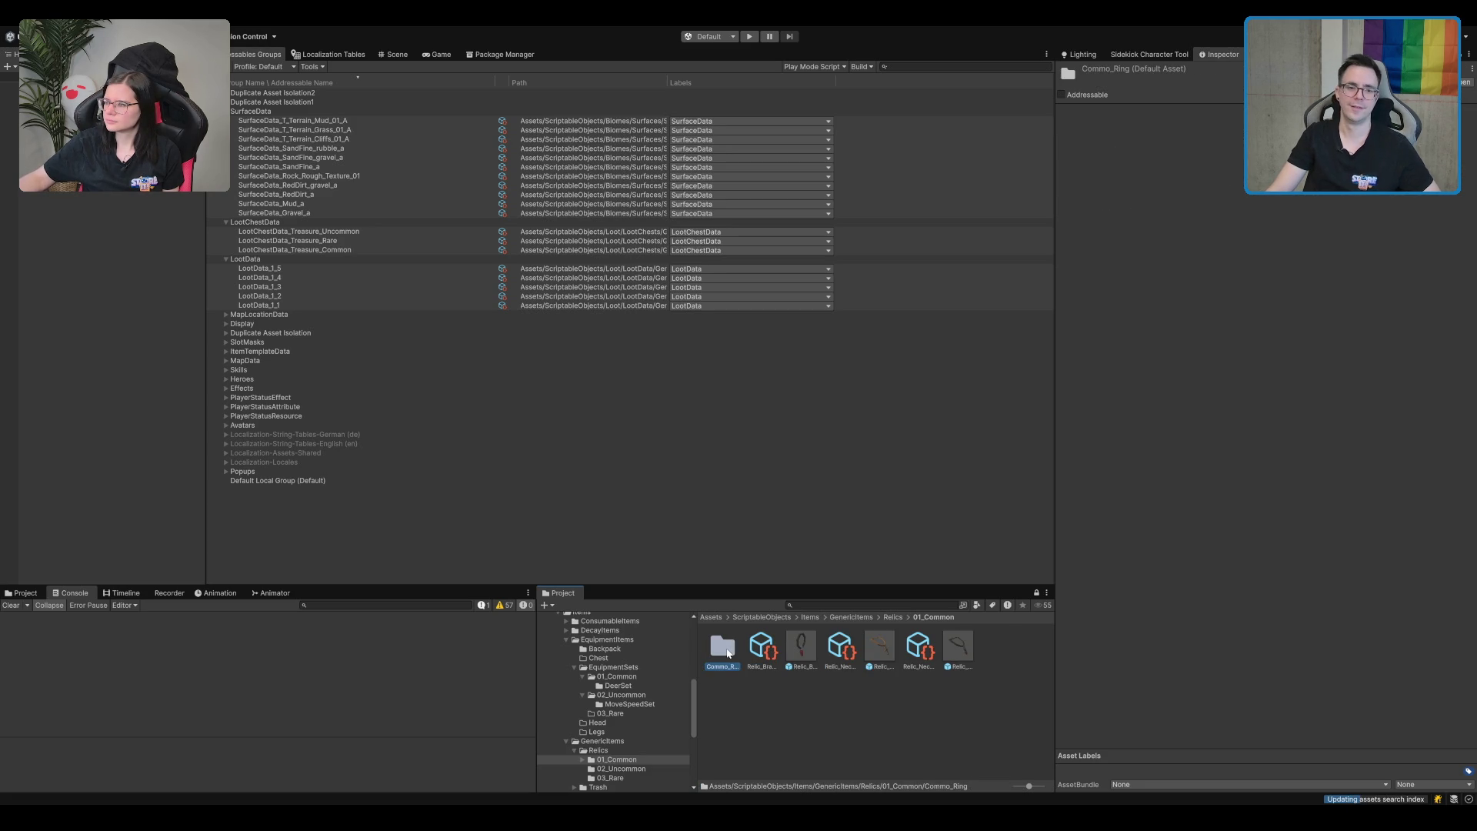
Check Commo_Ring's contents, then return to 01_Common and create another new folder.
double_click(727, 653)
click(765, 652)
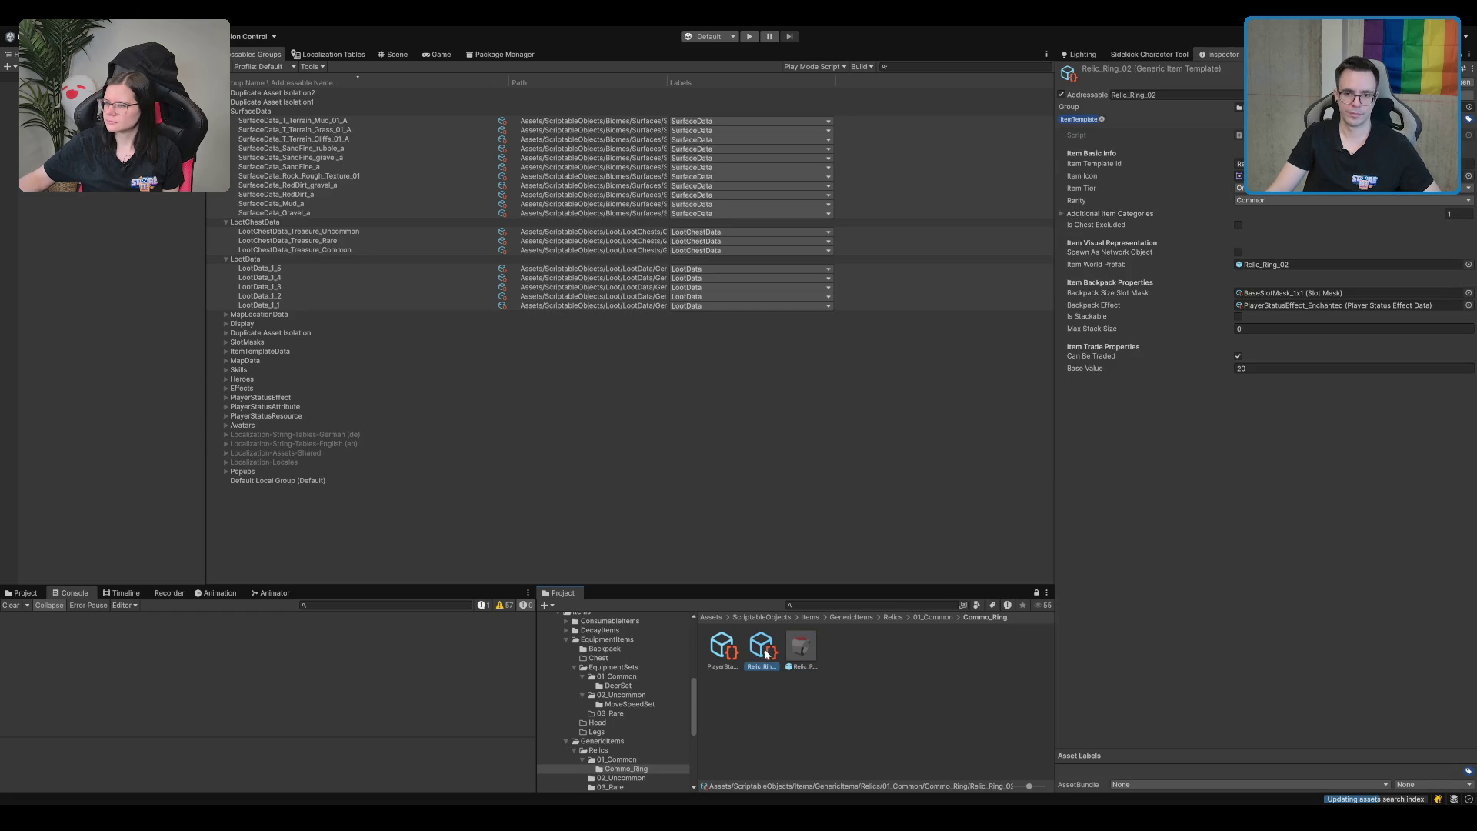
click(914, 661)
click(931, 618)
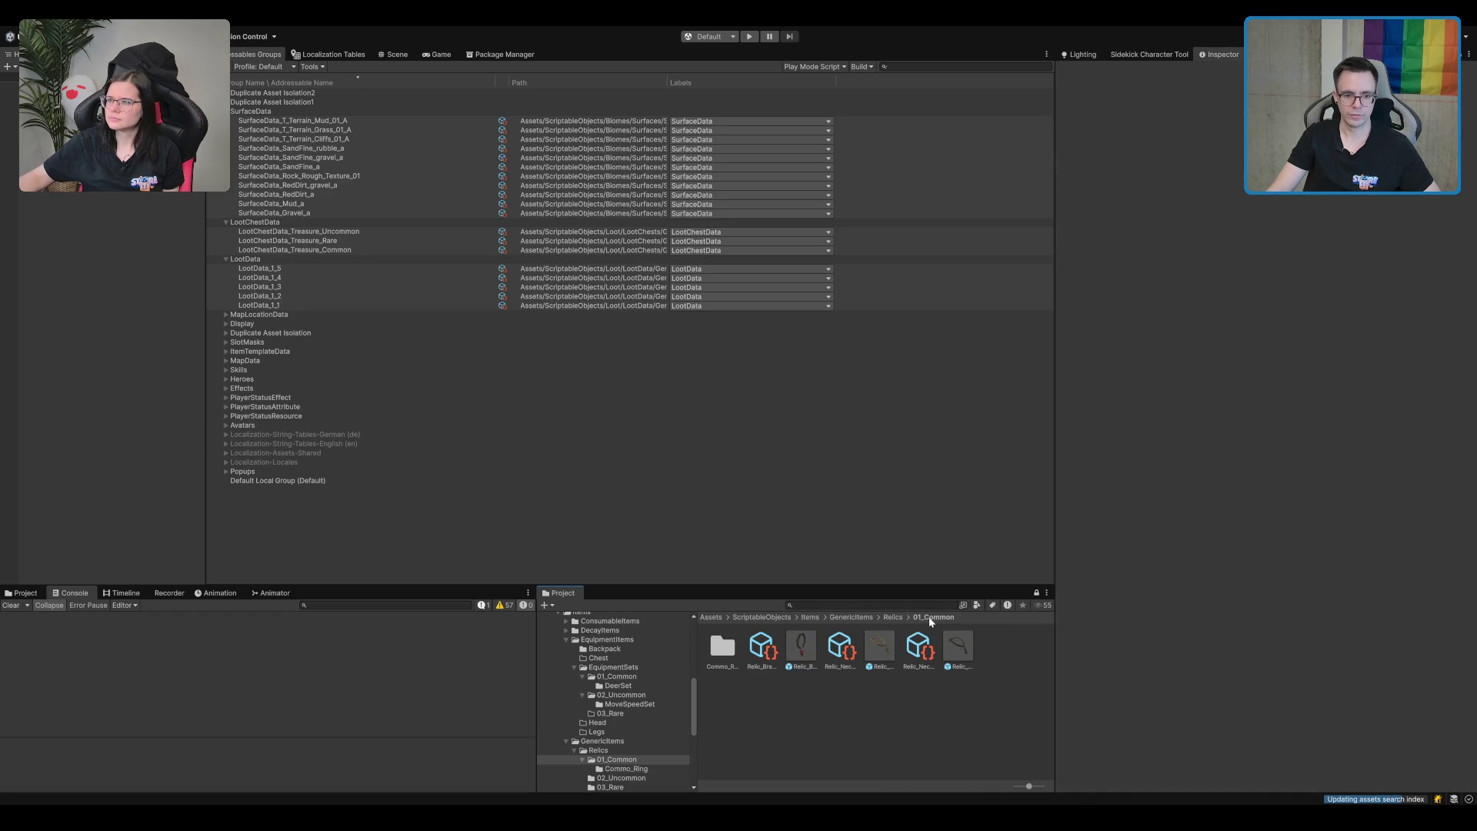
click(748, 677)
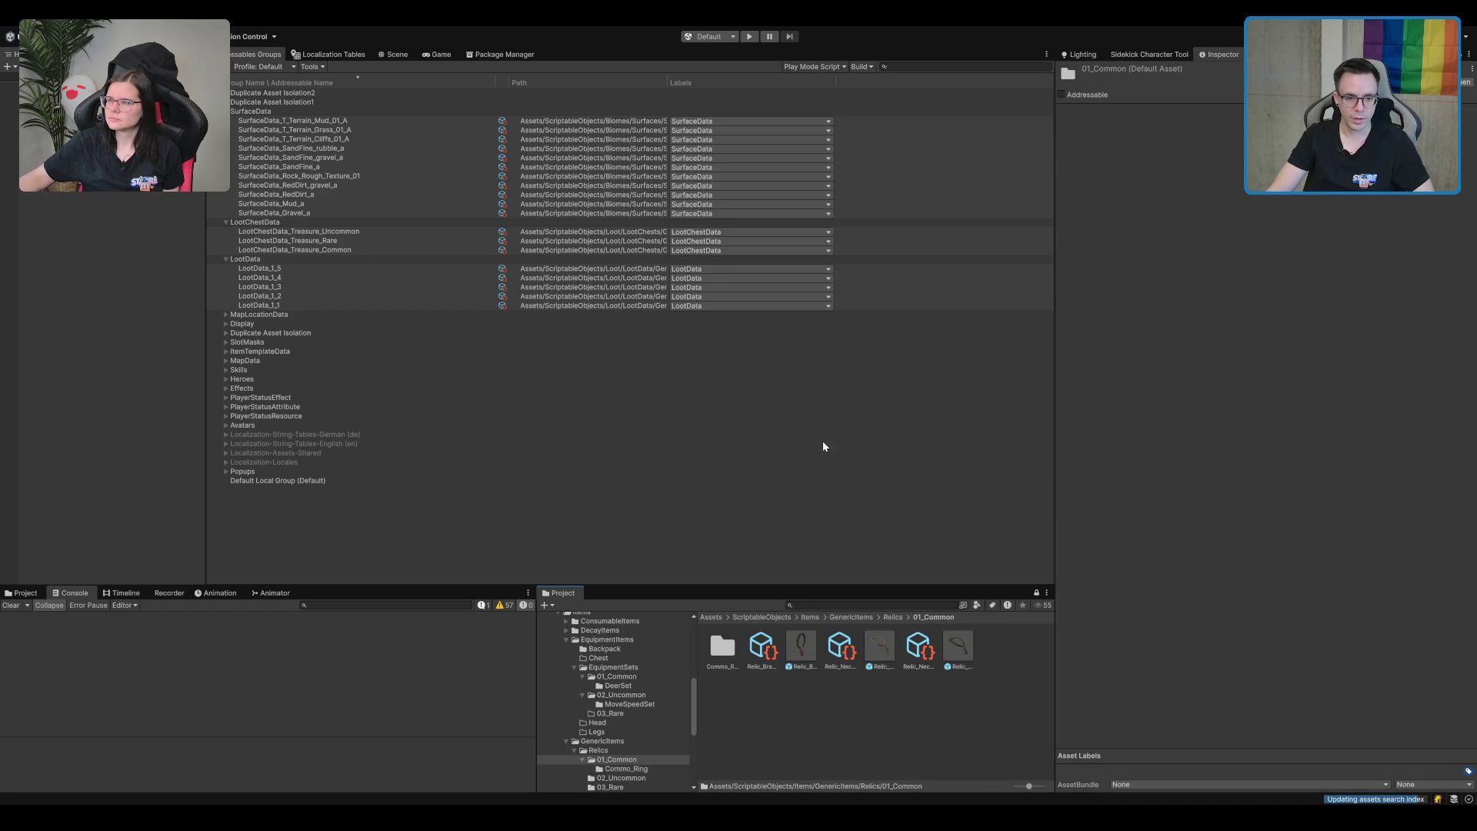
key(ctrl+shift+n)
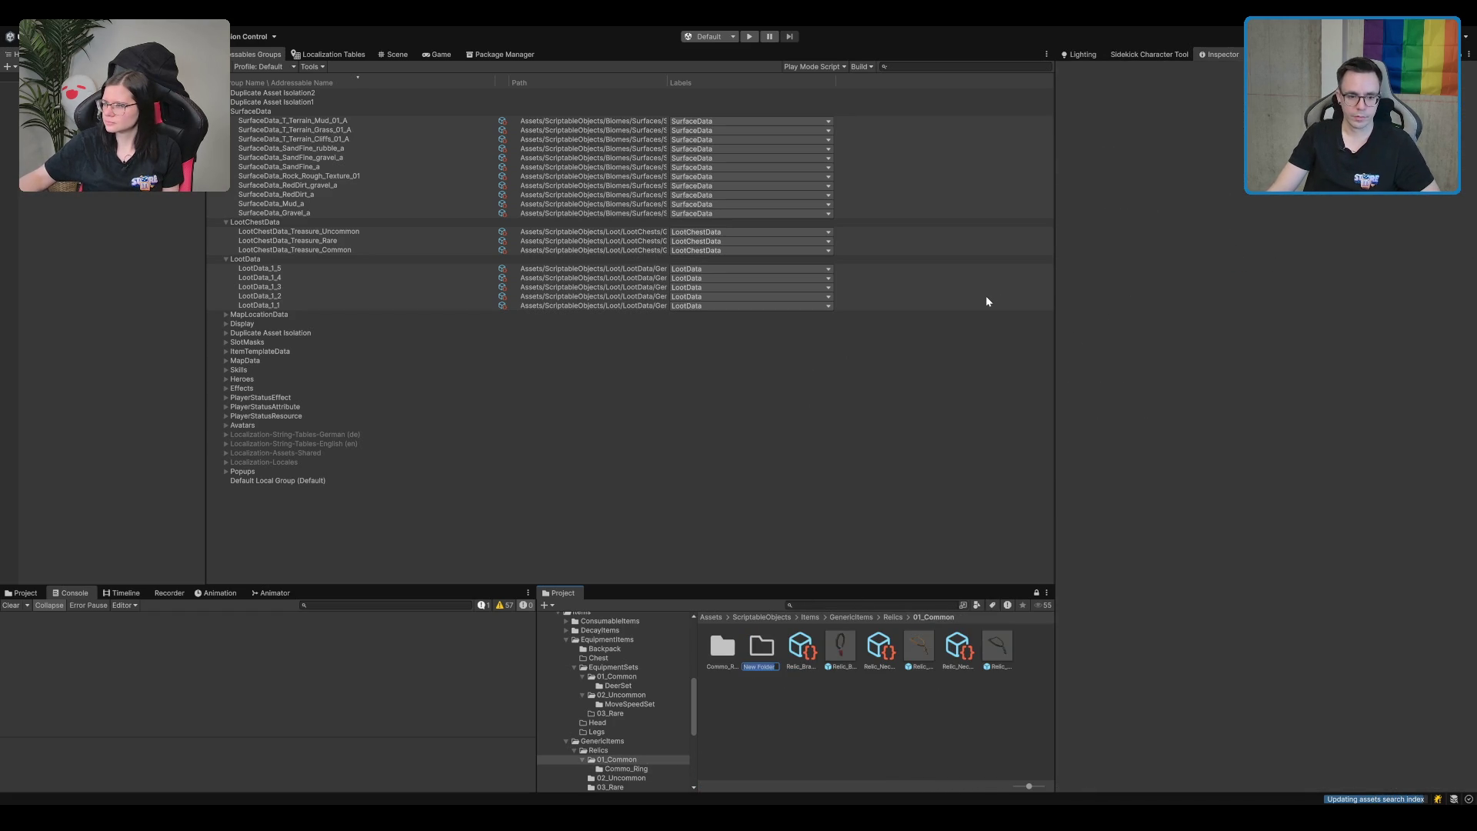
Create a new folder in 01_Common named Common_Bracelete.
key(Escape)
click(852, 643)
click(791, 656)
click(791, 695)
click(798, 652)
click(790, 705)
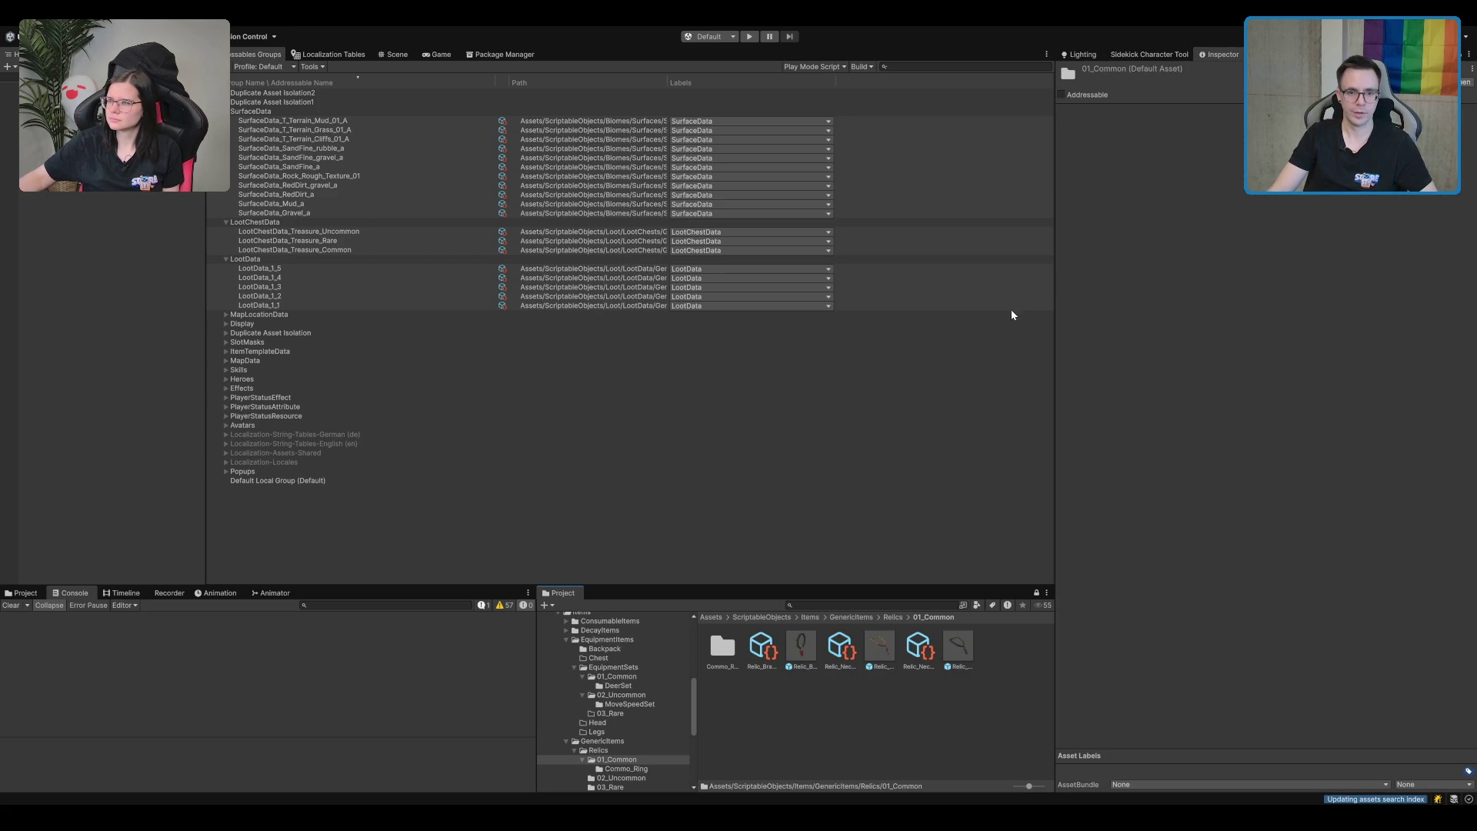
key(ctrl+shift+n)
text(Bravelet)
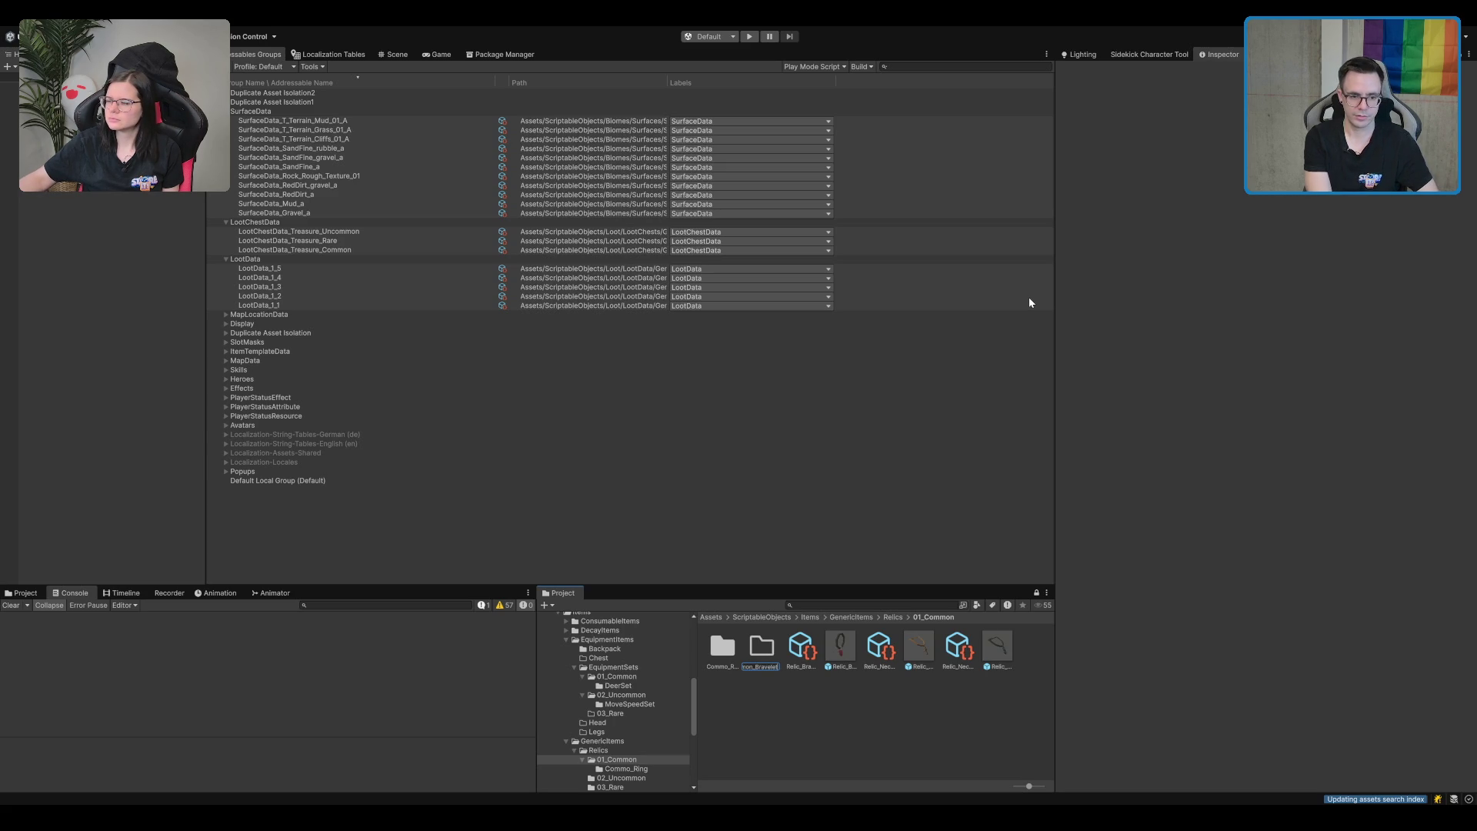
text(s)
key(Return)
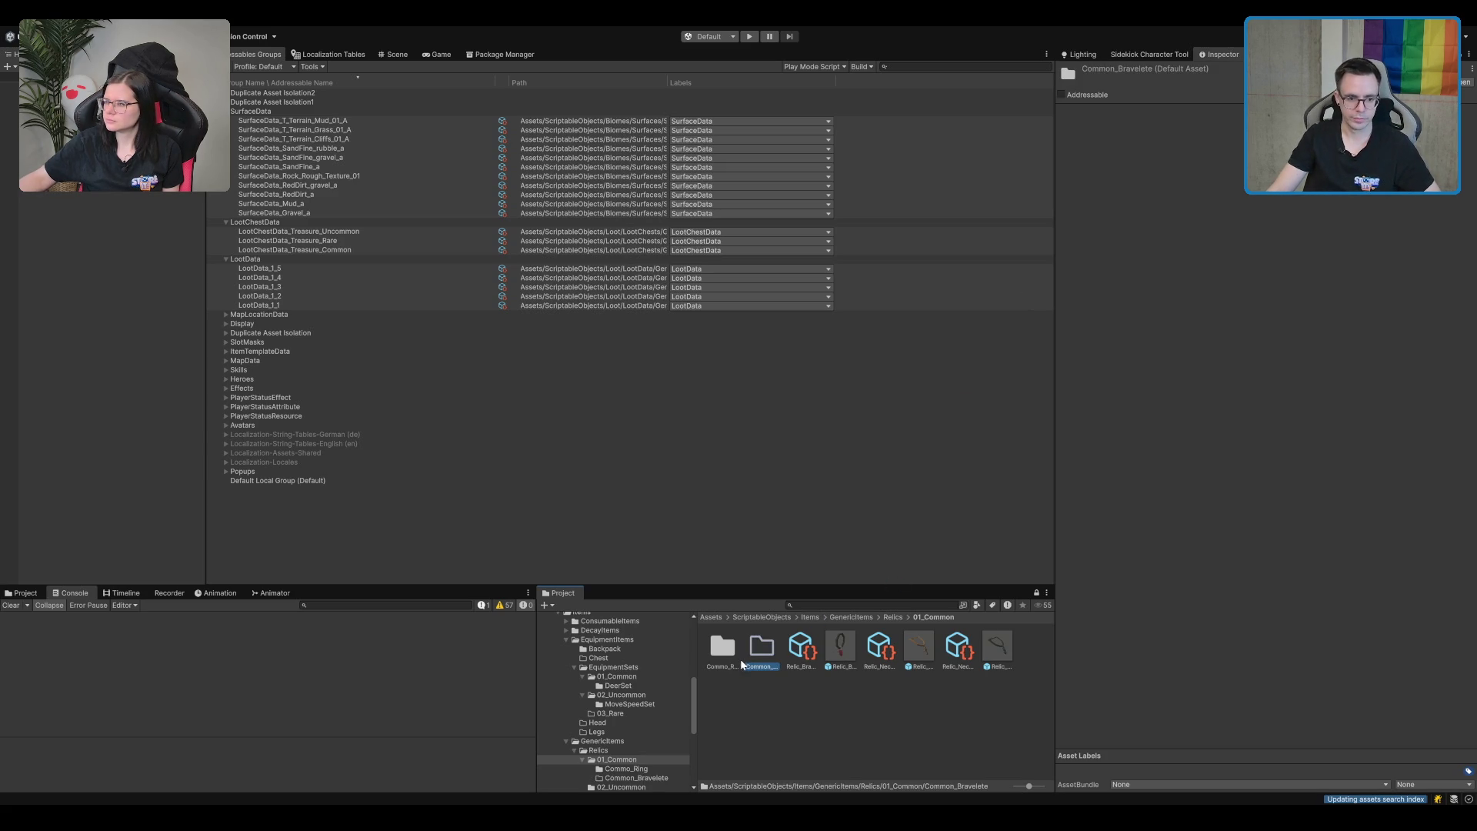
click(748, 666)
text(c)
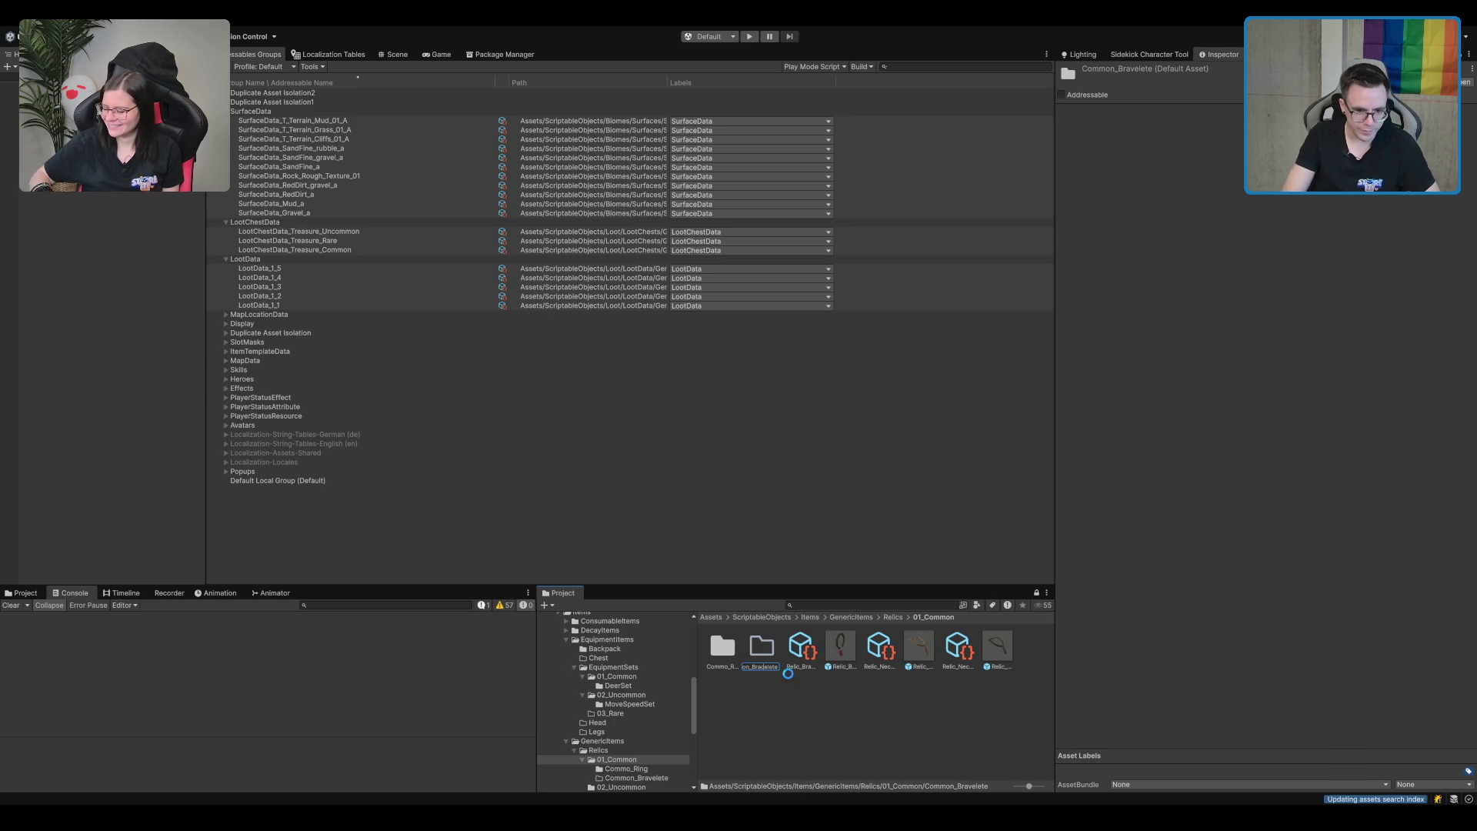
Move the Relic_Bracelet_02 item template and prefab into Common_Bracelete.
click(843, 654)
ctrl+click(803, 655)
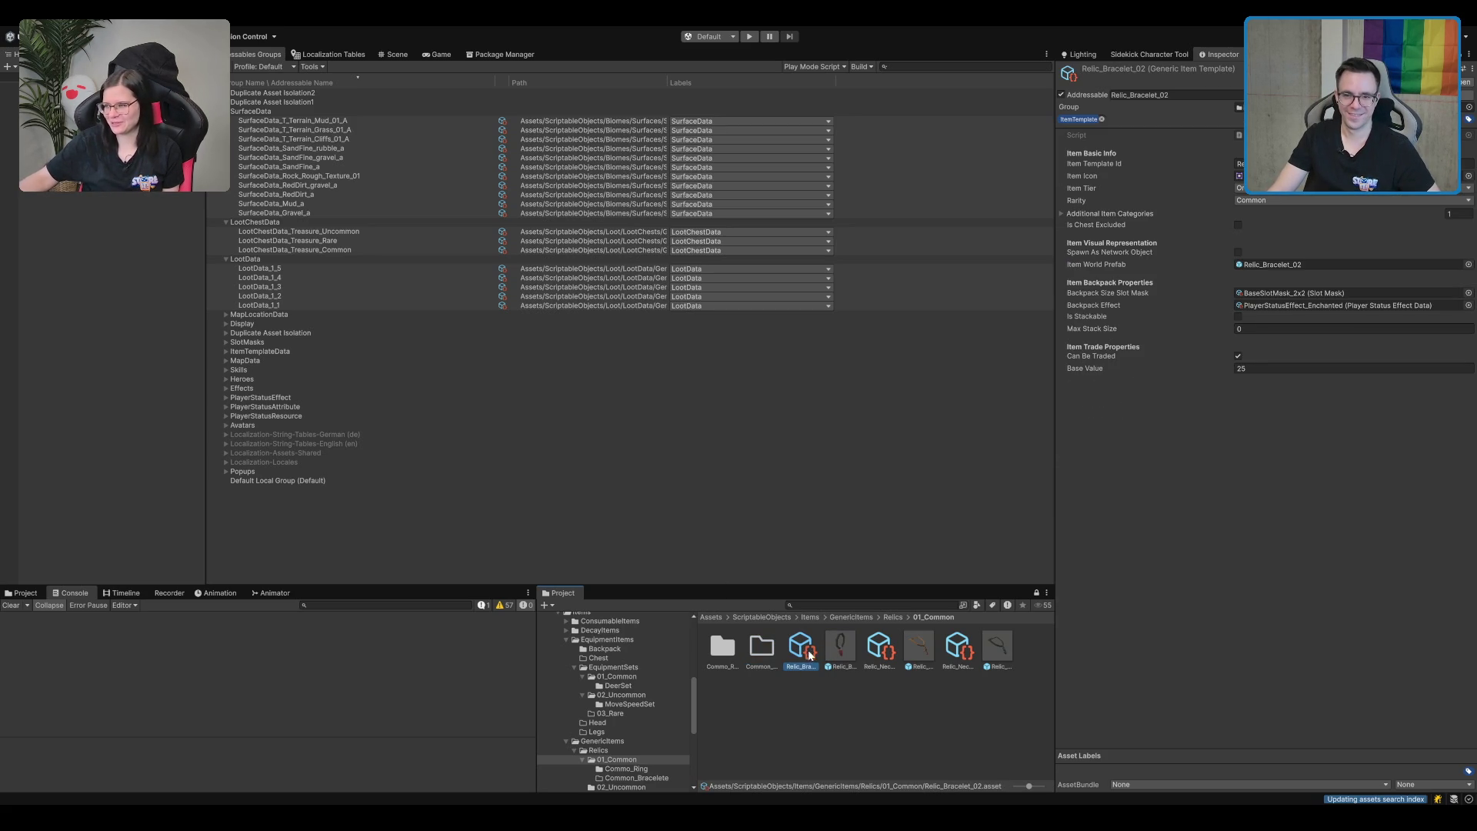
drag(840, 646, 762, 648)
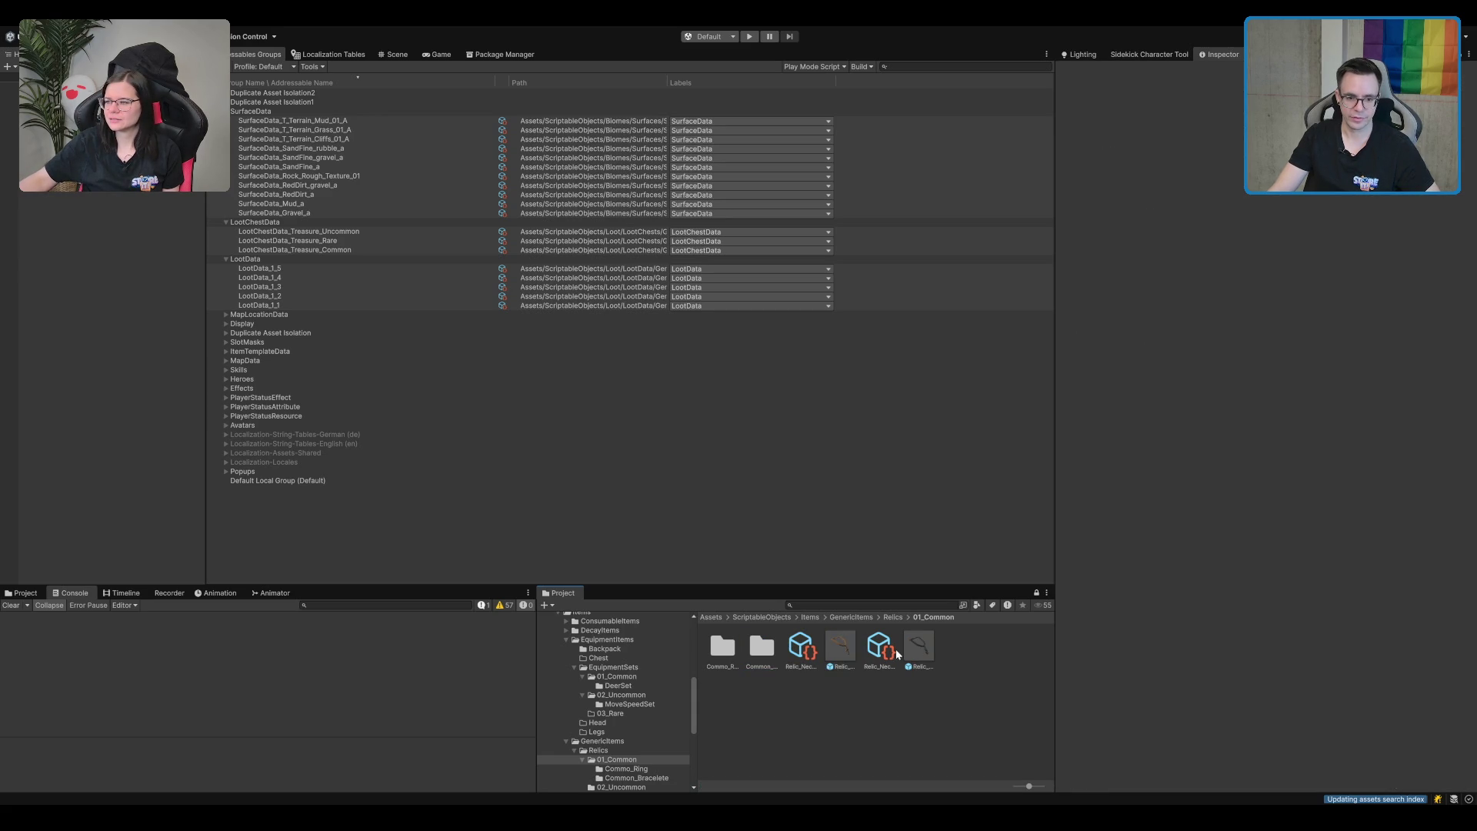
click(923, 643)
Paste a copy of the ring's PlayerStatusEffect into the Common_Bracelete folder.
key(Left)
key(Left)
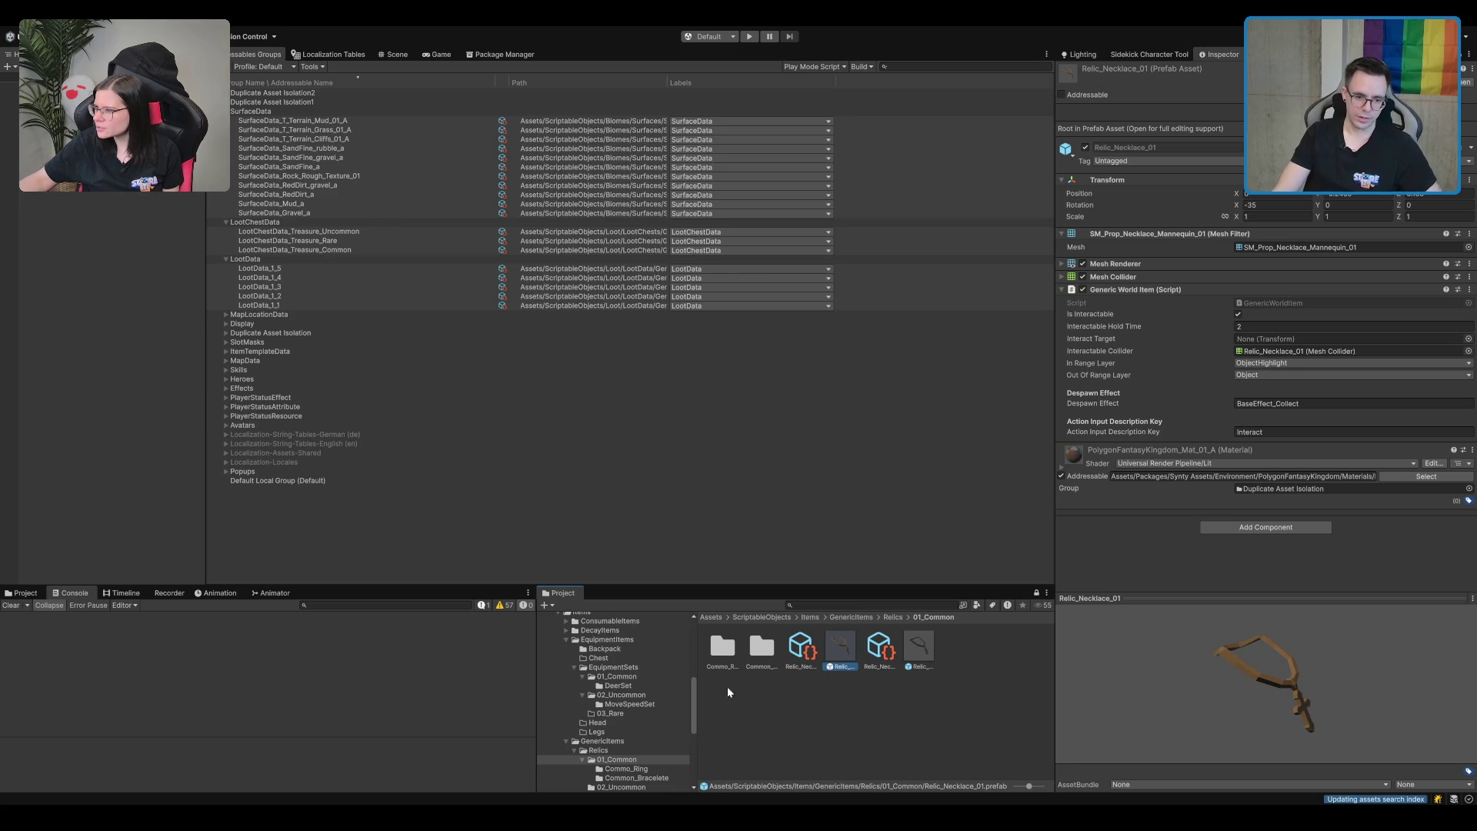
double_click(722, 650)
click(729, 660)
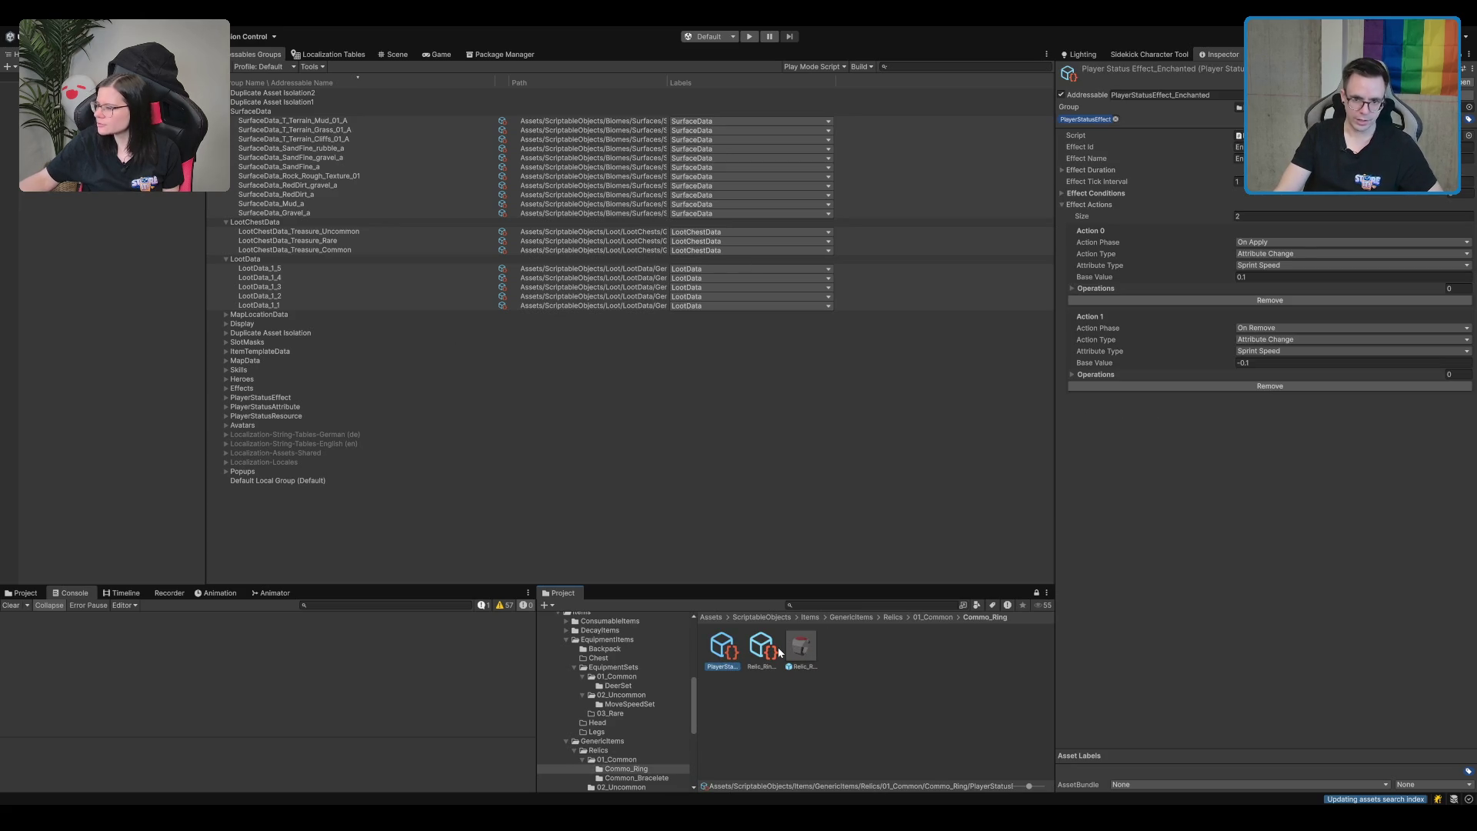
click(858, 648)
click(932, 617)
double_click(765, 650)
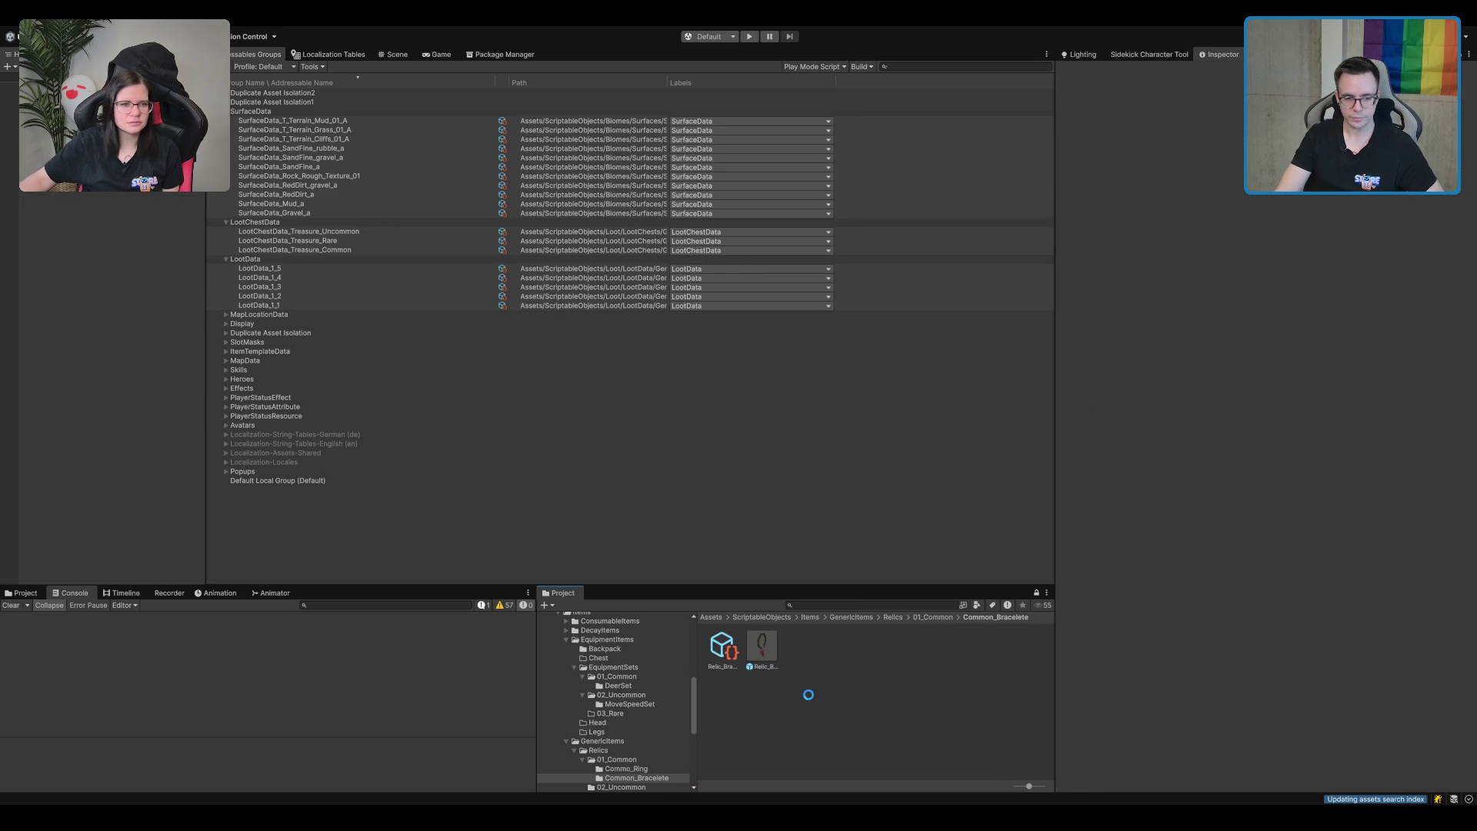
key(ctrl+v)
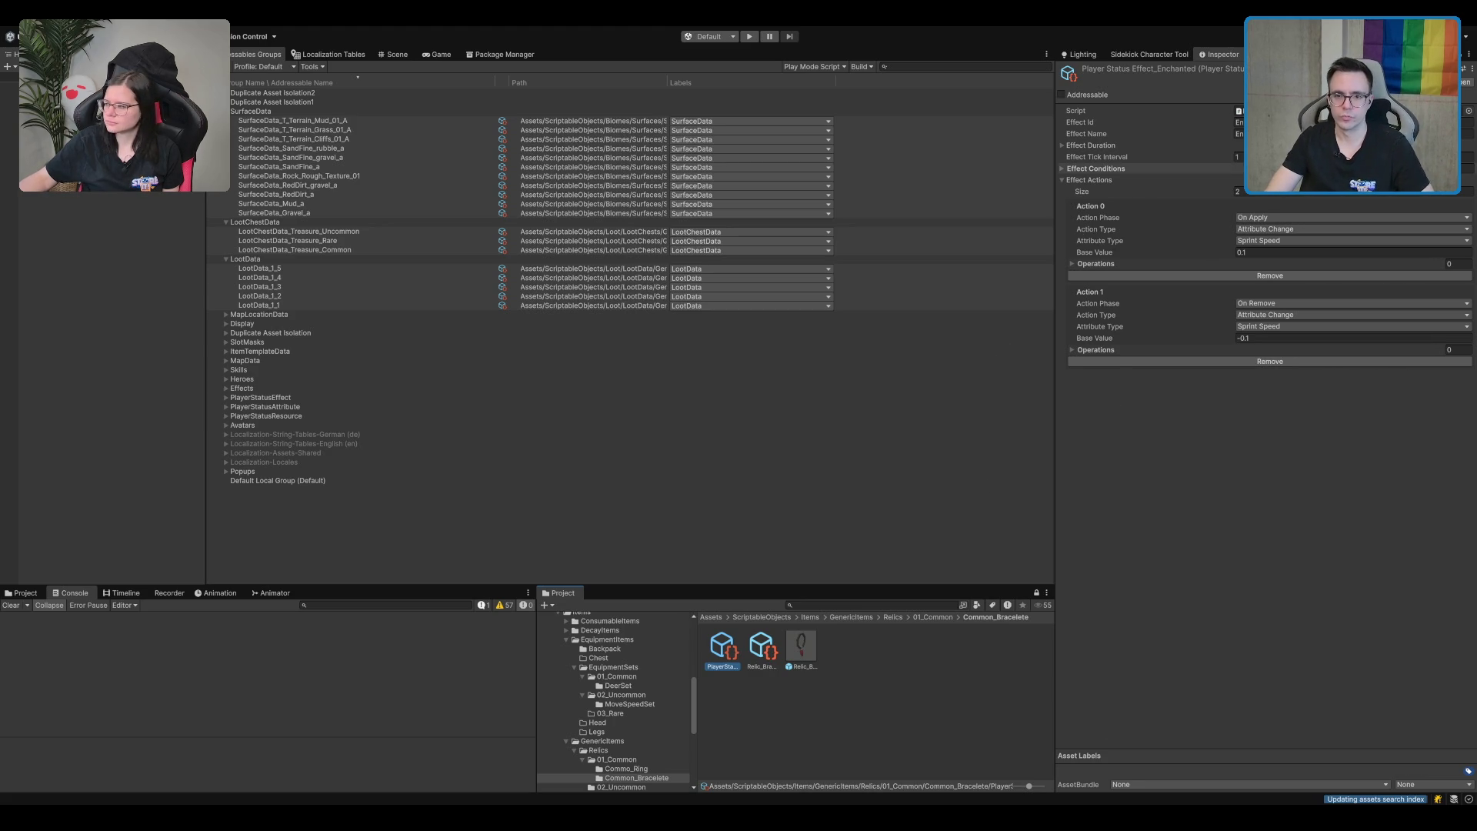
Change the pasted effect's Effect Id and Effect Name for the bracelet.
click(1308, 122)
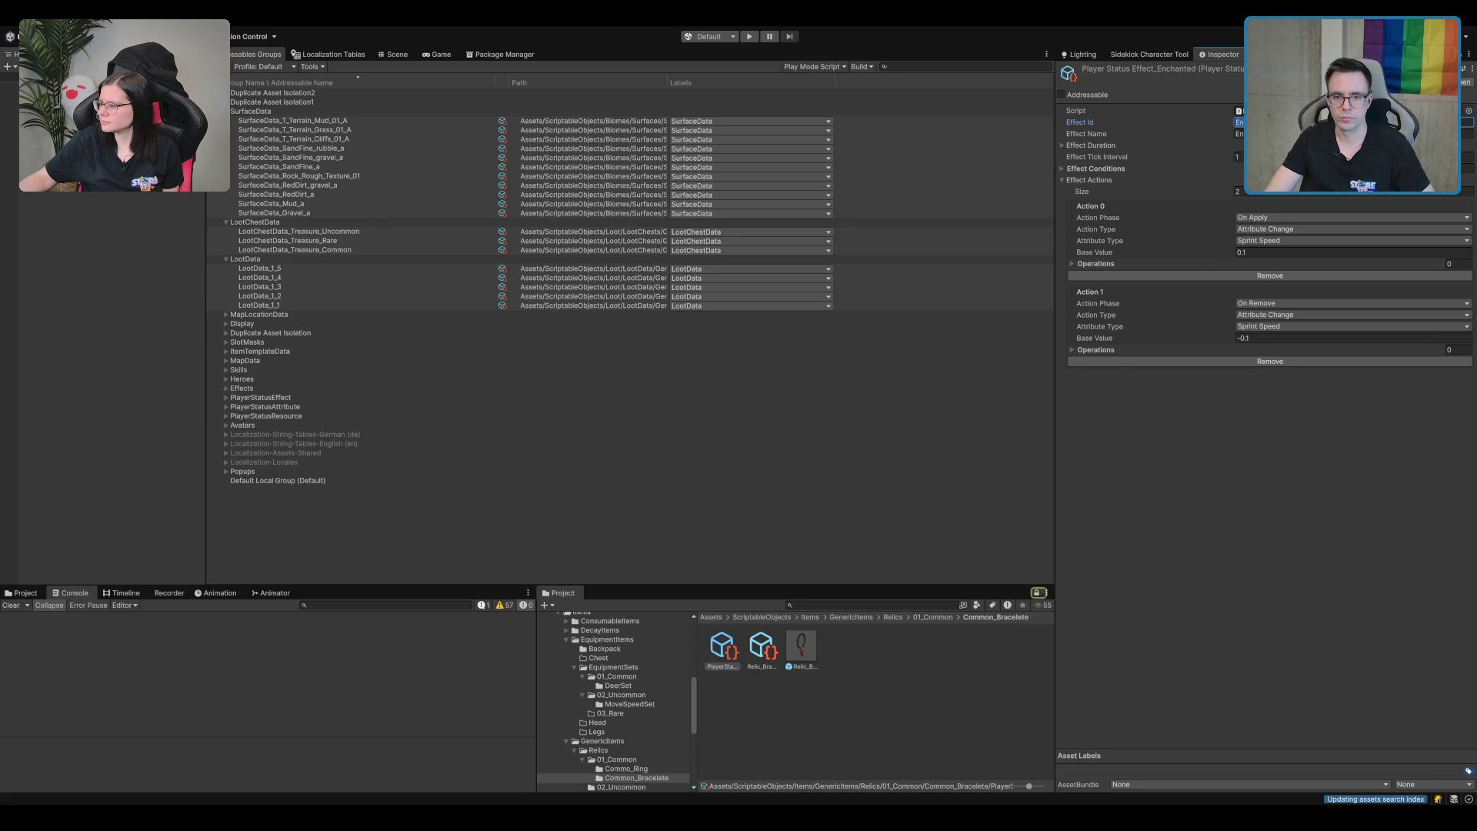
text(Br)
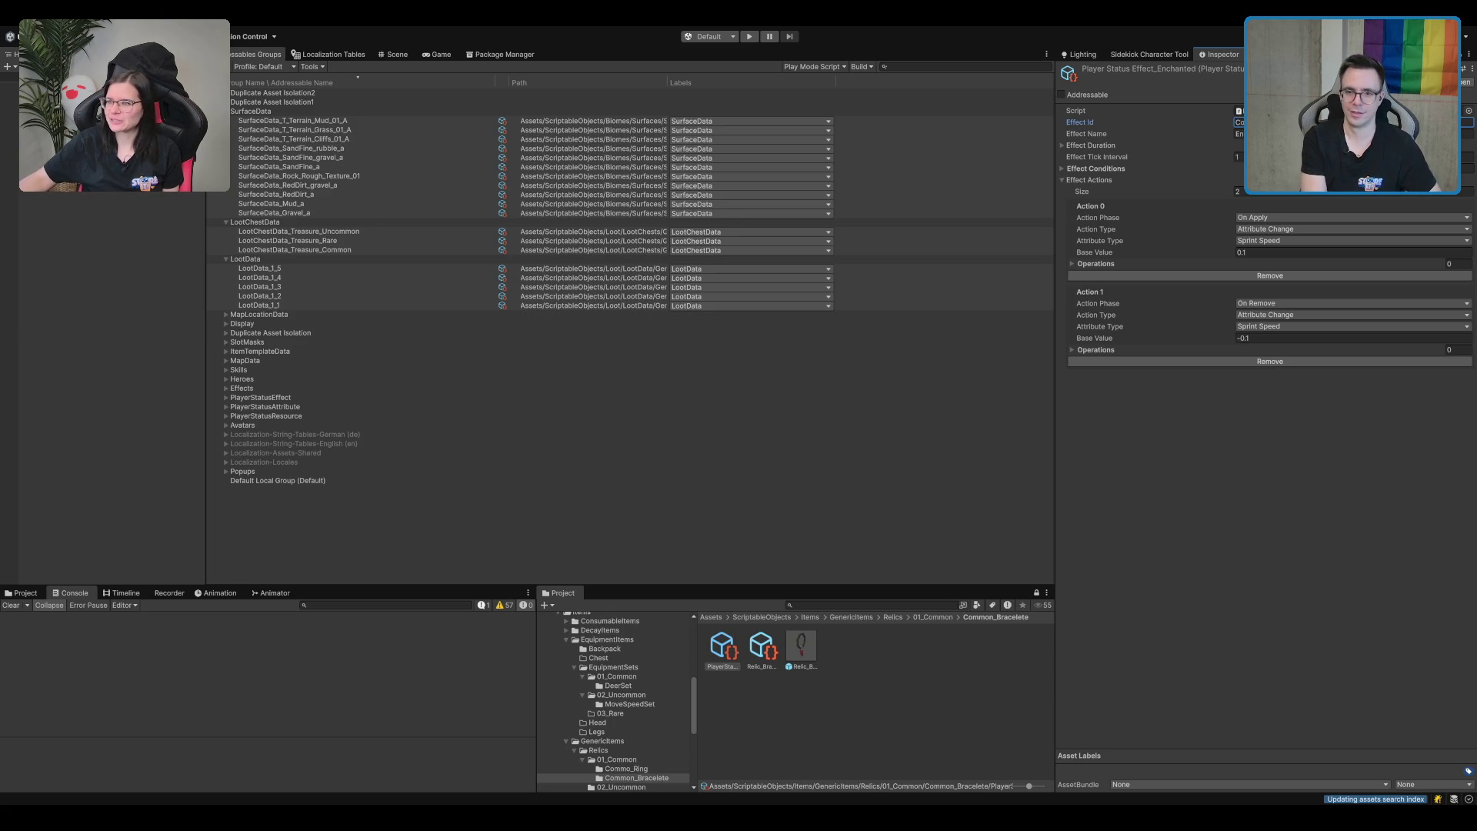
key(Tab)
key(ctrl+v)
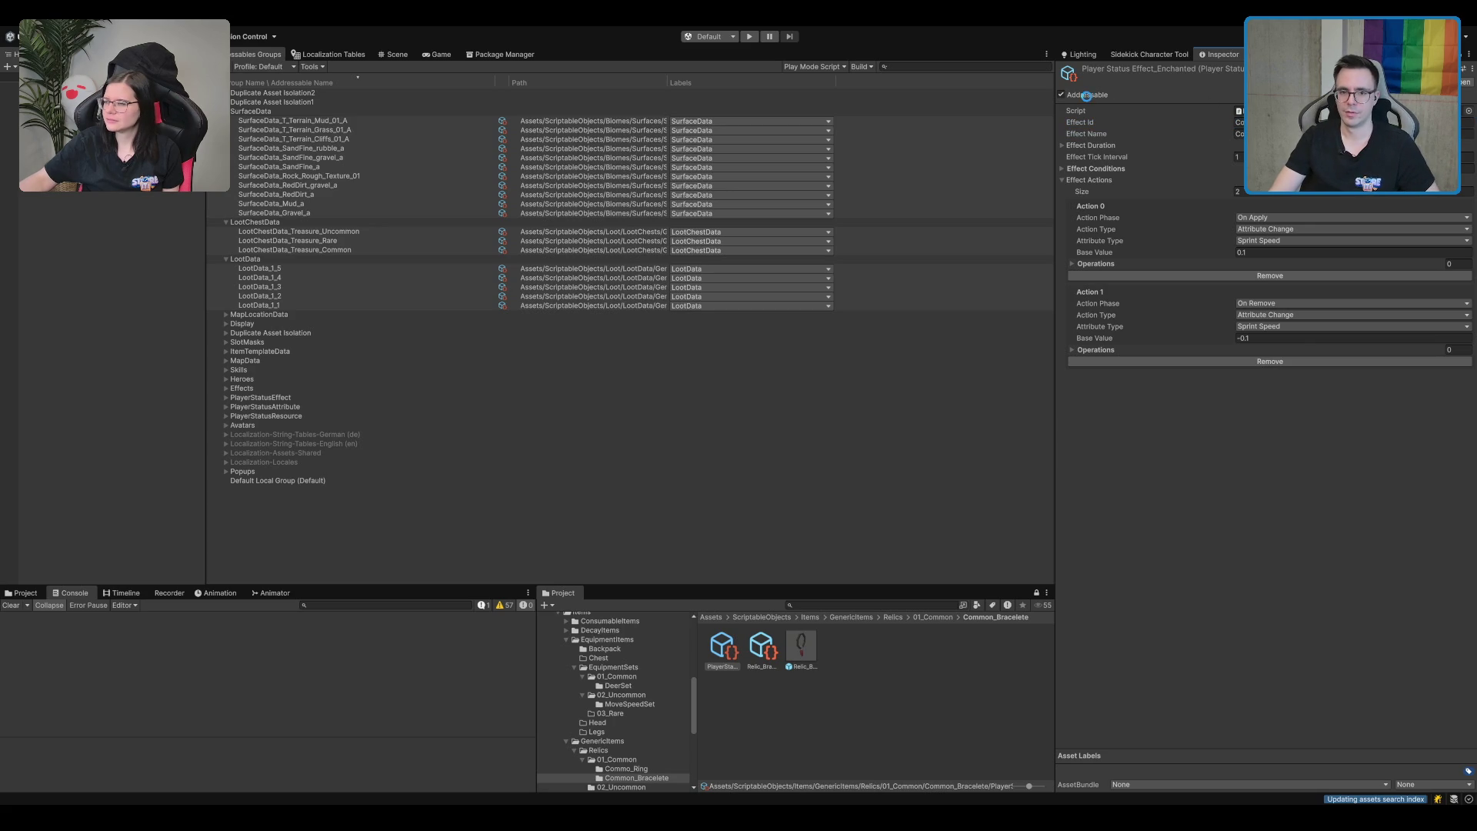
Mark the effect Addressable with the address PlayerStatusEffect_Common_Bracelete.
click(1185, 95)
text(PlayerS)
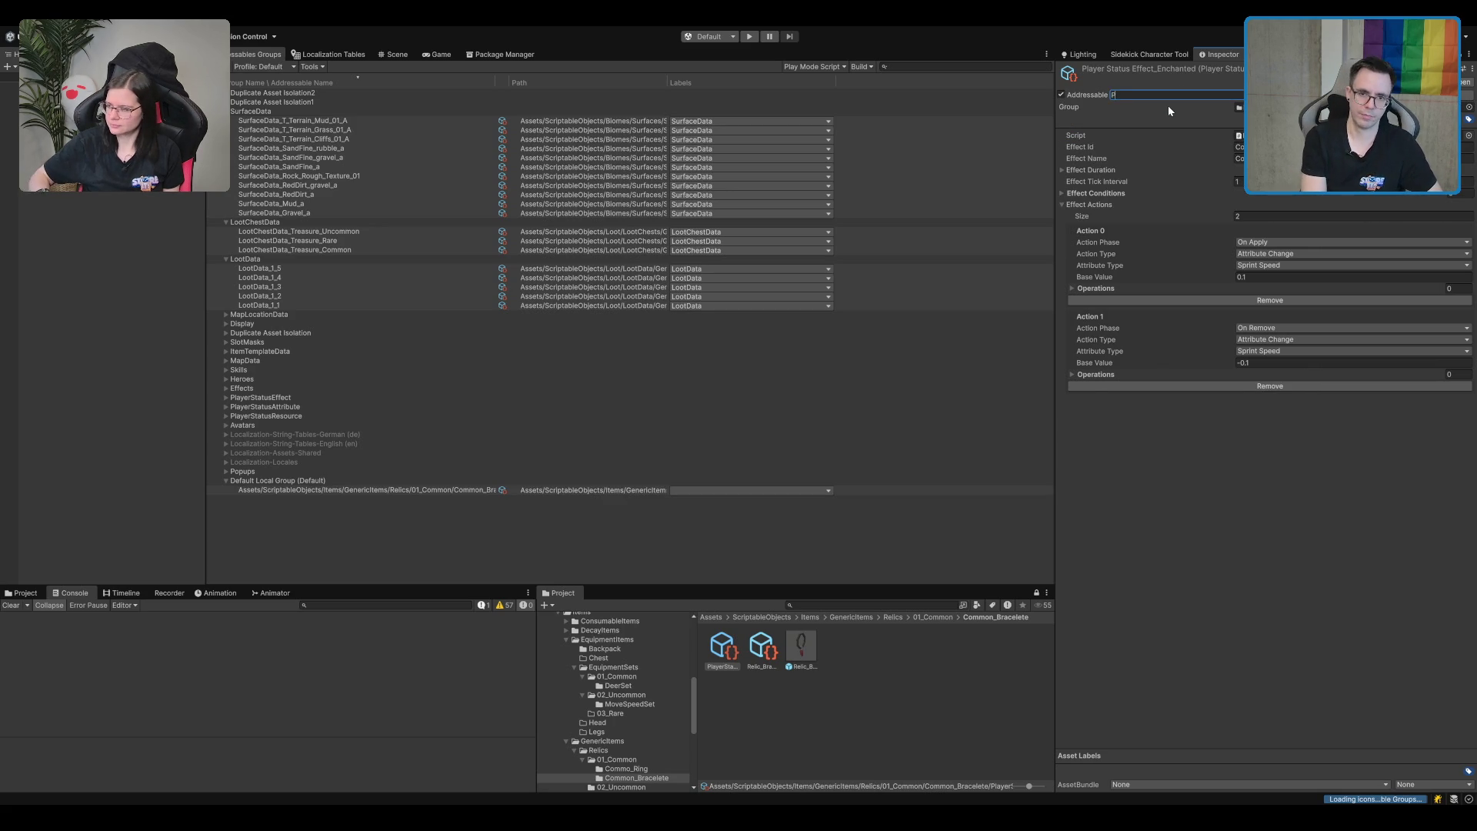
text(tatusEff)
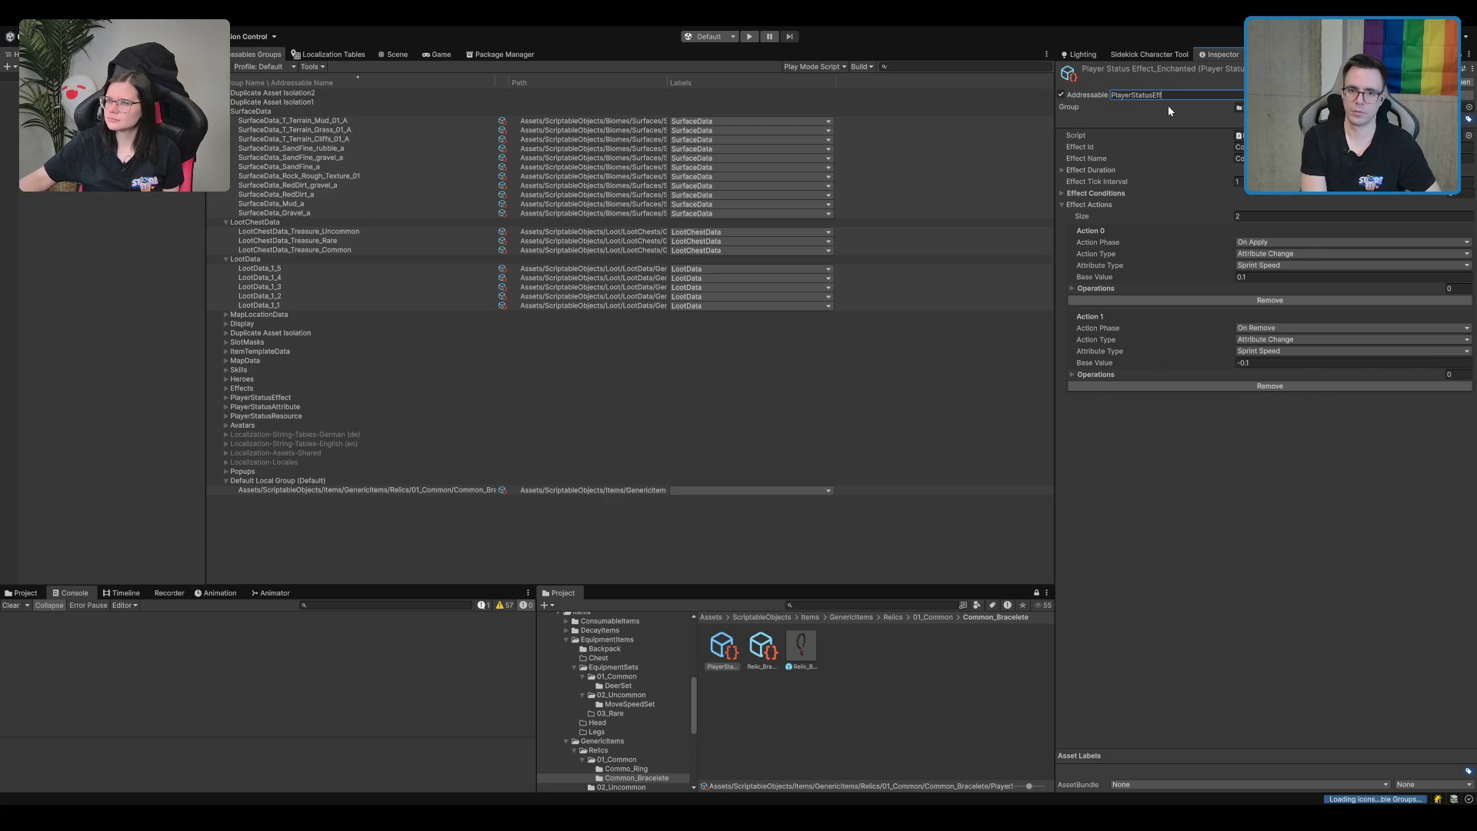
text(ect_Common_Bracelete)
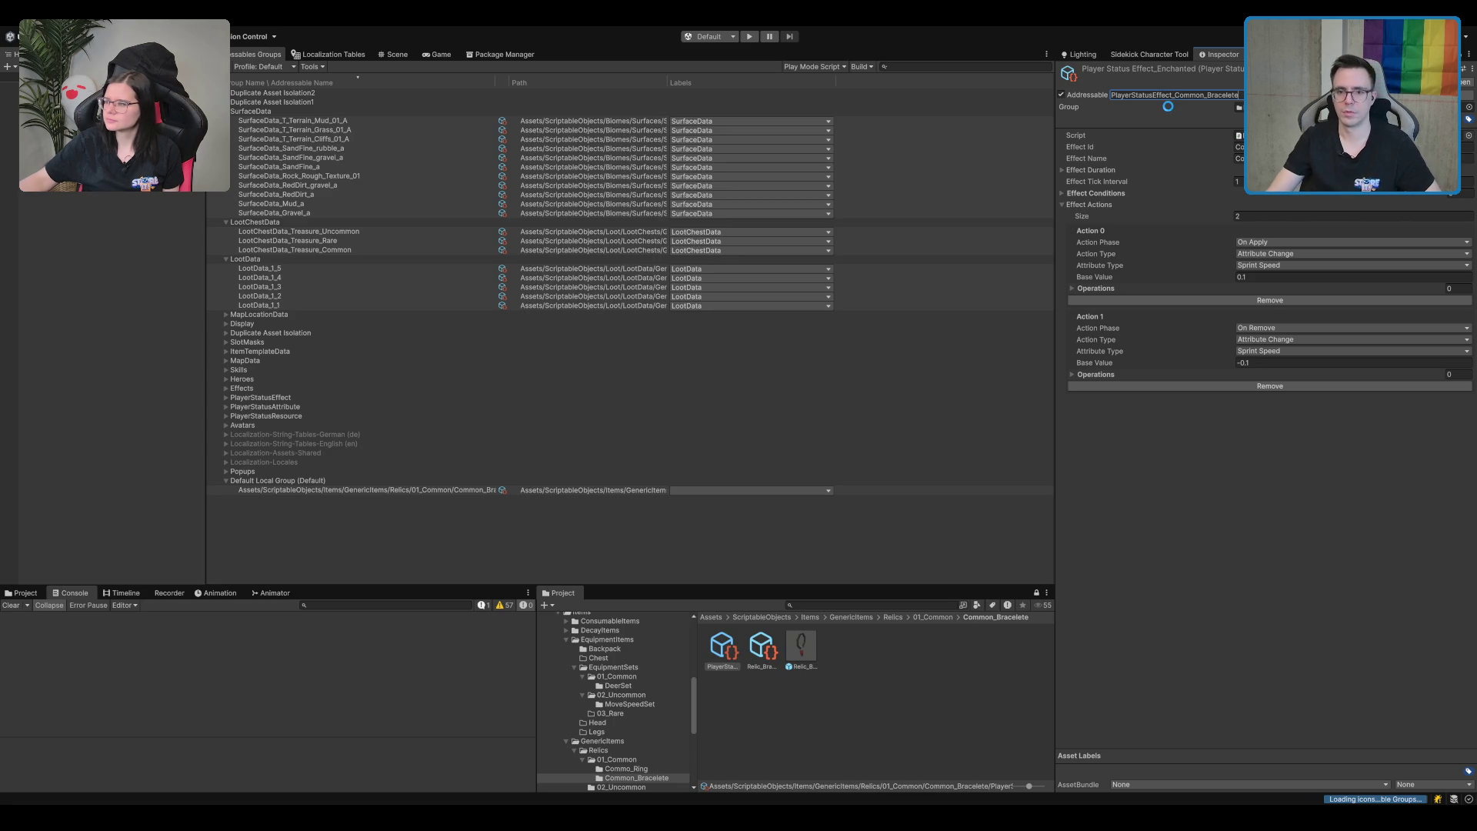
key(Return)
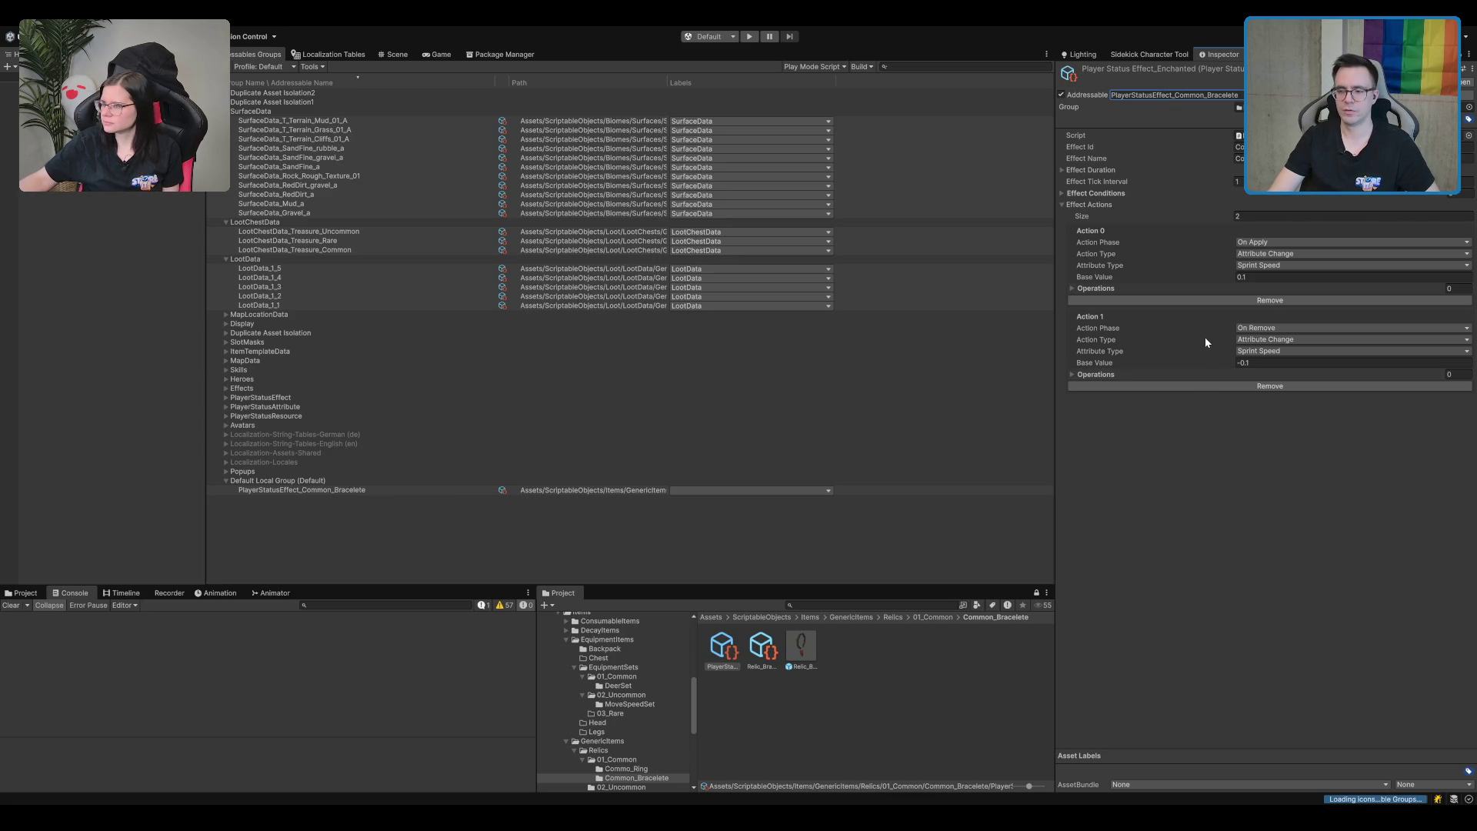
click(1323, 277)
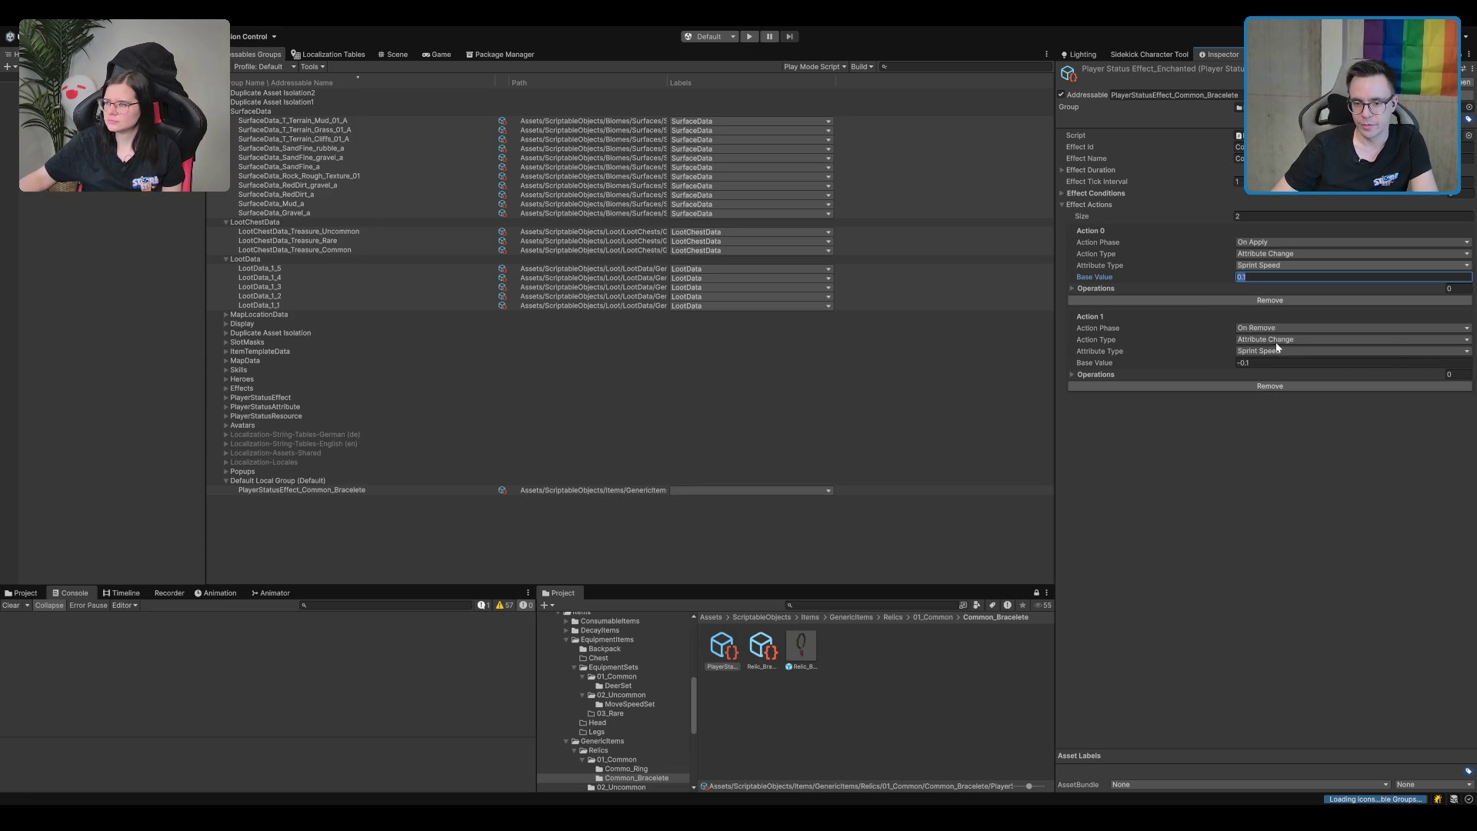
Set Action 0 to Resource Change on Stamina's Resource Maximum Value, Base Value 10.
key(Return)
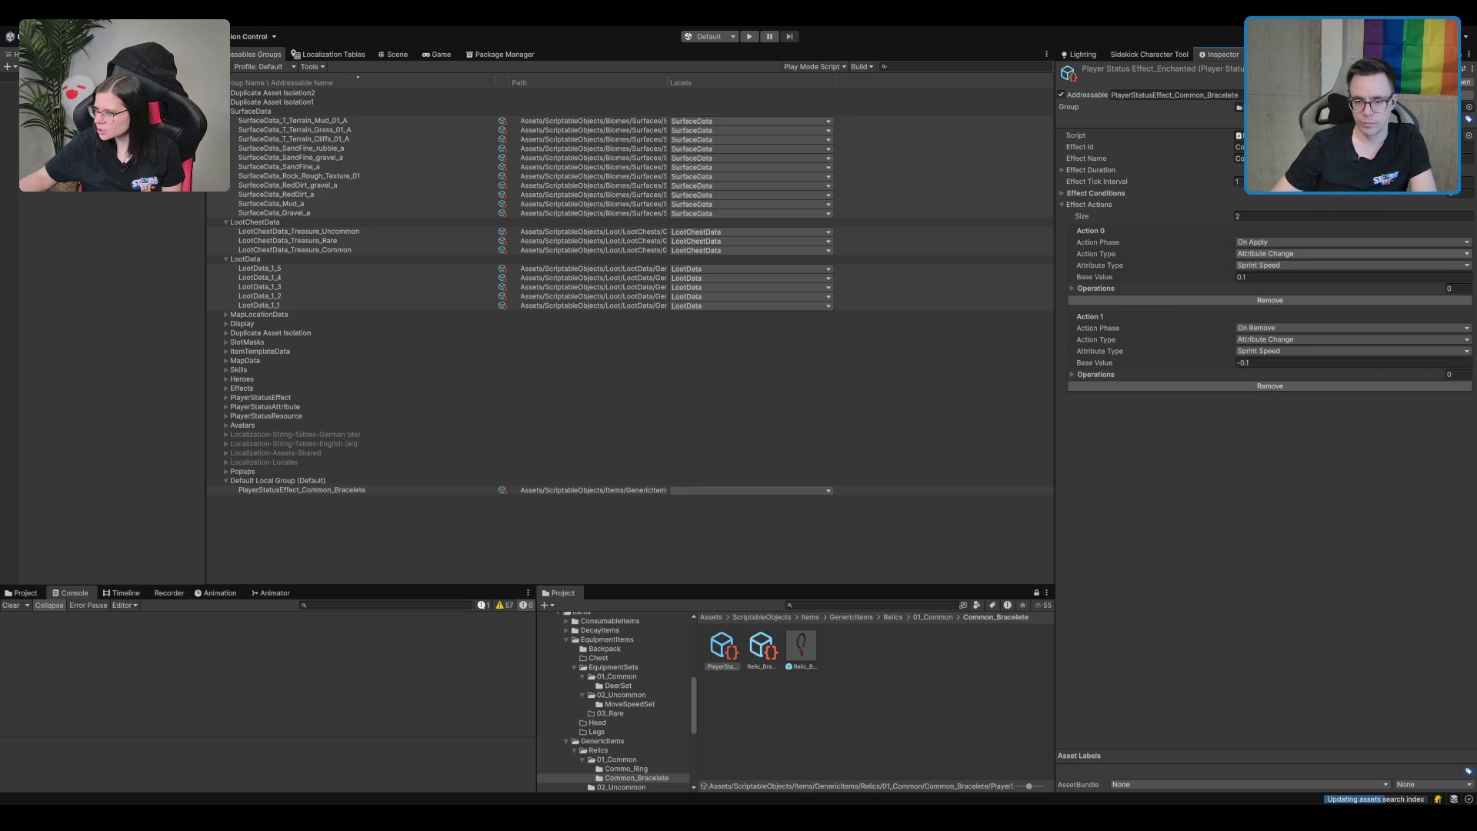
click(1306, 262)
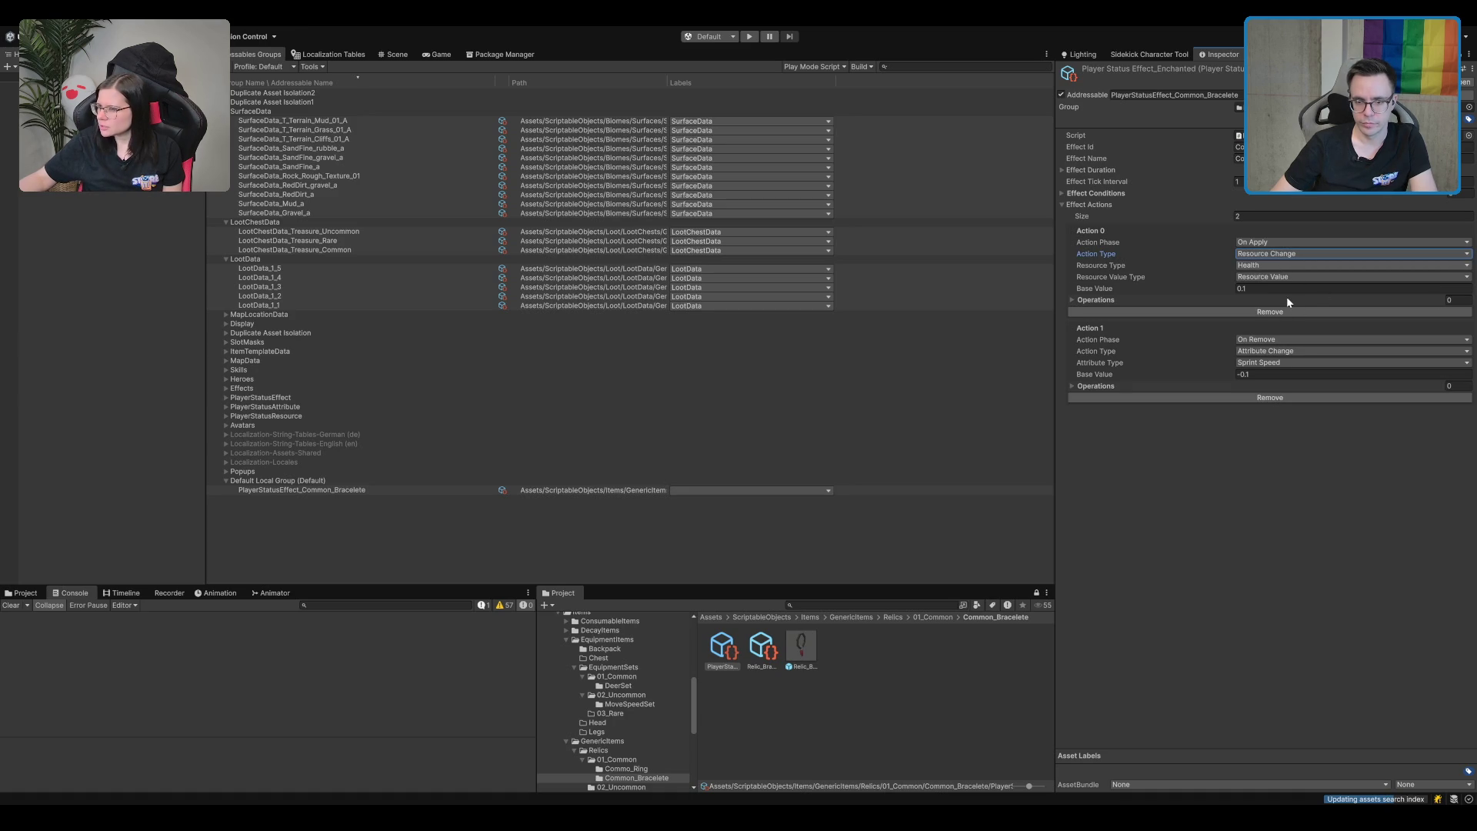
click(1288, 264)
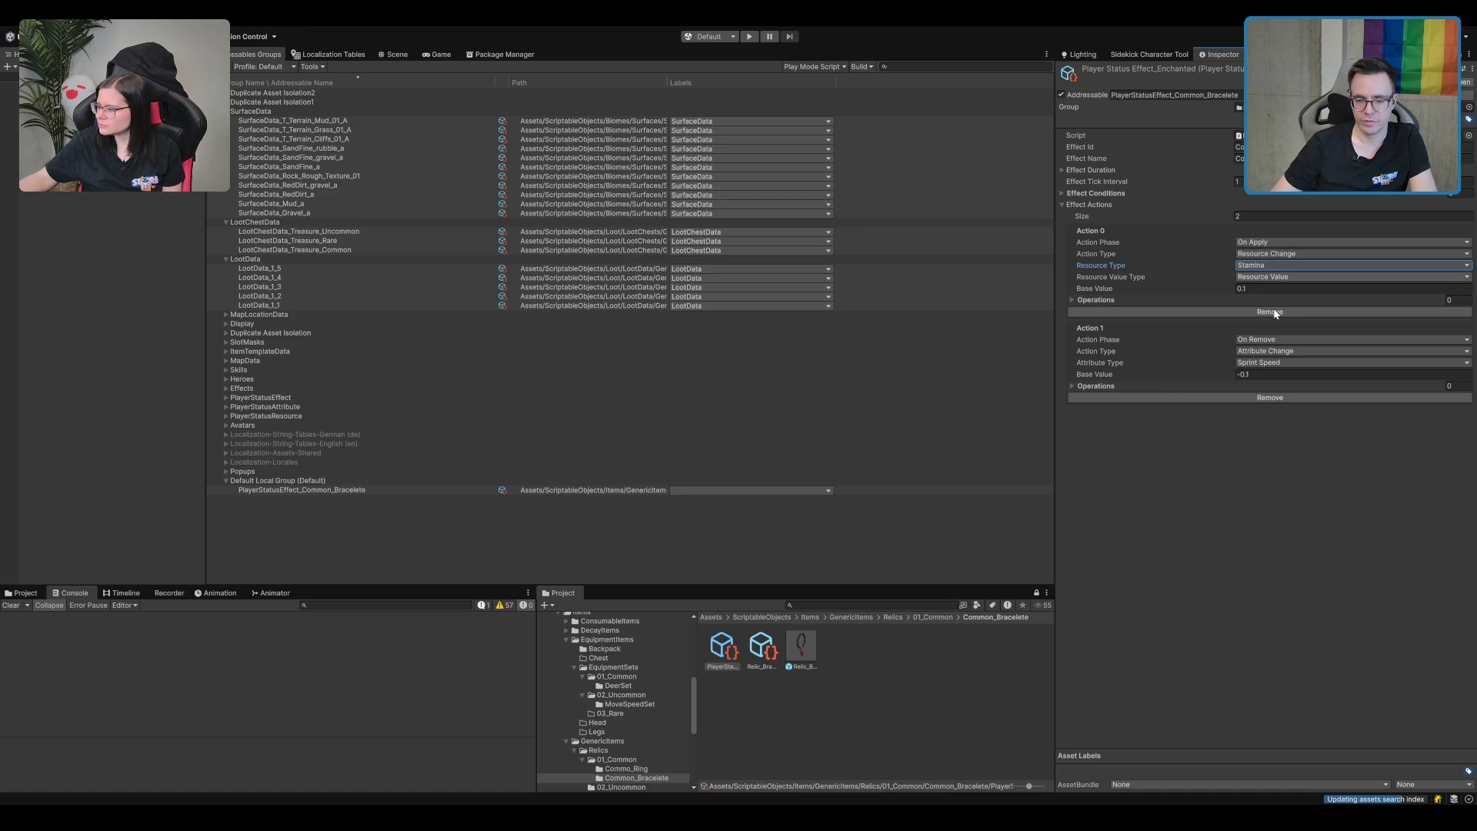
key(Tab)
key(Down)
key(Tab)
text(10)
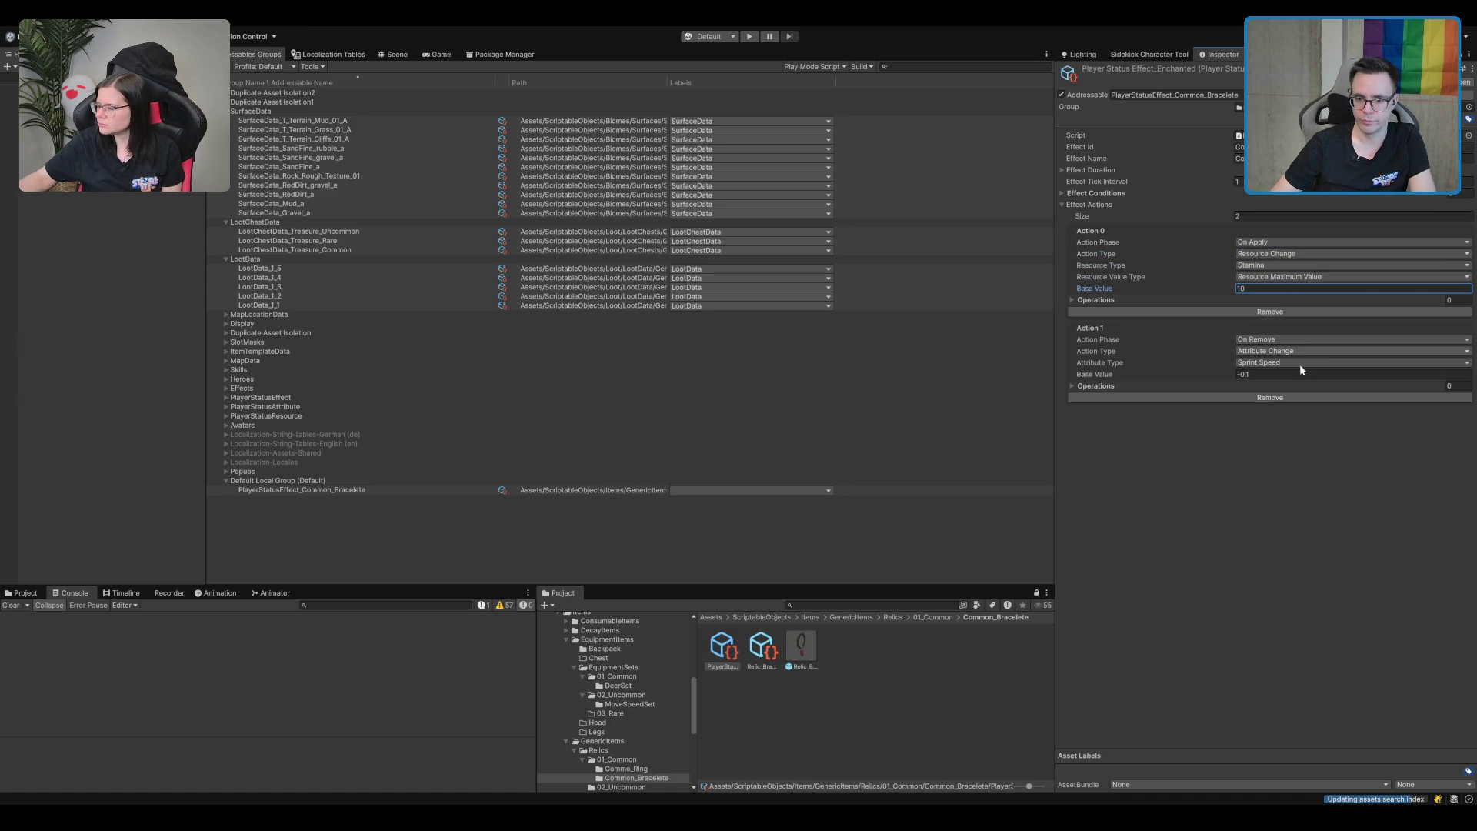
Set Action 1 to Resource Change on Stamina's Resource Maximum Value, Base Value -10.
click(1283, 350)
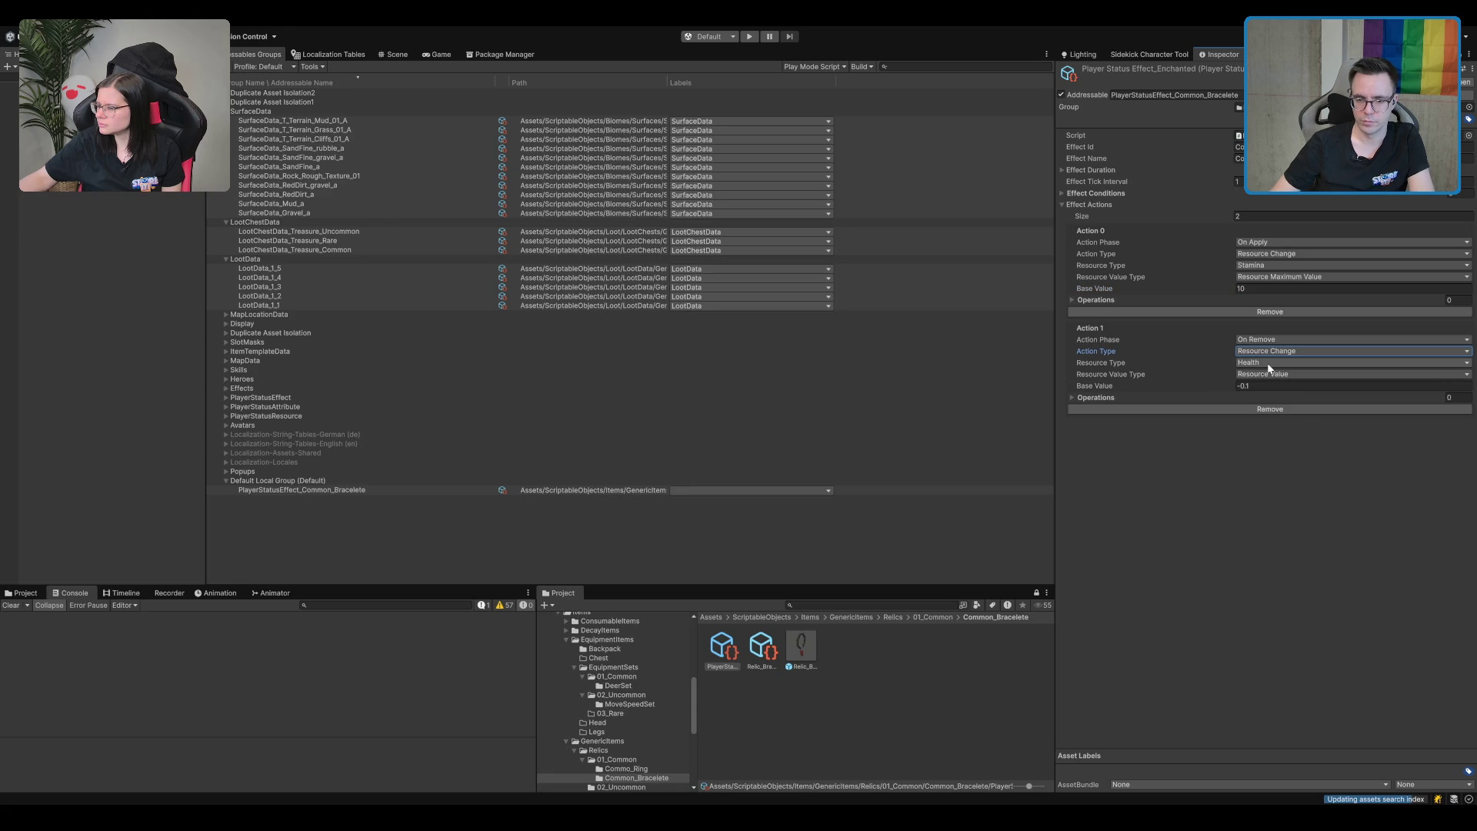
key(Tab)
key(Down)
key(Tab)
key(Down)
key(Tab)
text(-10)
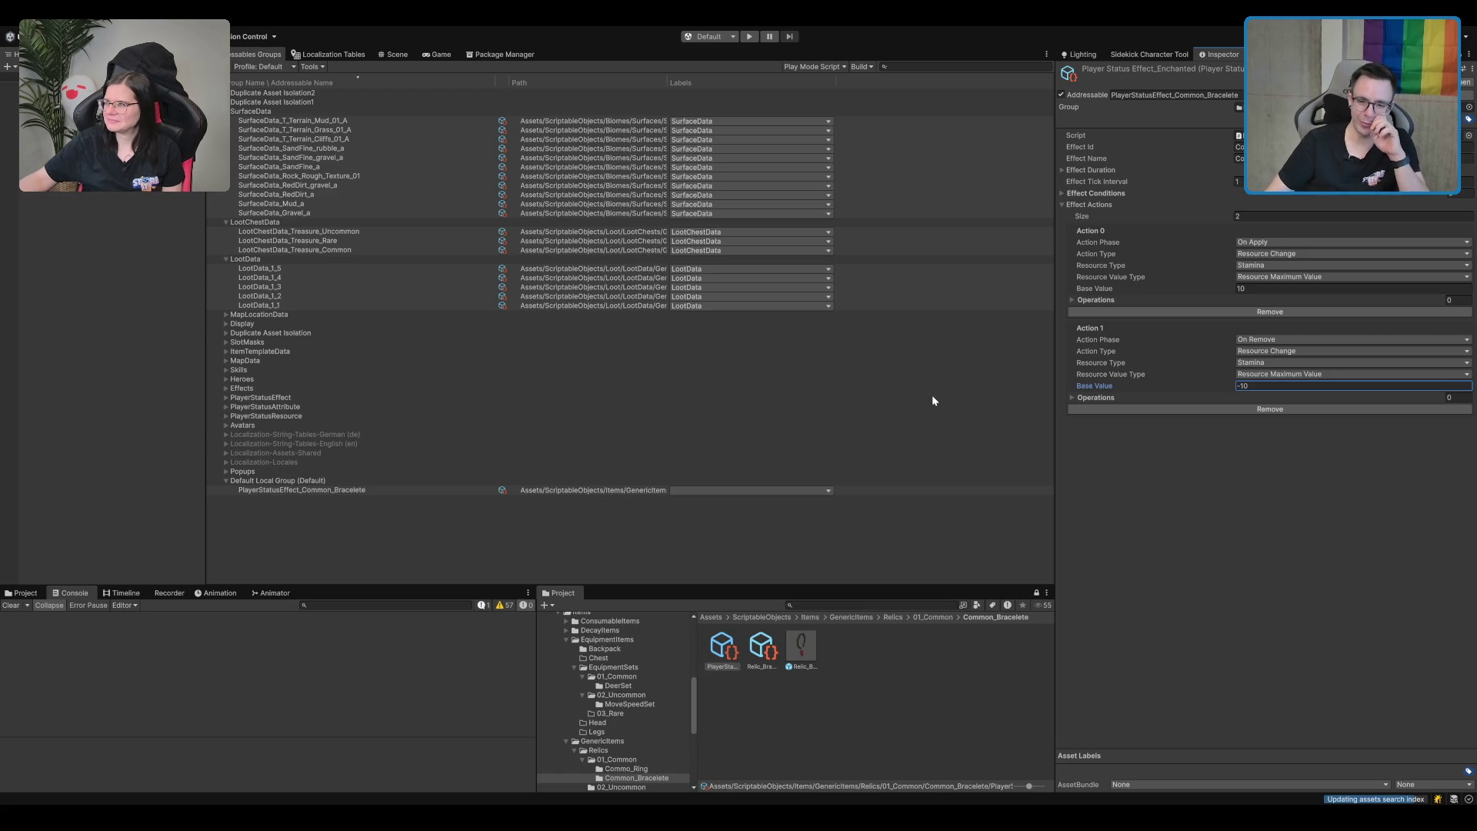
click(1300, 501)
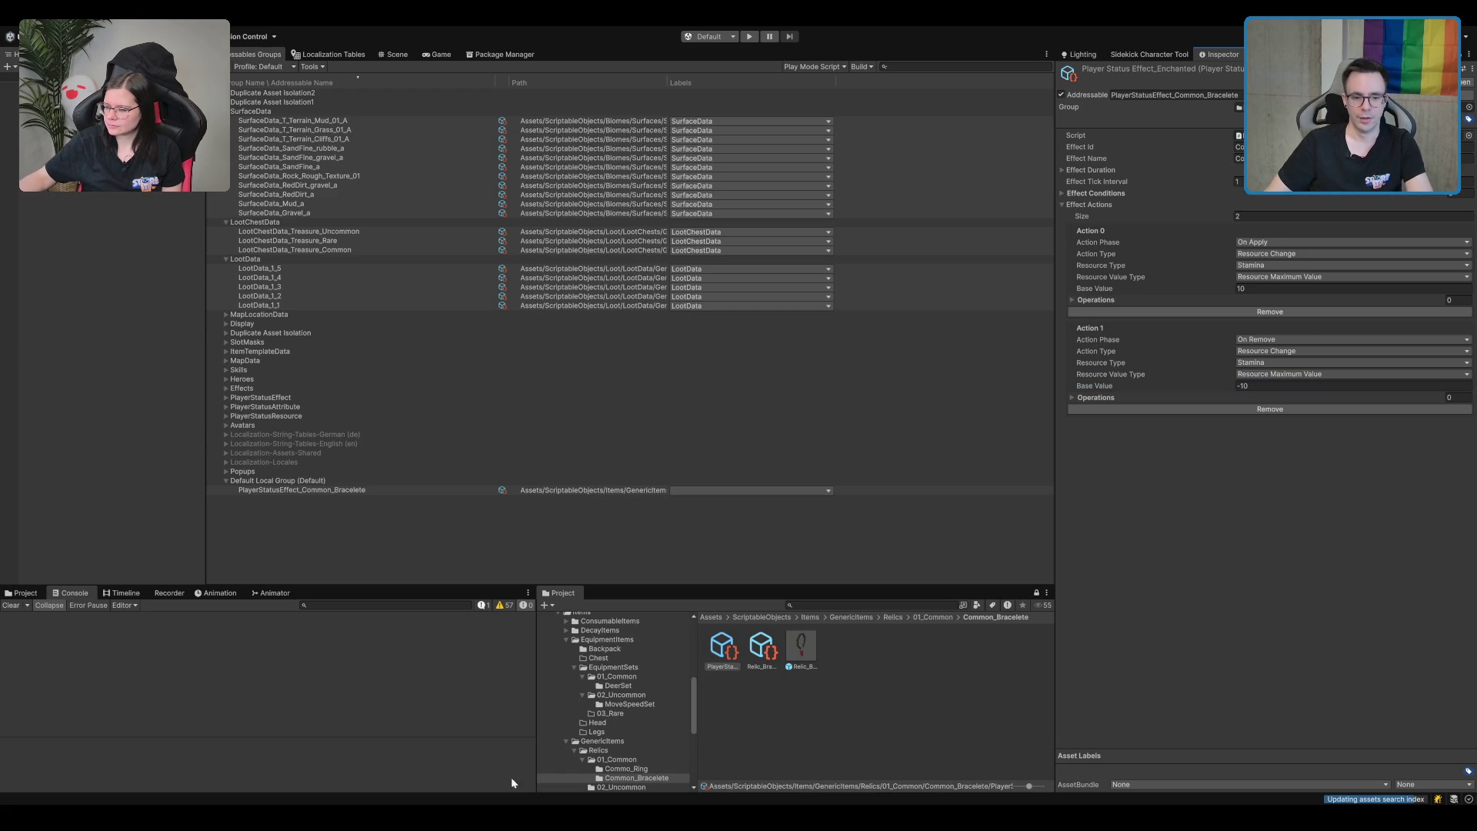
click(740, 655)
key(Right)
key(Left)
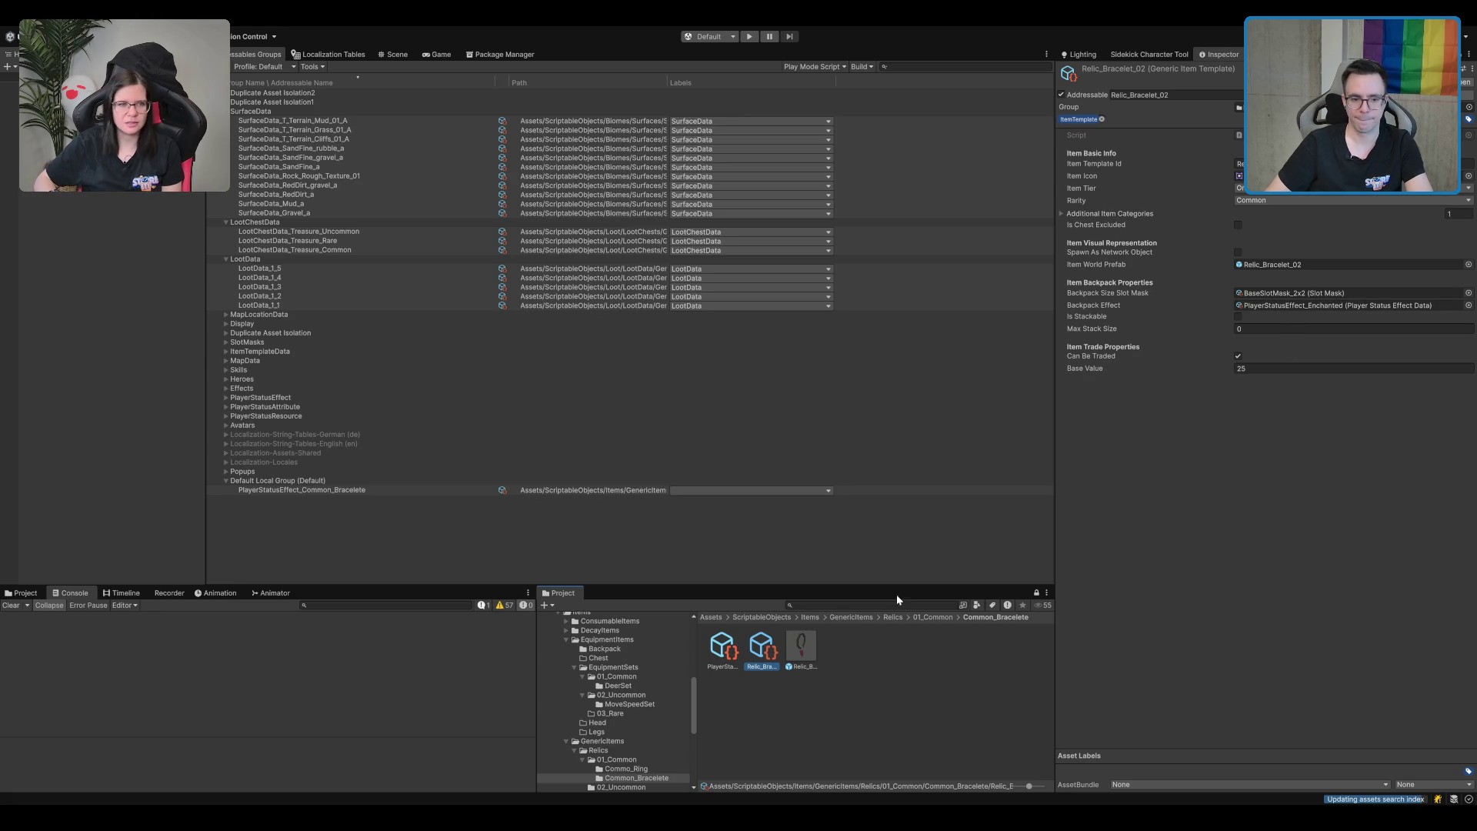
Rename the bracelet's status effect asset to PlayerStatusEffect_Common_Bracelete.
click(1006, 517)
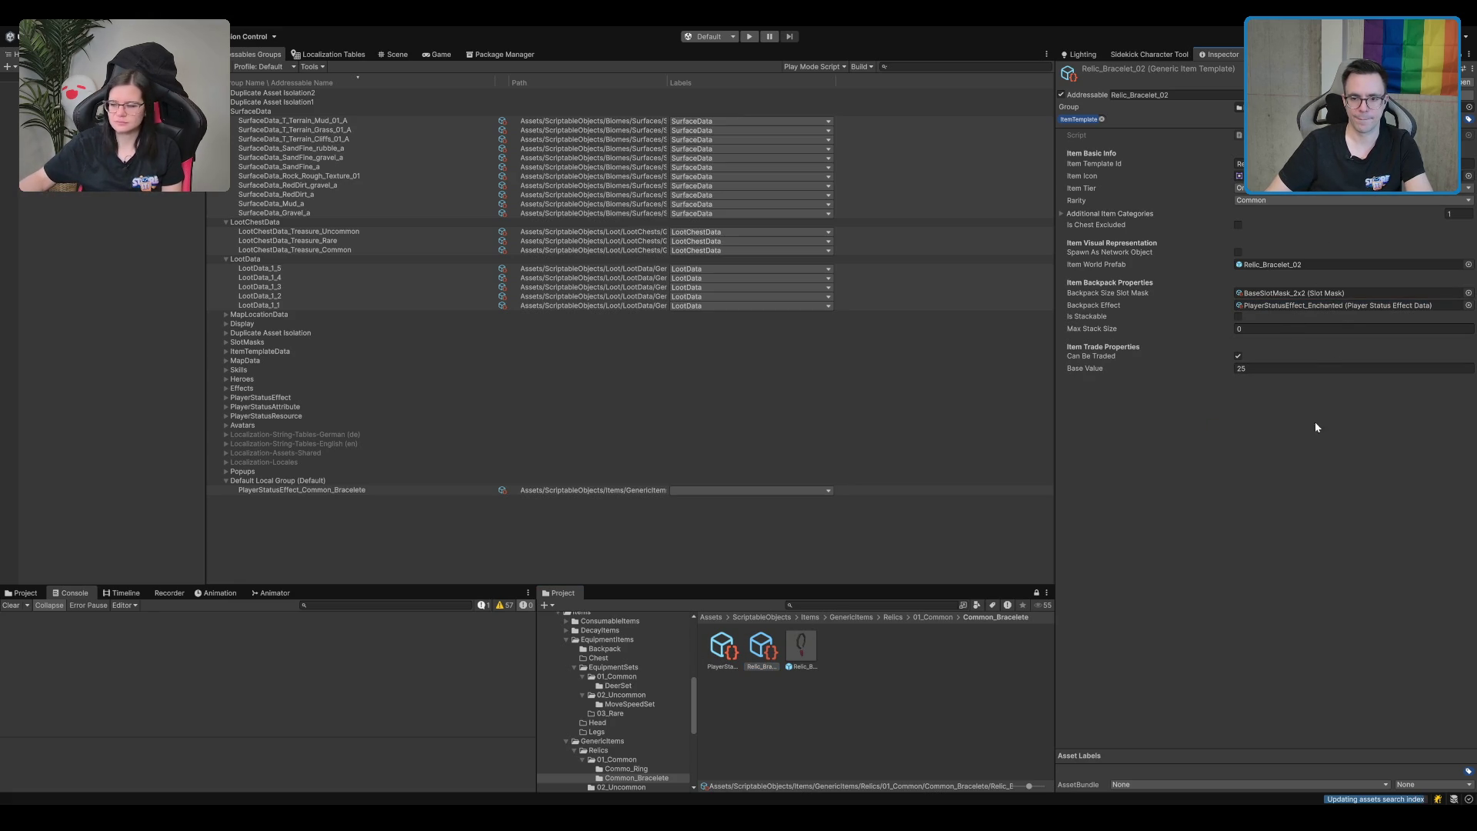
click(760, 653)
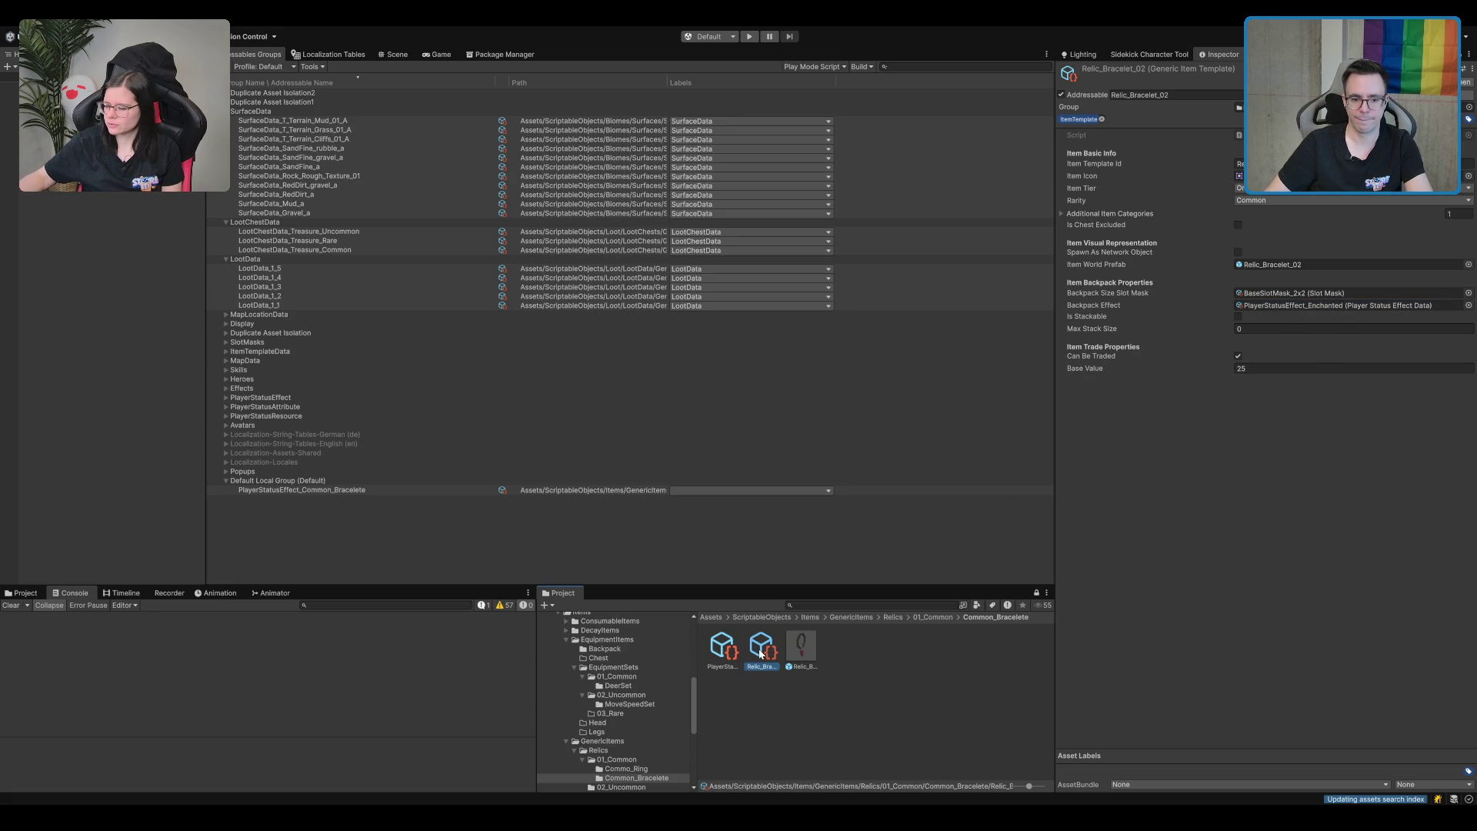
key(Left)
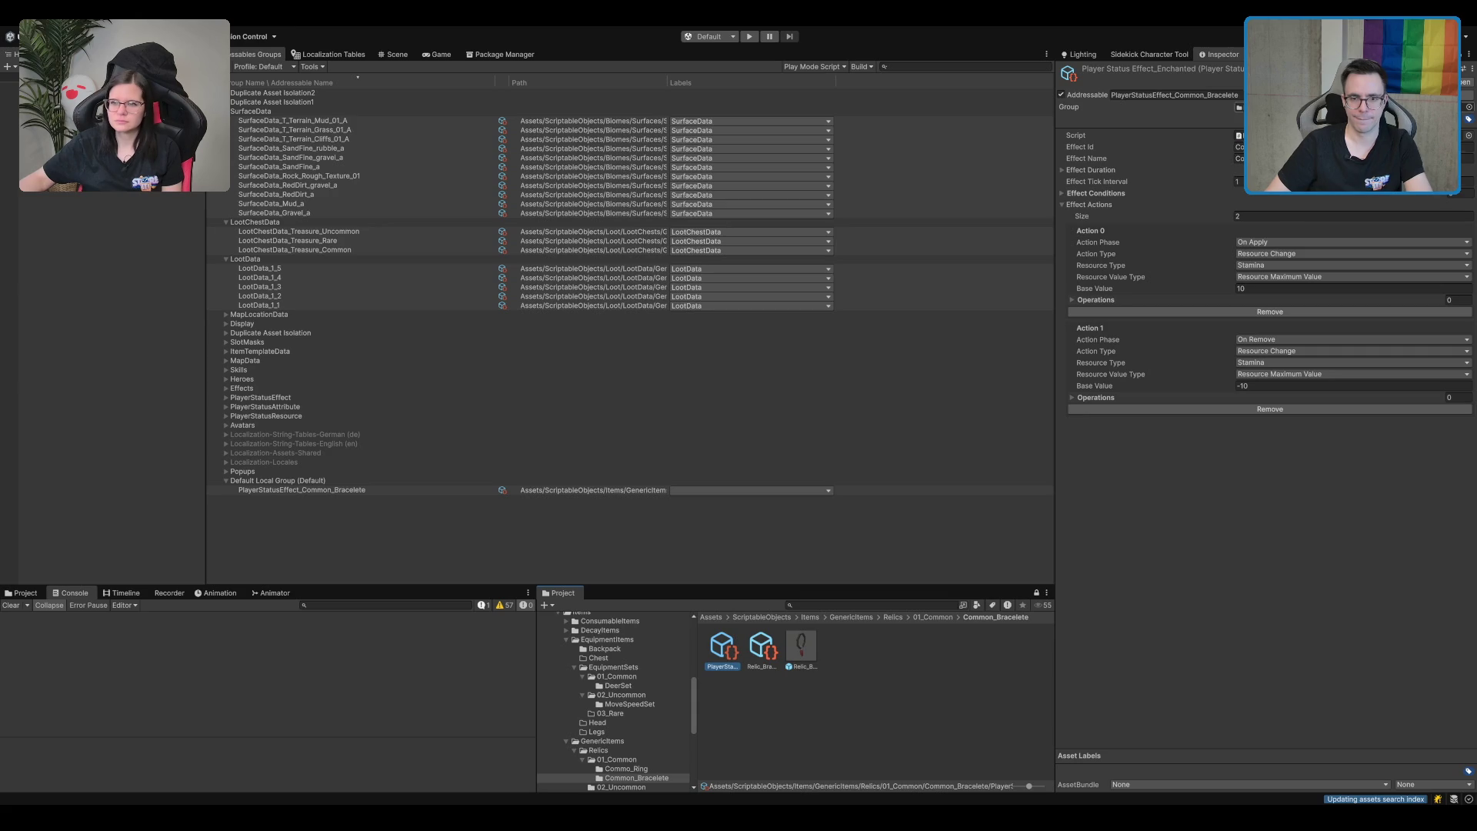
click(727, 666)
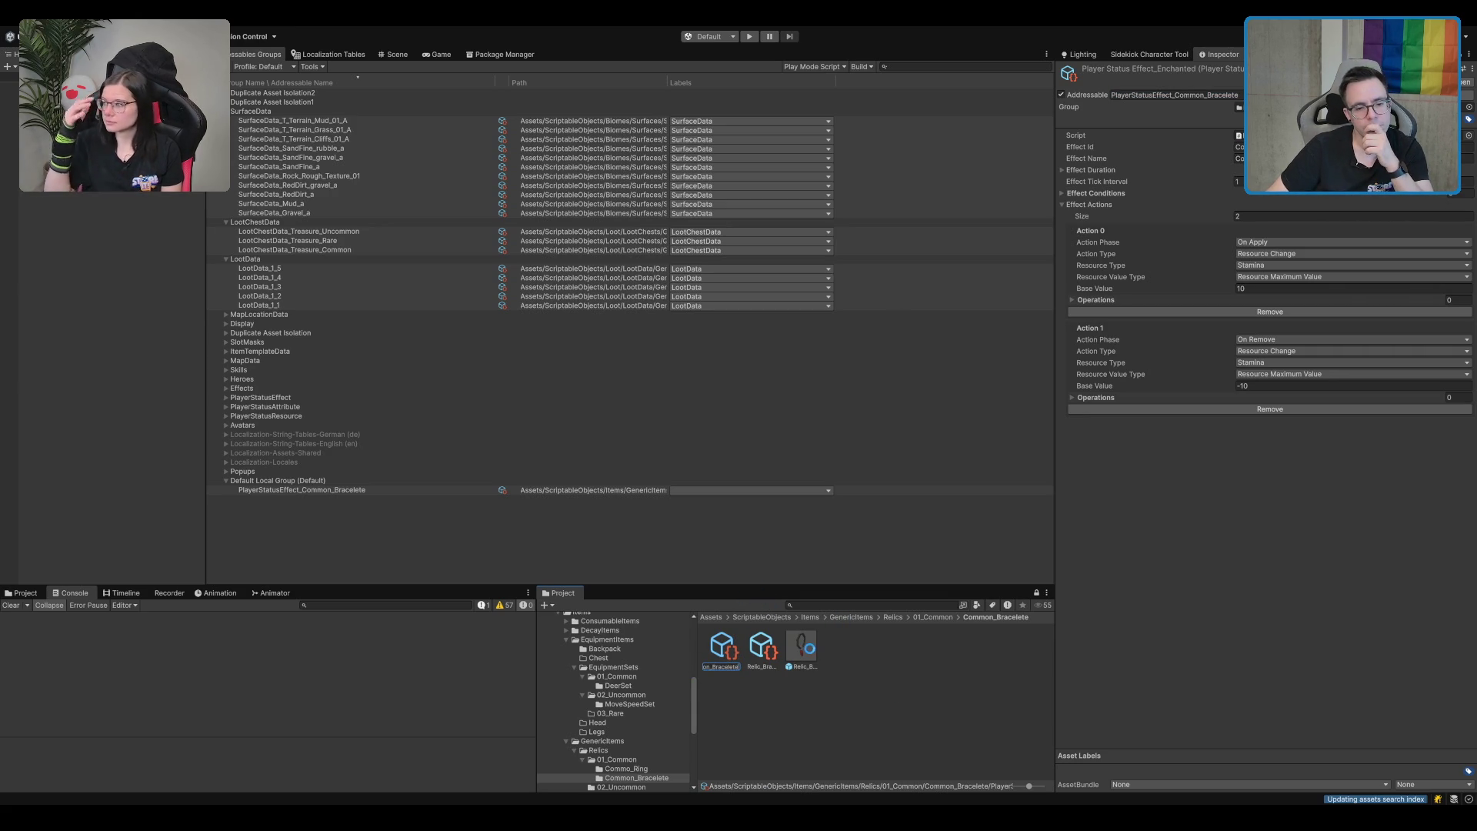
click(724, 652)
Assign that effect to Relic_Bracelet_02's Backpack Effect field.
click(809, 659)
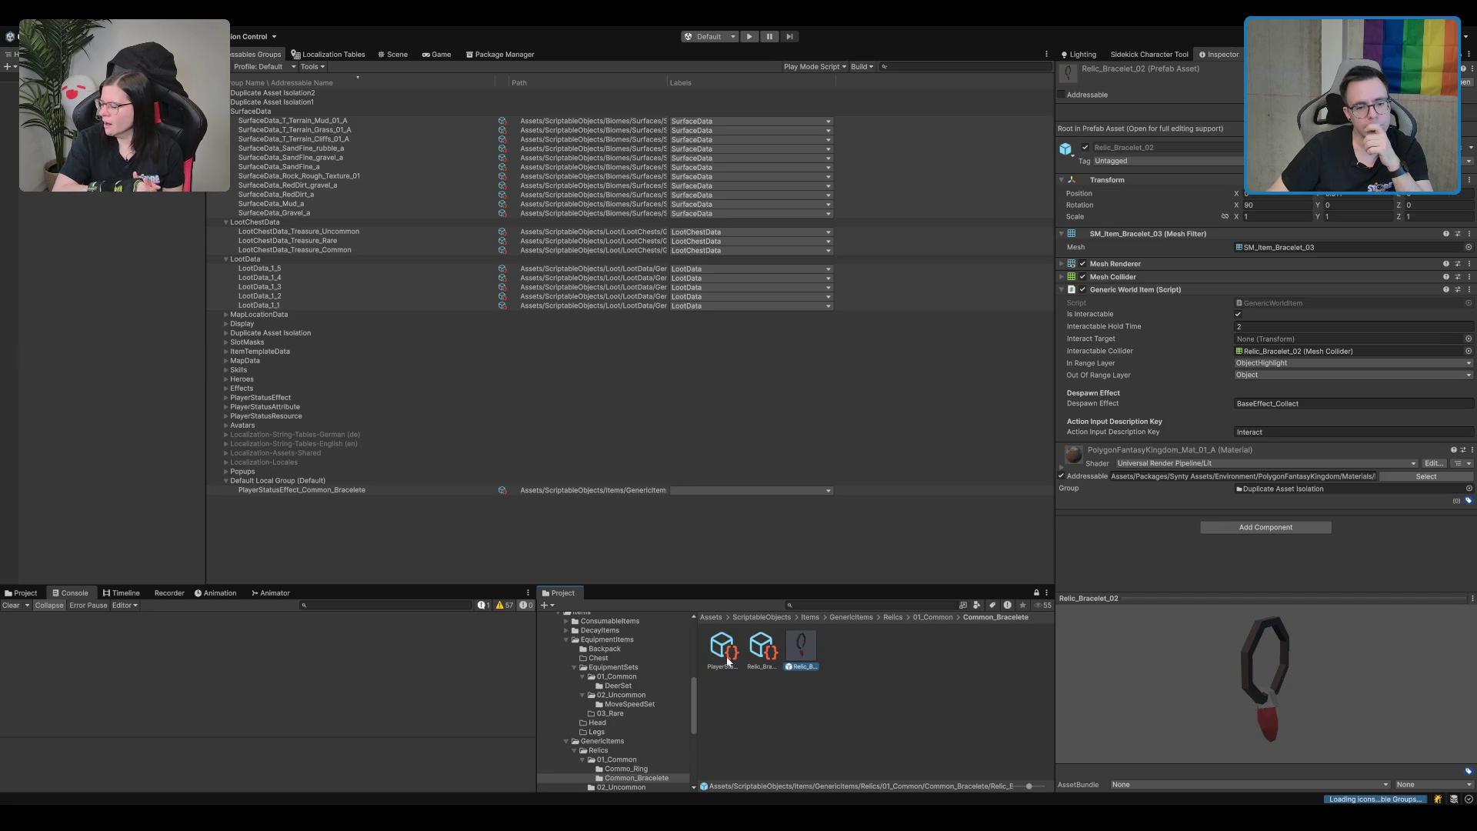
click(766, 656)
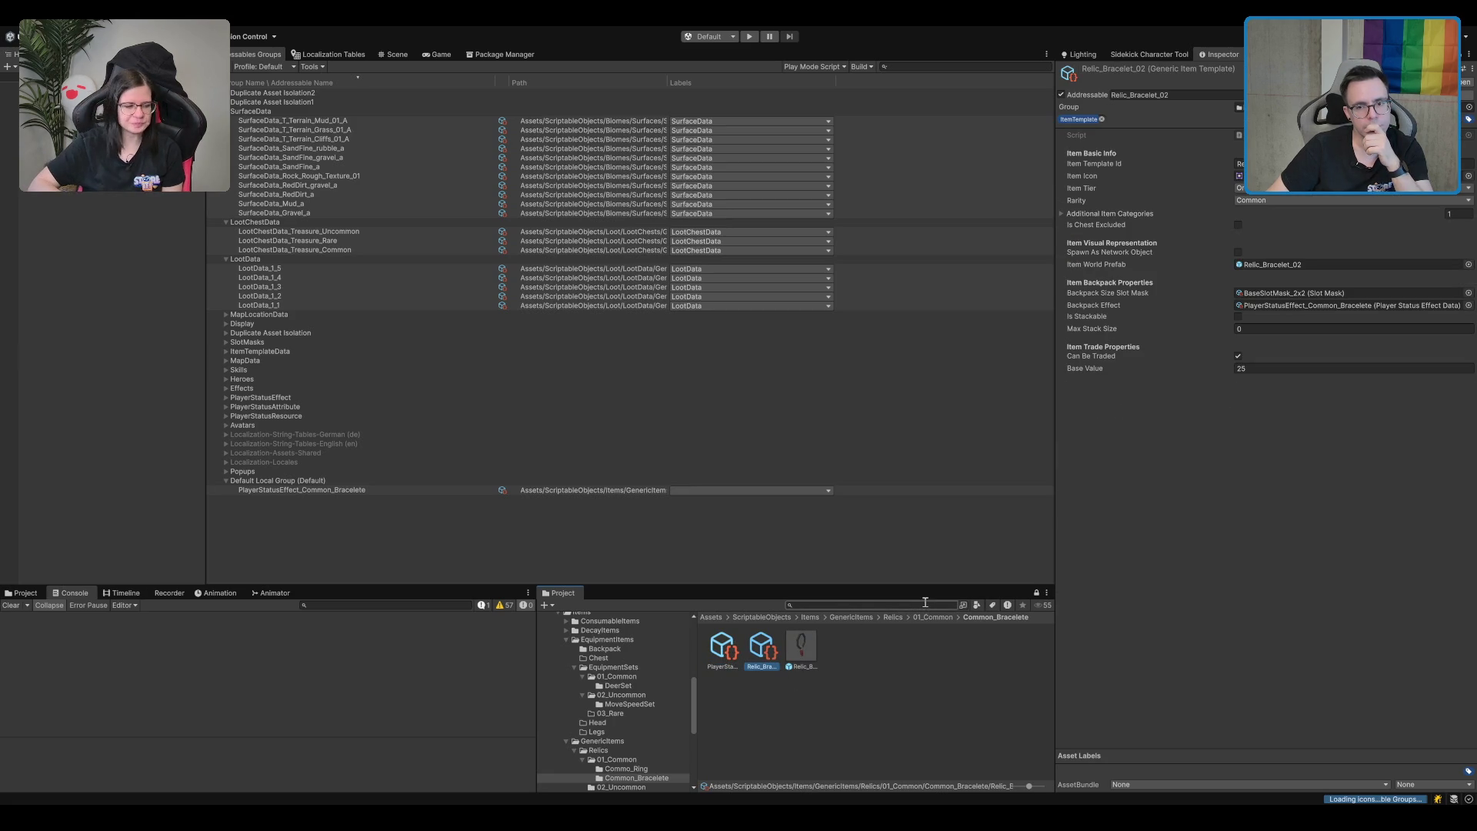
drag(731, 653, 1350, 307)
click(617, 759)
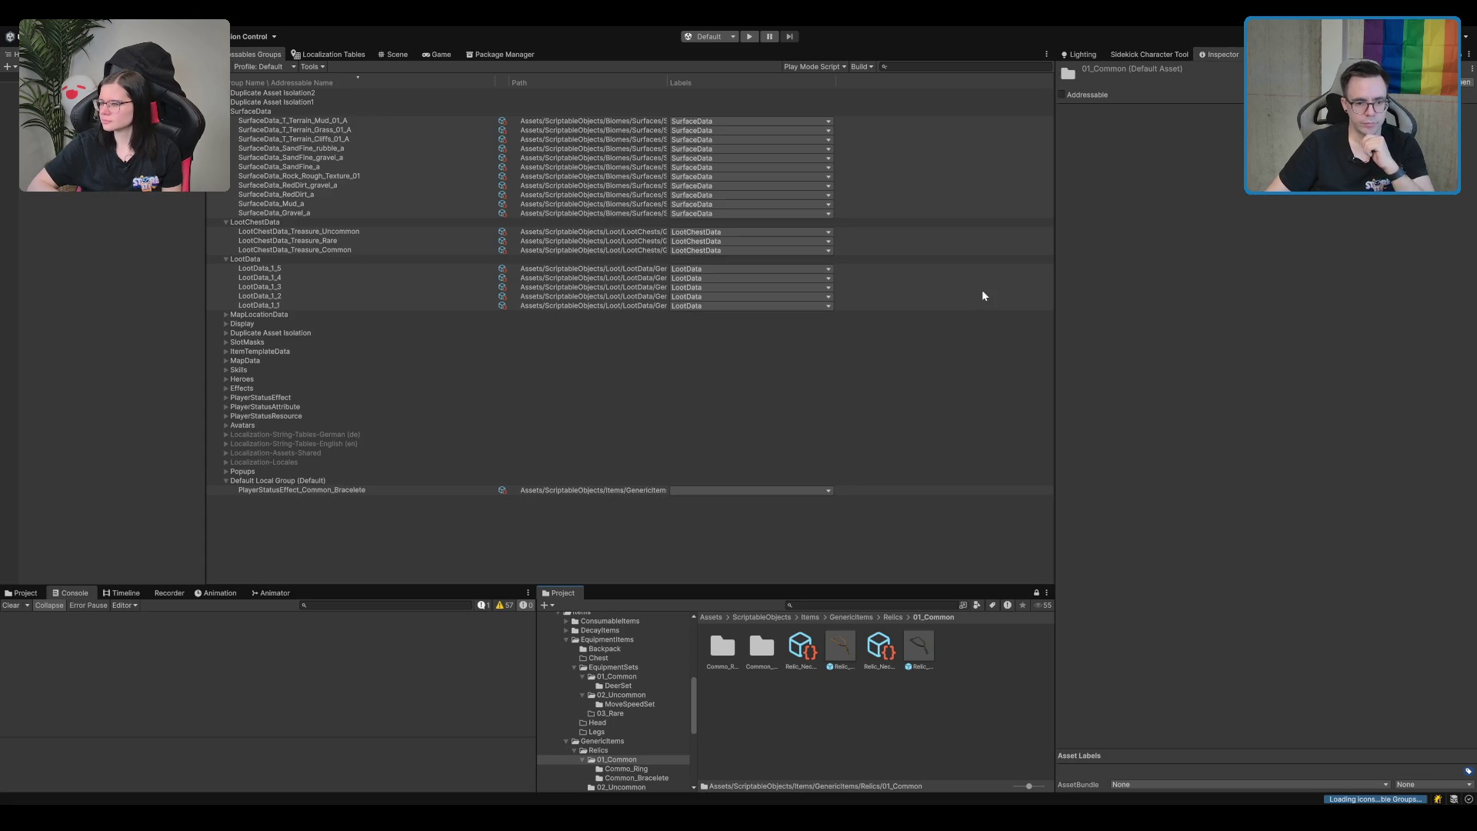
Name a new folder Common_Necklace_01 and move the necklace template and prefab into it.
text(Contmon_)
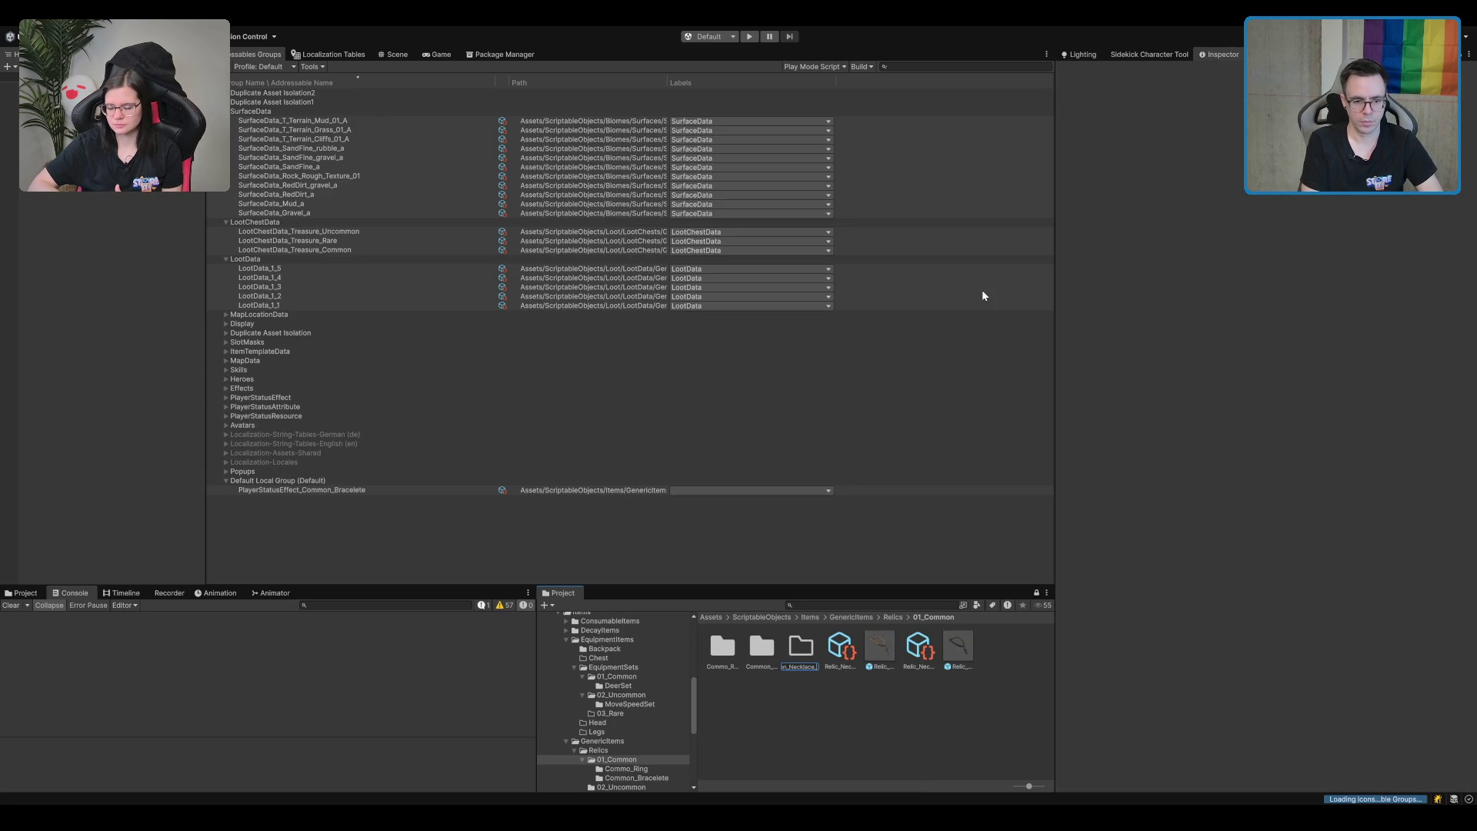
click(846, 646)
ctrl+click(879, 654)
drag(879, 654, 761, 646)
Paste the bracelet effect into Common_Necklace_01 and rename it PlayerStatusEffect_Common_Necklace_01.
double_click(761, 646)
click(722, 646)
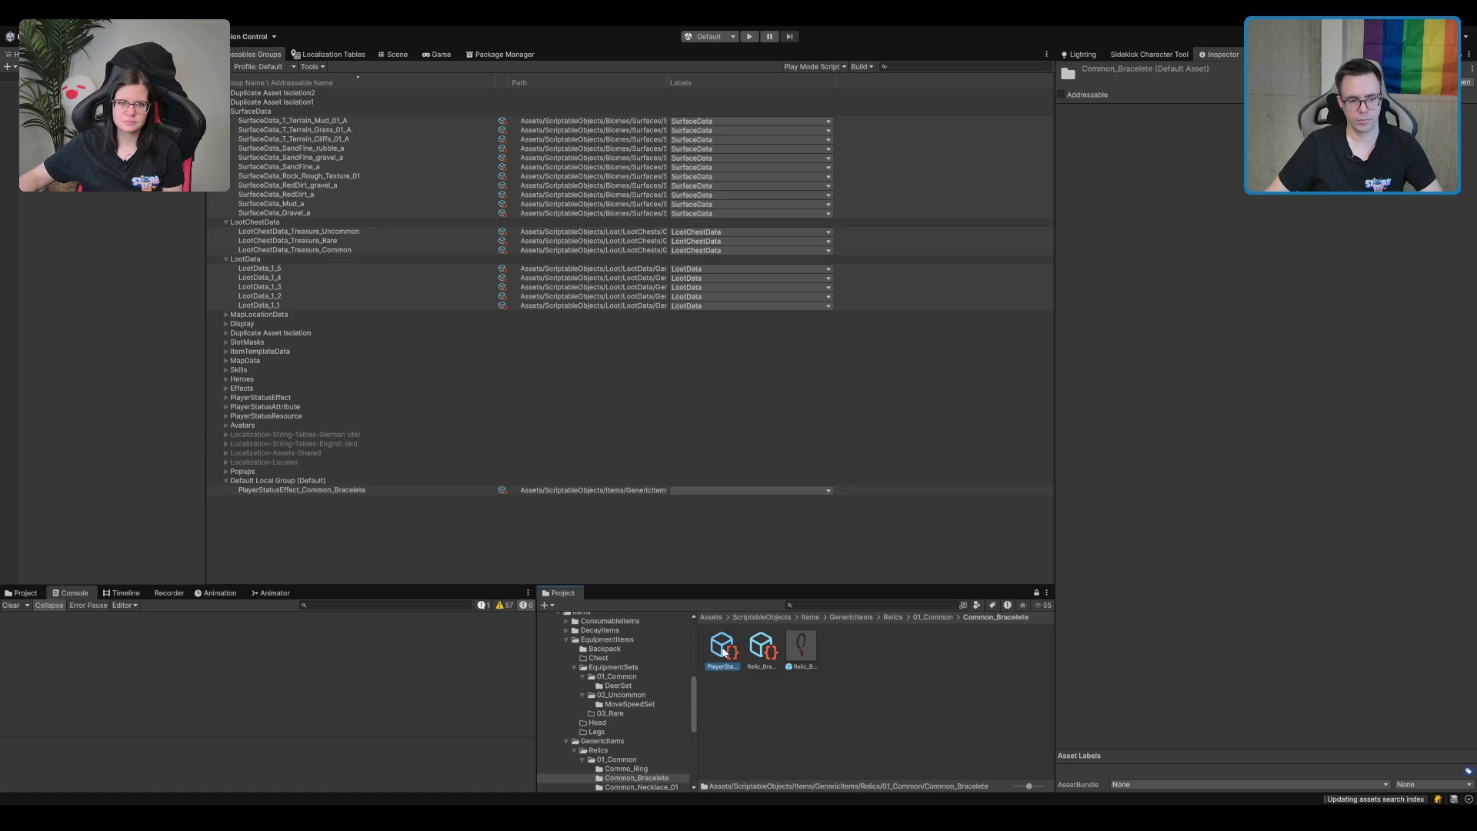
click(937, 617)
double_click(800, 646)
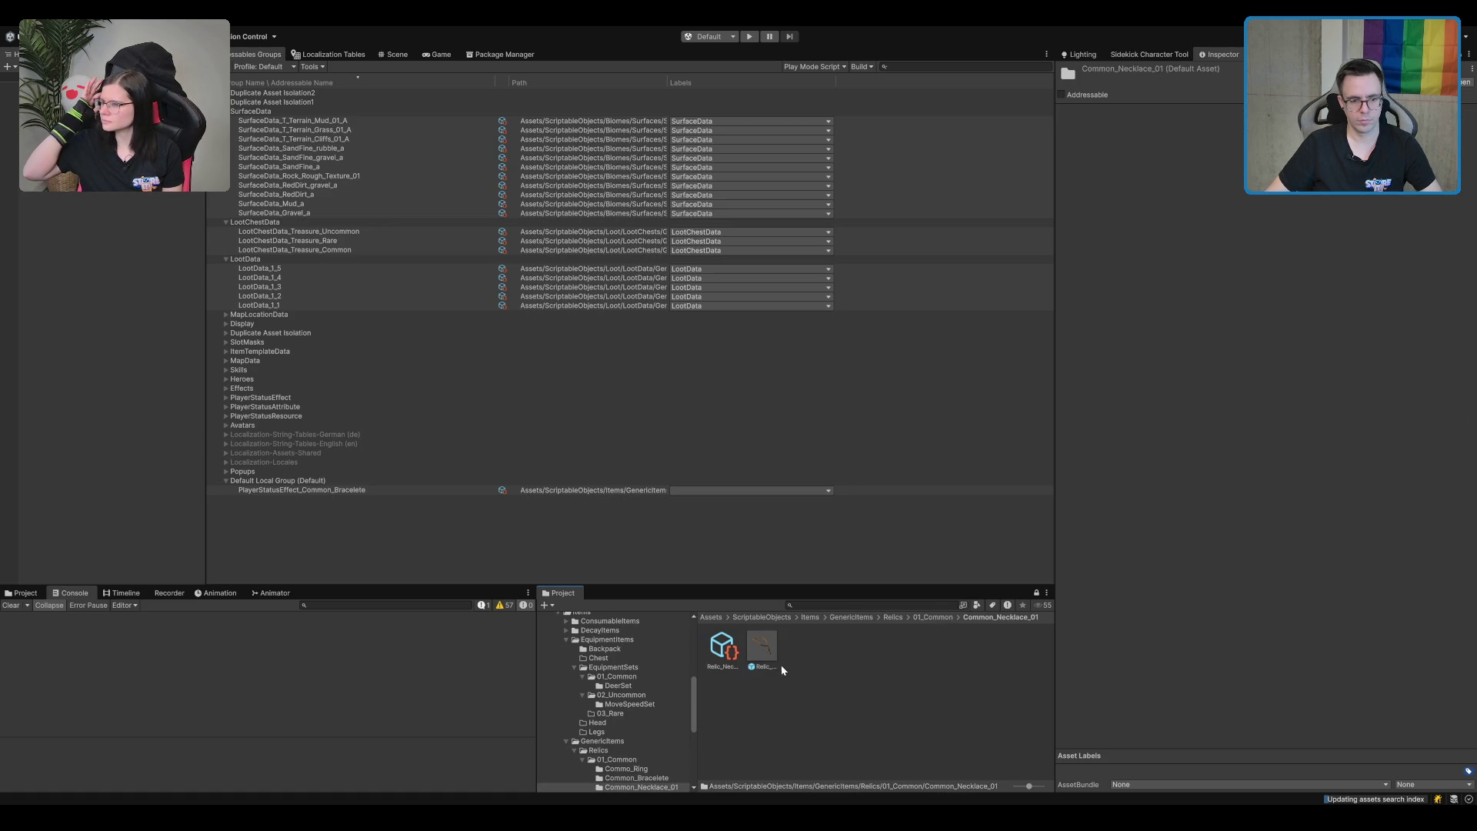
key(ctrl+v)
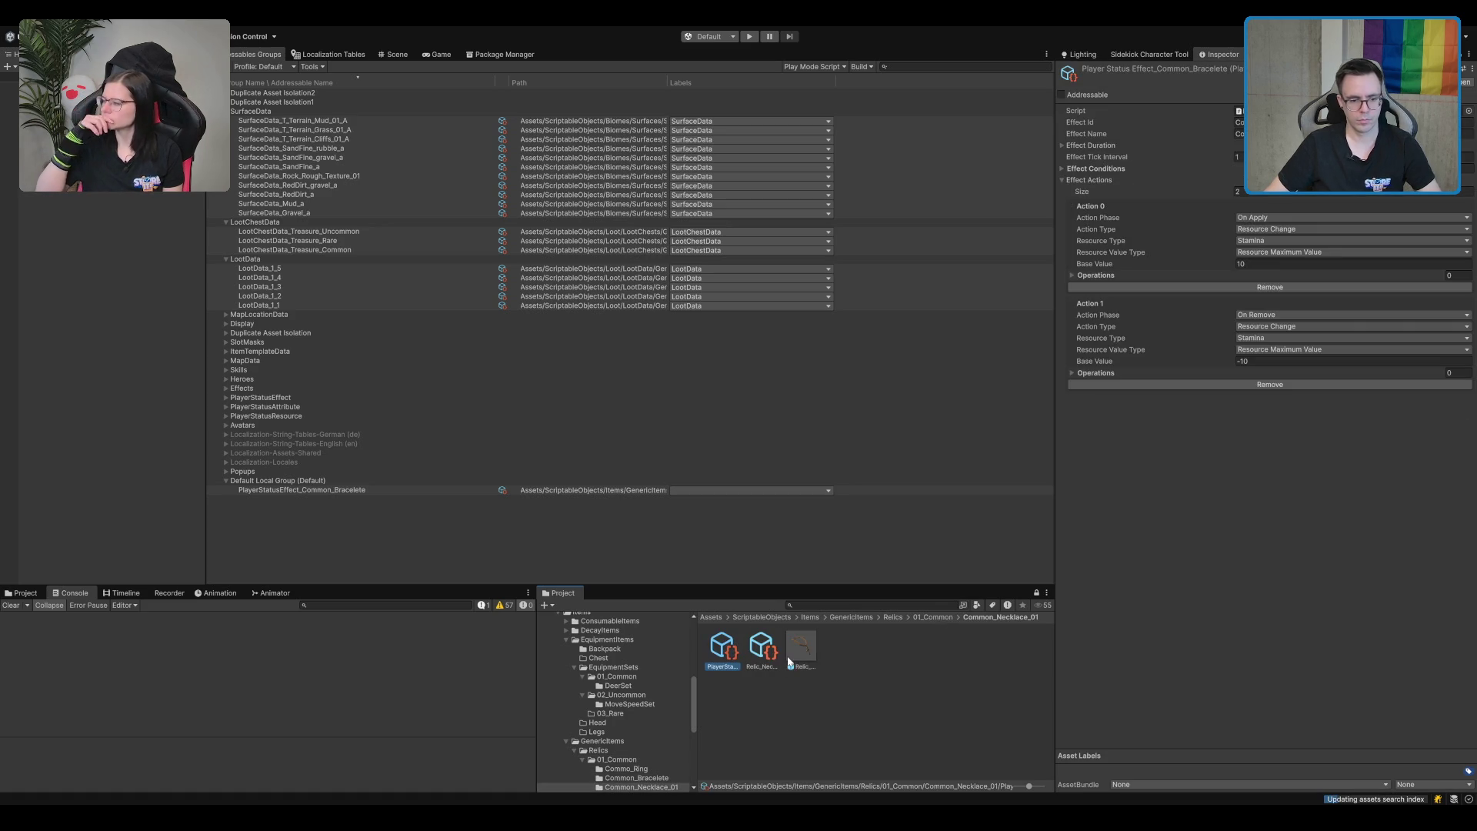
click(727, 667)
key(BackSpace)
key(BackSpace)
key(BackSpace)
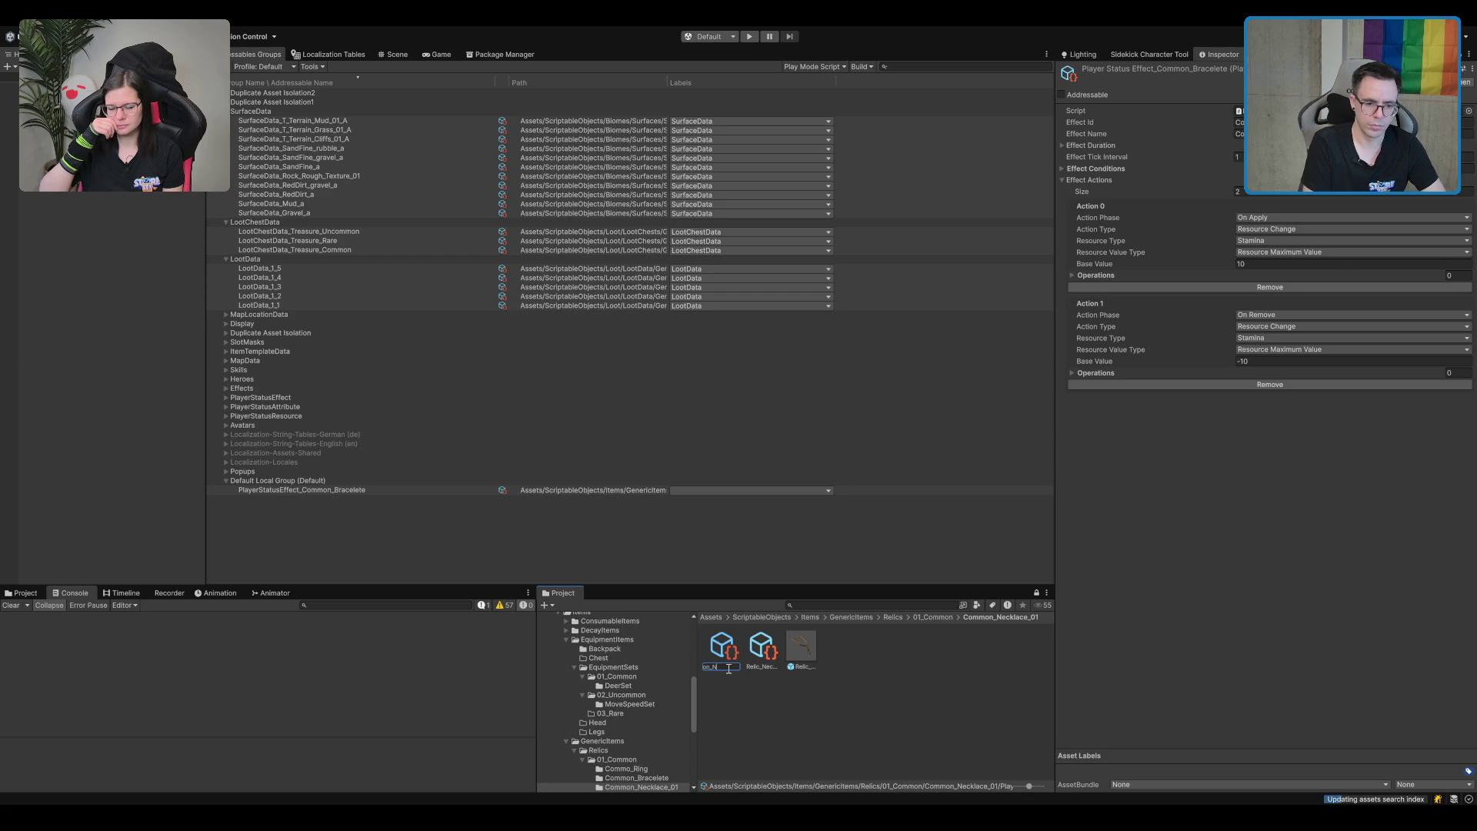
text(Necklace_01)
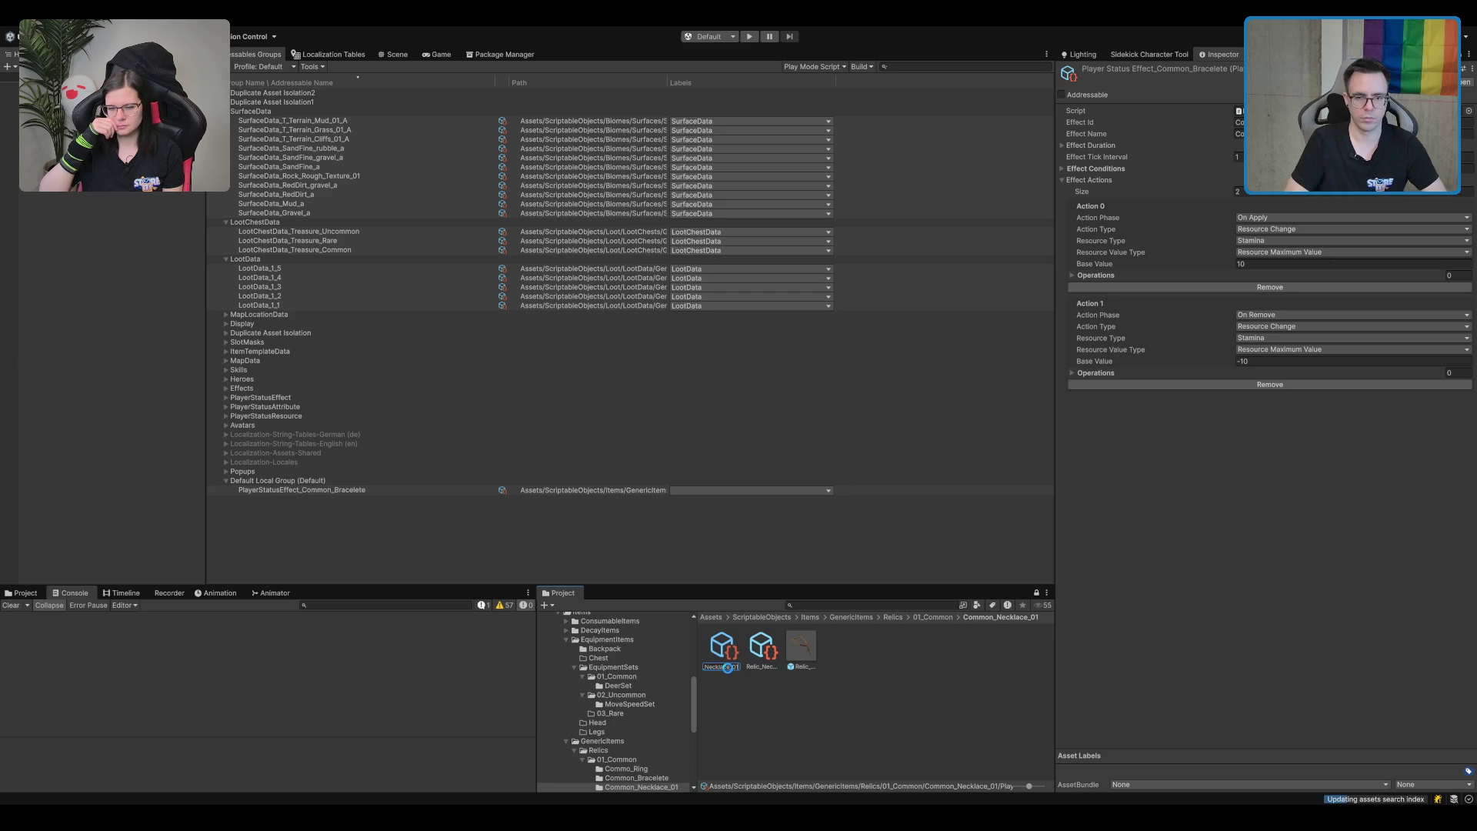
key(Return)
Edit the necklace effect's name and switch both actions' Resource Type to Class Resource.
click(1308, 111)
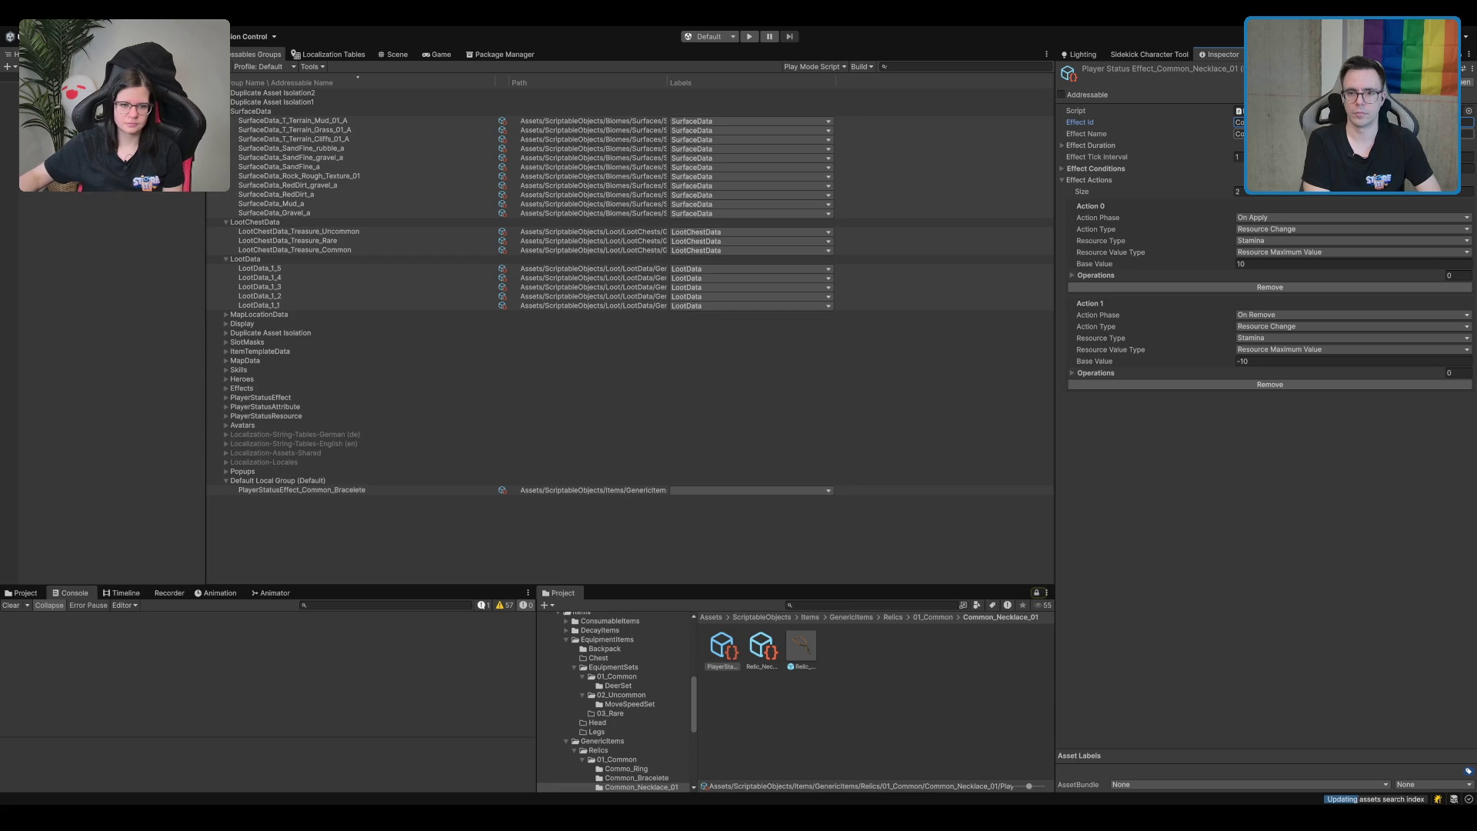
click(1240, 134)
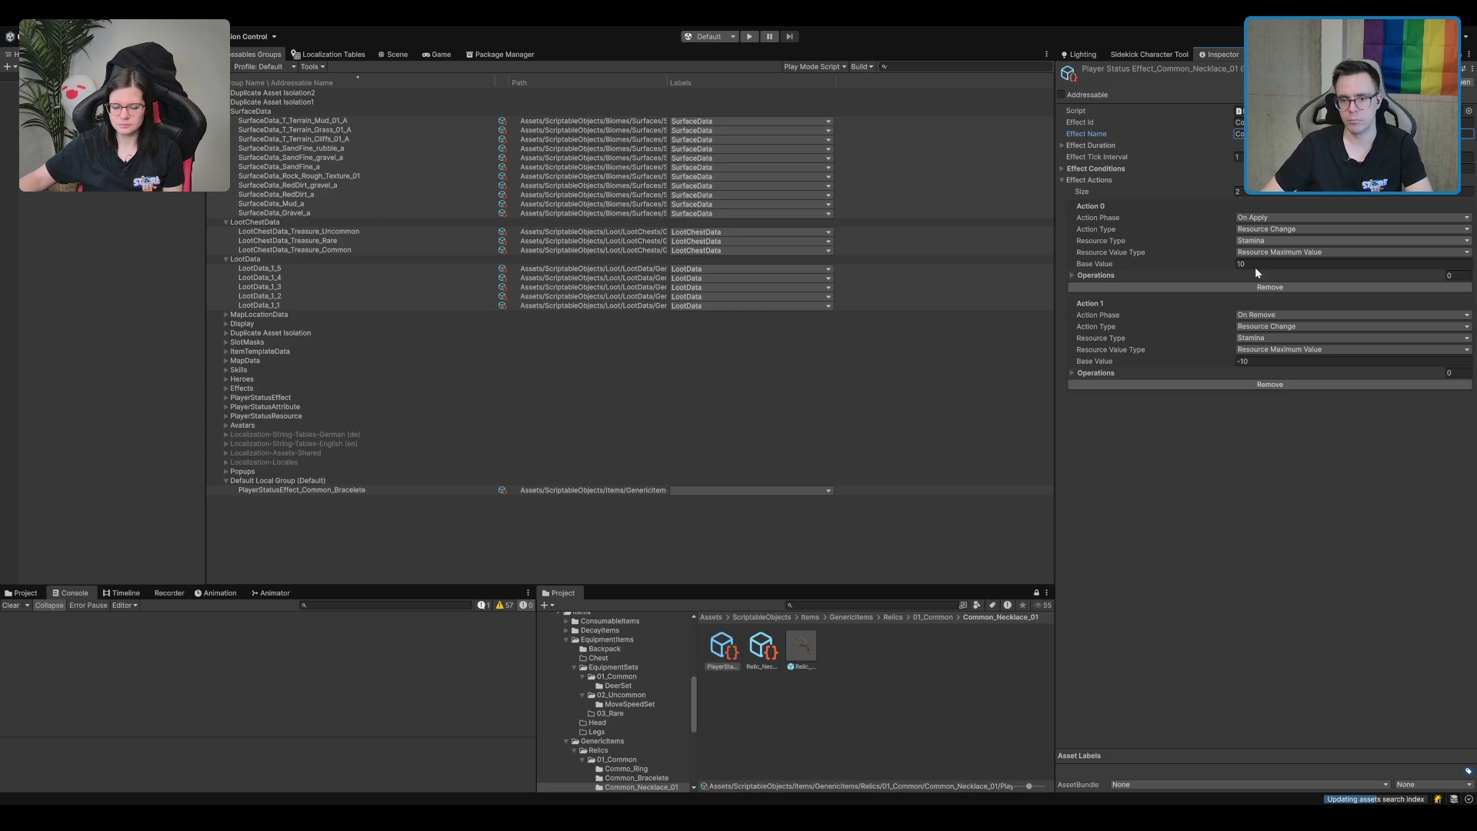
click(1203, 597)
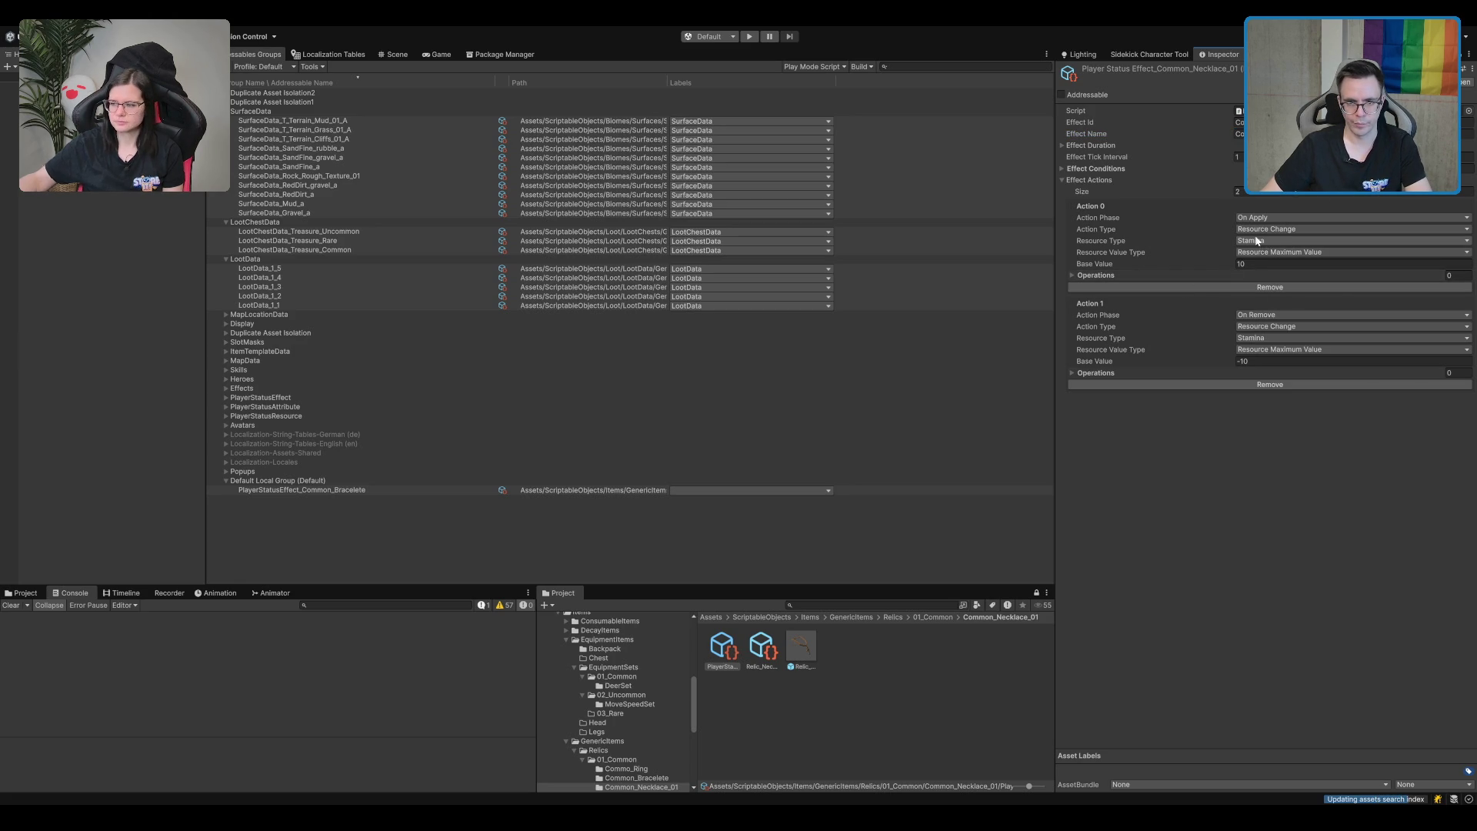
click(1308, 241)
click(1354, 264)
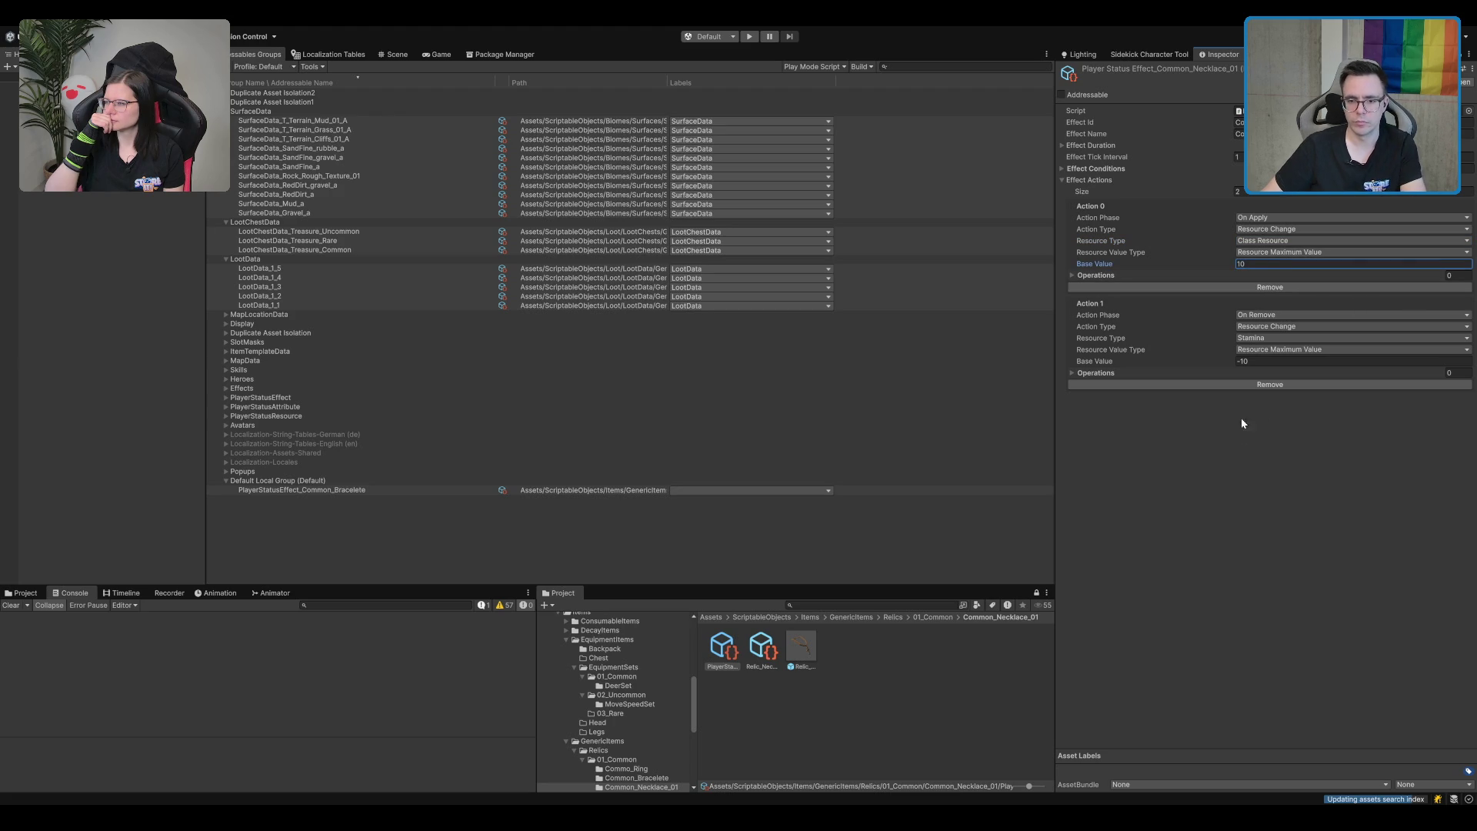
click(1282, 400)
click(1298, 407)
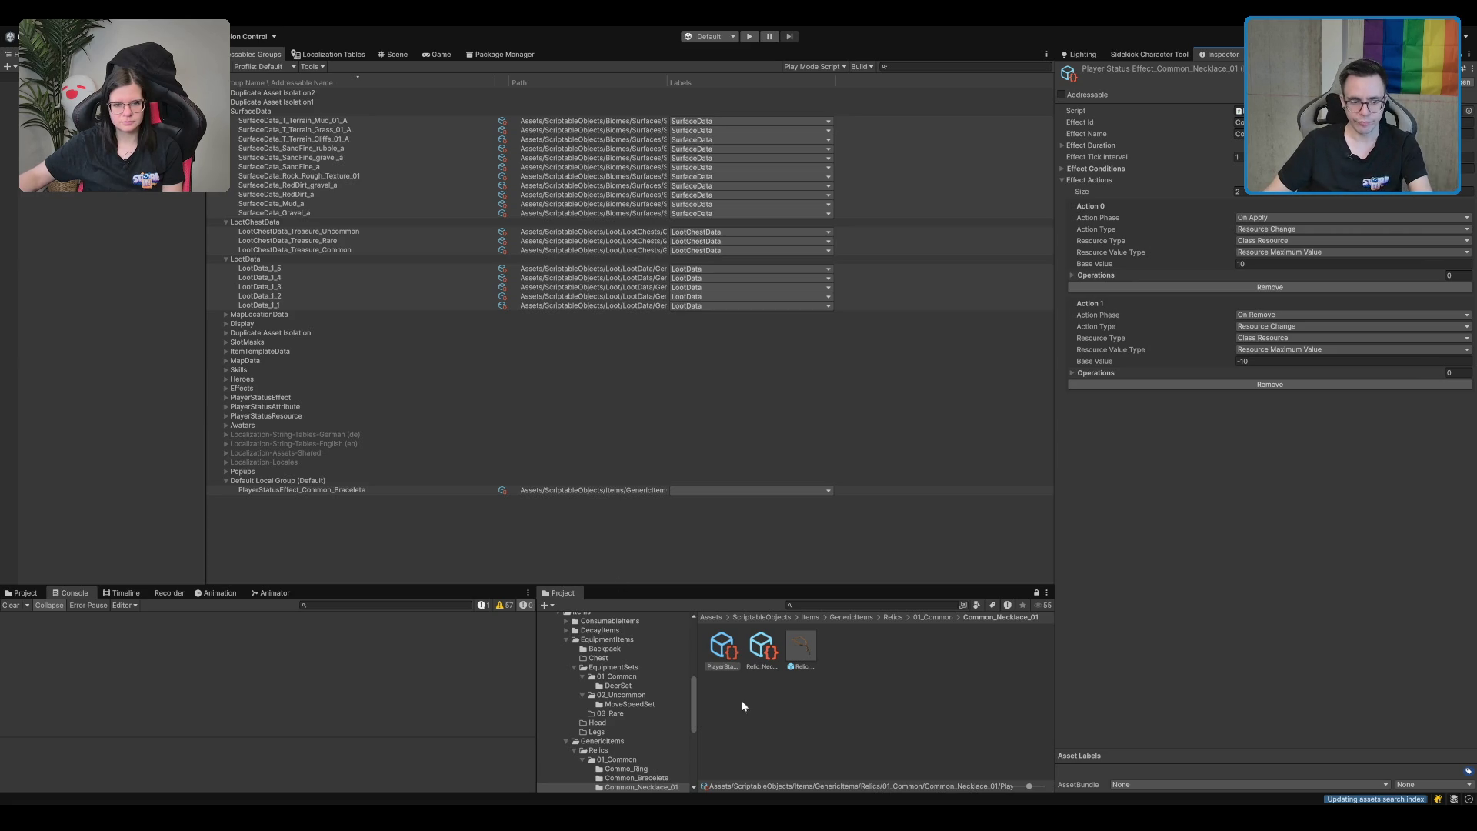
Assign PlayerStatusEffect_Common_Necklace_01 as Relic_Necklace_01's Backpack Effect.
click(762, 650)
drag(723, 656, 1319, 306)
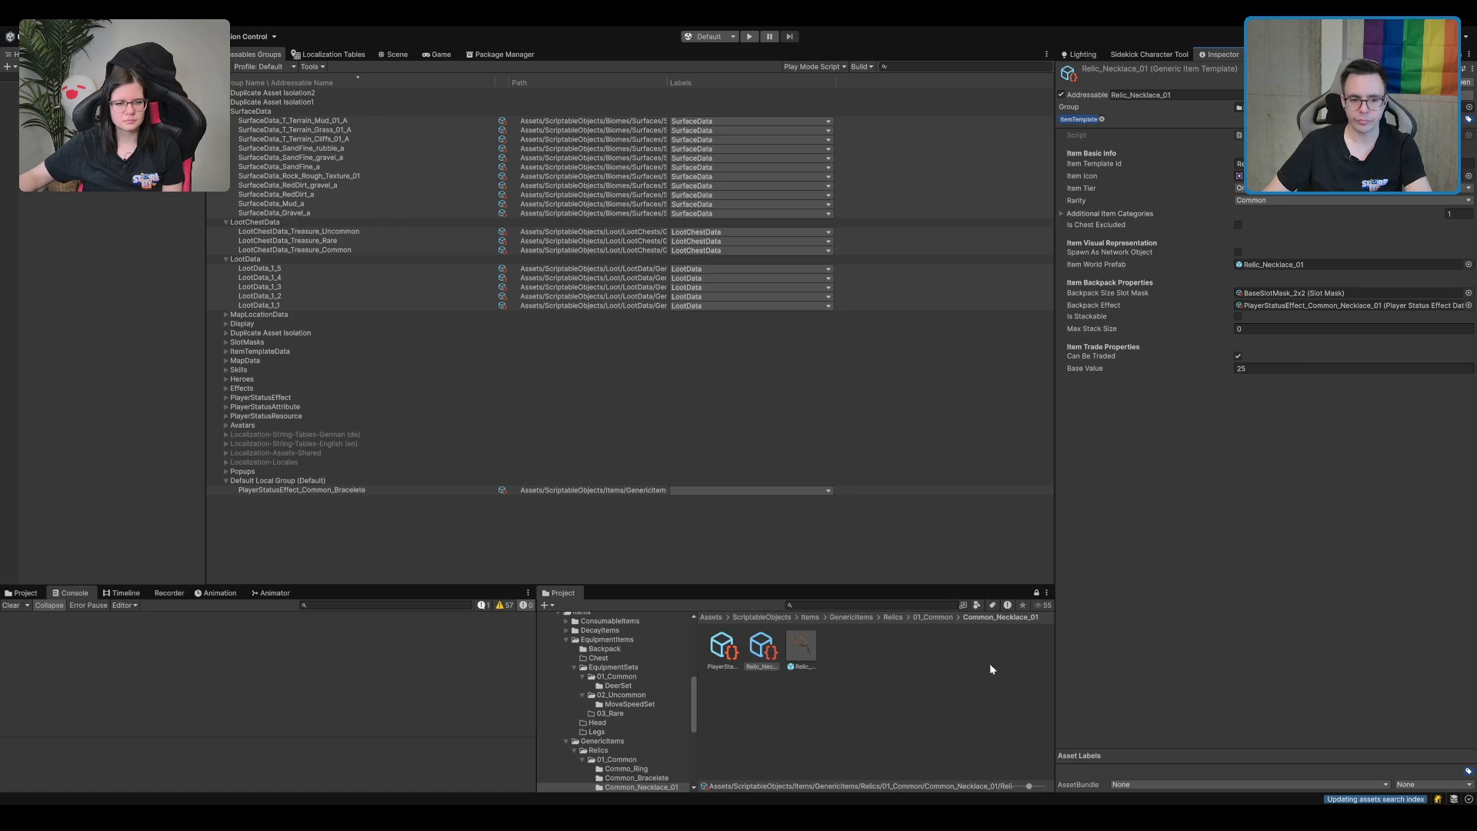
click(724, 654)
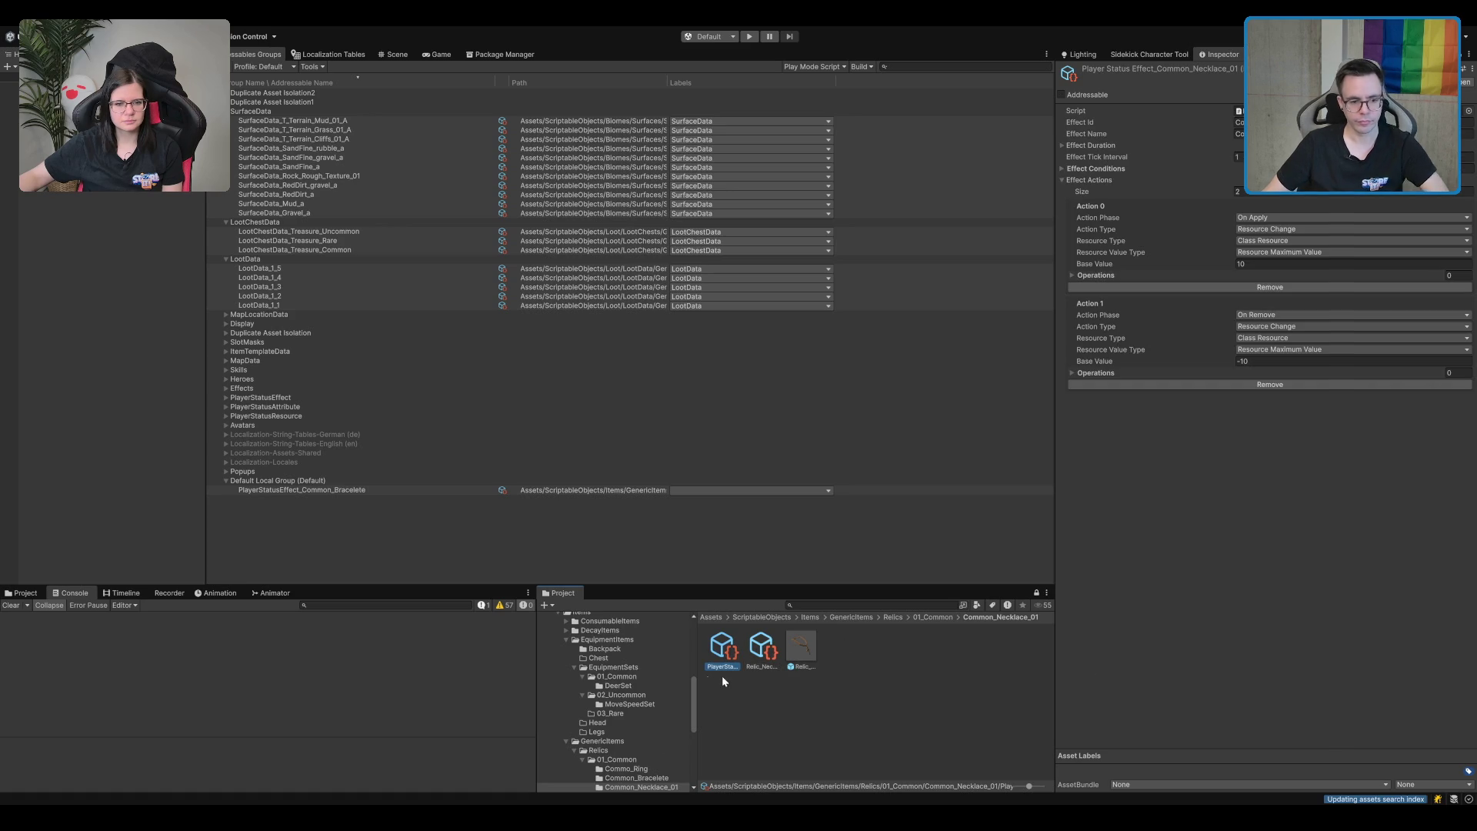
click(643, 757)
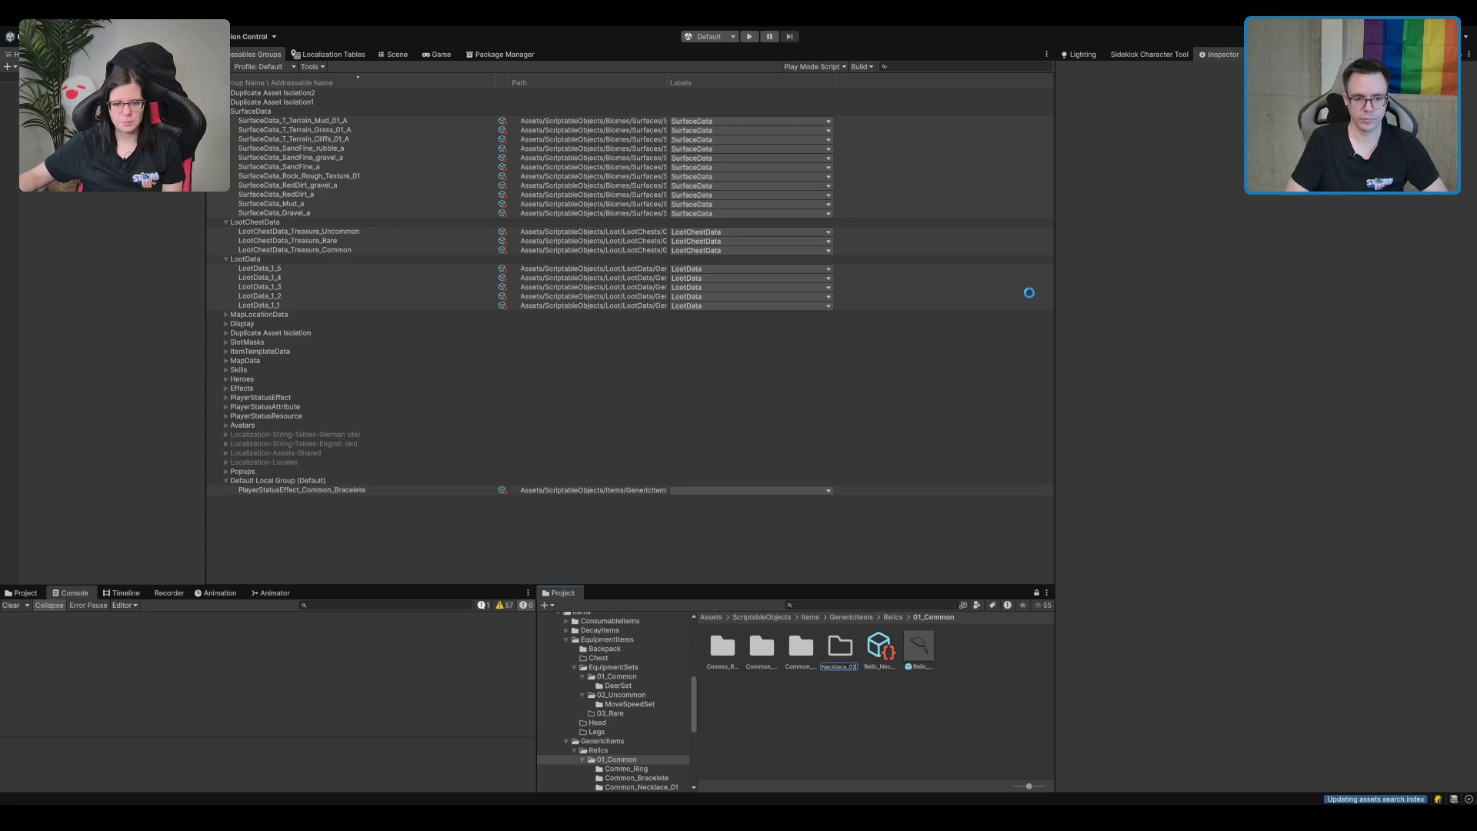
Move the remaining necklace template and prefab into Common_Necklace_02.
click(879, 647)
shift+click(920, 652)
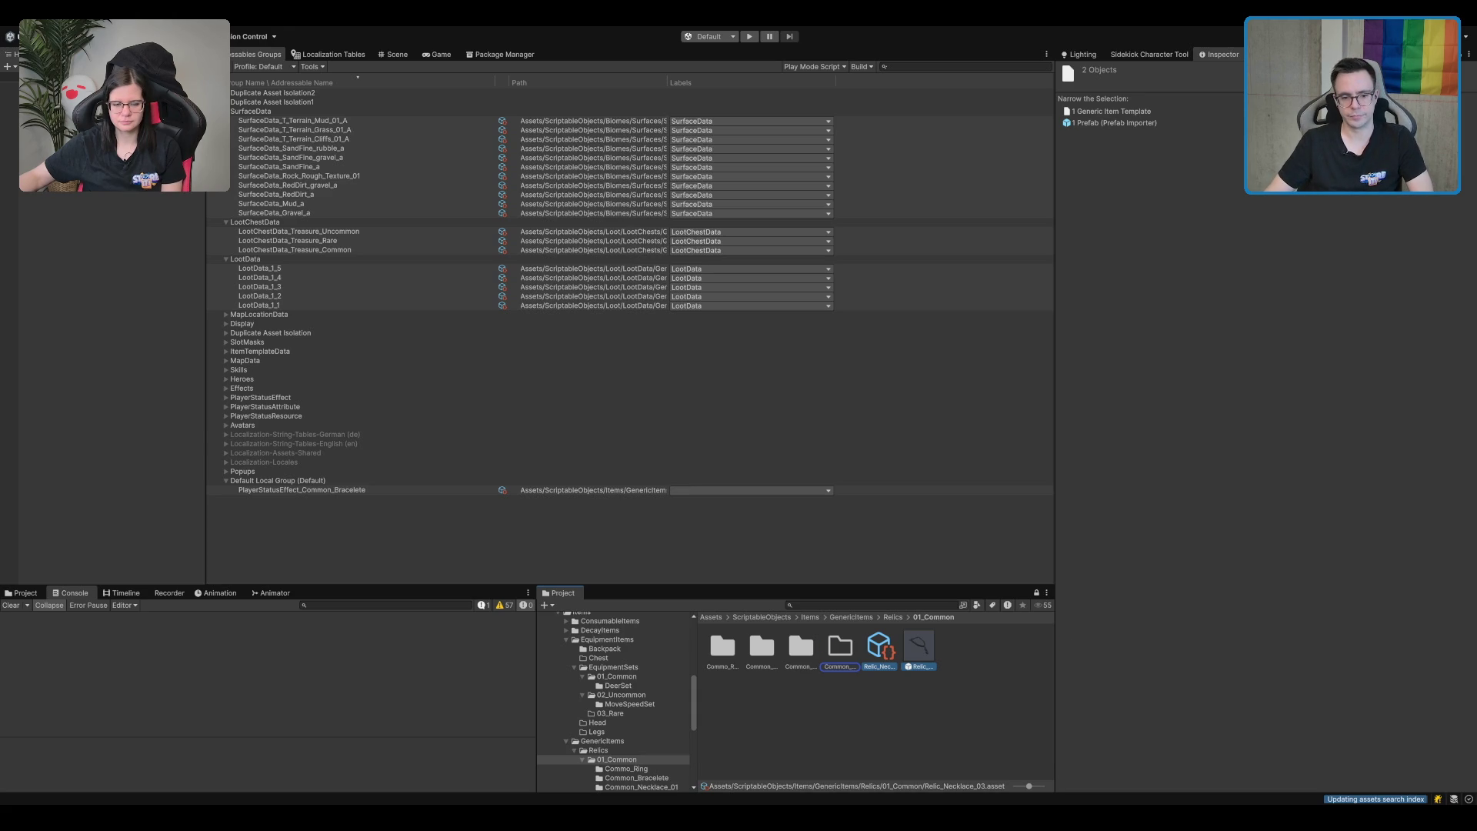
drag(920, 647, 840, 648)
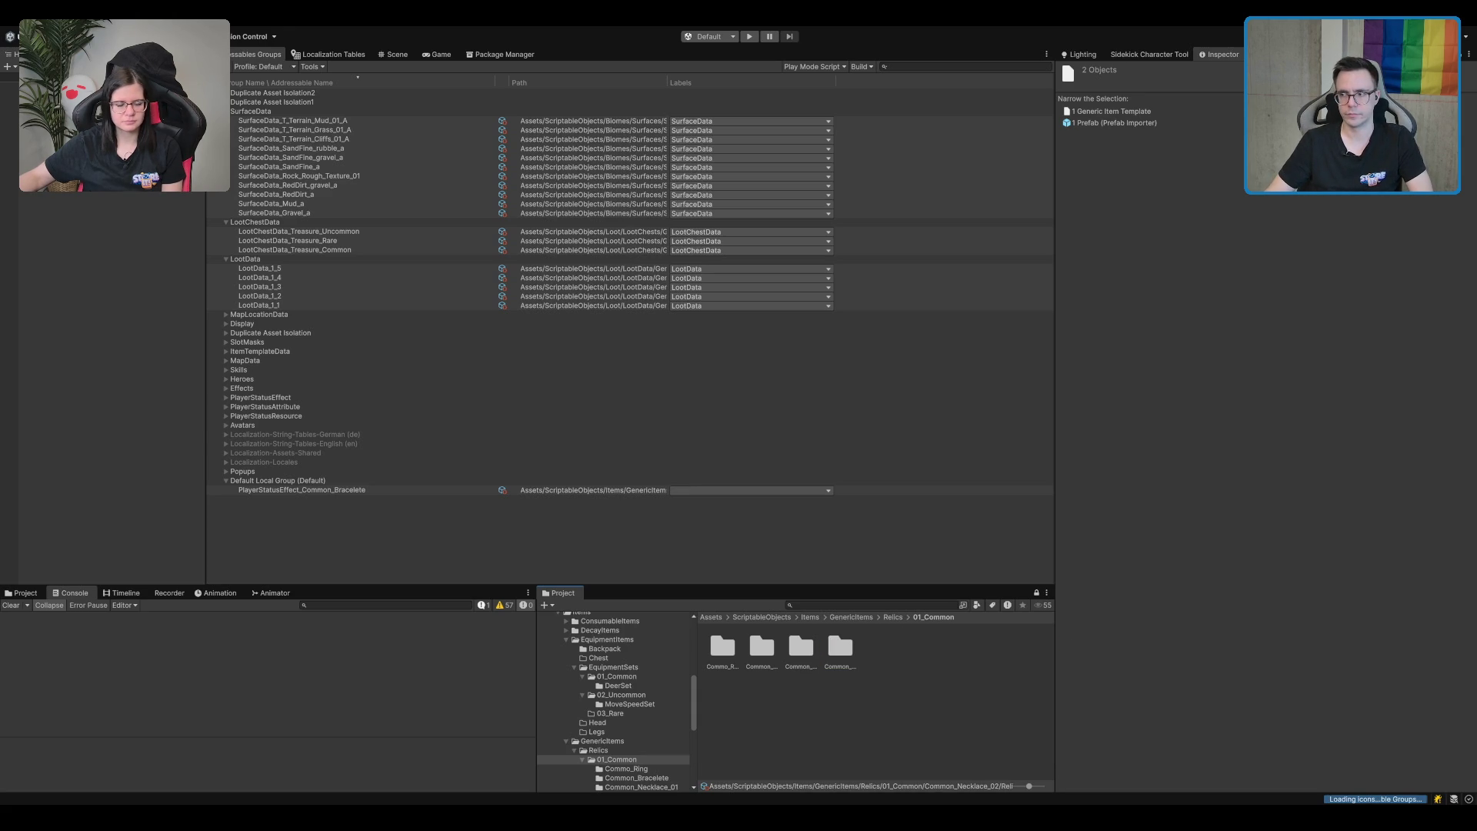
double_click(840, 647)
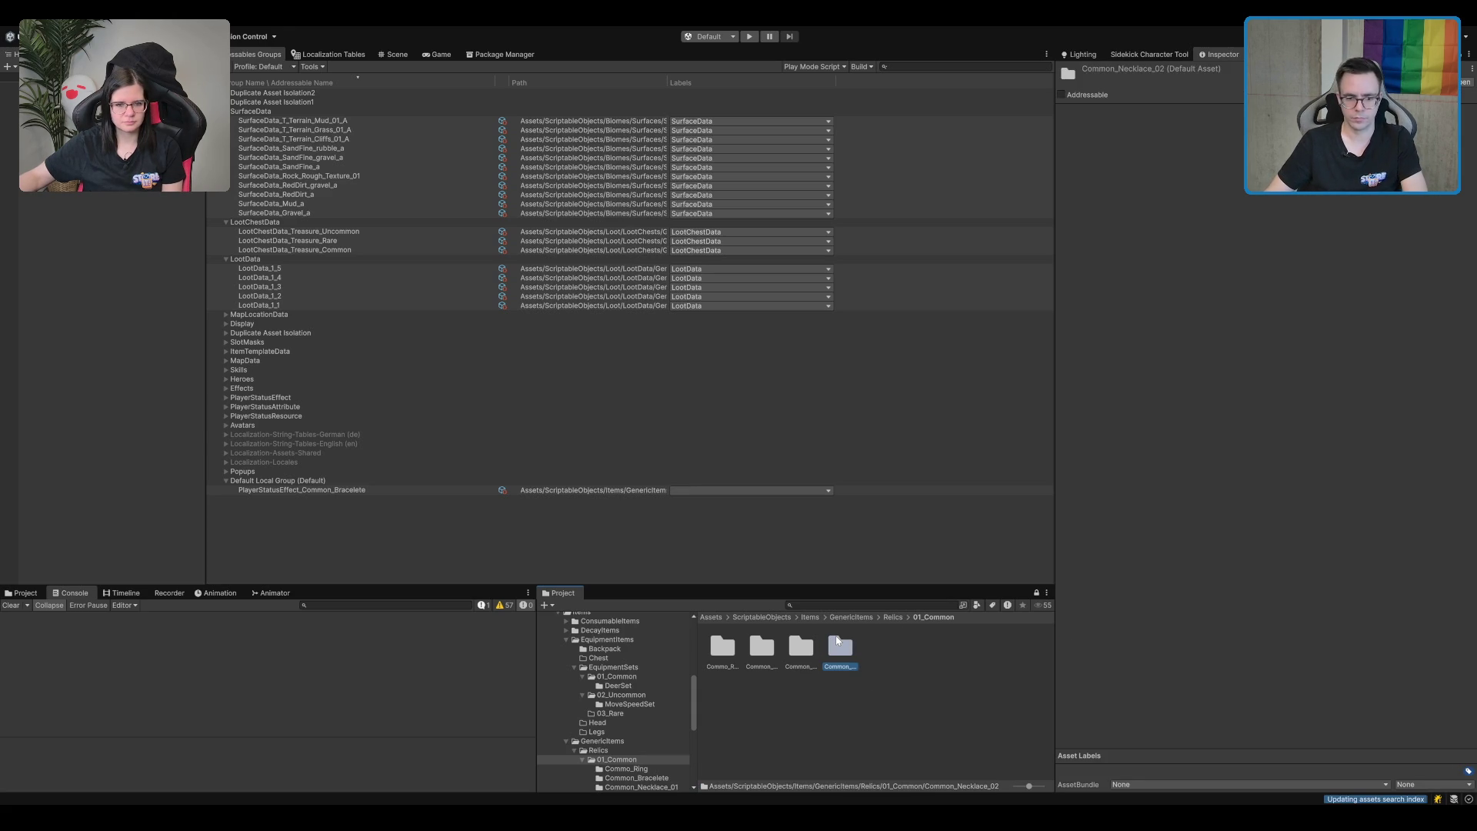
Change the copied effect's first action type to Attribute Change.
click(781, 646)
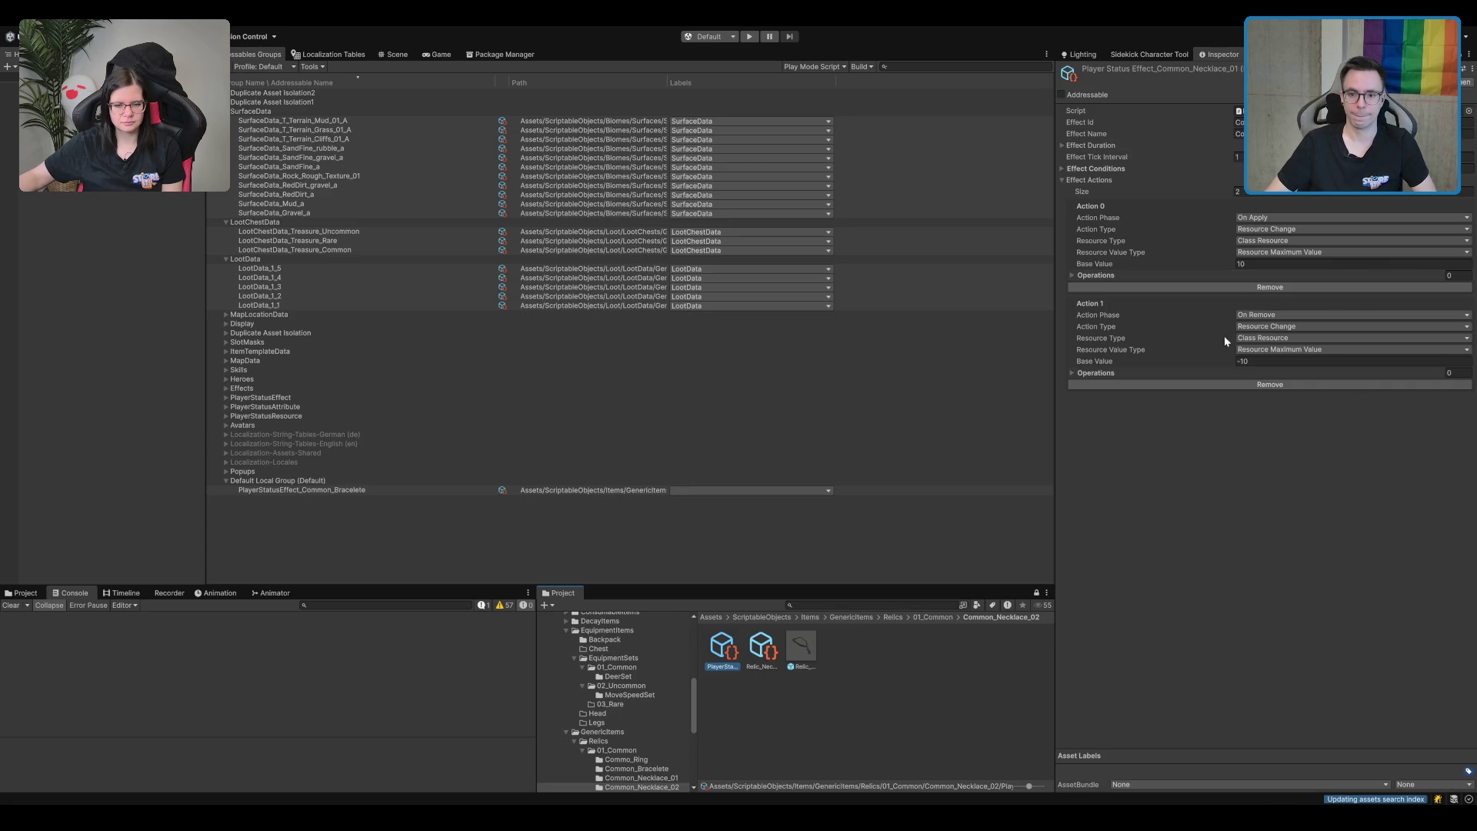
click(1263, 254)
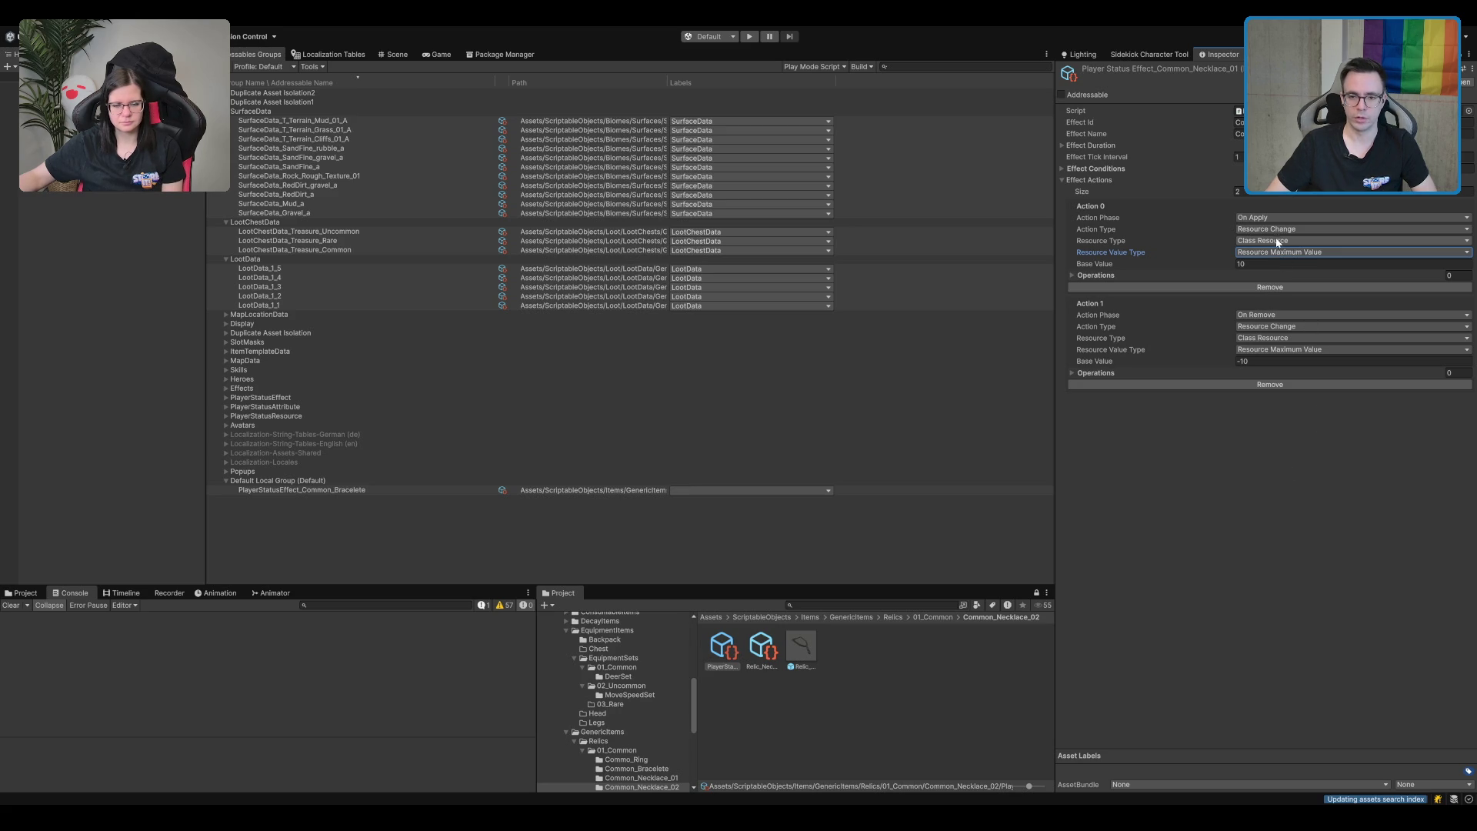
key(shift+Tab)
key(shift+Tab)
key(shift+Tab)
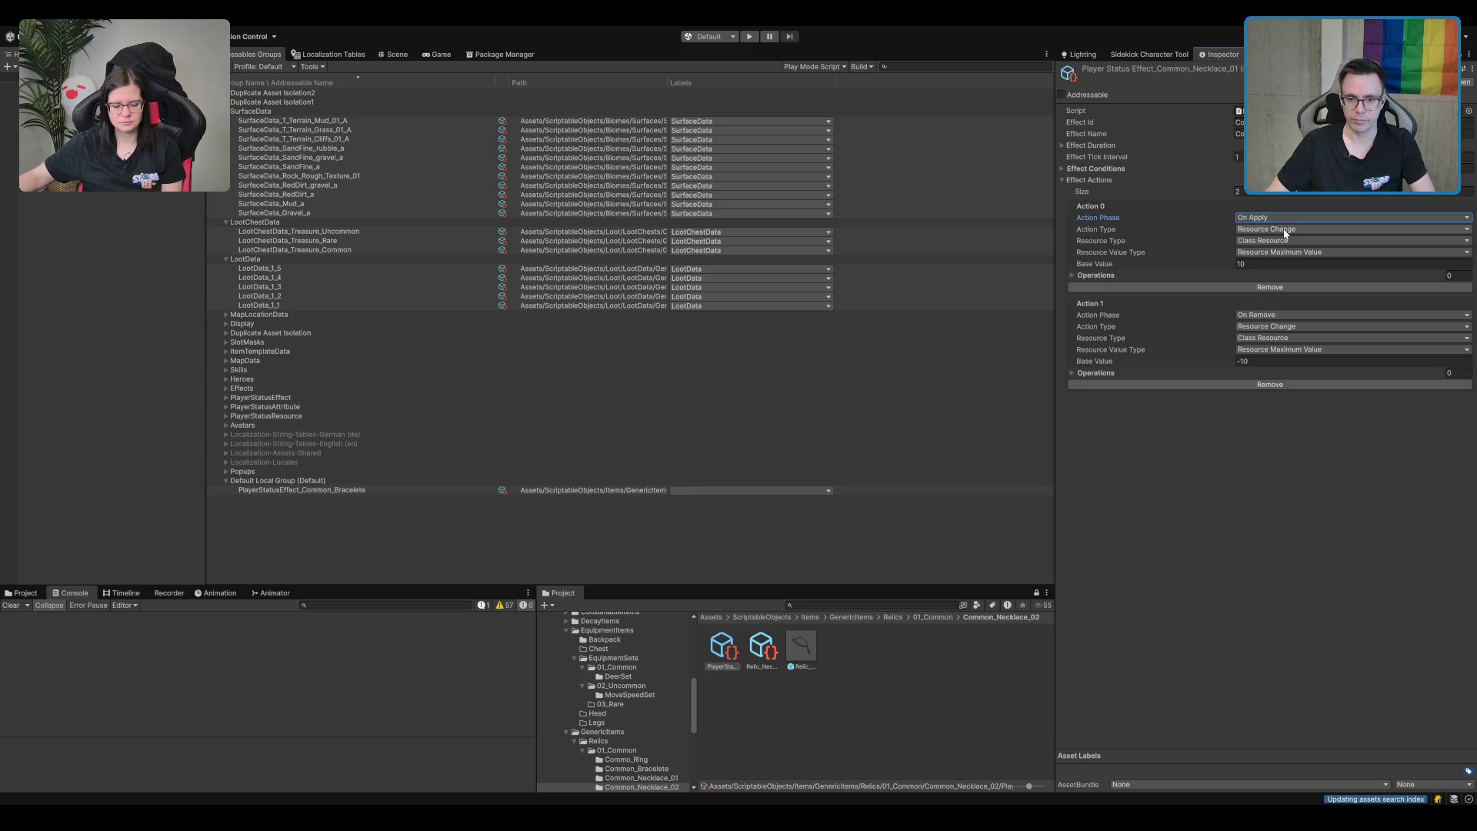
key(Tab)
key(Down)
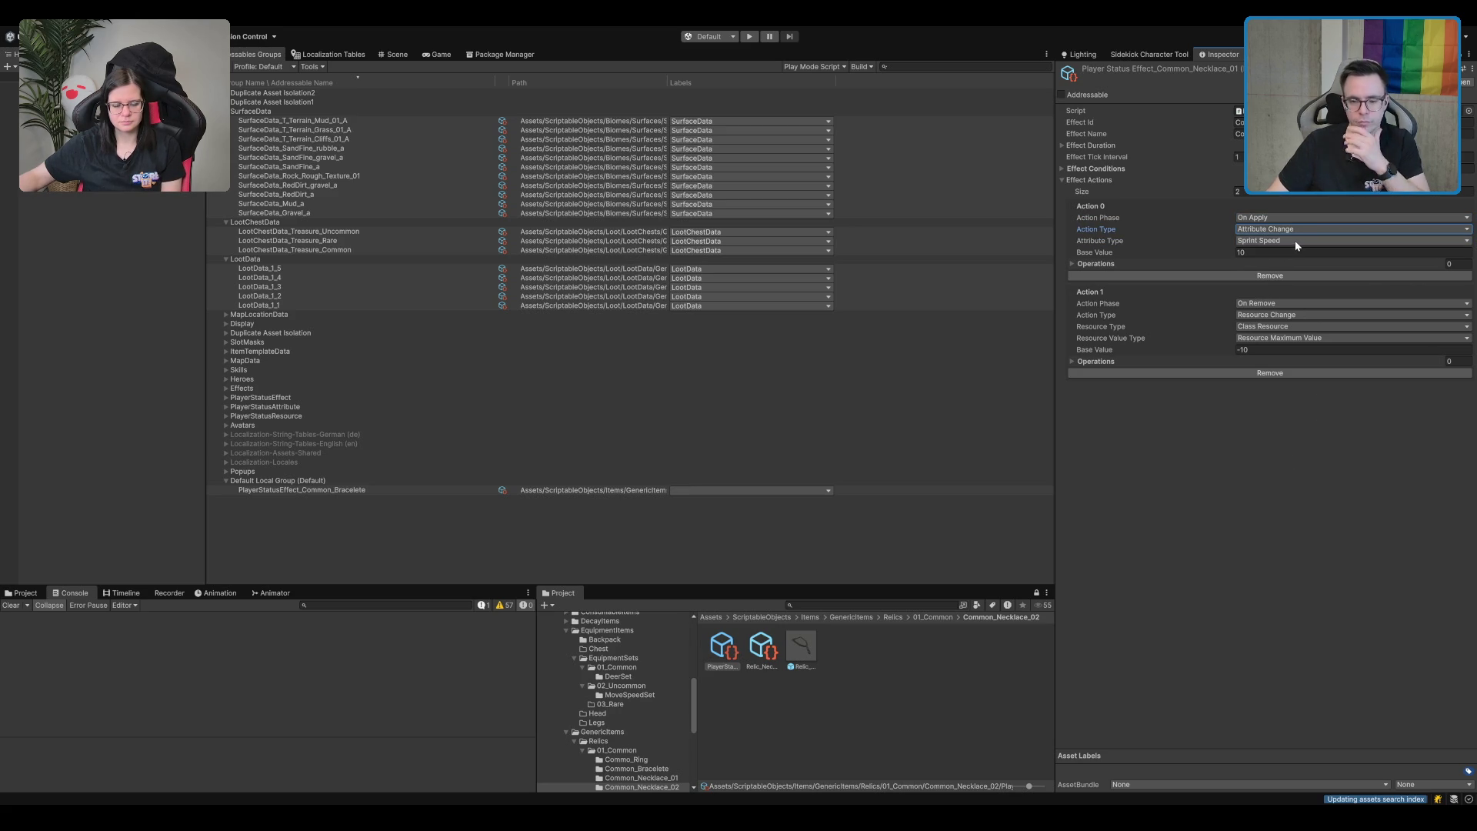
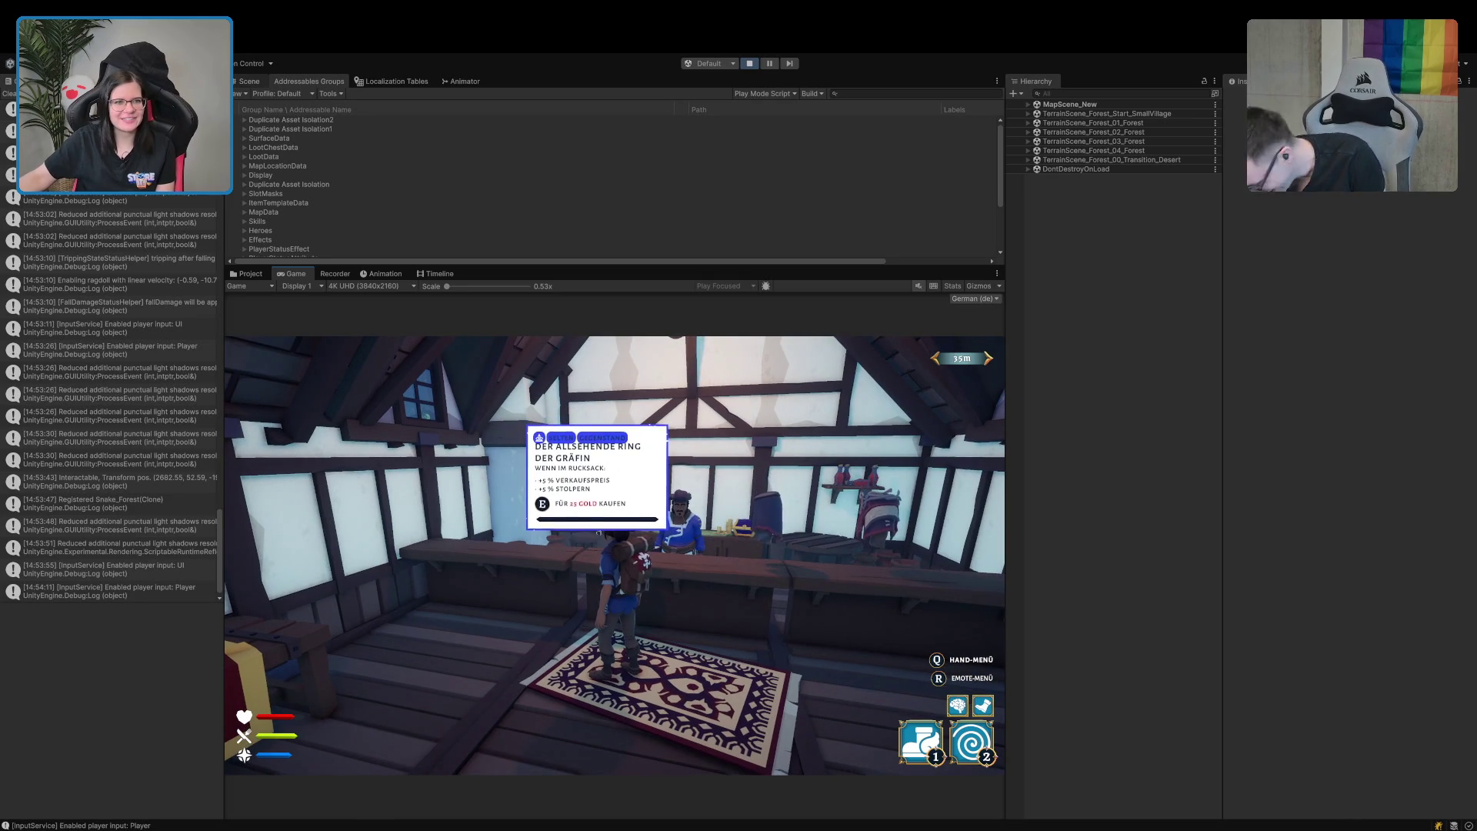
Show the Scene view enlarged above the Game view and fly its camera to the shop counter.
click(249, 80)
mouse_move(627, 267)
mouse_down()
mouse_move(627, 488)
mouse_move(758, 413)
mouse_move(769, 422)
mouse_move(634, 421)
mouse_up()
mouse_move(813, 356)
mouse_down()
mouse_move(807, 405)
mouse_move(864, 461)
mouse_move(617, 435)
mouse_move(553, 353)
mouse_move(547, 452)
mouse_move(519, 349)
mouse_up()
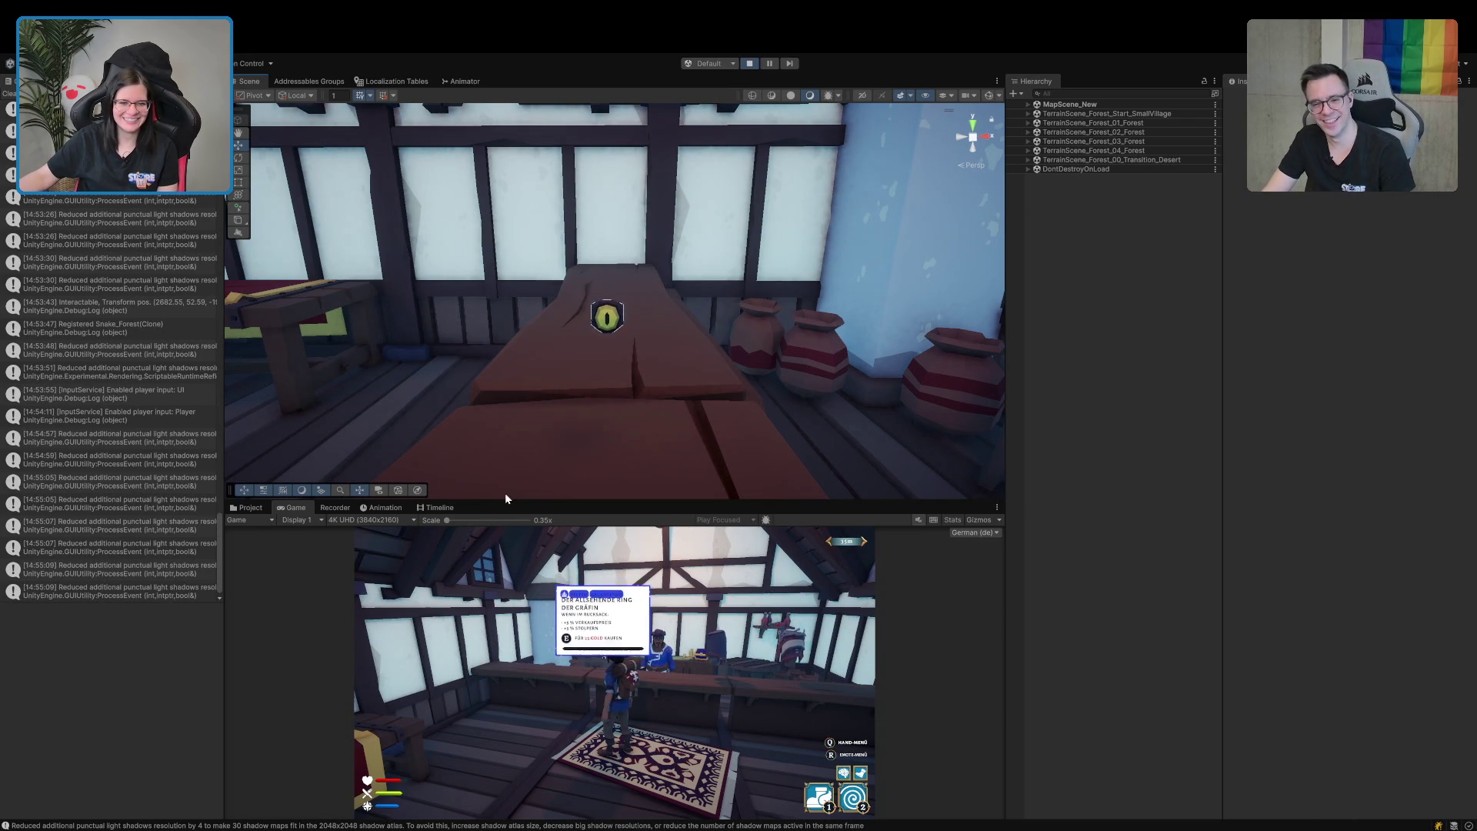
Enlarge the Game view, walk the character to the merchant, and stop Play mode.
drag(506, 500, 500, 333)
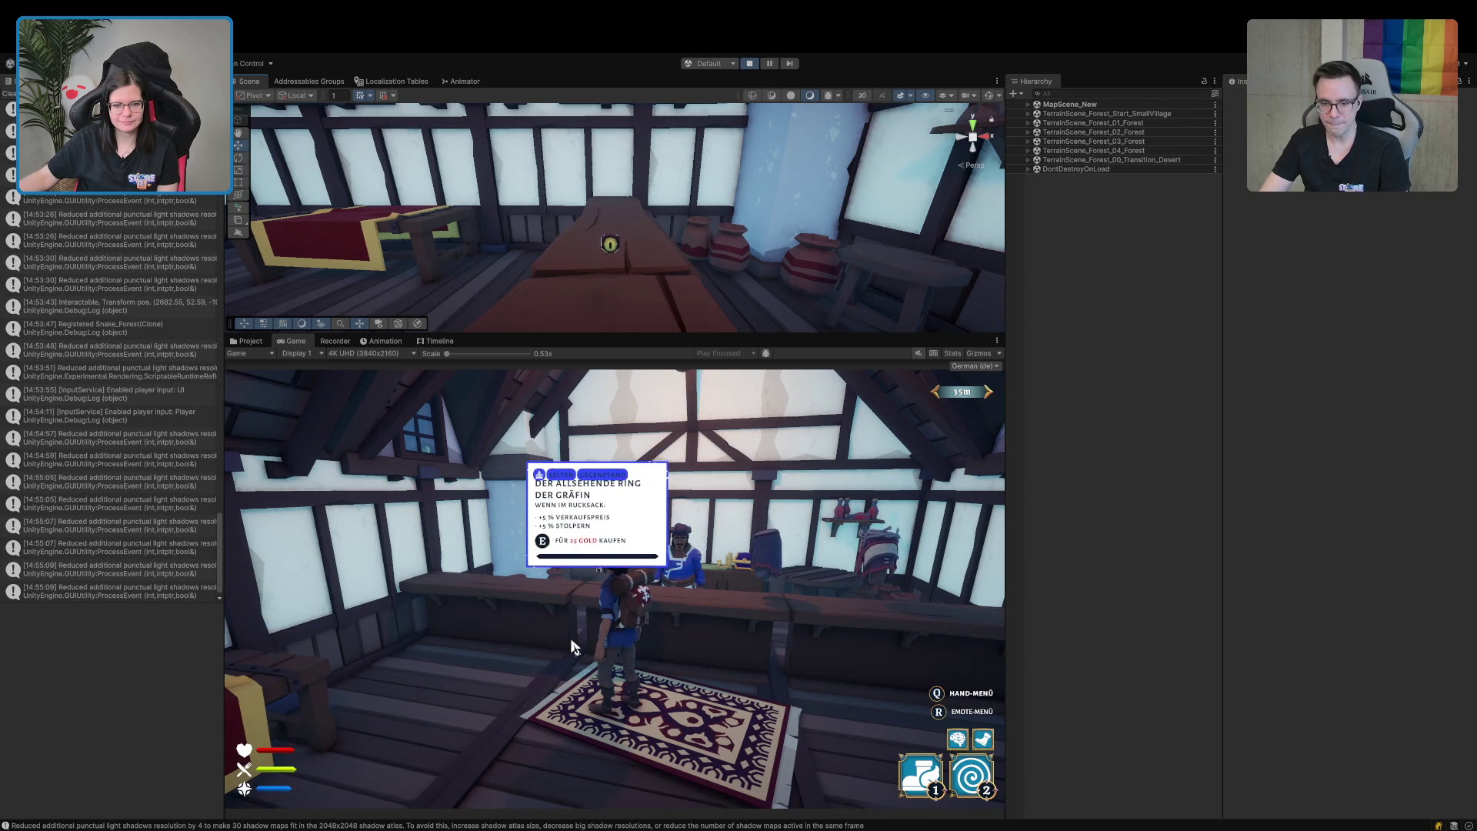
key(a)
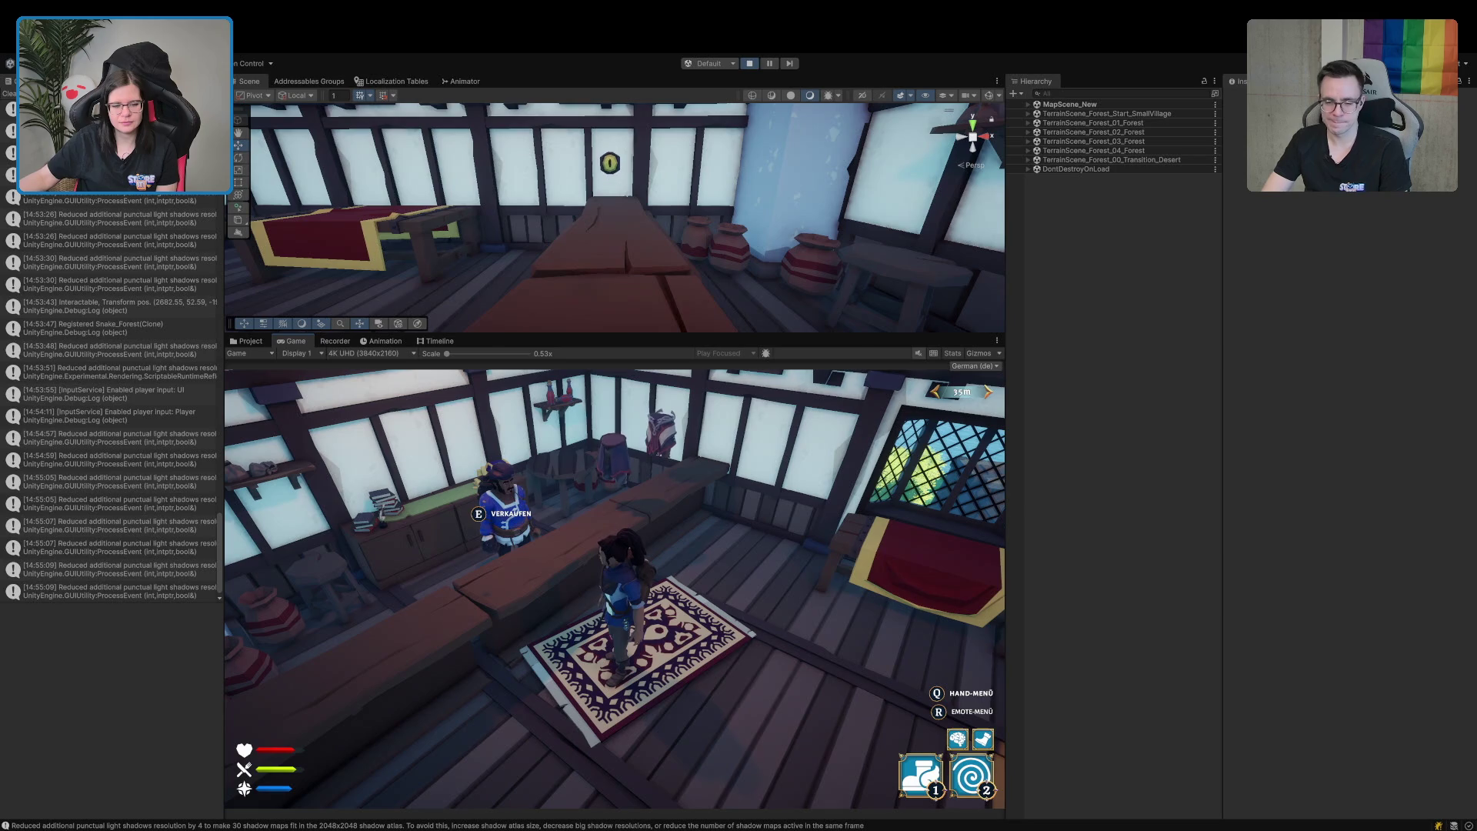
click(750, 63)
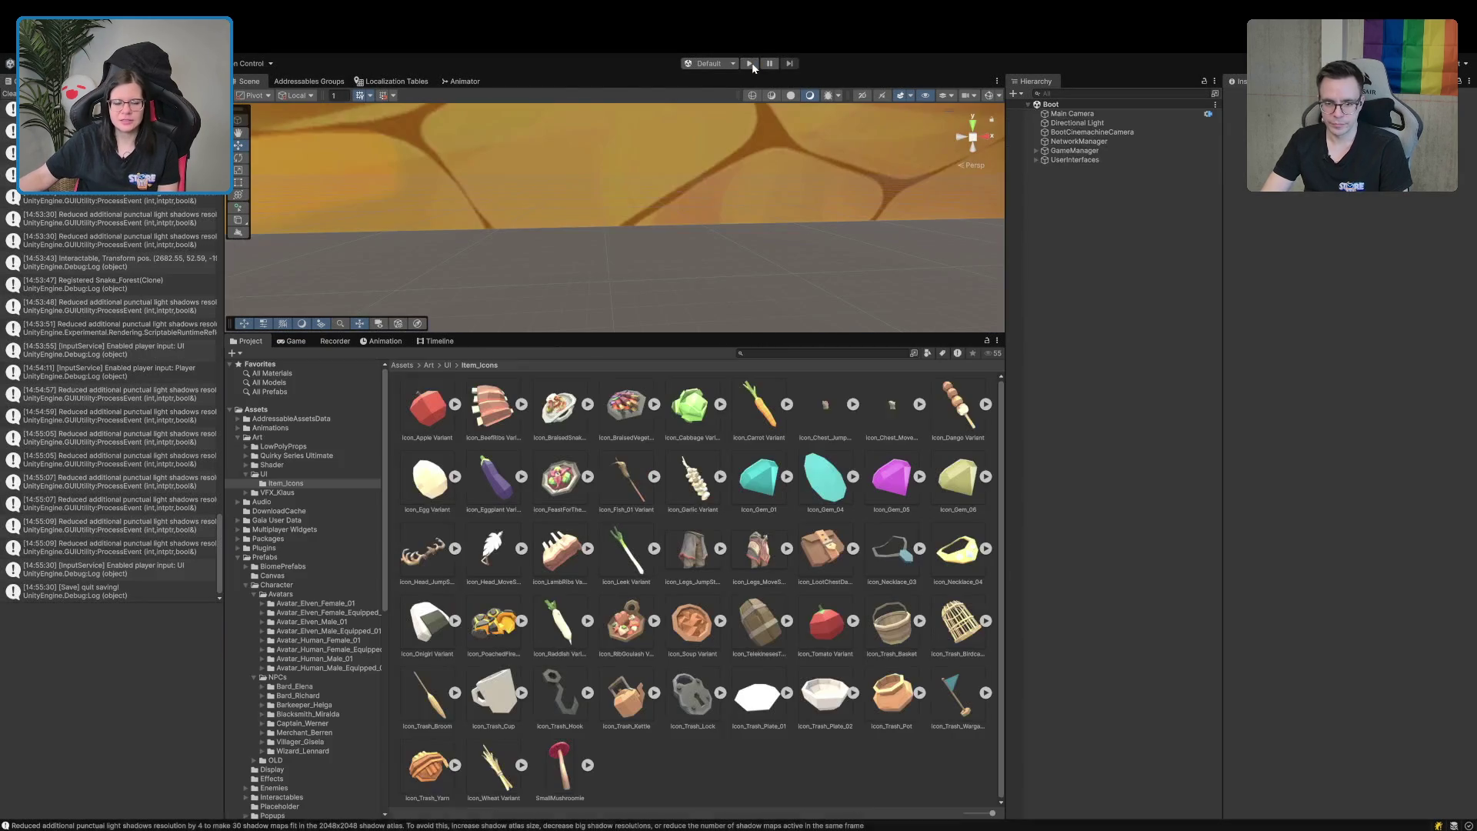
Start an Einzelspieler game and run the character out of the tavern to the green portal.
click(309, 81)
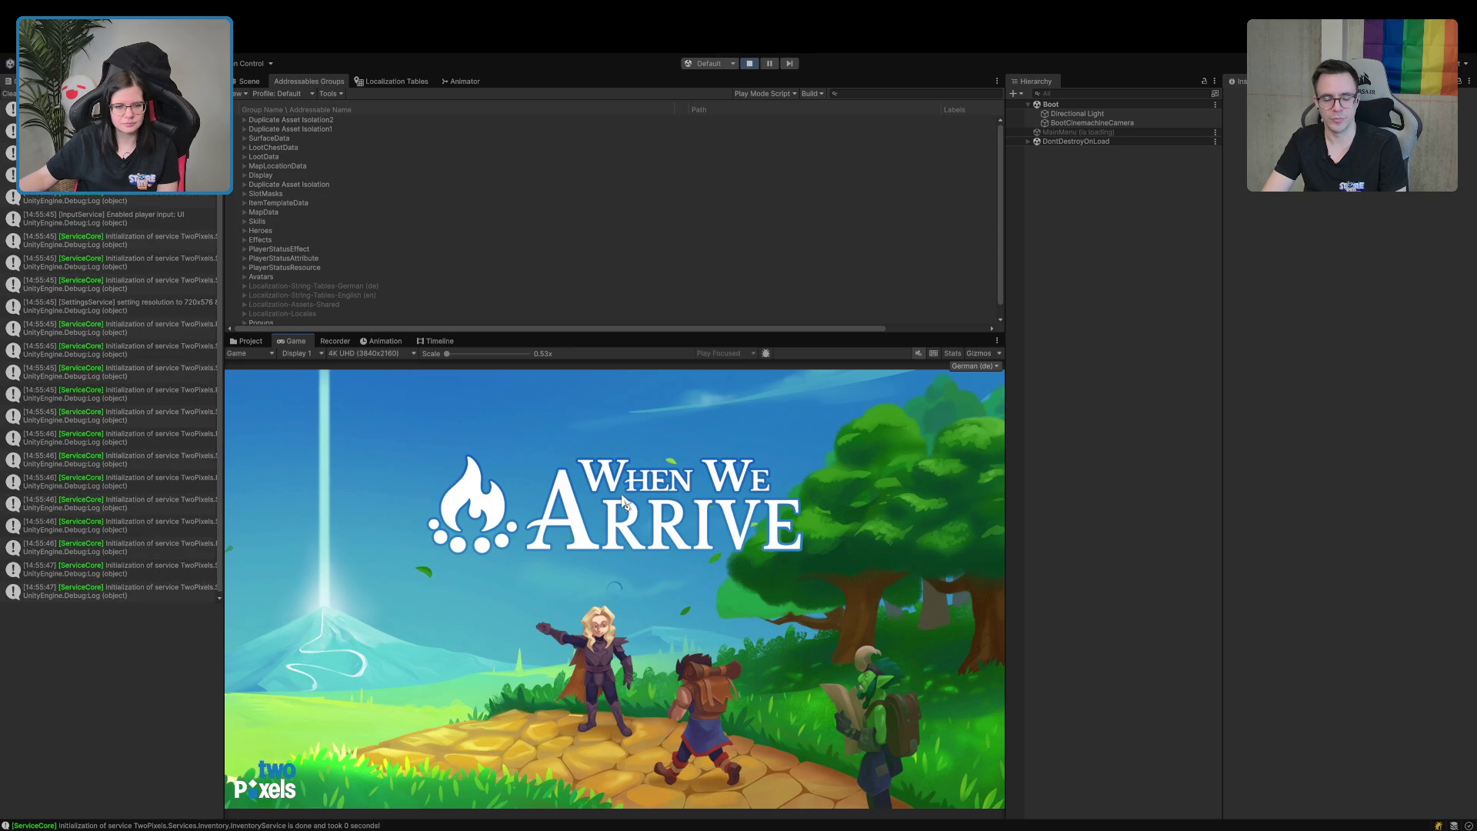
click(326, 496)
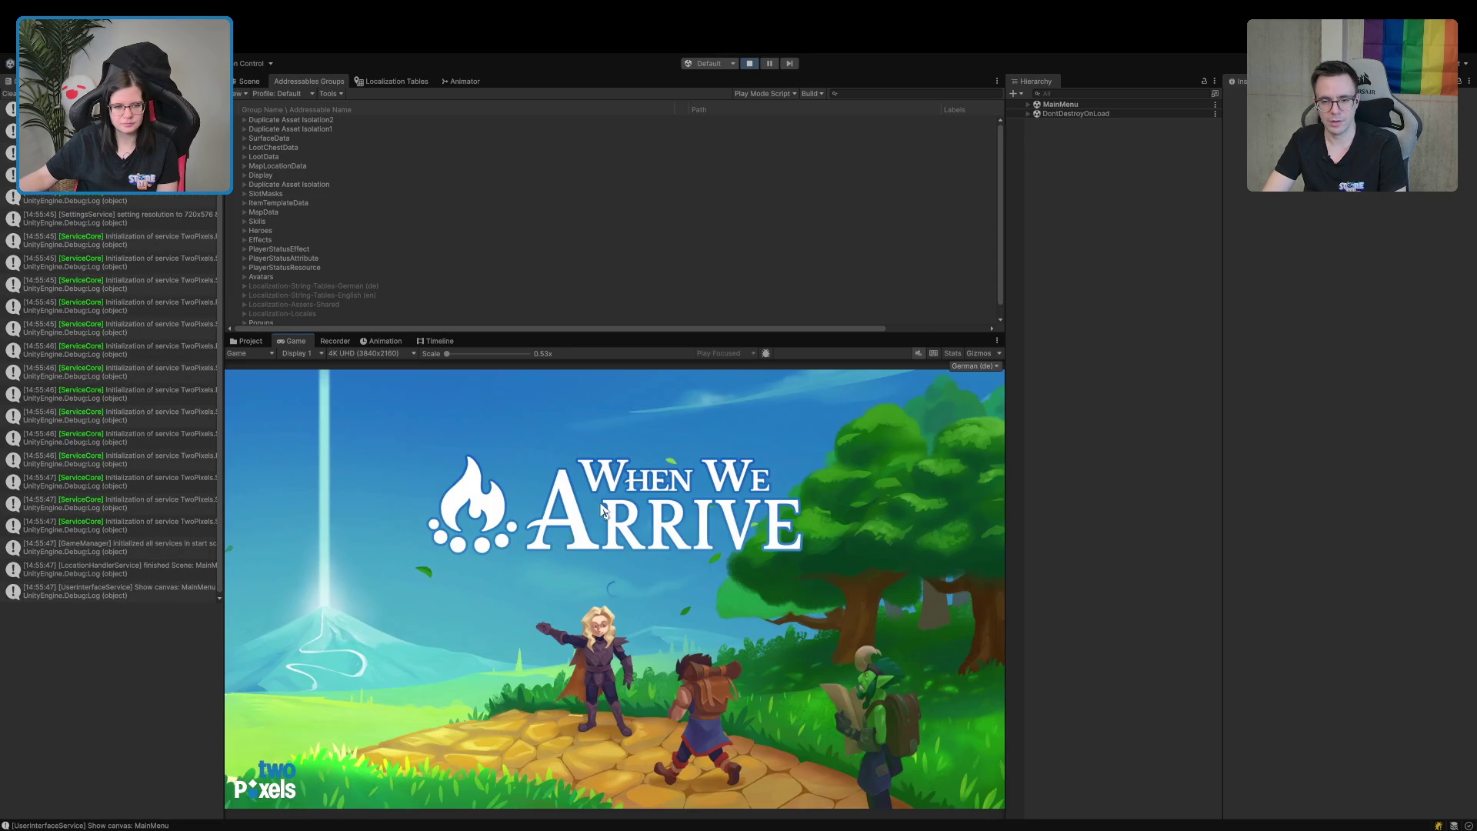
key(w)
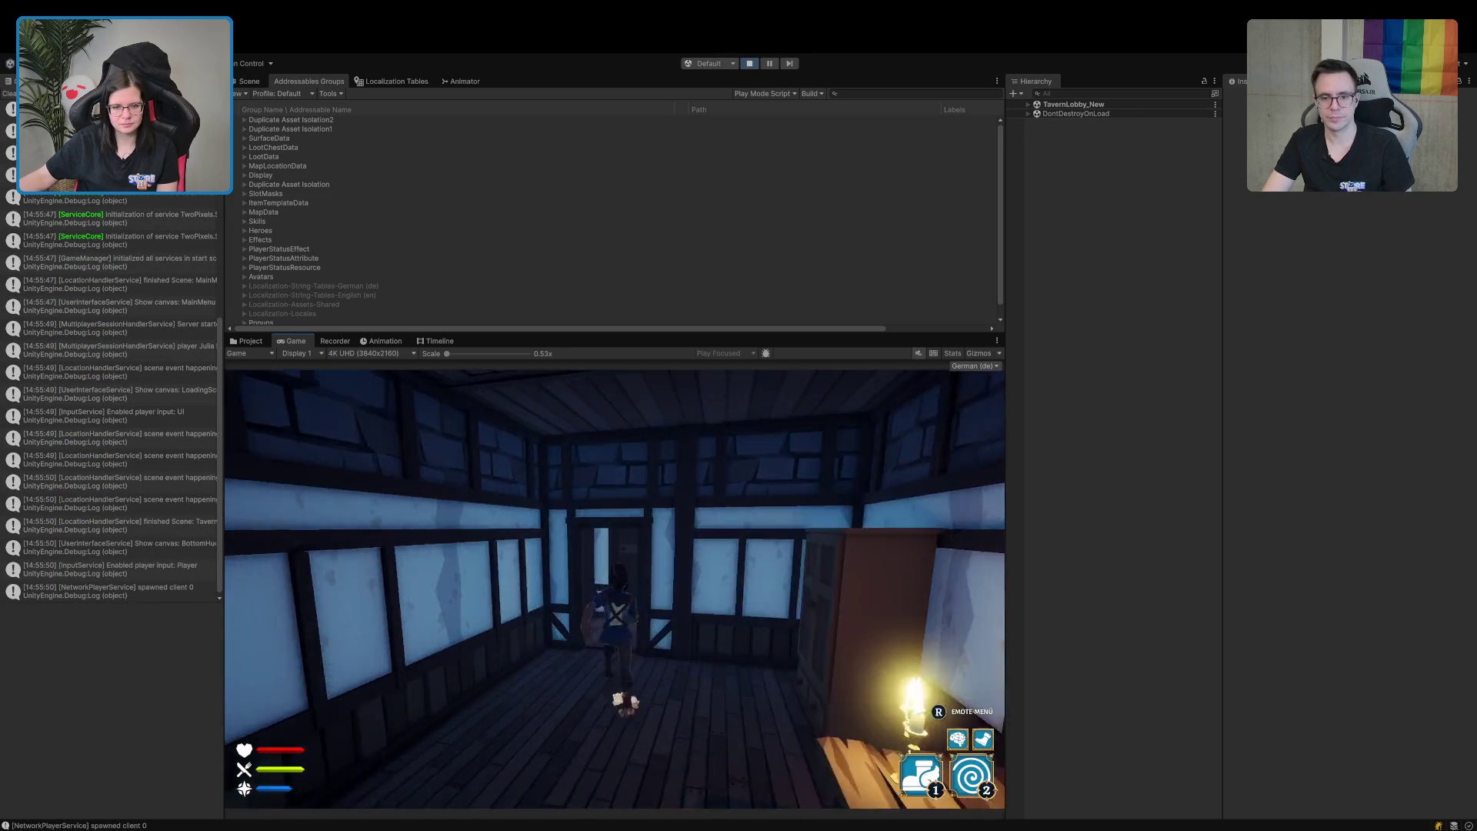
key(w)
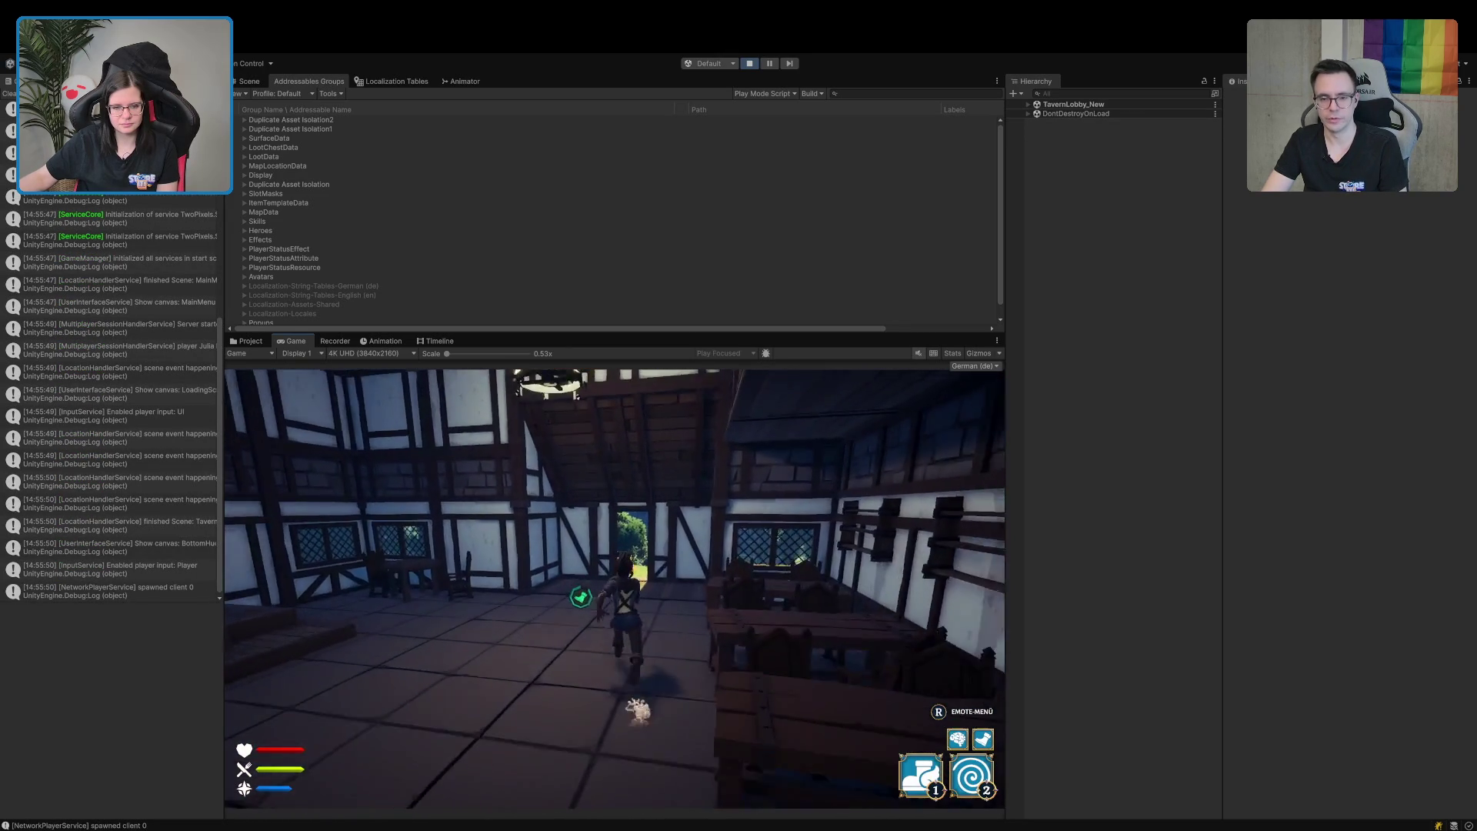
key(w)
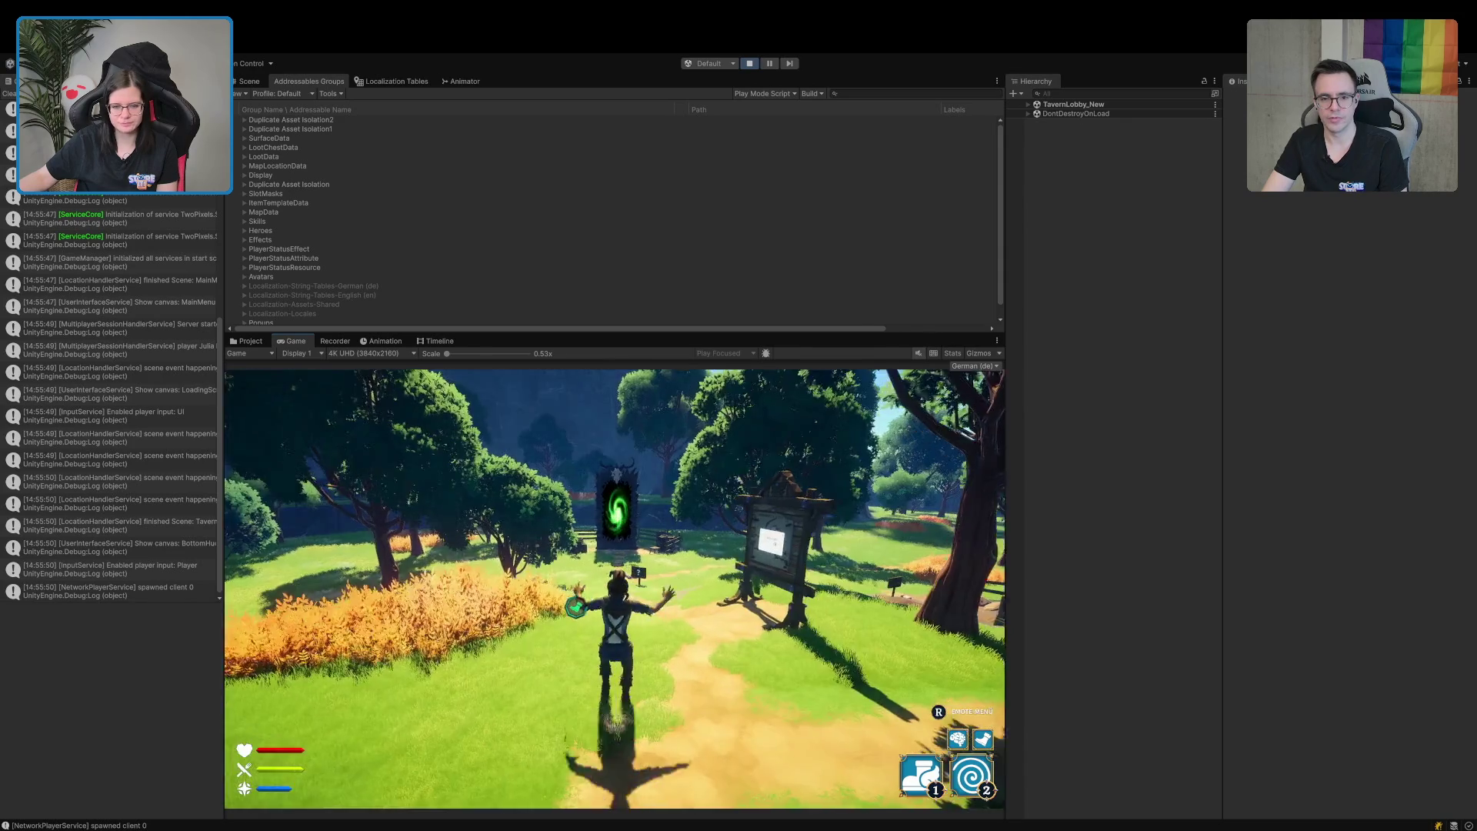
key(w)
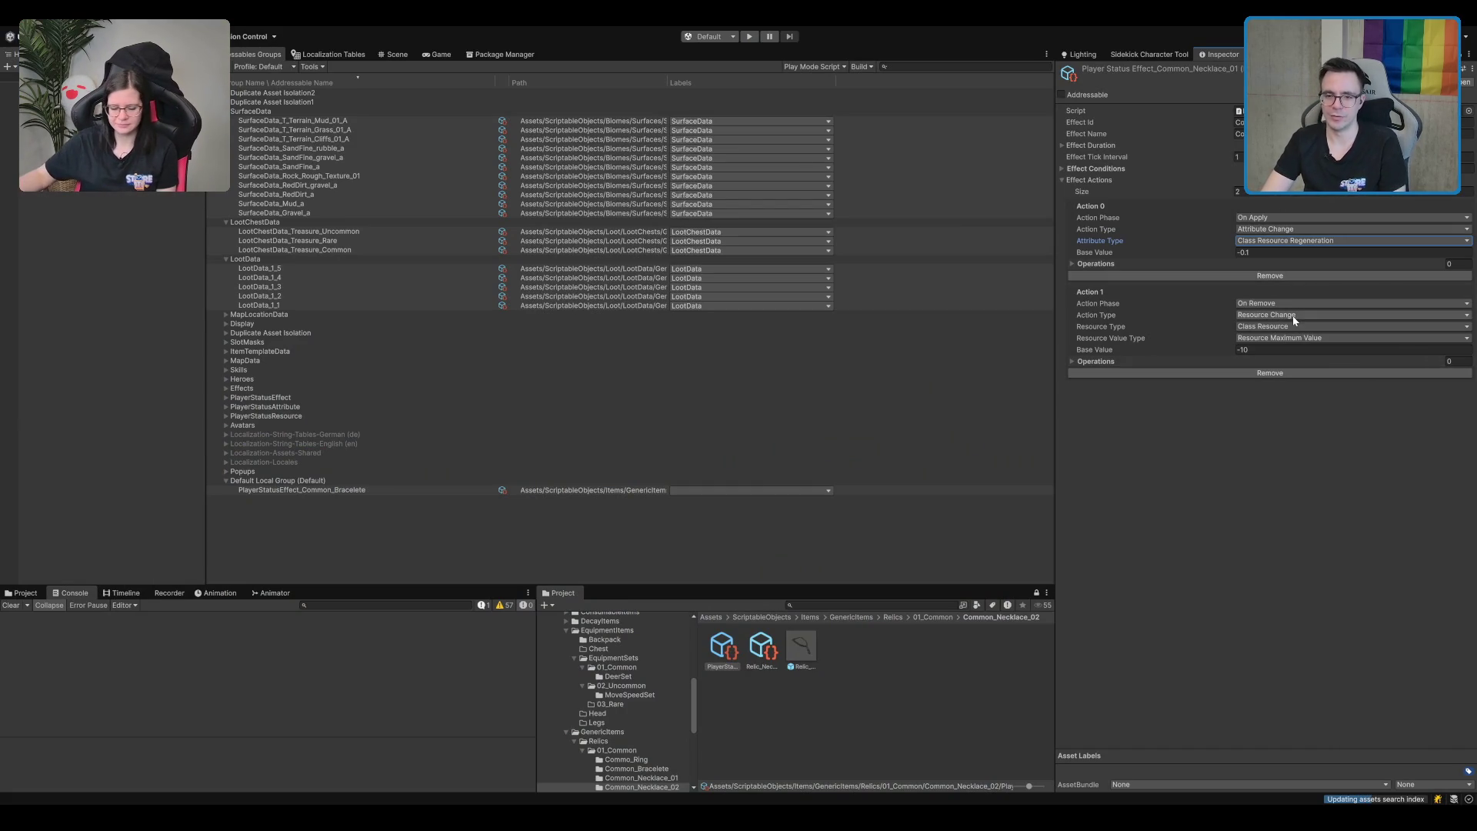
Set Action 0 base value to 0.1 and Action 1 to a Class Resource Regeneration attribute change of -0.1.
click(1257, 254)
text(0.1)
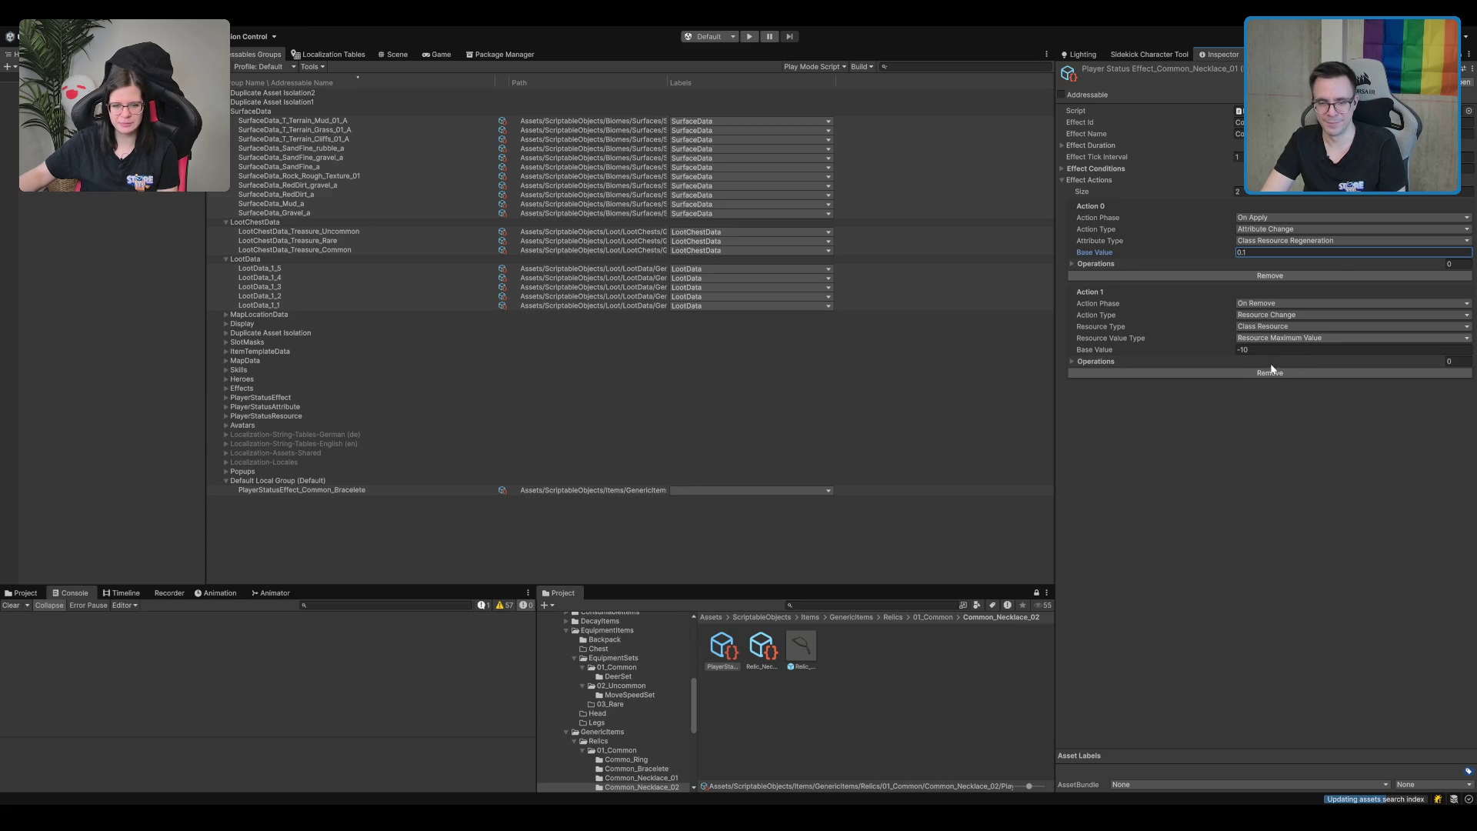
click(1293, 333)
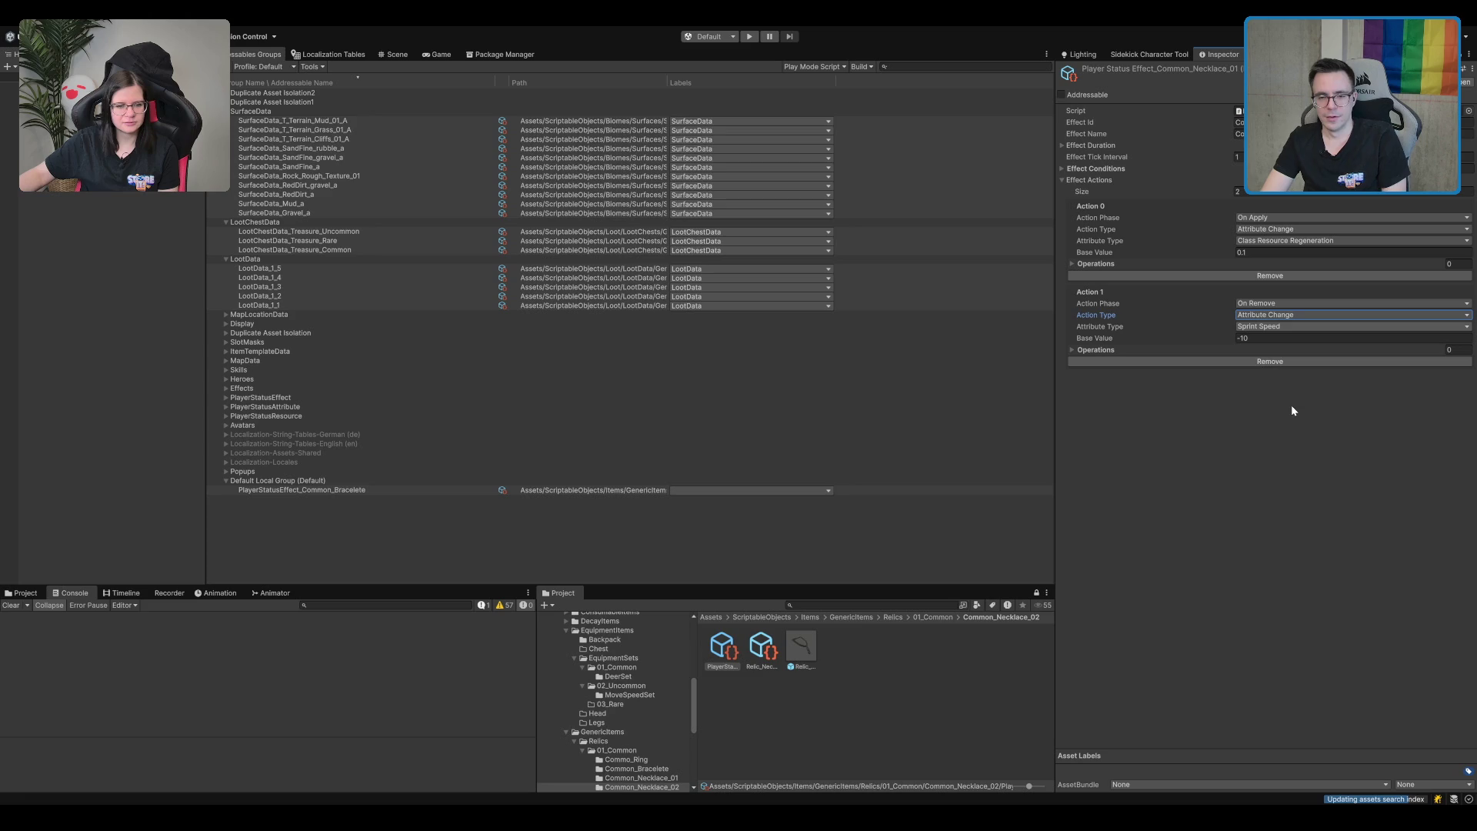
click(1351, 327)
click(1283, 339)
click(1270, 338)
text(-0.1)
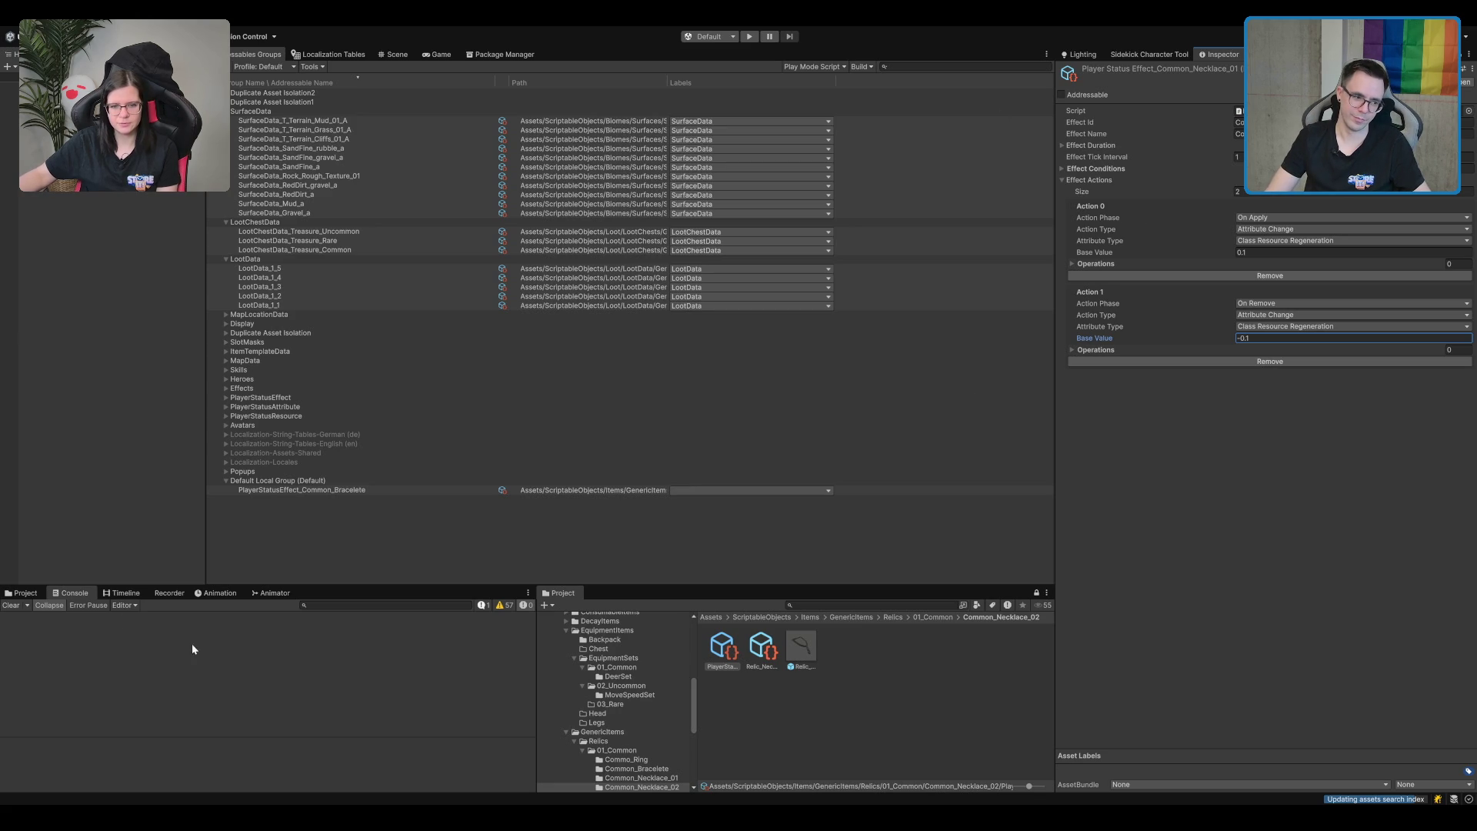
Show the Project folder tree and browse down through the scripting folders.
click(21, 592)
click(94, 738)
click(94, 731)
click(109, 677)
click(21, 685)
click(92, 694)
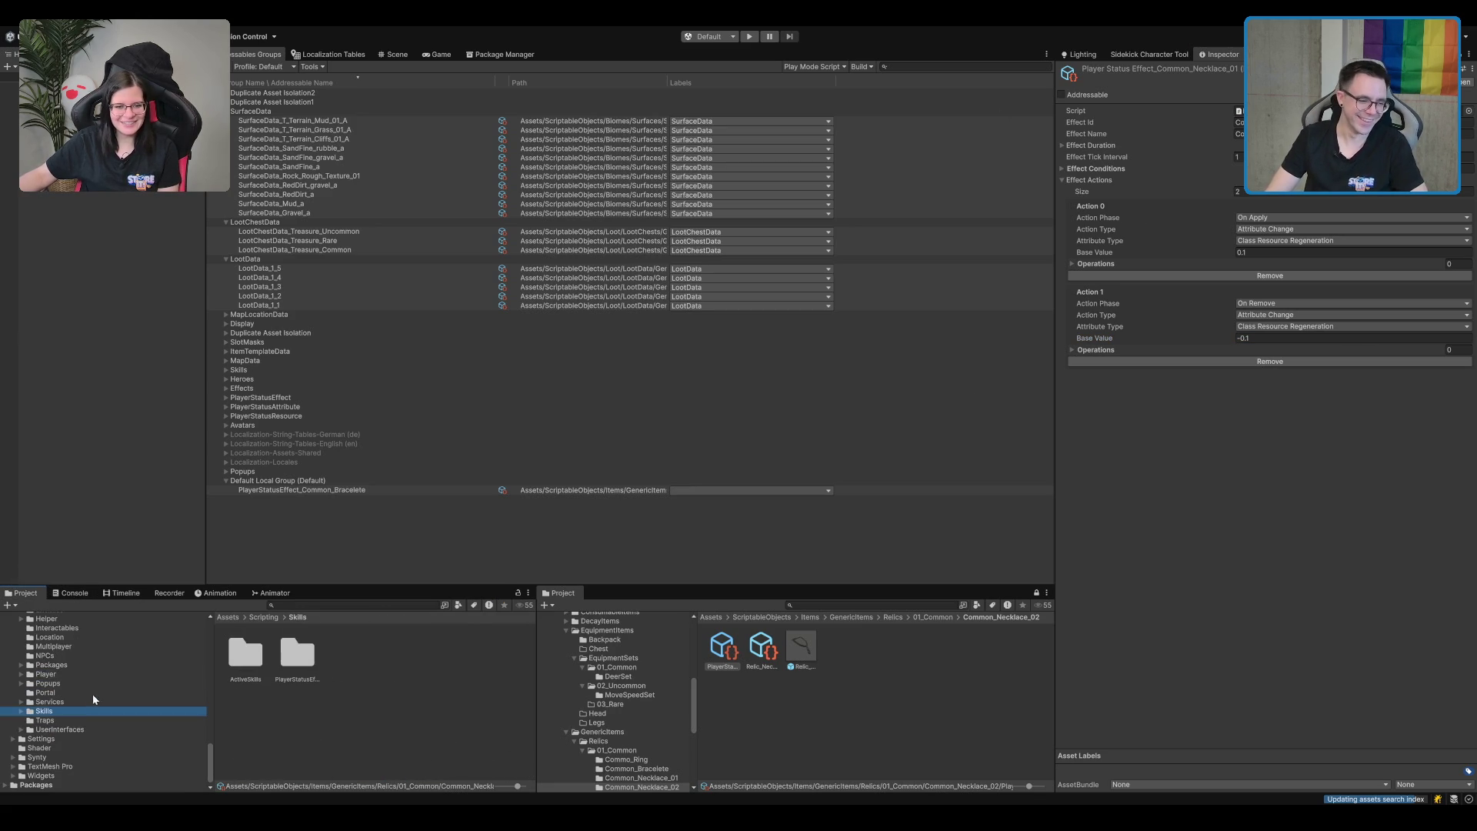
key(Down)
key(Down)
scroll(81, 677, up, 2)
scroll(82, 681, up, 2)
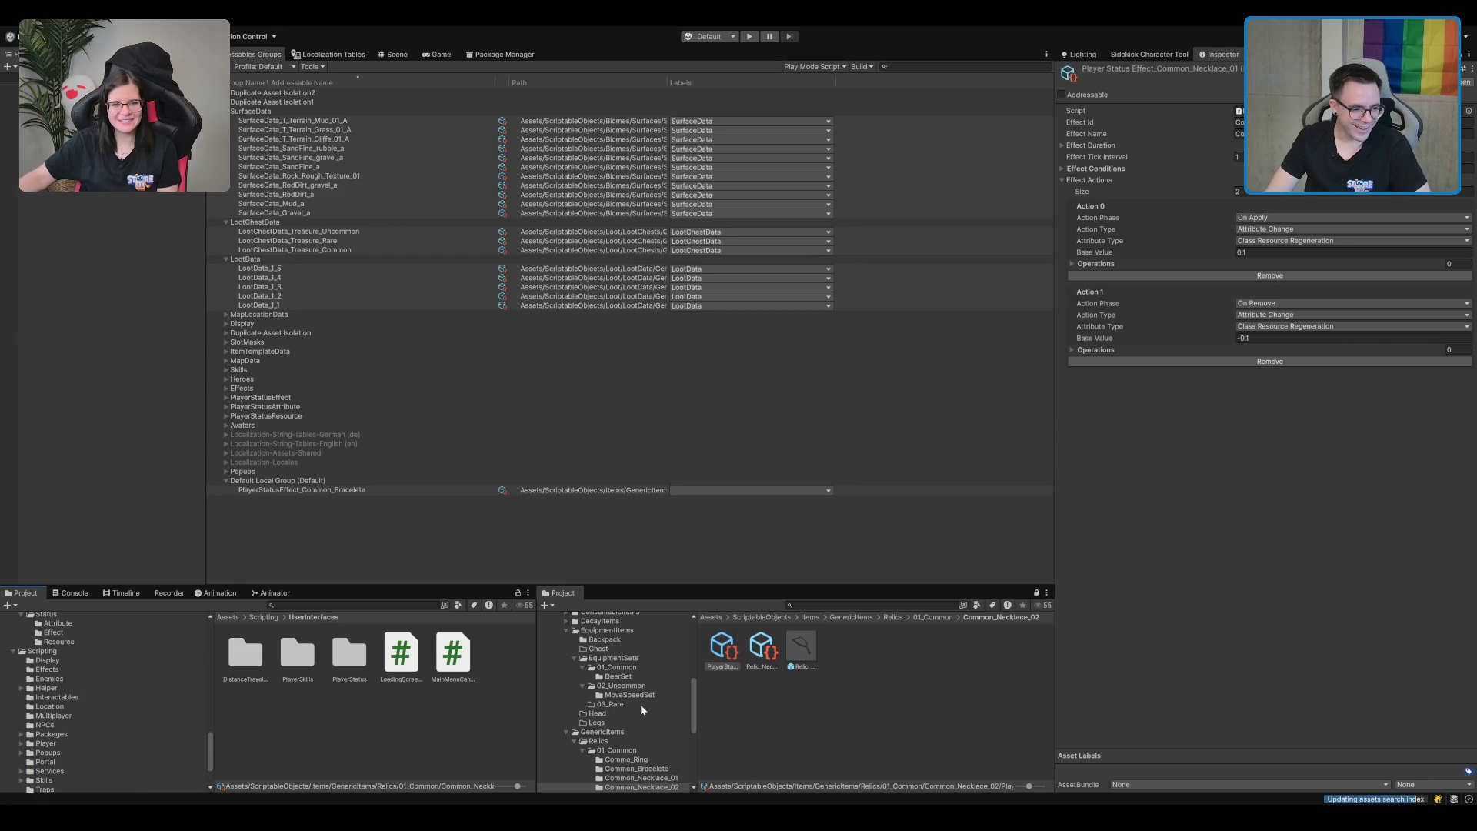
scroll(639, 699, down, 10)
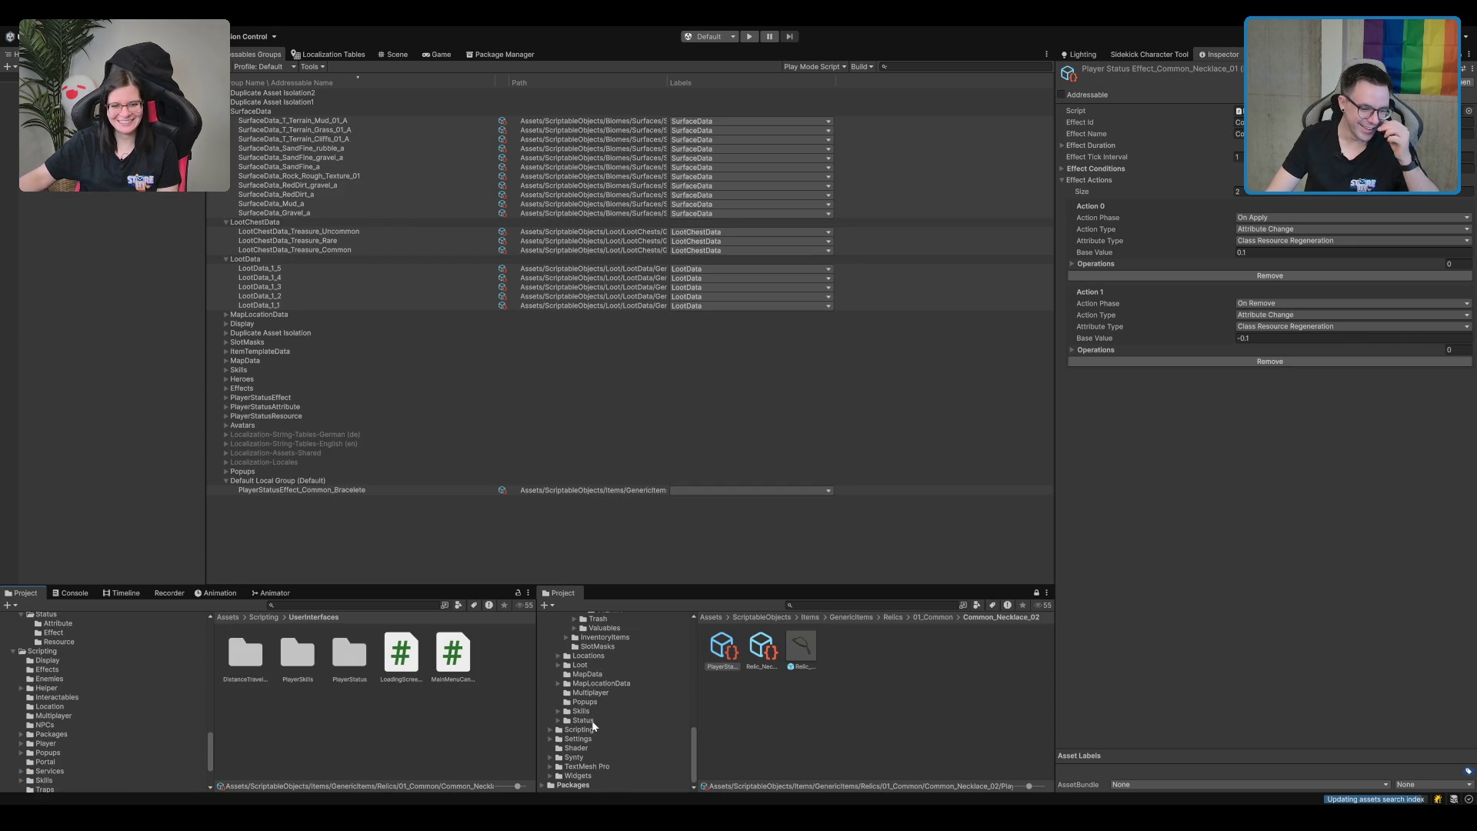
Open Status/Attribute and step through the player attribute assets, ending at Class Resource Regeneration.
click(583, 720)
key(Right)
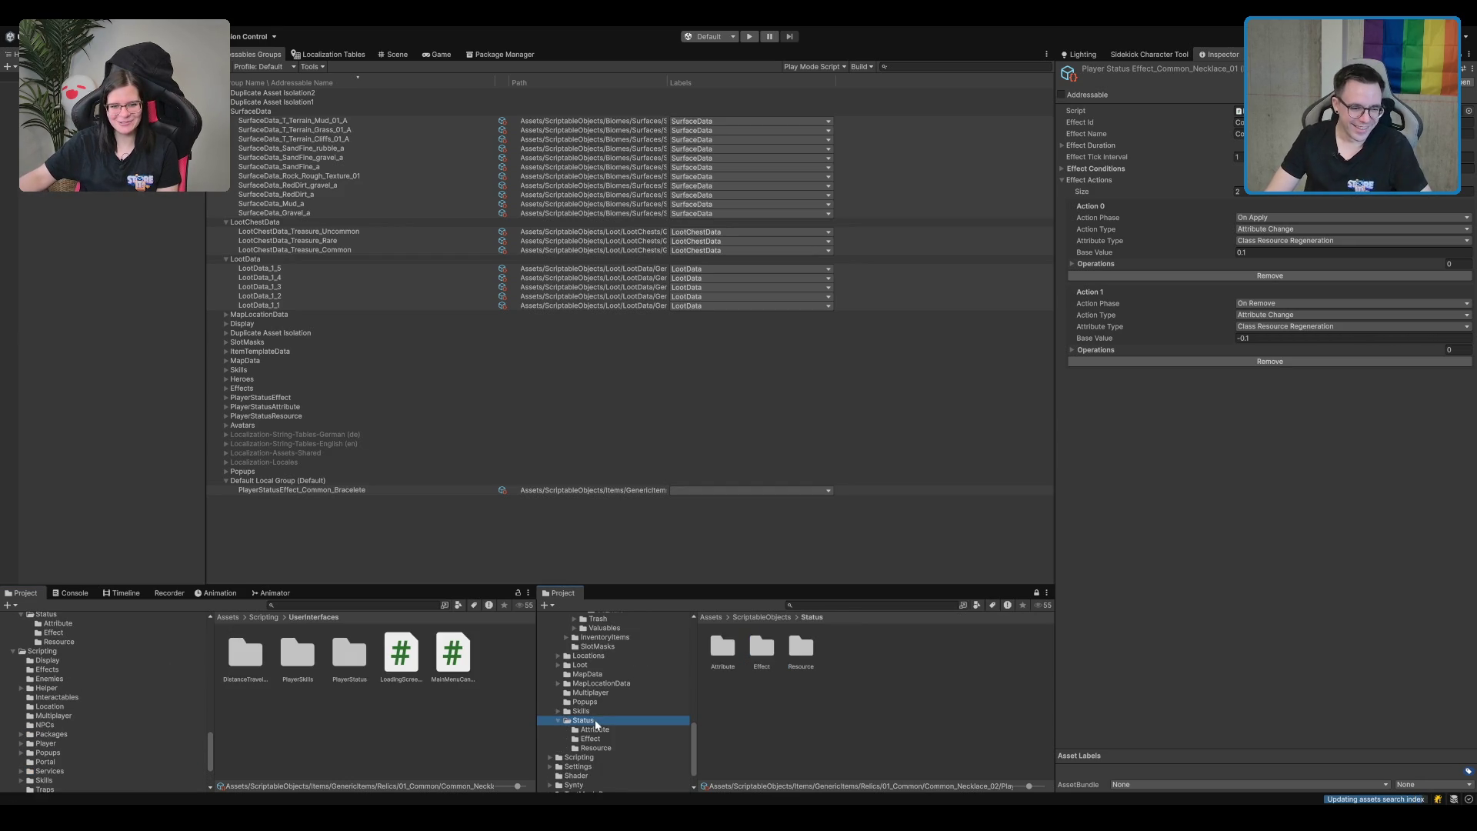
key(Down)
click(892, 653)
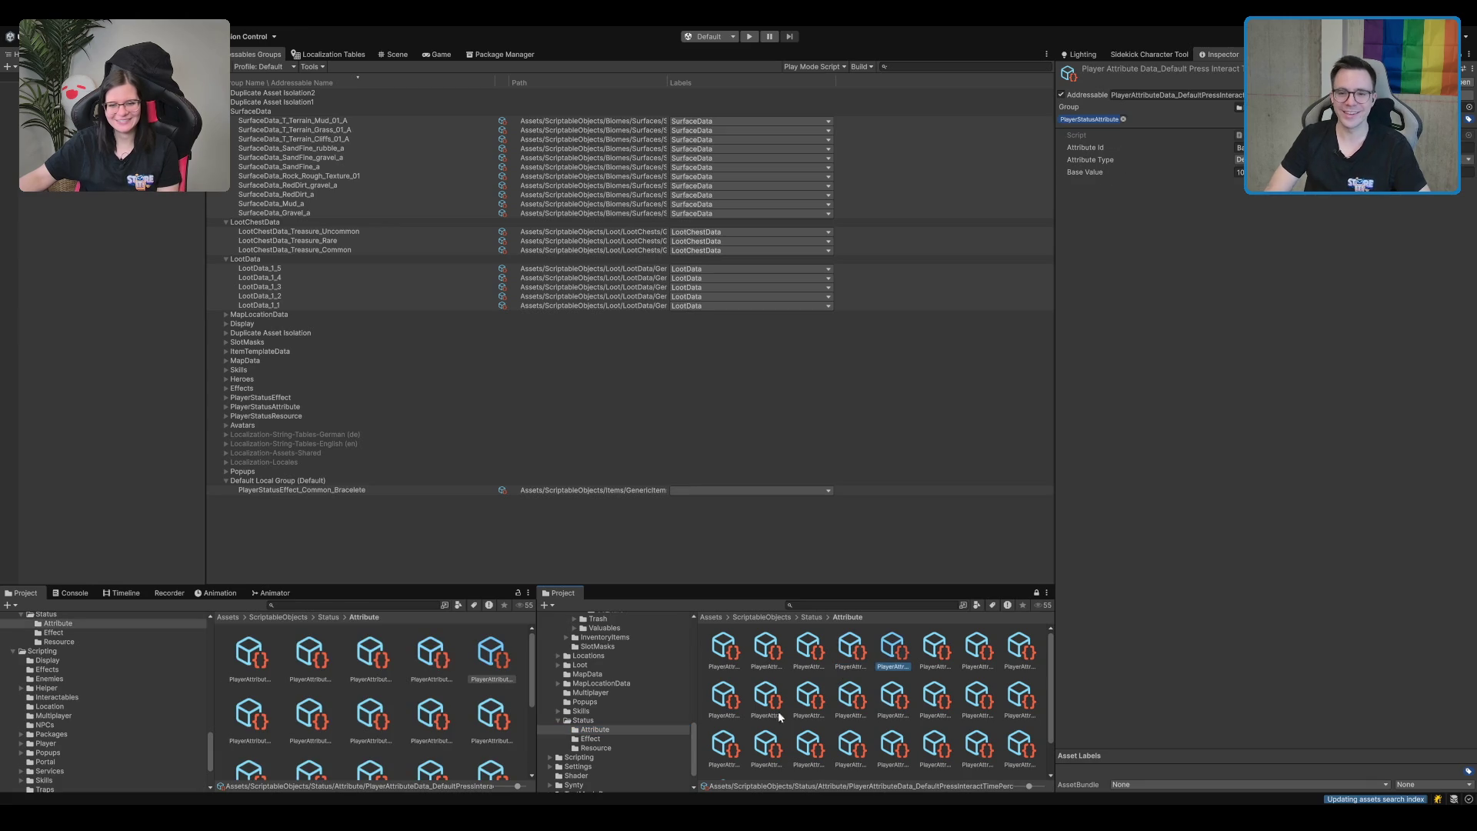
key(Right)
key(Right)
key(Right)
key(Right)
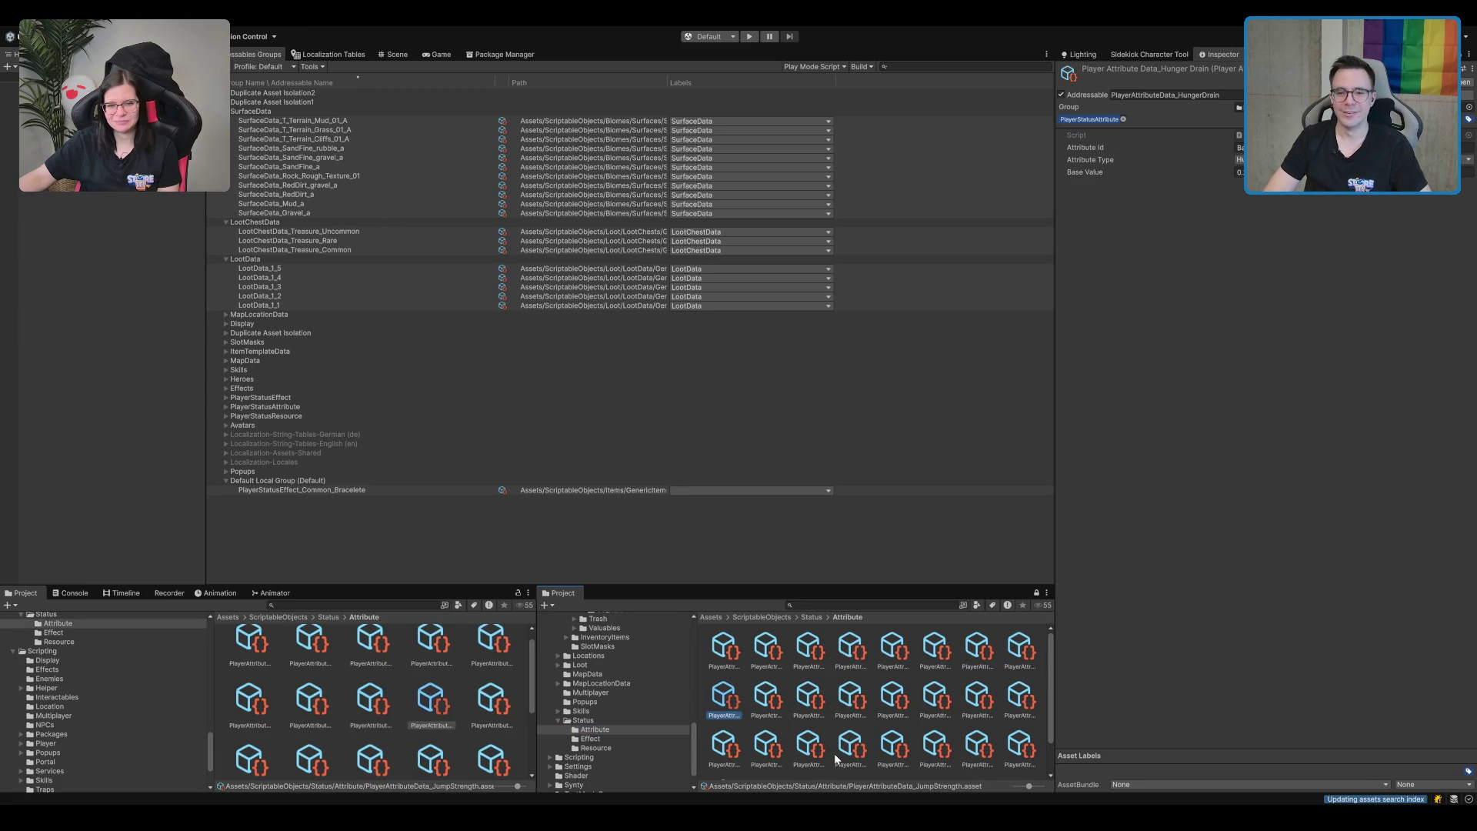
key(Right)
key(Right)
key(Right)
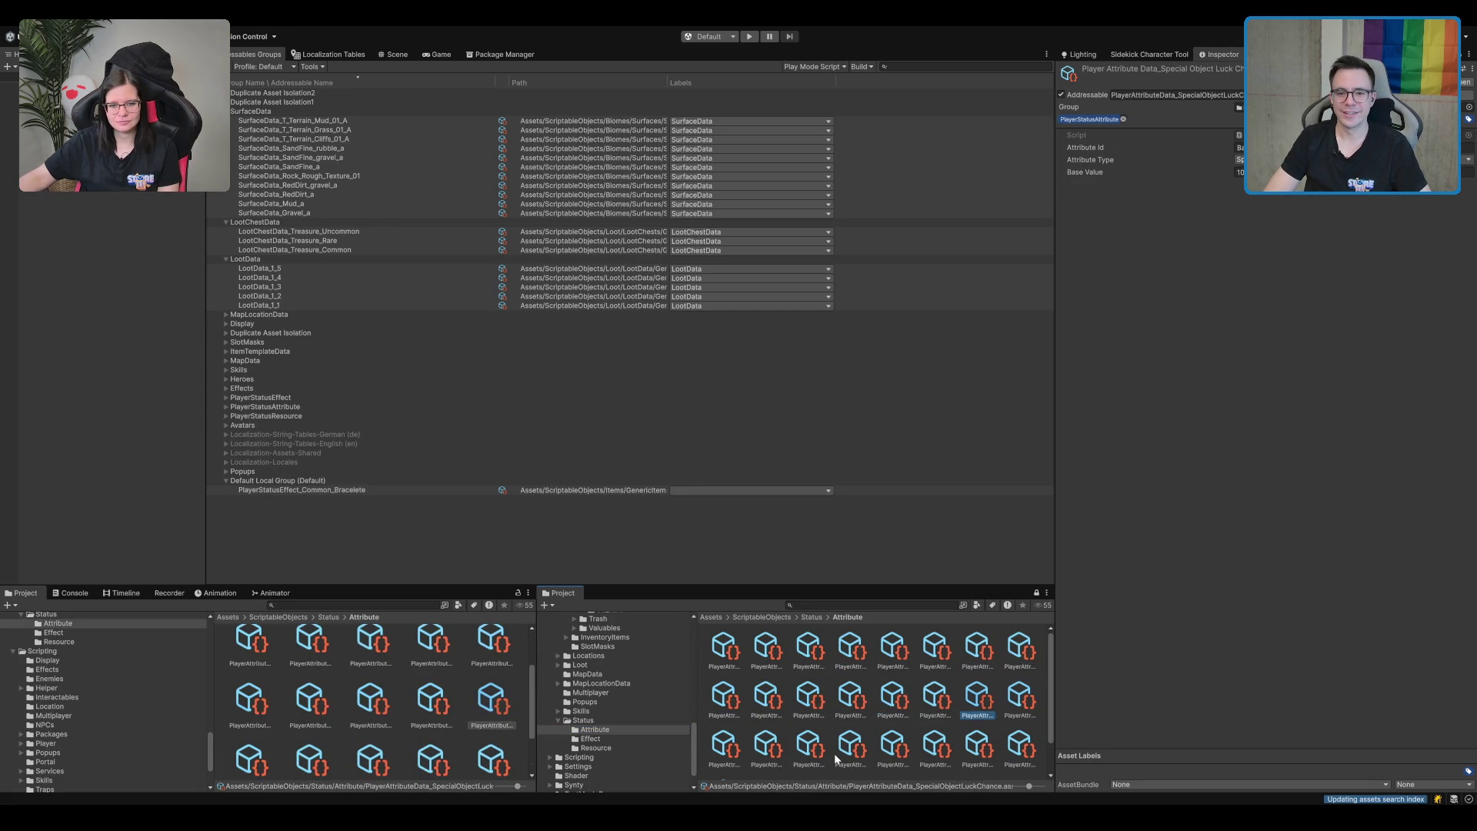
key(Right)
key(Right)
key(Right)
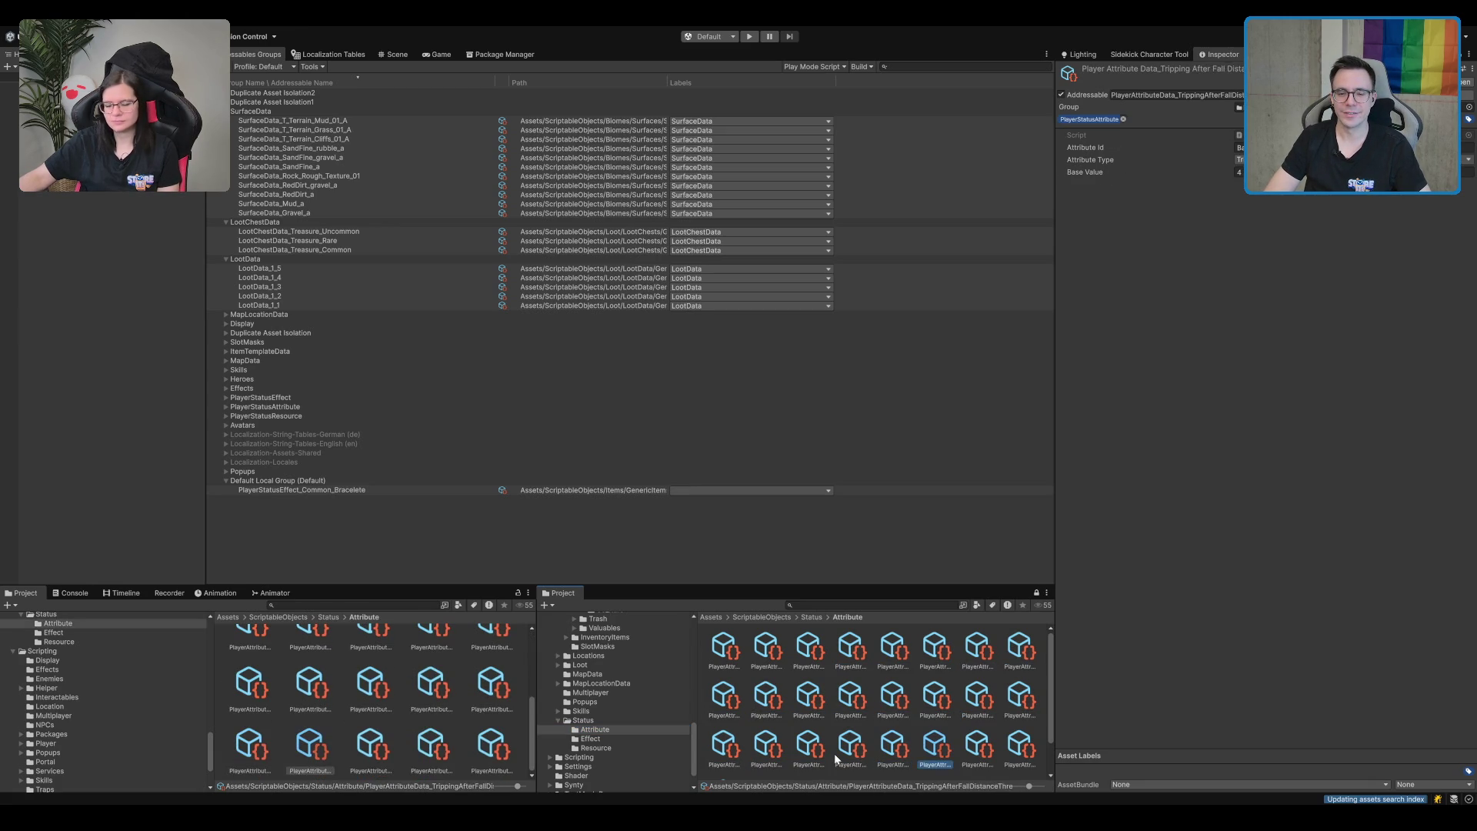
key(Right)
key(Home)
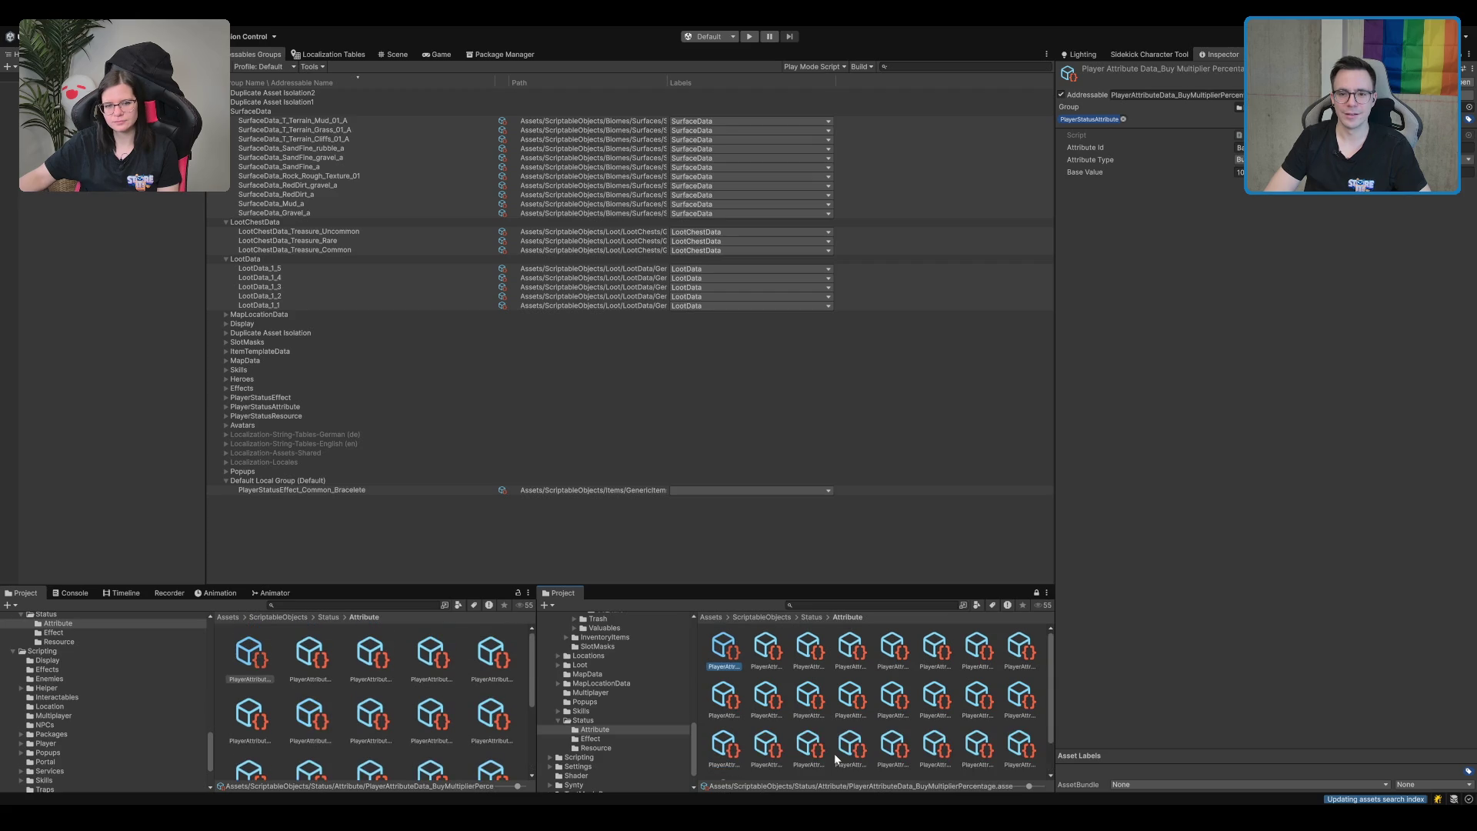
key(Right)
key(Right)
key(Left)
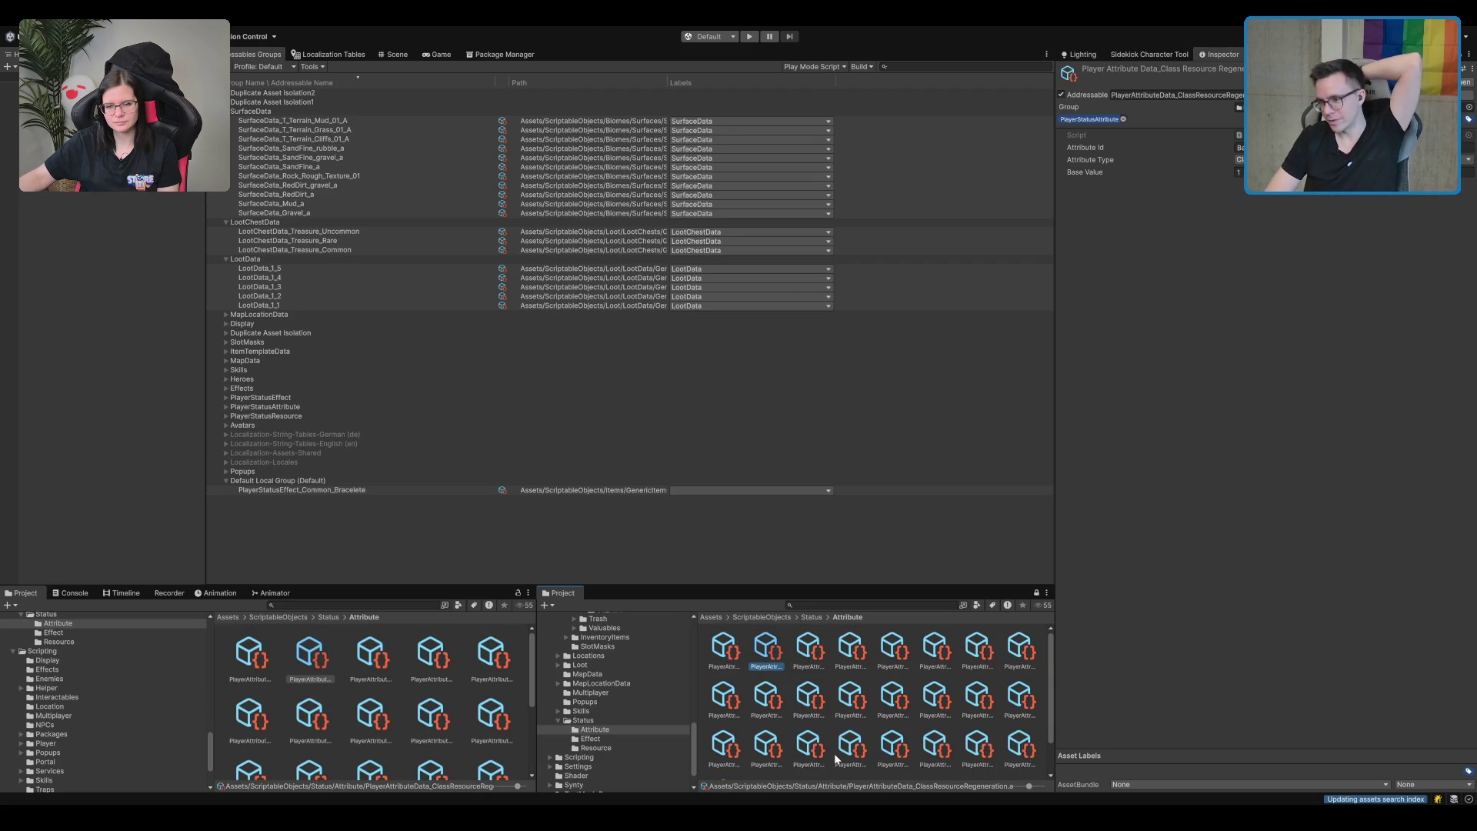
Inspect the ClassResourceRegeneration status effect, then return to the Common_Necklace_02 relic folder.
click(606, 738)
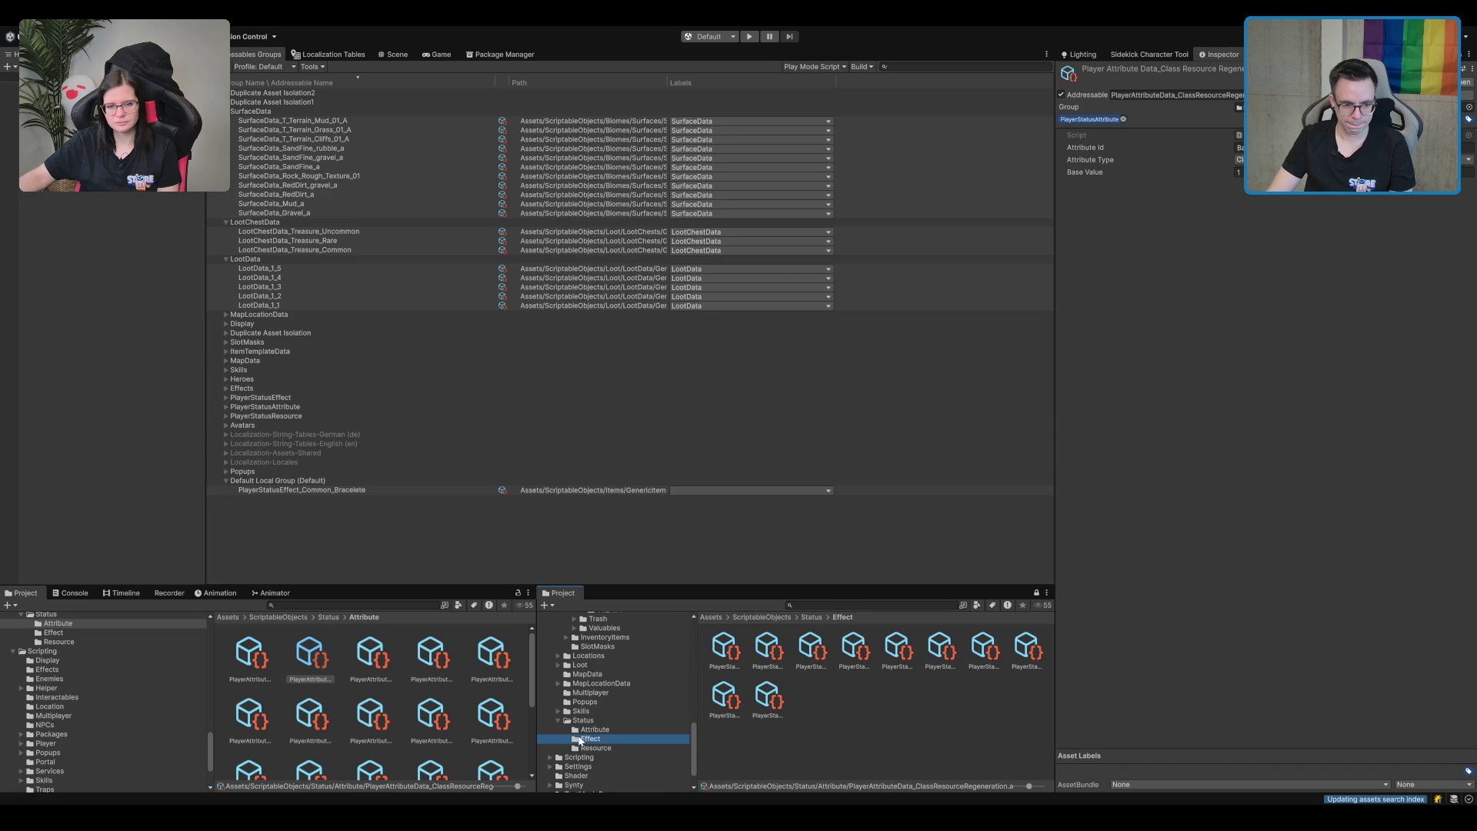
scroll(605, 732, down, 1)
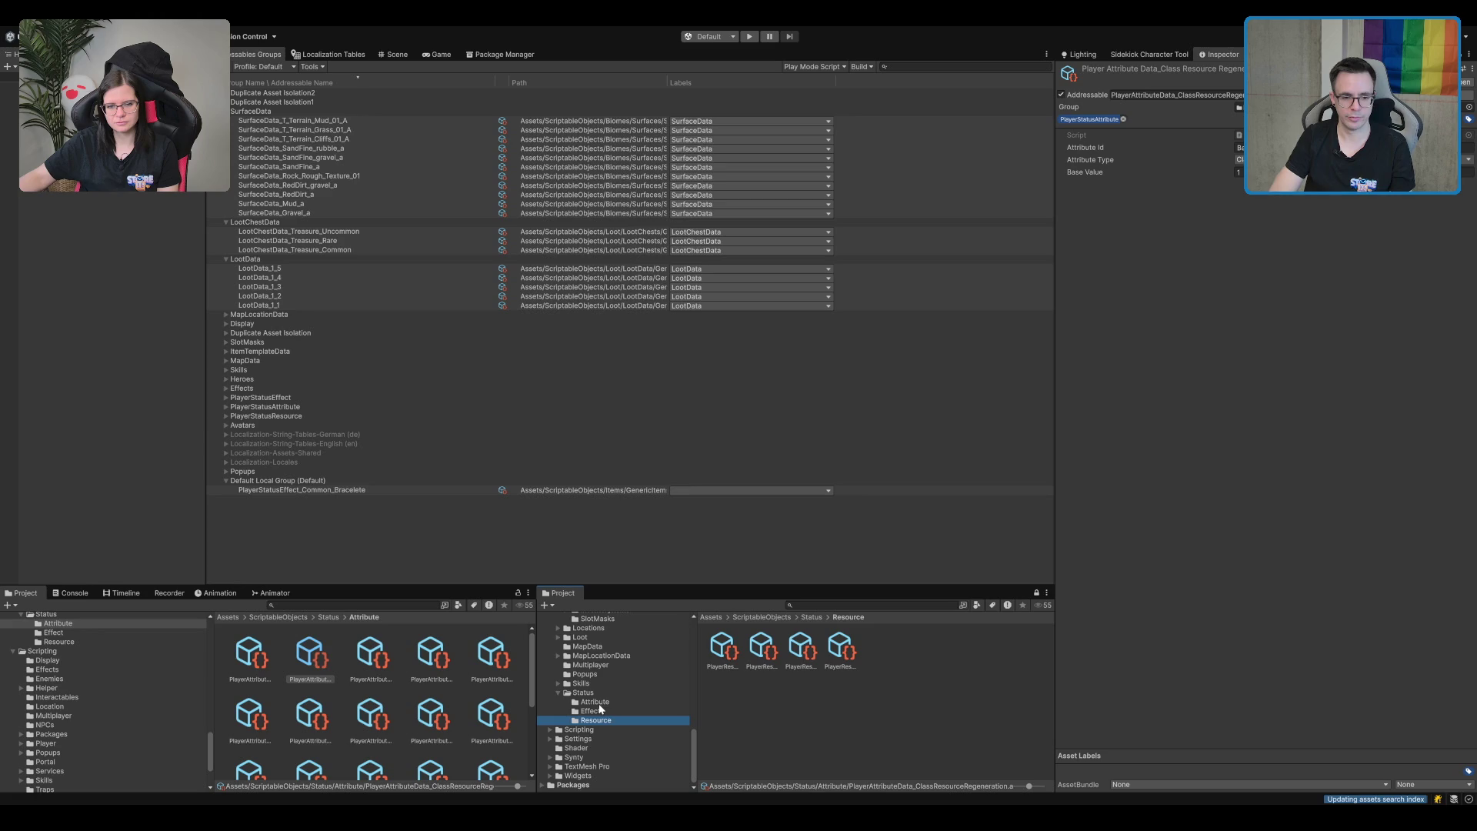
click(723, 650)
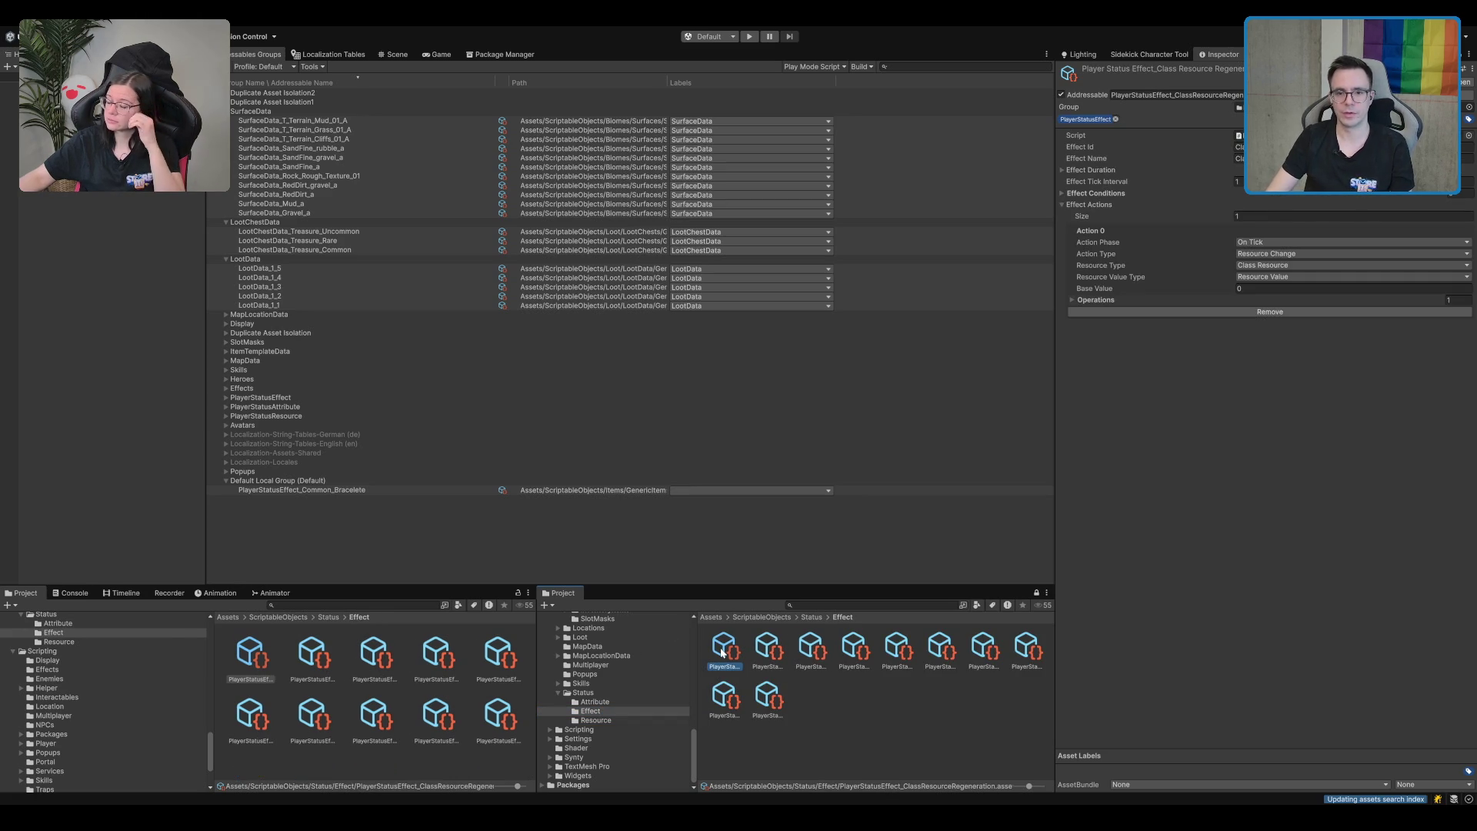
click(1141, 193)
click(1142, 192)
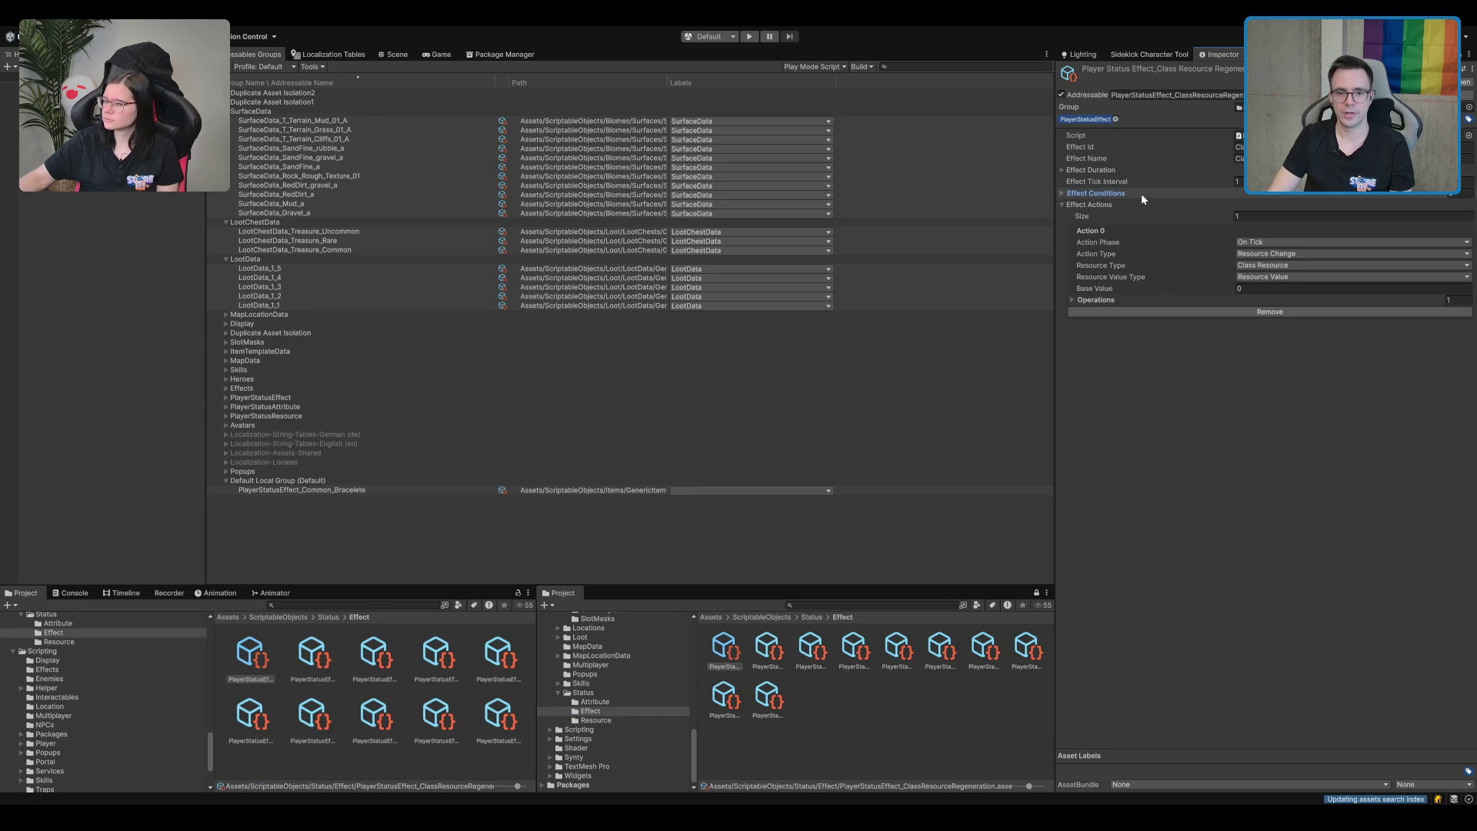
click(1142, 189)
click(1142, 189)
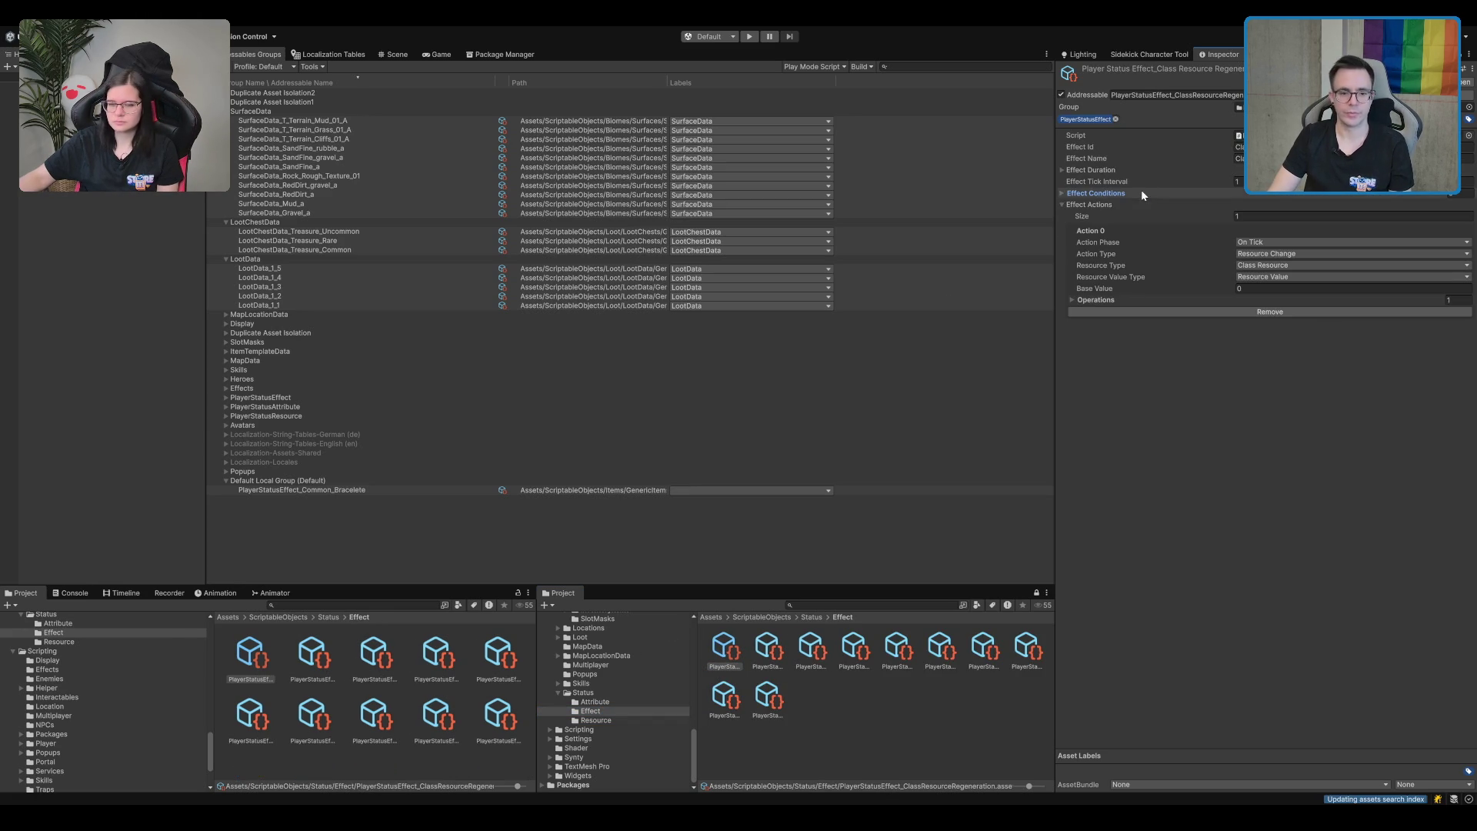
click(649, 692)
key(Left)
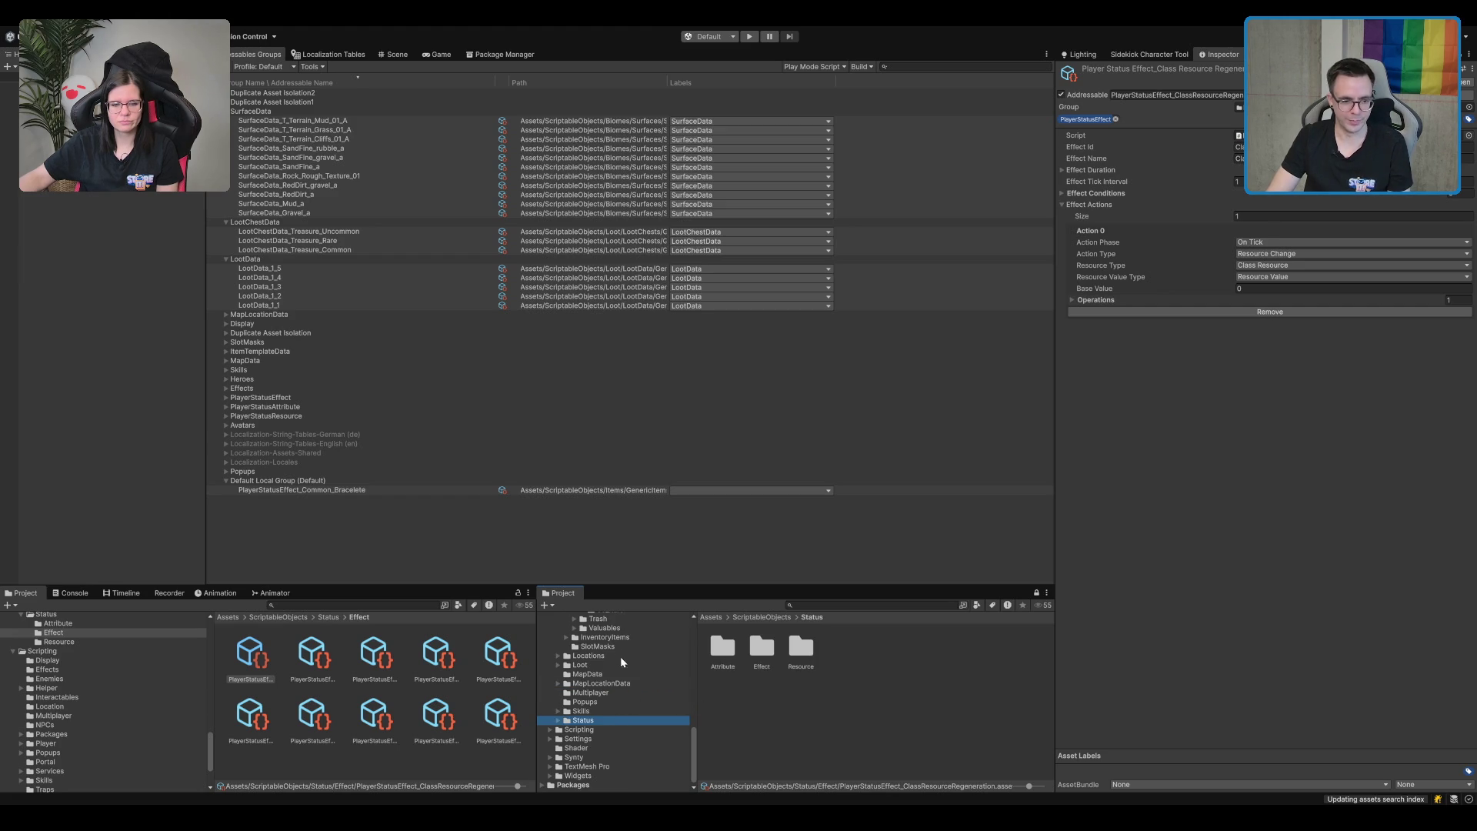
scroll(620, 662, up, 3)
click(638, 660)
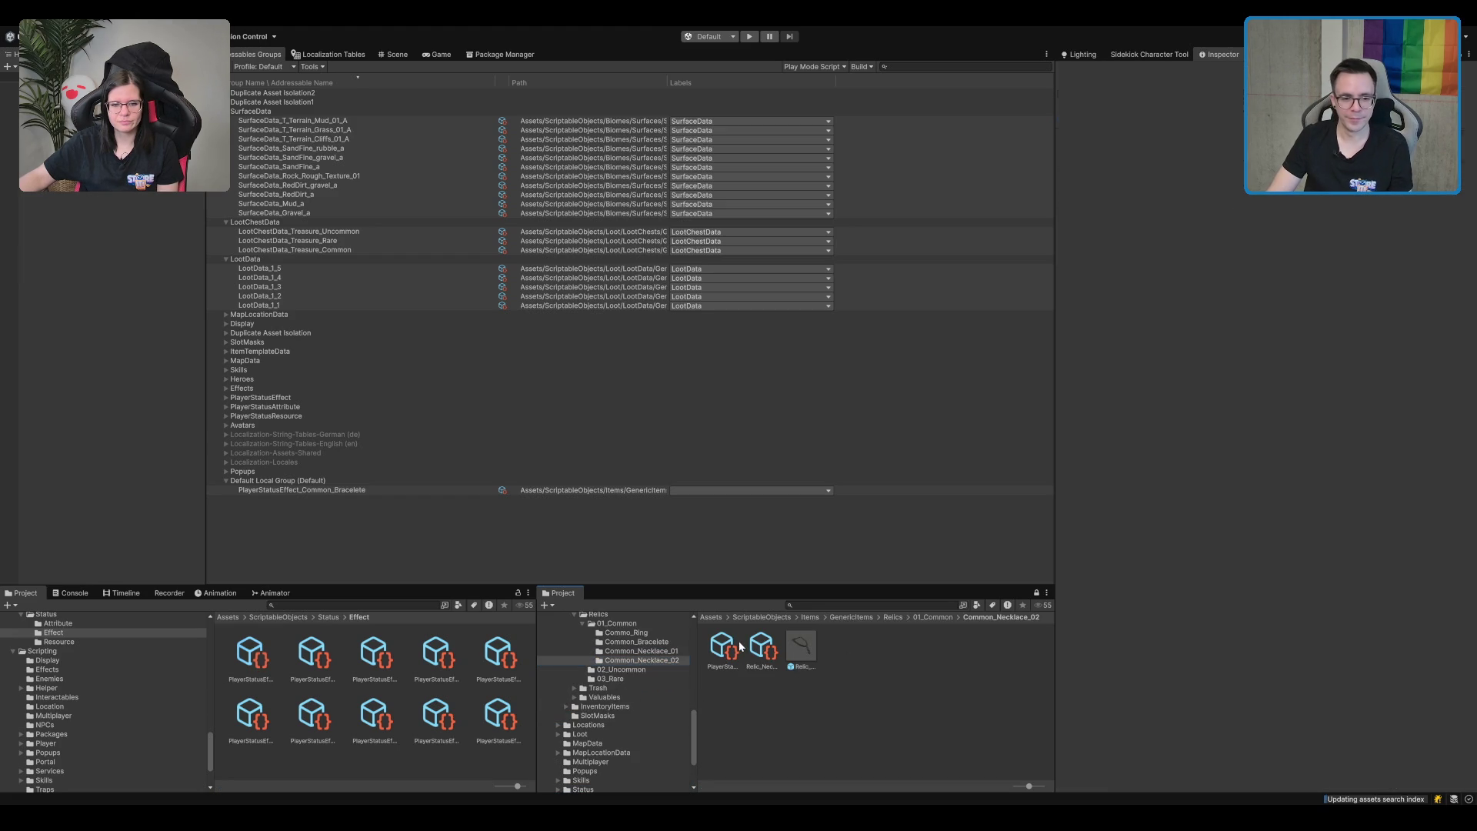
Assign the status effect as Relic_Necklace_03's Backpack Effect, comparing with Relic_Necklace_01.
click(768, 648)
drag(722, 649, 1360, 308)
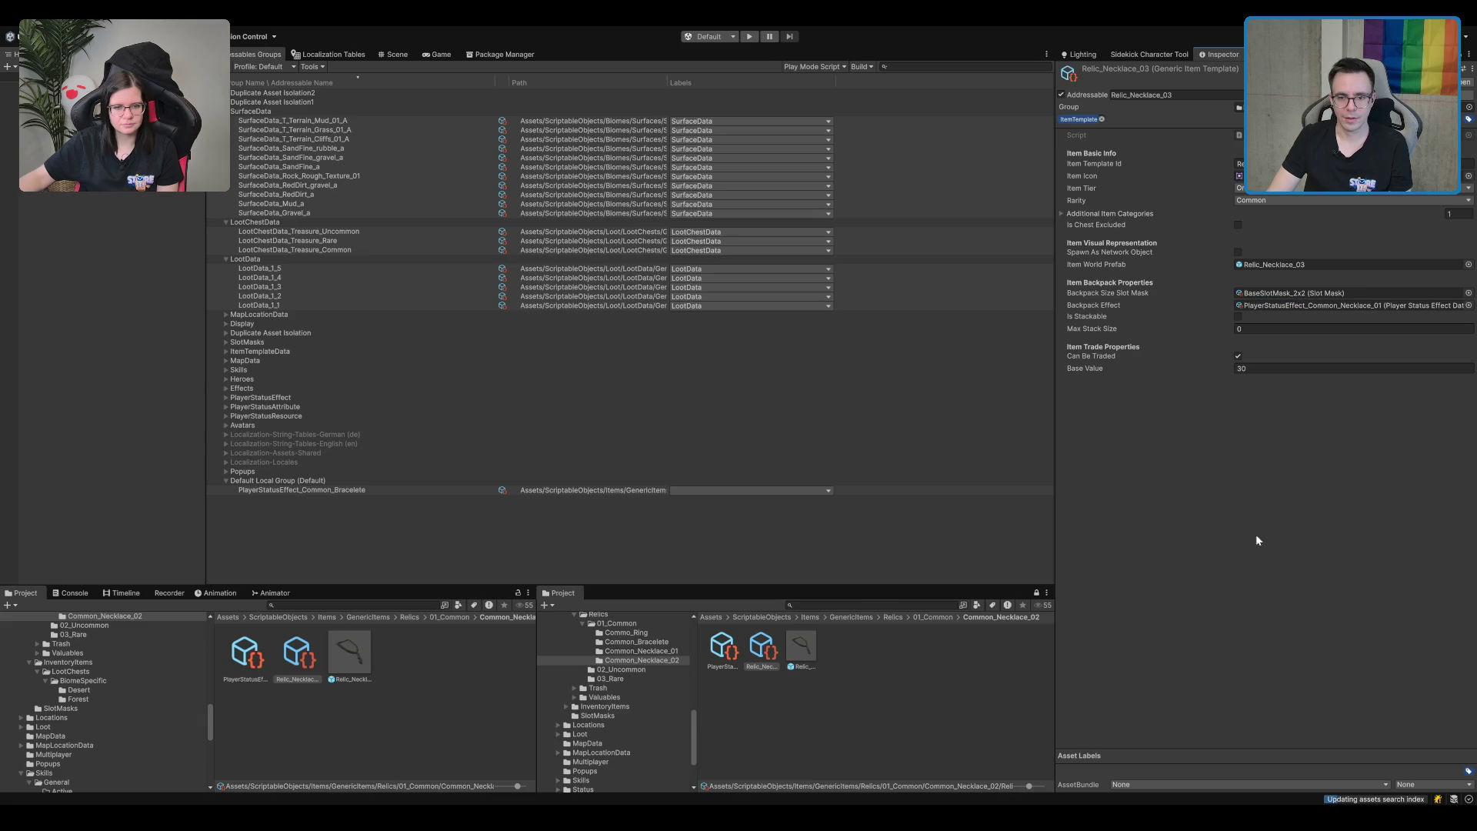
click(646, 651)
click(765, 650)
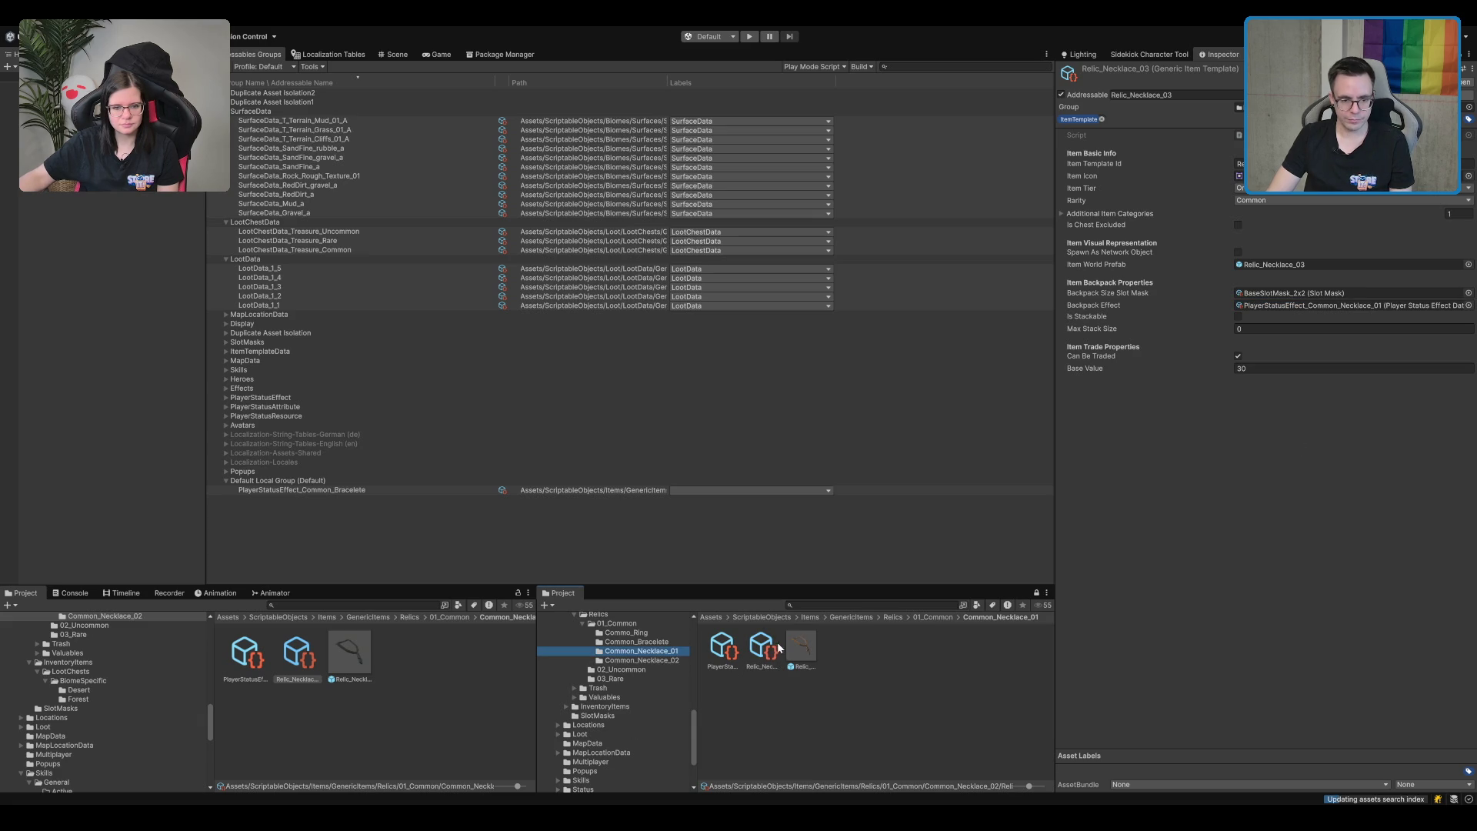
click(653, 660)
Rename the status effect to Common_Necklace_02 and check its duration, id and relic template.
click(725, 660)
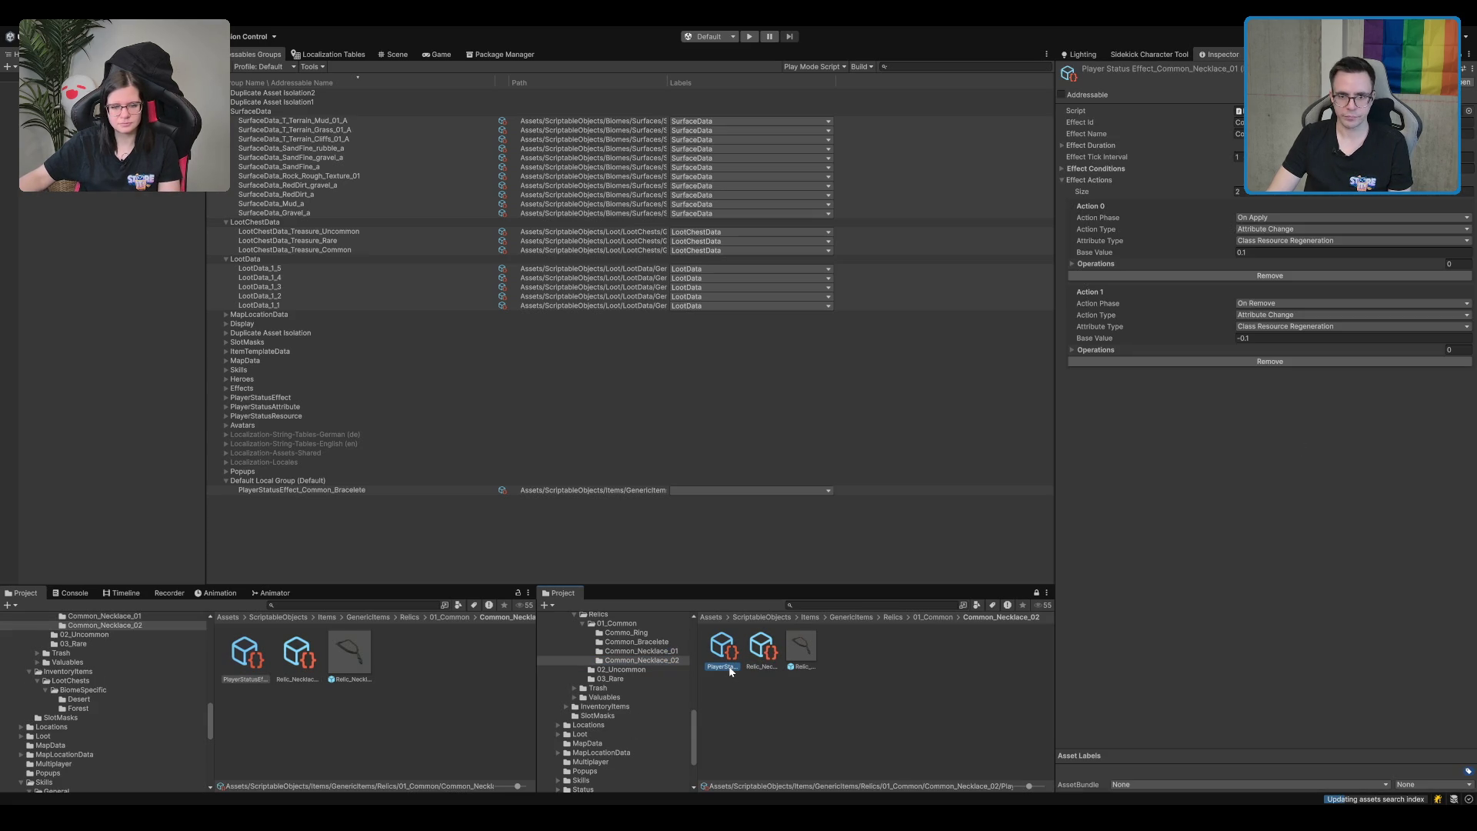
click(730, 668)
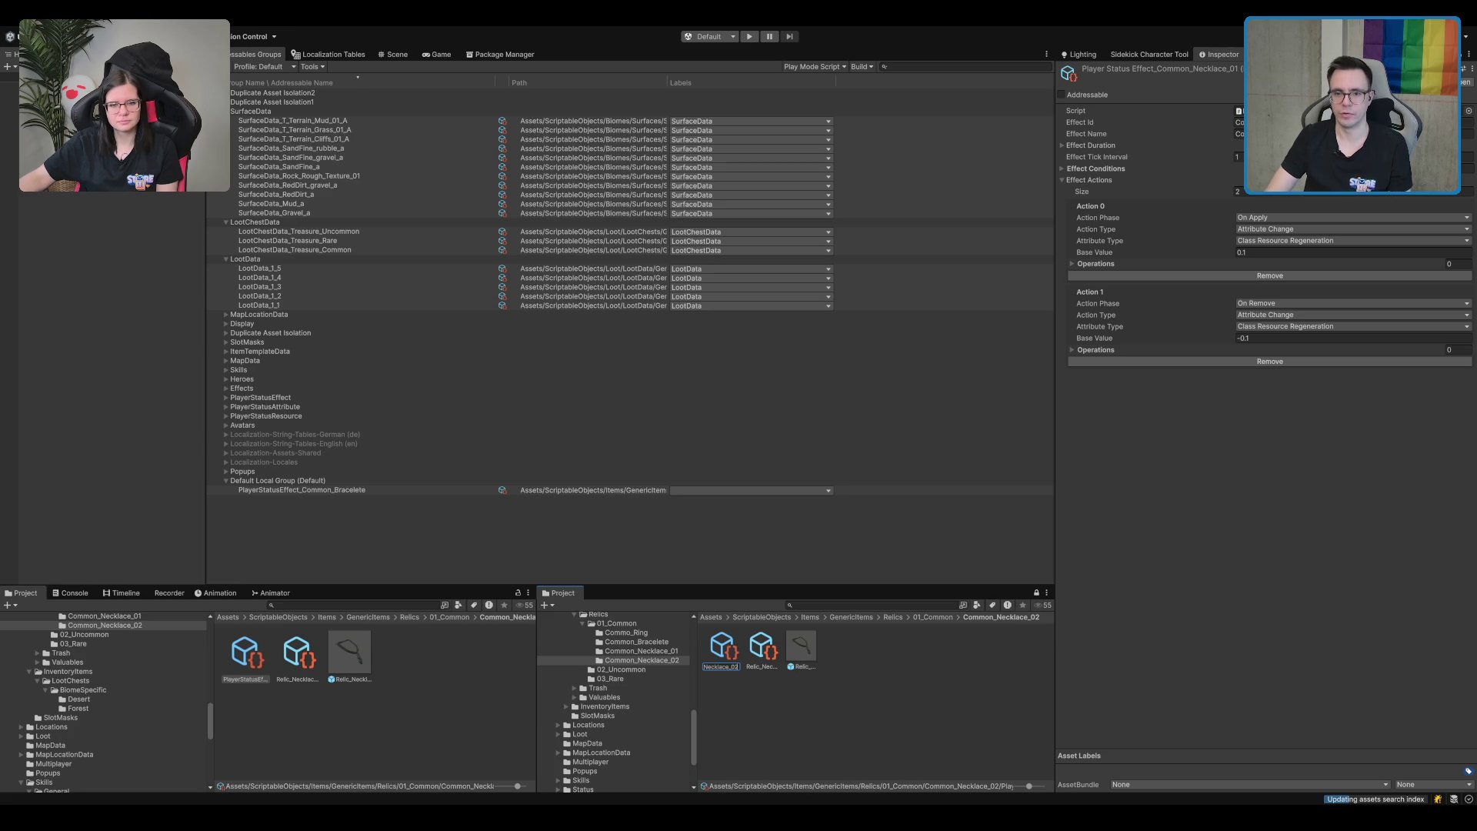
click(1240, 133)
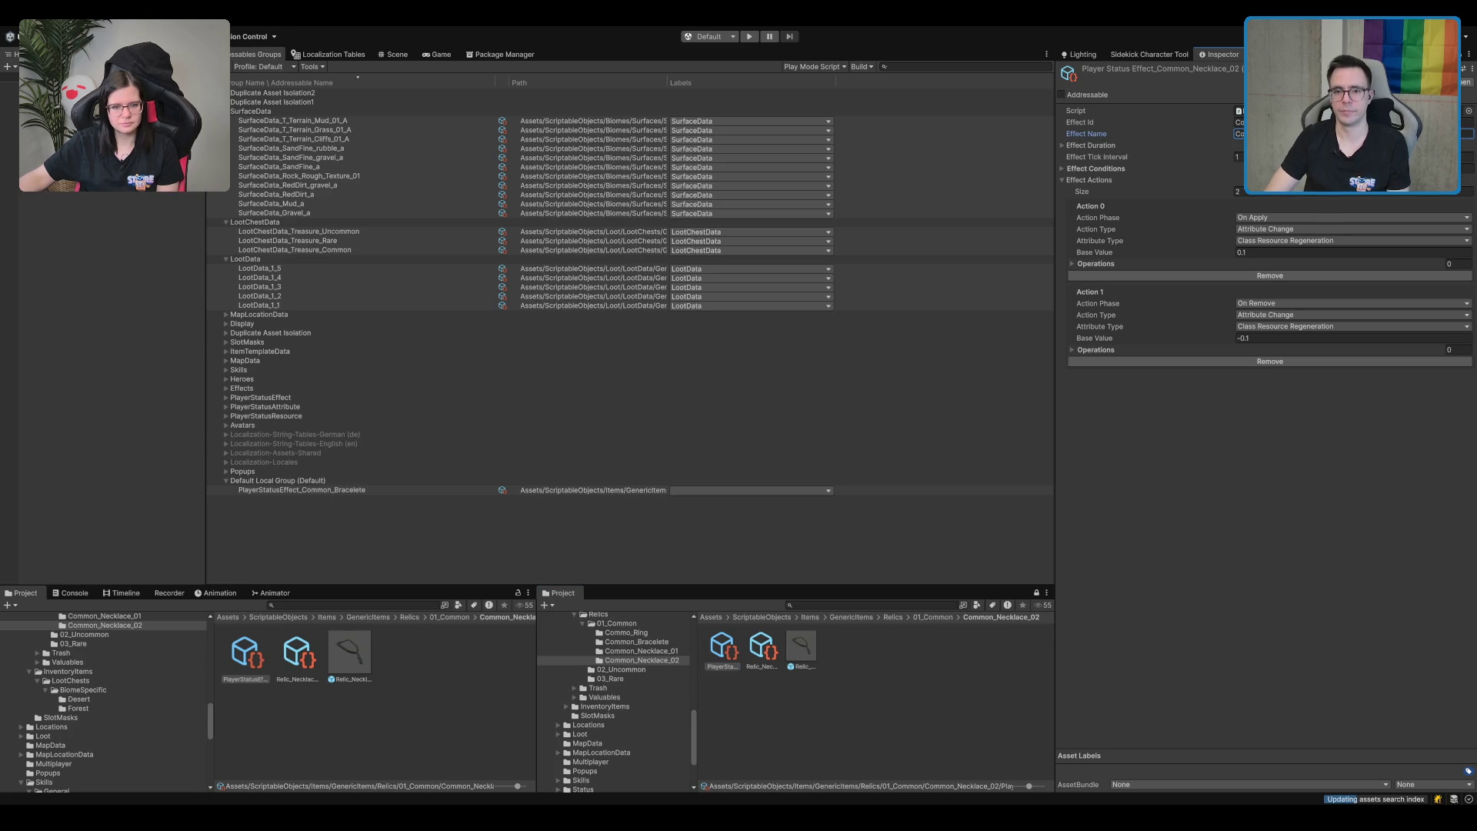
click(1062, 146)
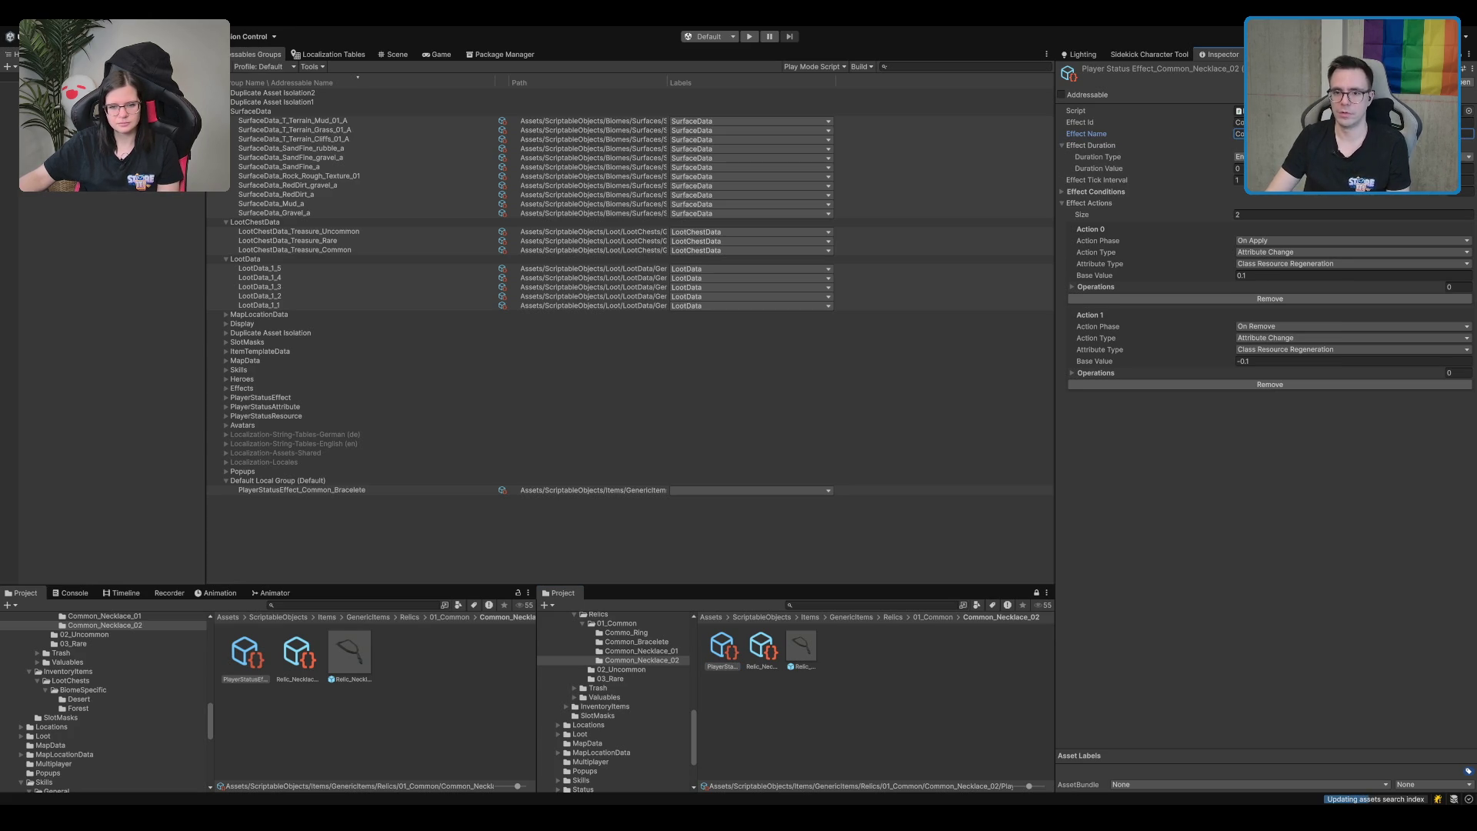
click(1239, 122)
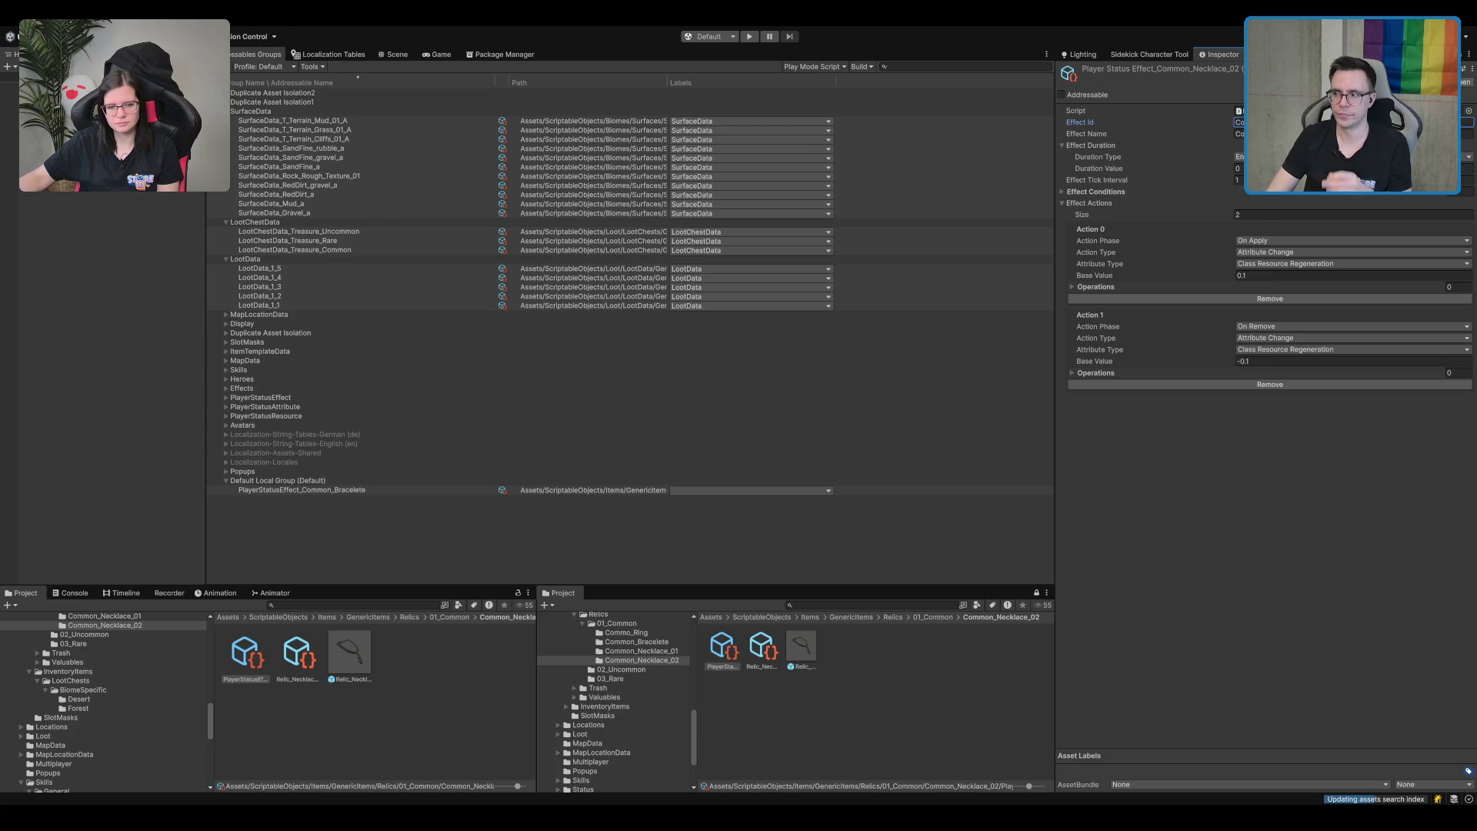
click(799, 663)
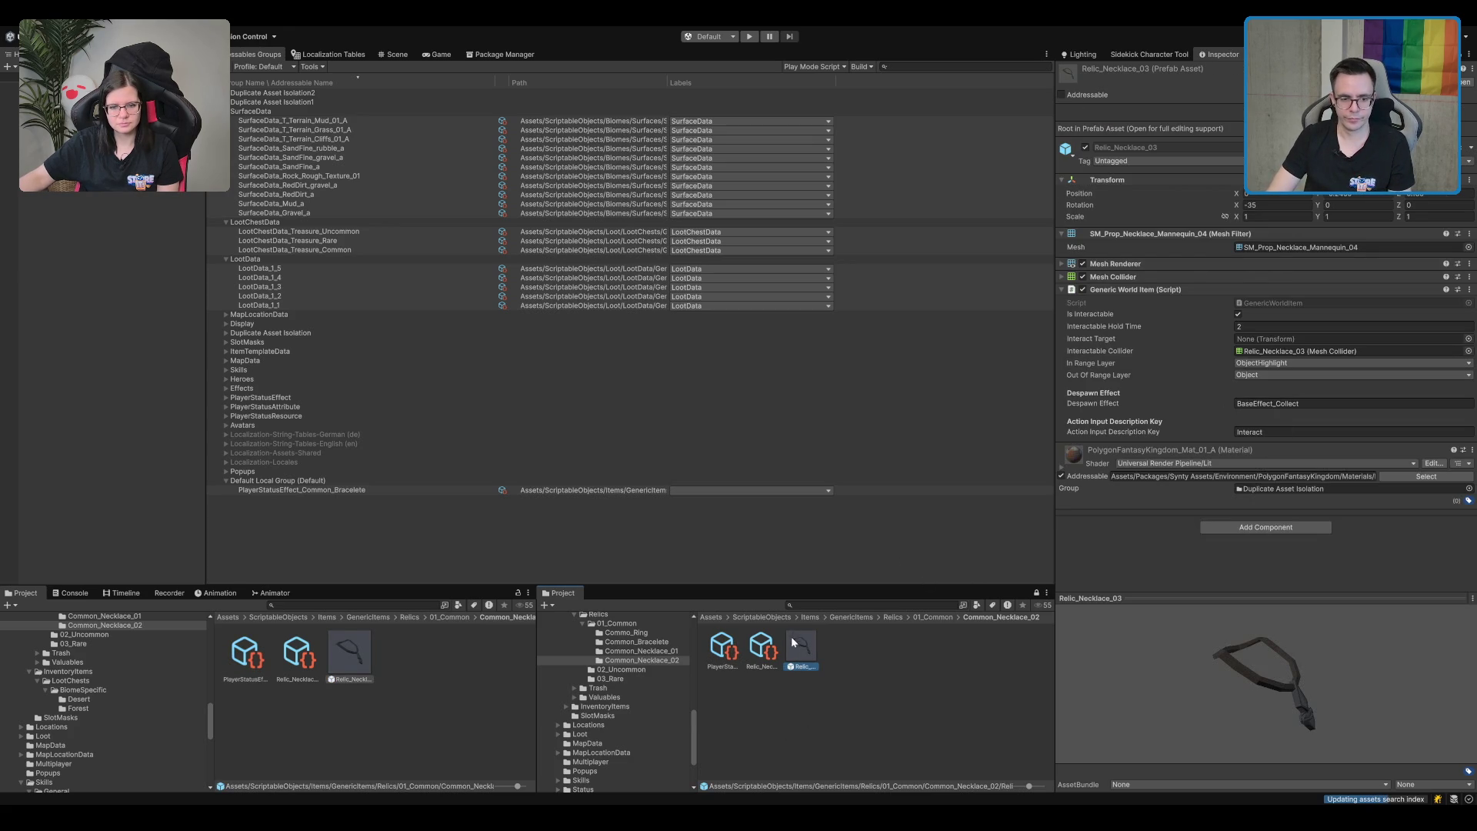
click(775, 645)
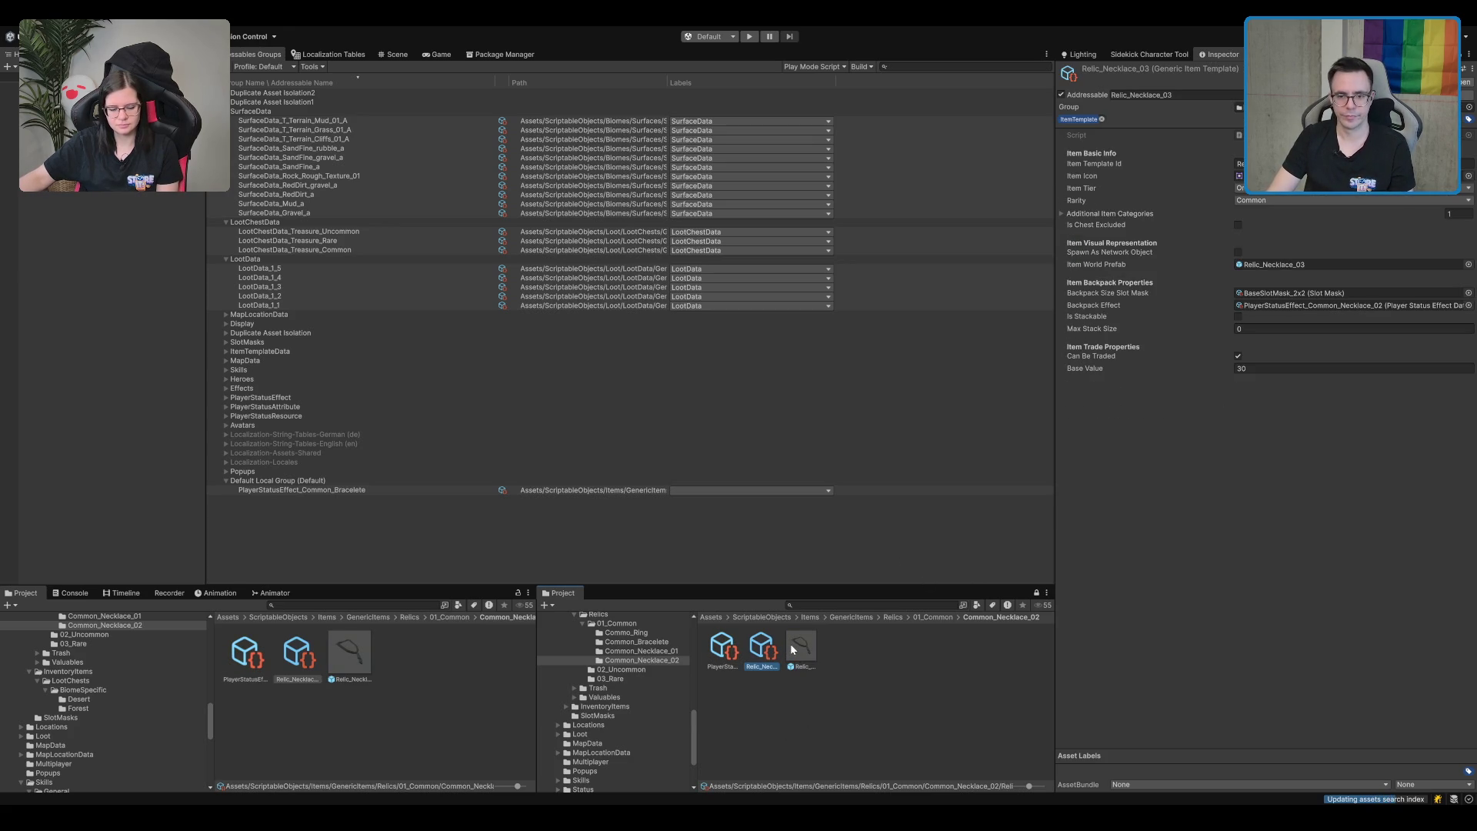
click(738, 650)
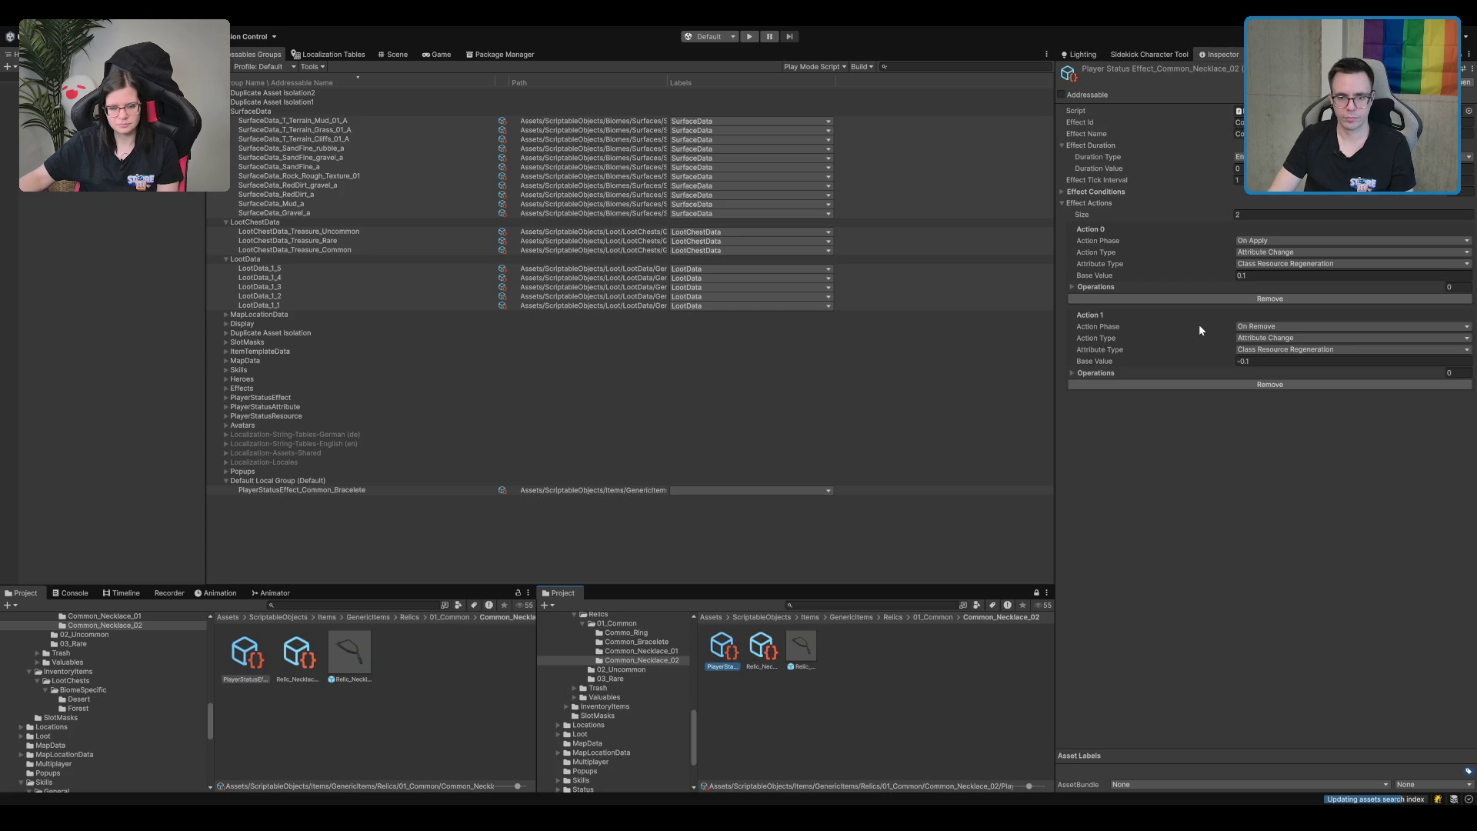
Try on-apply and on-remove regeneration amounts such as 0.25, -0.25 and -0.15.
click(1290, 273)
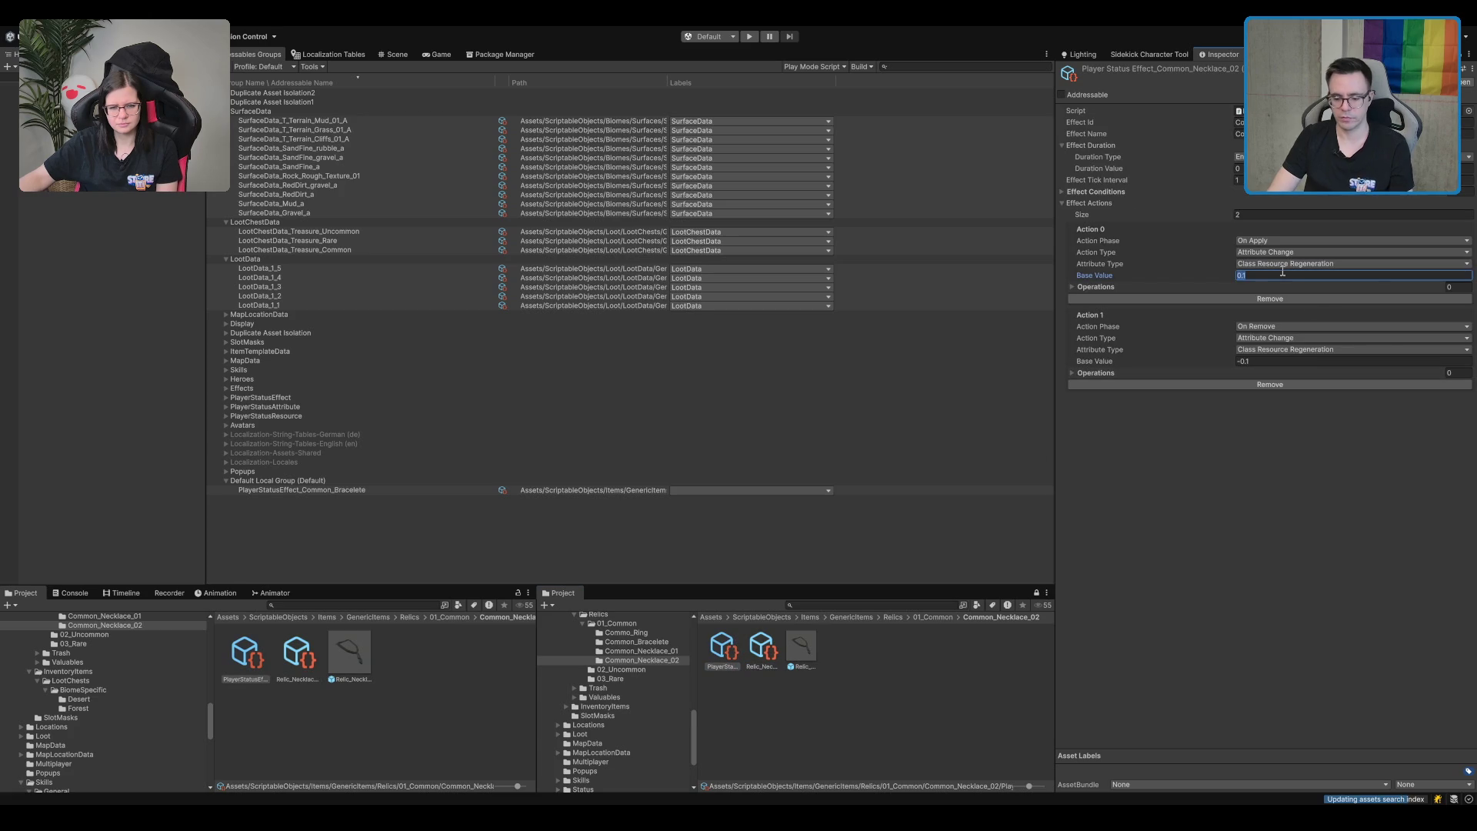
text(0.25)
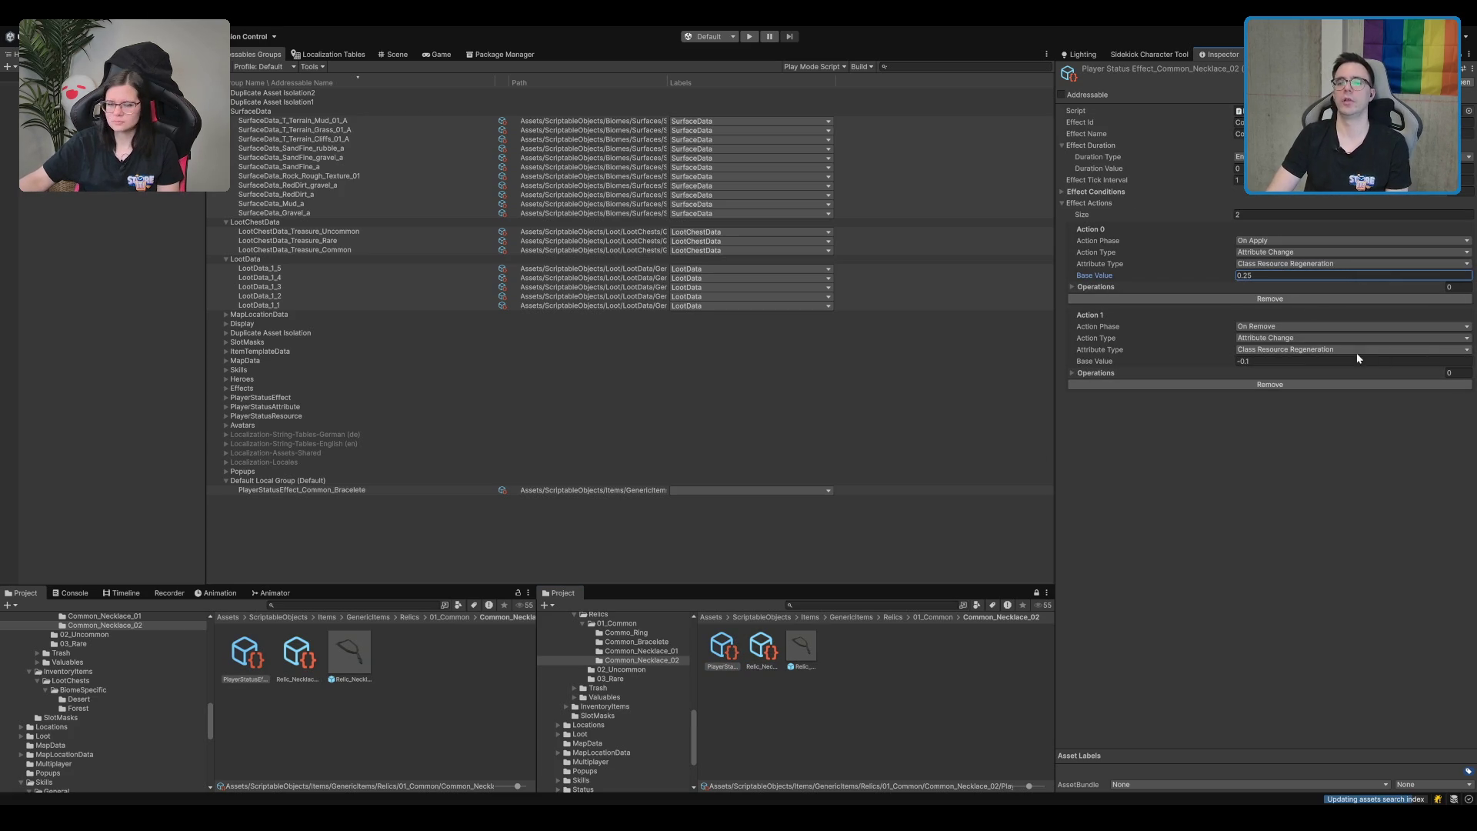
click(1338, 359)
text(-0.25)
click(1315, 275)
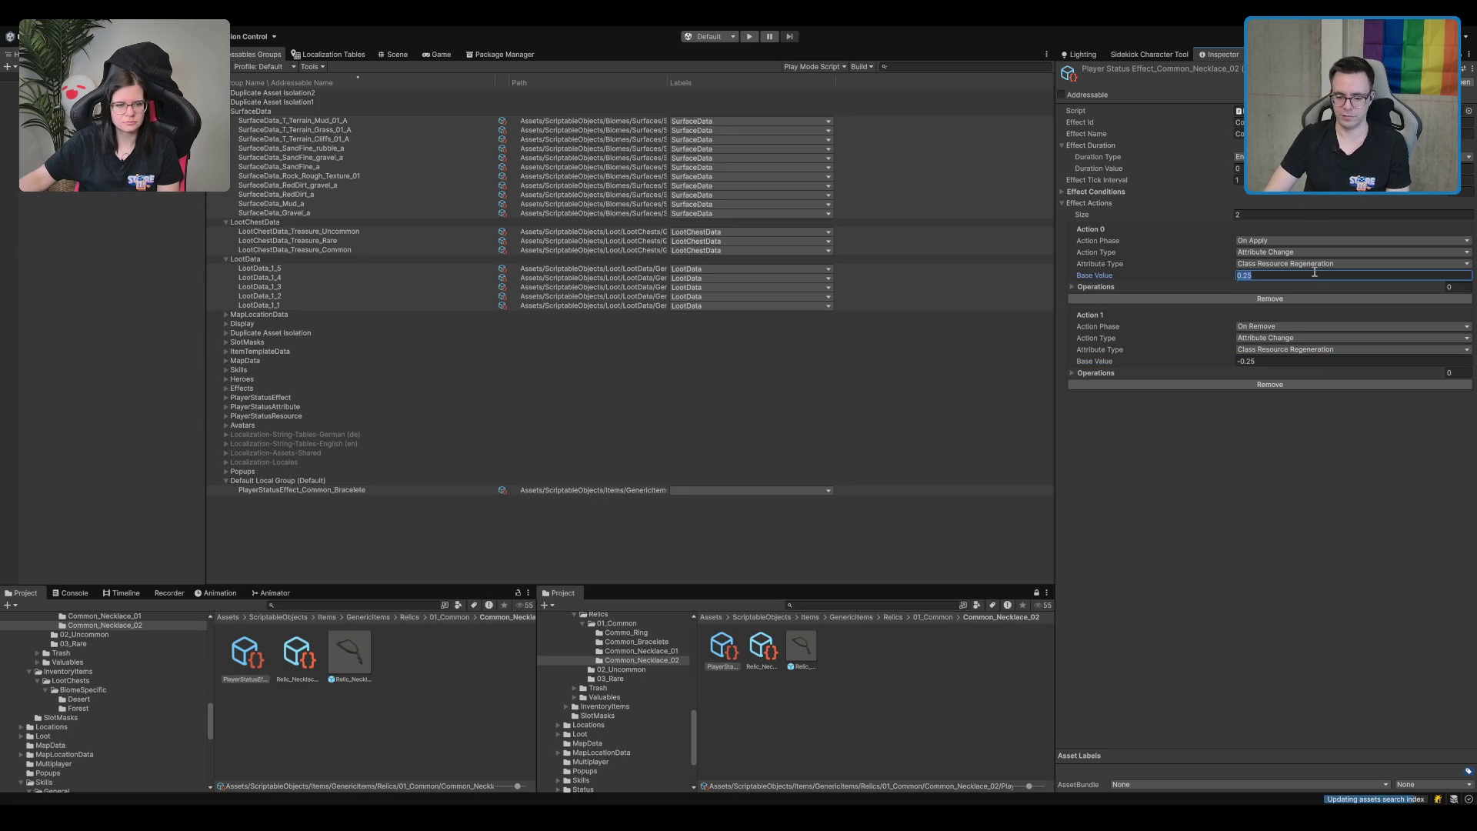
text(-)
click(1289, 359)
text(-0.15)
click(1293, 416)
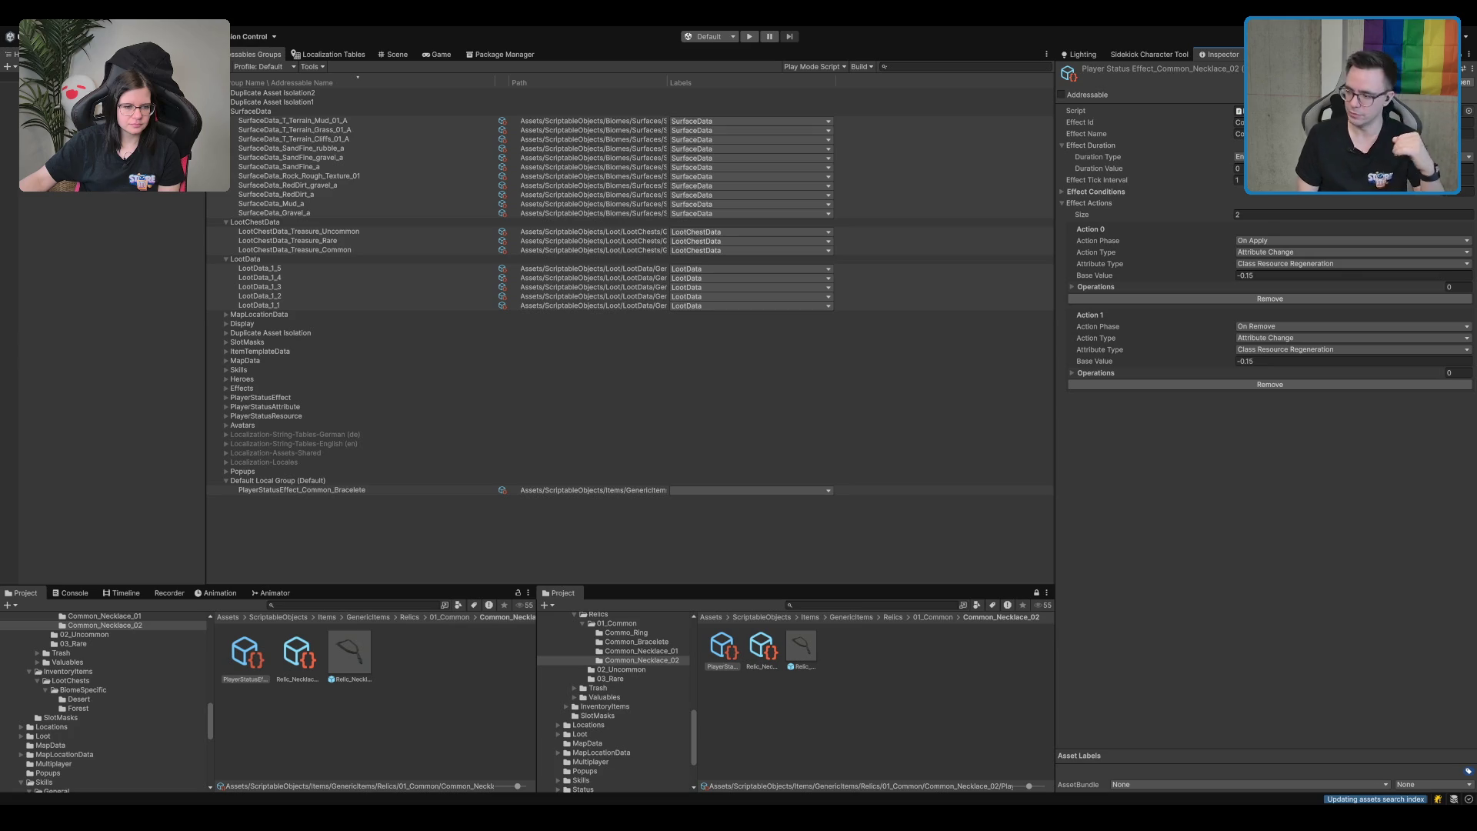
Set the regeneration to 0.2 on apply and -0.2 on removal.
click(1270, 360)
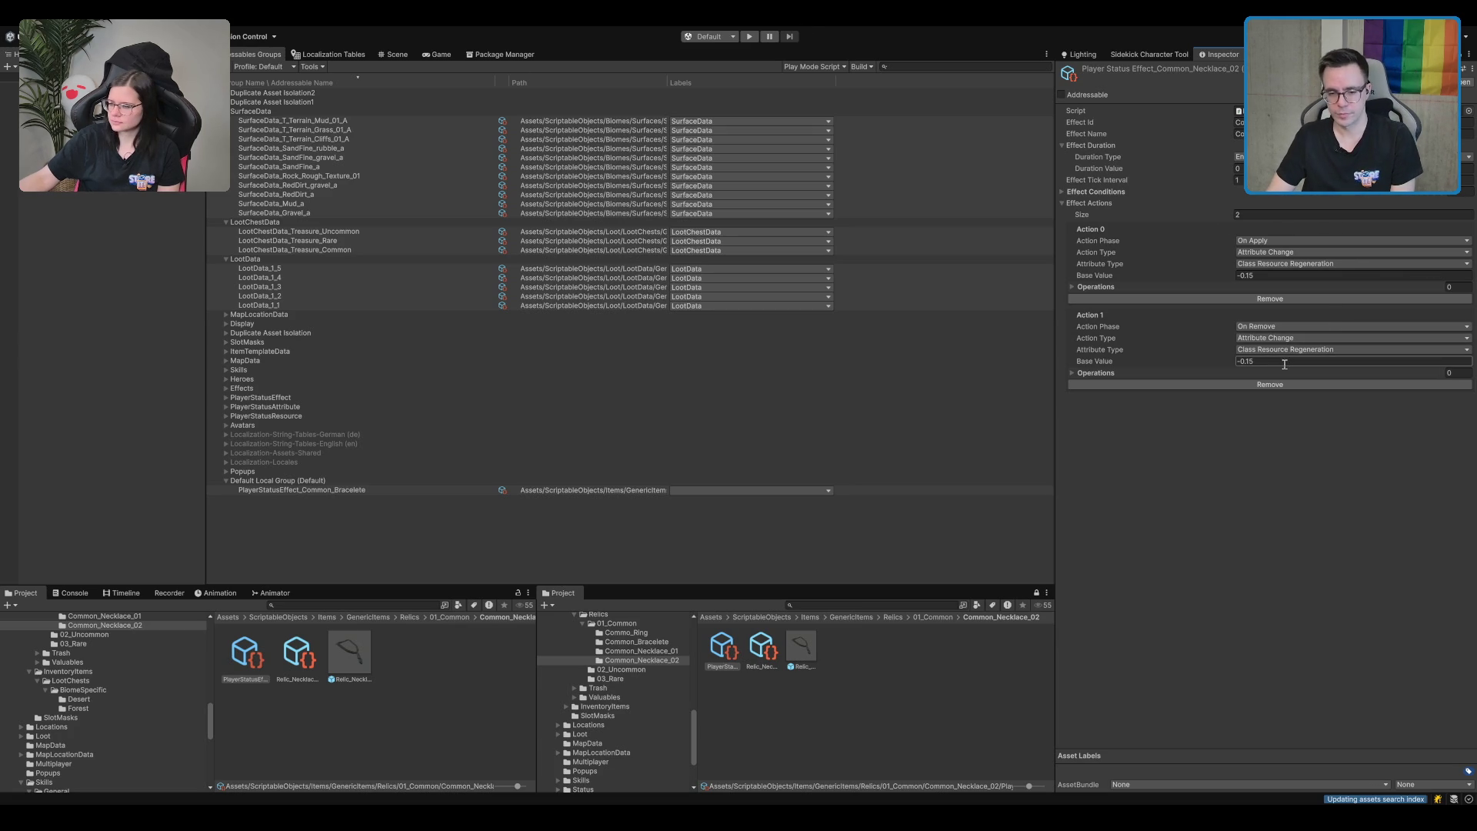
text(-0.2)
click(1270, 276)
key(BackSpace)
text(0.2)
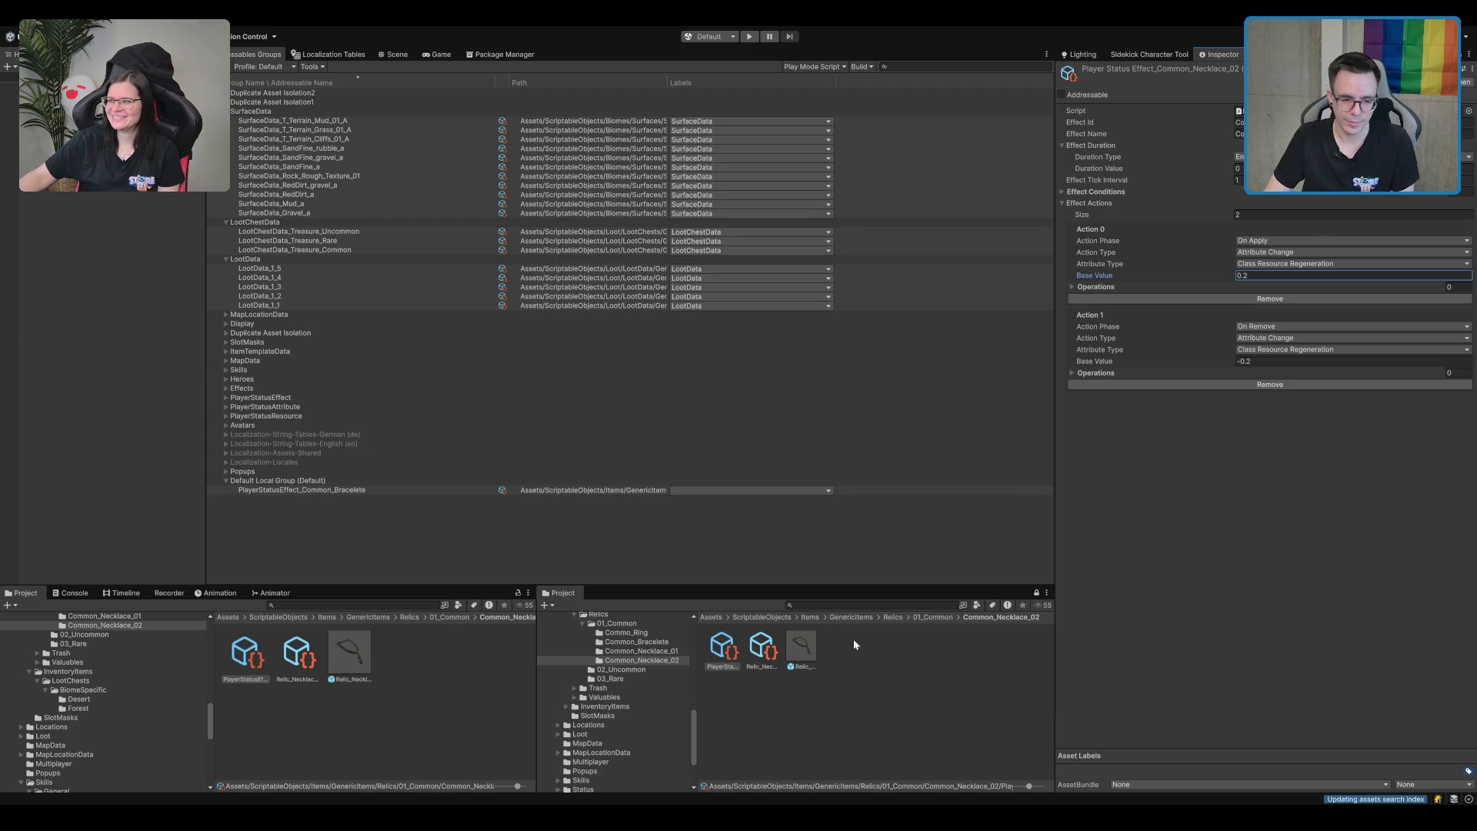
Mark the Common_Necklace_02 status effect as Addressable.
click(861, 641)
click(722, 650)
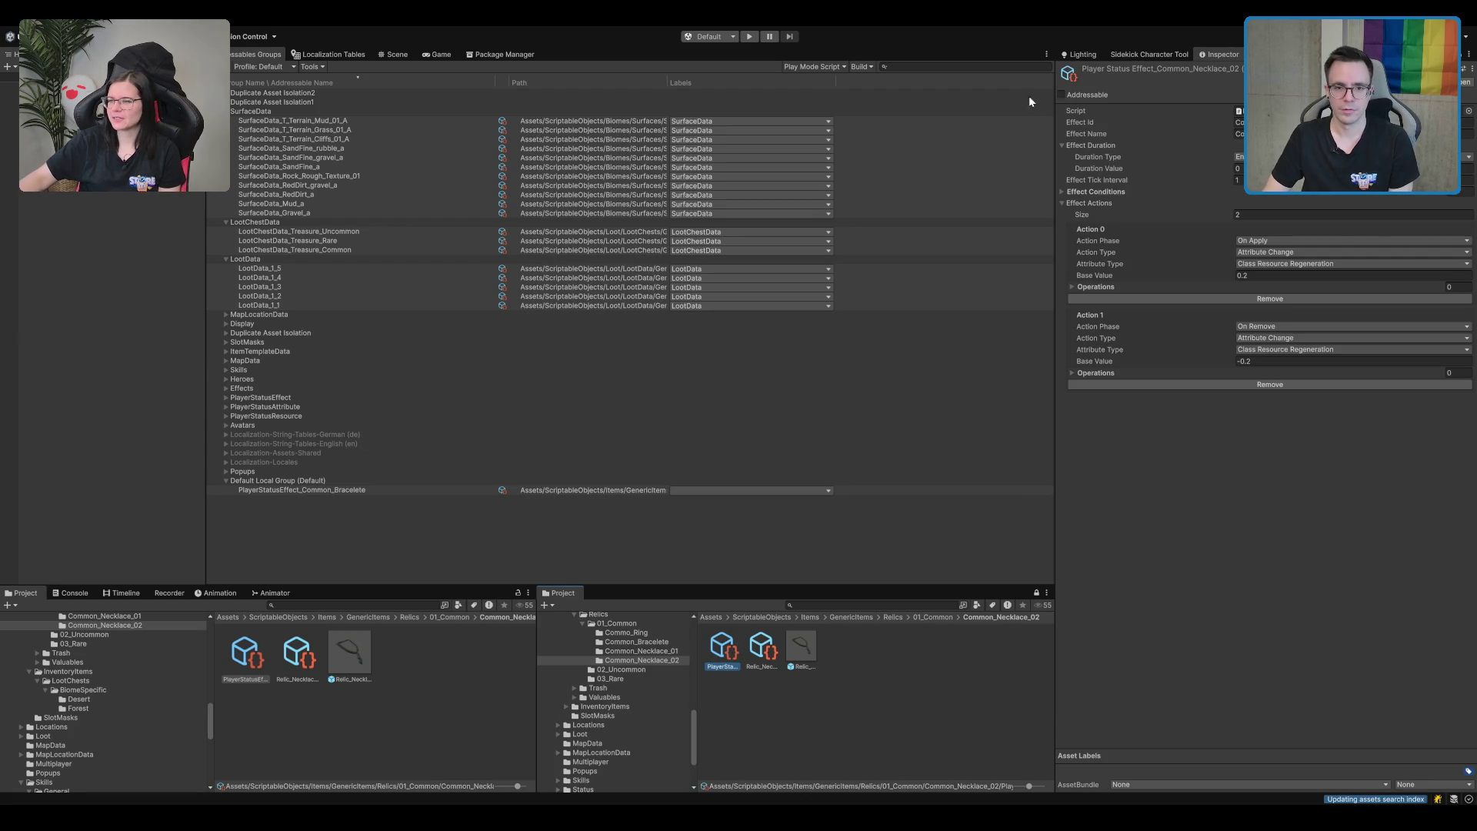
click(1062, 95)
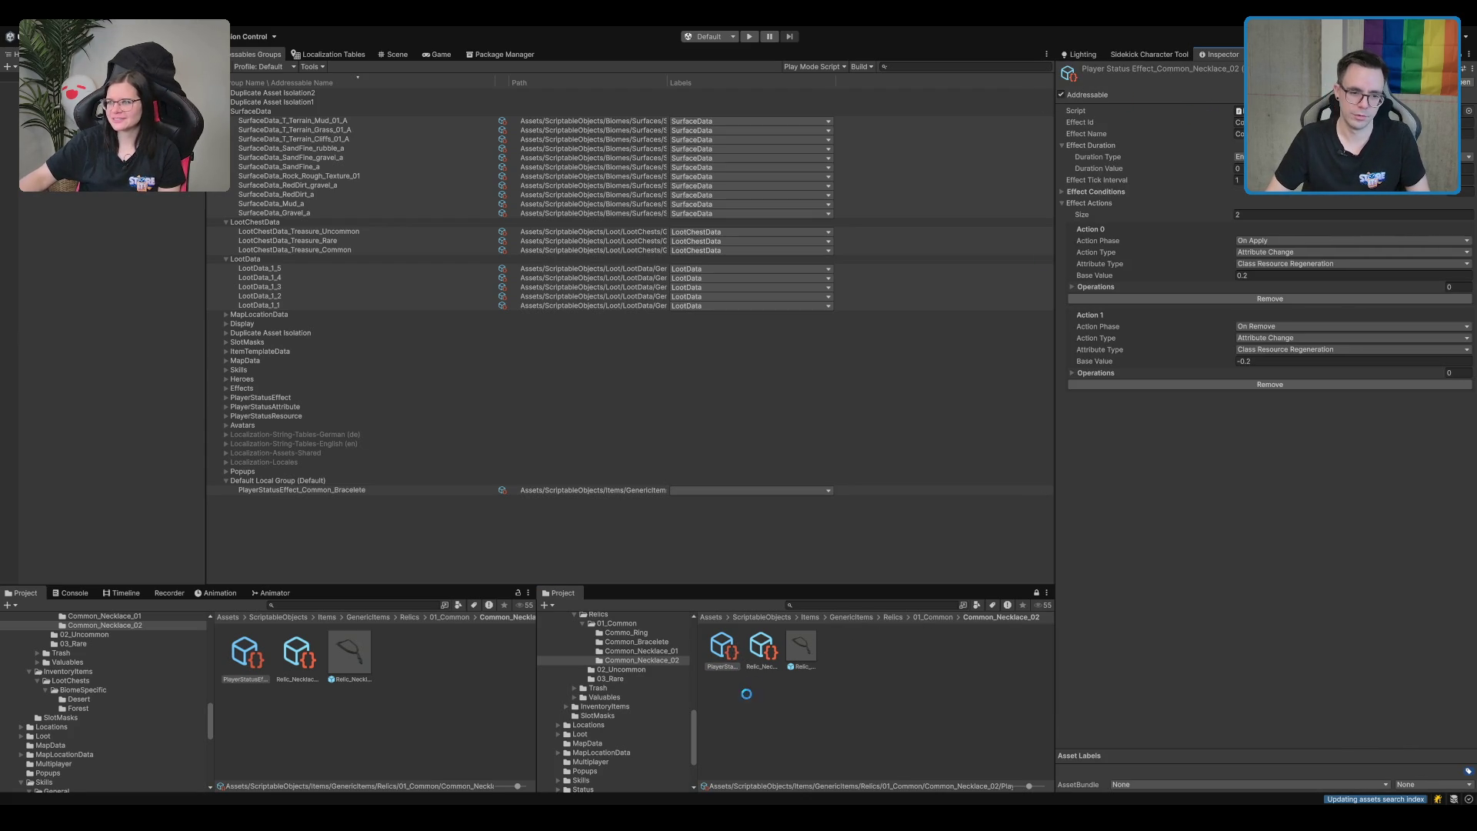
Set the Common_Necklace_02 effect's addressable address to its asset name.
click(726, 667)
key(ctrl+c)
click(1158, 95)
key(ctrl+v)
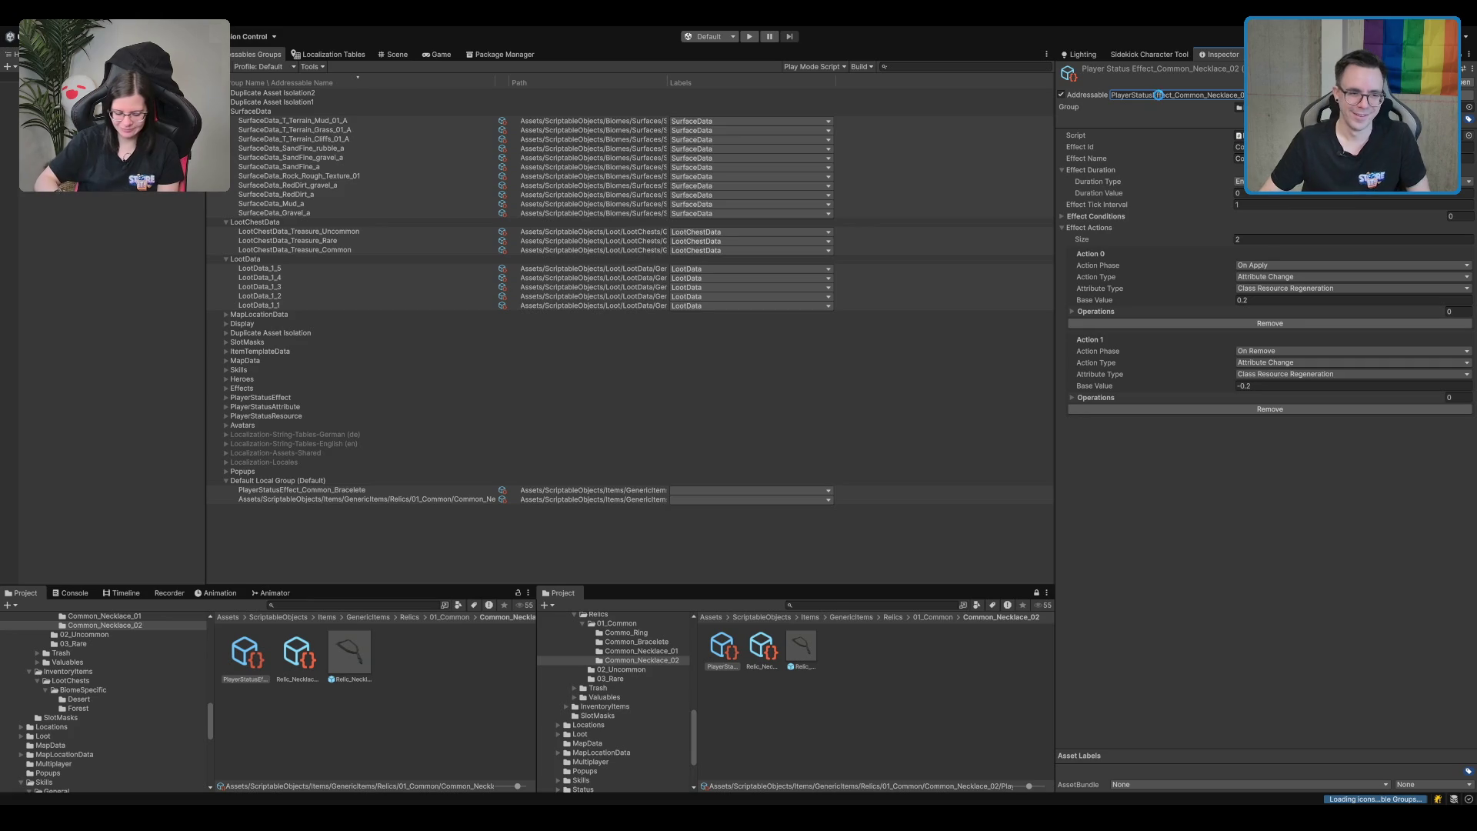
key(Return)
Give the Common_Necklace_01 status effect its asset name as addressable address.
click(368, 499)
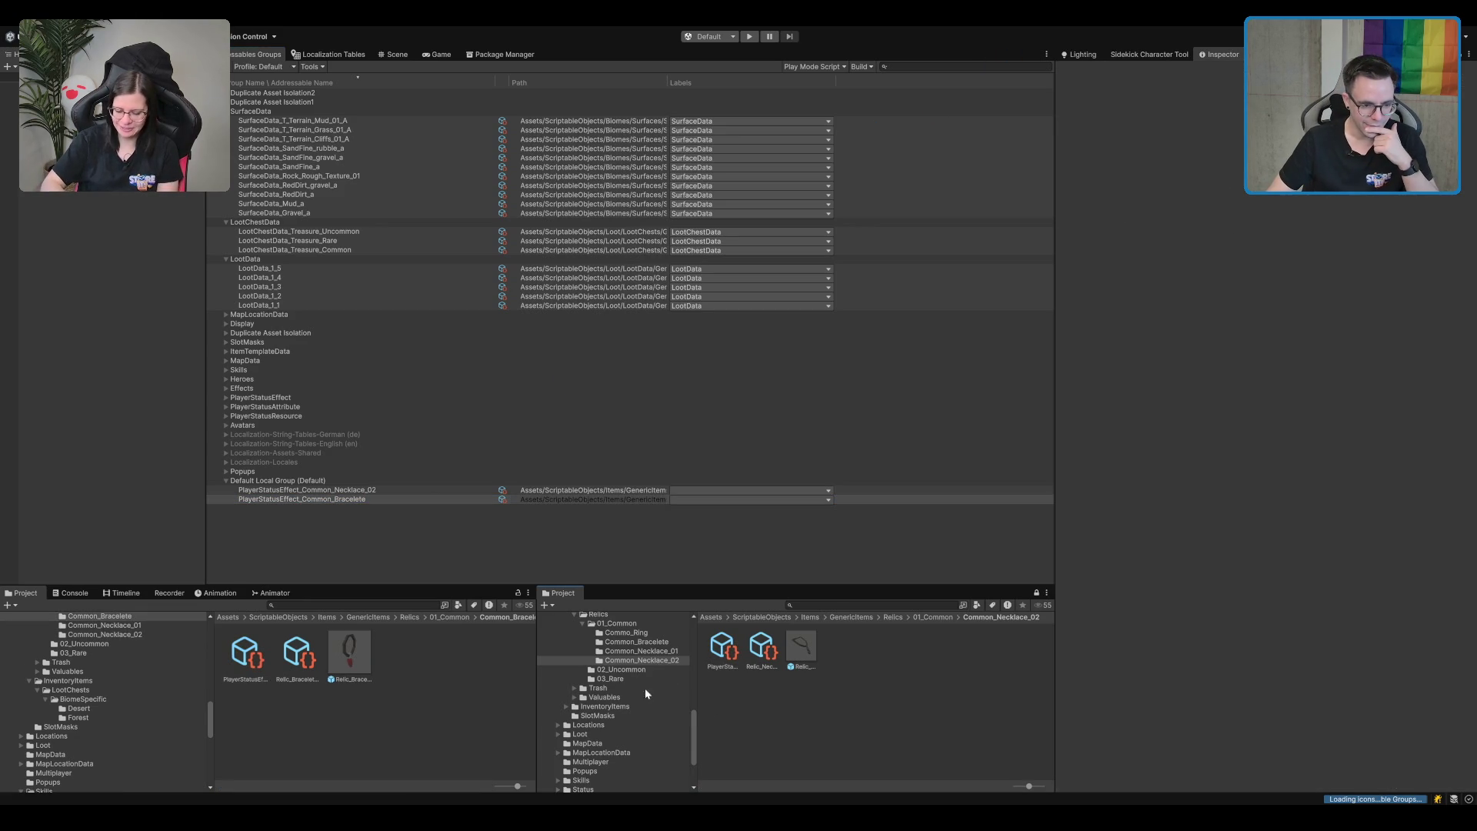
click(641, 650)
click(731, 650)
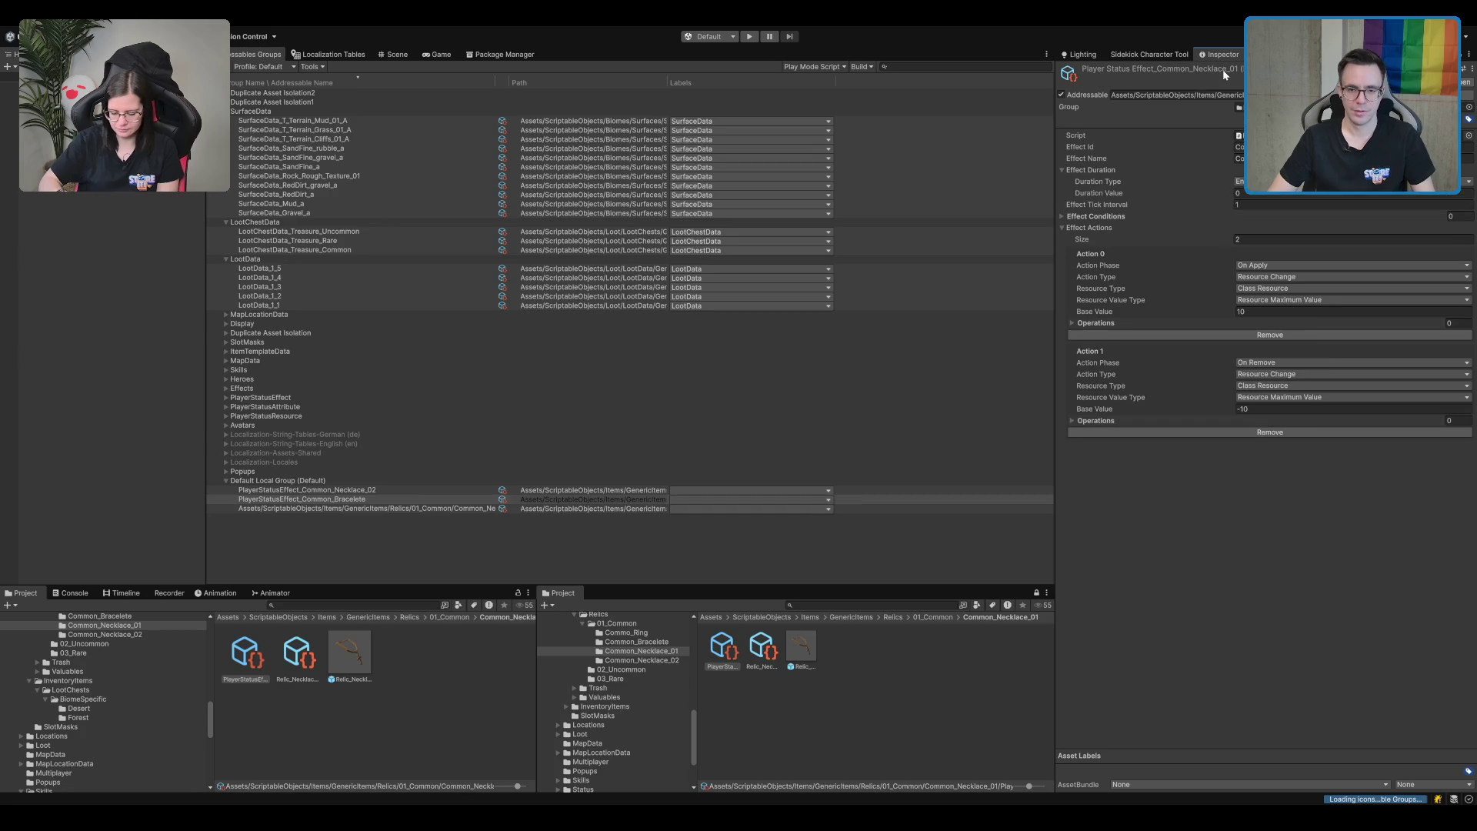
click(1171, 95)
key(ctrl+v)
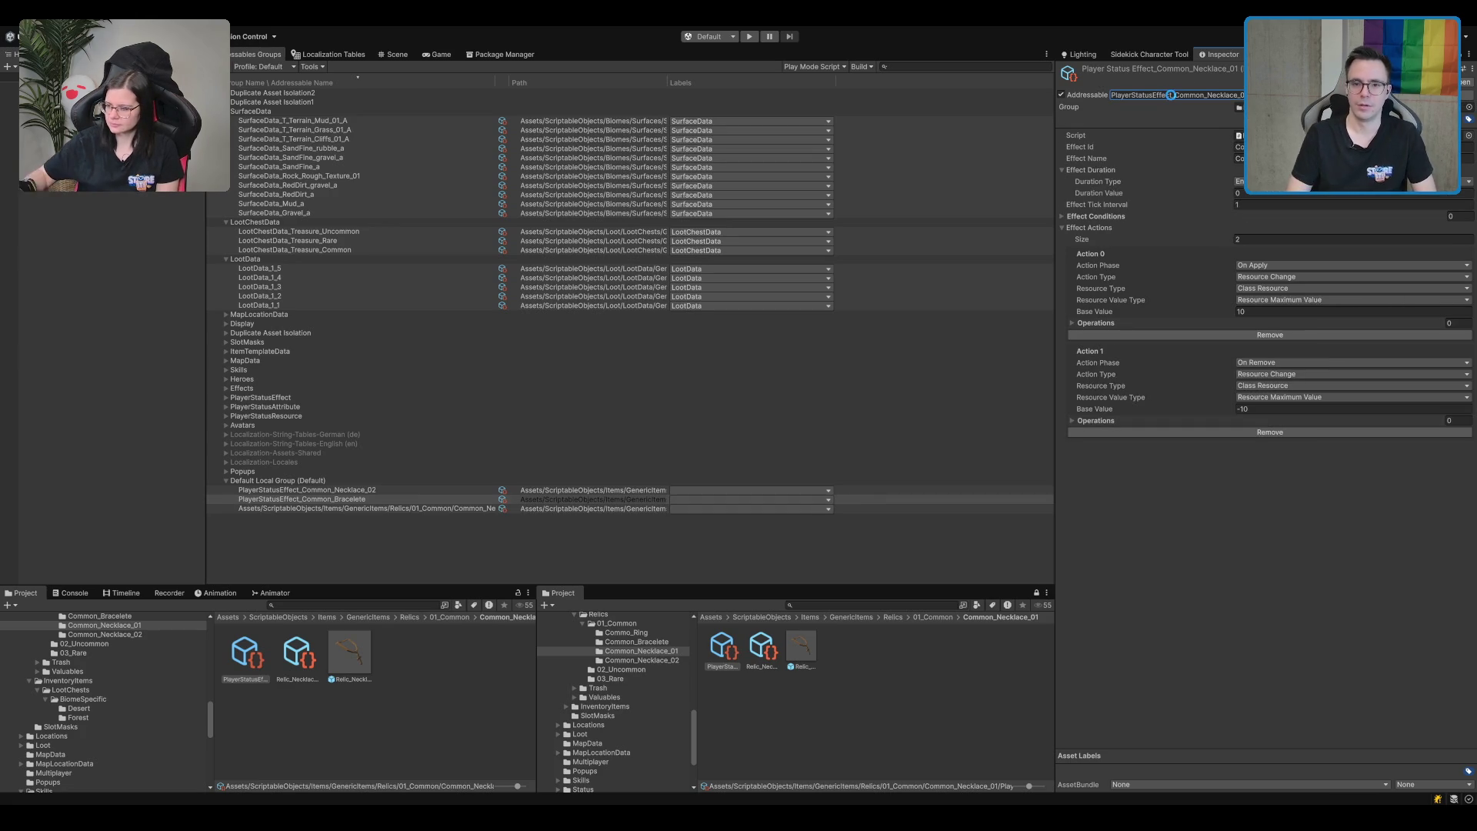
key(Return)
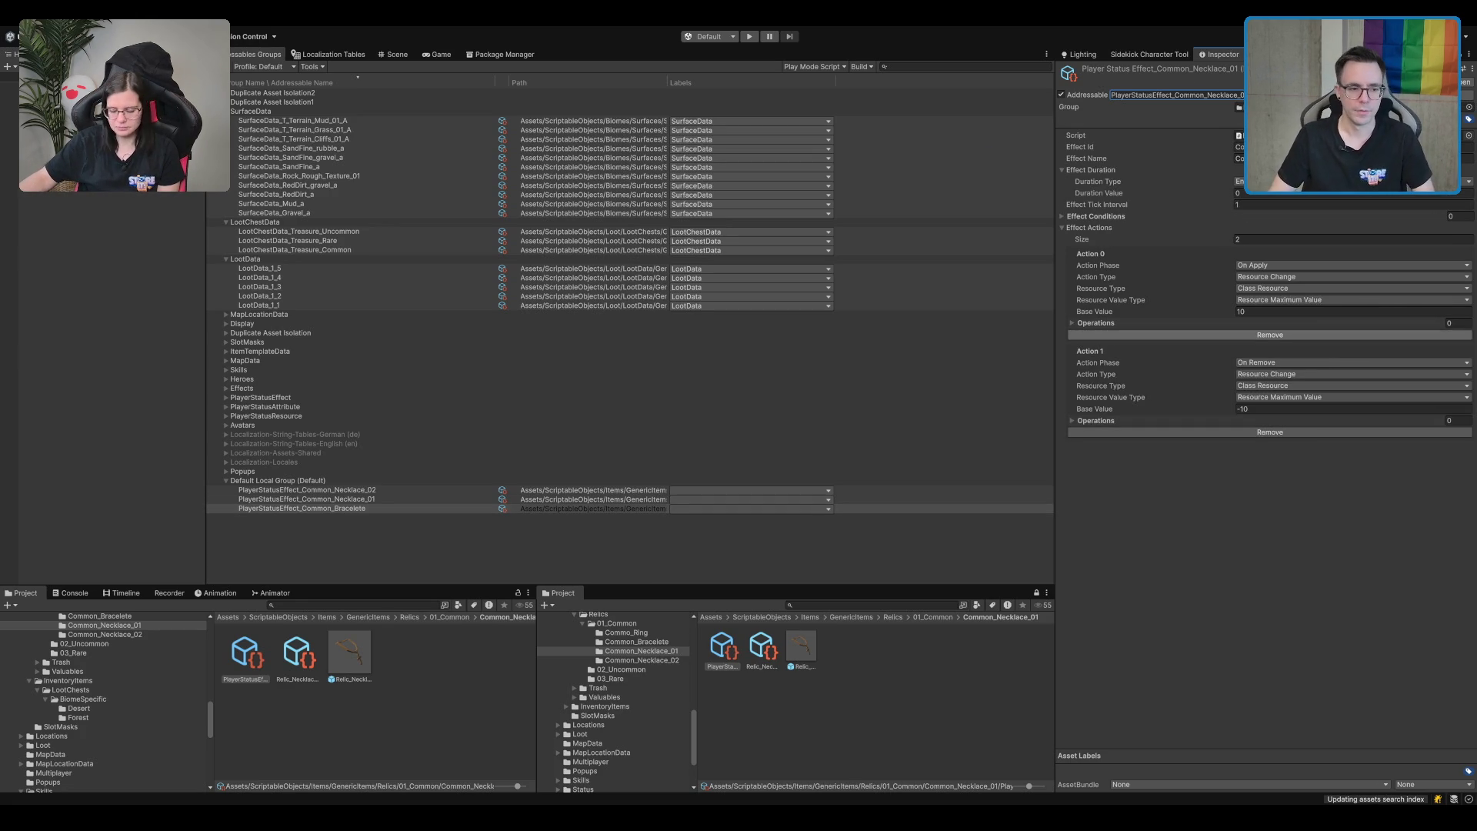
Move the two necklace and the bracelet effect entries into the PlayerStatusEffect group.
click(847, 498)
click(789, 488)
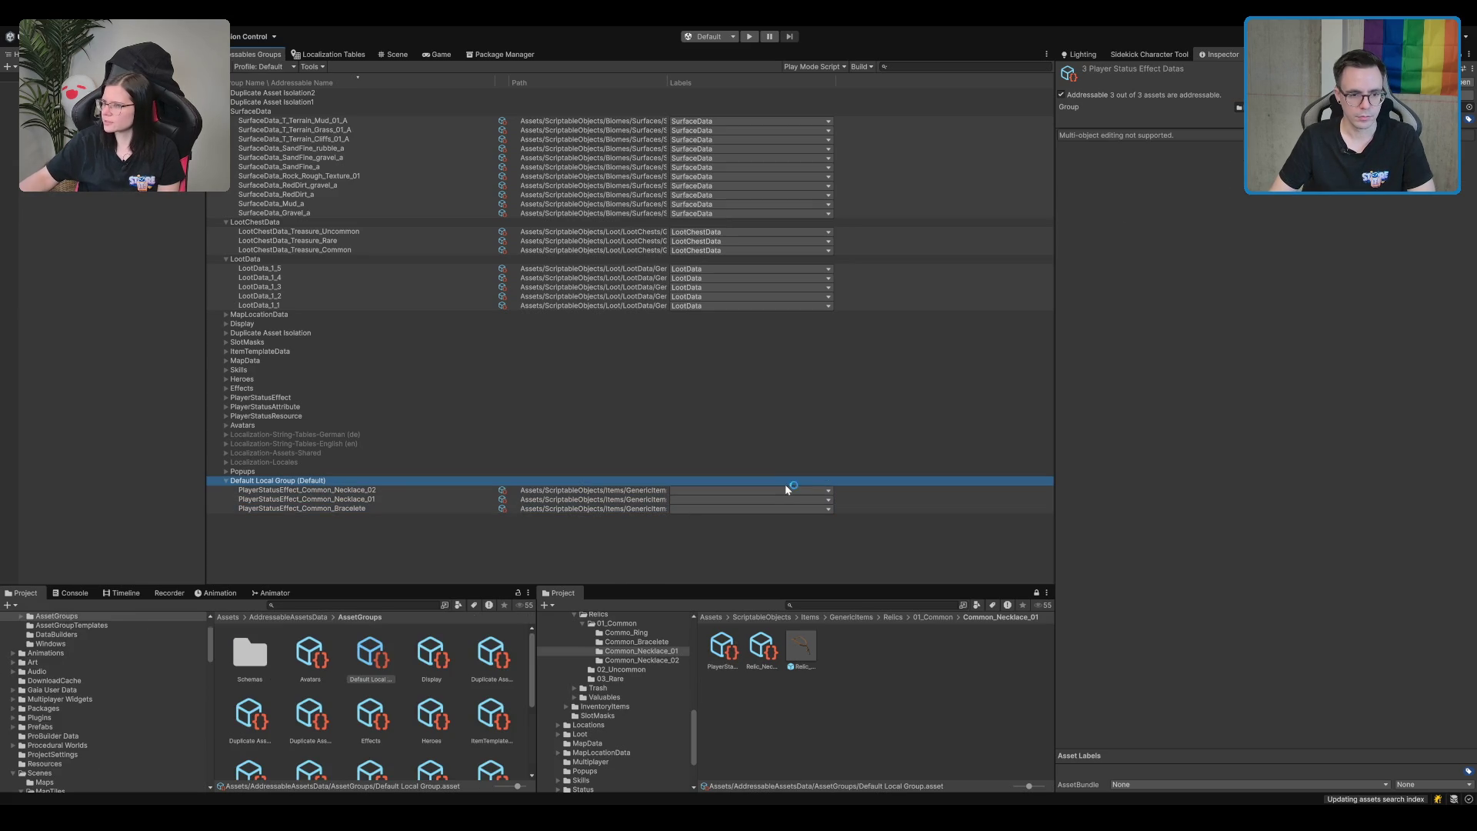
click(394, 499)
click(402, 490)
shift+click(626, 508)
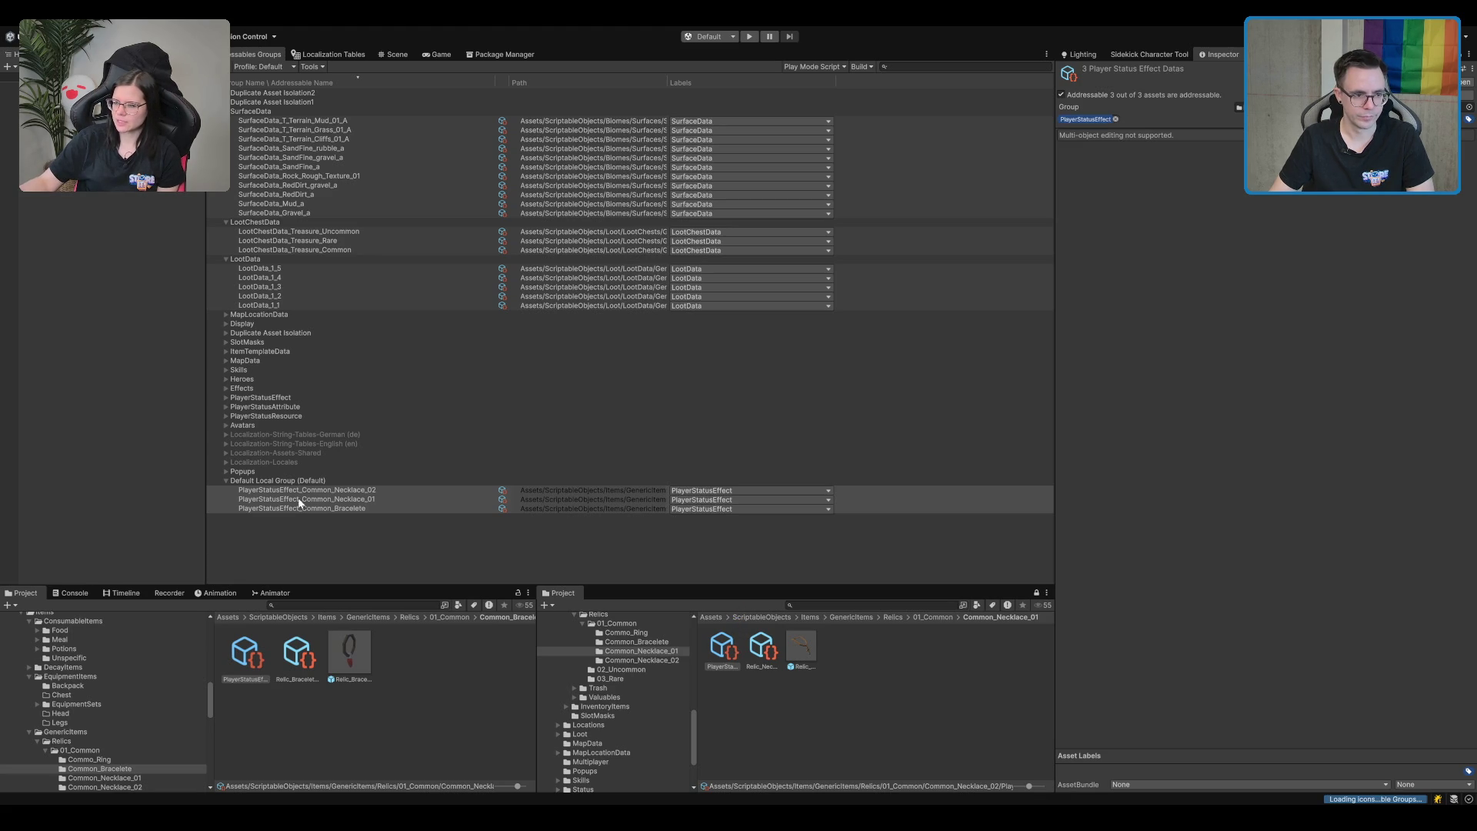
drag(263, 501, 281, 400)
click(725, 714)
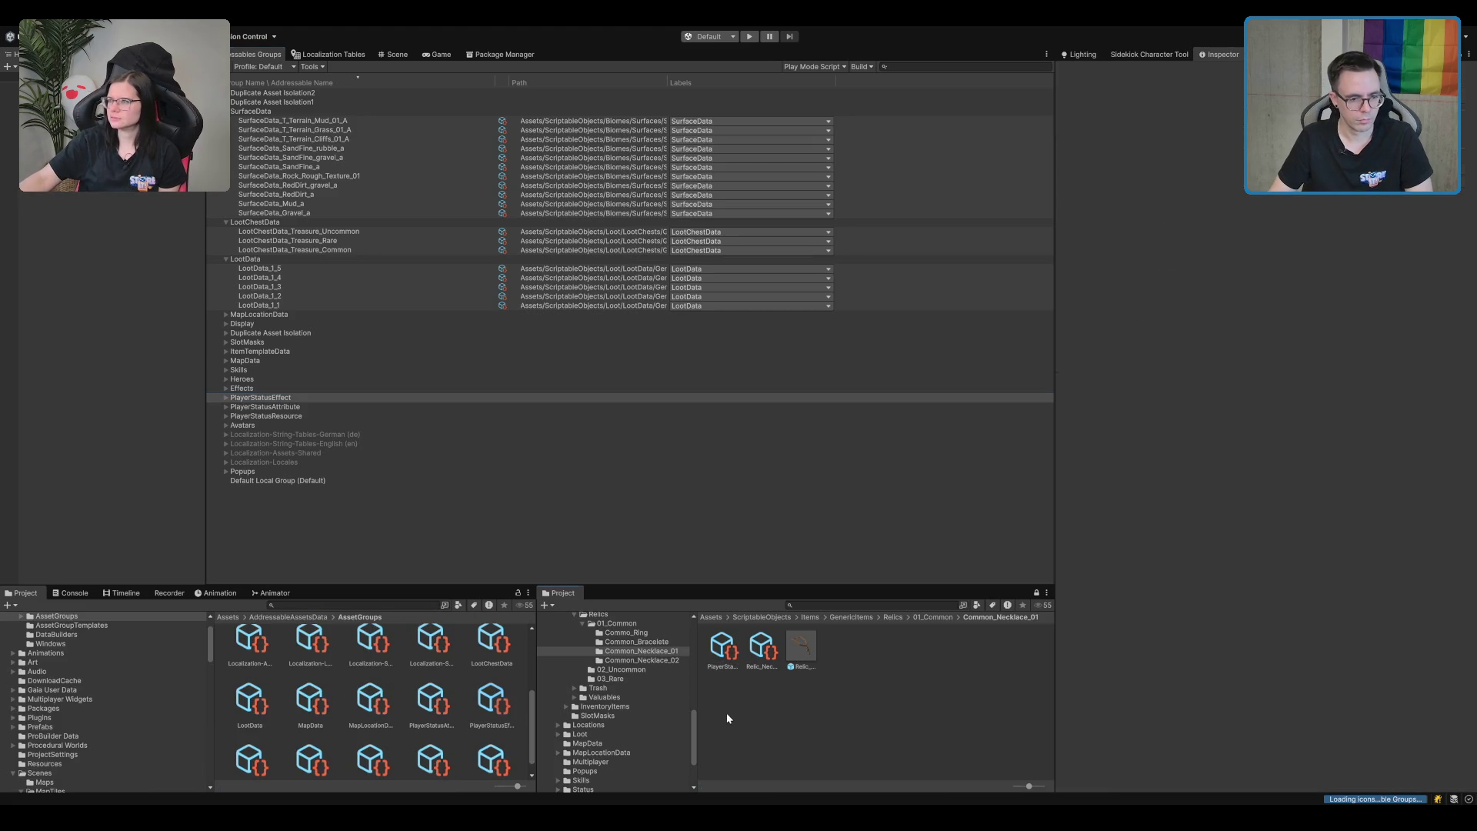
key(Down)
key(Down)
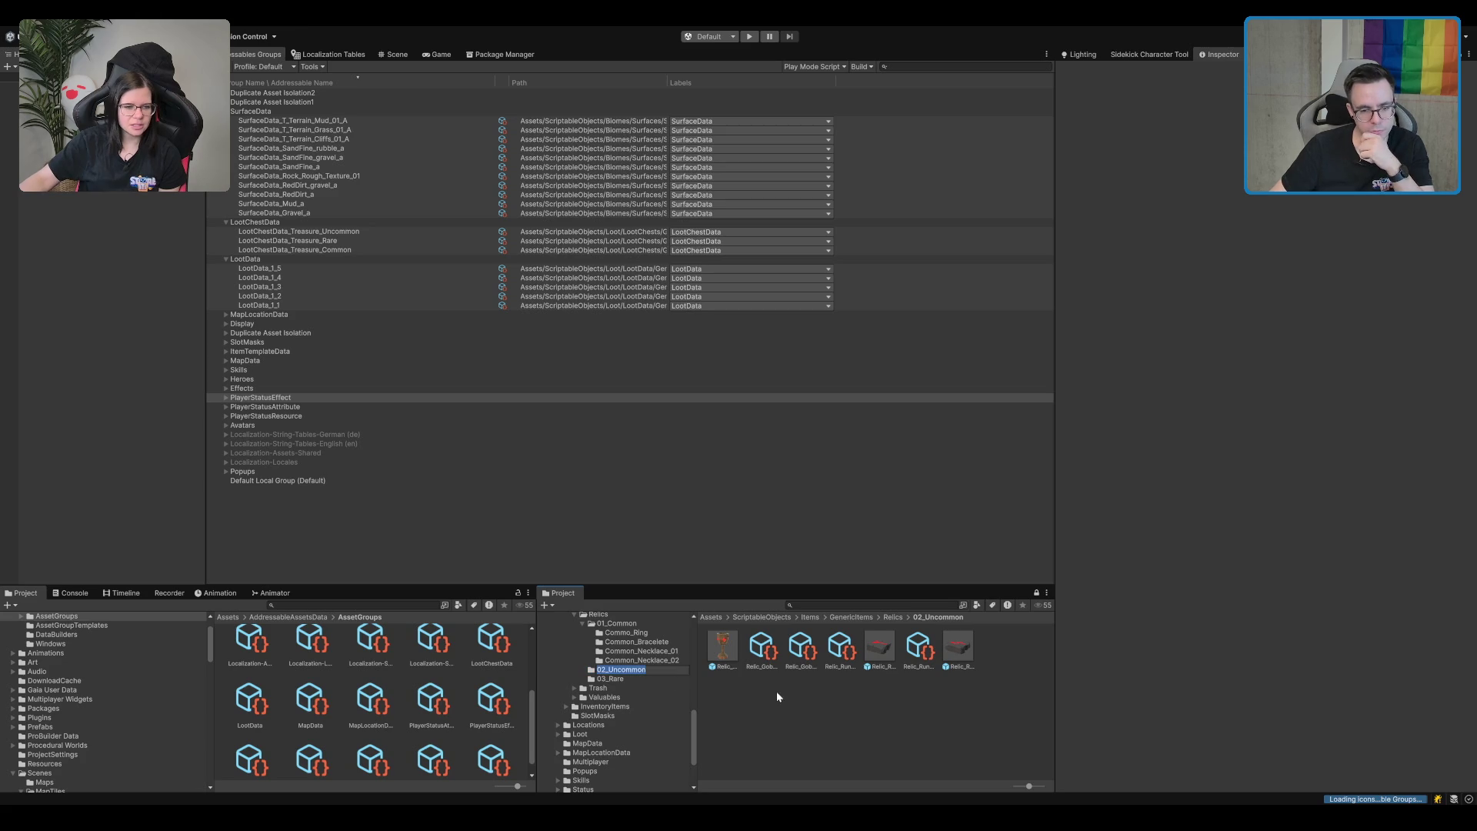
Inspect the Relic_Rune_02 prefab and Relic_Rune_05 item template in 02_Uncommon.
click(875, 653)
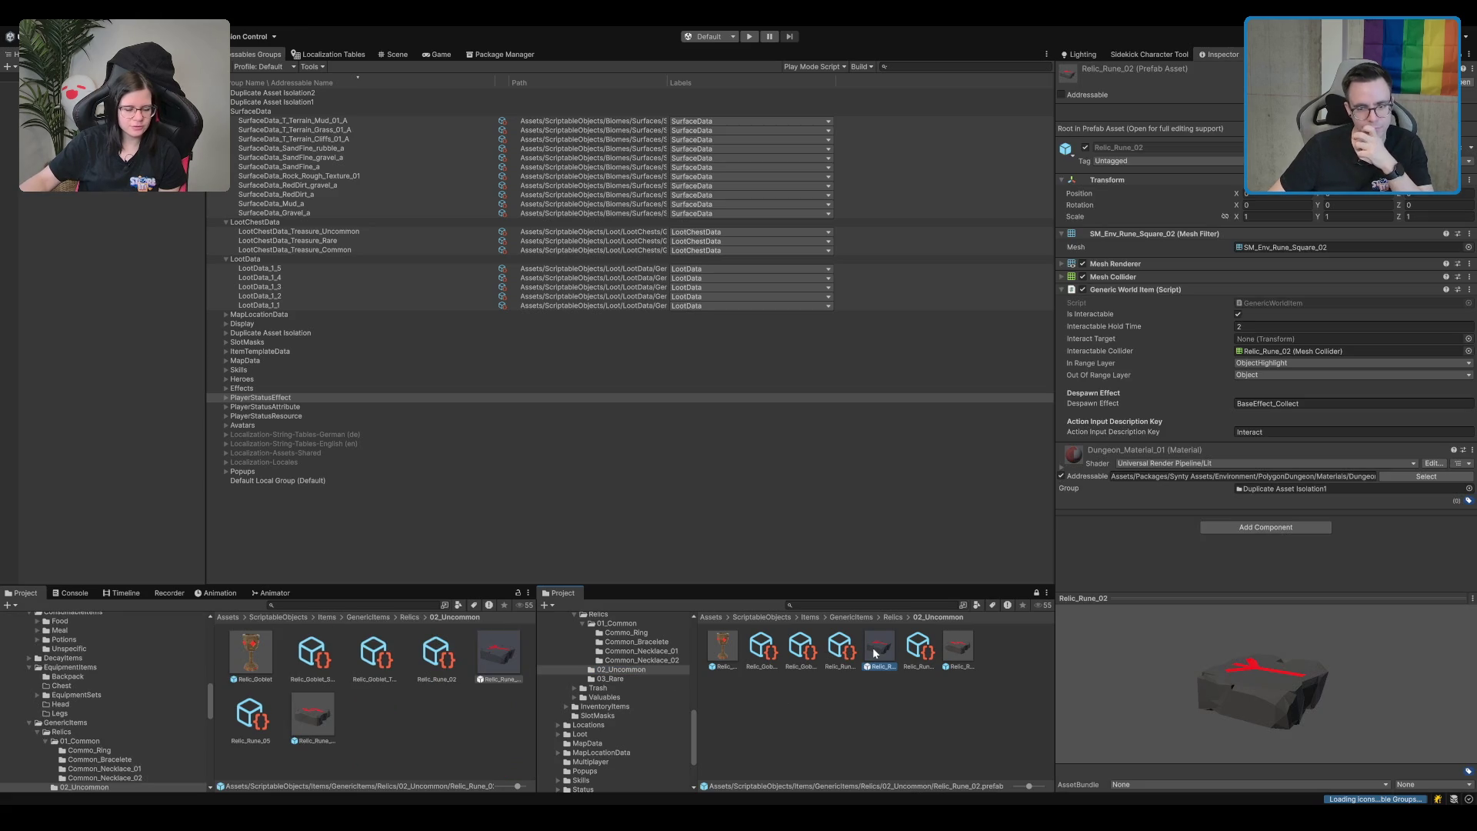
click(913, 650)
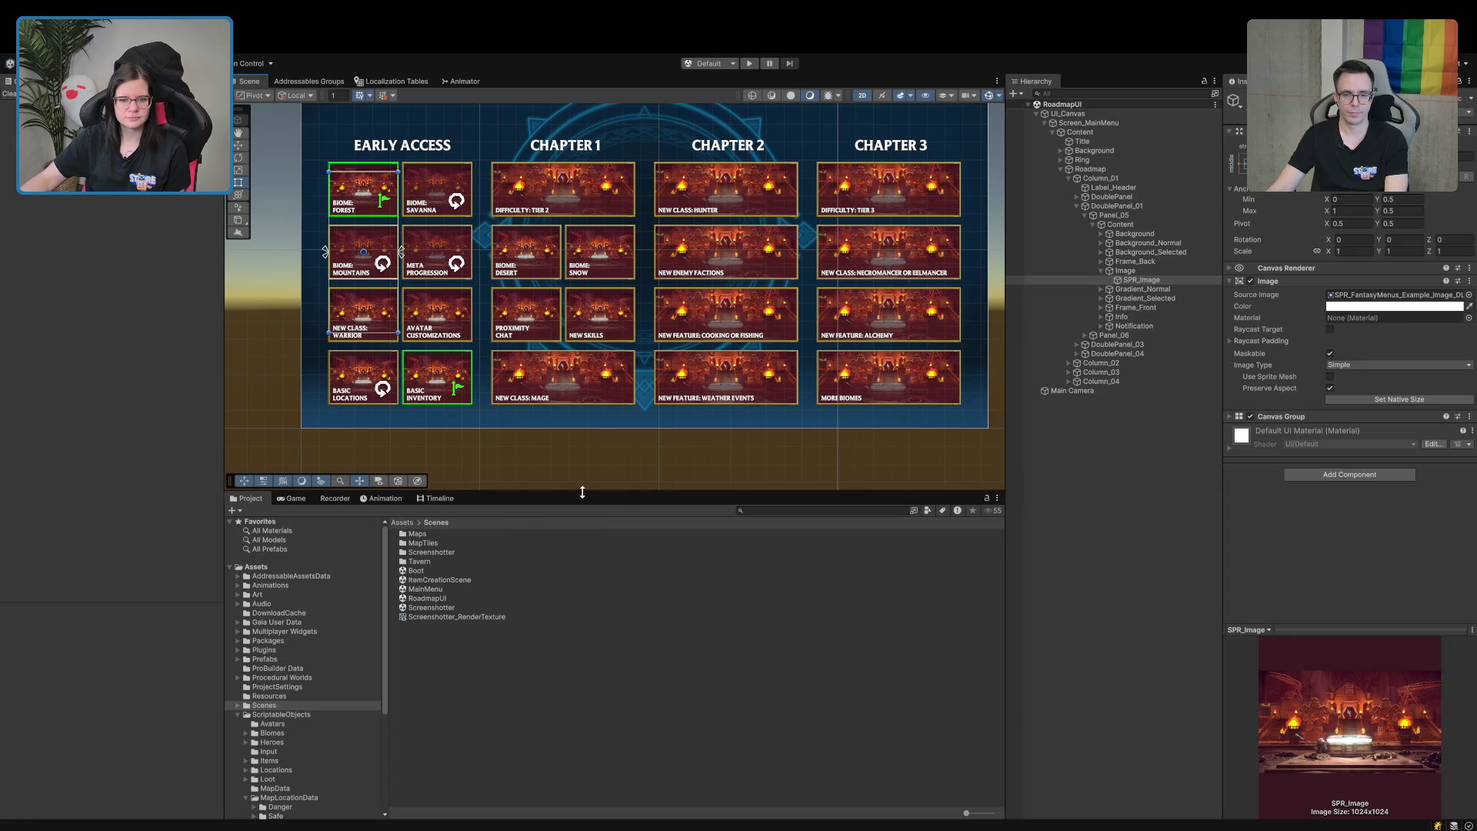
Enlarge and pan the Scene view while expanding the roadmap's DoublePanel groups in the Hierarchy.
drag(584, 494, 587, 576)
drag(526, 482, 691, 491)
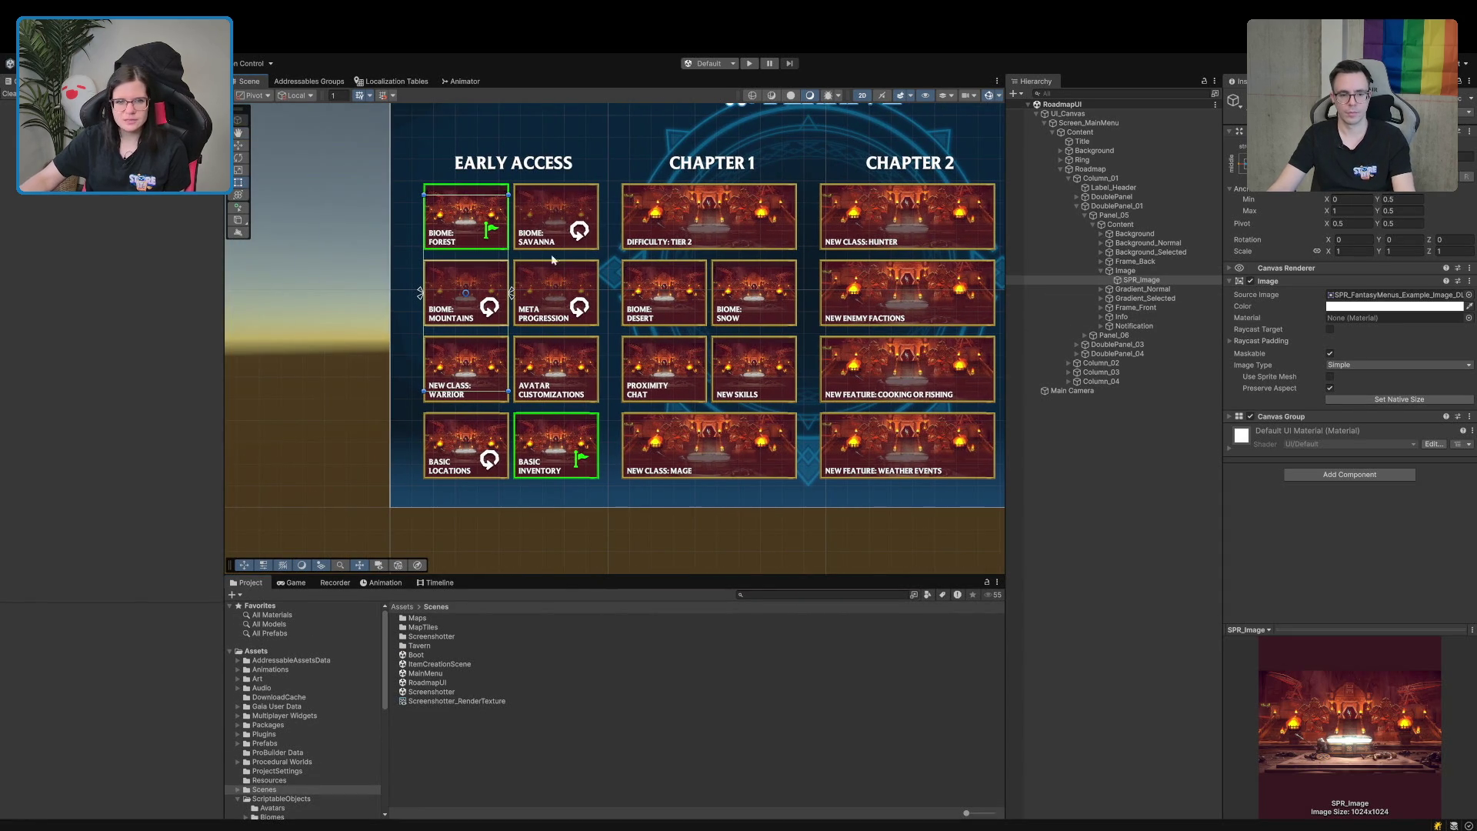
click(463, 188)
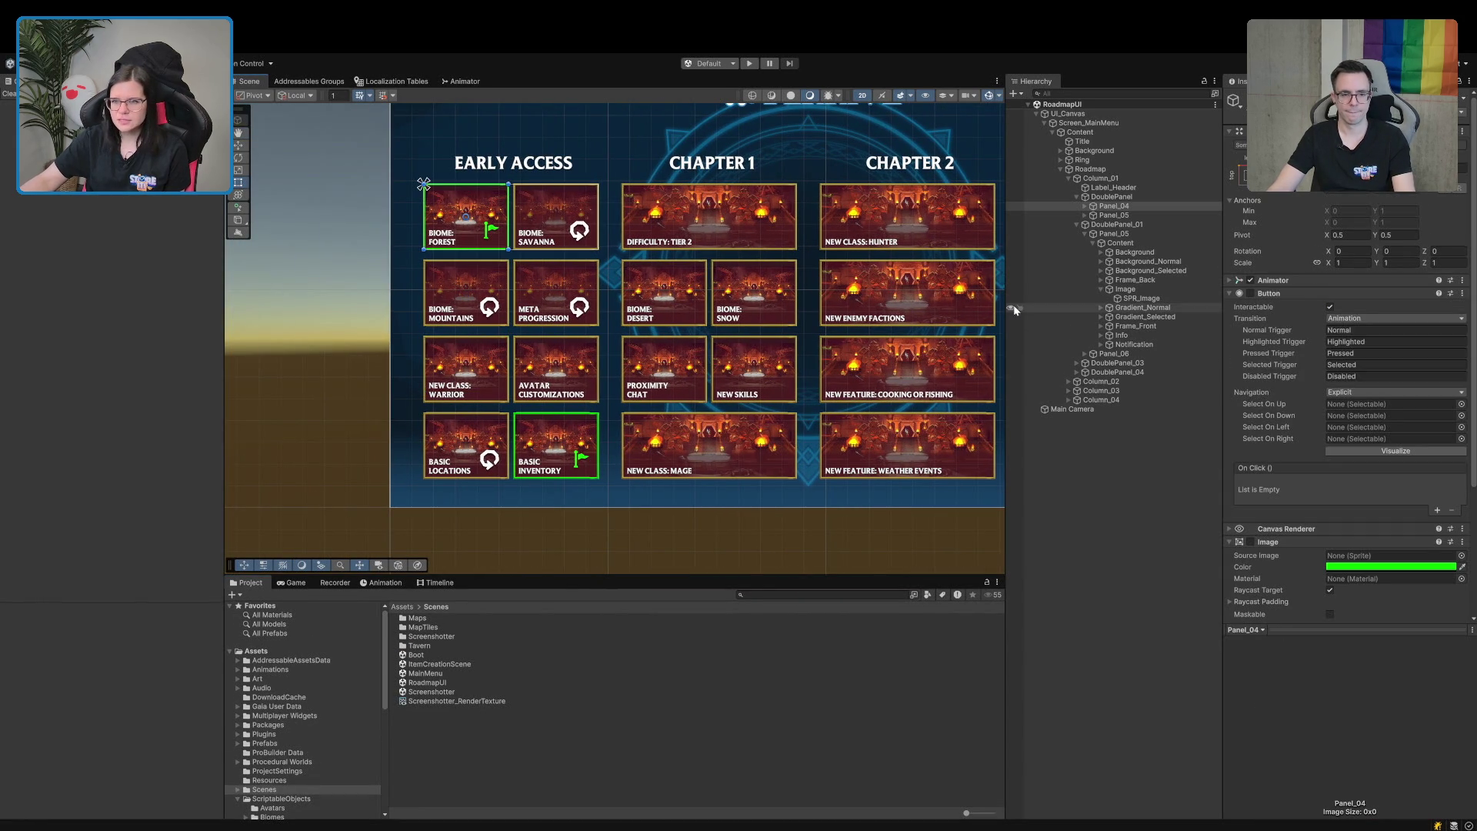
click(1076, 224)
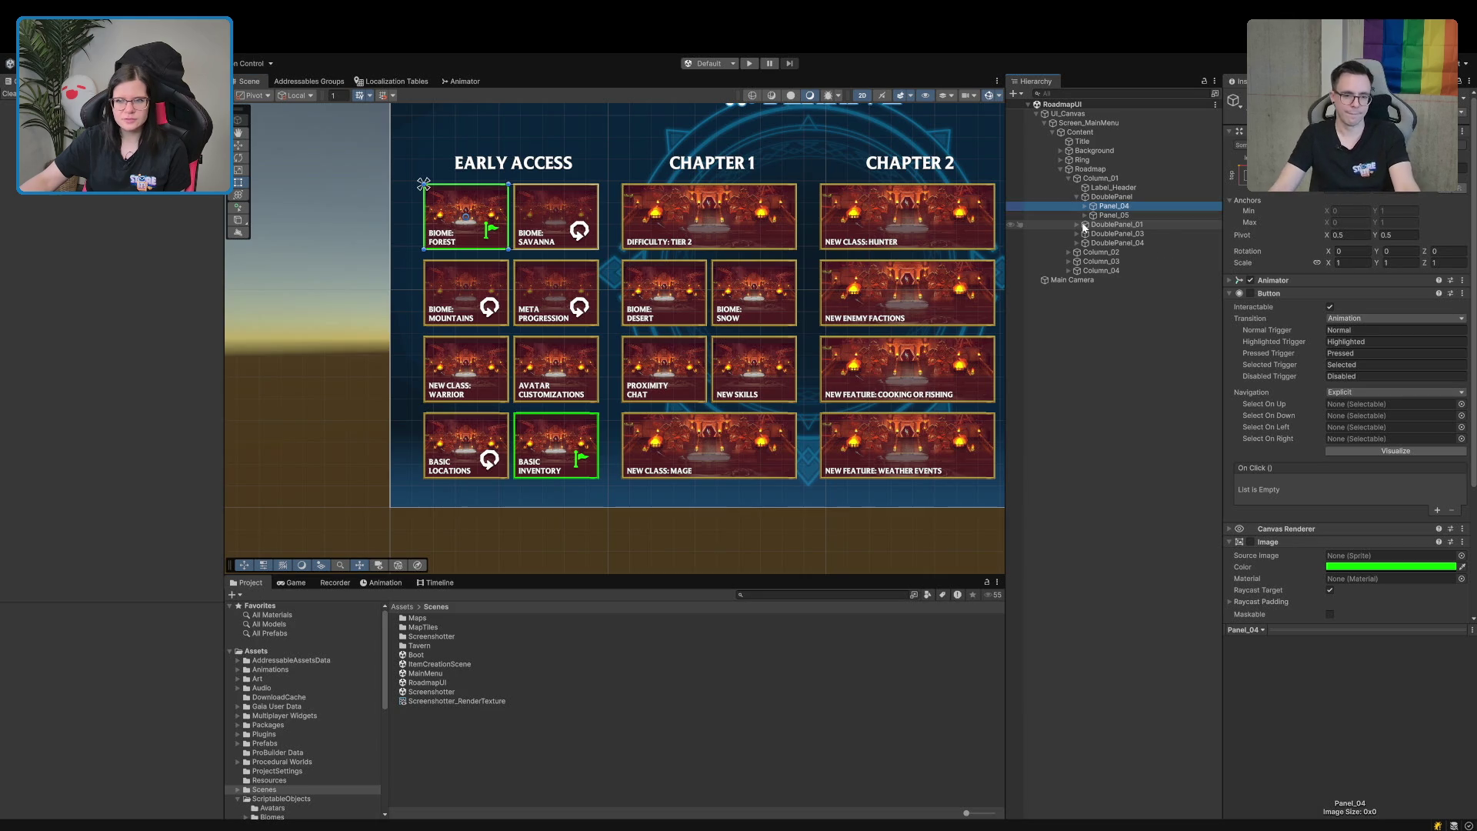
click(1084, 225)
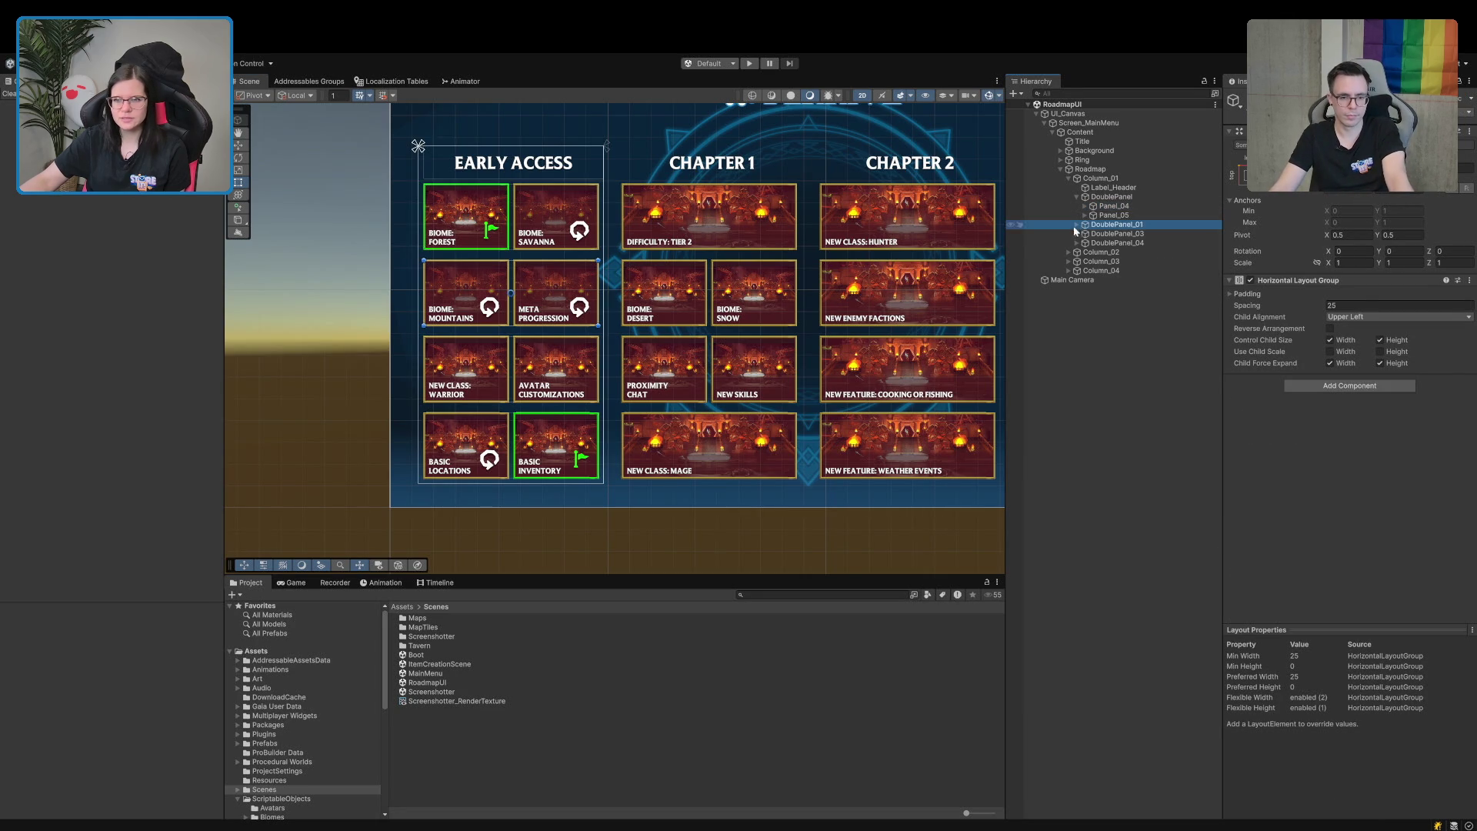
click(1076, 243)
click(1076, 233)
click(1075, 224)
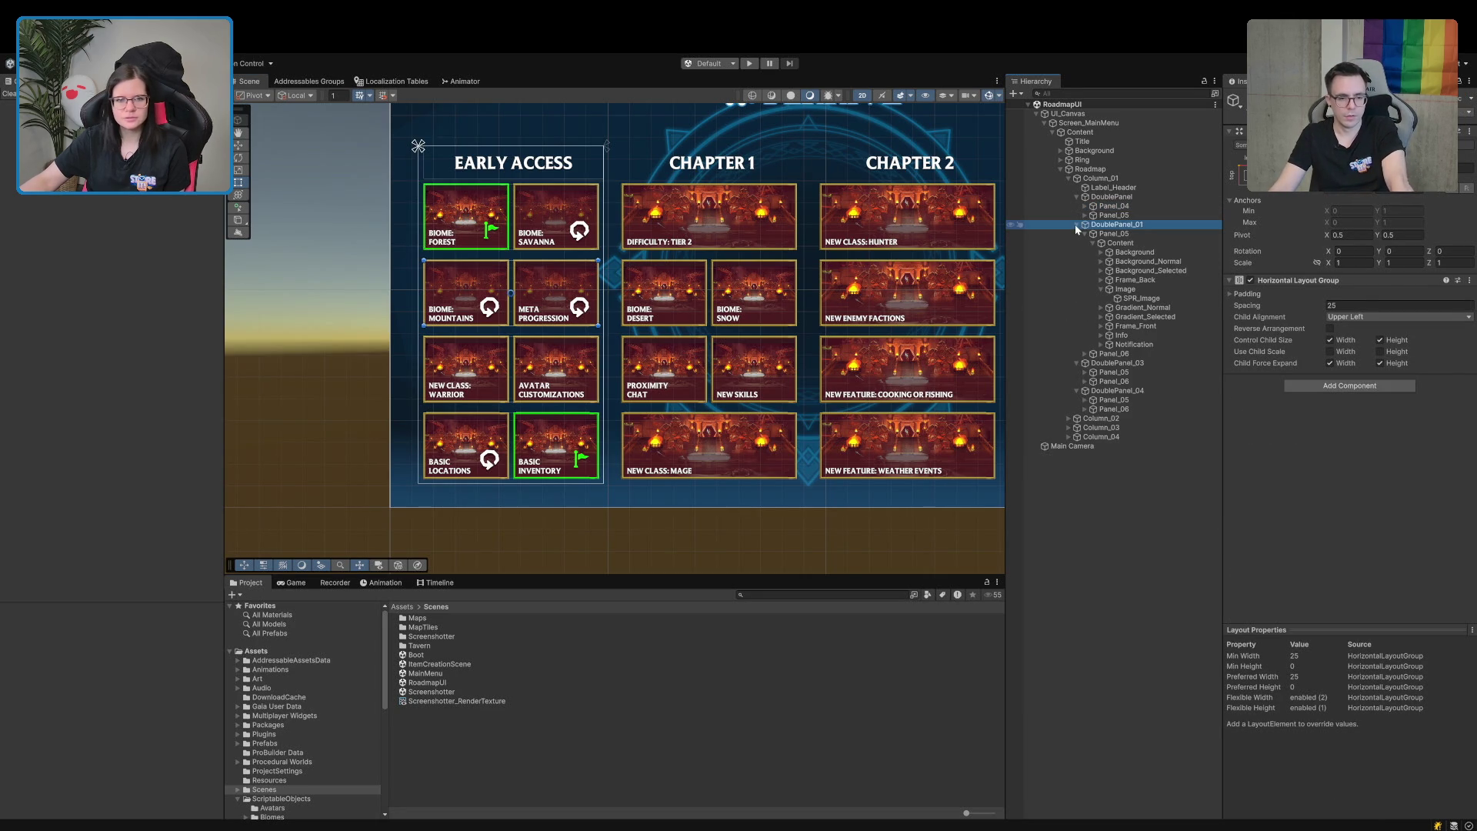
mouse_move(862, 355)
mouse_down()
mouse_move(660, 358)
mouse_move(818, 361)
mouse_up()
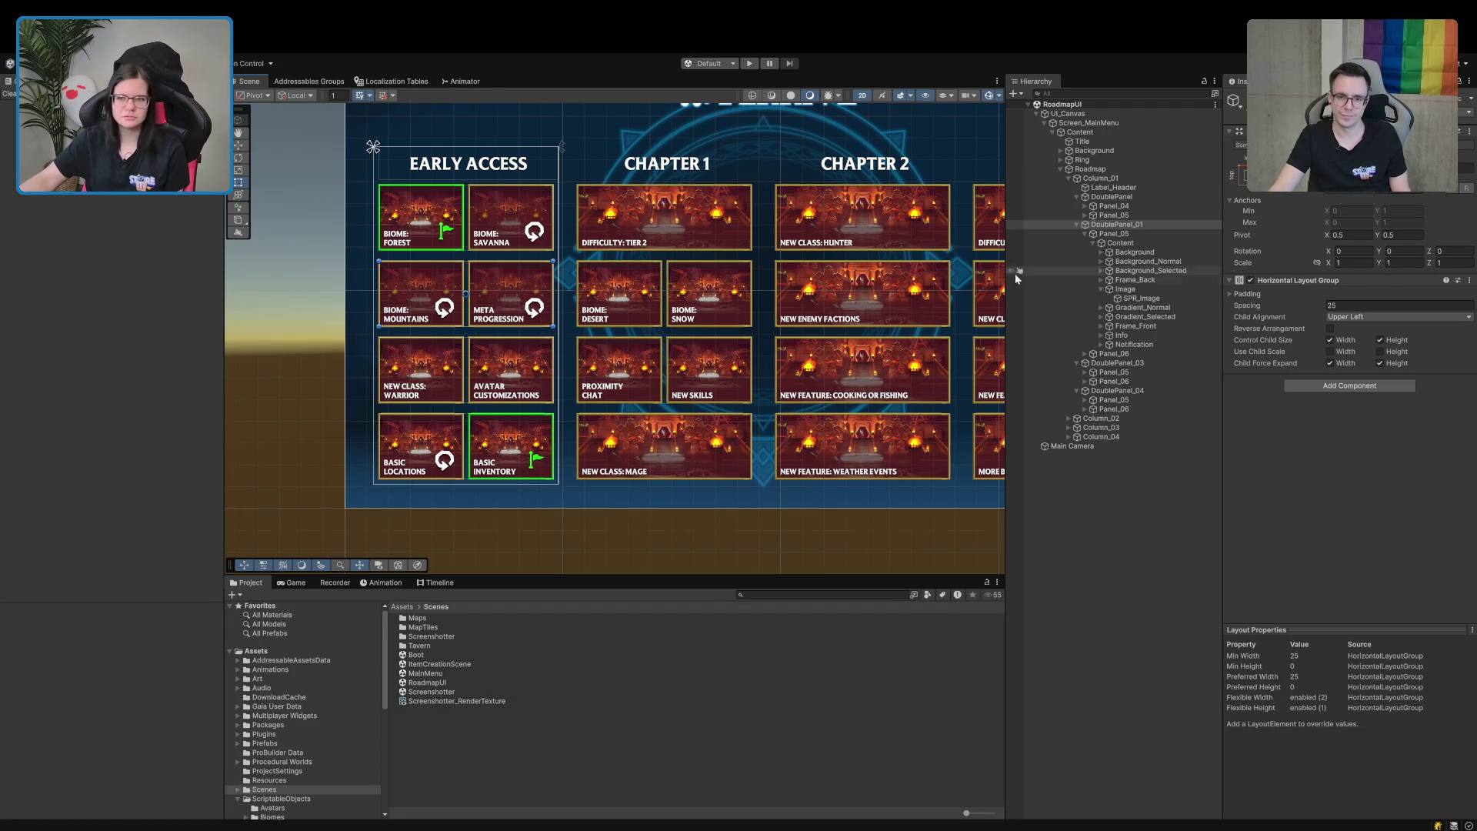
Frame the When We Arrive title and select the EARLY ACCESS header's TextMeshPro text.
click(1085, 206)
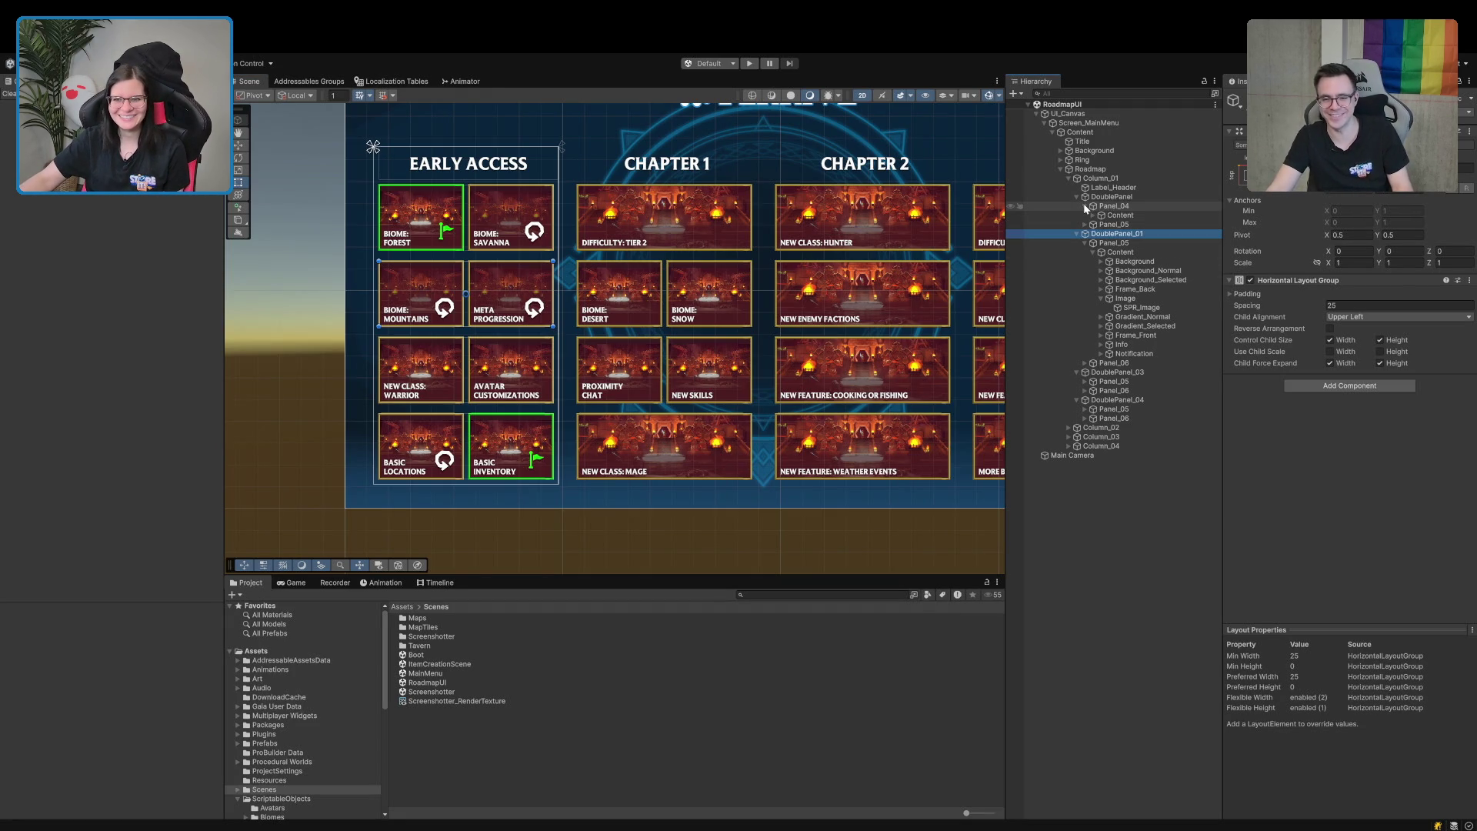
click(1085, 206)
drag(912, 230, 856, 270)
scroll(825, 292, down, 2)
click(492, 227)
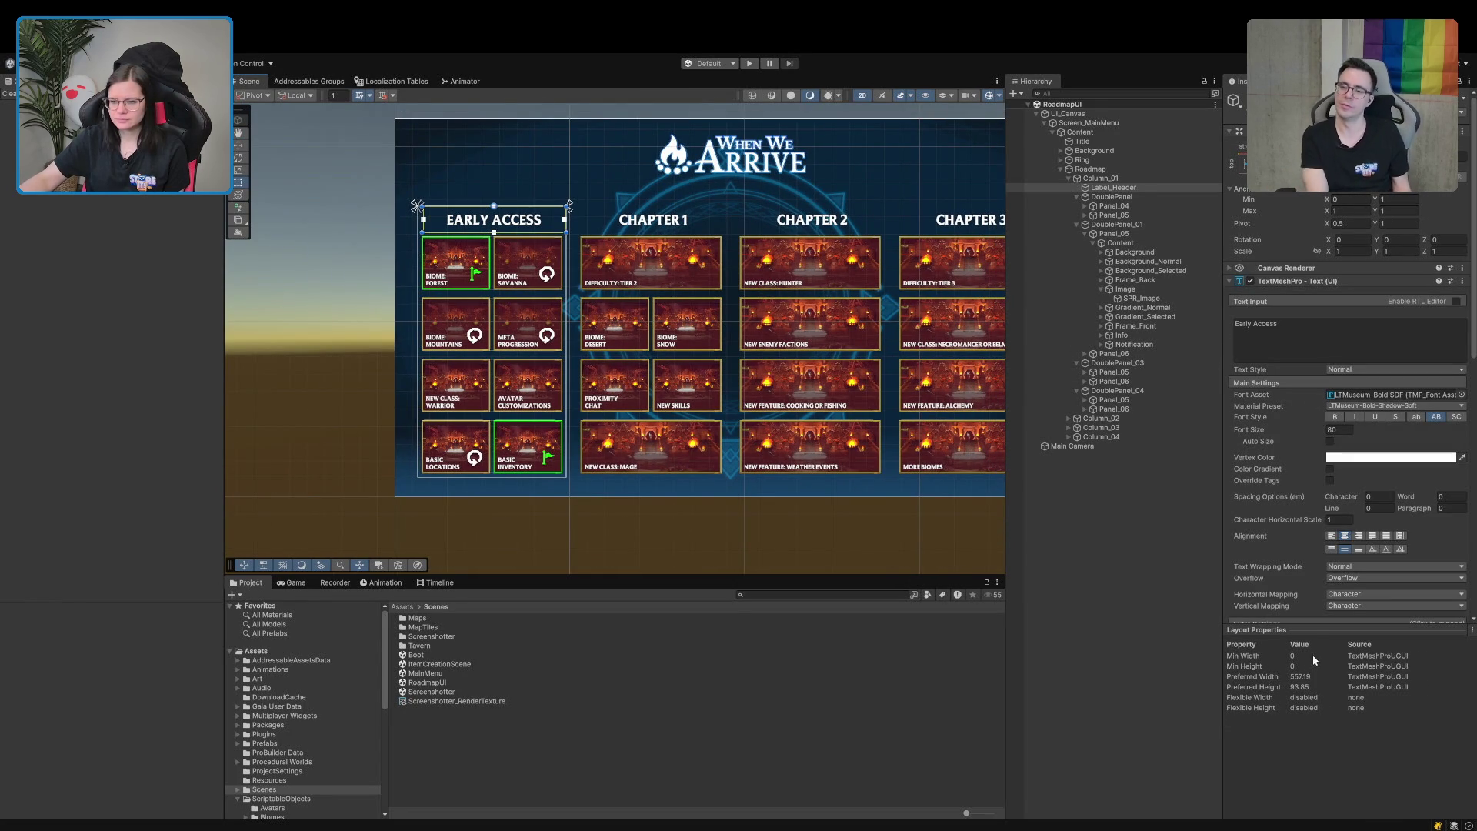
click(1309, 631)
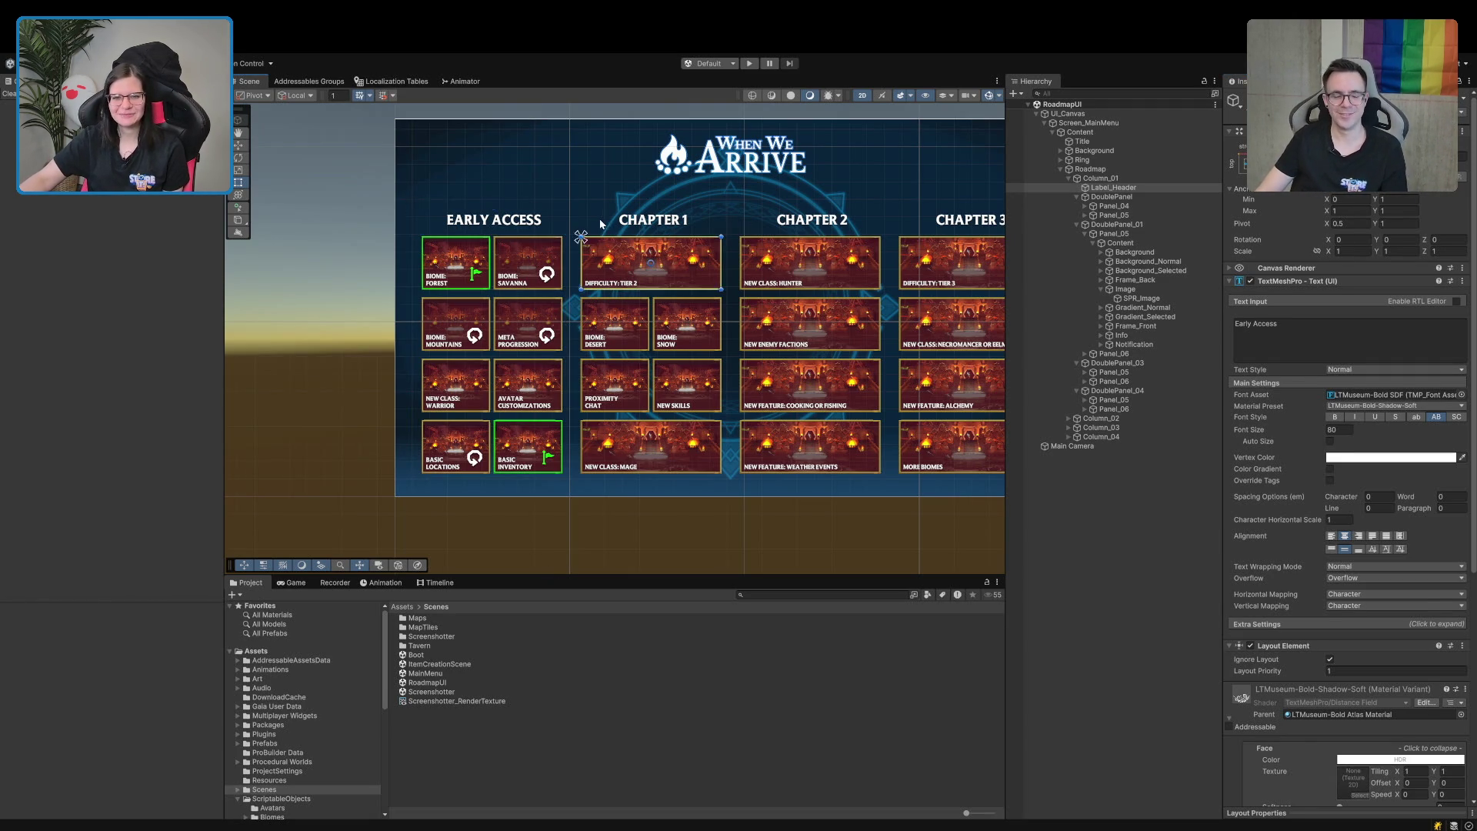
Add a Localize String Event component to the CHAPTER 1 header text.
click(663, 223)
click(664, 220)
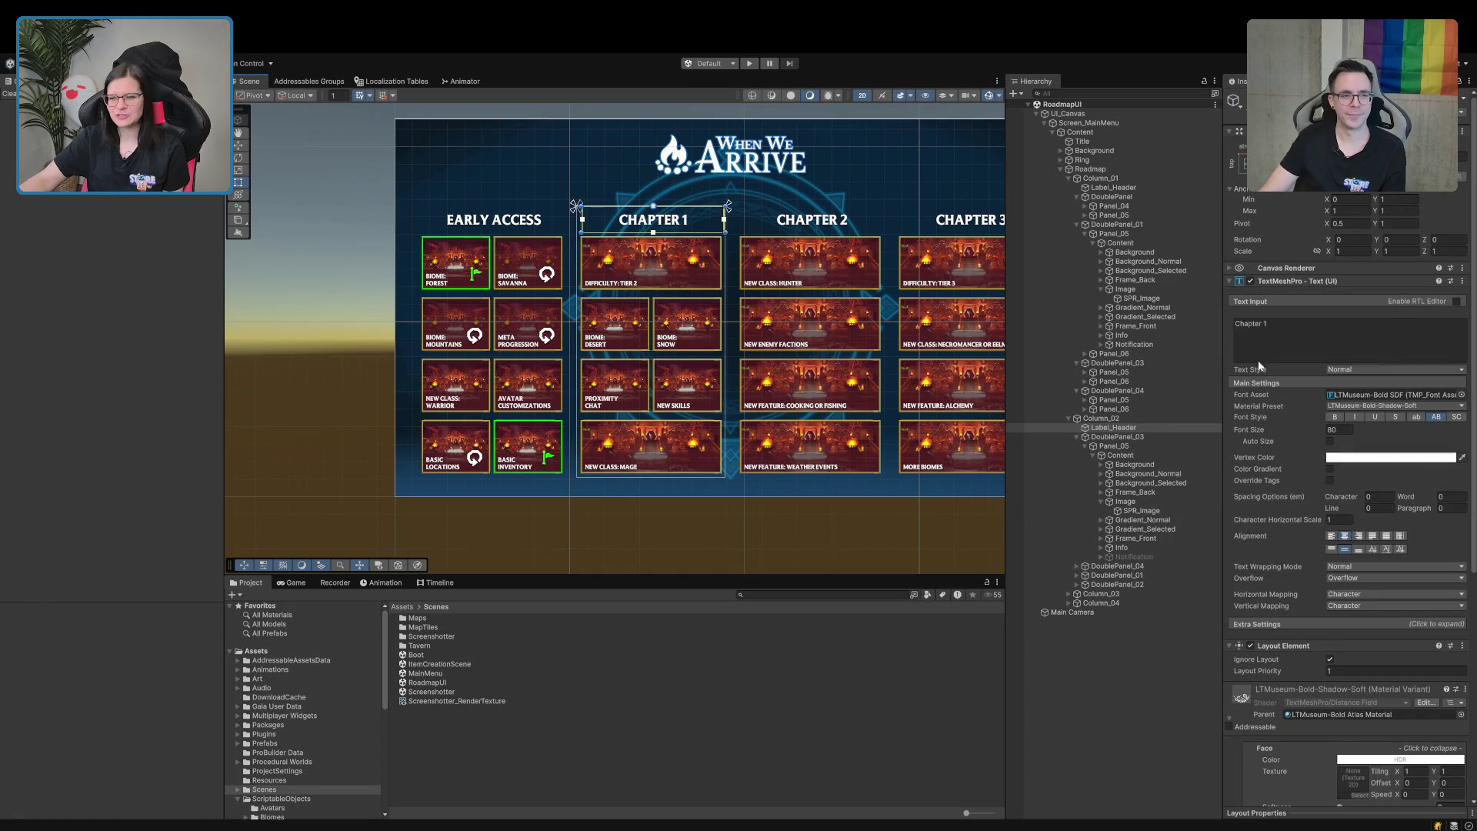
scroll(1311, 573, down, 3)
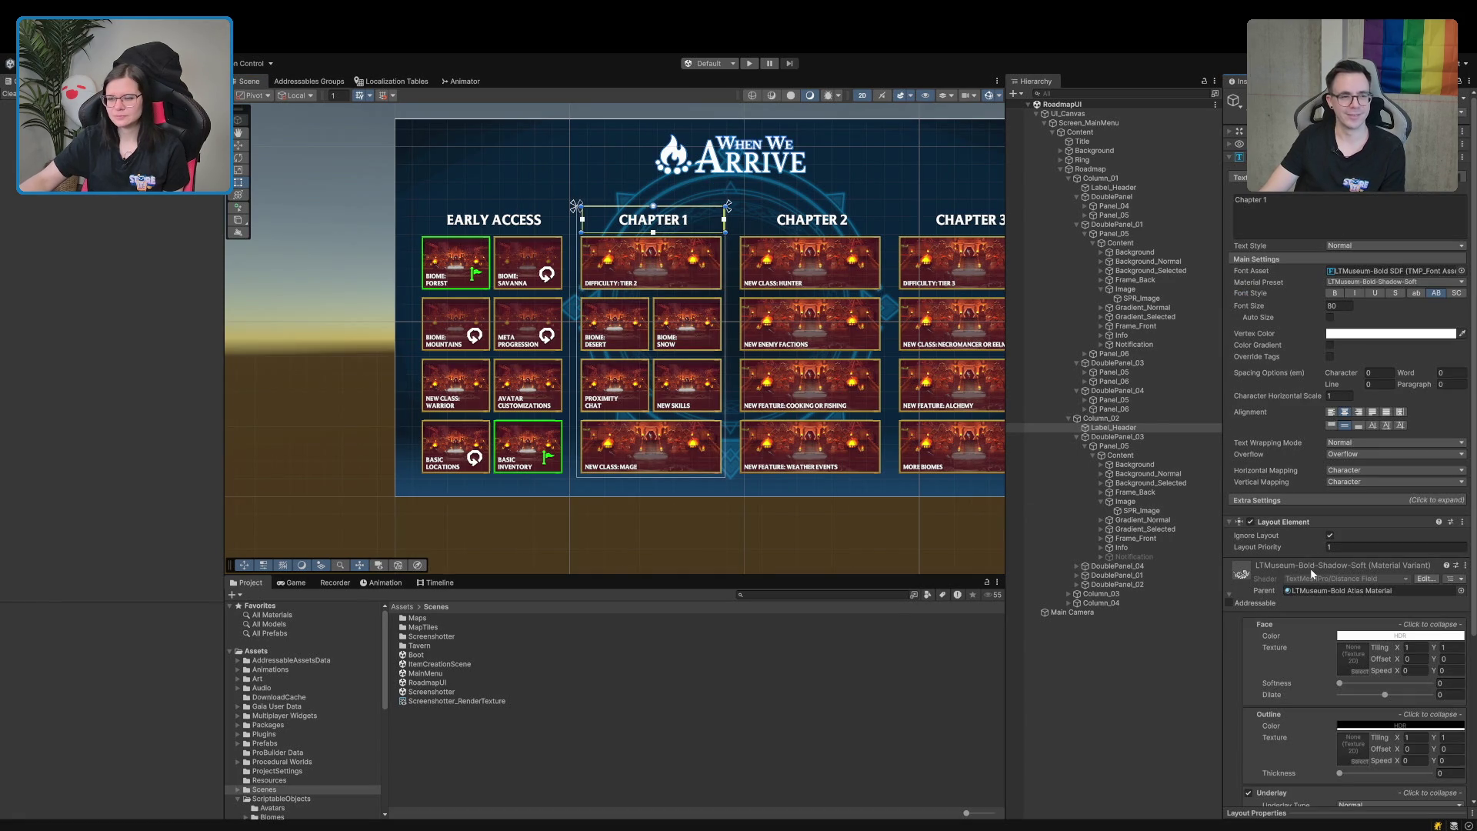
click(1290, 573)
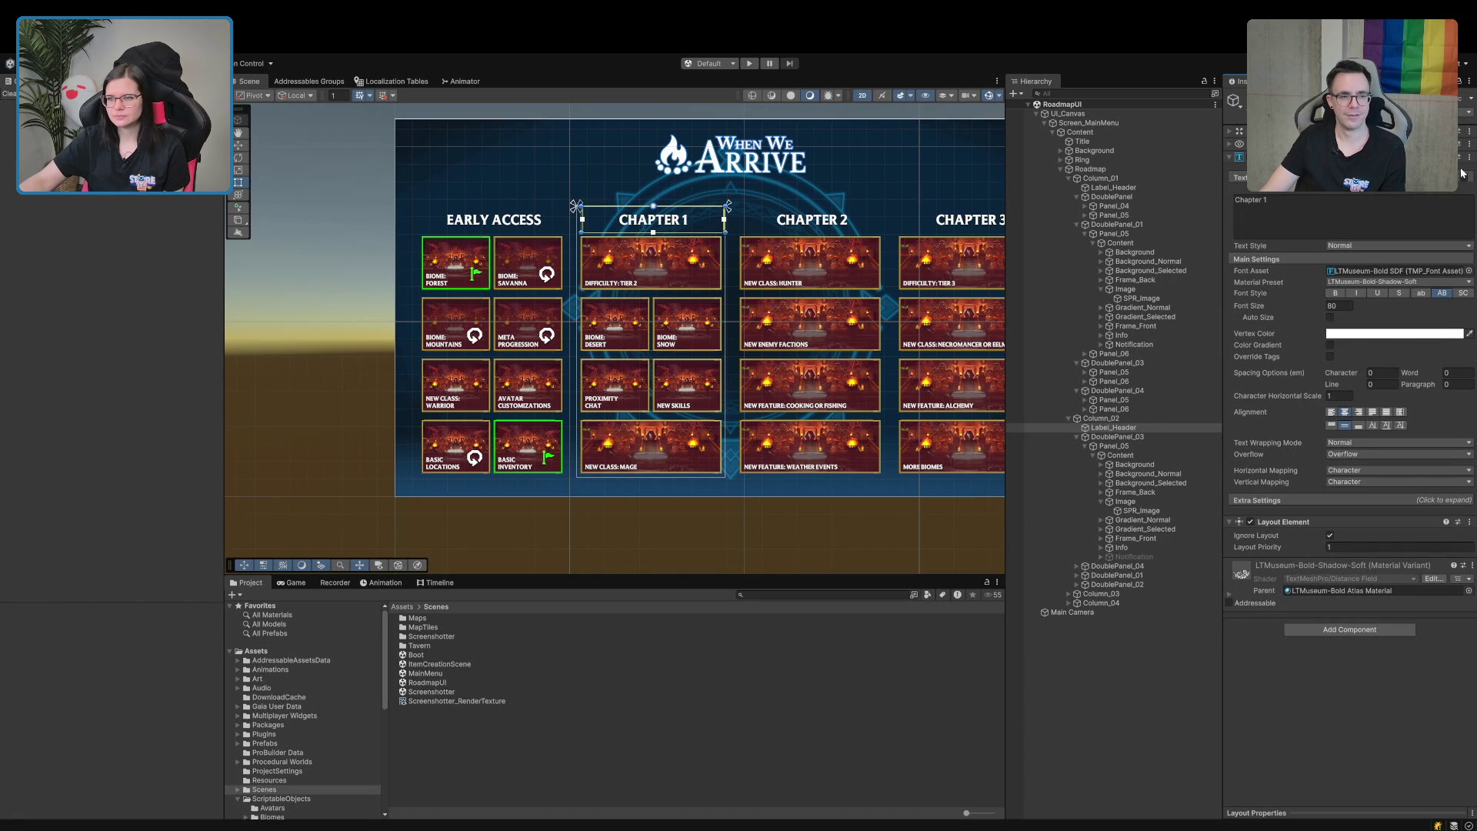
right_click(1377, 337)
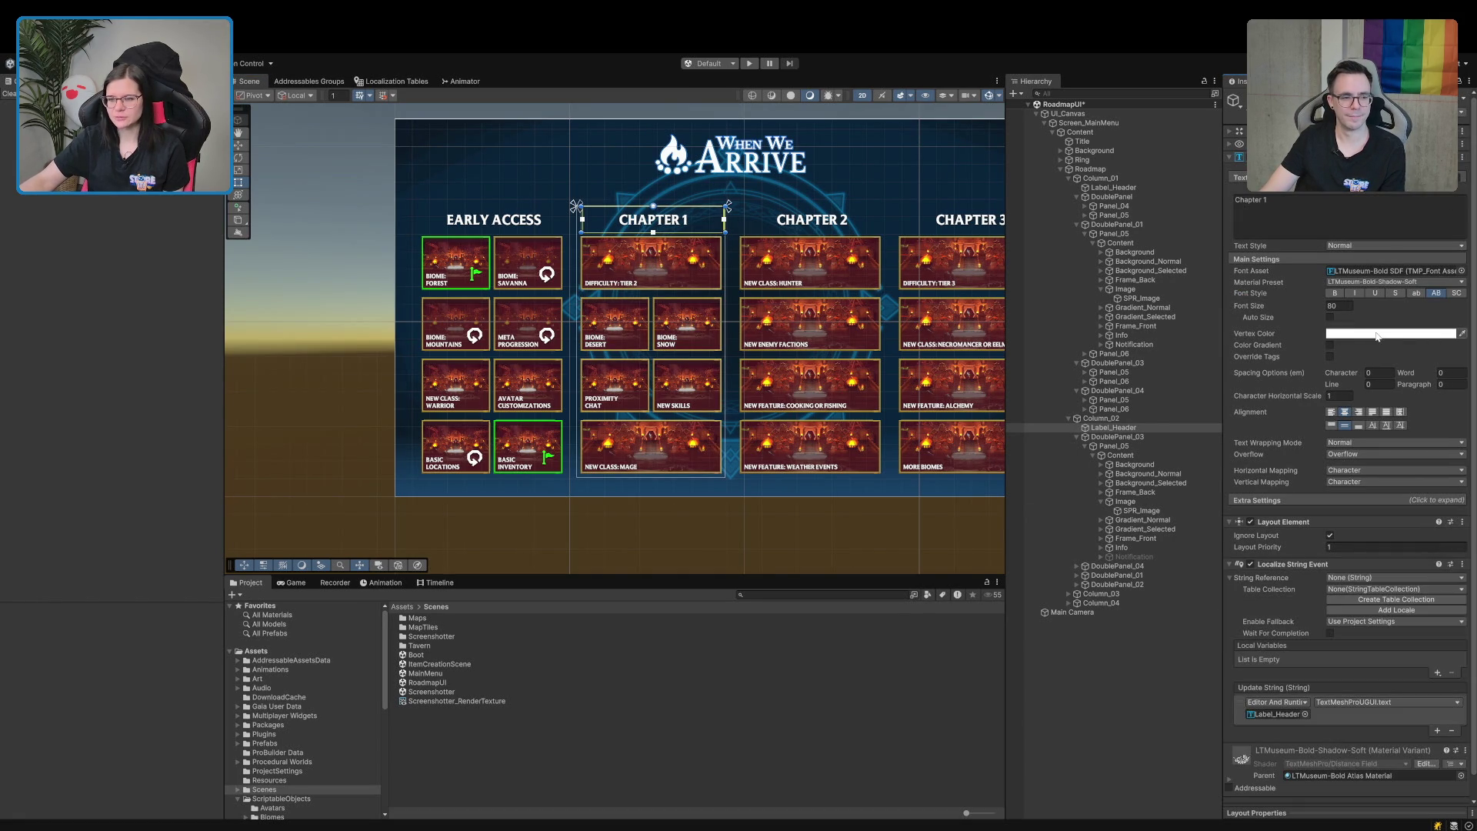
click(1290, 588)
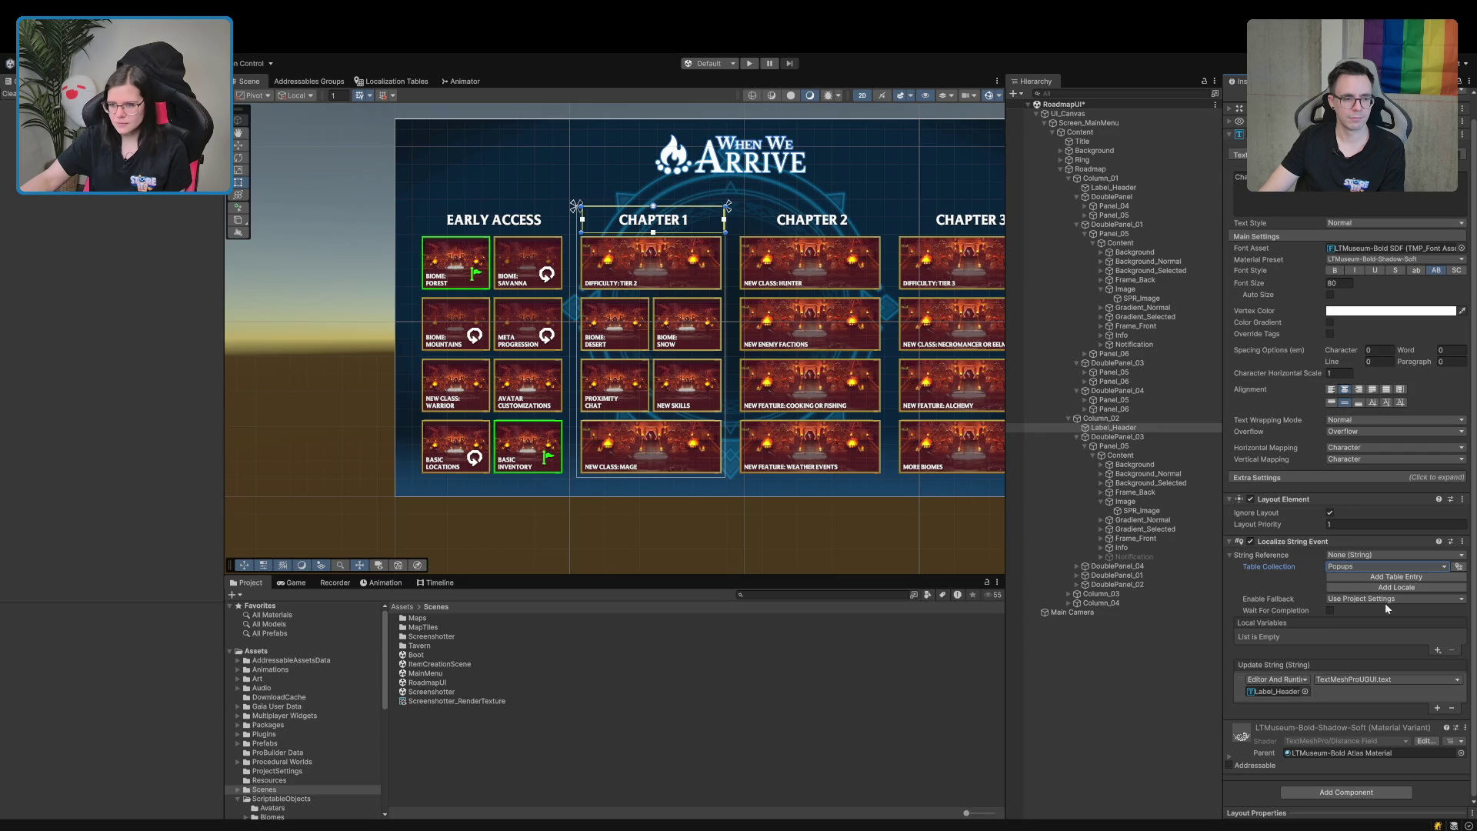
Point it at the Popups table with a new entry named roadmap_chapter1.
click(1385, 576)
click(1374, 621)
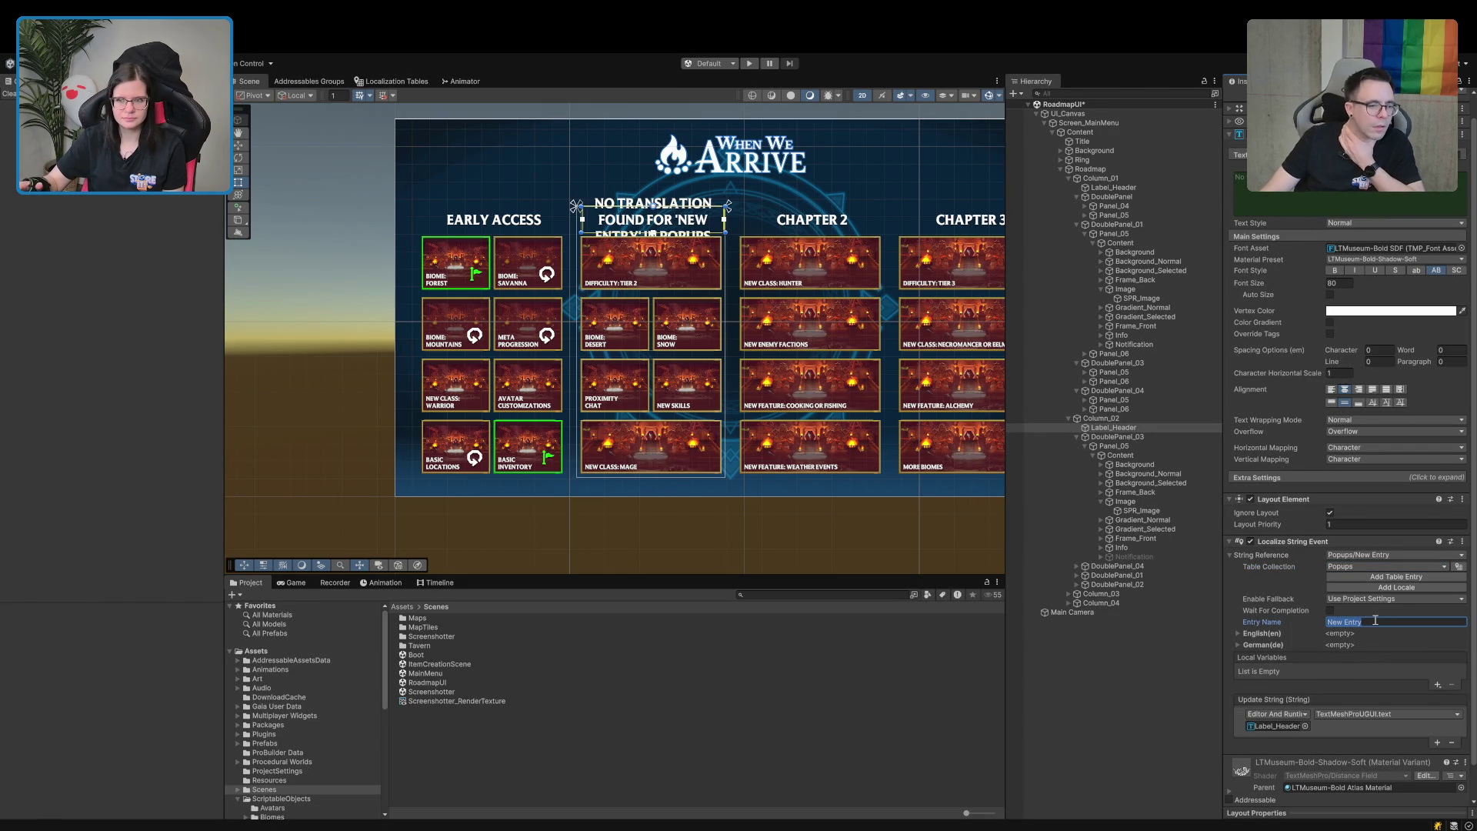
text(roadmpa_)
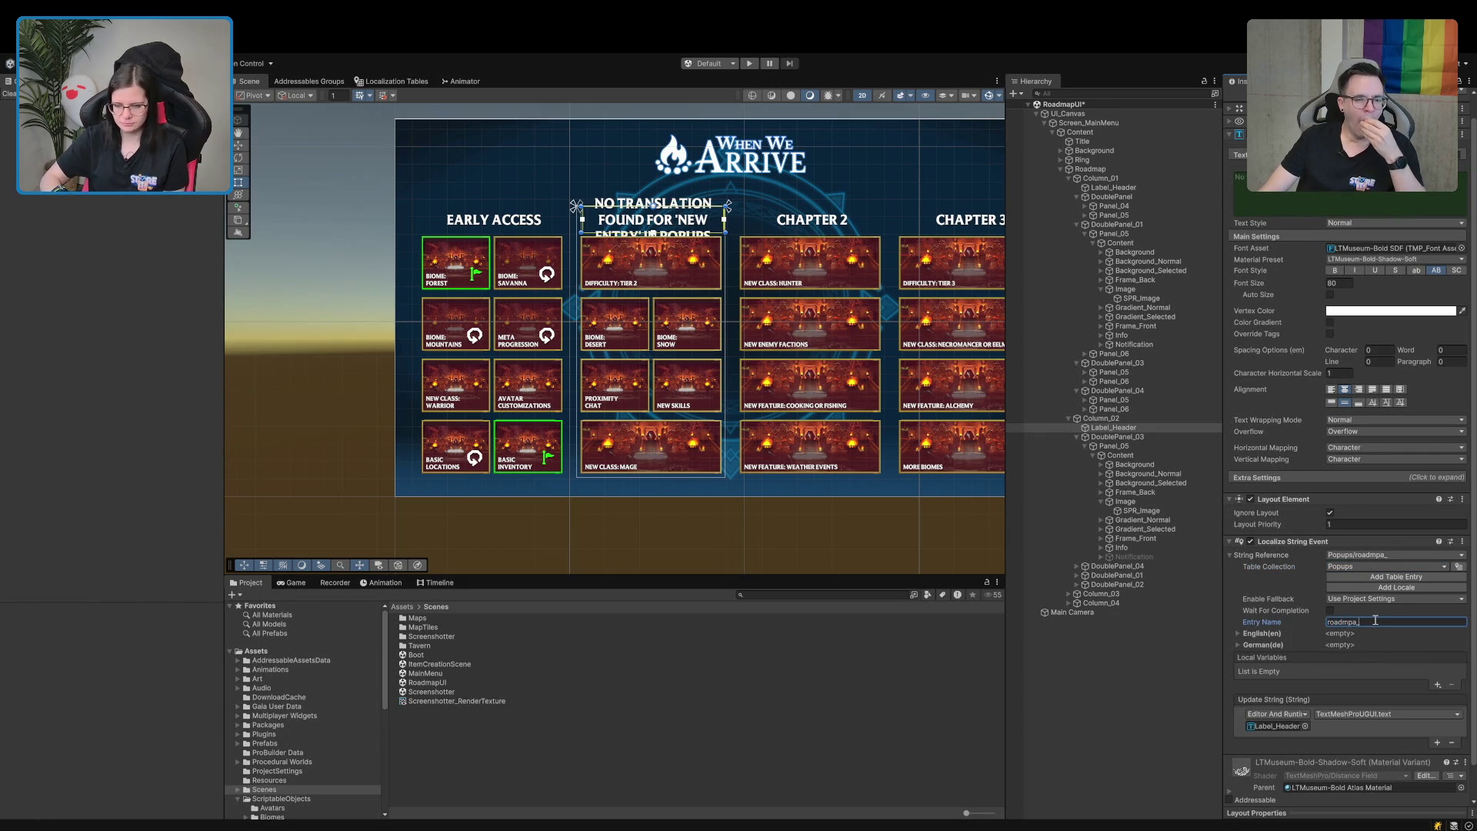
key(BackSpace)
key(BackSpace)
key(BackSpace)
text(ap_)
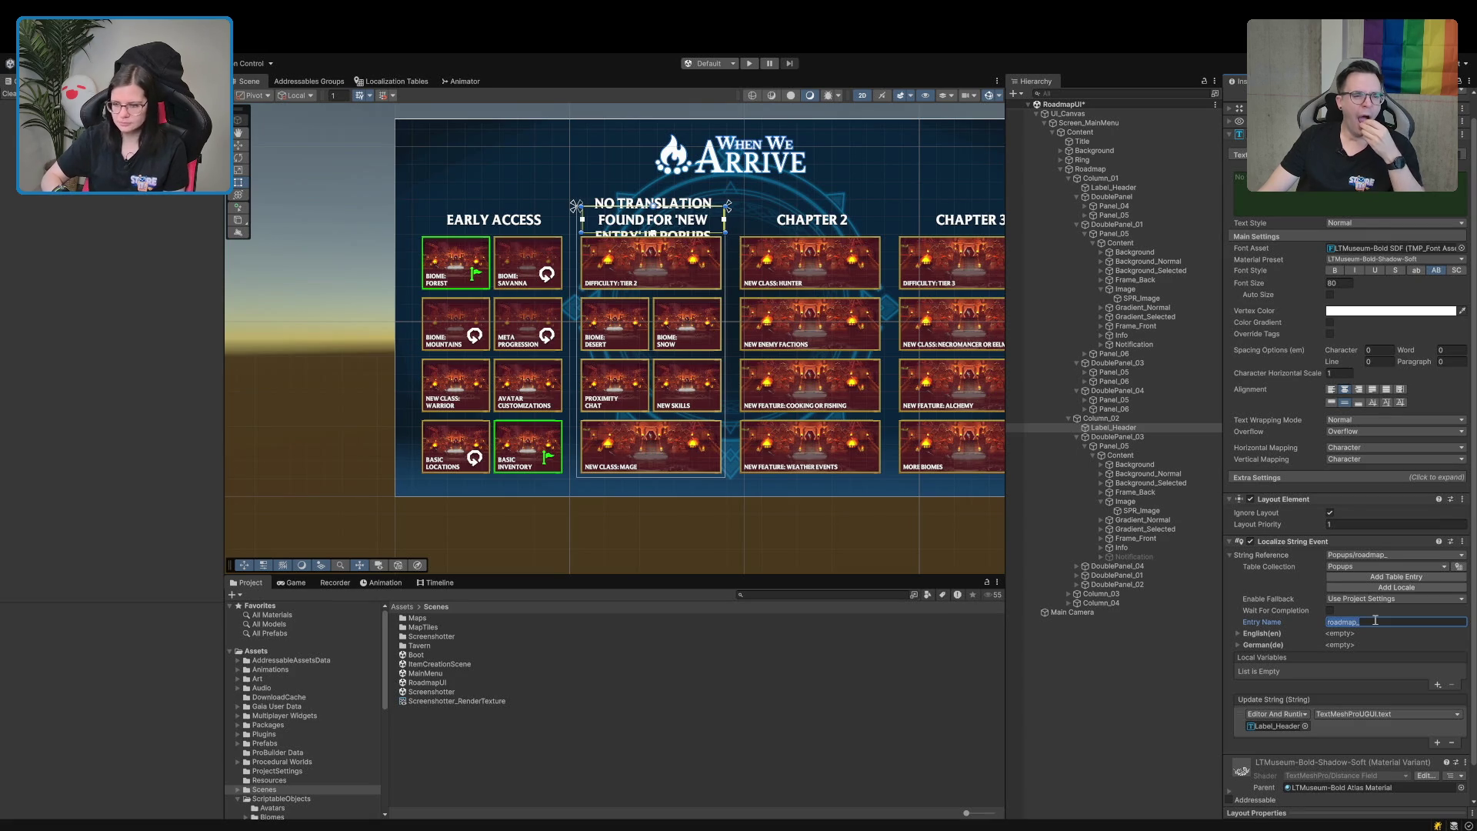
click(1375, 620)
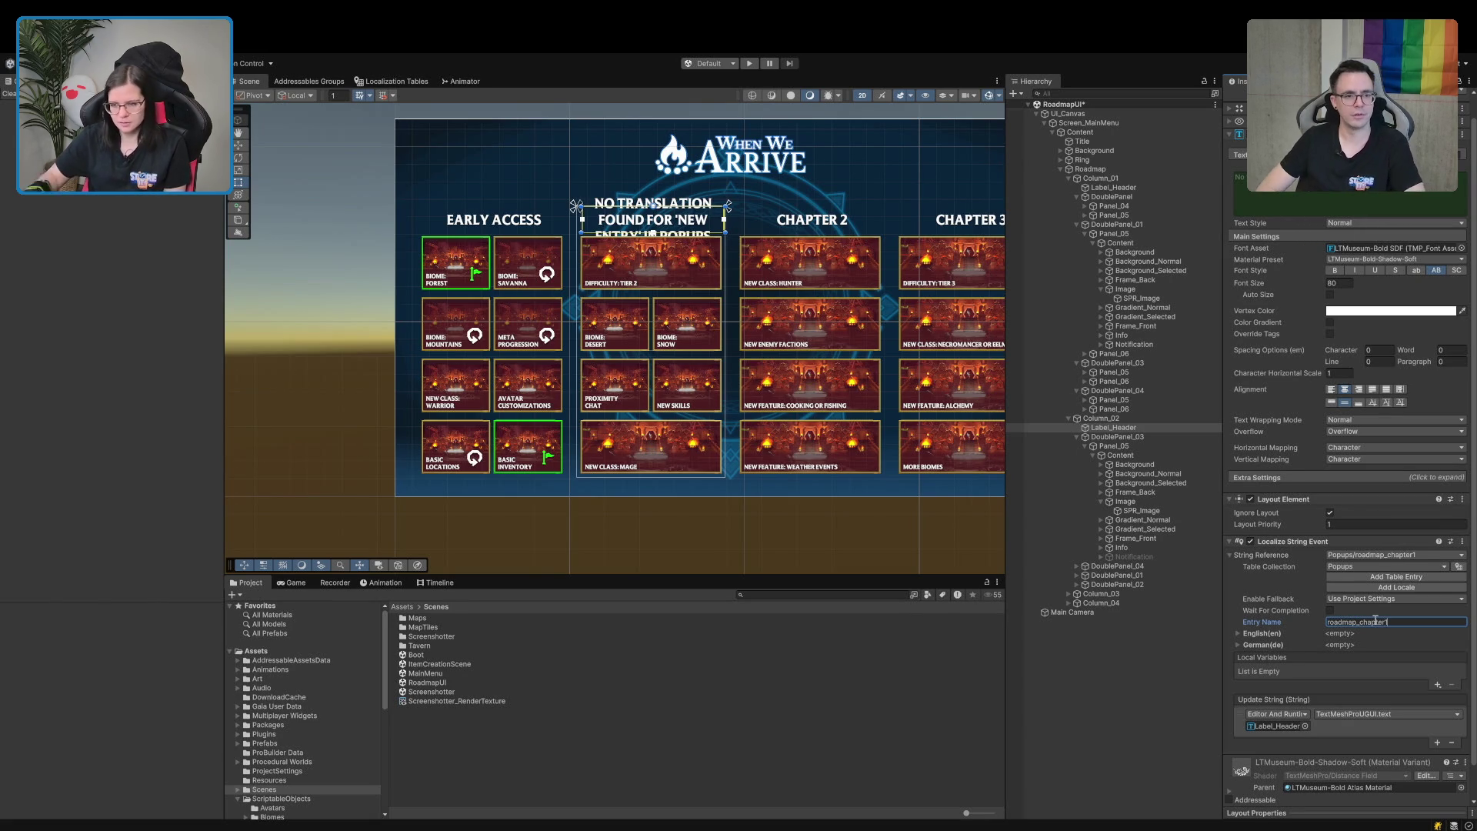
Fill the entry with English 'Chapter 1' and German 'Kapitel 1'.
click(1238, 645)
click(1237, 633)
click(1269, 658)
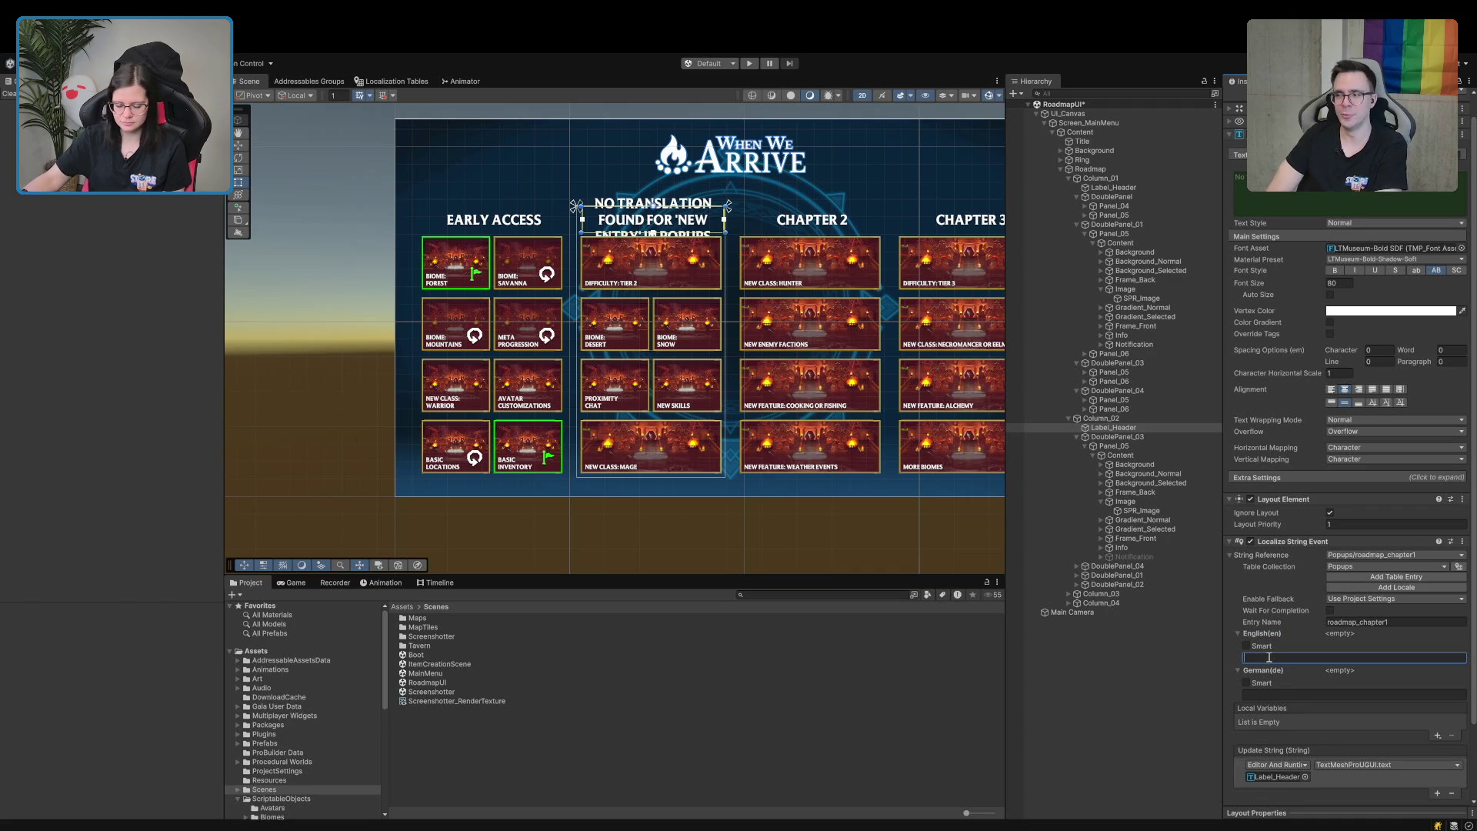
text(Chapter 1)
click(1292, 694)
text(Kapitel 1)
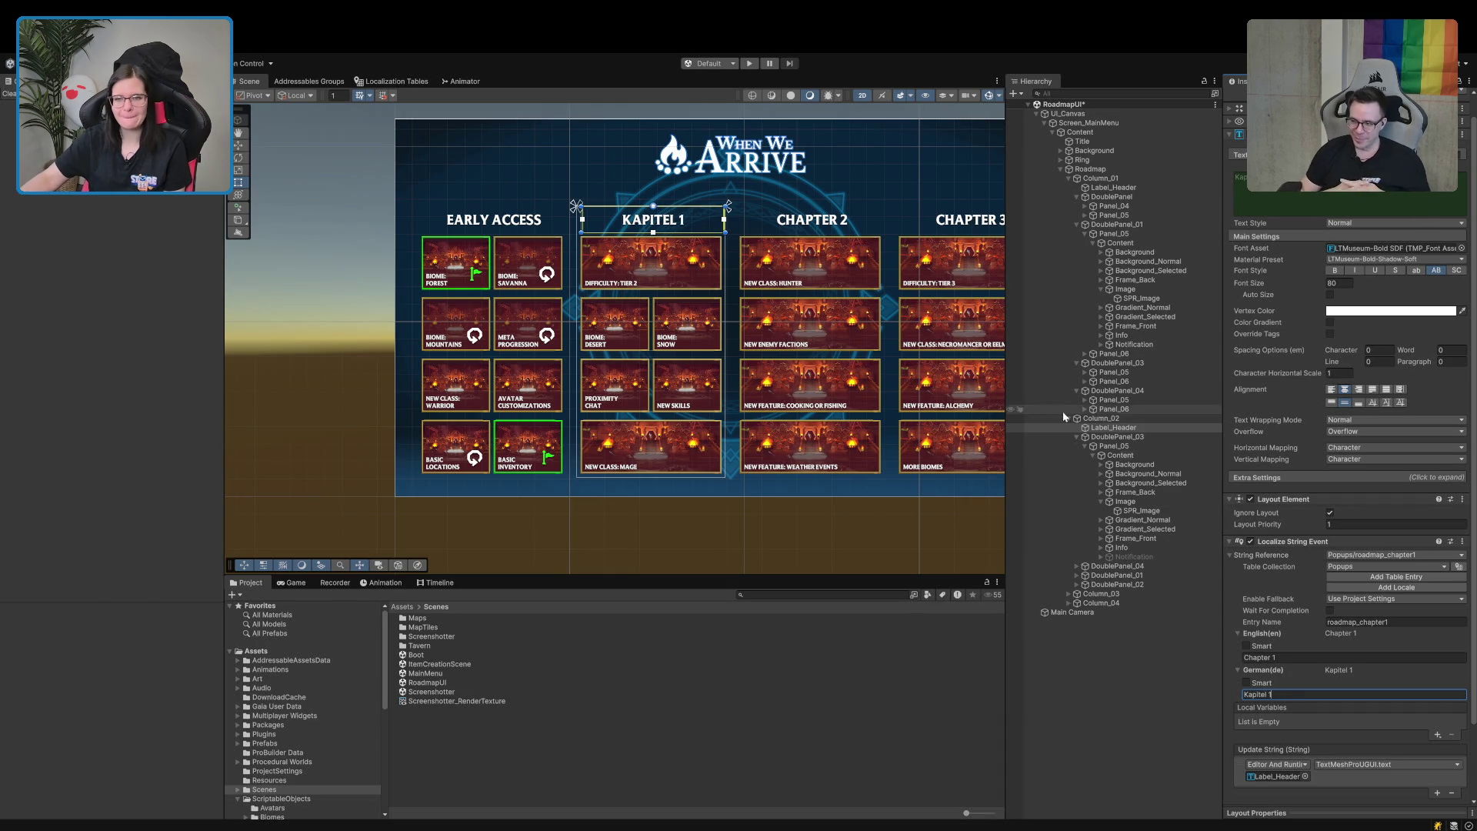
click(811, 223)
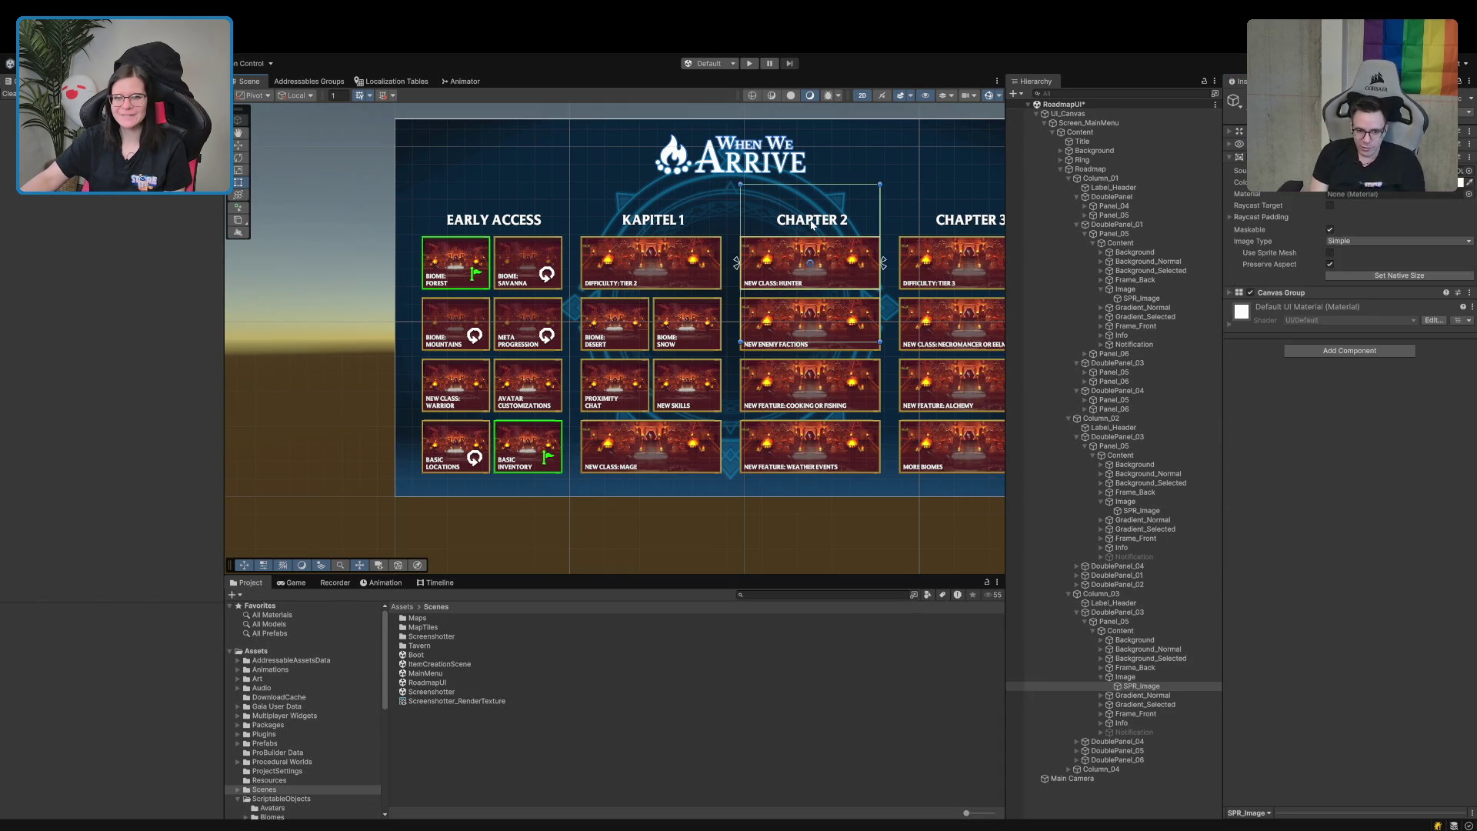
Point the Chapter 2 header's string event at the Popups table with a new entry roadmap_chapter2.
click(811, 223)
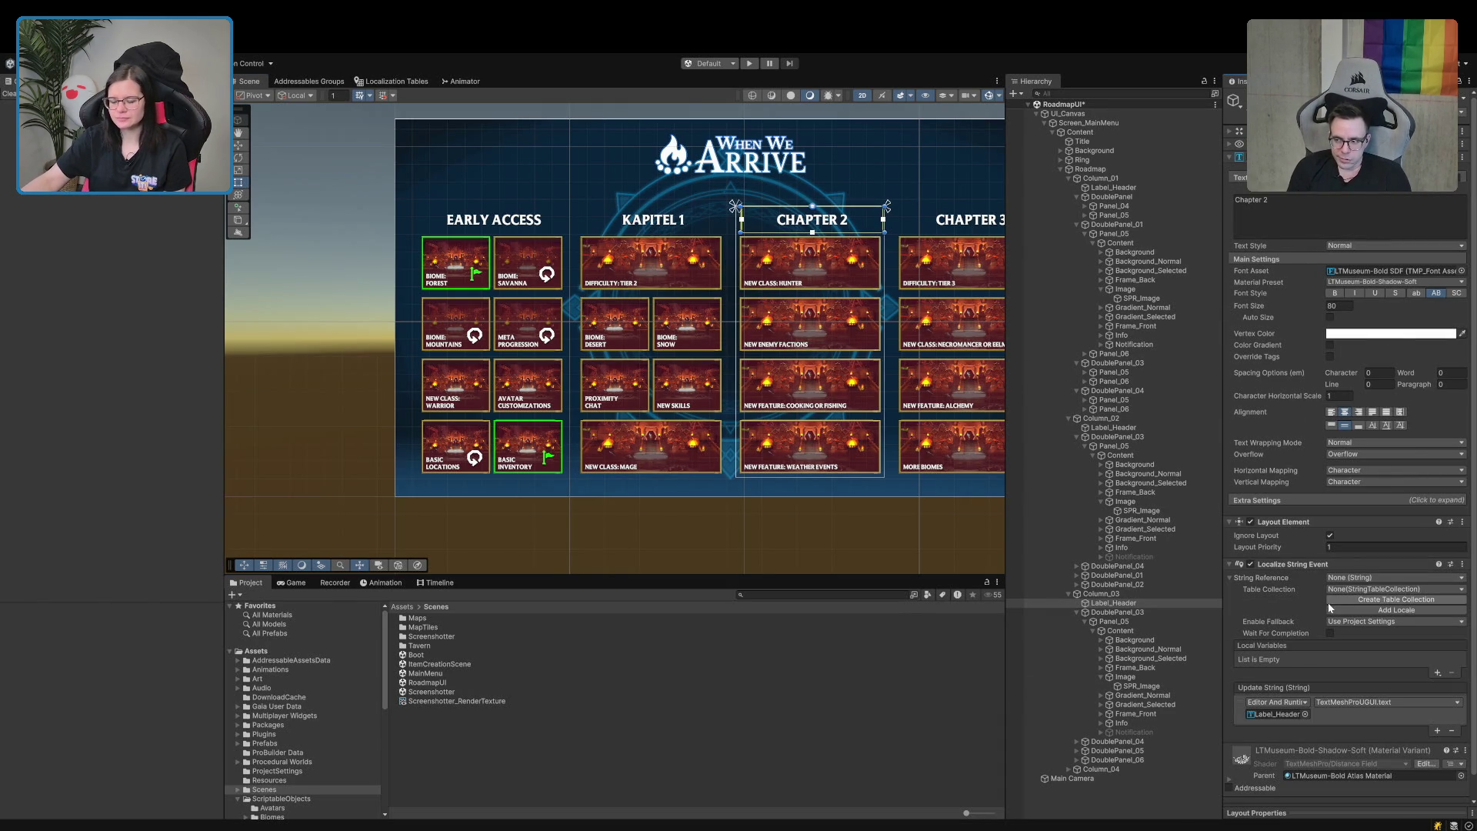
click(1392, 589)
click(1364, 698)
click(1368, 600)
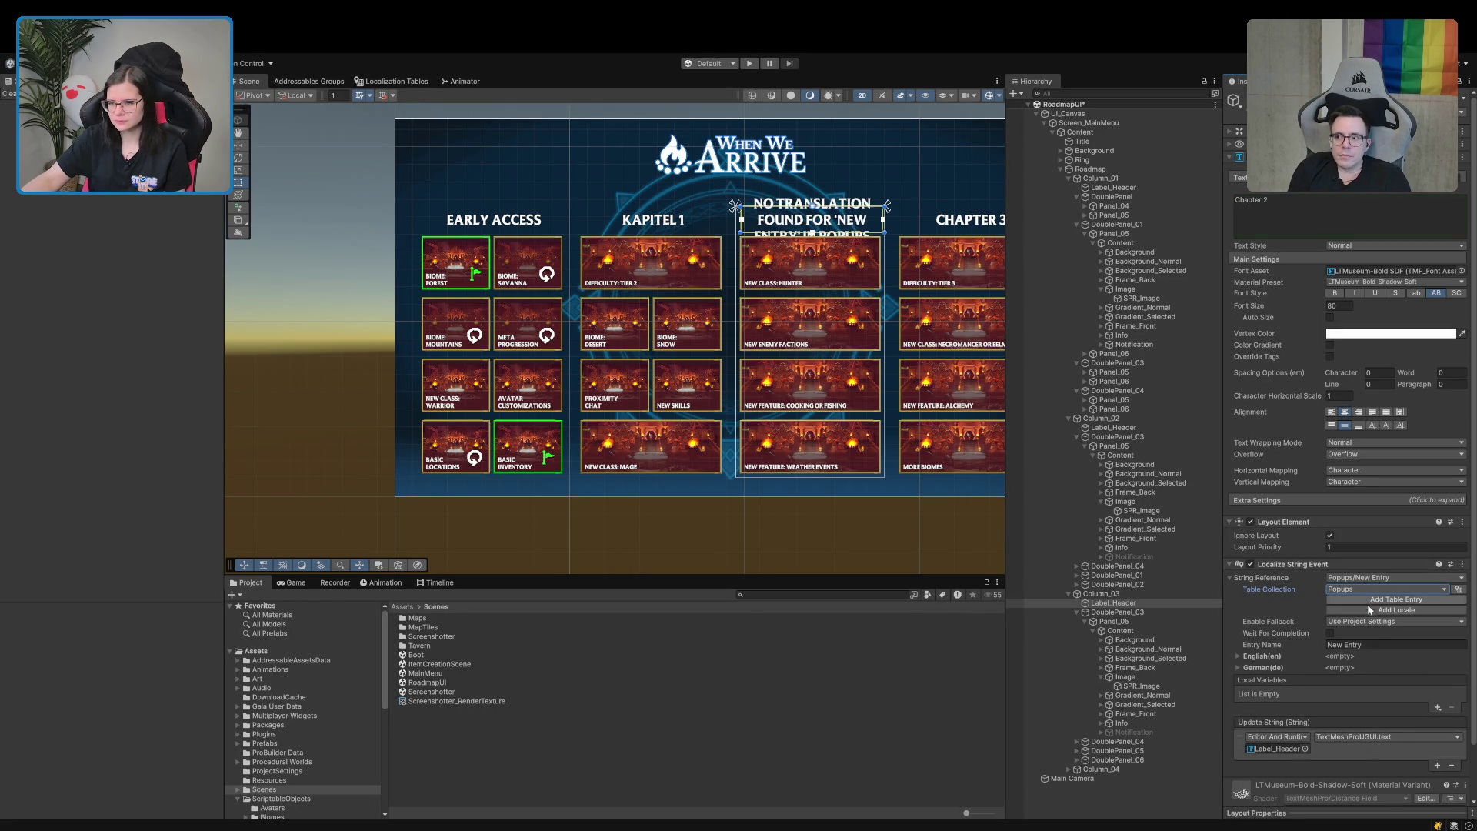
click(1379, 643)
text(roadmap_chapter2)
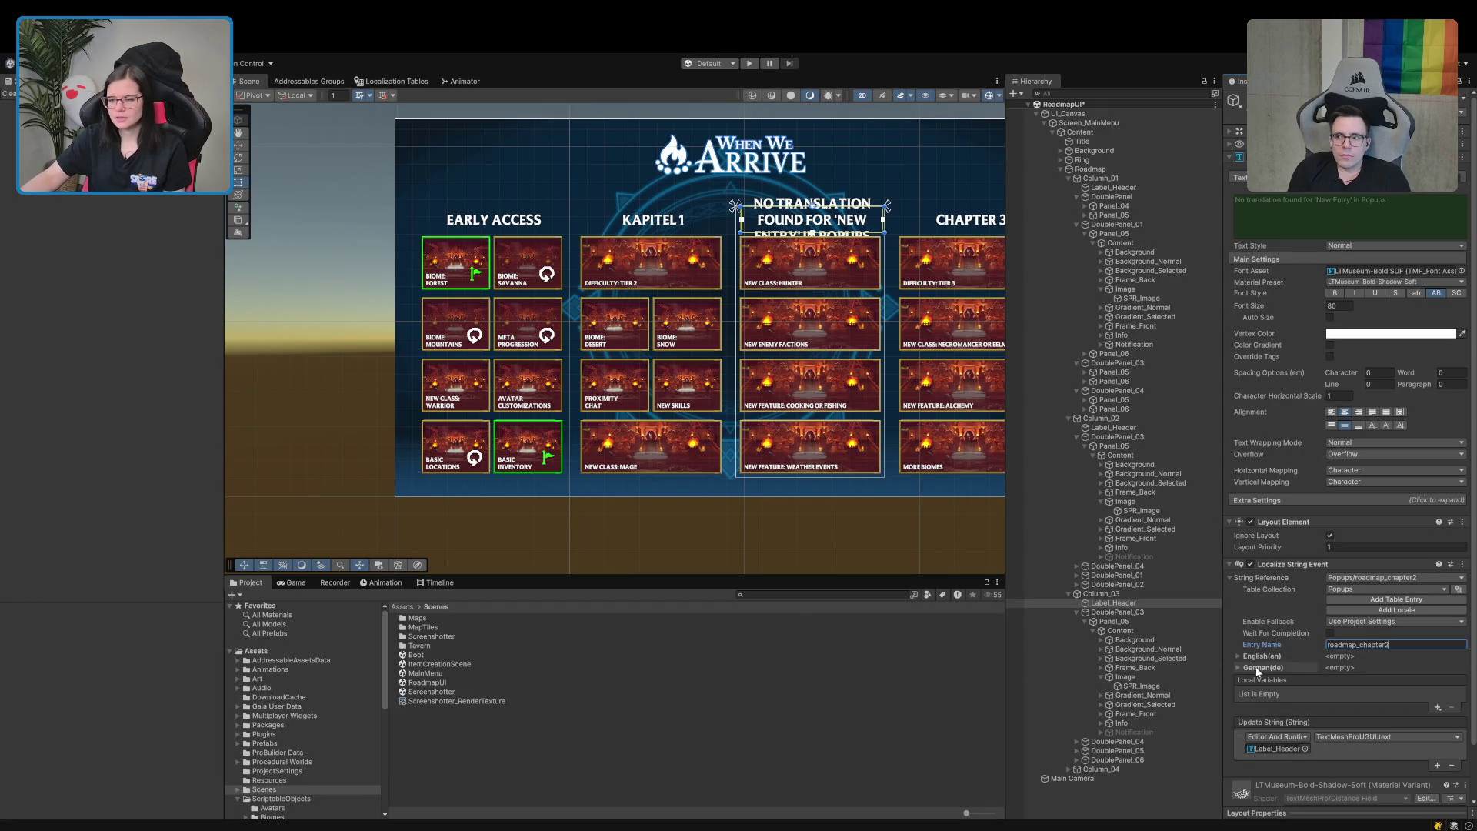
Translate roadmap_chapter2 as 'Chapter 2' in English and 'Kapitel 2' in German.
click(1254, 668)
click(1292, 679)
text(C)
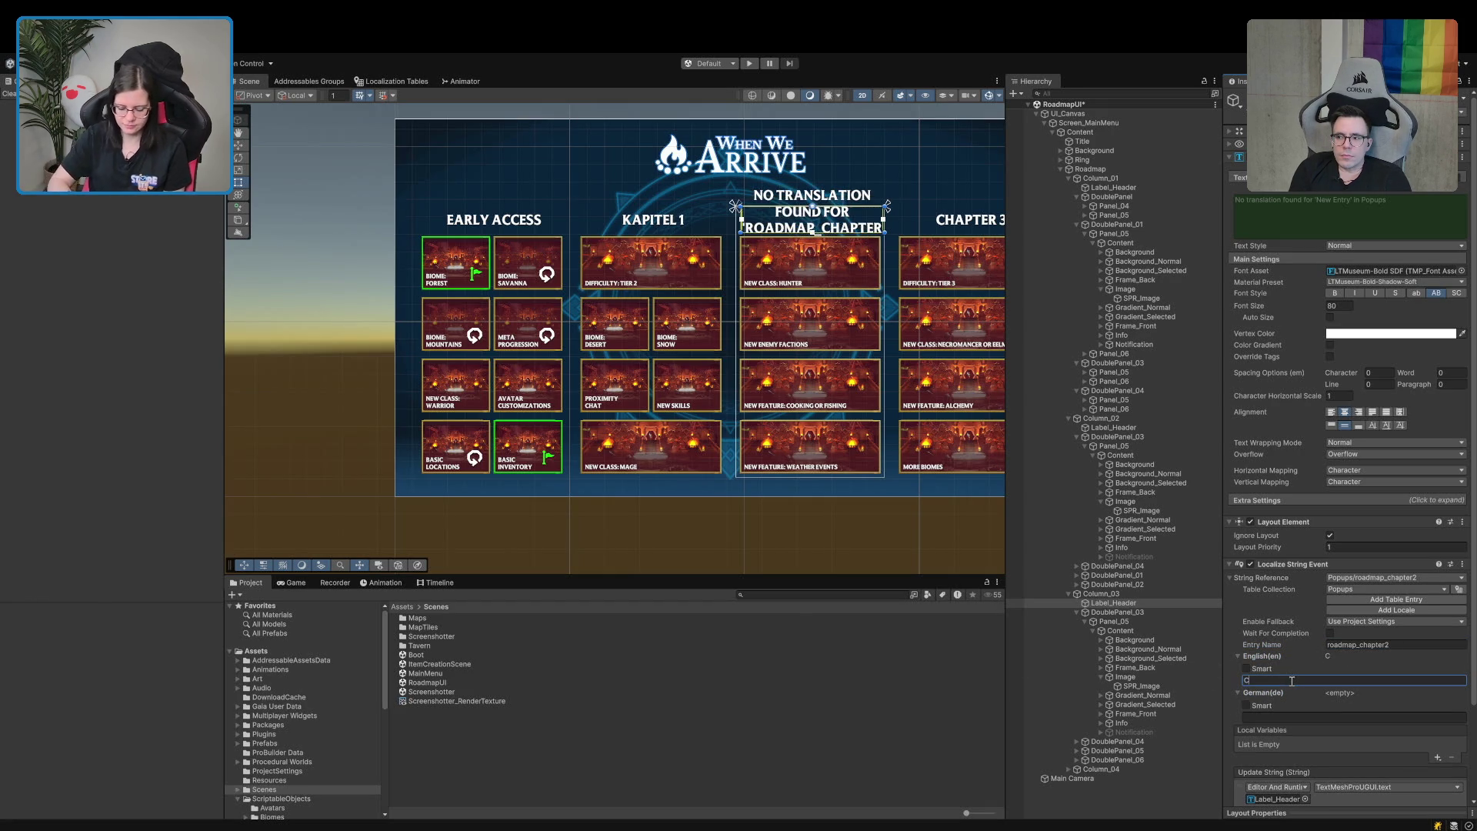
text(hapter 2)
click(1273, 715)
text(Kapitel 2)
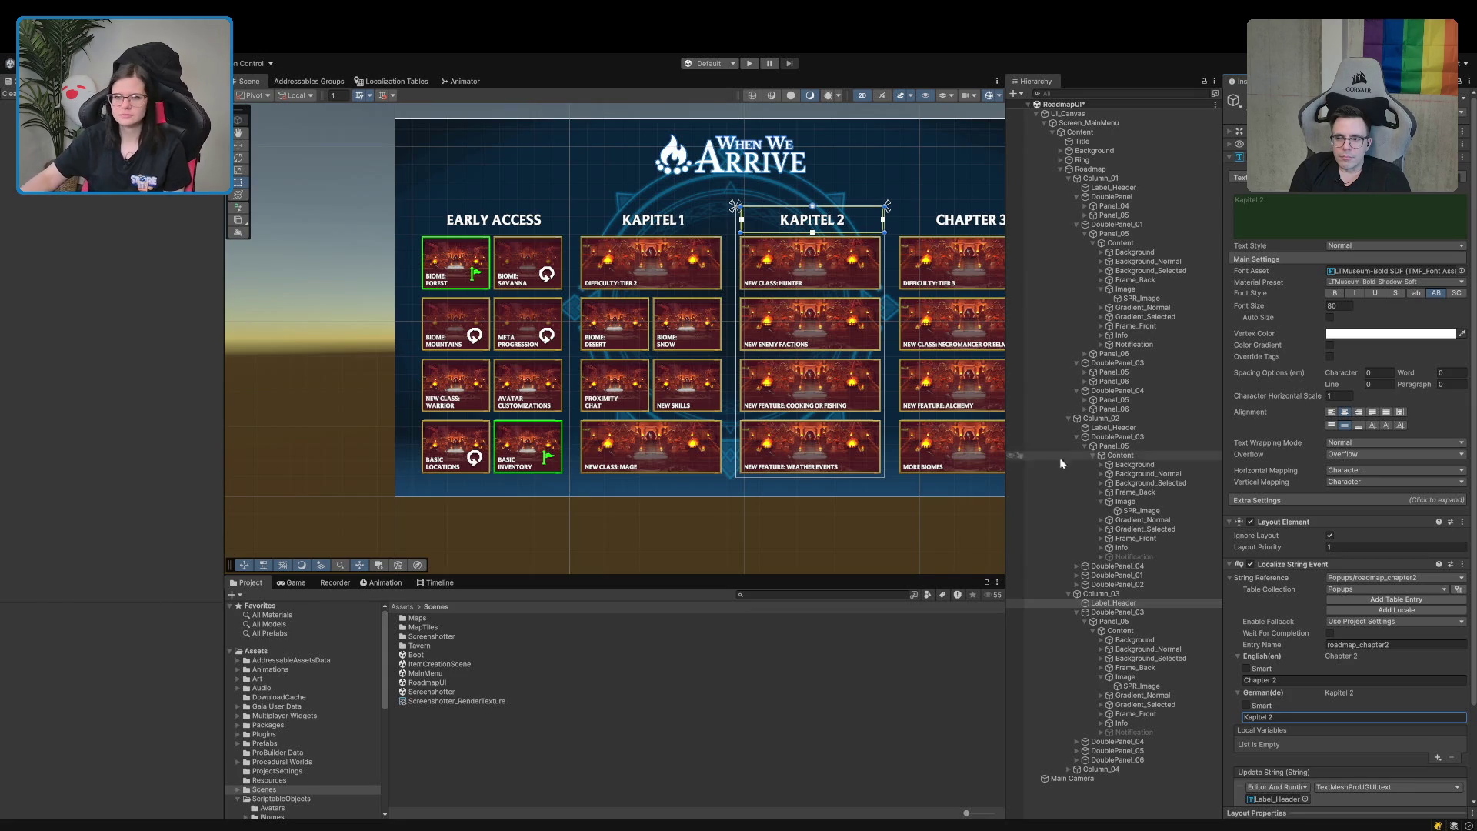
Enlarge the scene view, select the Chapter 3 header text and add a Localize String Event.
scroll(461, 300, right, 5)
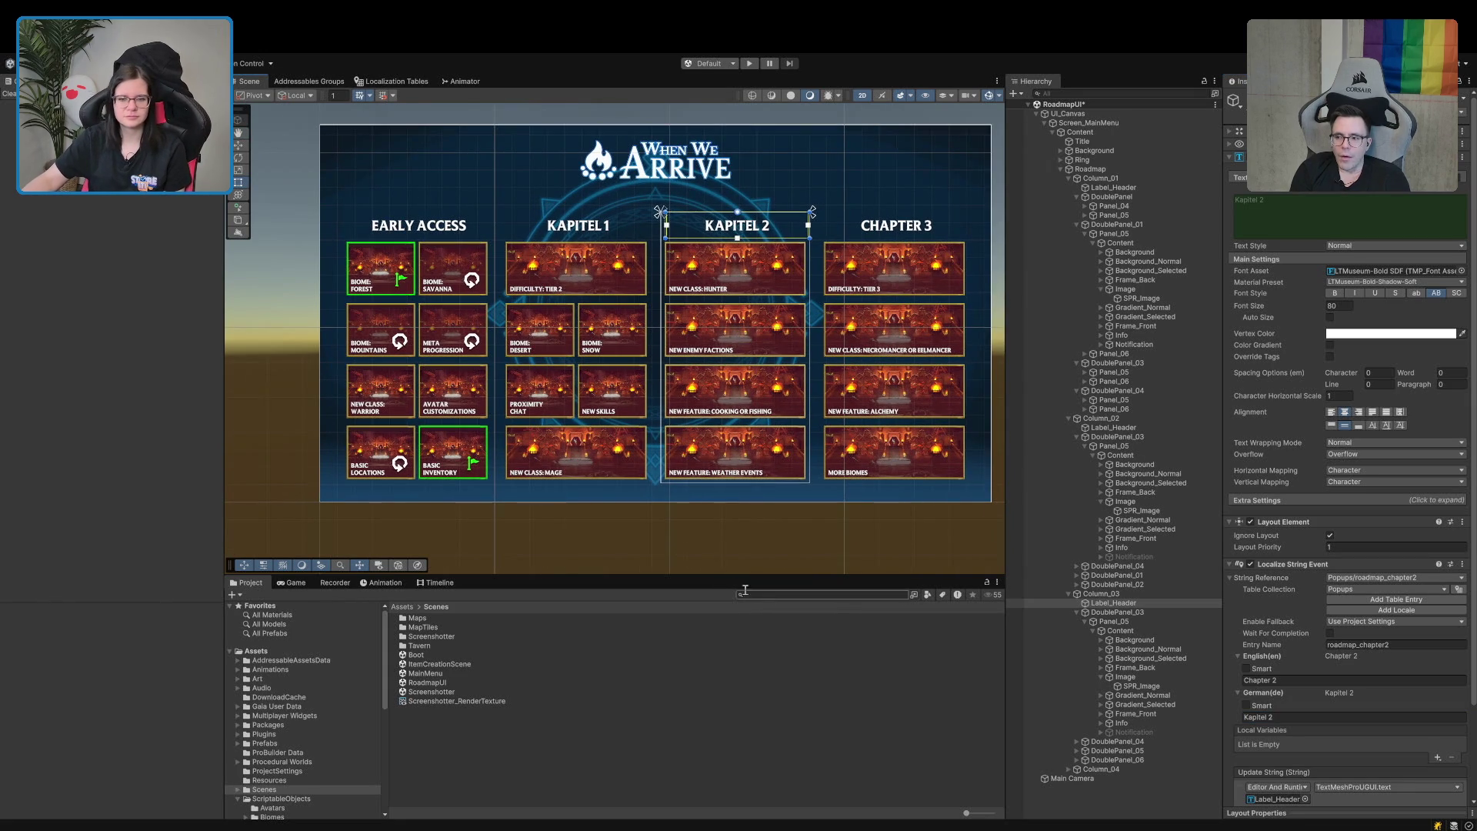
drag(739, 576, 734, 662)
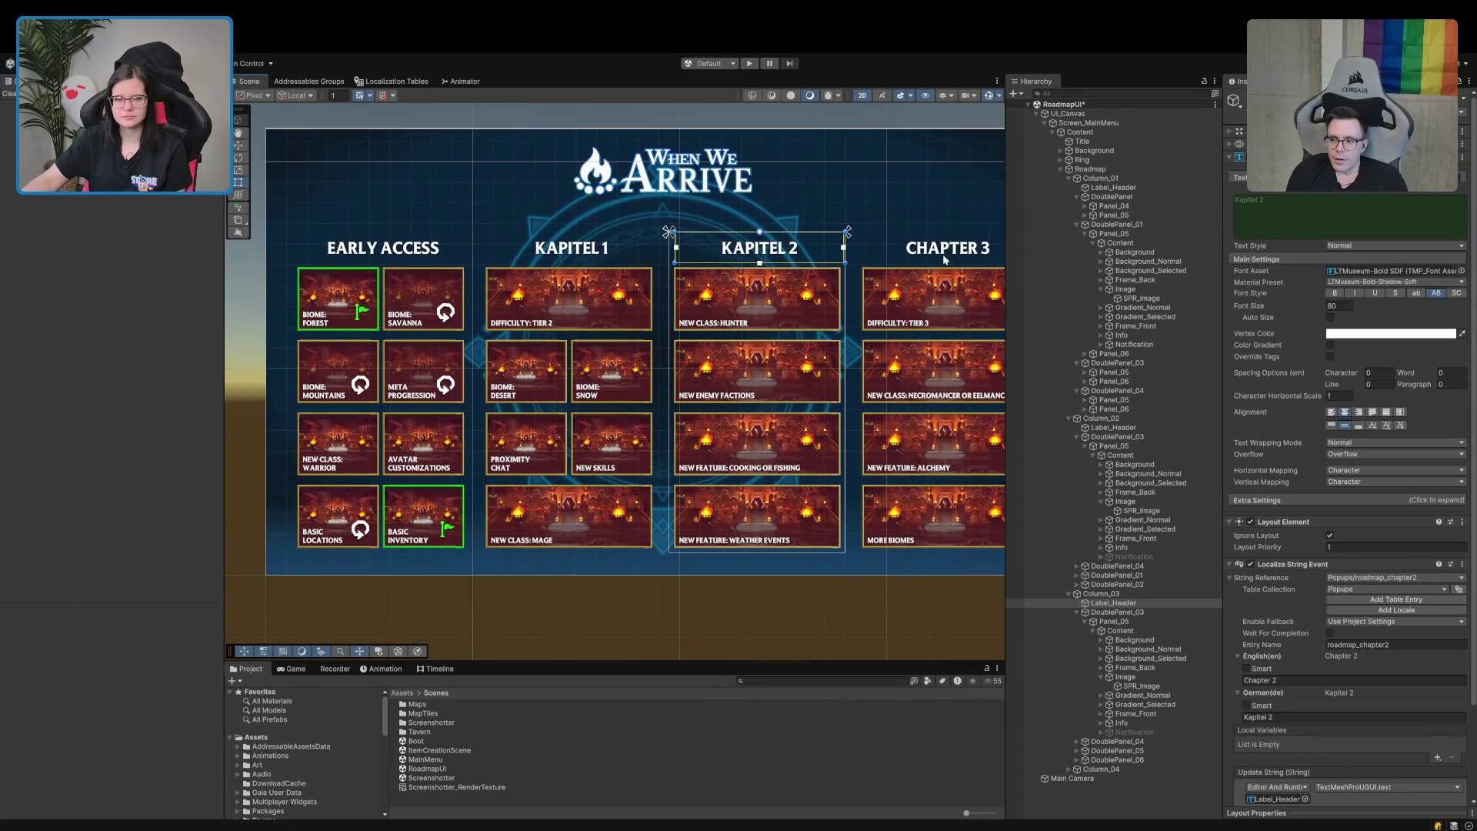
scroll(792, 231, down, 2)
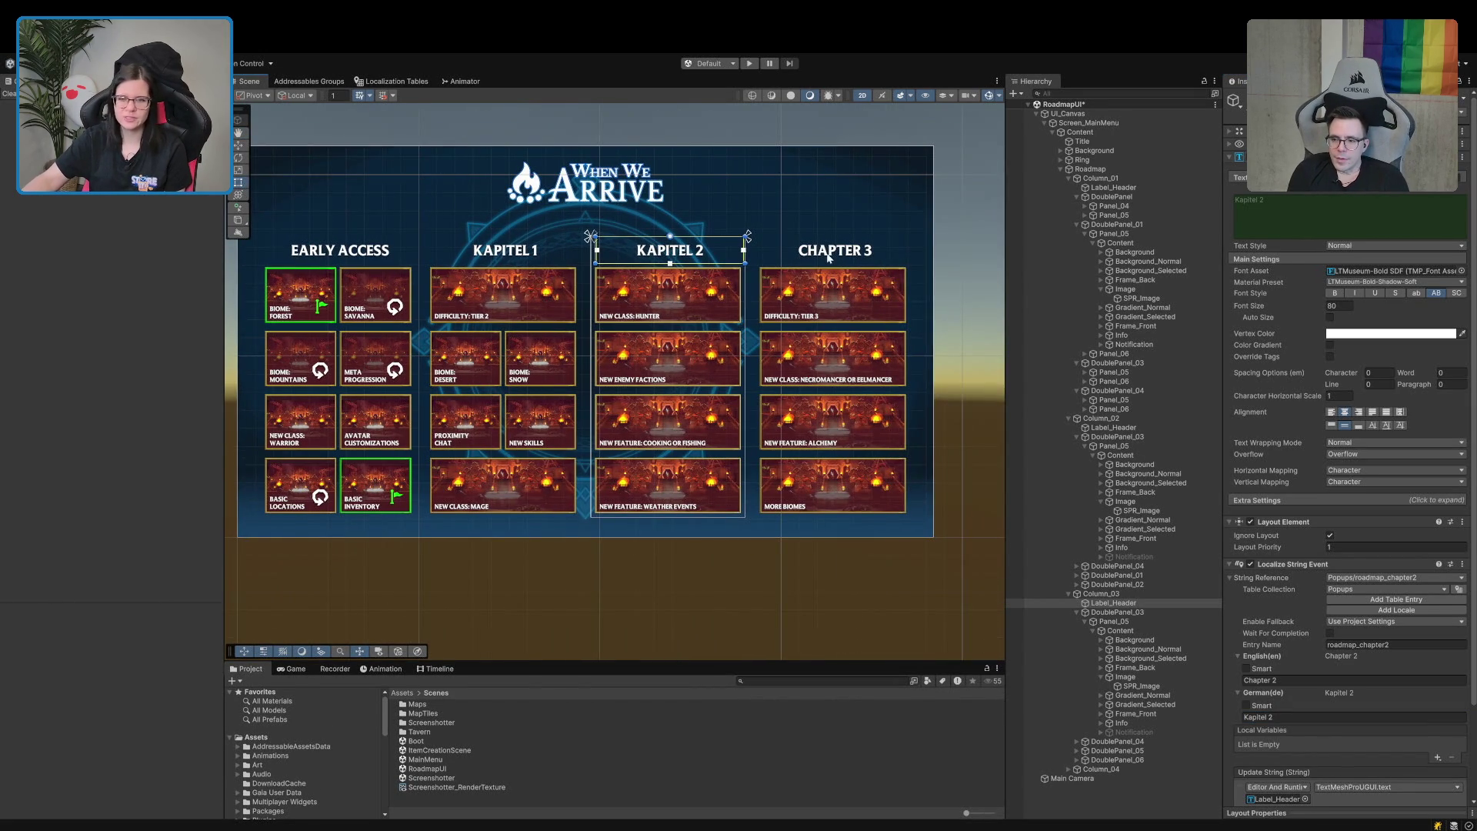
click(831, 258)
click(829, 257)
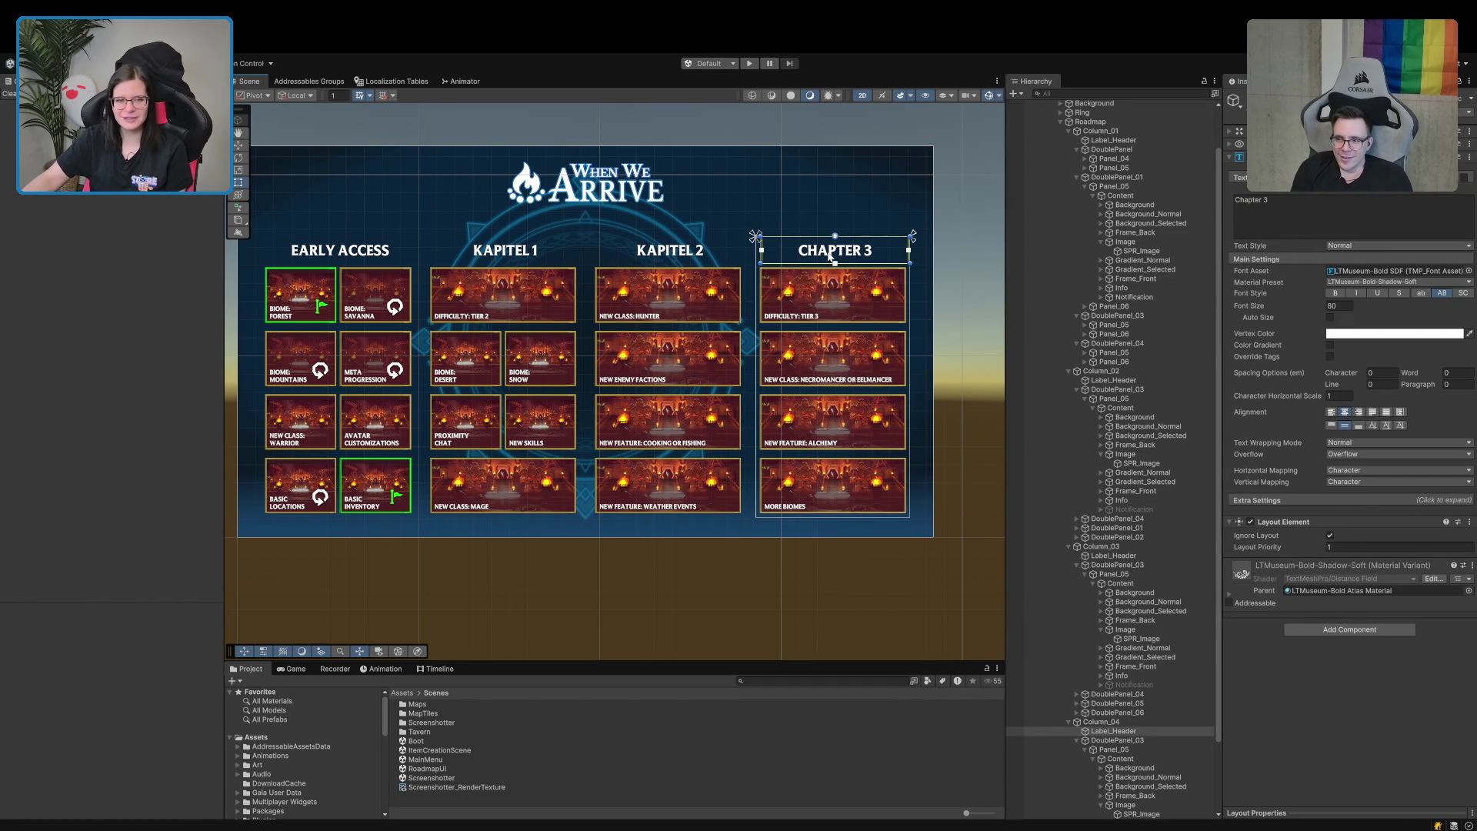
scroll(1149, 543, down, 3)
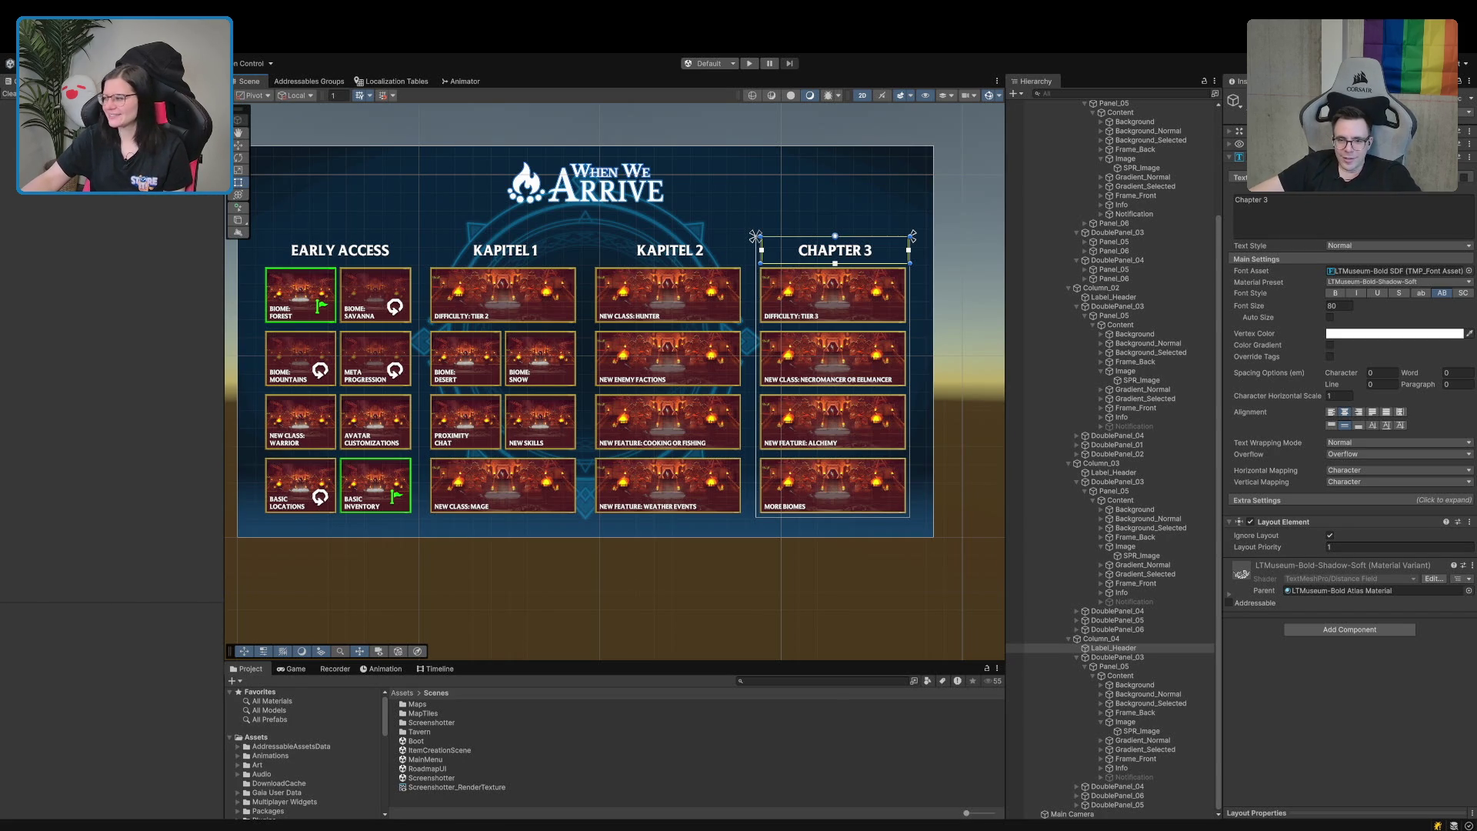
click(1469, 159)
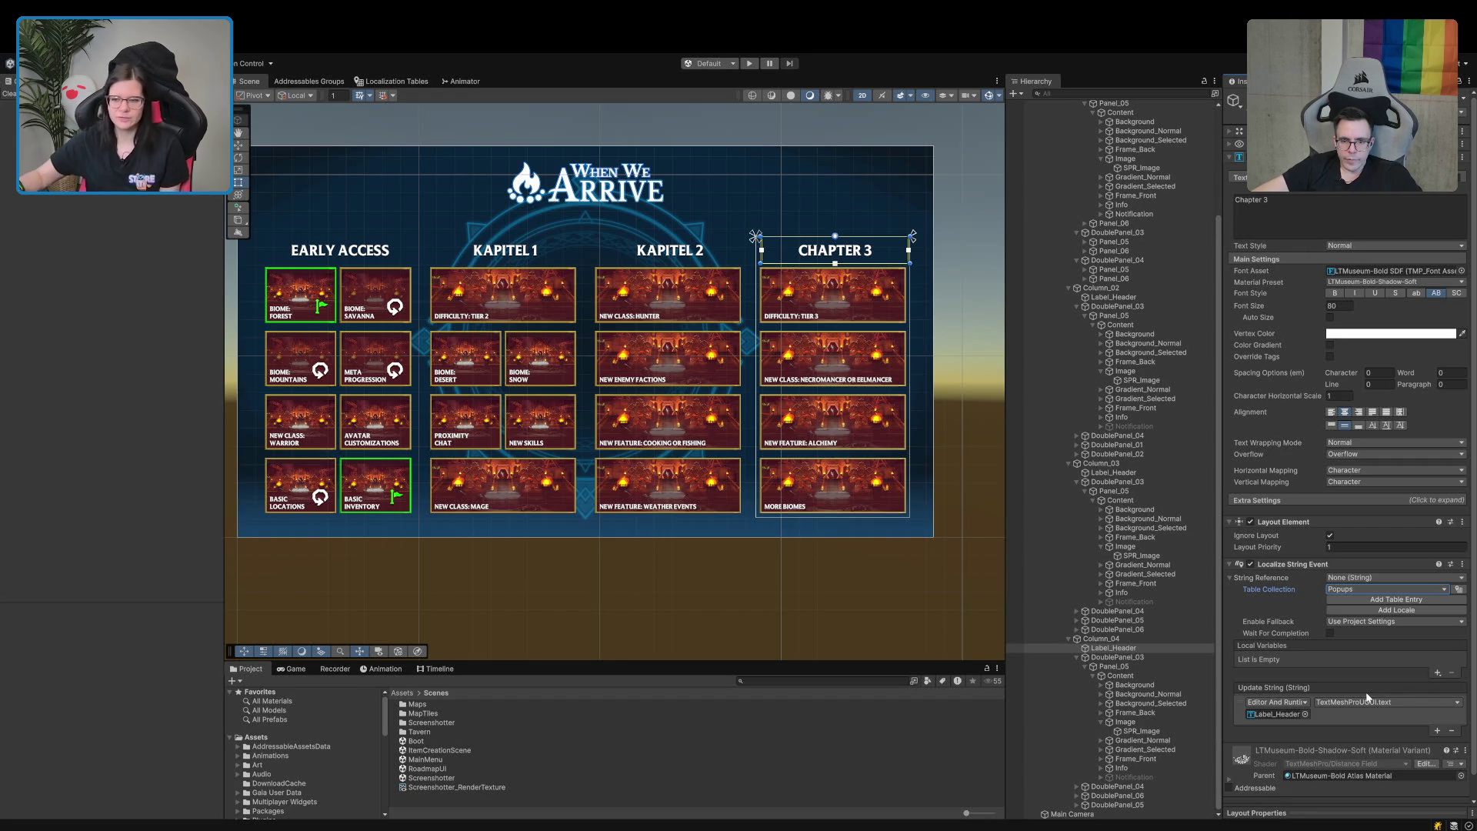
Add a new Popups table entry named roadmap_chapter3.
click(1376, 600)
click(1377, 644)
text(roadmap_)
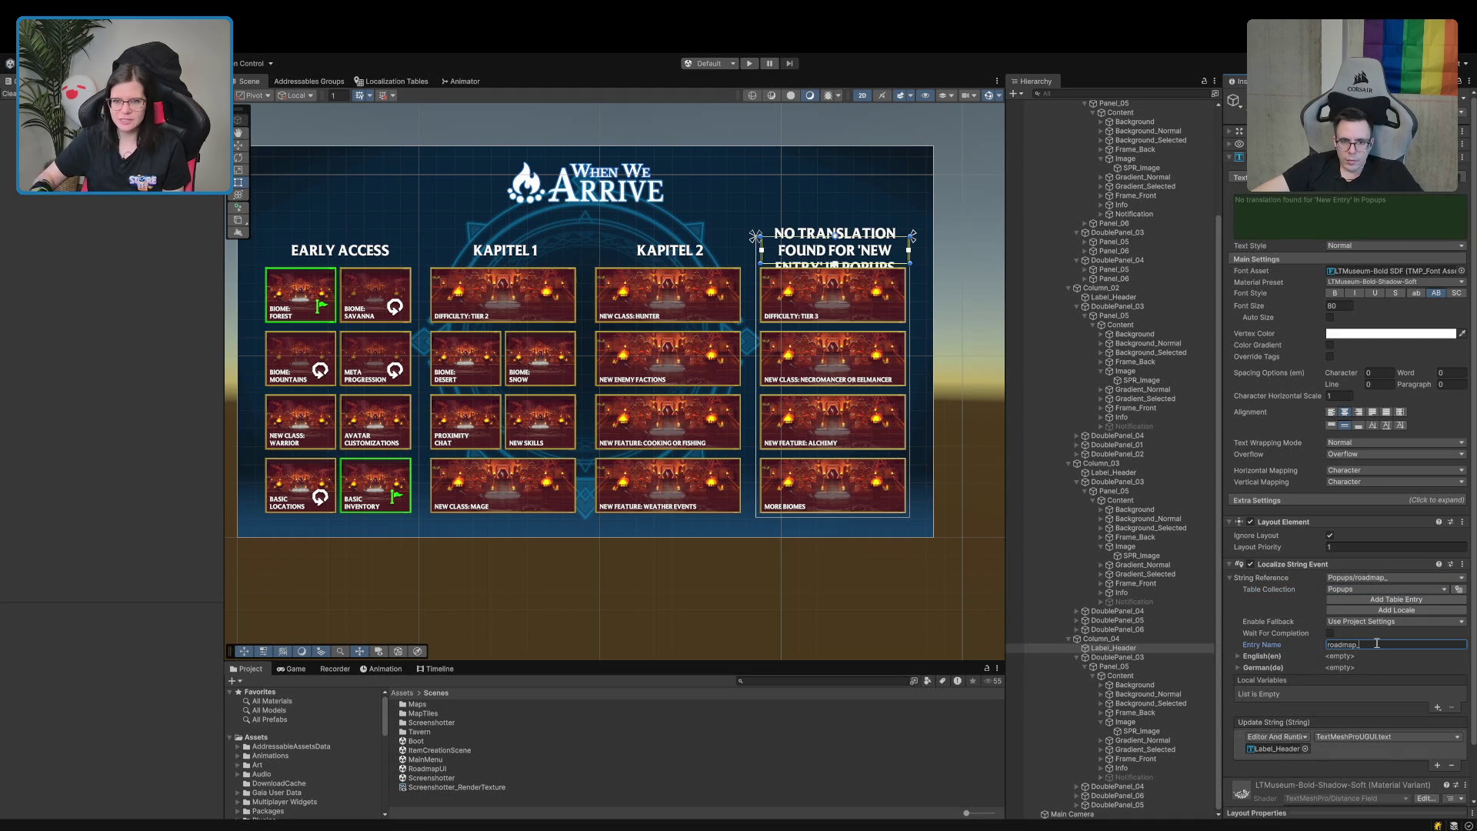
text(chapter3)
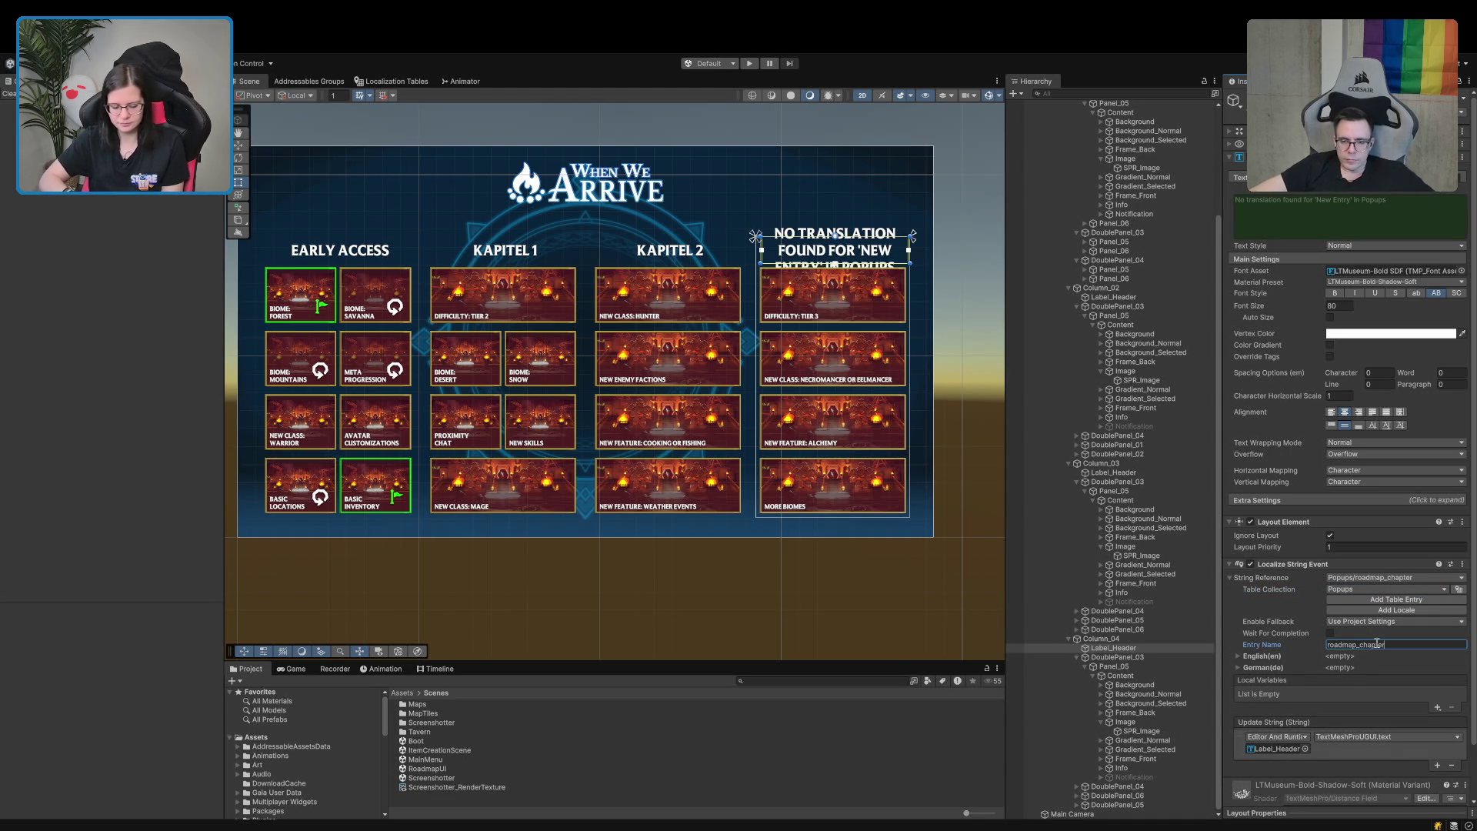
Translate roadmap_chapter3 as 'Chapter 3' in English and 'Kapitel 3' in German.
click(1261, 667)
click(1261, 655)
click(1290, 680)
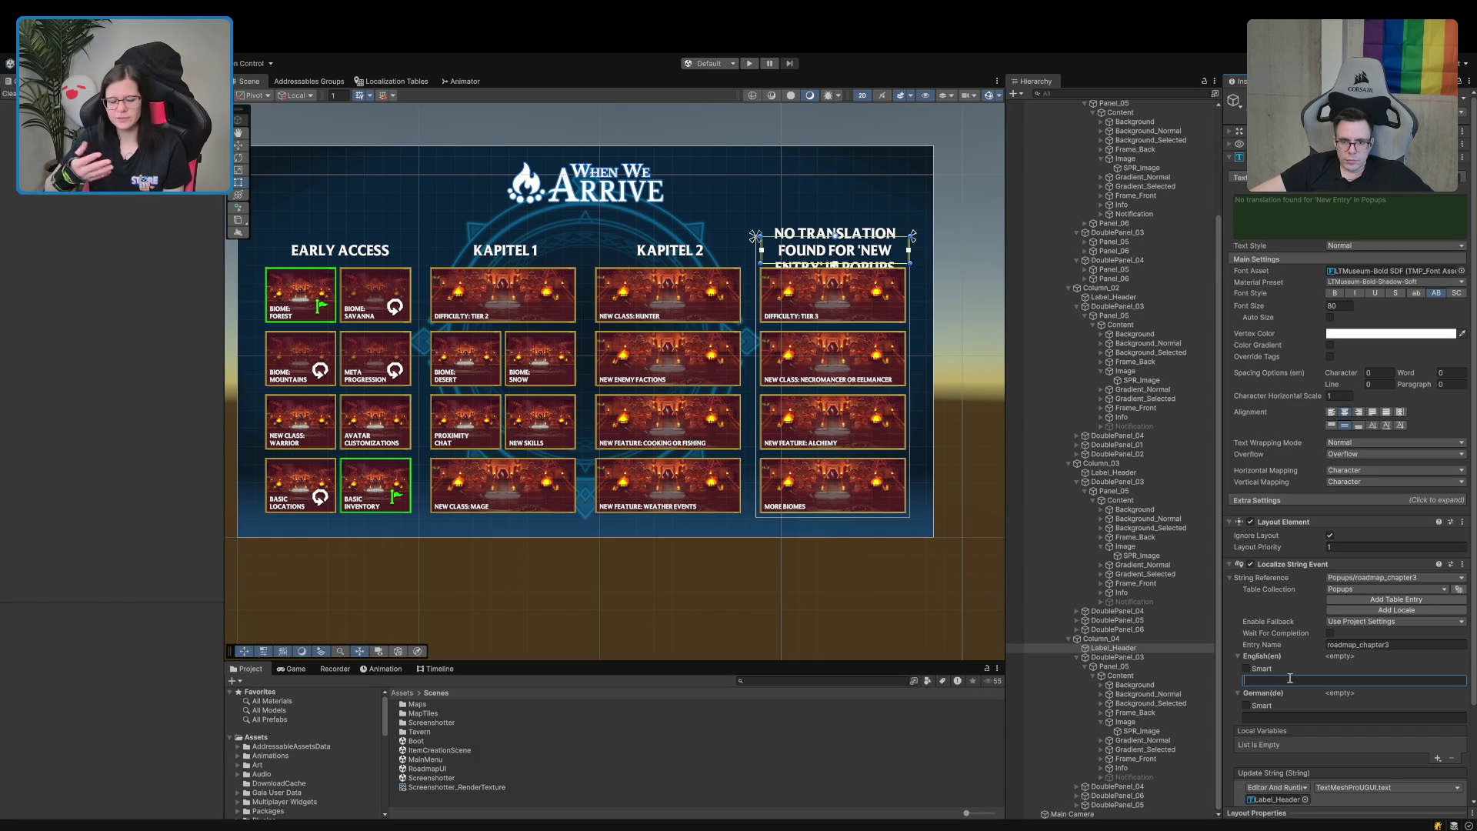
text(Chapter 3)
click(1285, 717)
text(Kapitel 3)
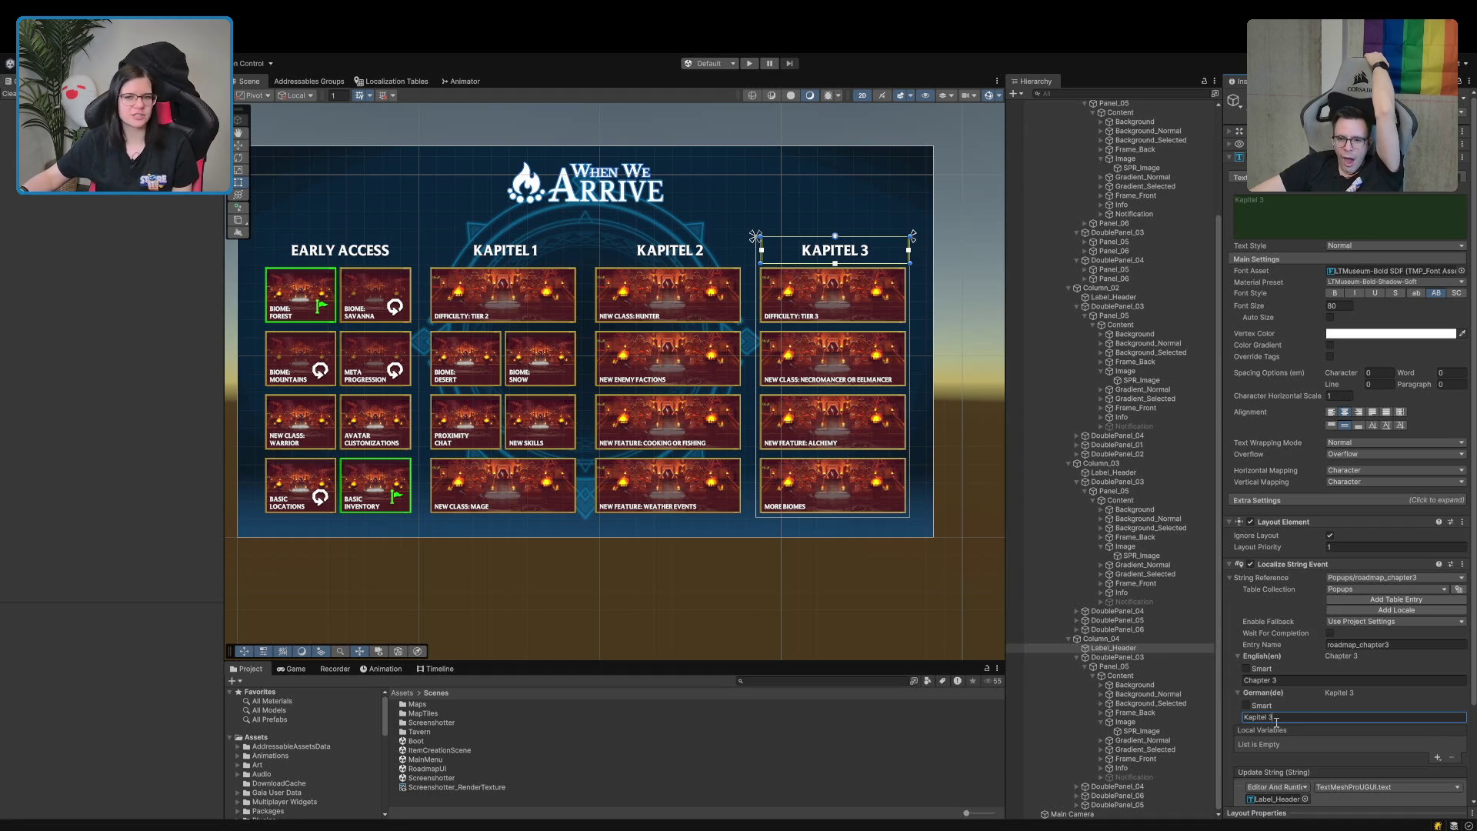
key(Return)
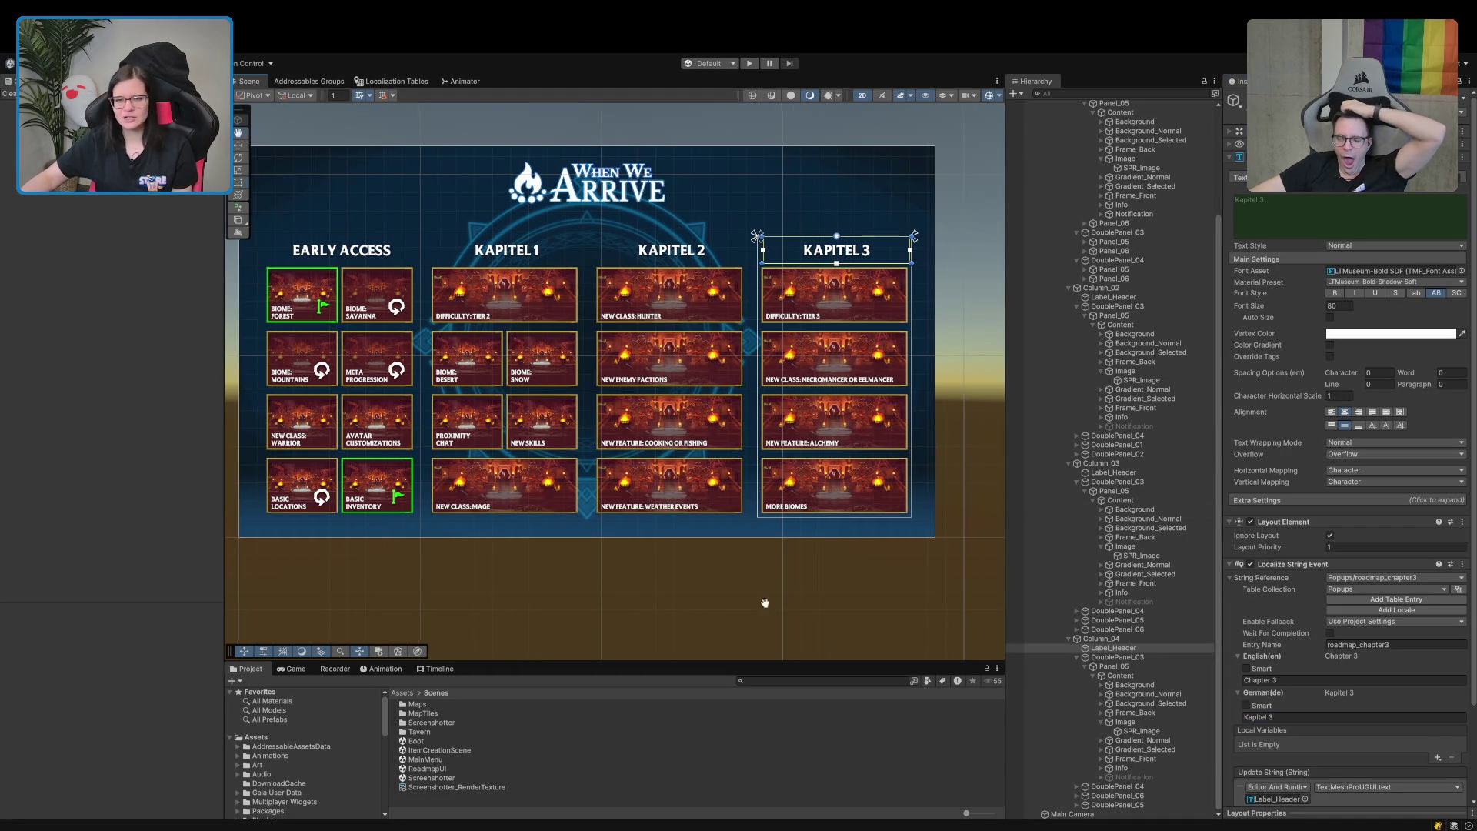
drag(757, 608, 874, 598)
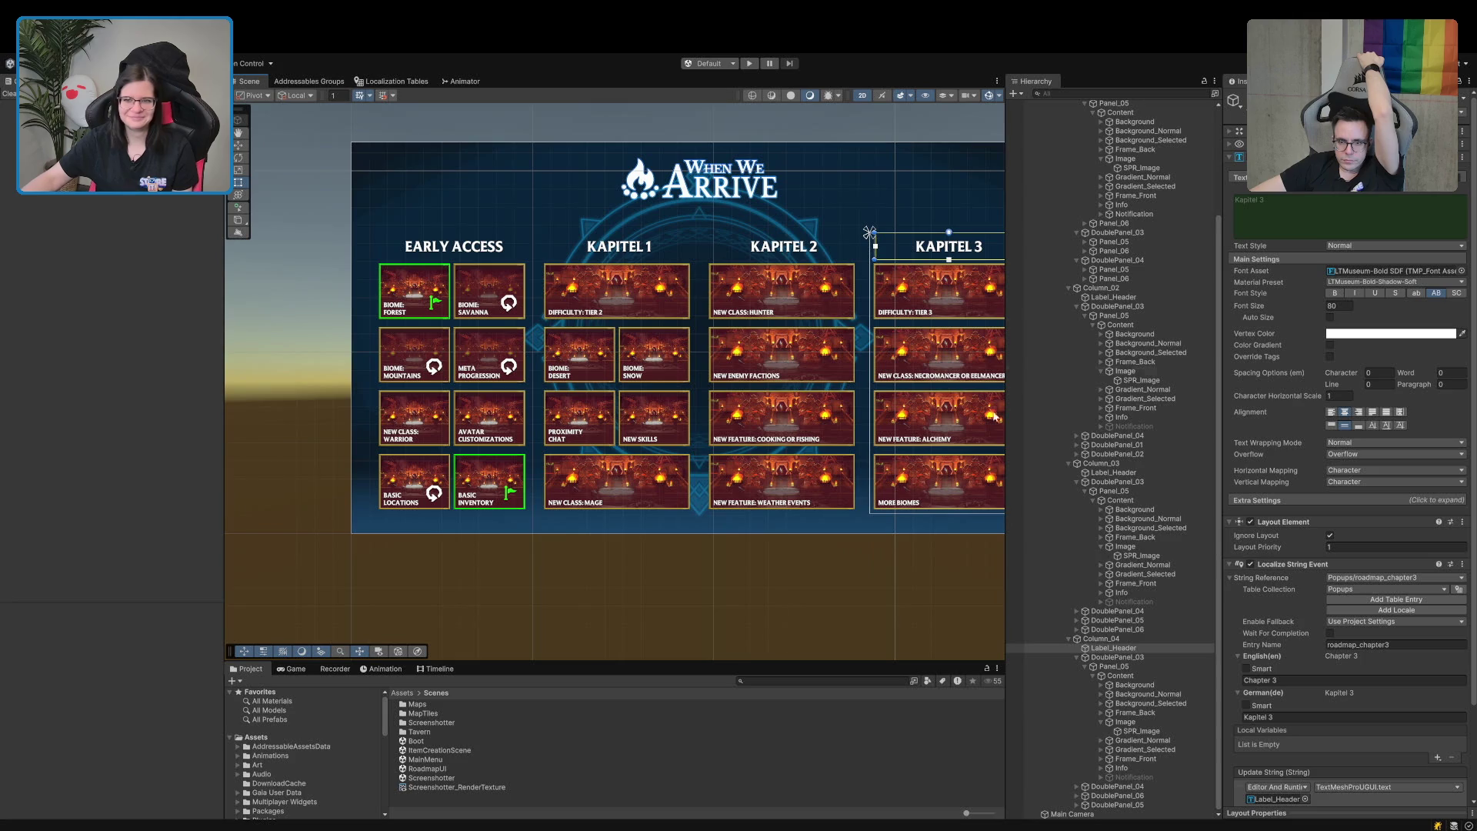
Collapse the Content tree and select the Biome: Forest tile's Label_Header text in the scene.
scroll(1108, 307, up, 5)
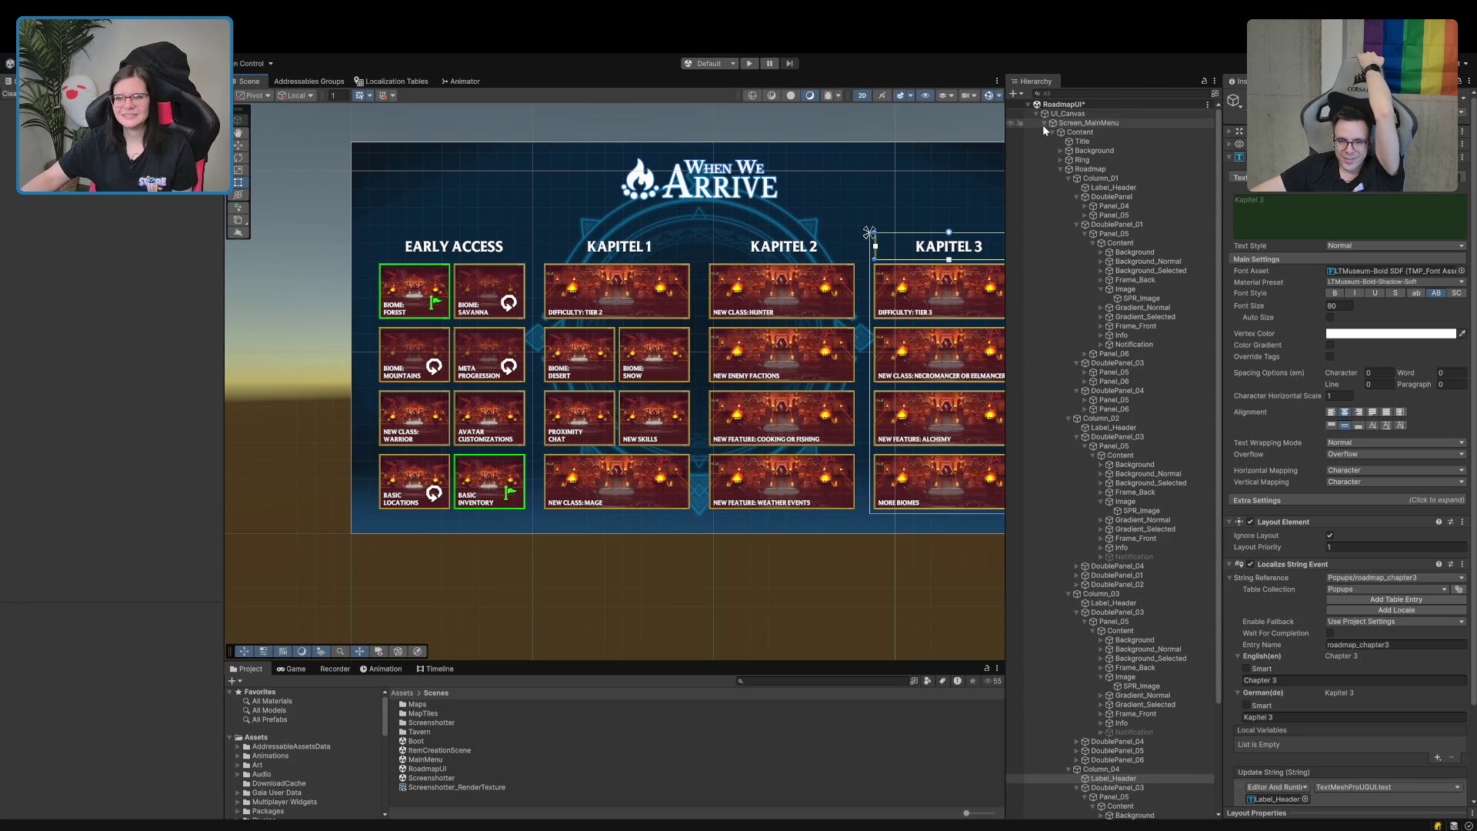
click(1044, 130)
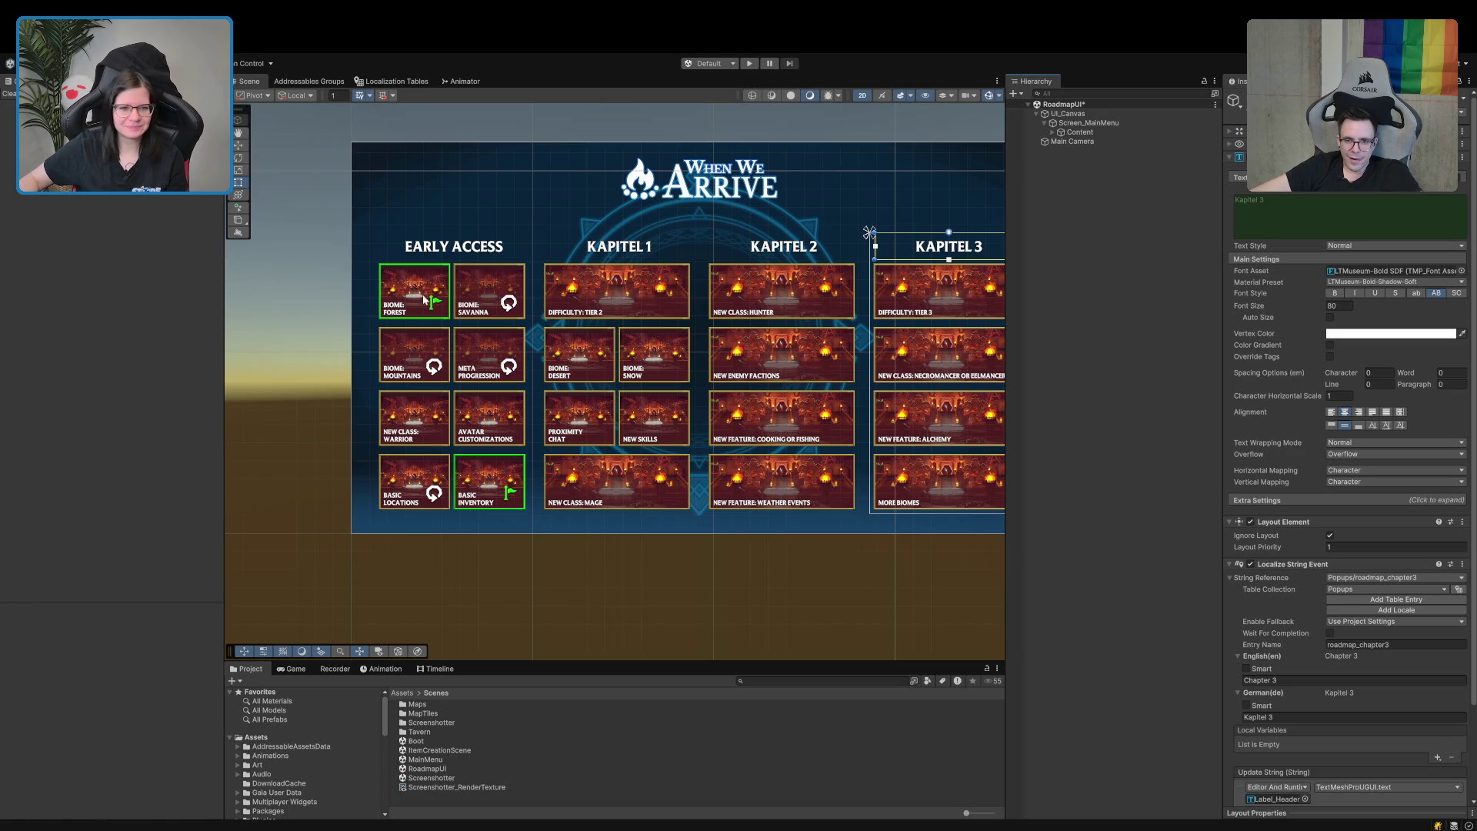
click(392, 313)
click(393, 313)
click(392, 313)
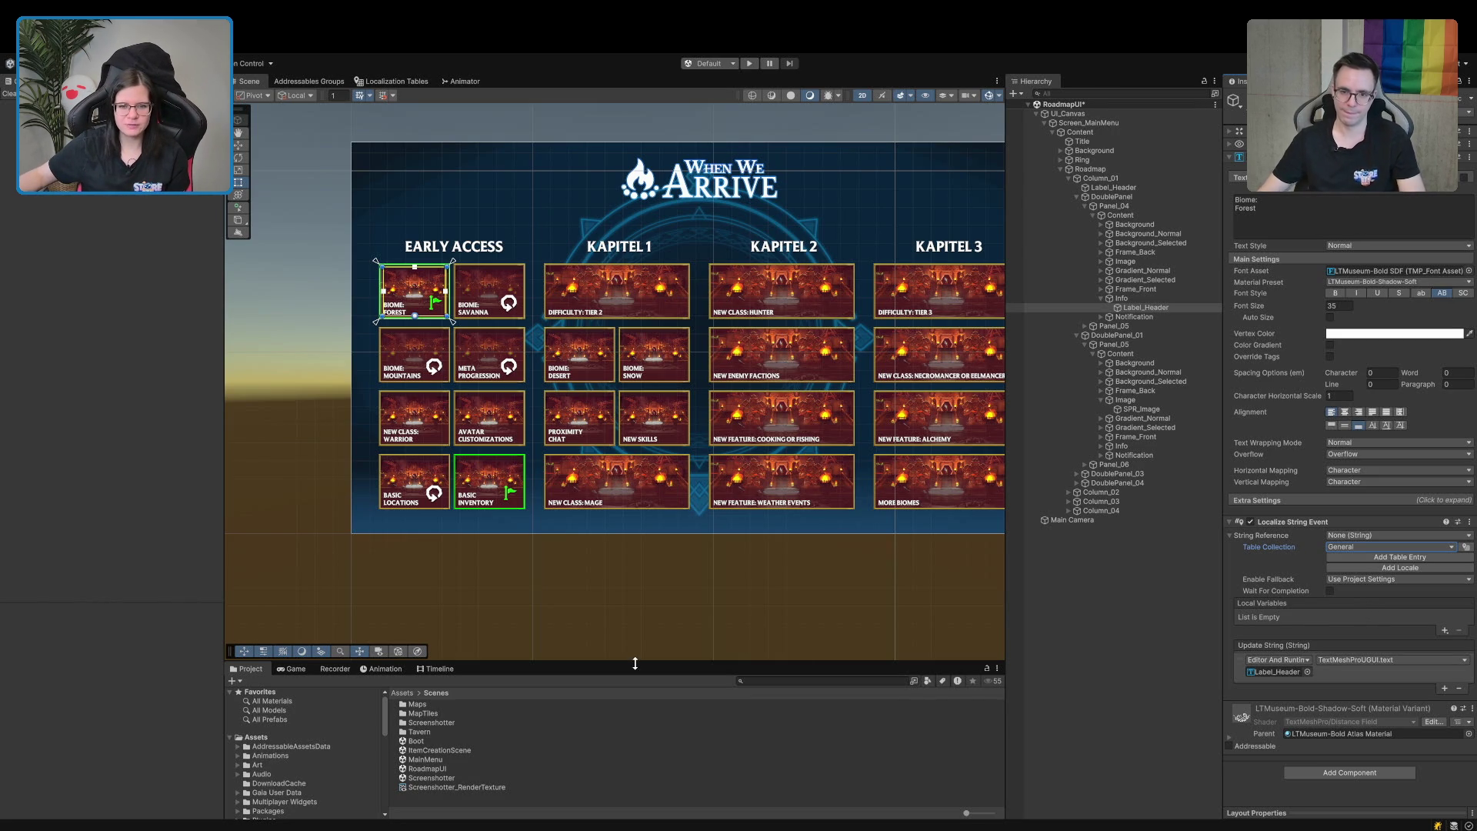
Pan the roadmap to show the KAPITEL 3 column, then drag the divider up to enlarge the Project panel.
mouse_move(627, 398)
mouse_down()
mouse_move(497, 404)
mouse_move(550, 406)
mouse_up()
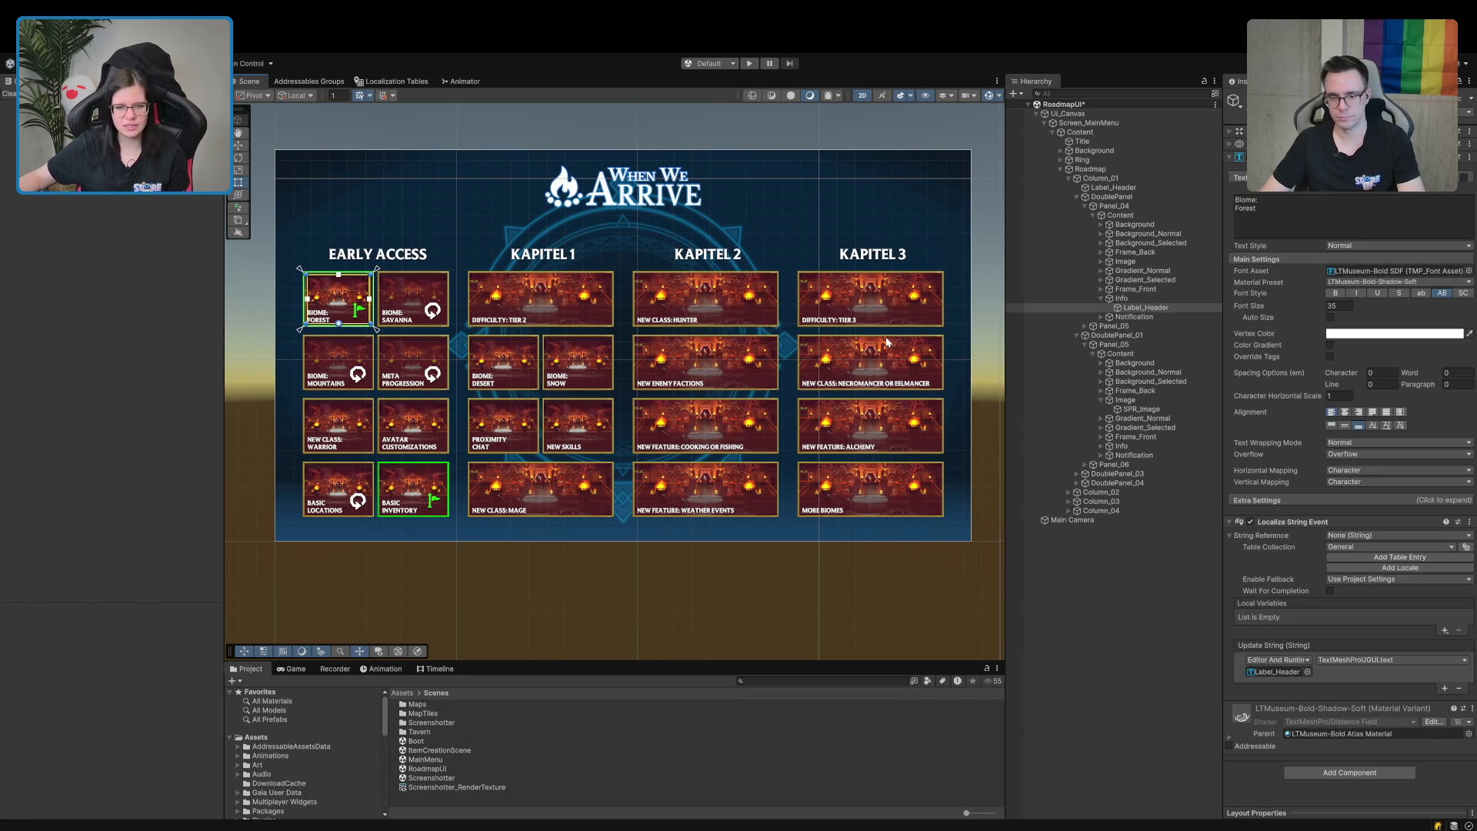
mouse_move(239, 417)
mouse_down()
mouse_move(432, 405)
mouse_move(144, 420)
mouse_up()
drag(521, 485, 728, 475)
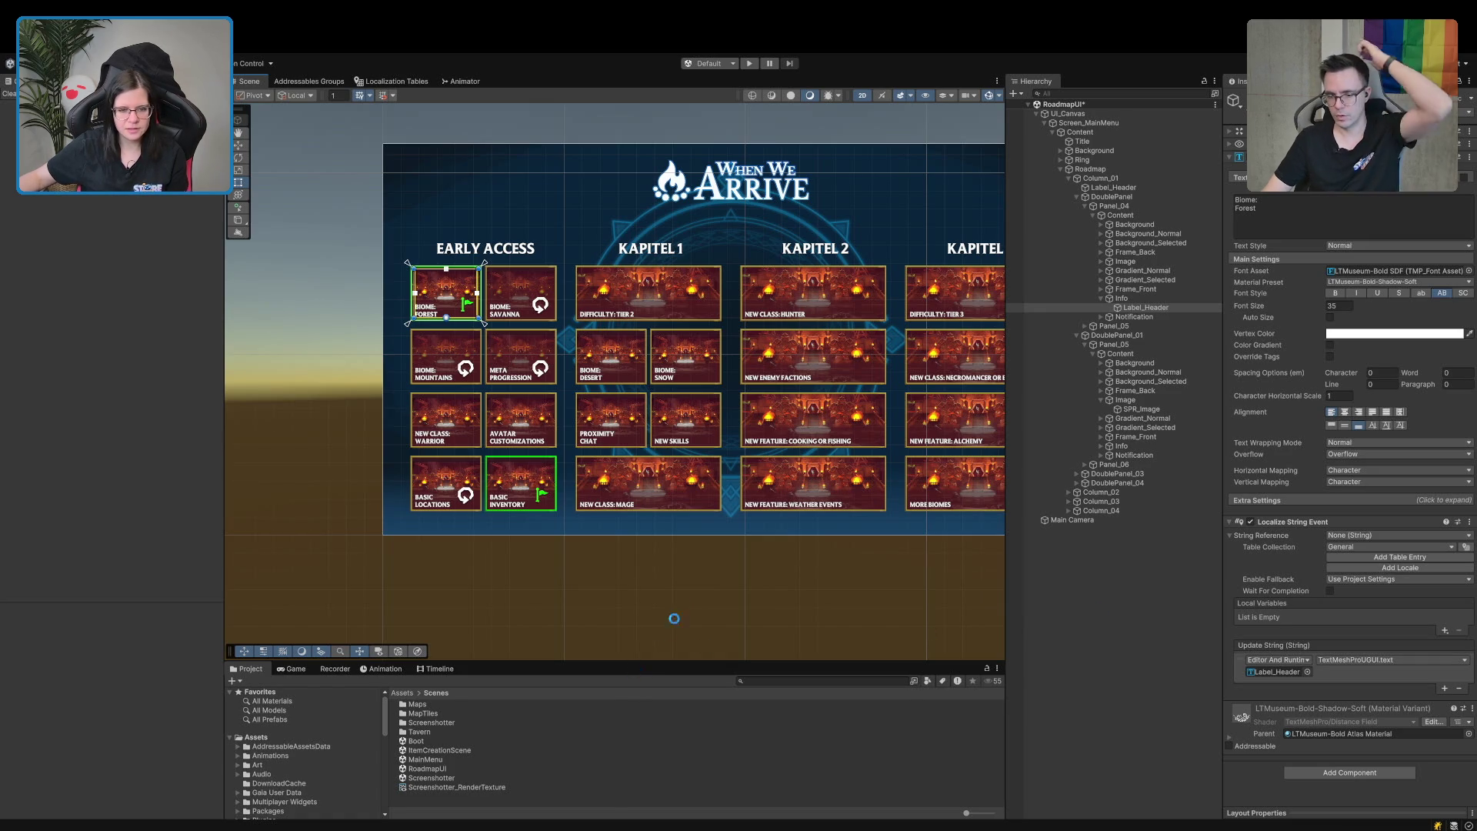
drag(679, 613, 593, 613)
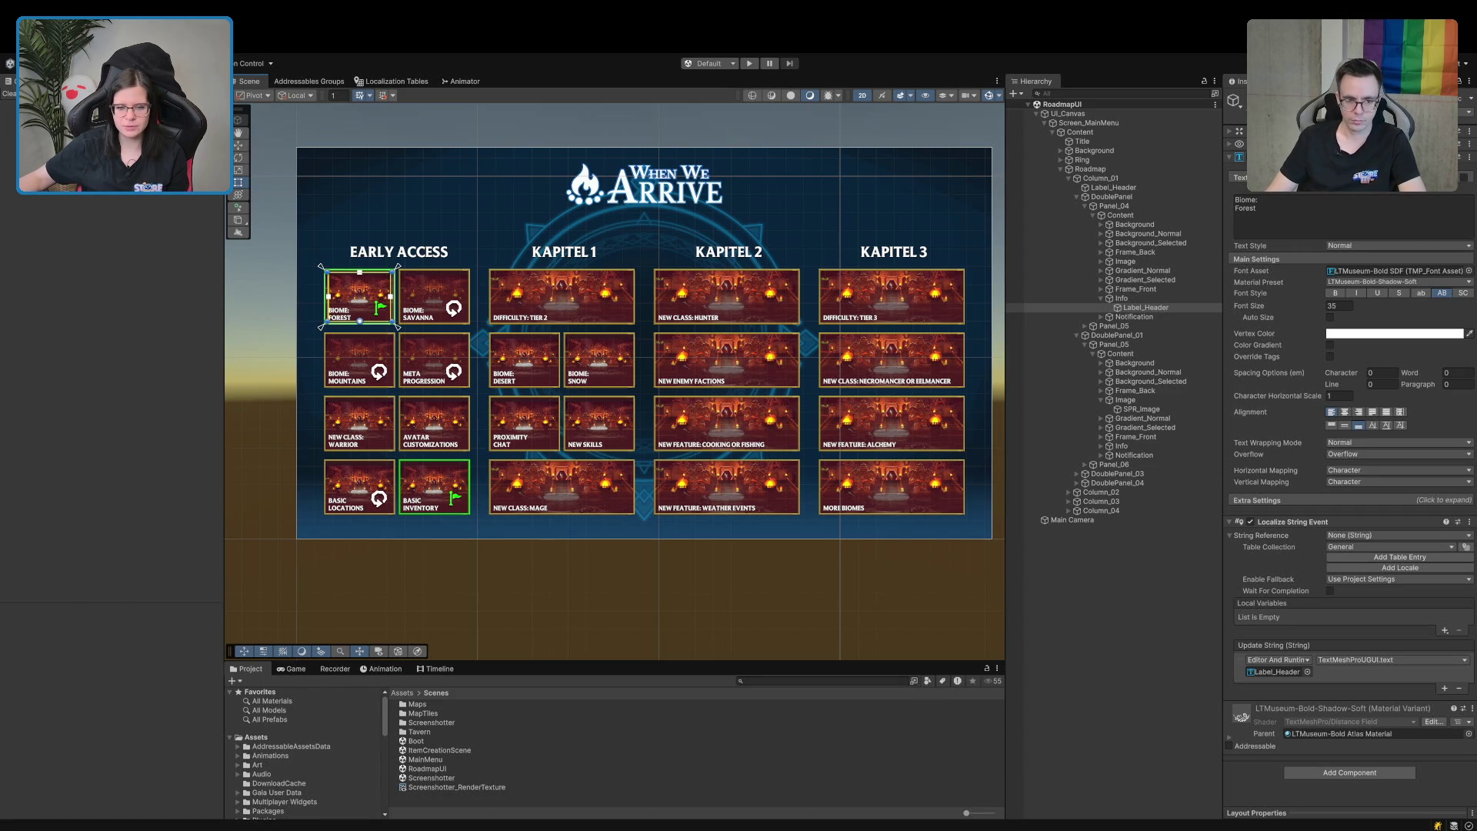
drag(687, 661, 686, 421)
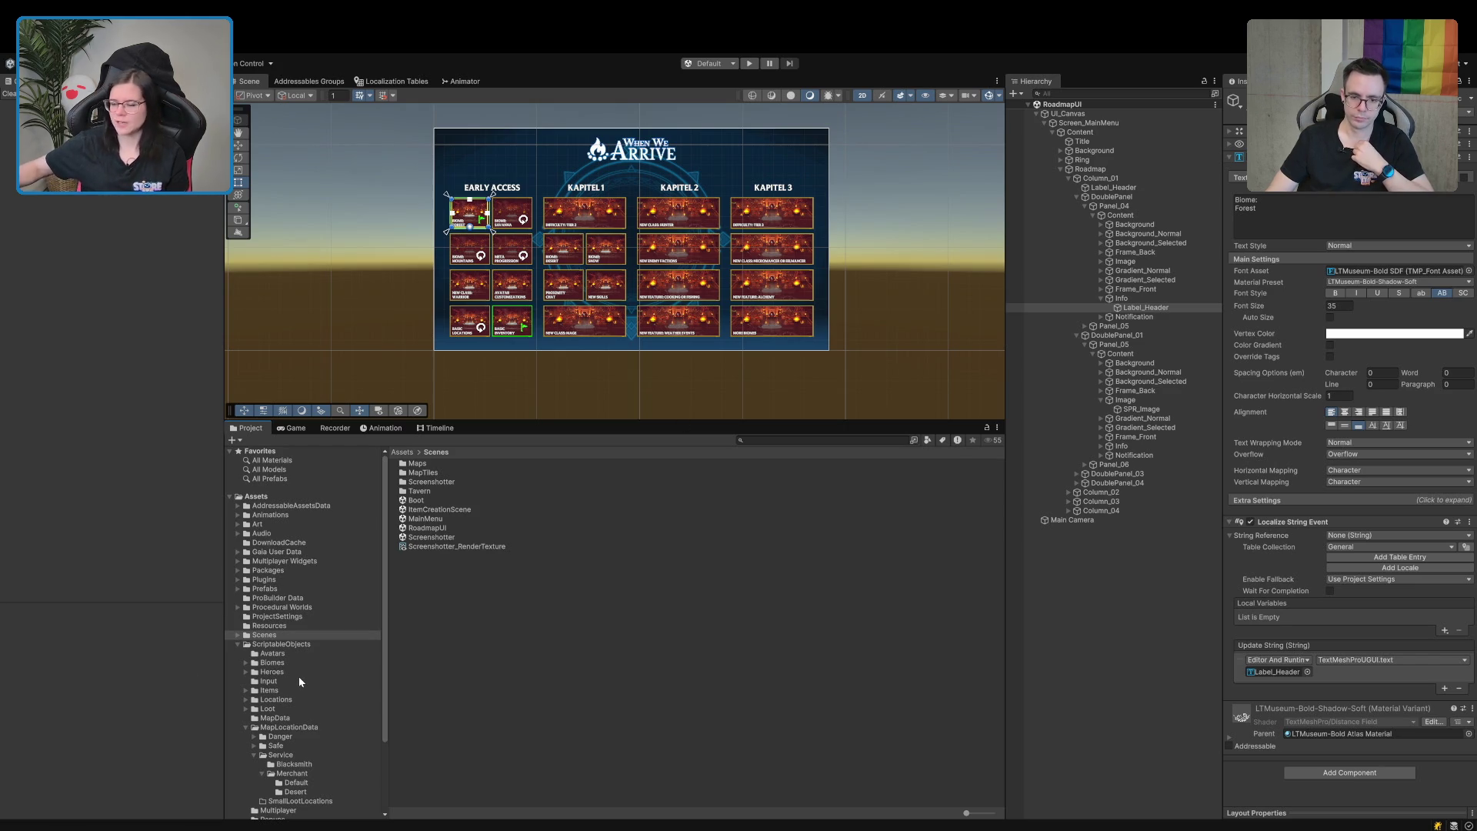
Open the Boot scene, resize the Game and Addressables Groups panels, and return to Project.
click(421, 501)
double_click(416, 502)
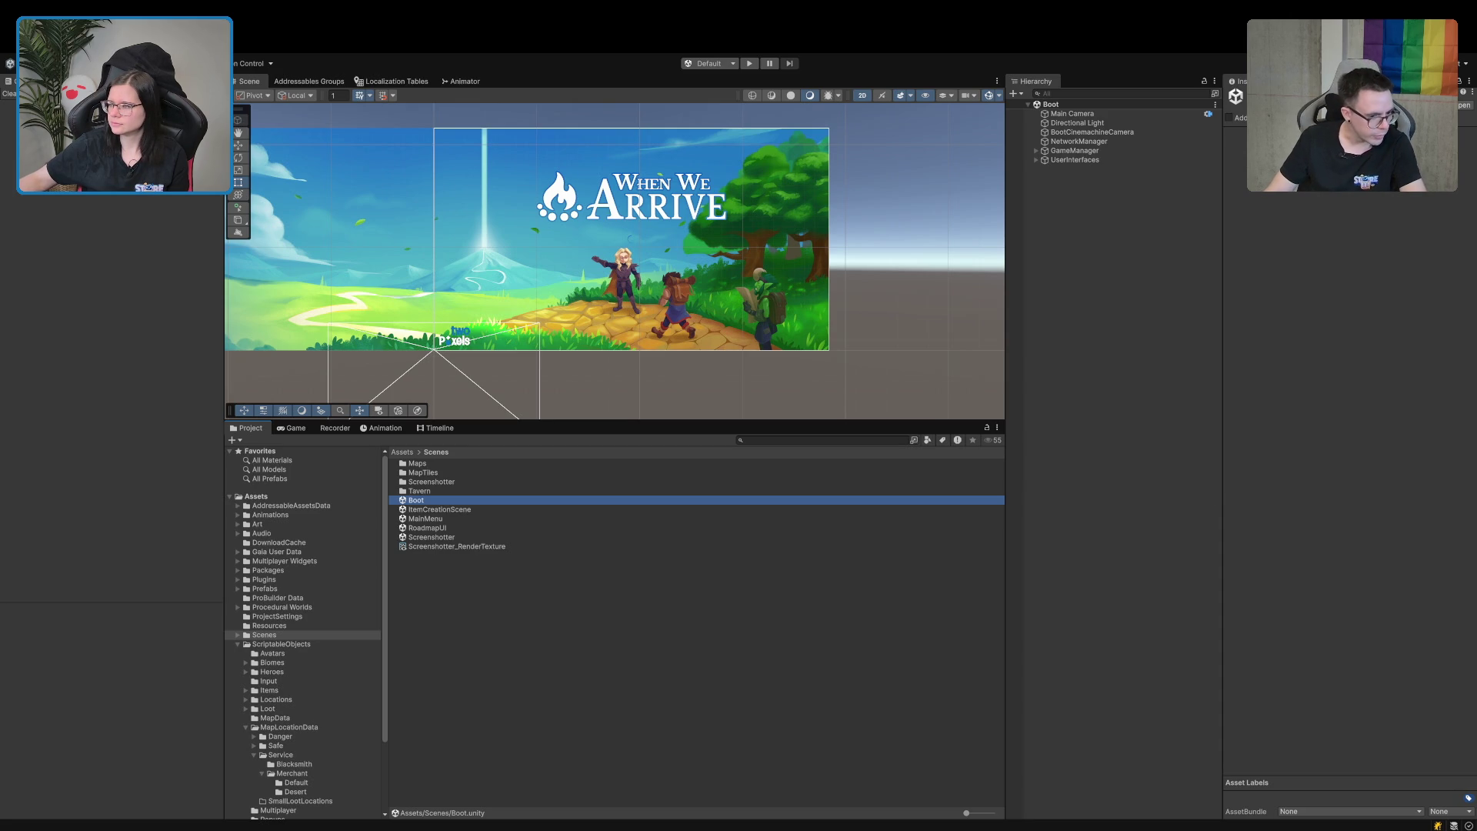
click(291, 428)
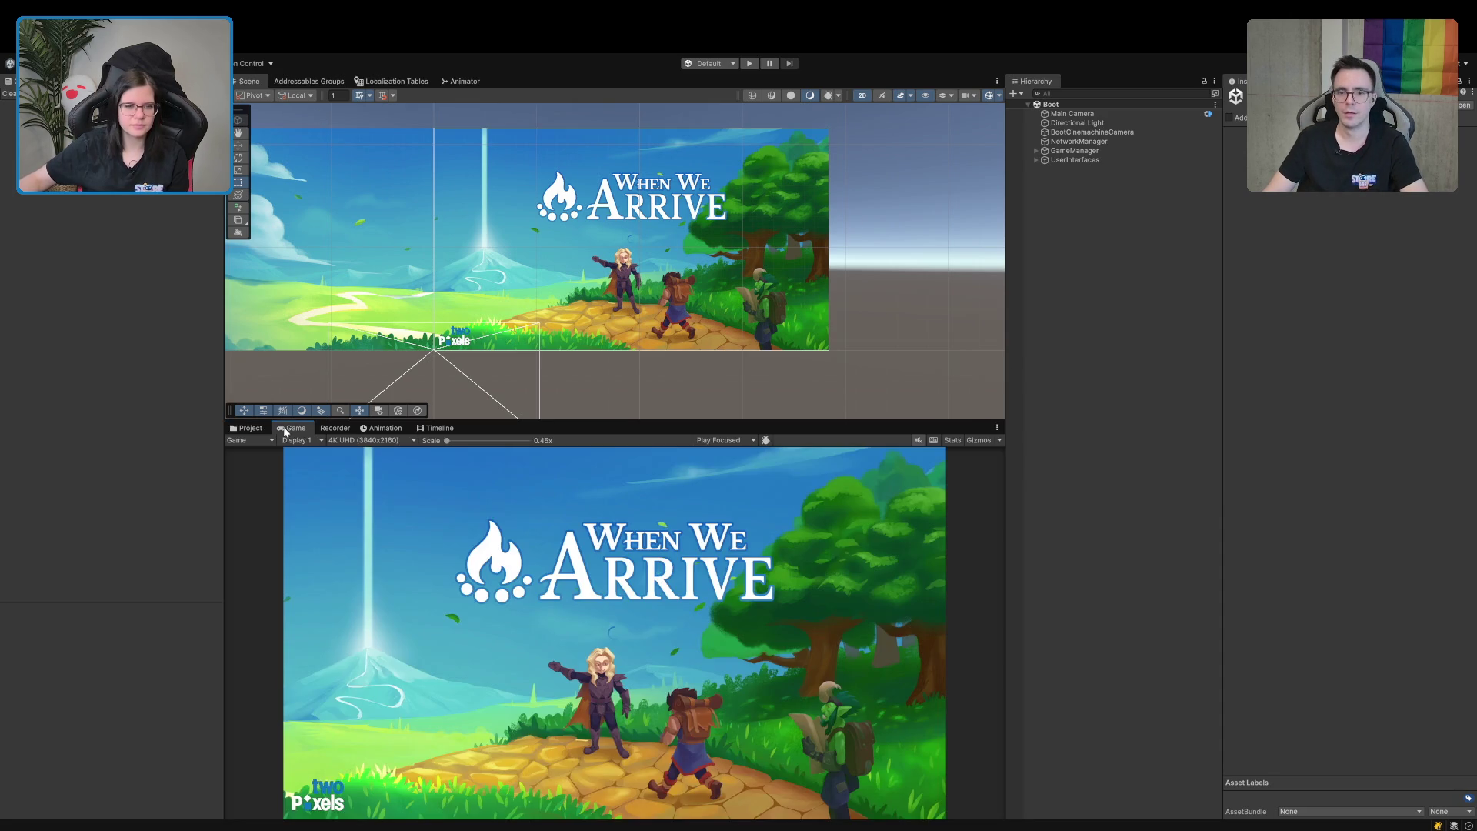
click(310, 83)
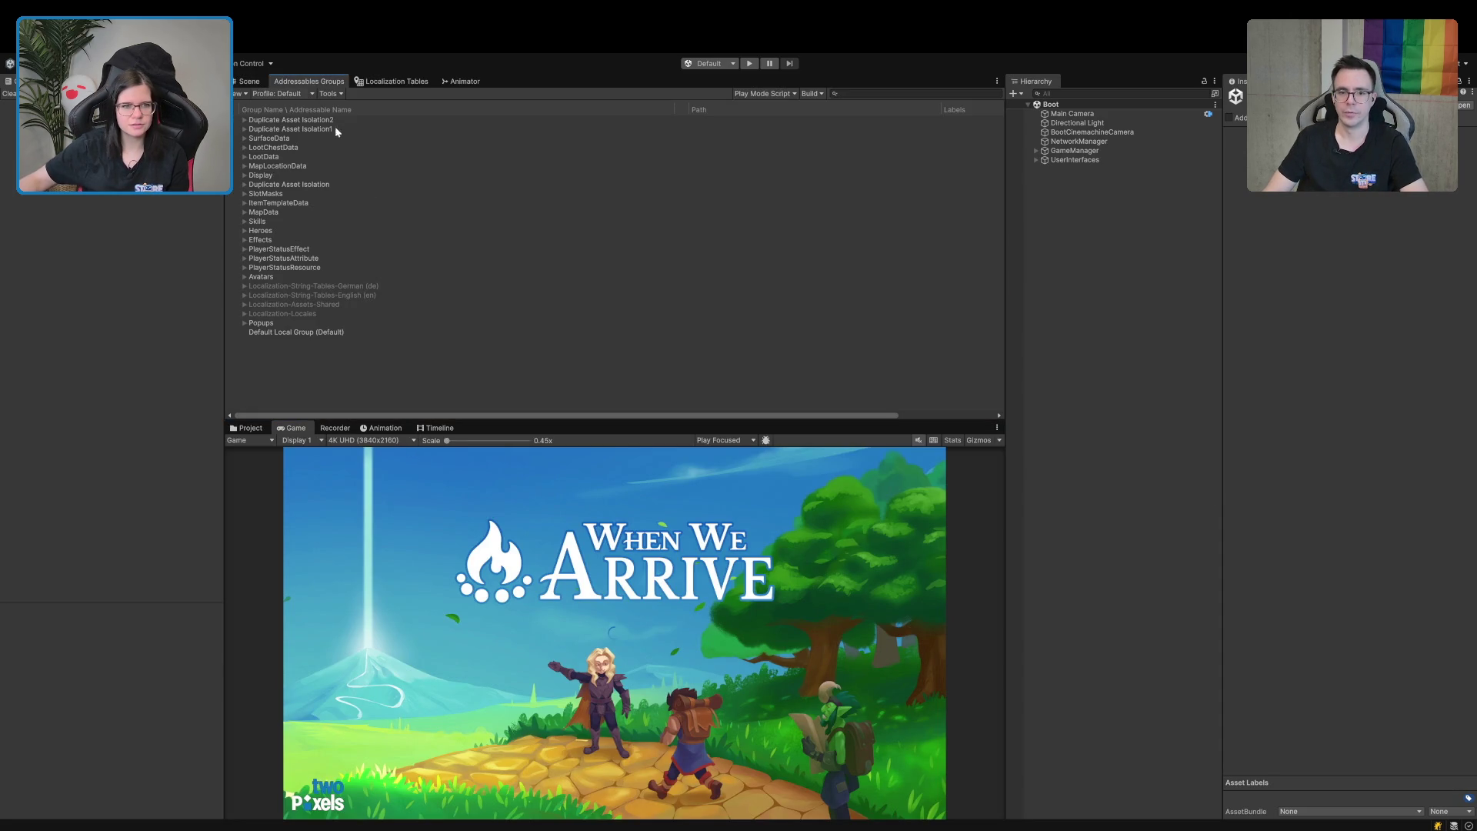
drag(496, 418, 495, 229)
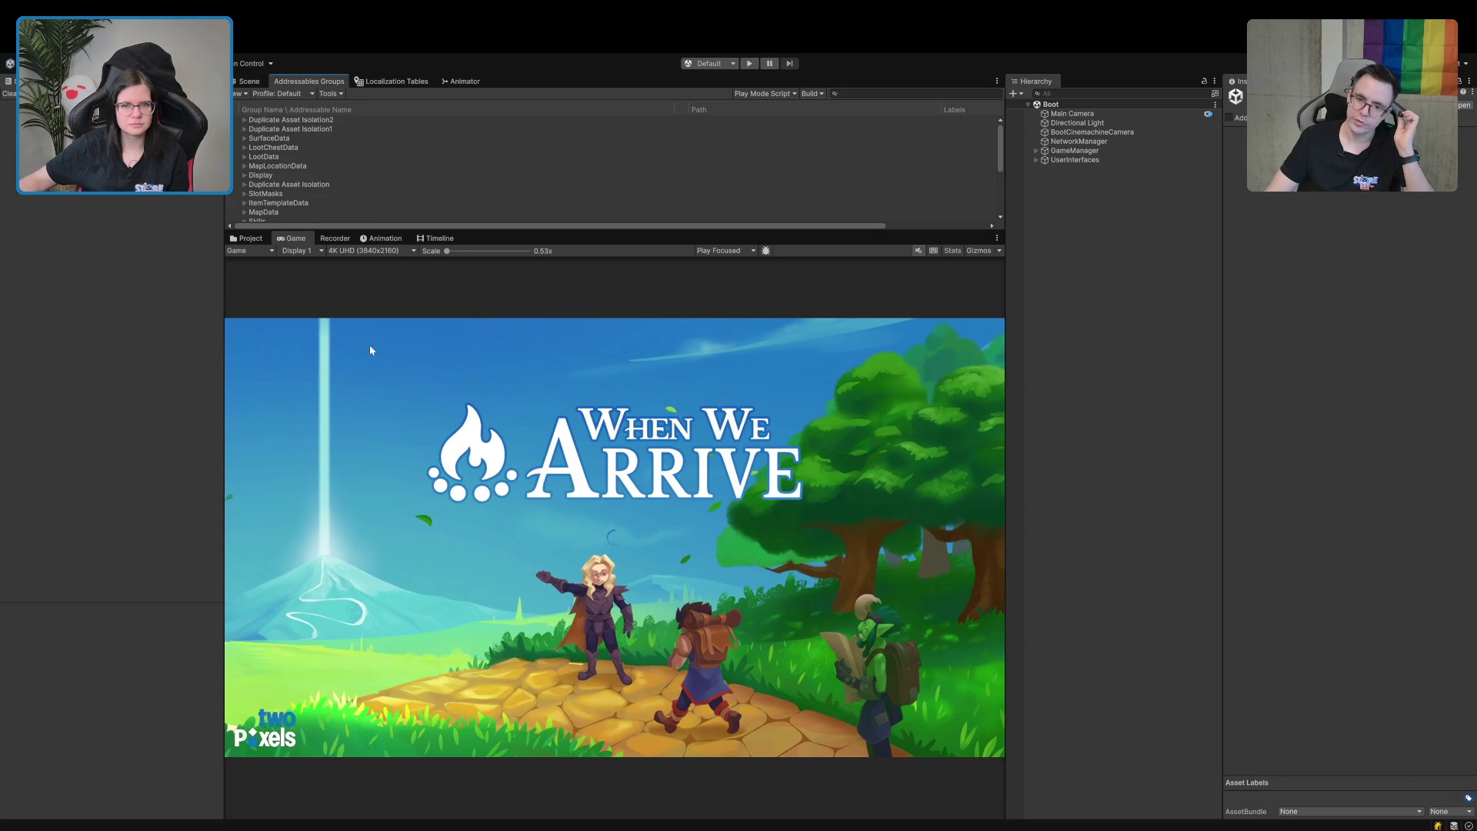
drag(1003, 334, 1147, 334)
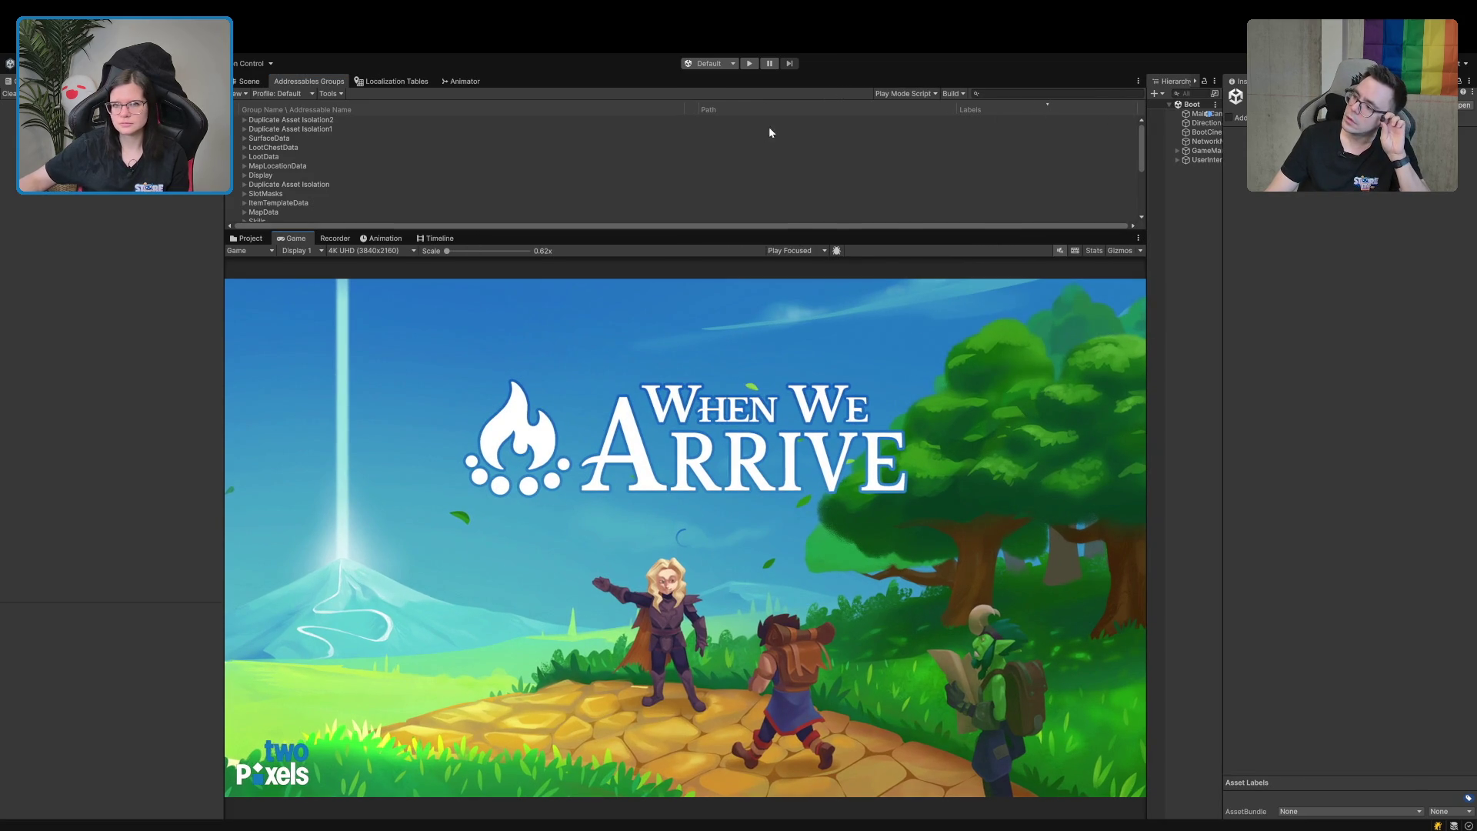
click(250, 238)
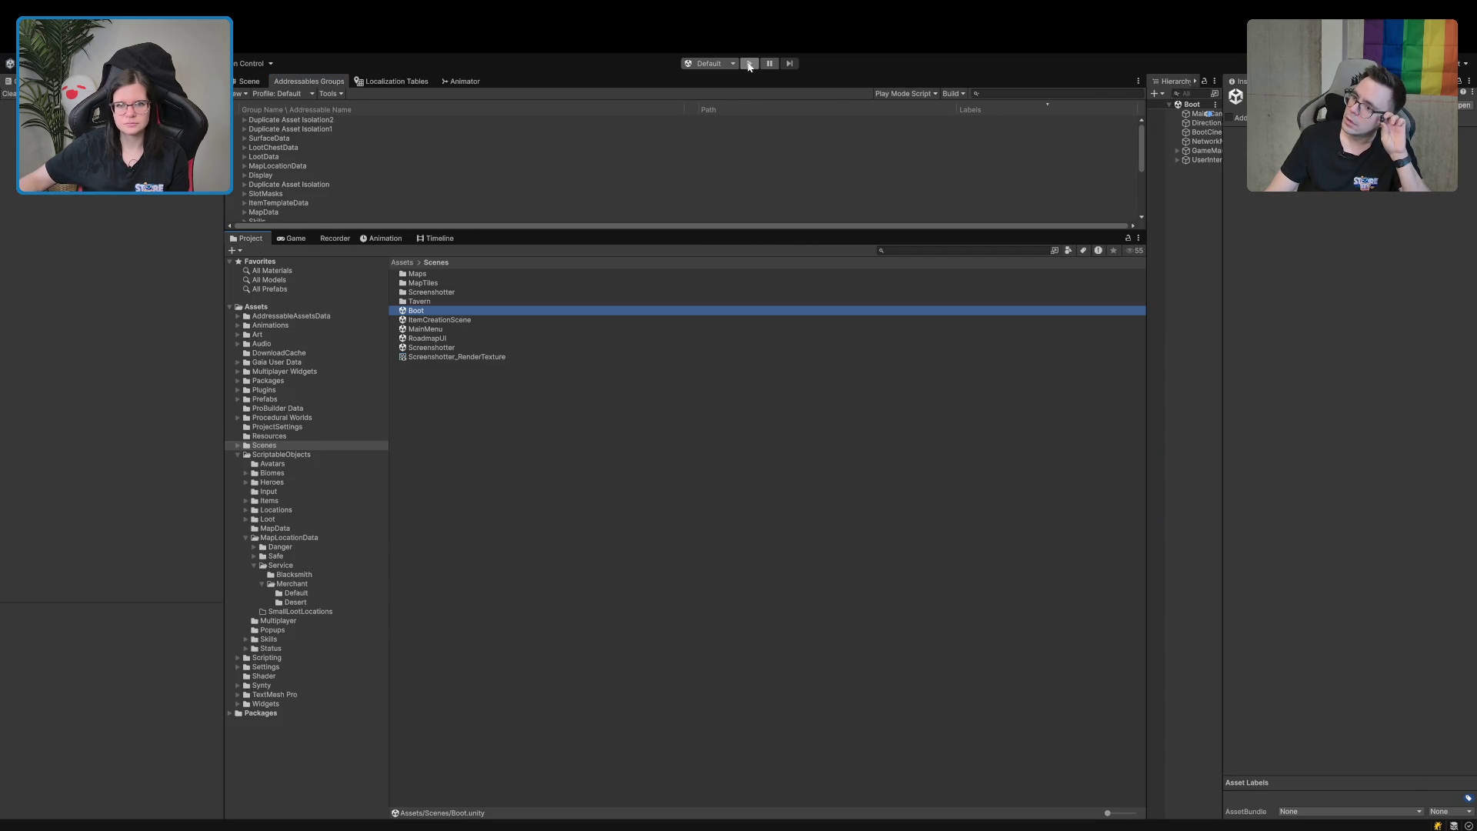
Enter Play mode, clear the Console, and choose Einzelspieler to load the tavern.
click(749, 65)
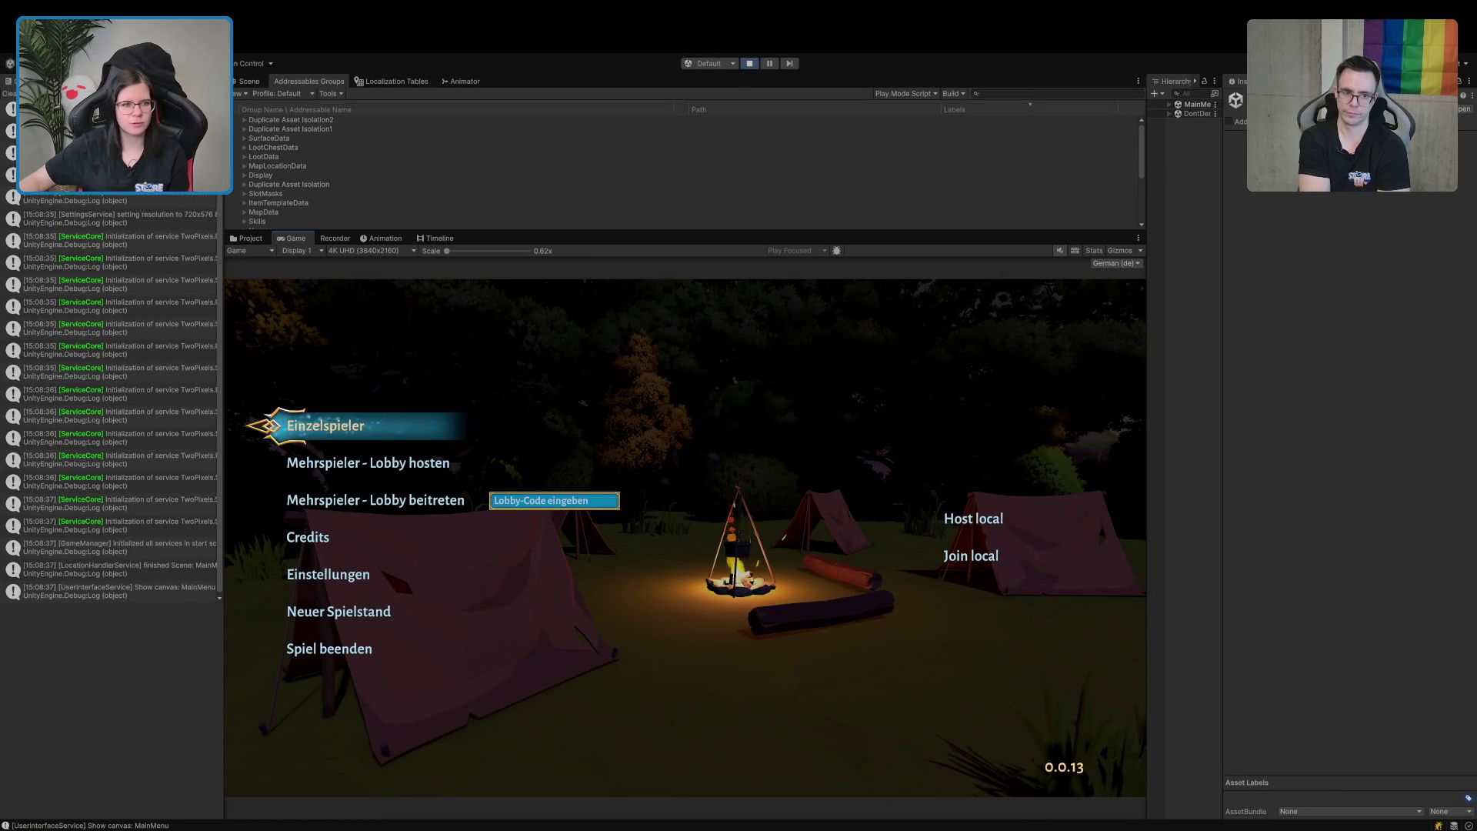
click(9, 93)
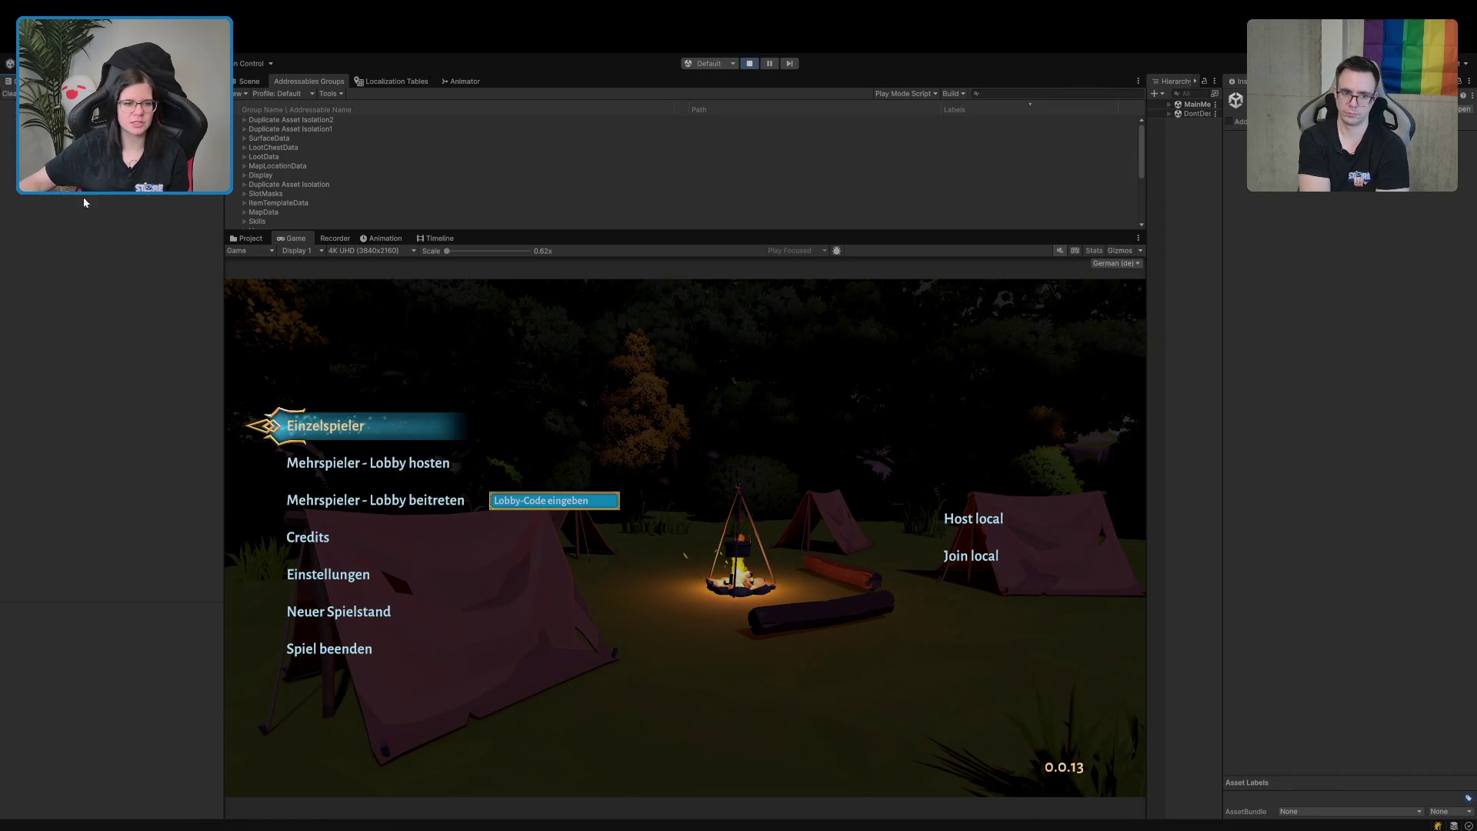
click(346, 437)
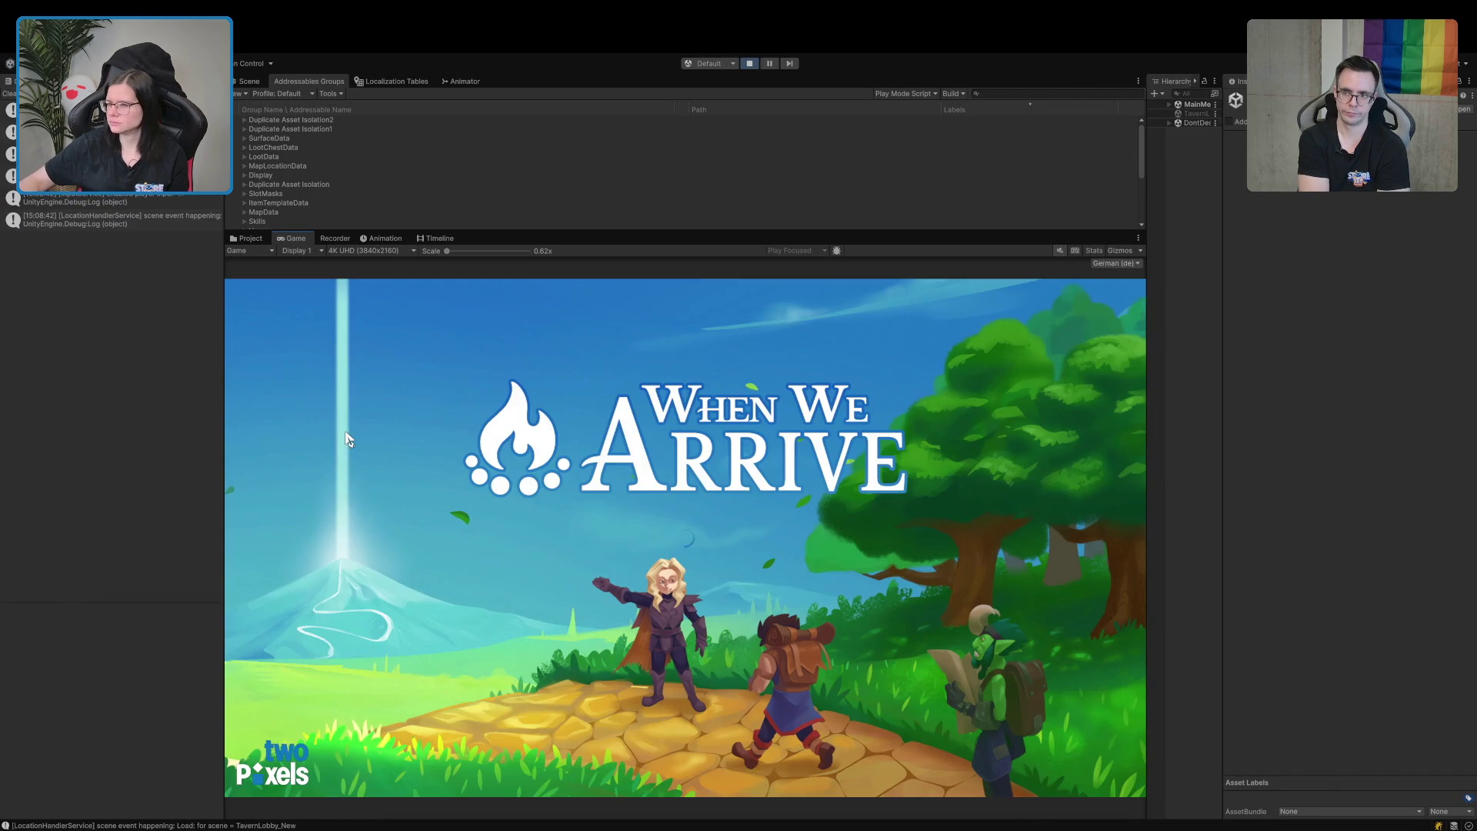
Run the character out of the tavern, across the meadow and into the green portal.
key(w)
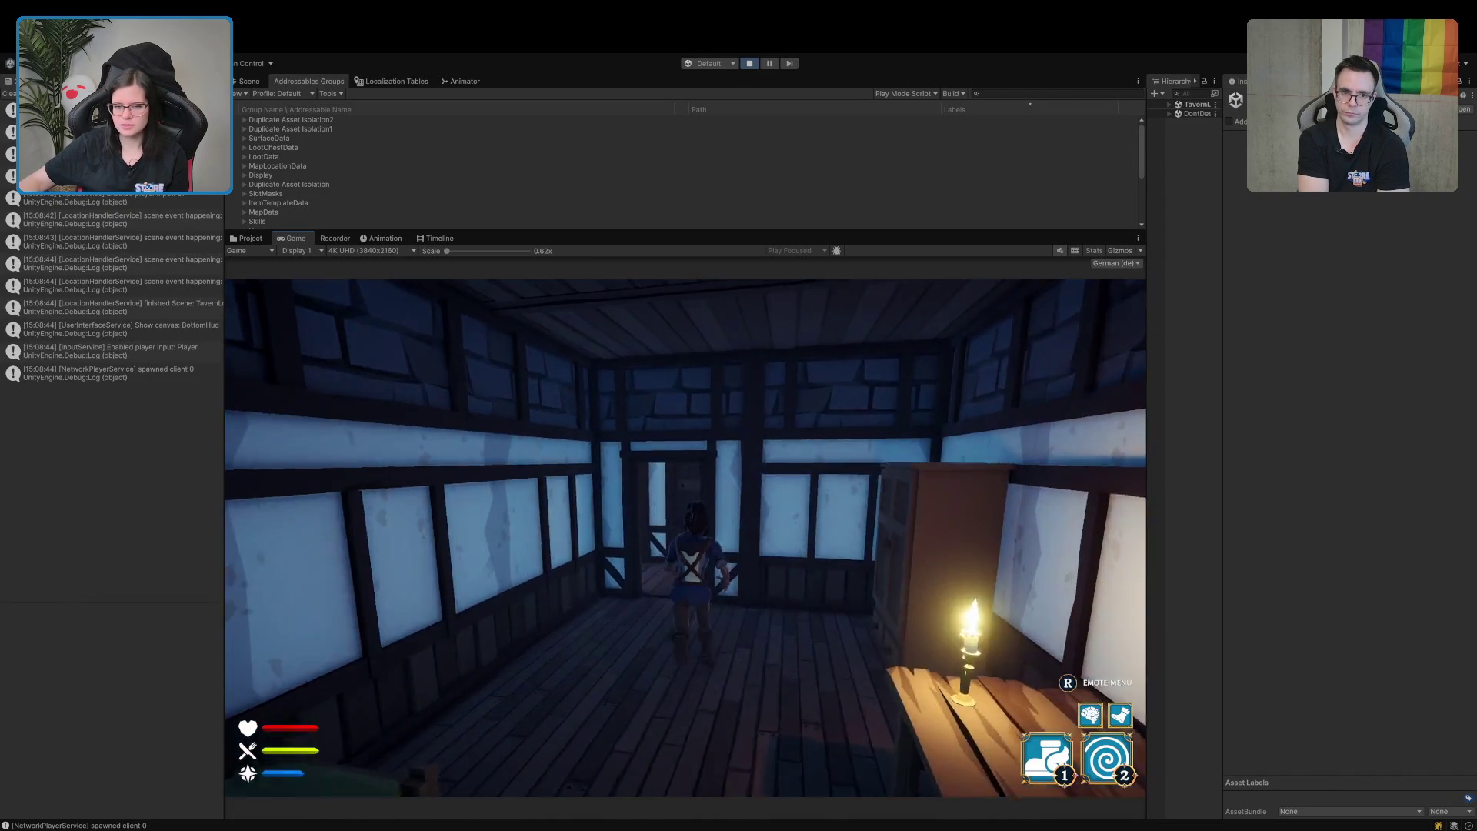
key(w)
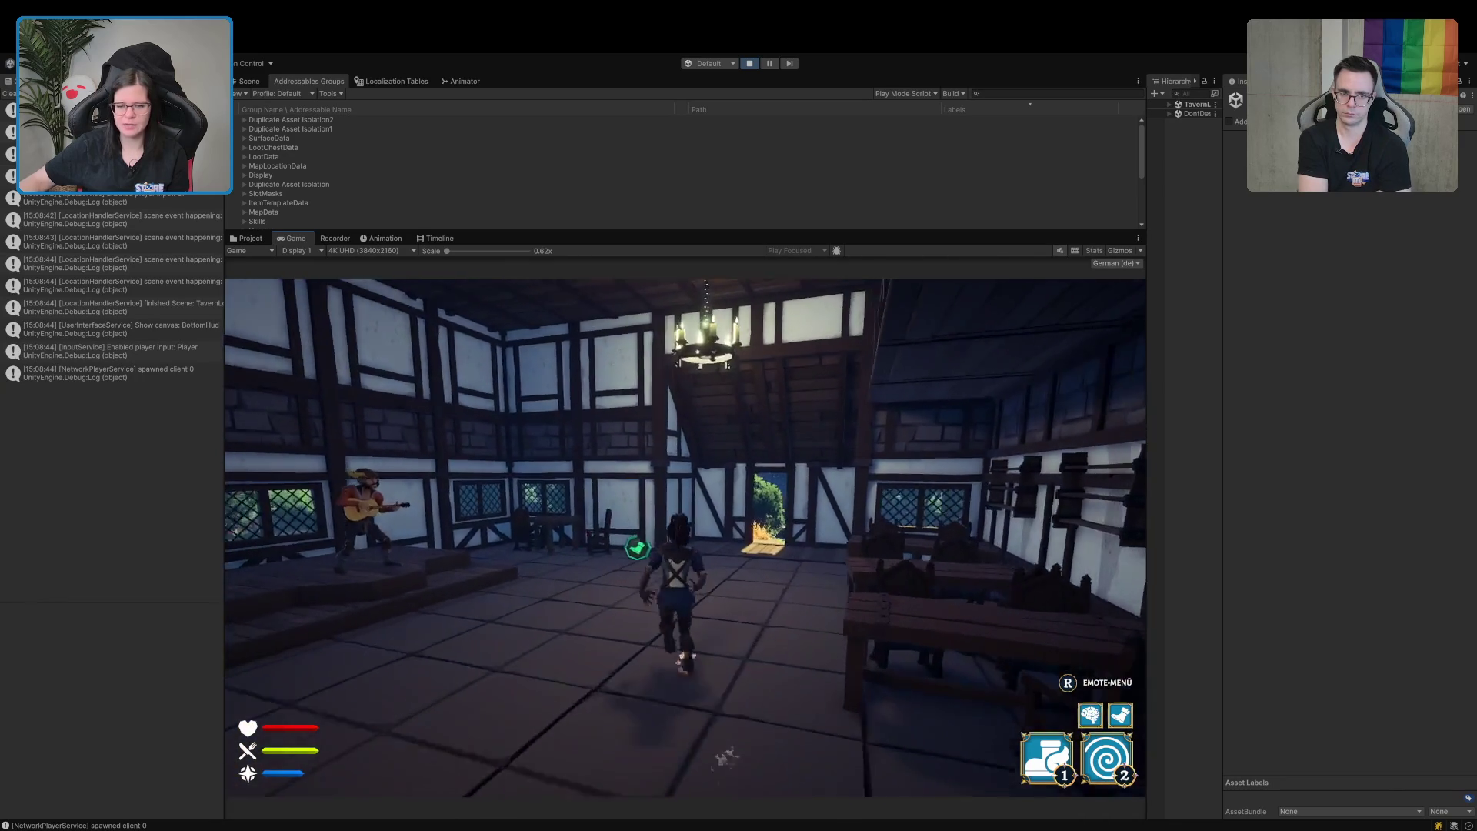
key(w)
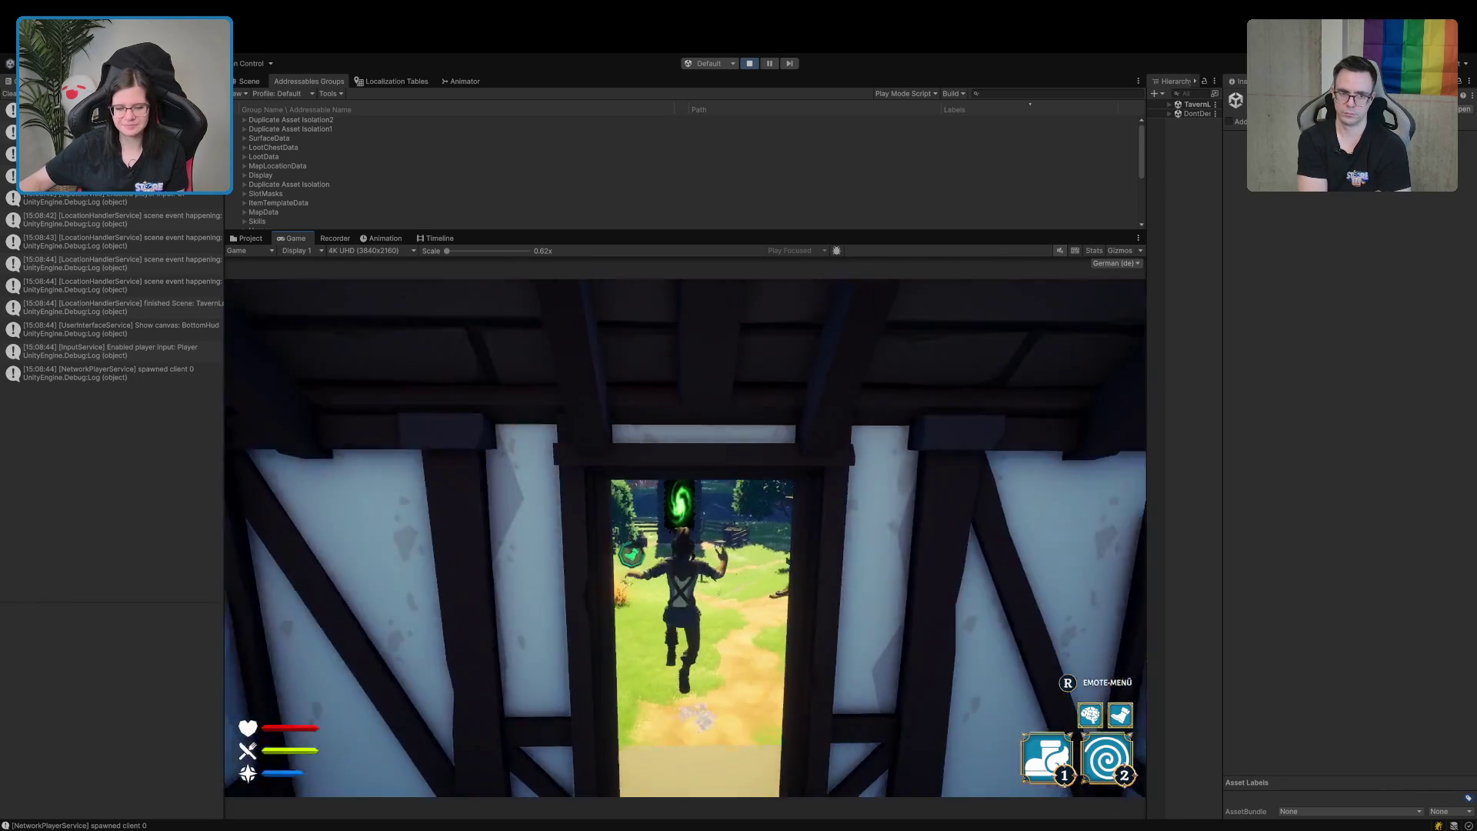
key(w)
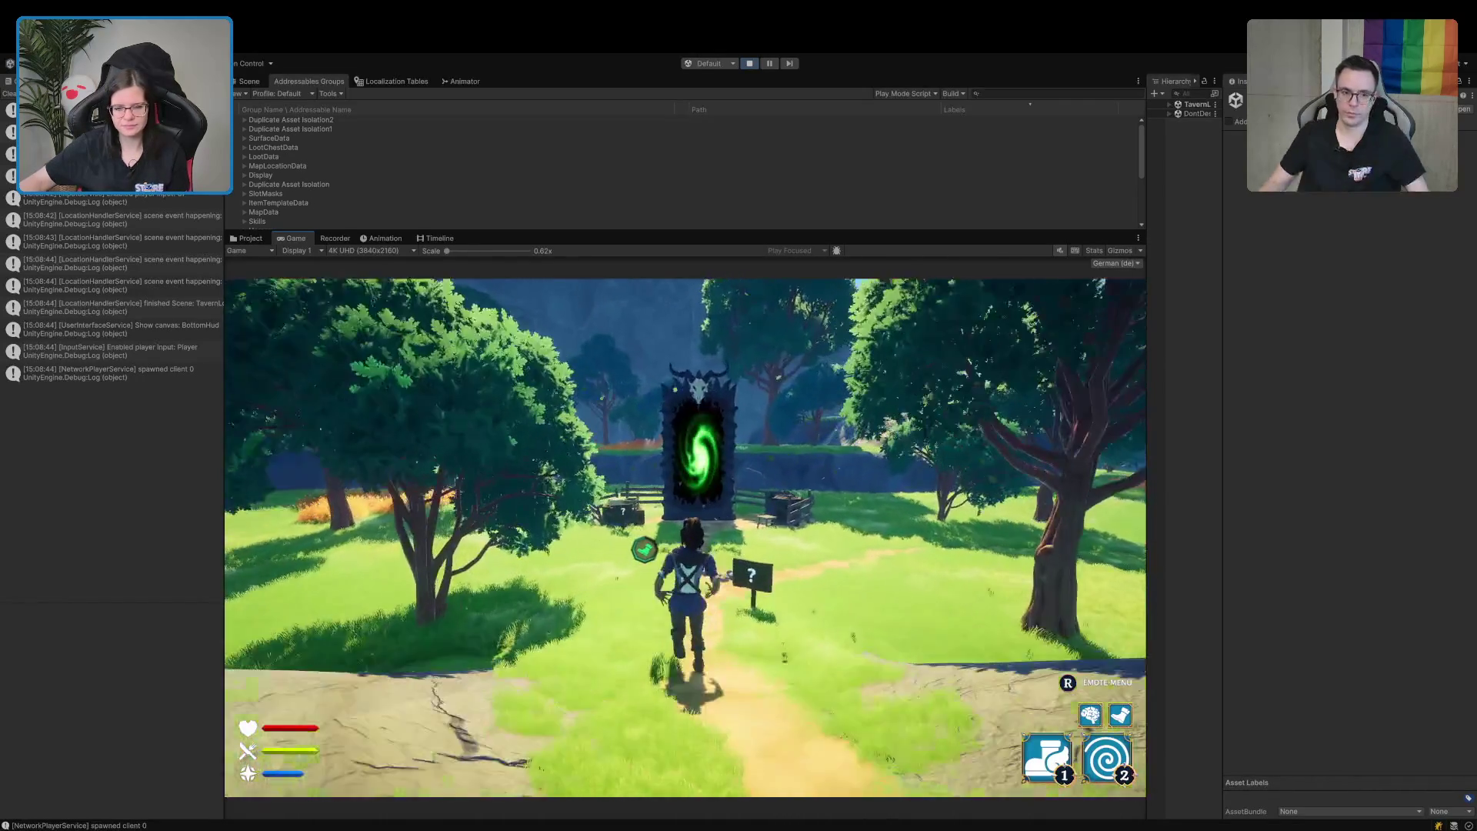
key(w)
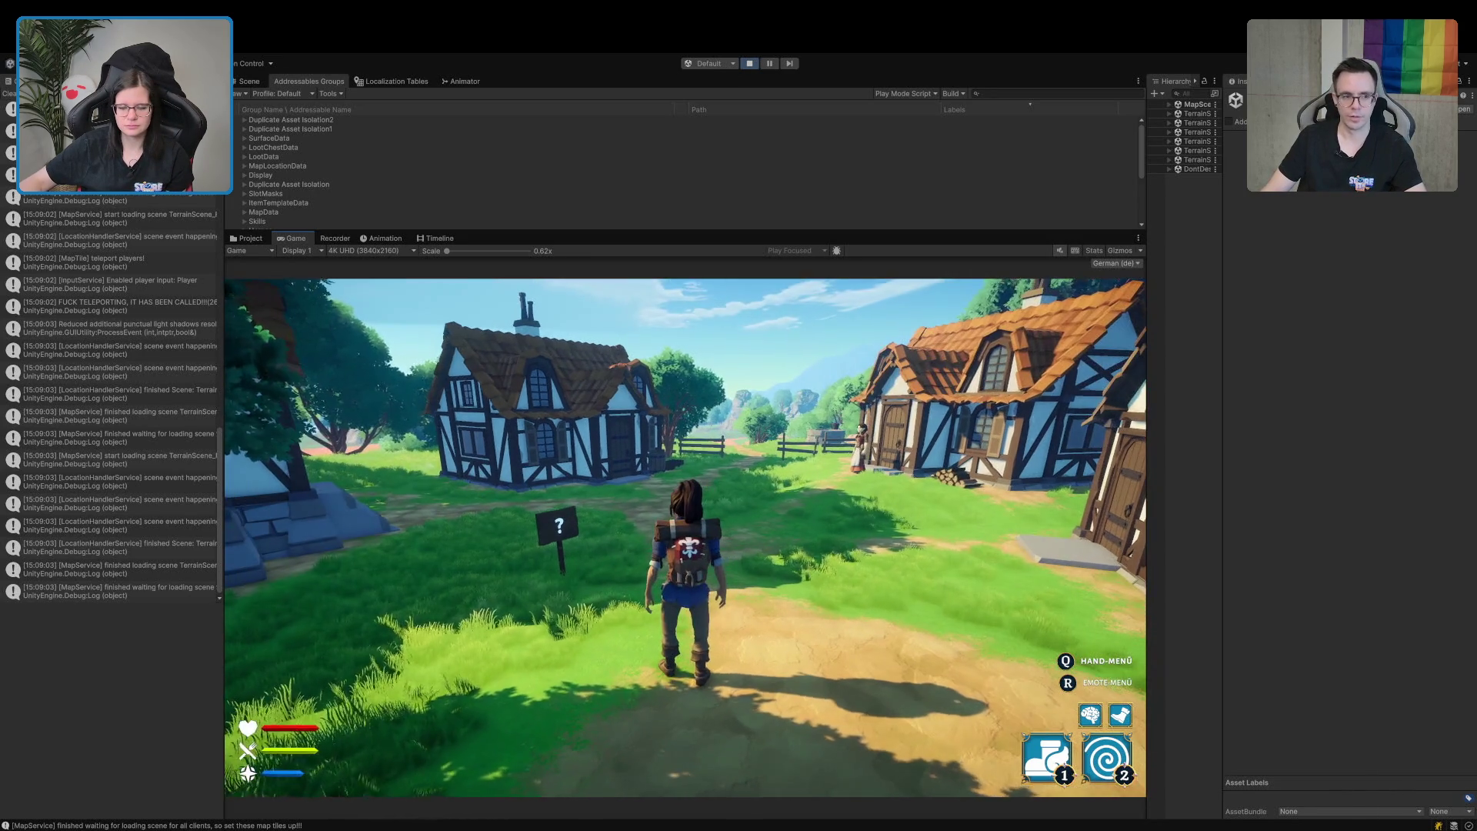
Run along the dirt path toward the village fence, teleporting ahead twice with key 2.
key(w)
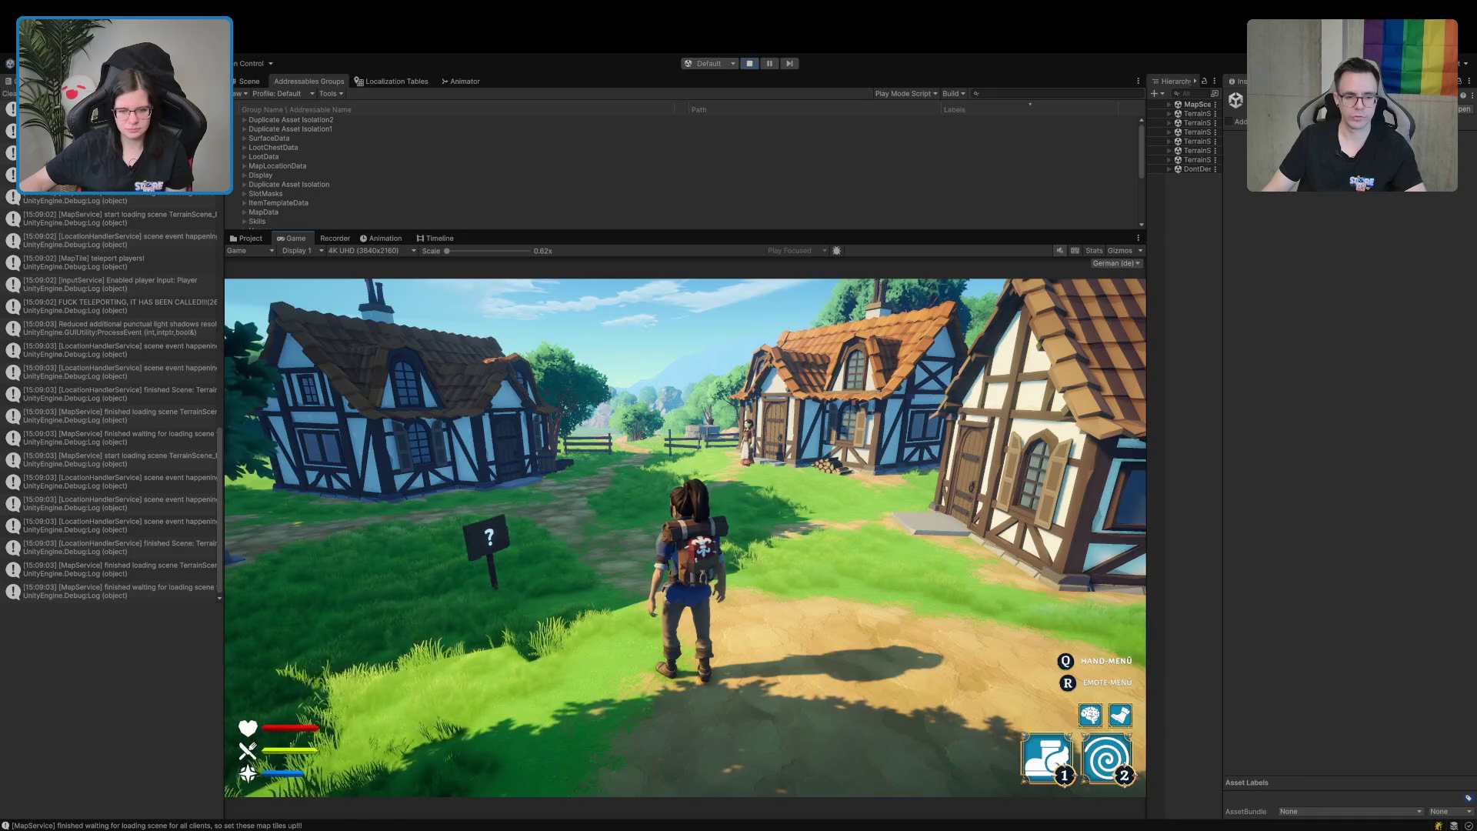
key(w)
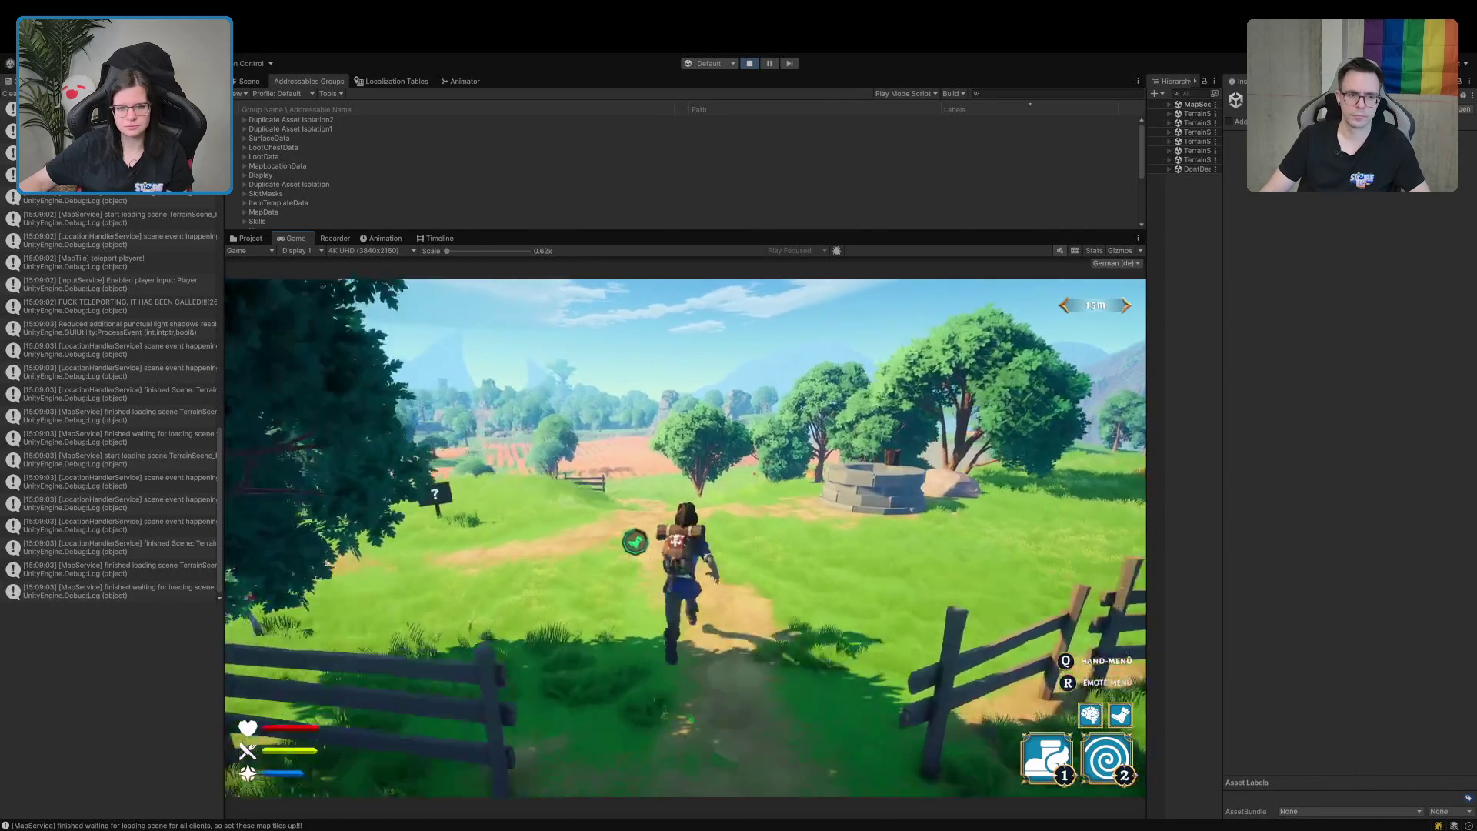
key(w)
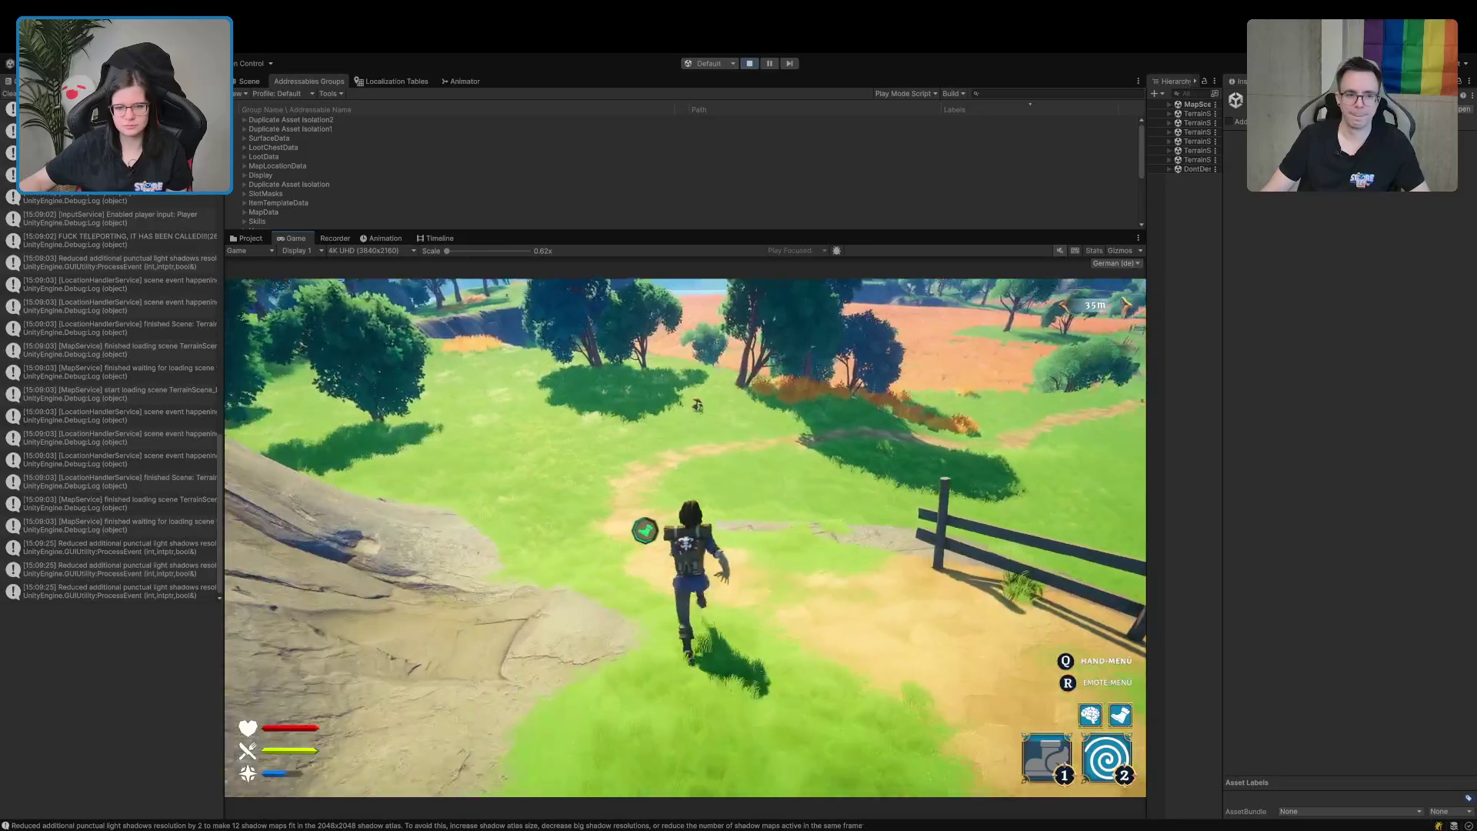
key(w)
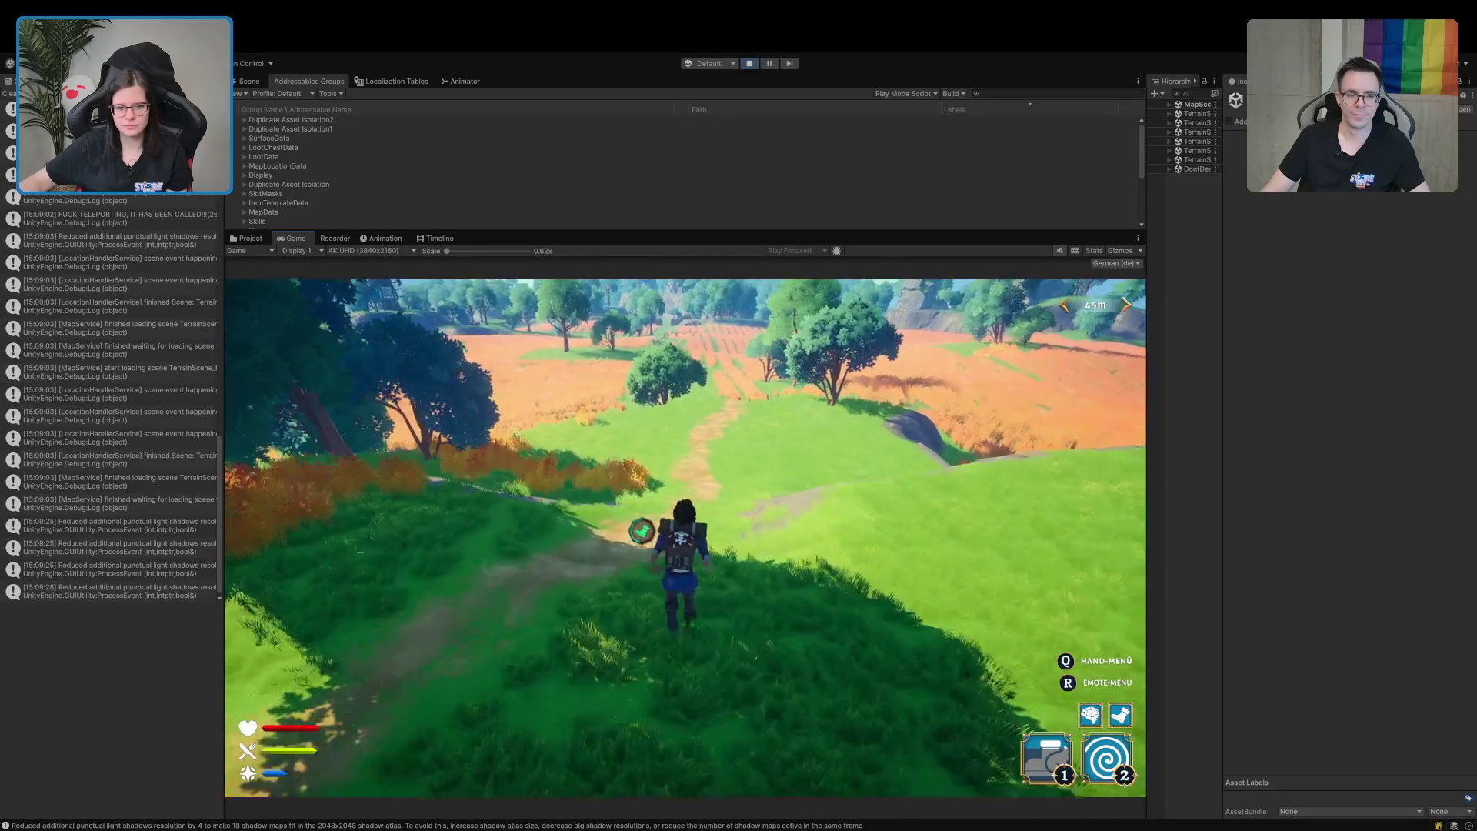
key(w)
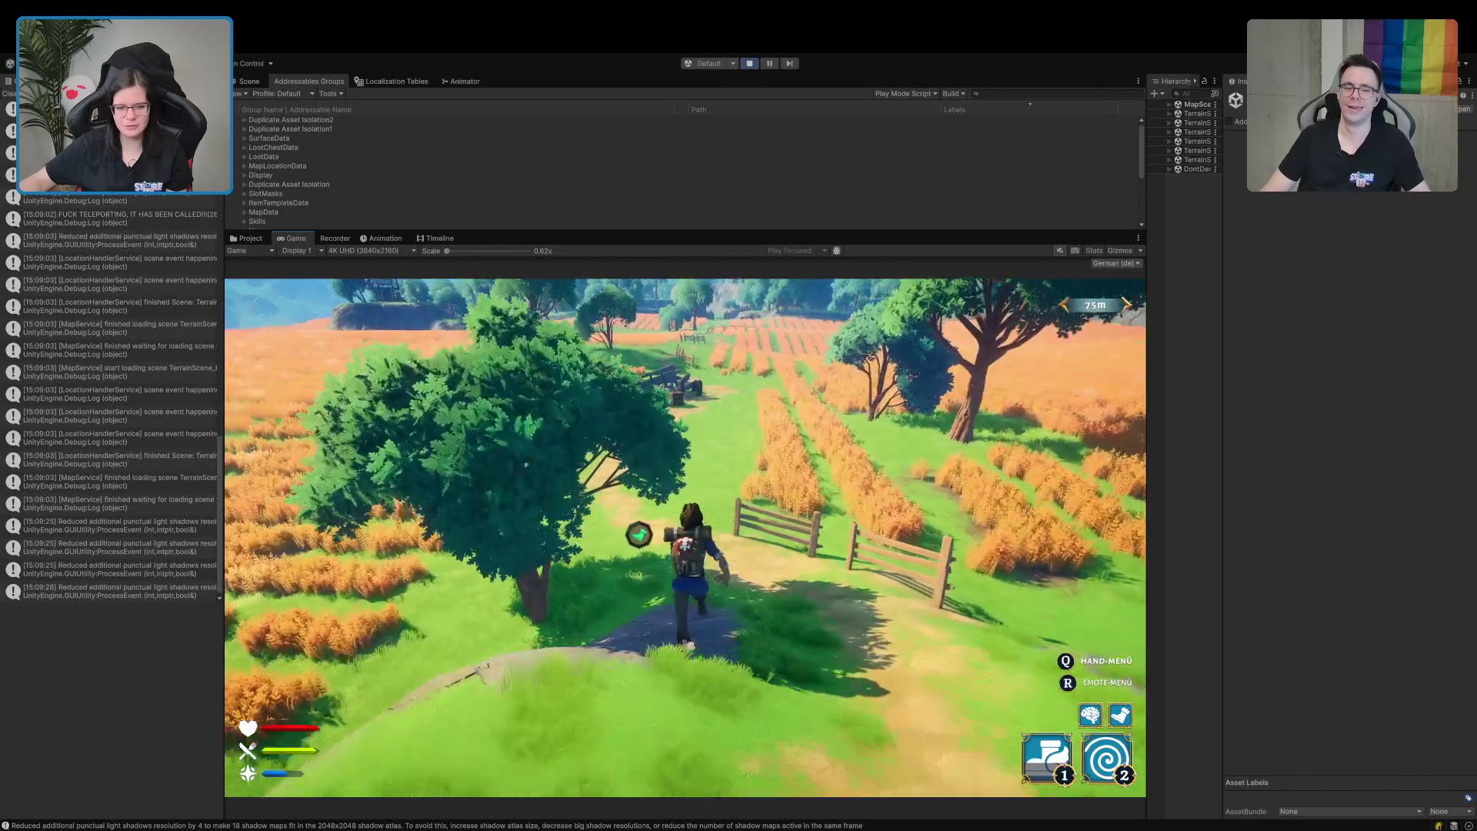
key(w)
key(w)
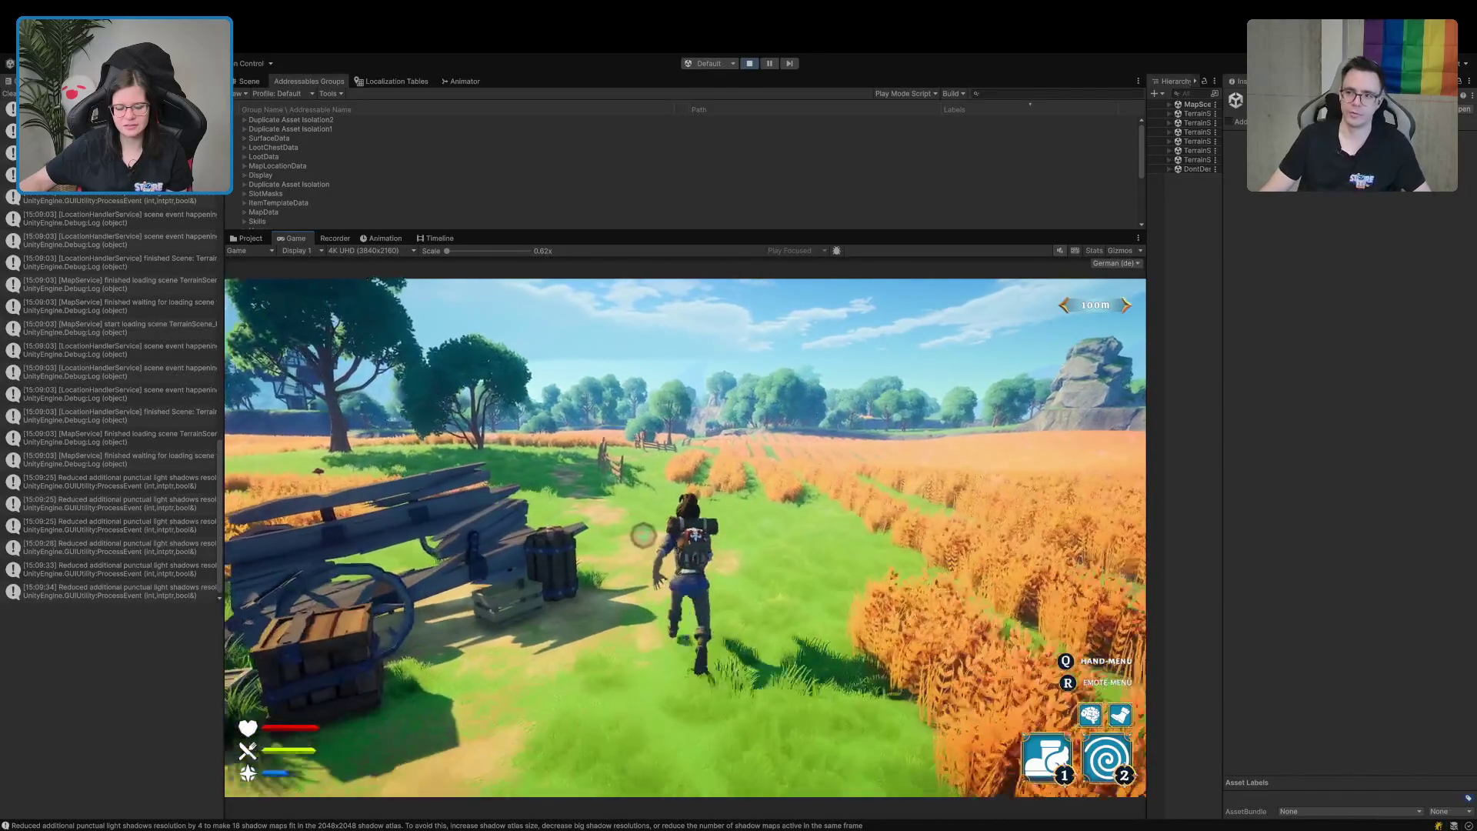
key(2)
key(w)
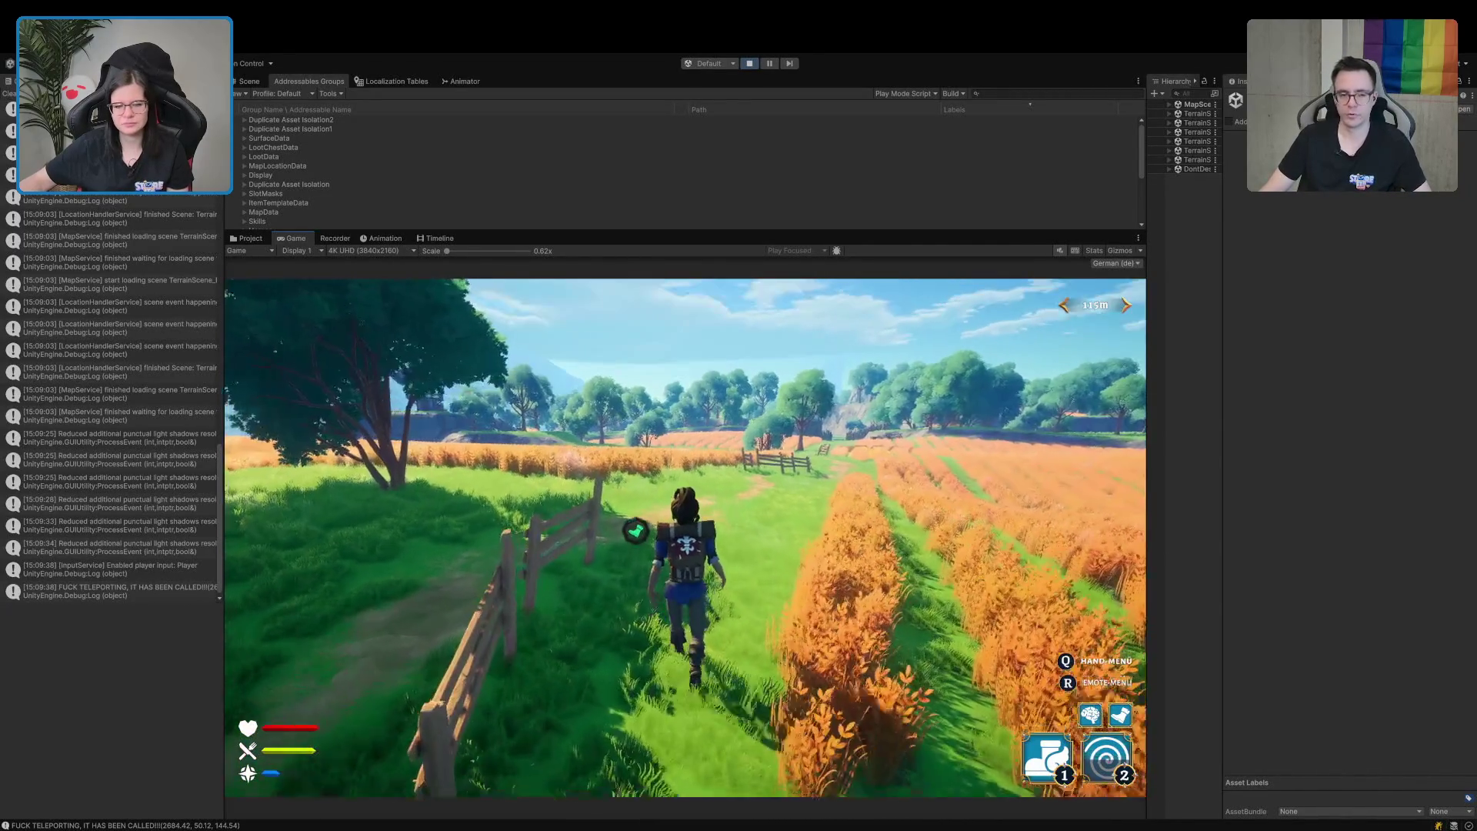
key(w)
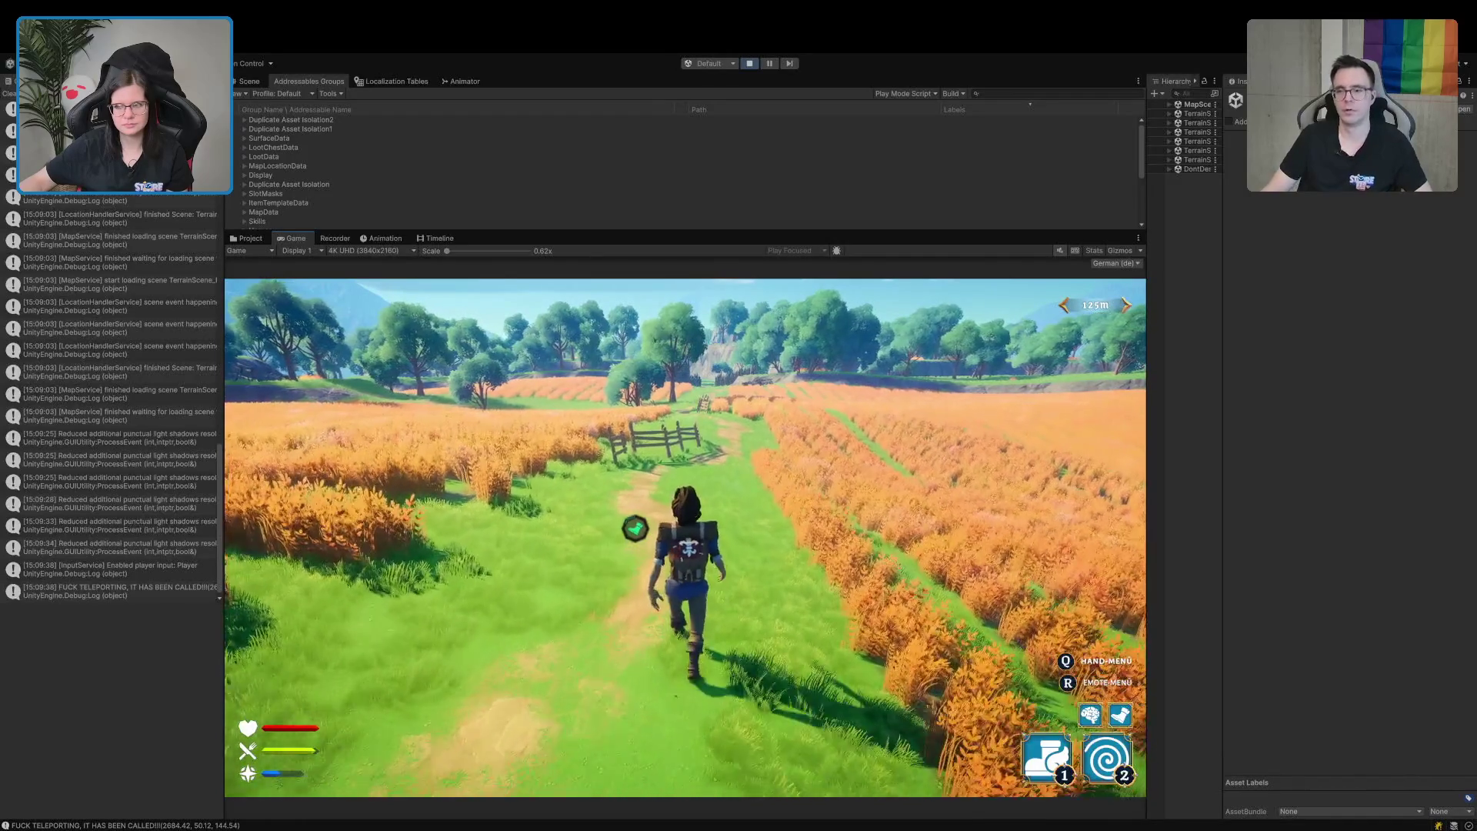
key(w)
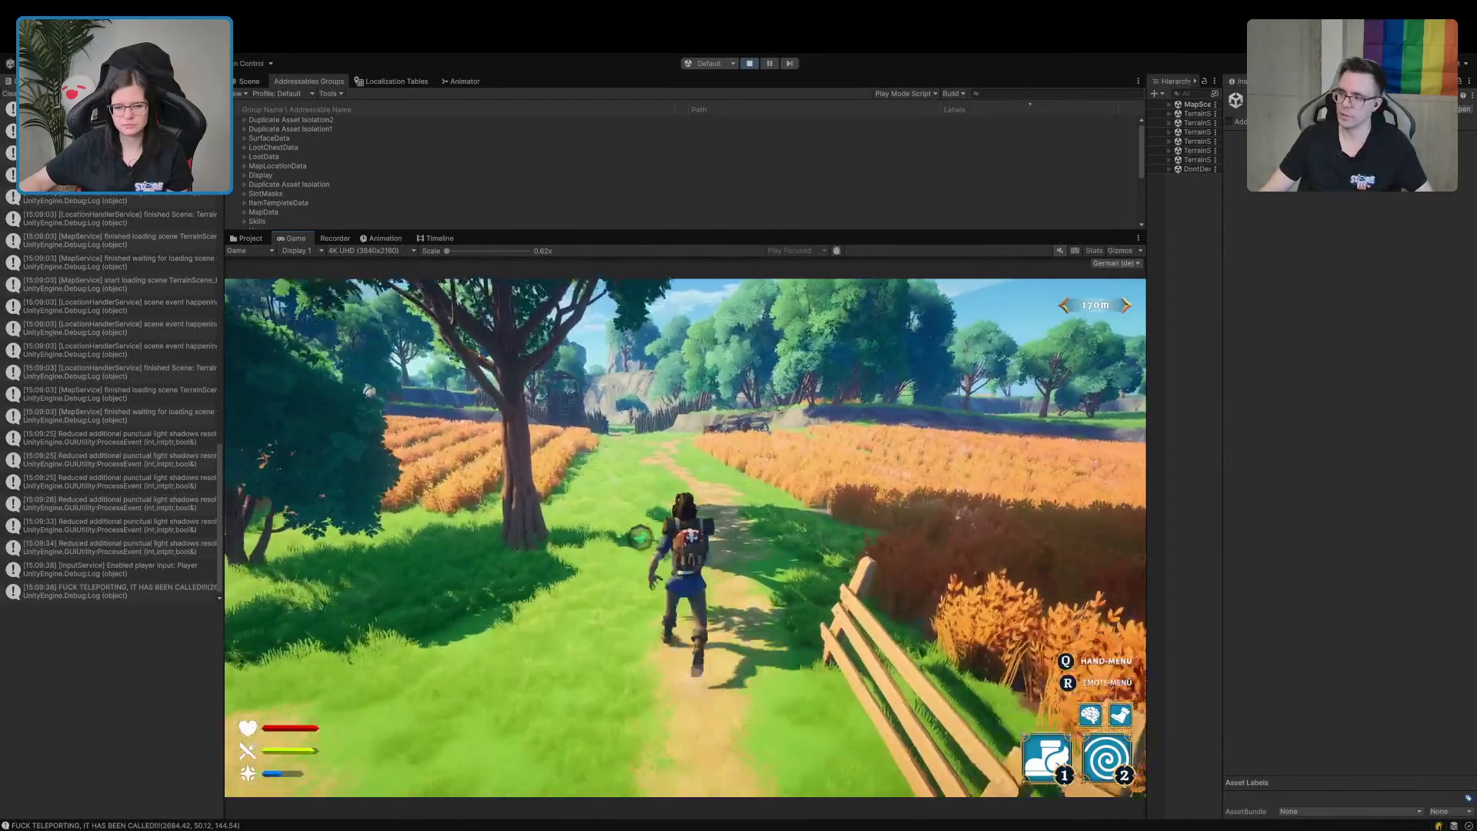
key(w)
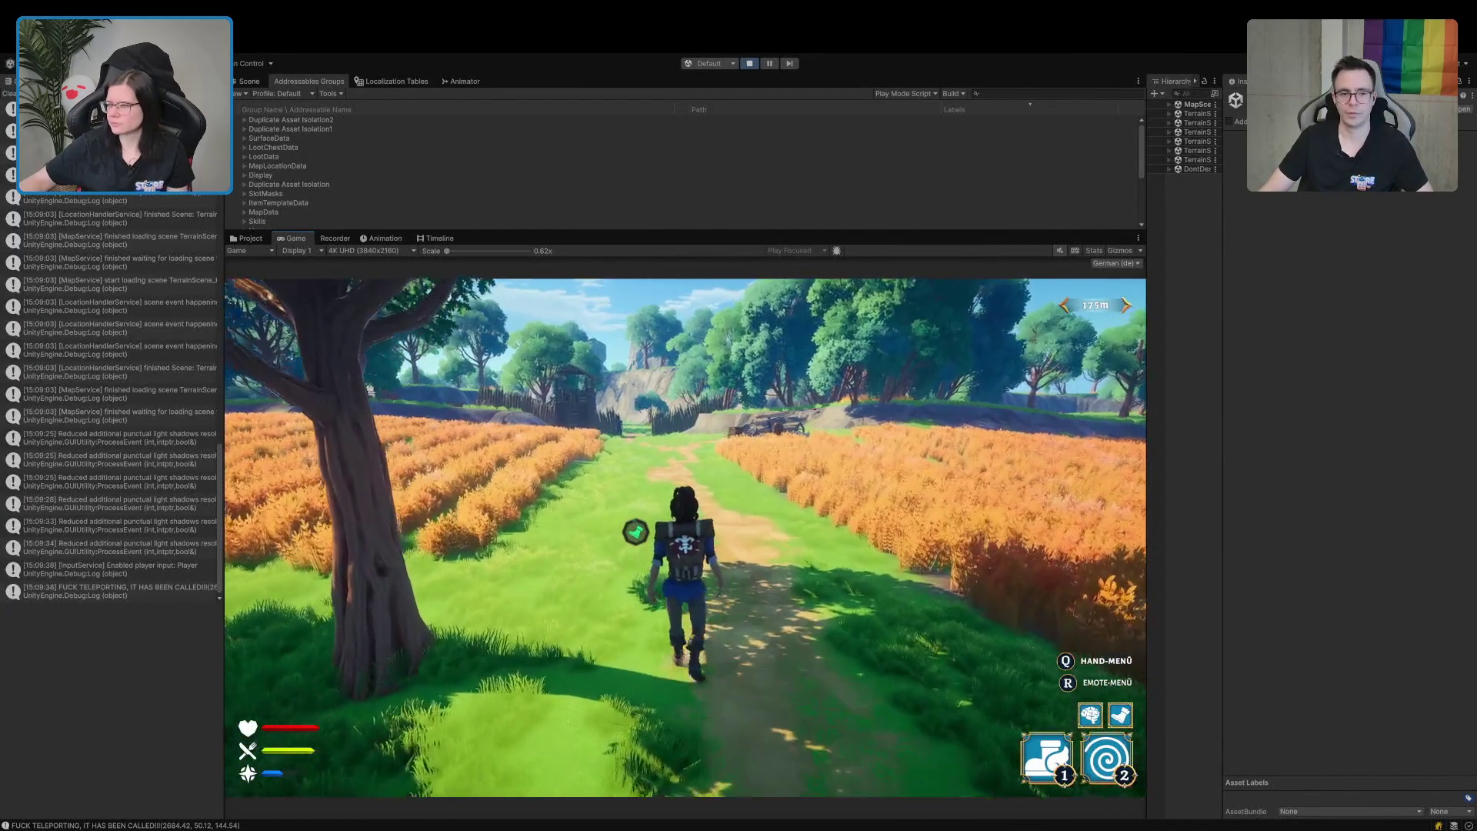
key(w)
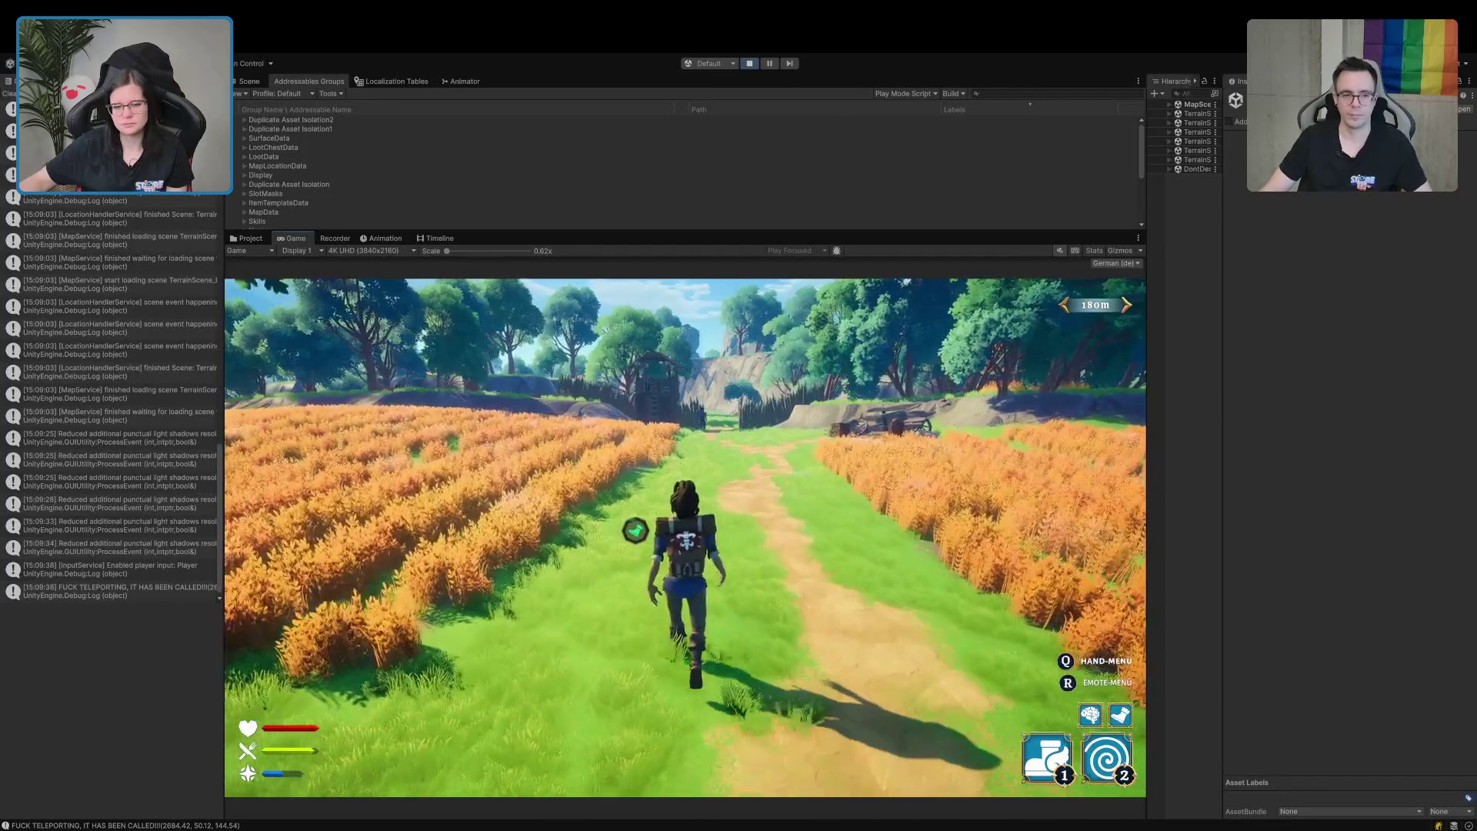
key(2)
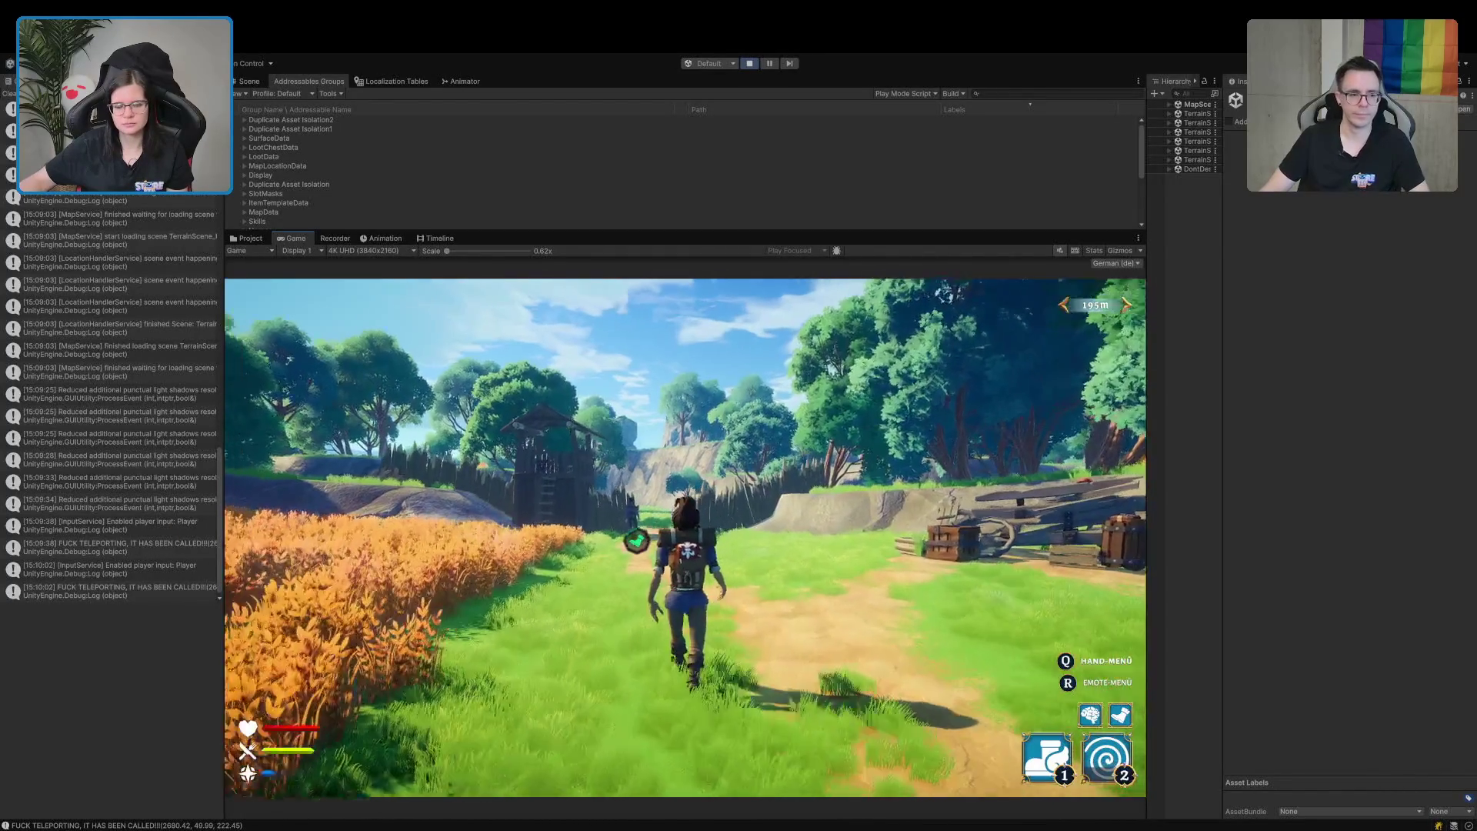
Go through the palisade gate, past the hut and along the cliff wall, using the speed ability.
key(a)
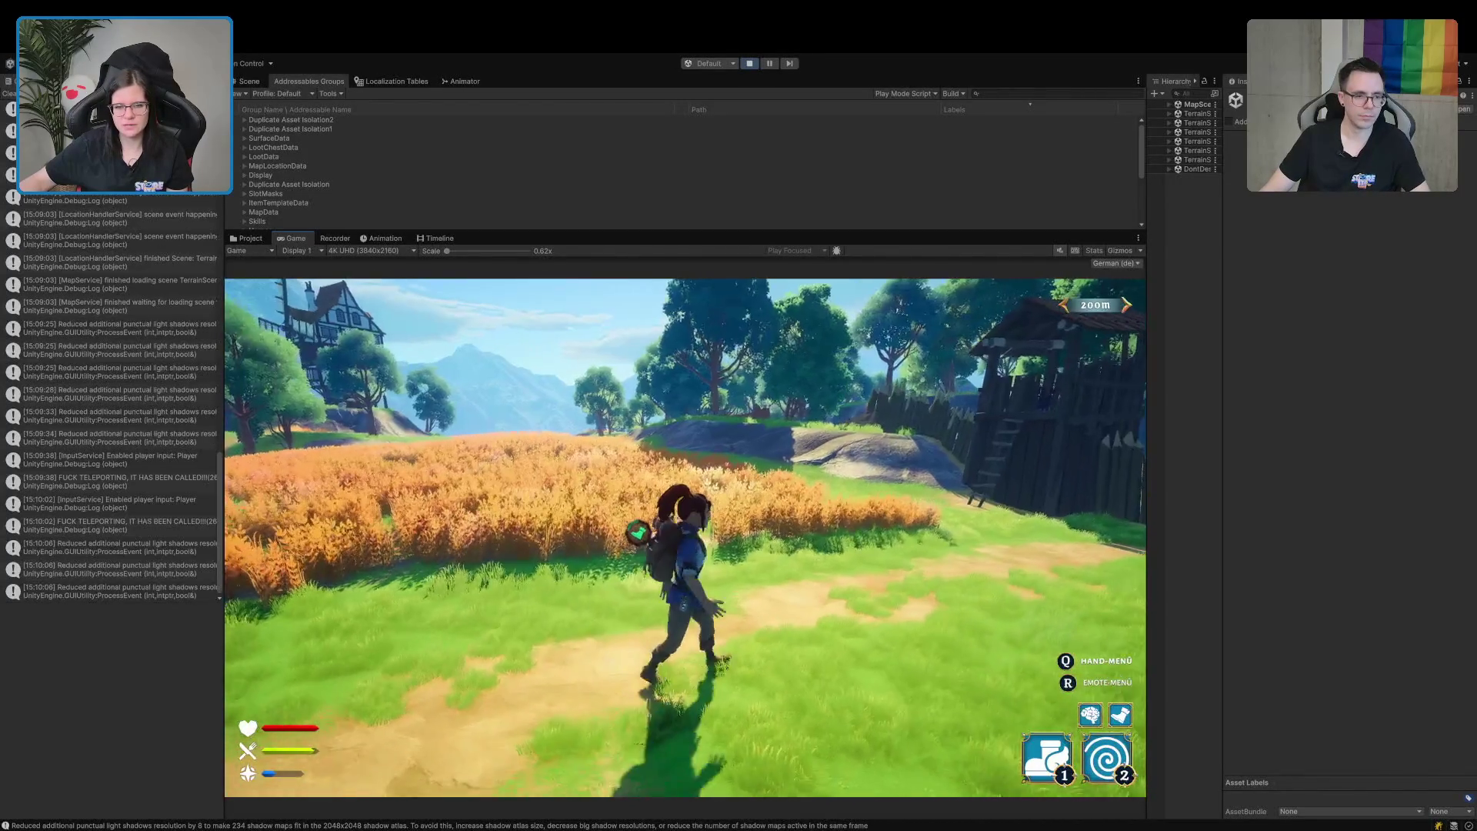
key(w)
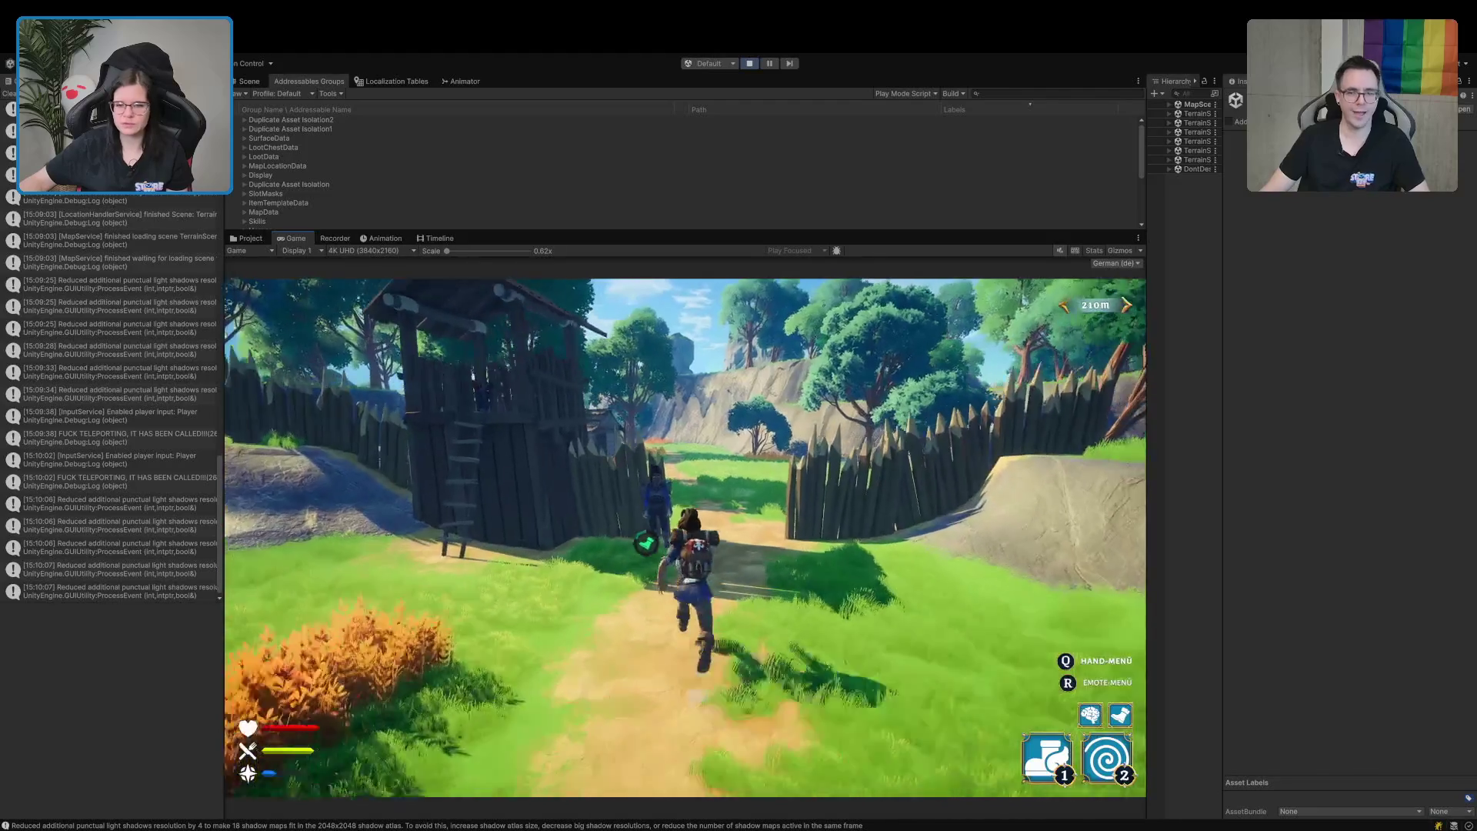
key(w)
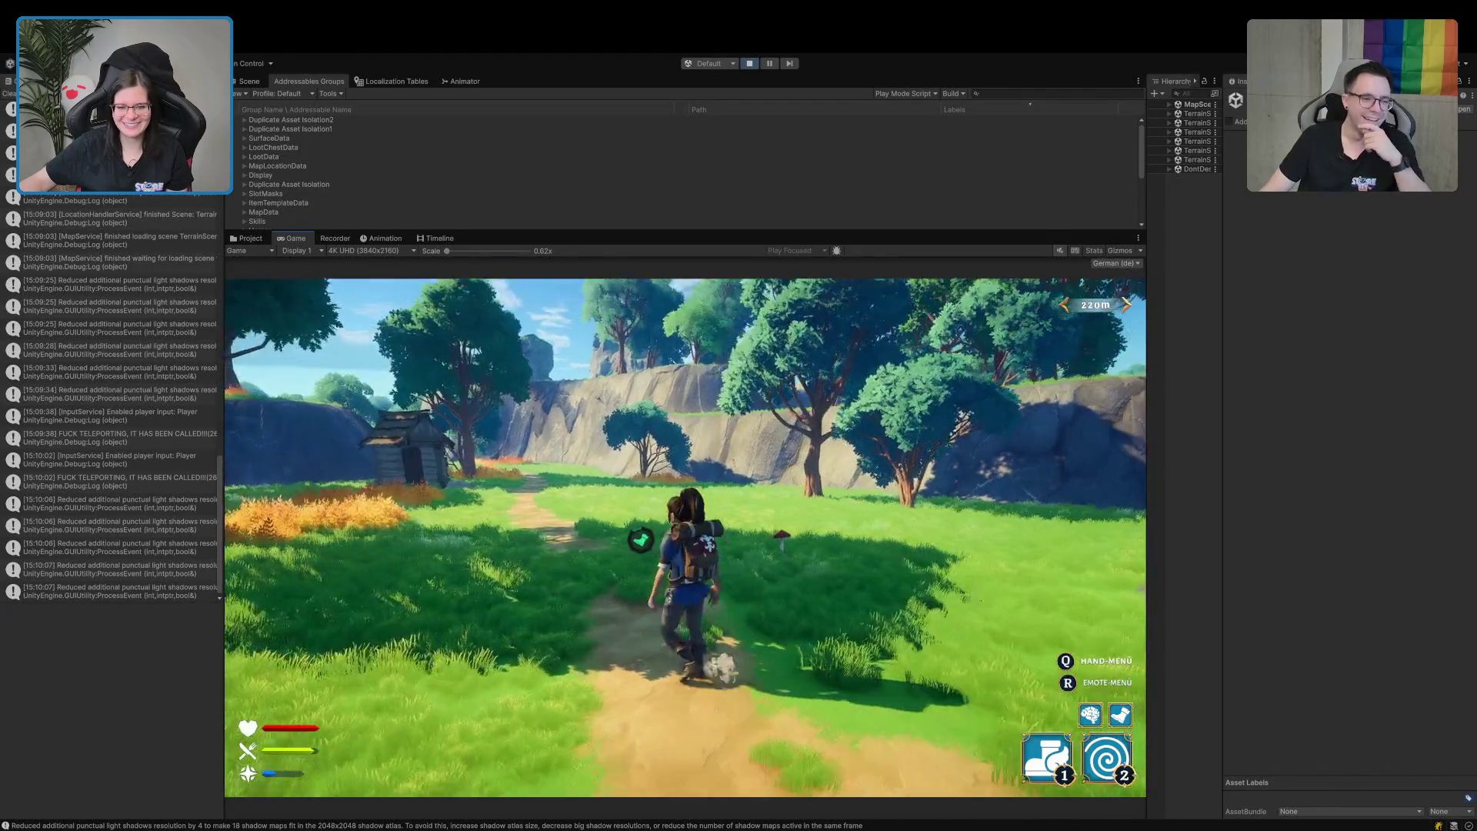
key(w)
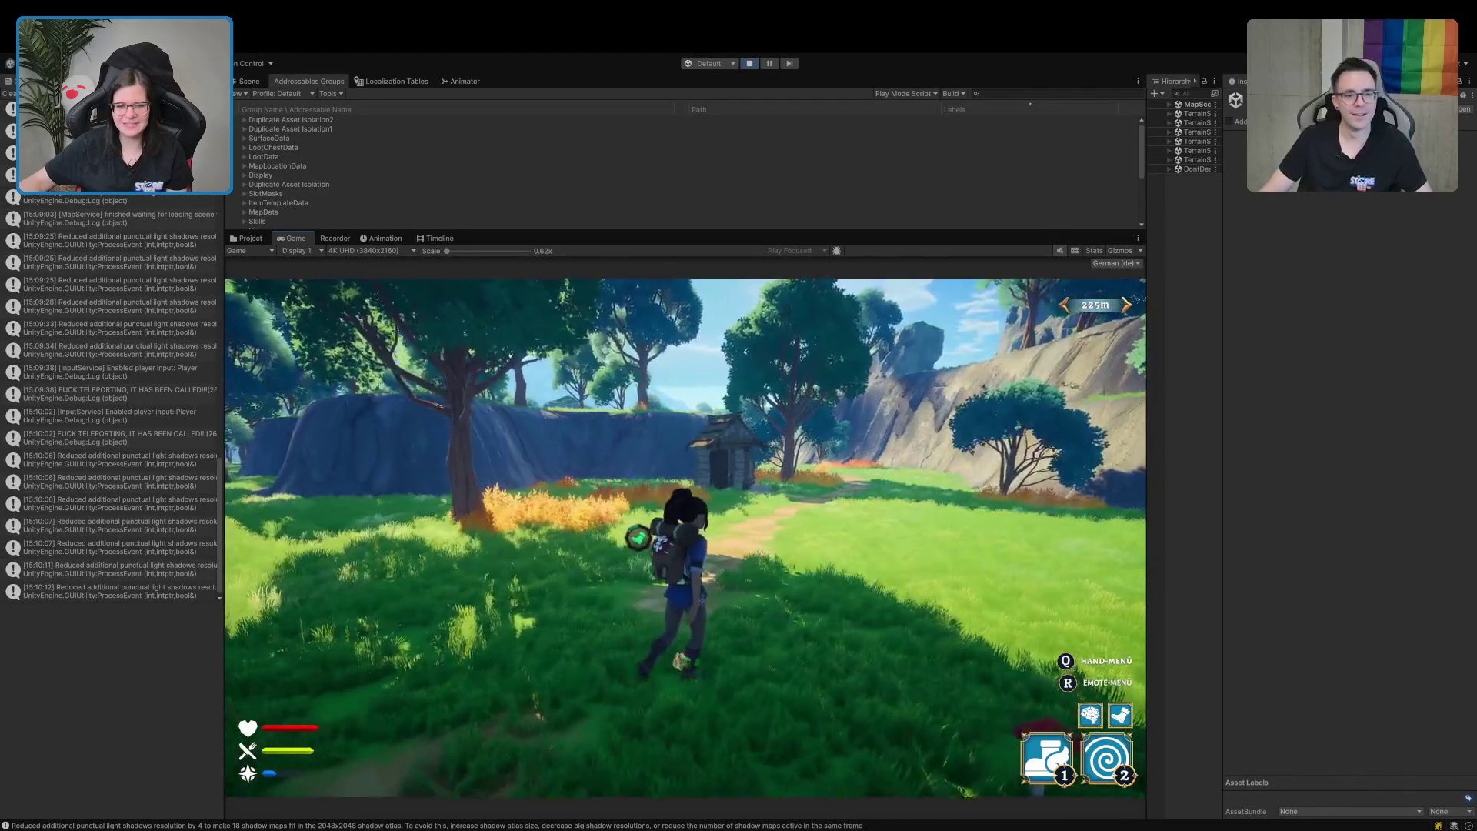
key(w)
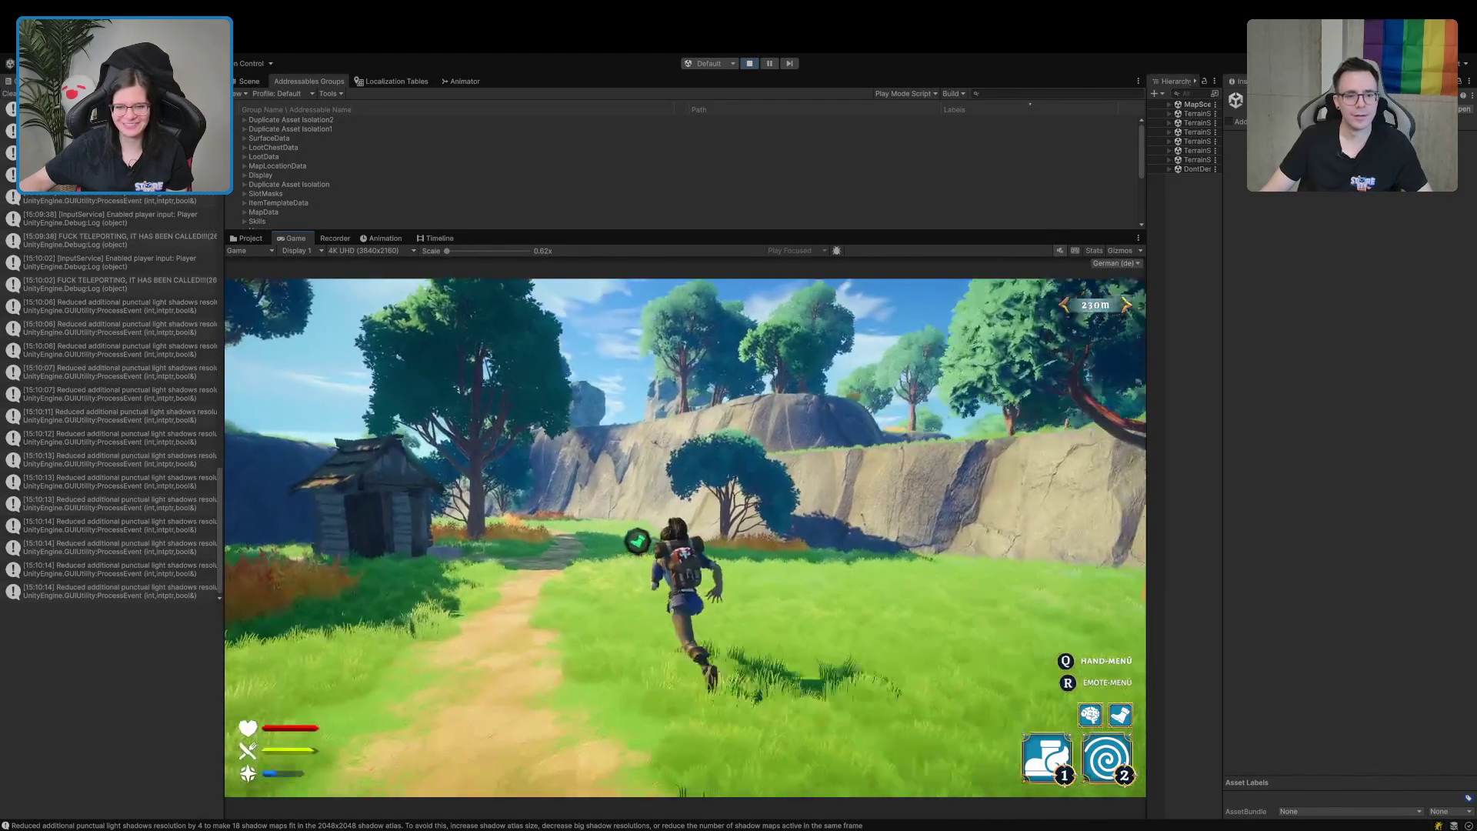
key(w)
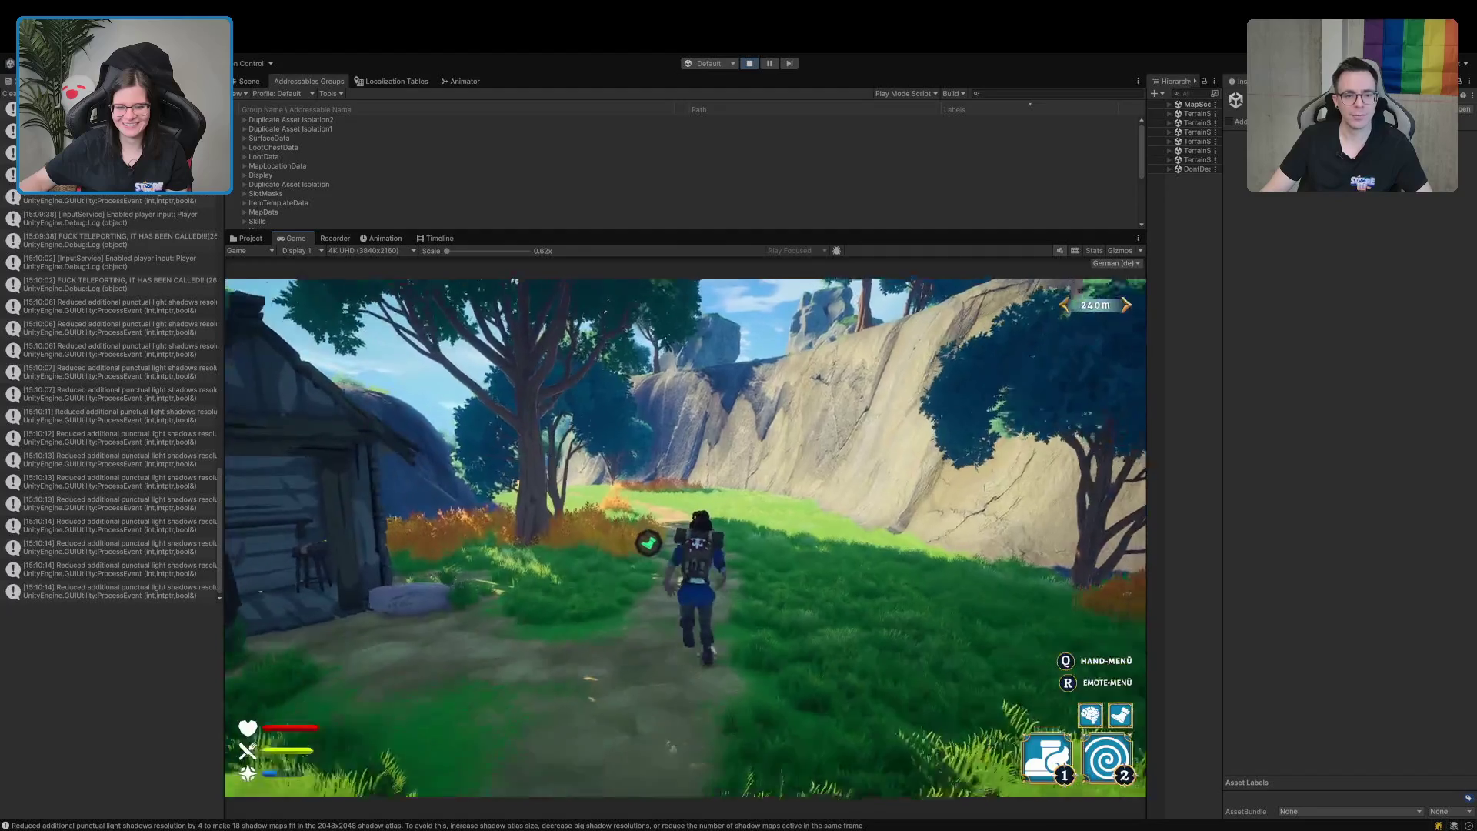
key(d)
key(w)
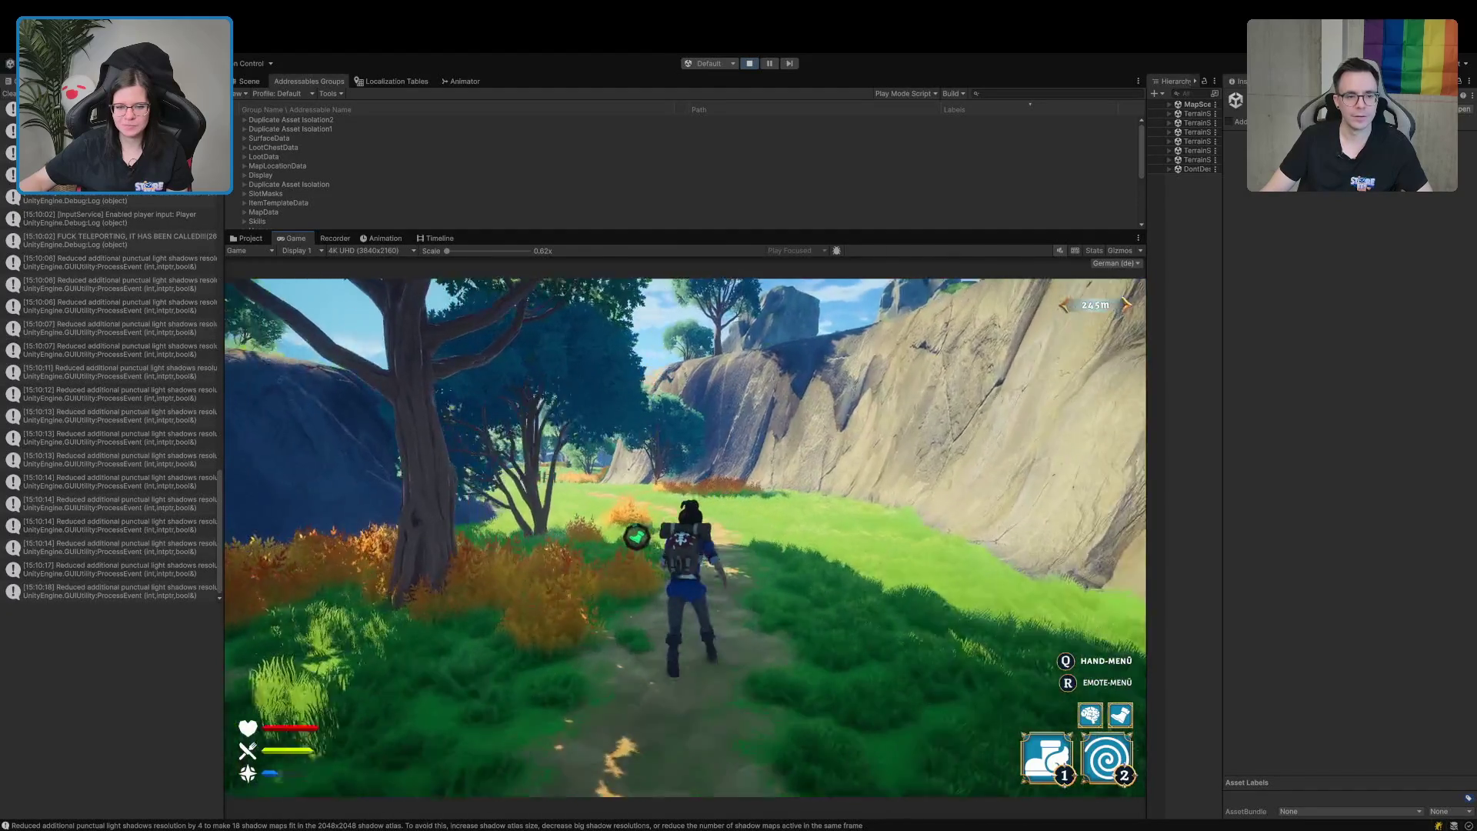
key(w)
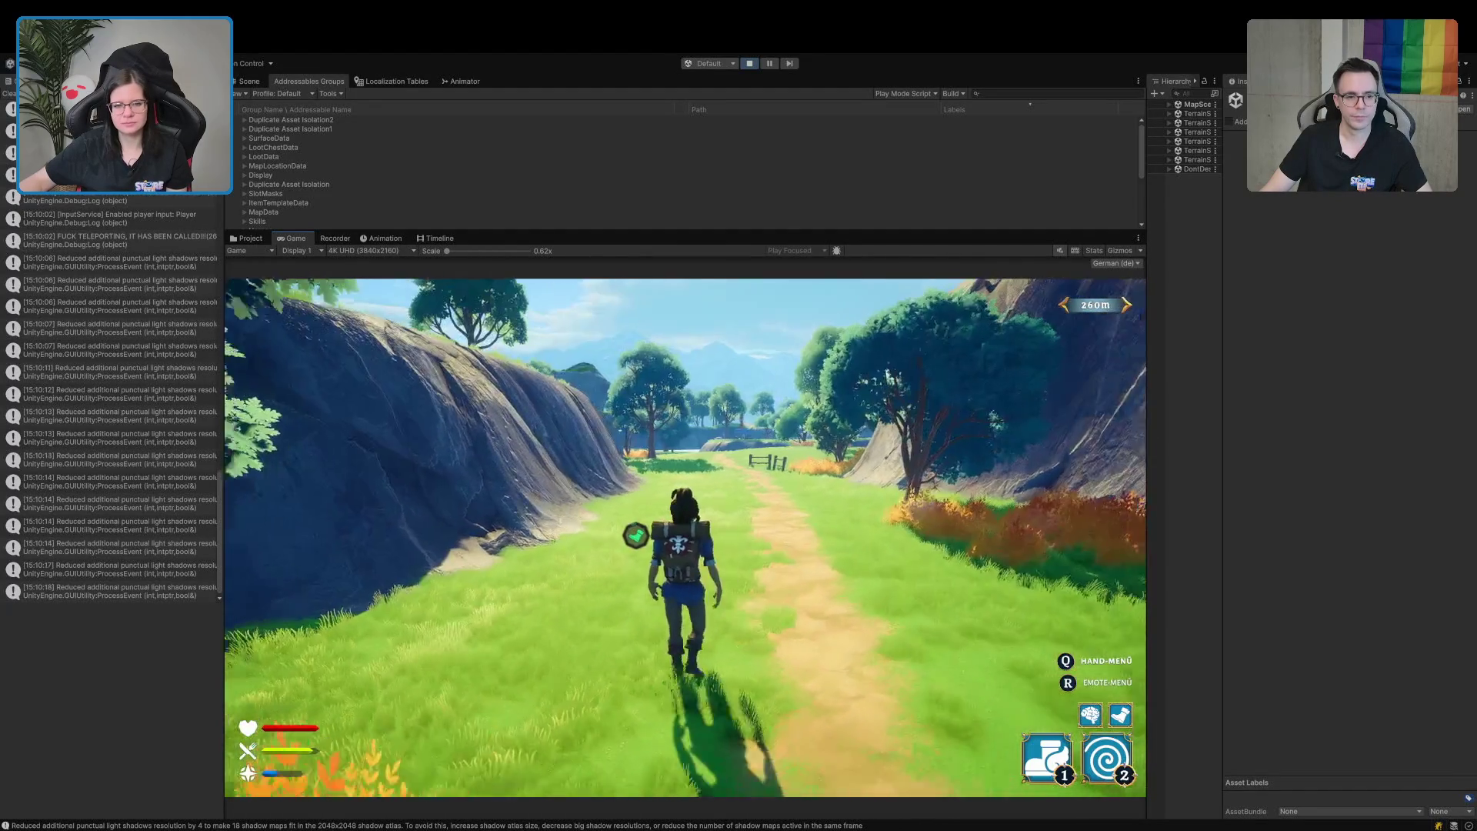
key(1)
key(w)
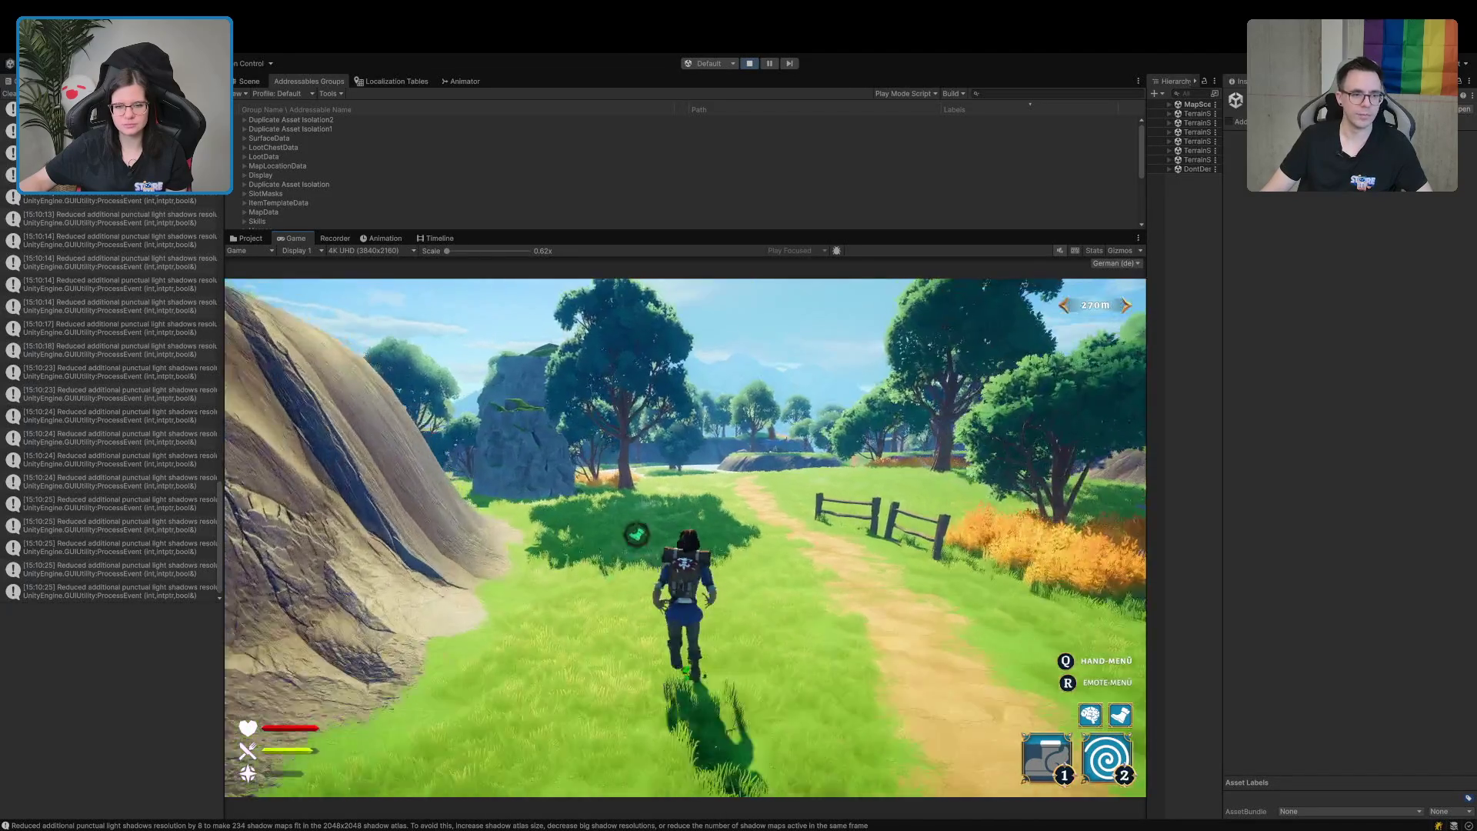
key(w)
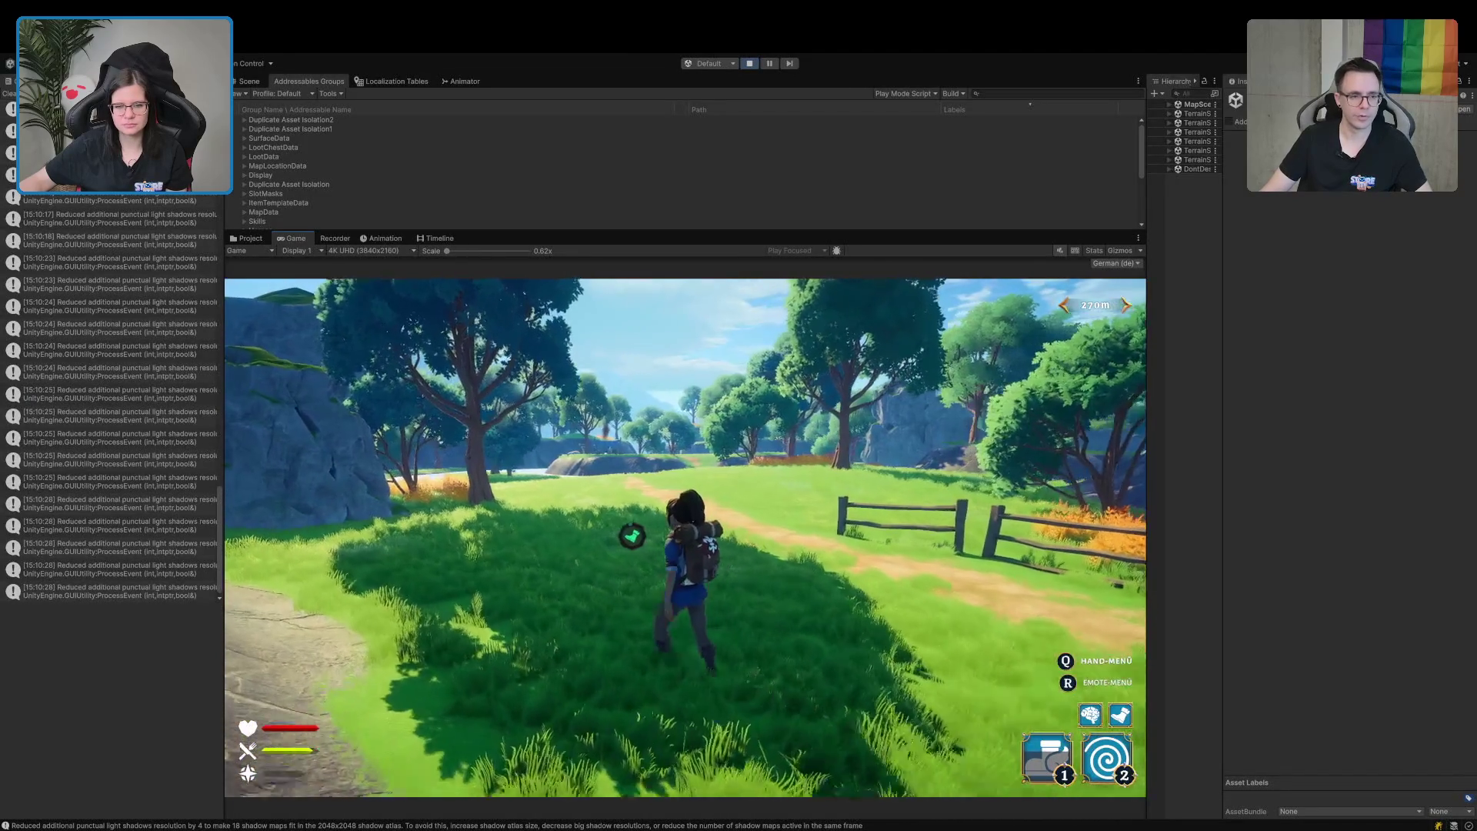
key(w)
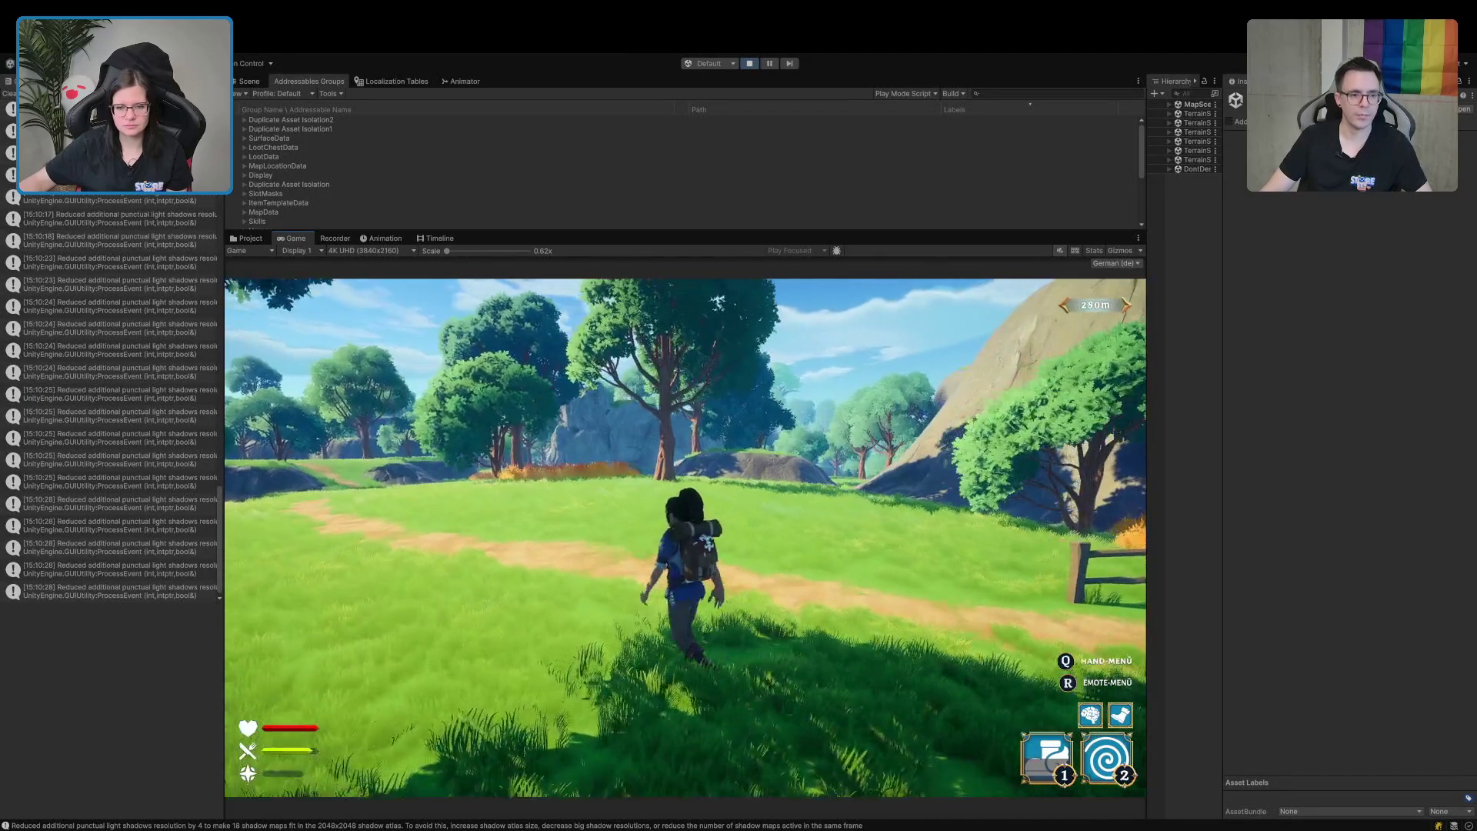
key(w)
key(w)
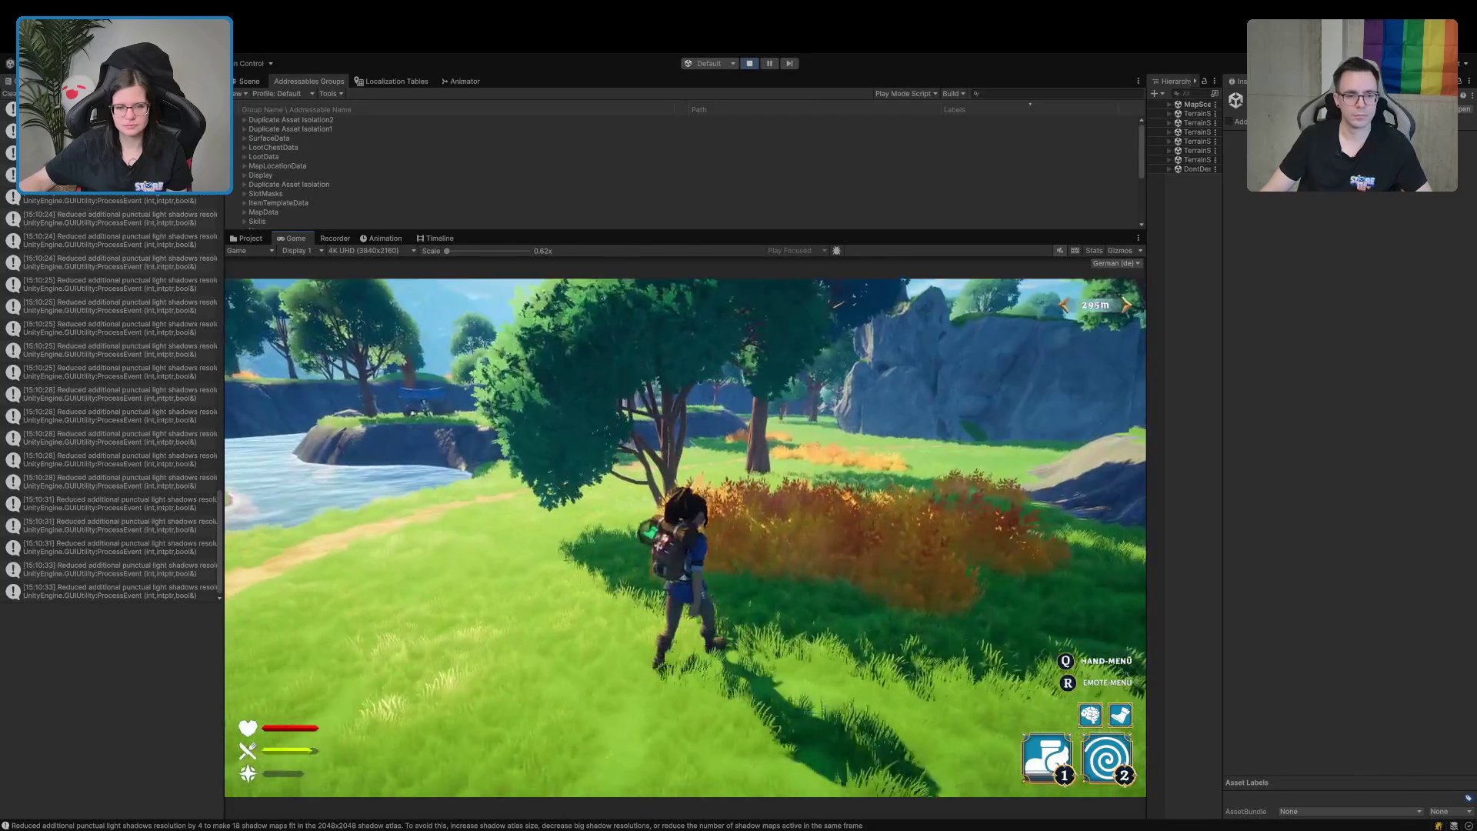
Climb through the trees, cross the meadow past the rock wall, and run on toward the village.
key(w)
key(1)
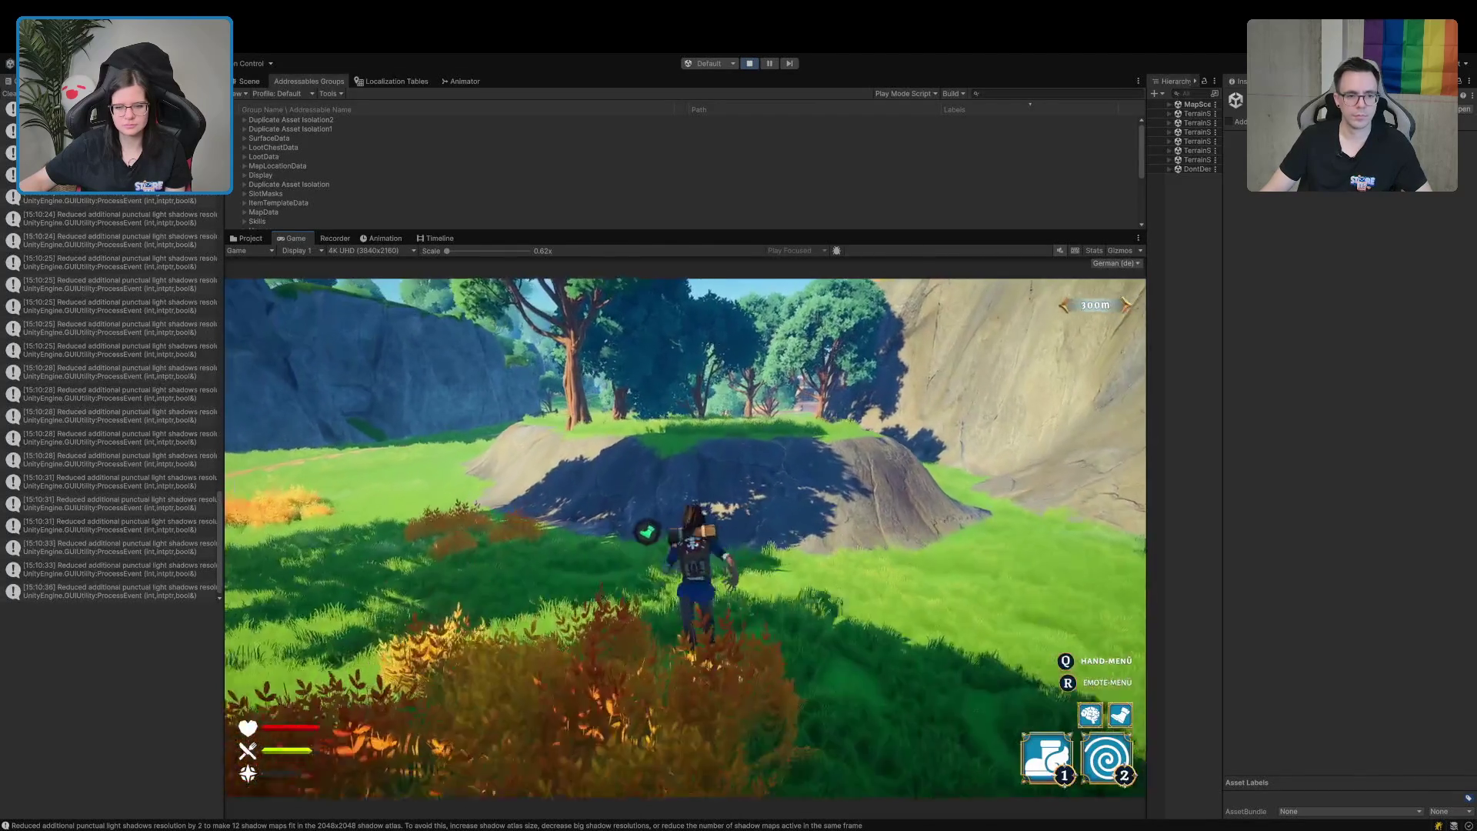
key(w)
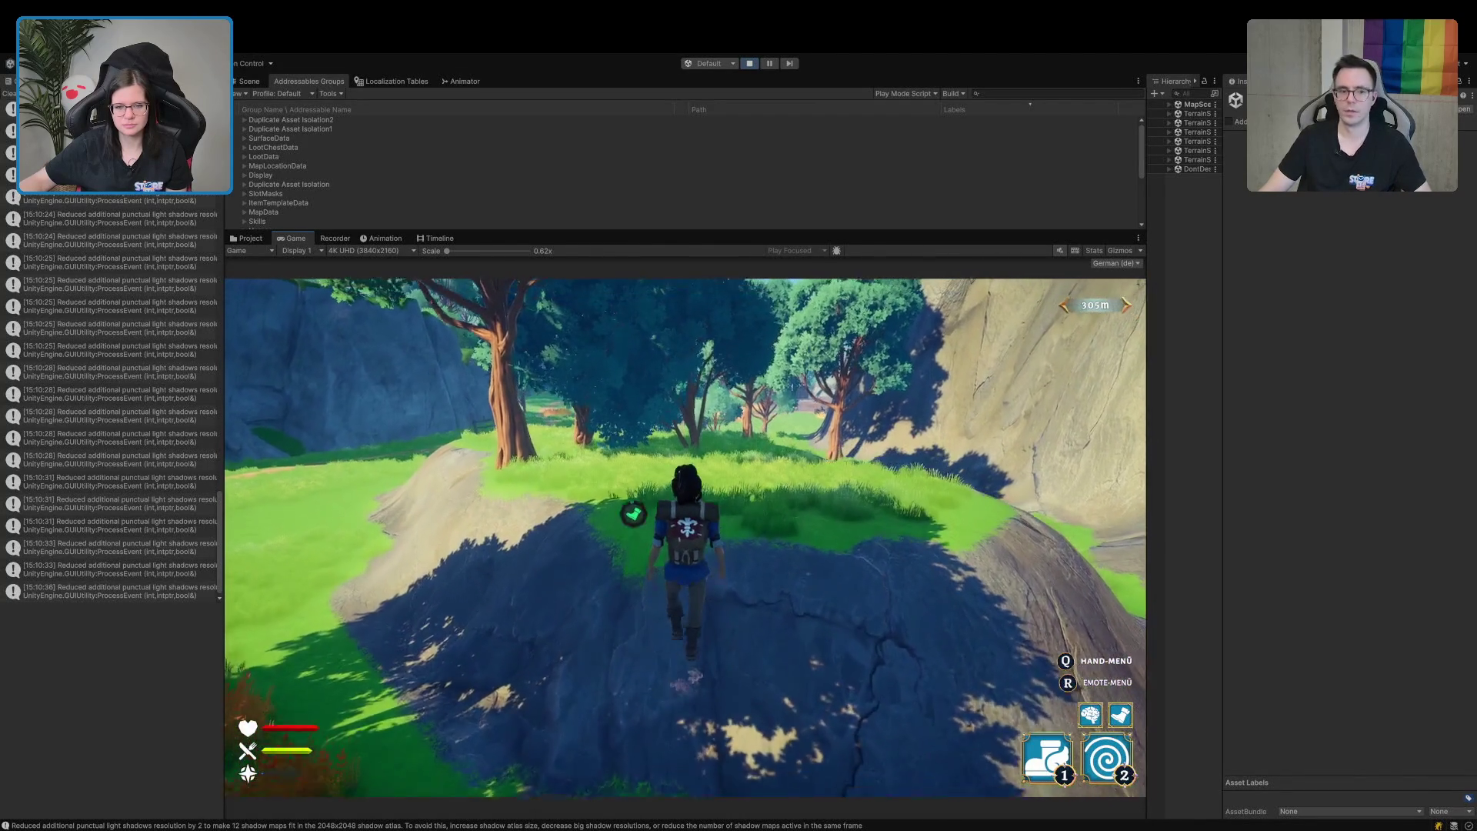
key(w)
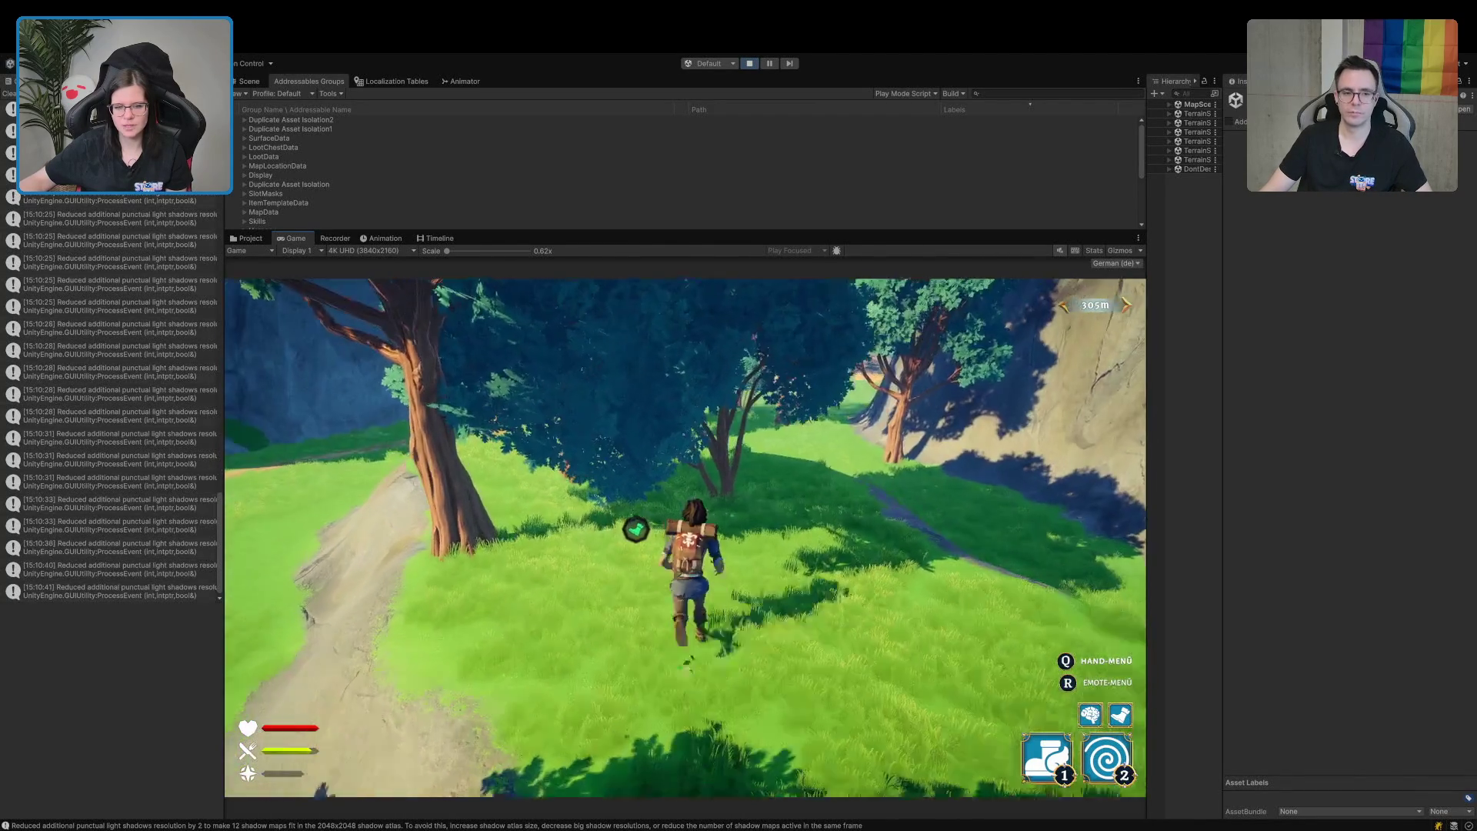
key(w)
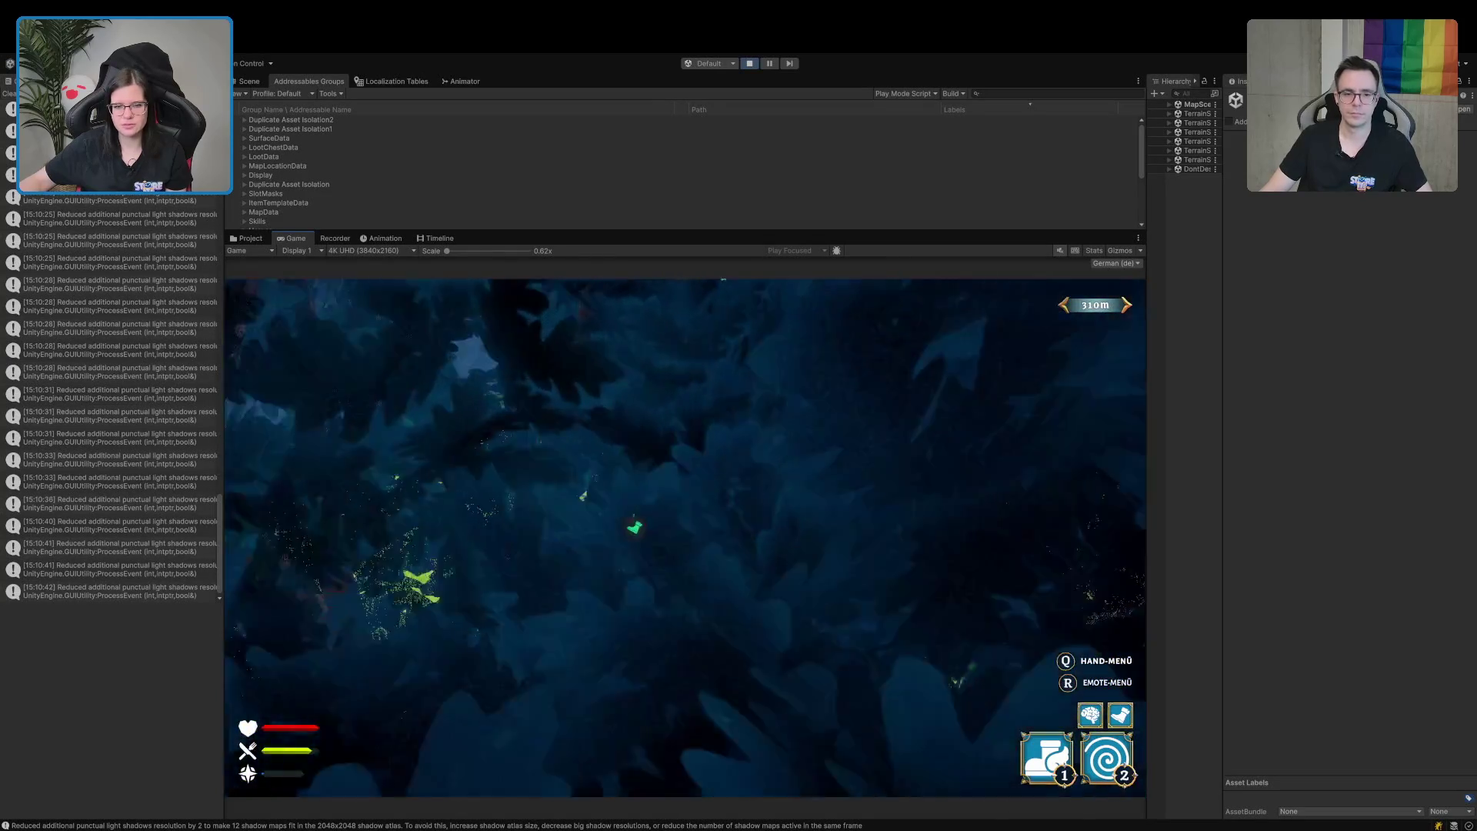
key(w)
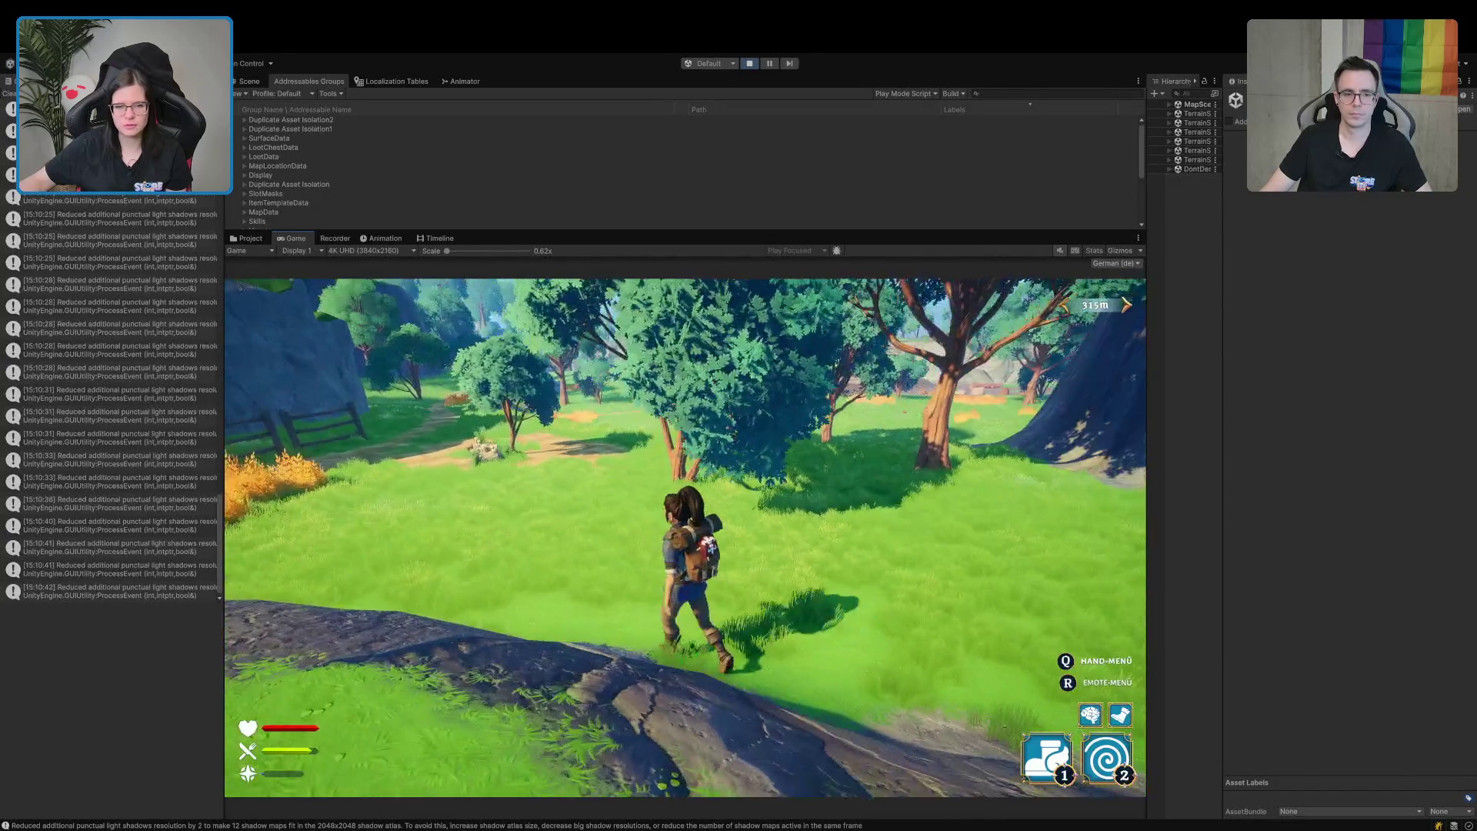
key(w)
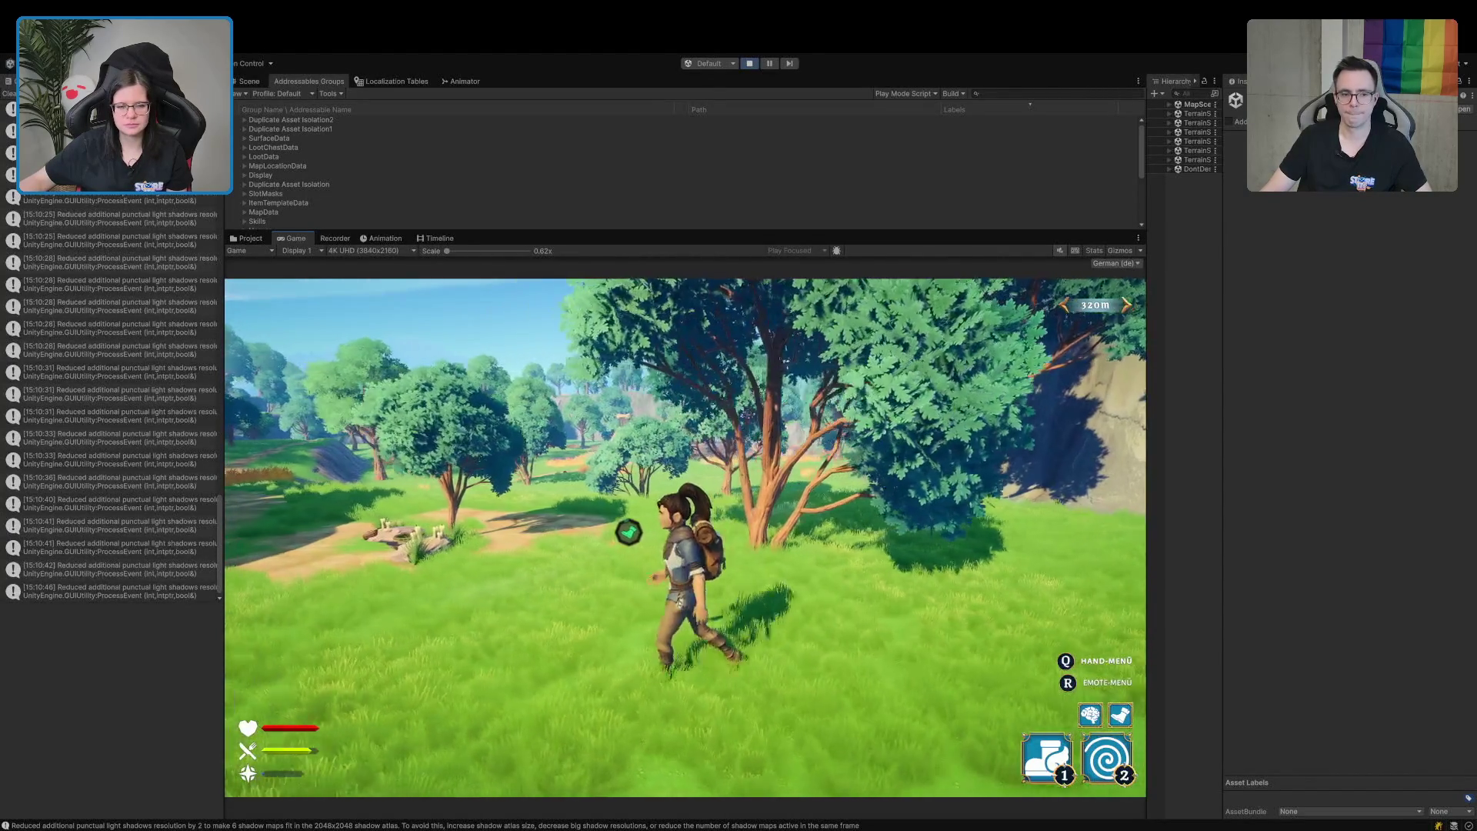
key(w)
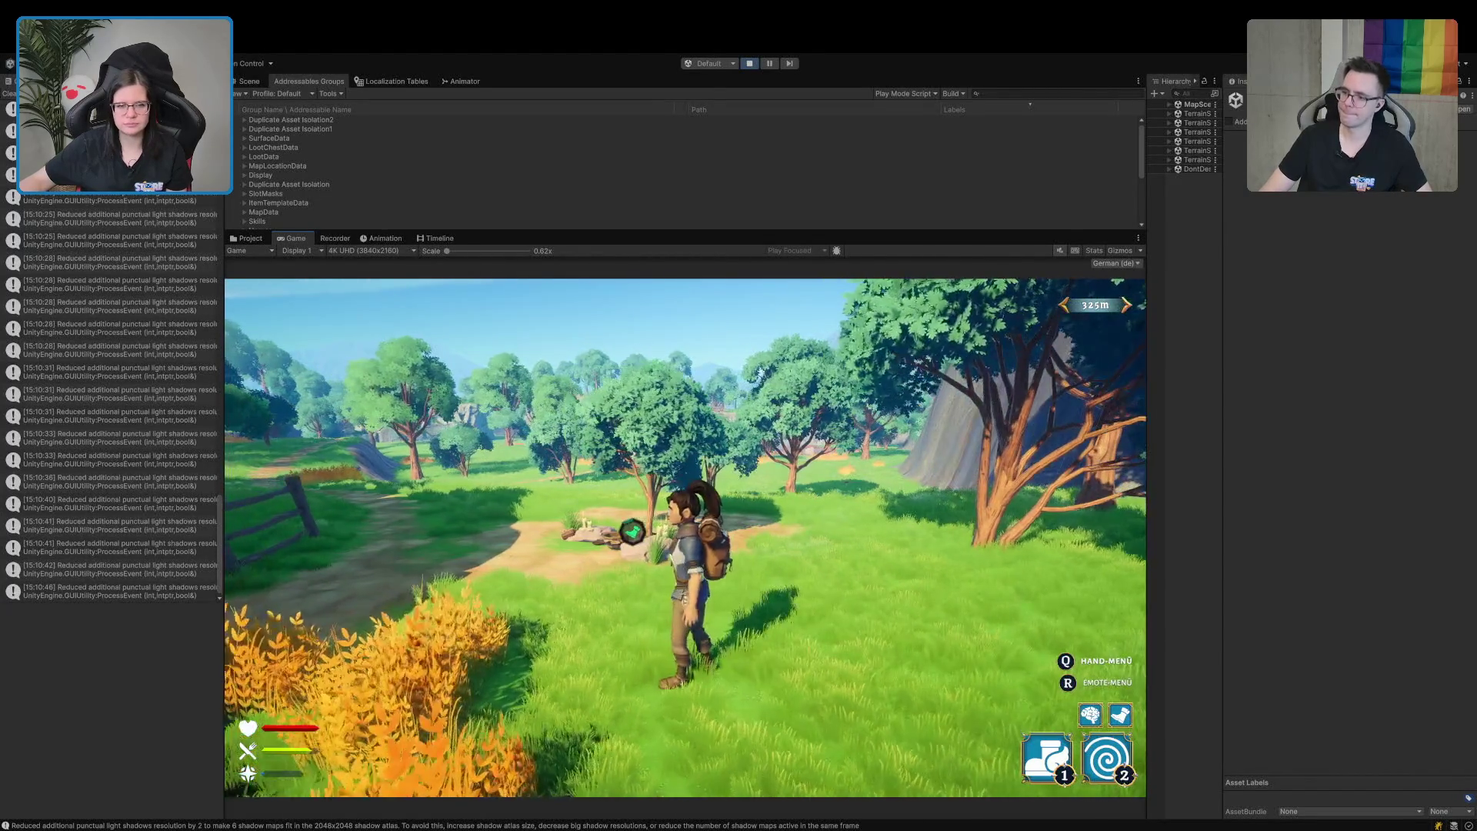
key(w)
key(1)
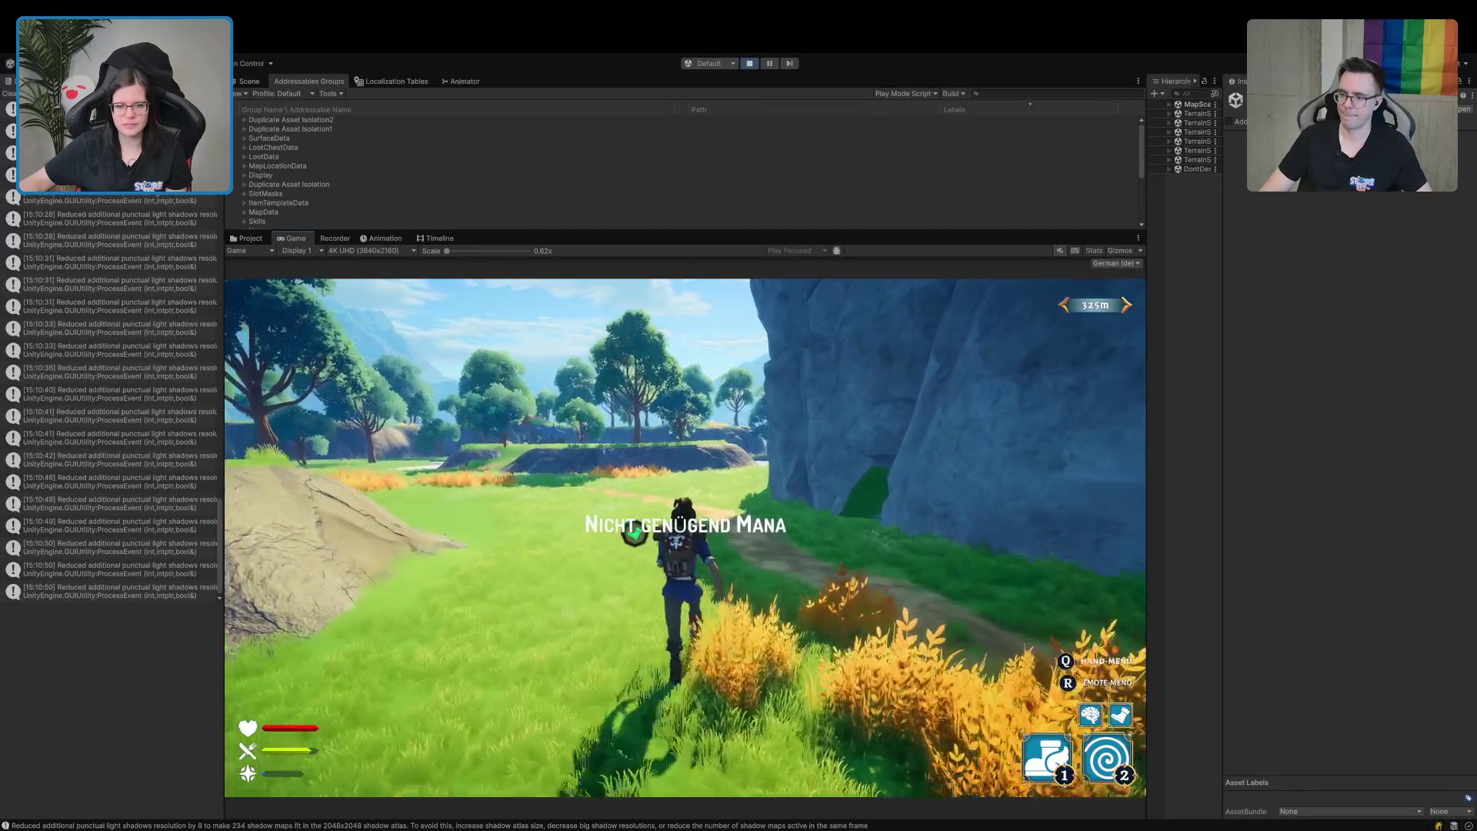
key(w)
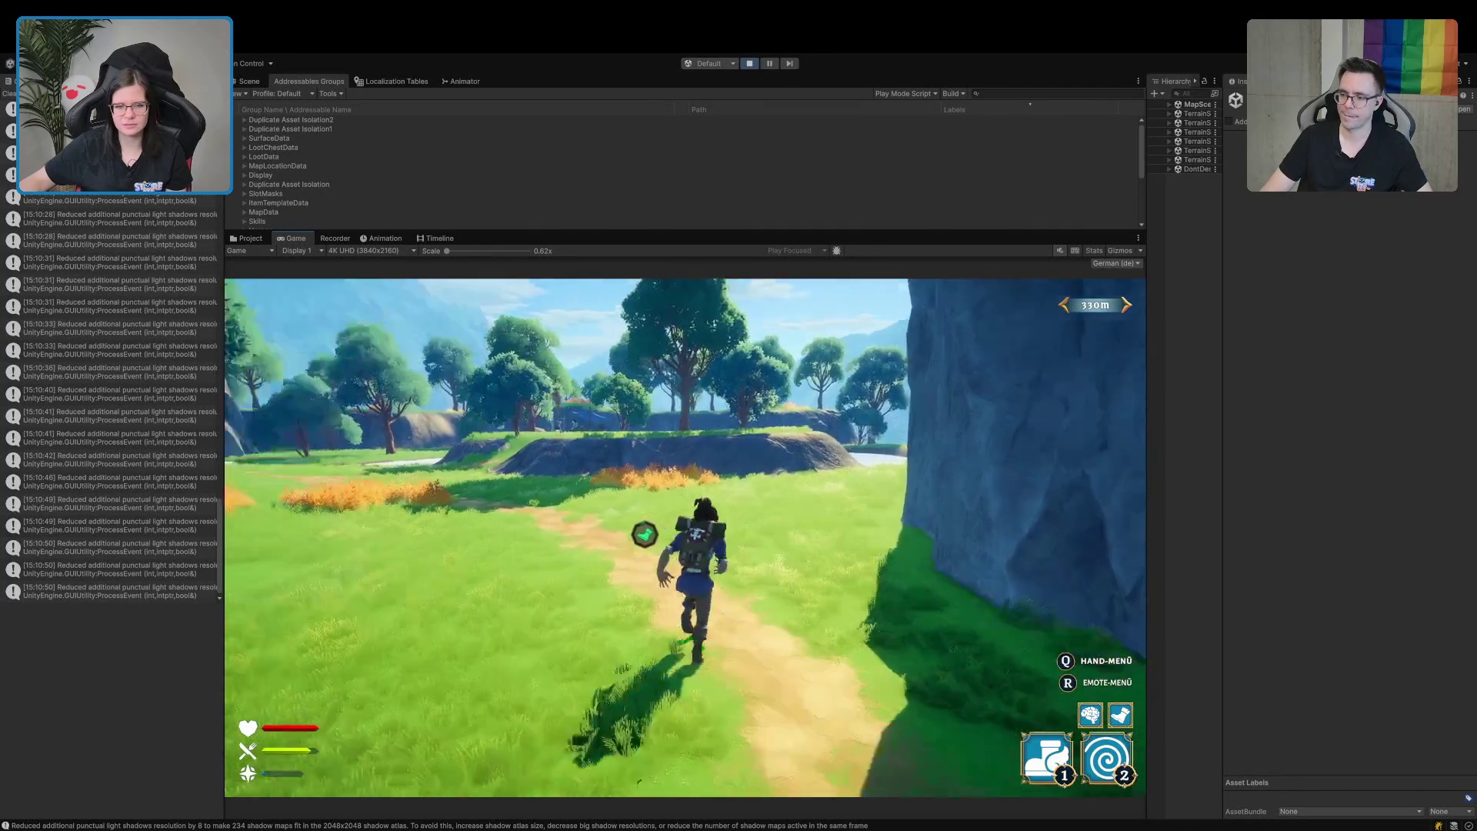
key(w)
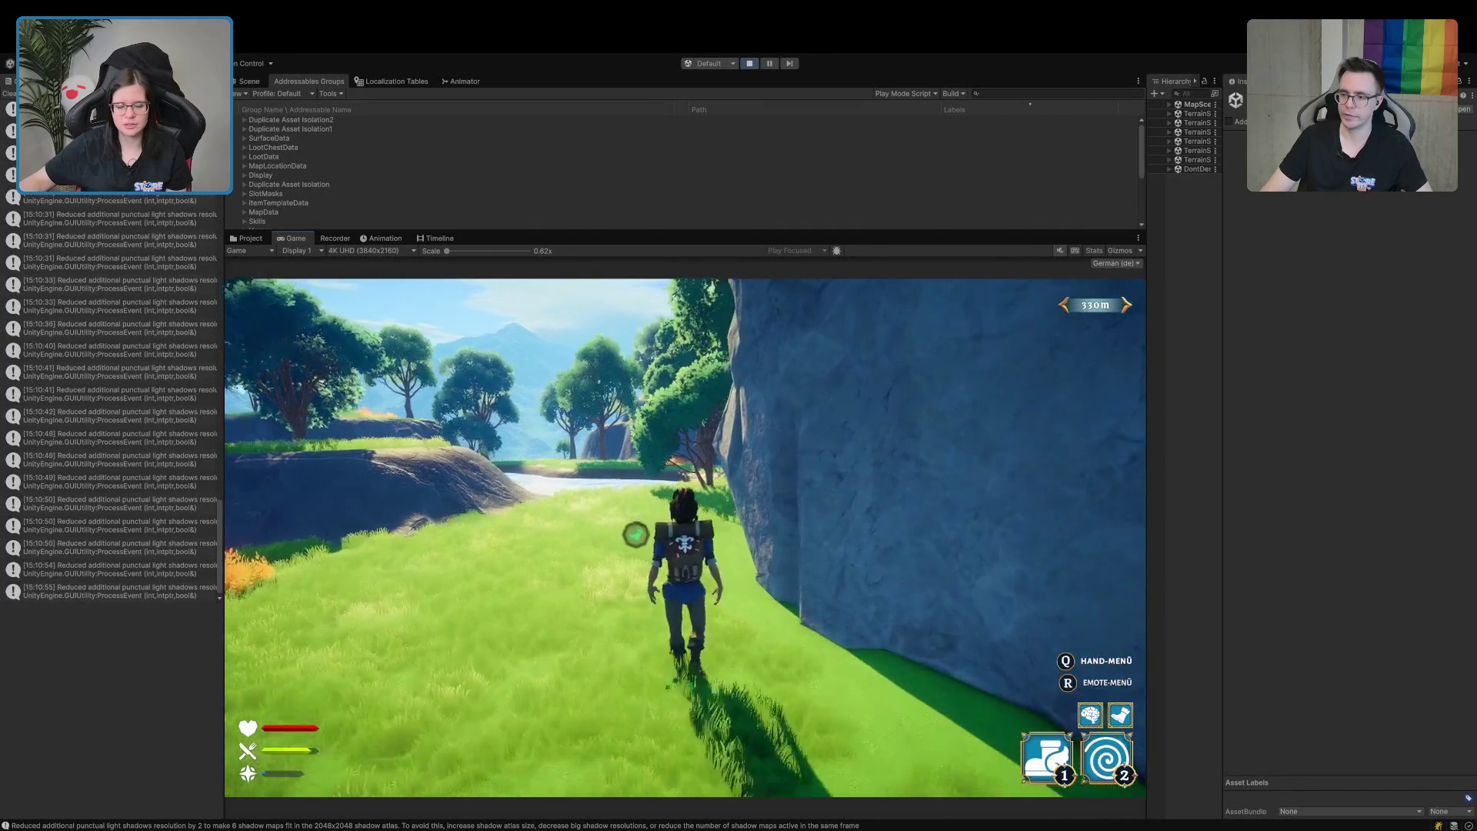
key(w)
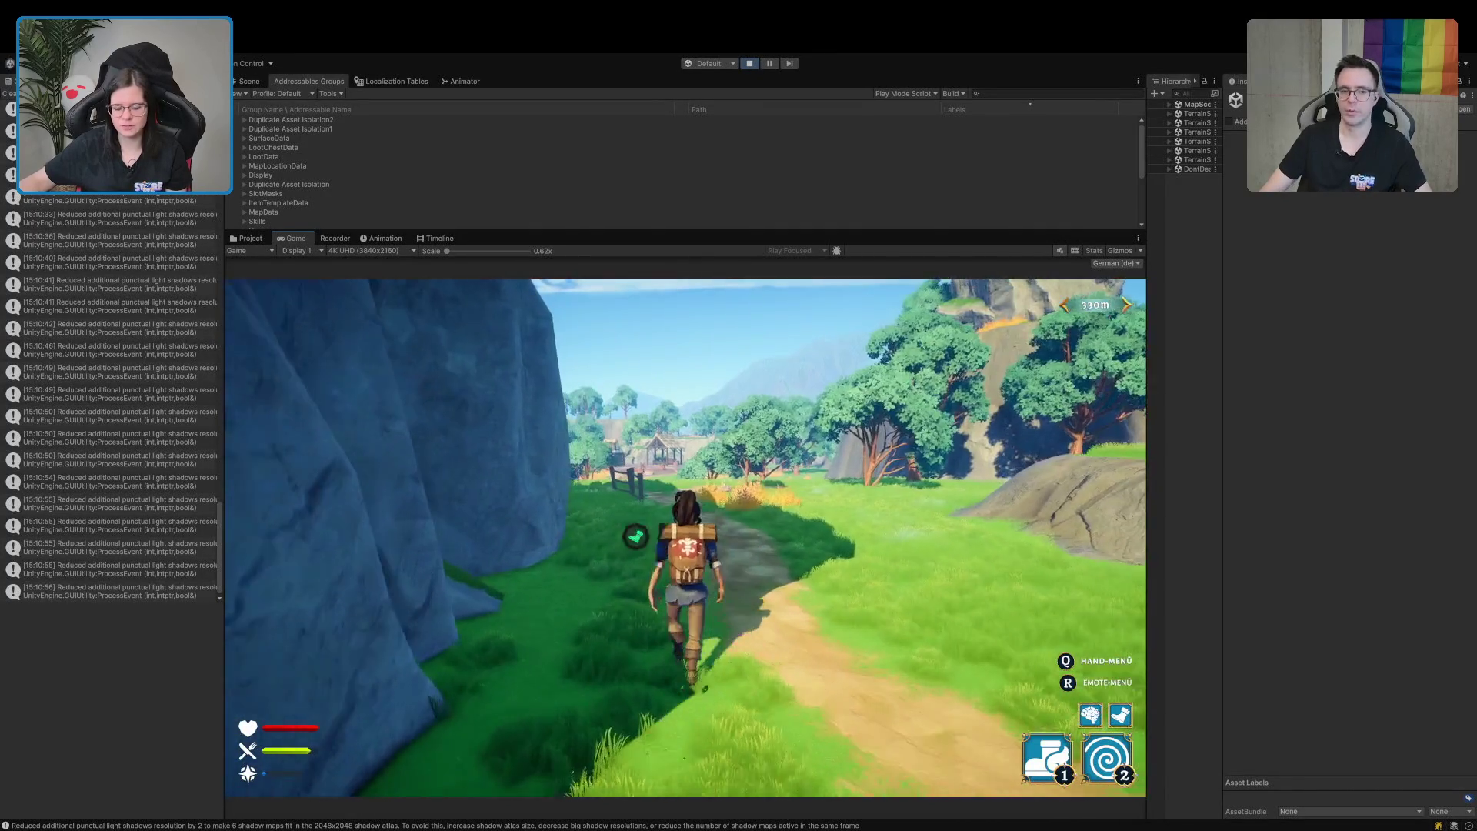
key(w)
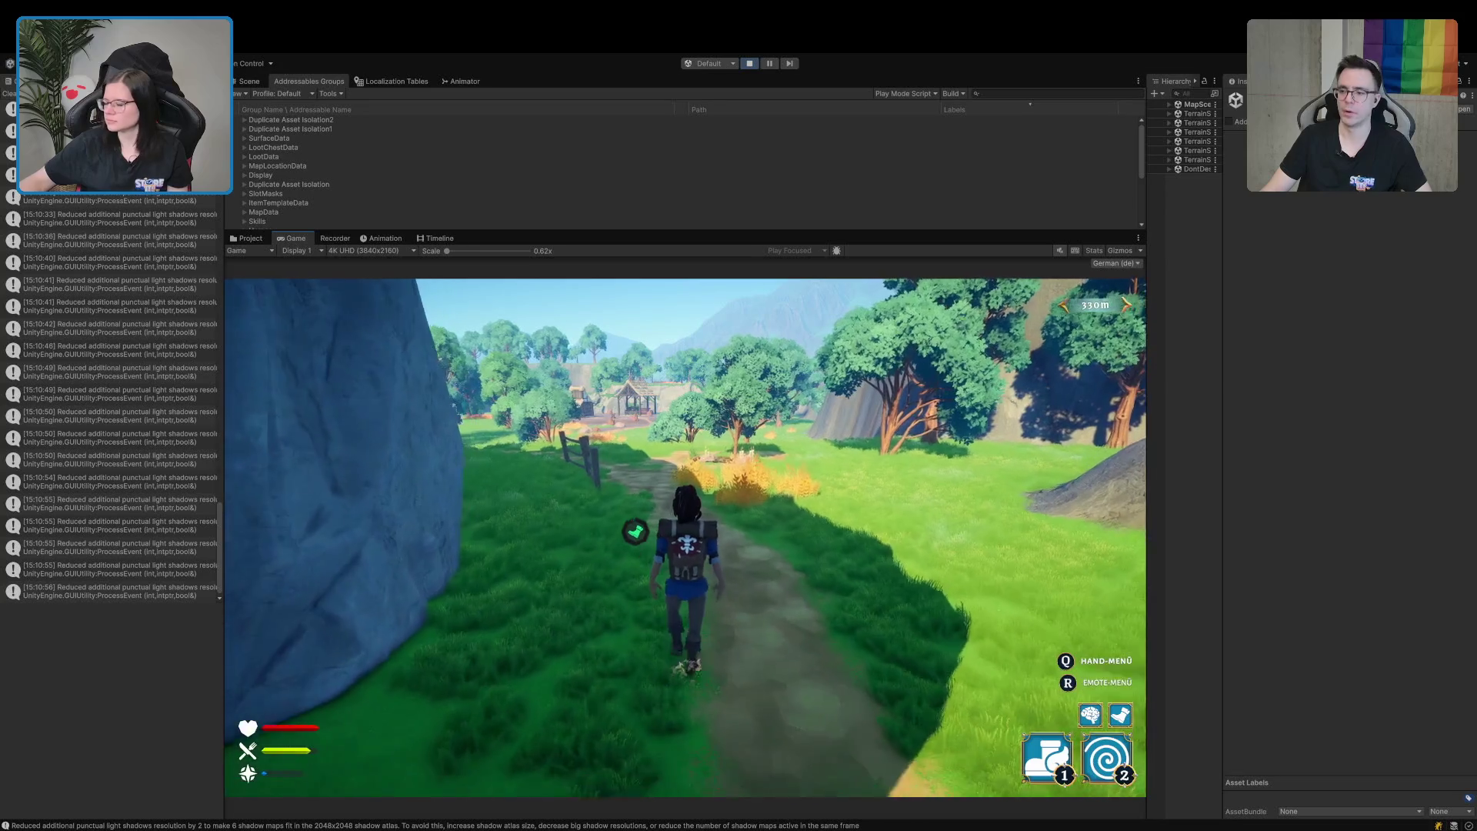
key(w)
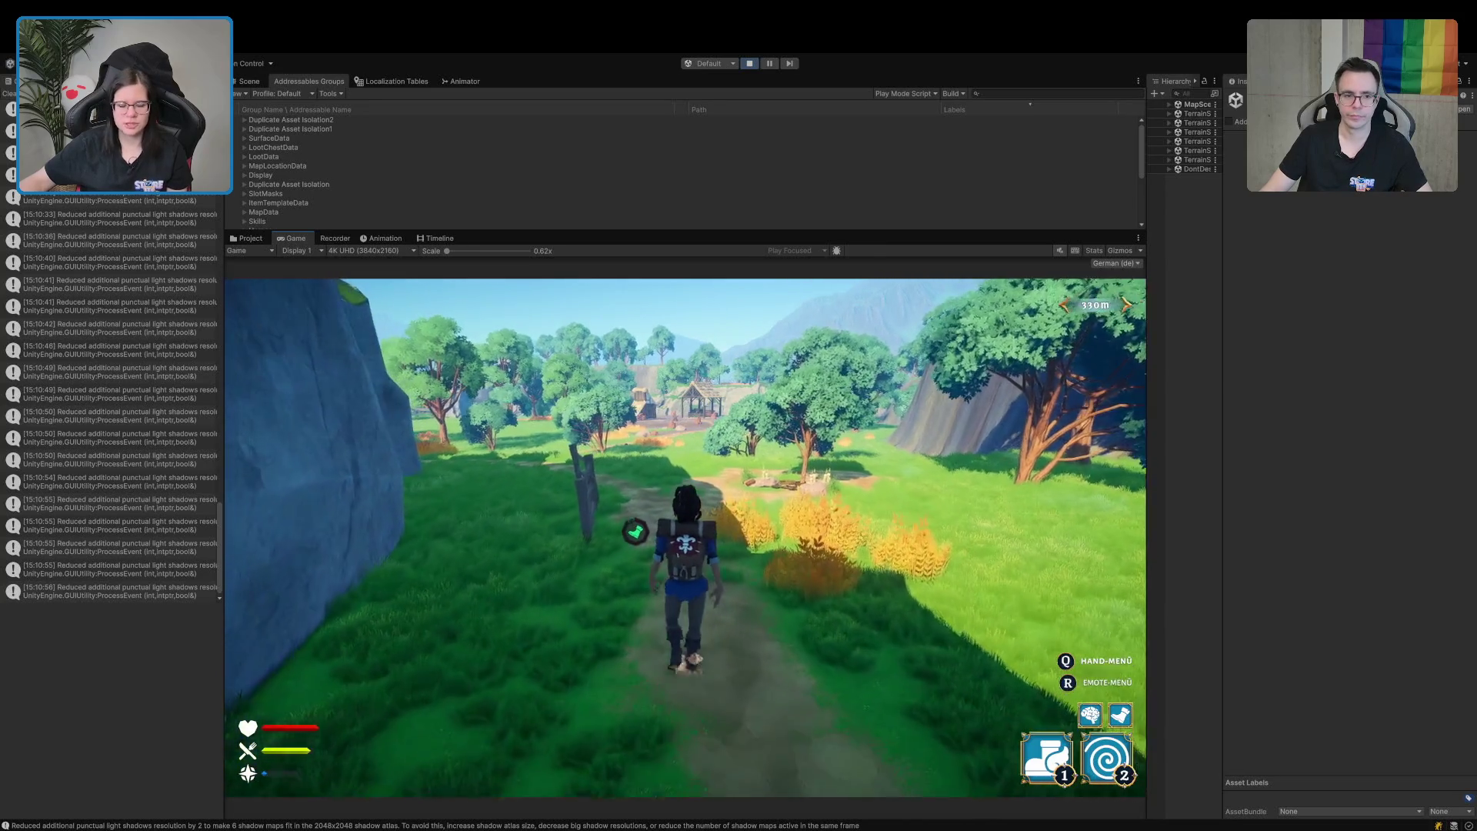
key(1)
key(w)
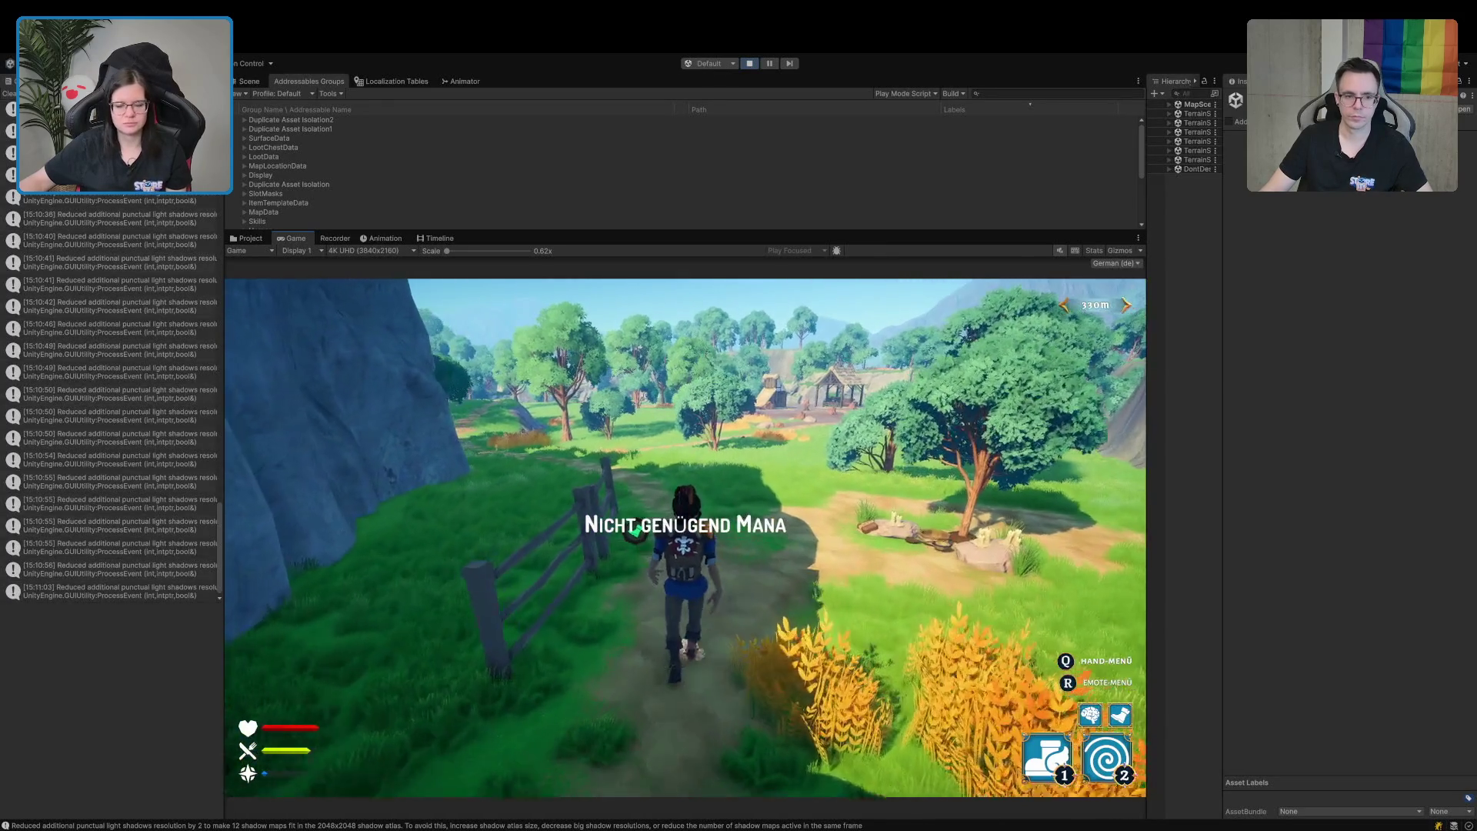
key(w)
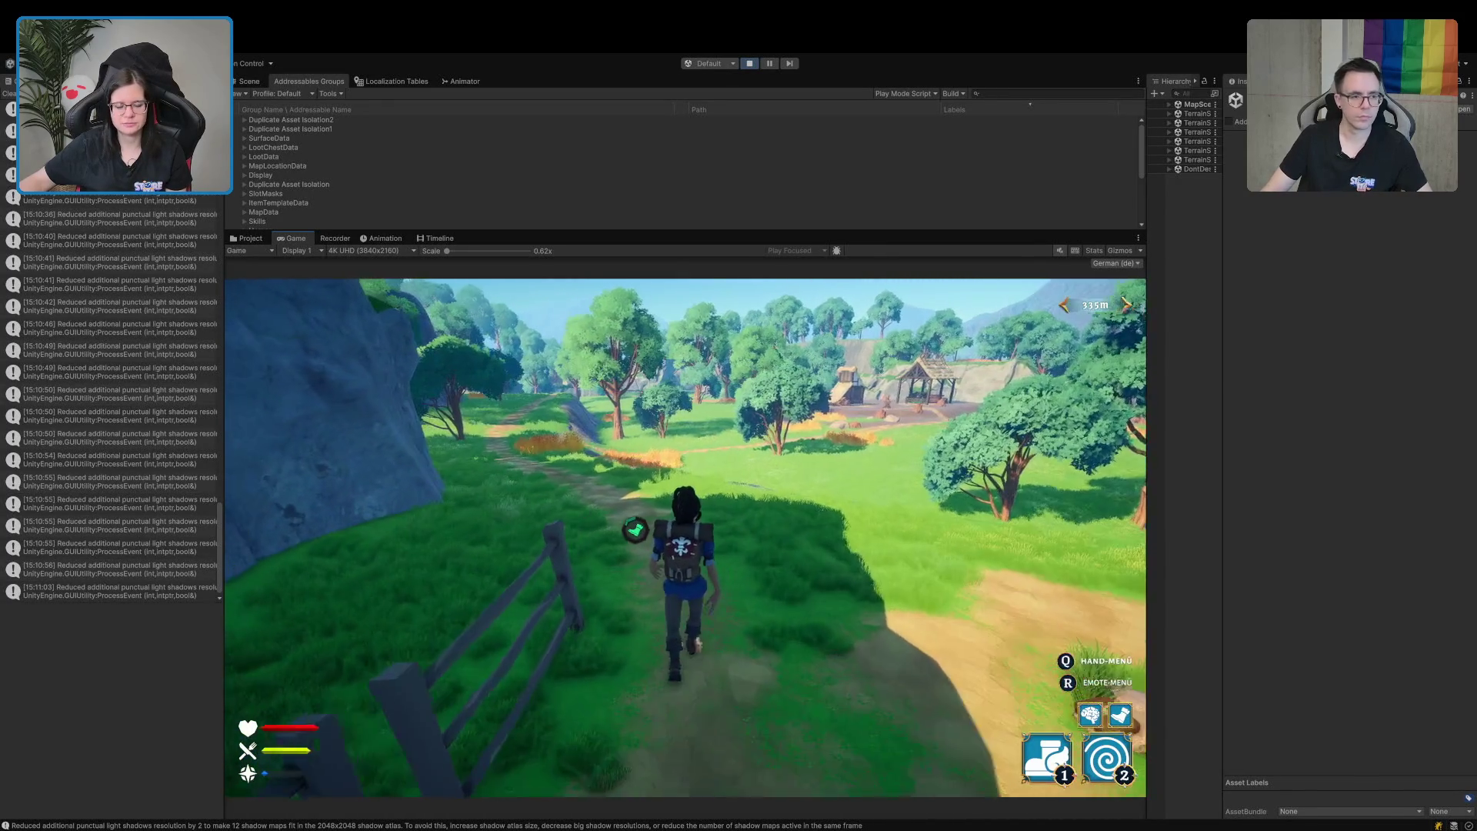
key(w)
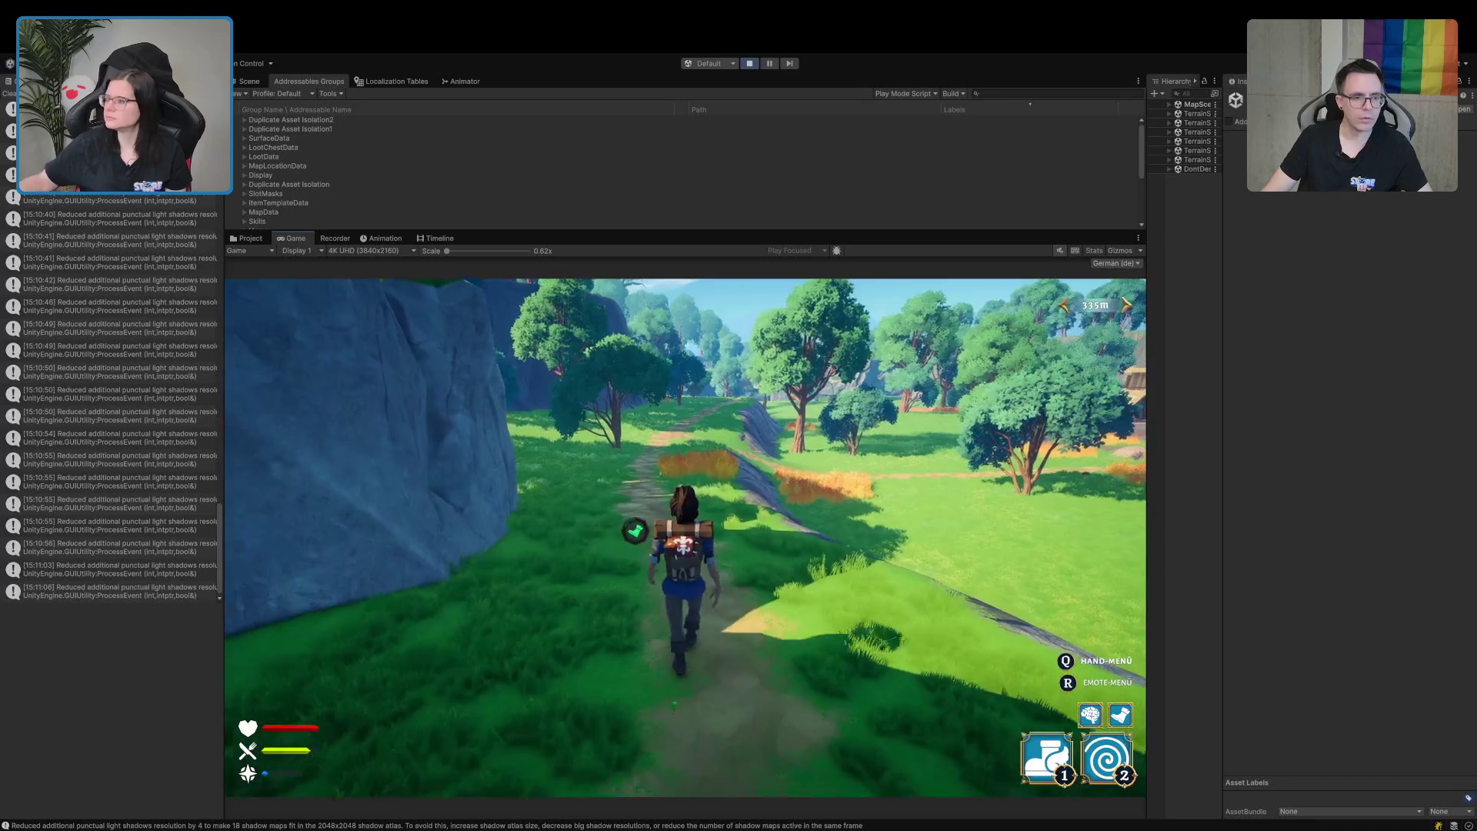
key(w)
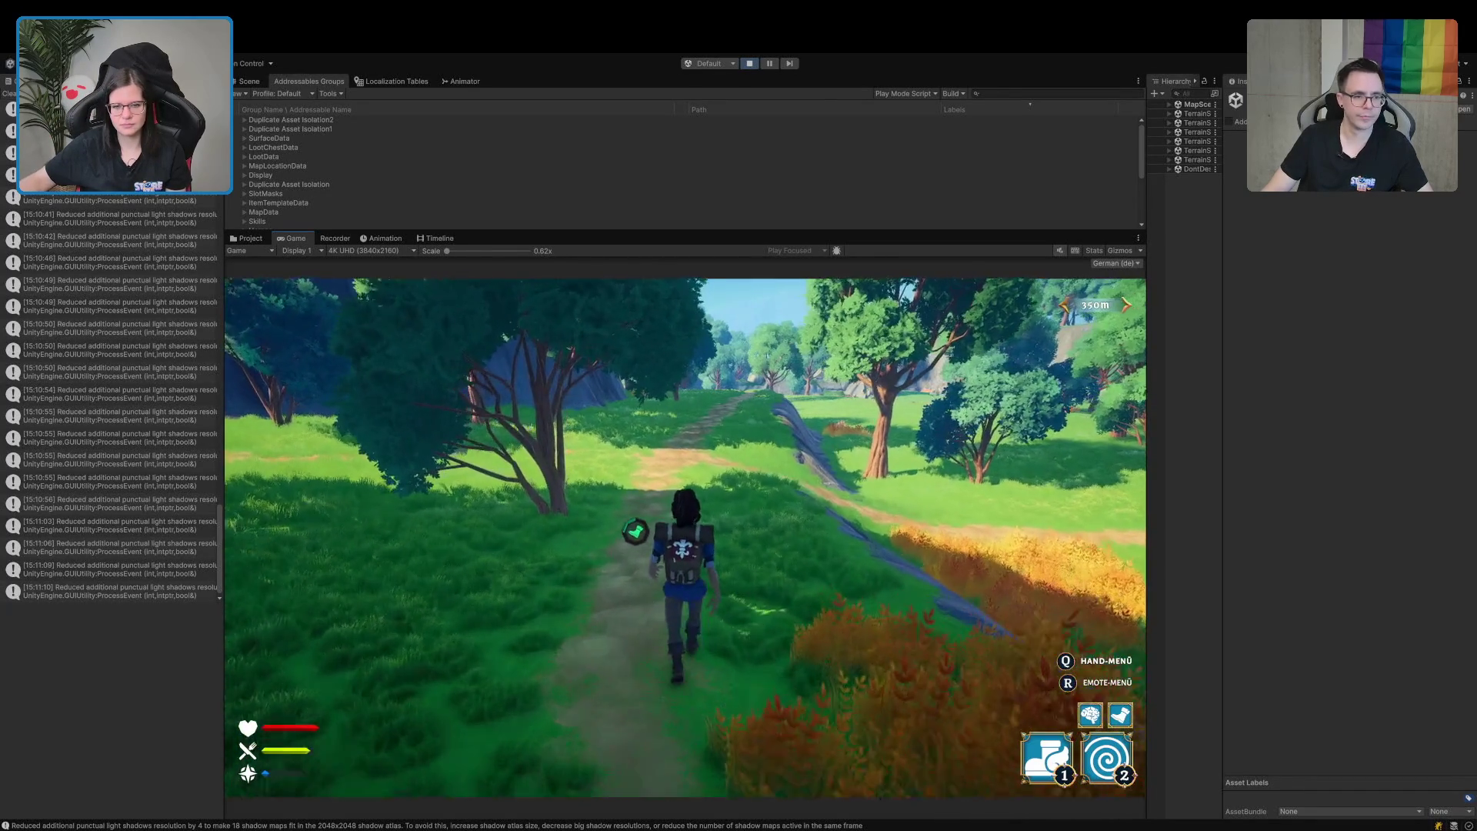
Keep running along the forest path toward the rocks, then widen the Hierarchy panel.
key(w)
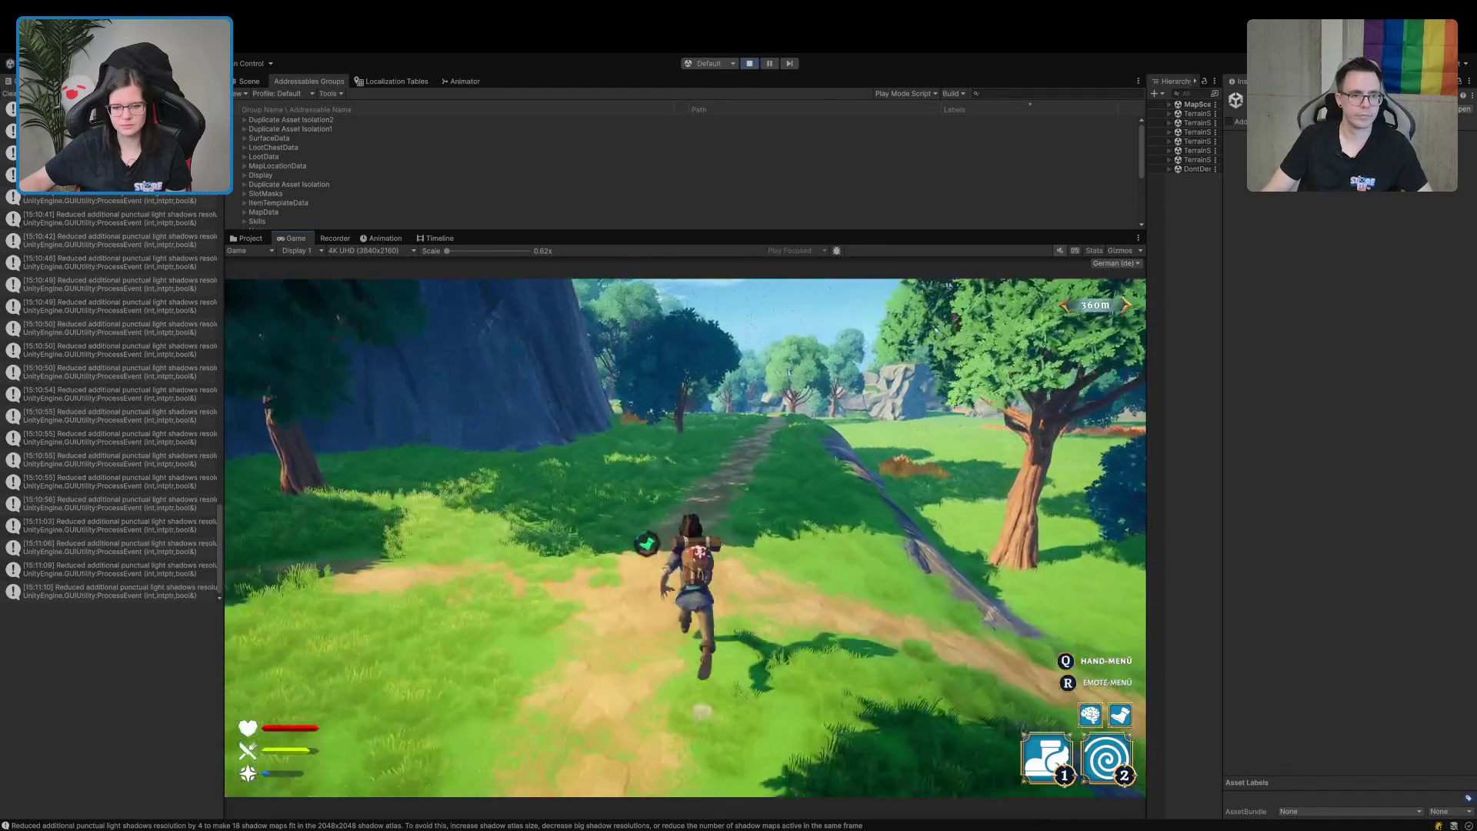
key(a)
key(w)
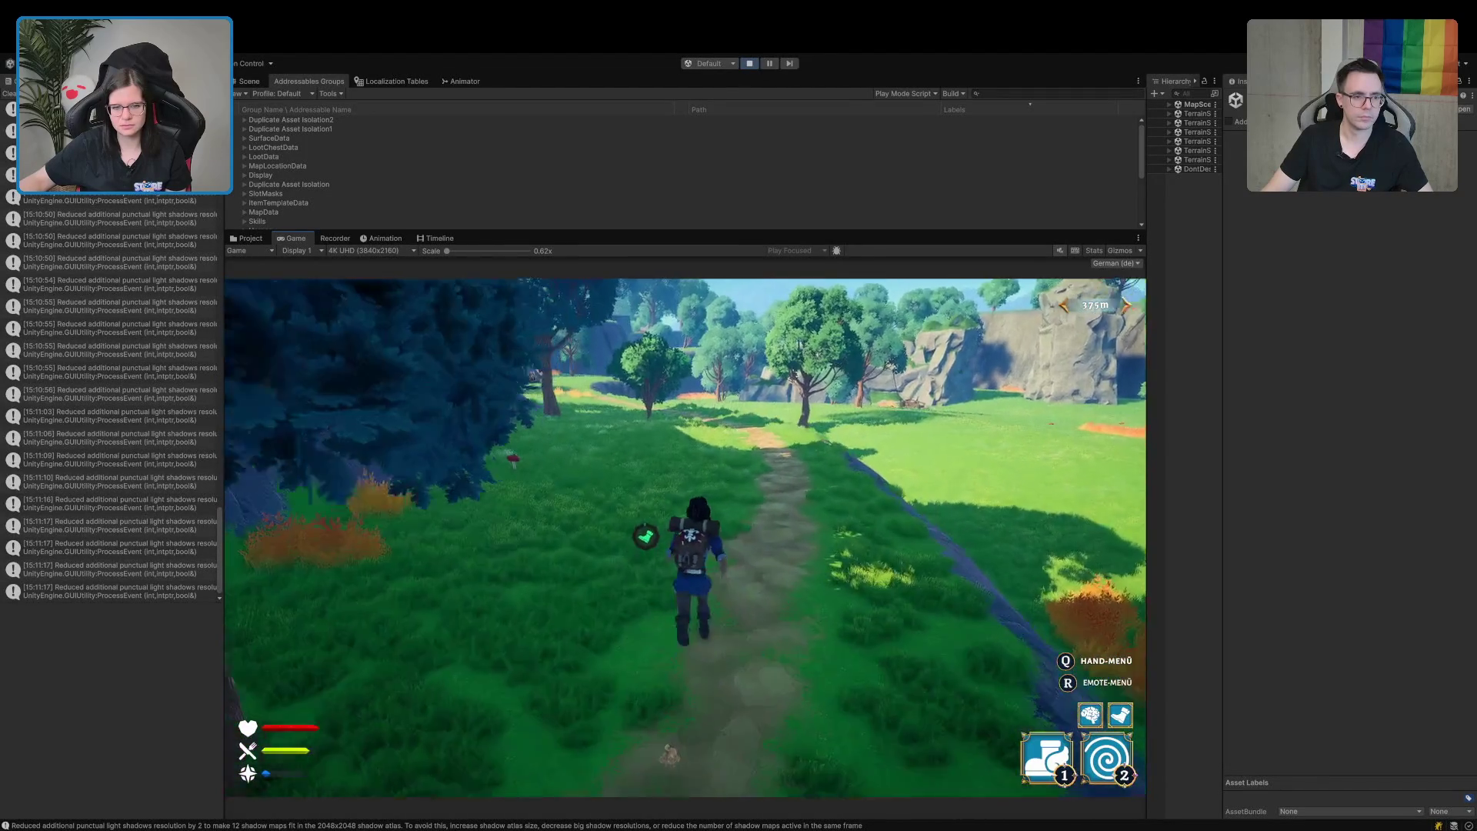
key(a)
key(d)
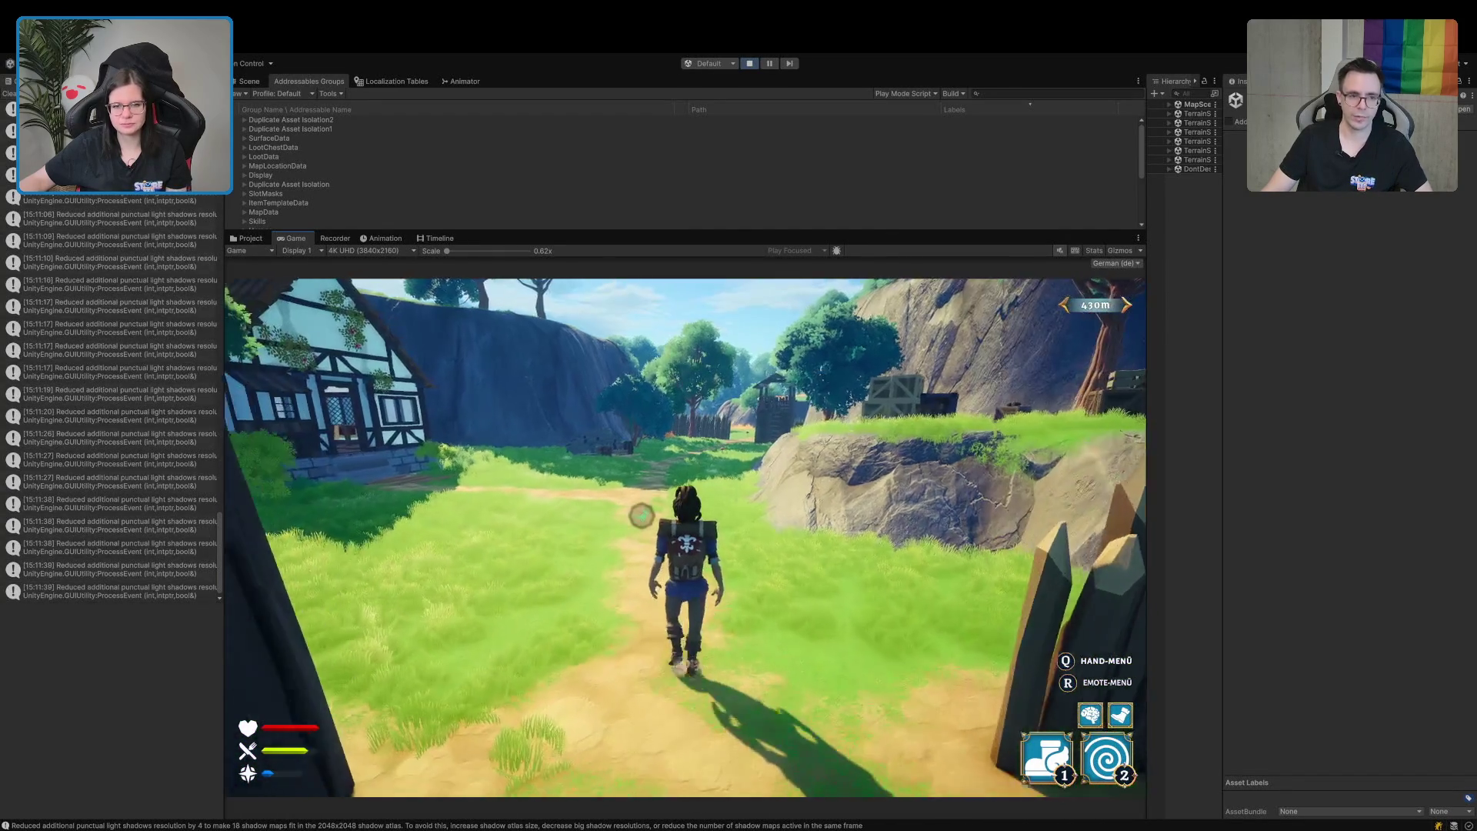
key(1)
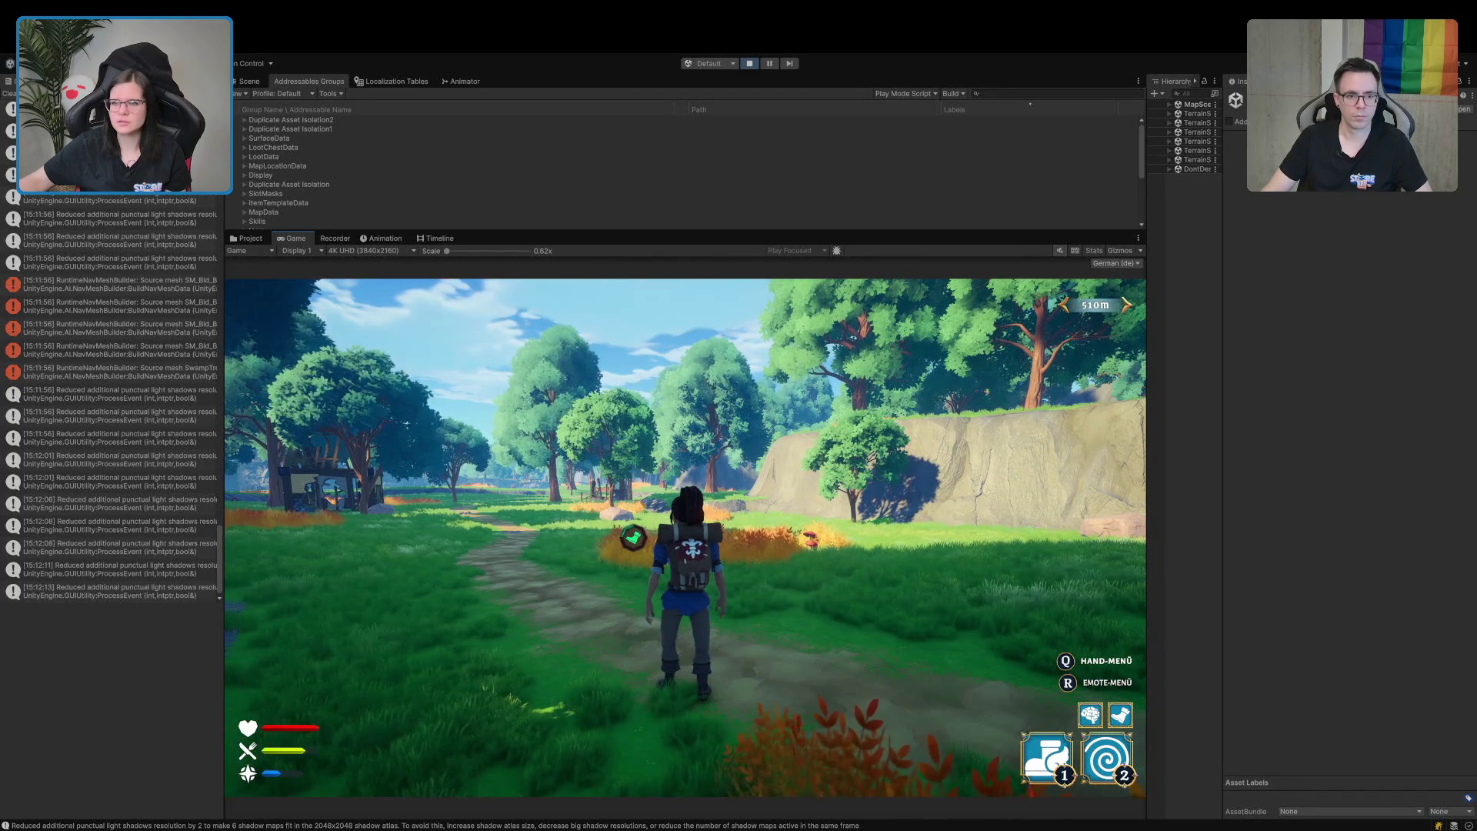
drag(1222, 196, 1293, 195)
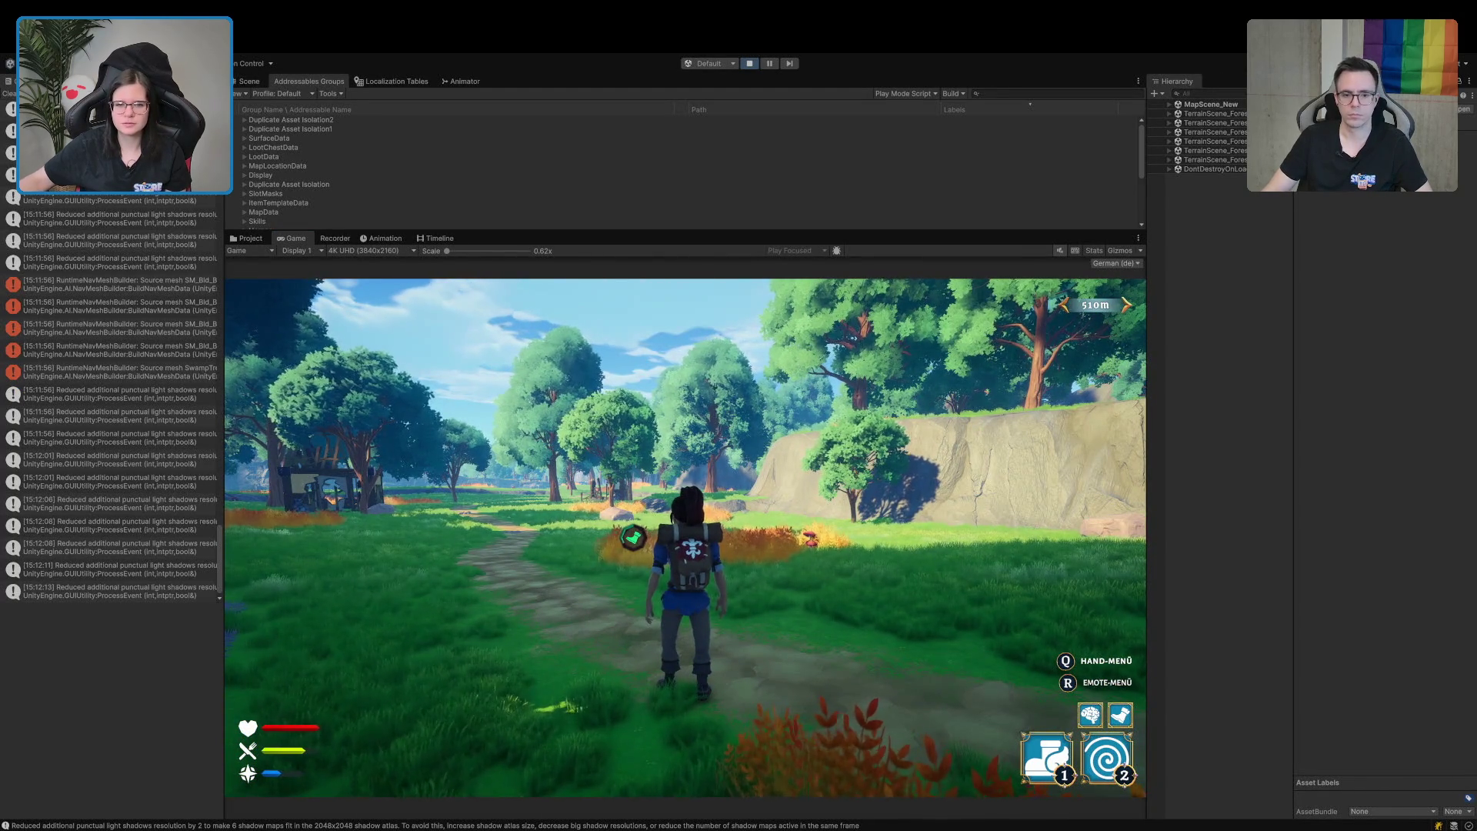
Refocus the Game view and run through the forest to the meadow by the wooden structure.
click(811, 567)
key(w)
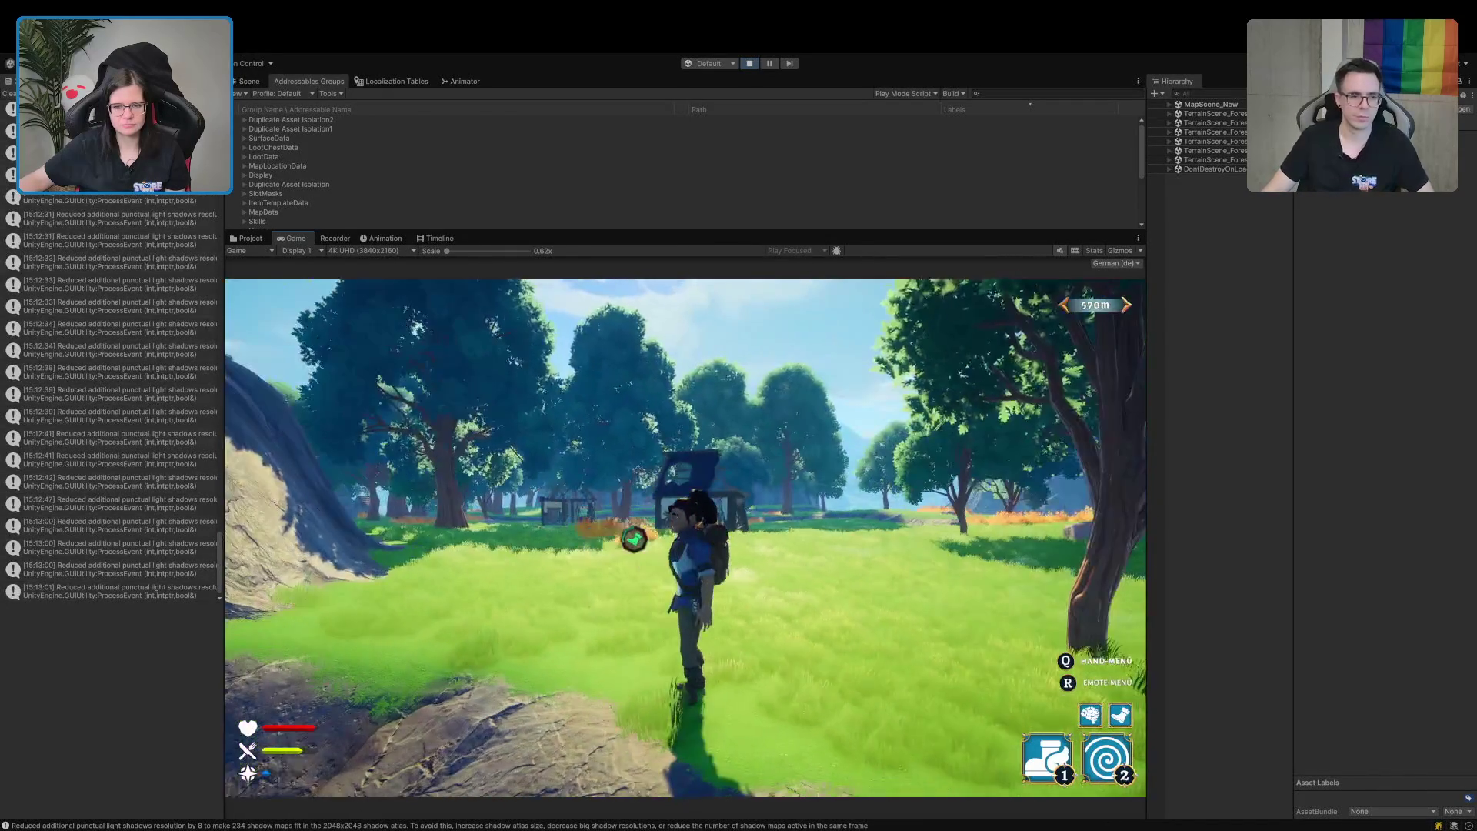
key(w)
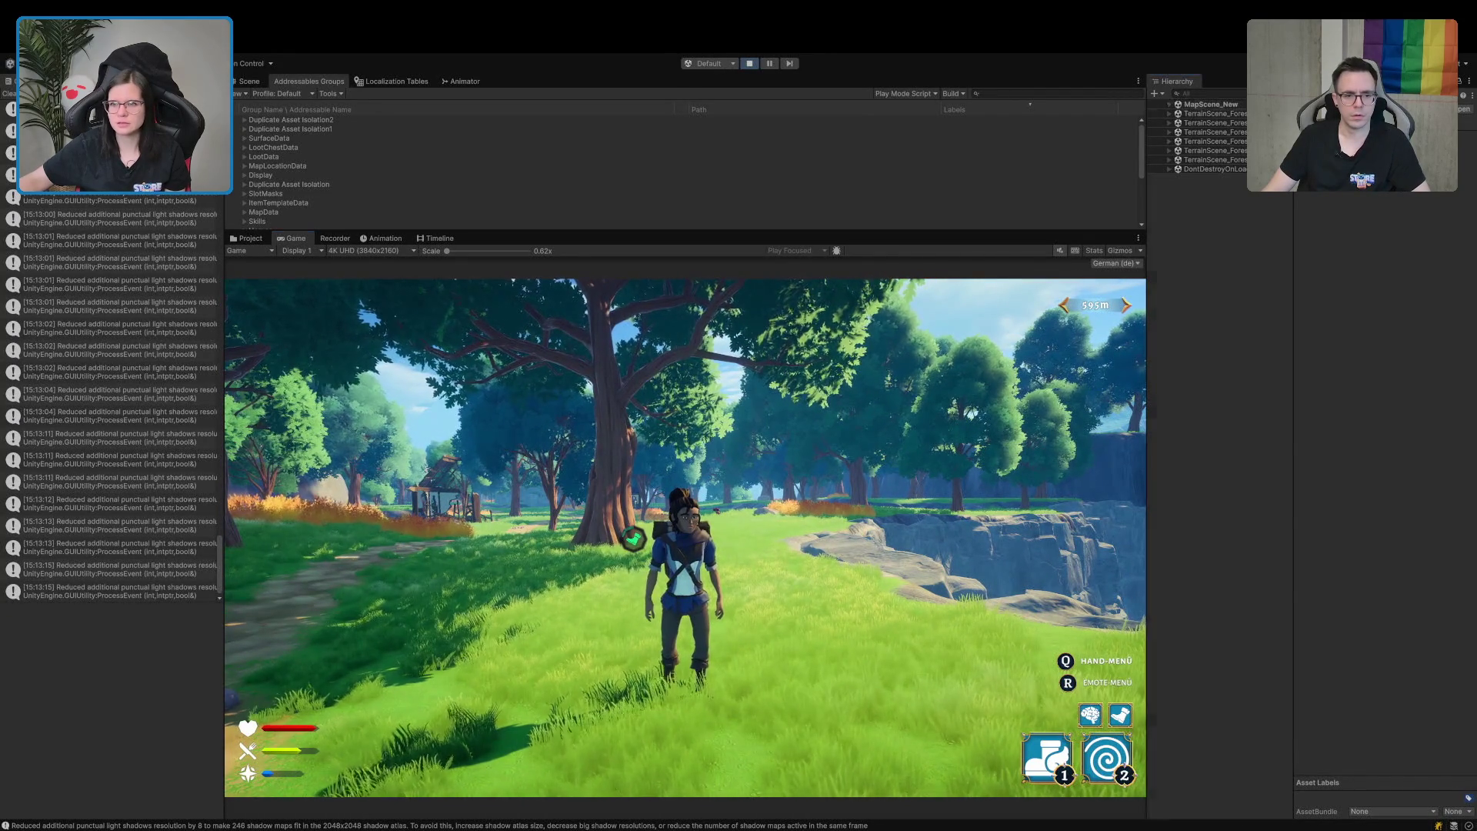
Expand MapScene_New and inspect the PersistentPlayer object's settings.
click(1168, 104)
click(1192, 133)
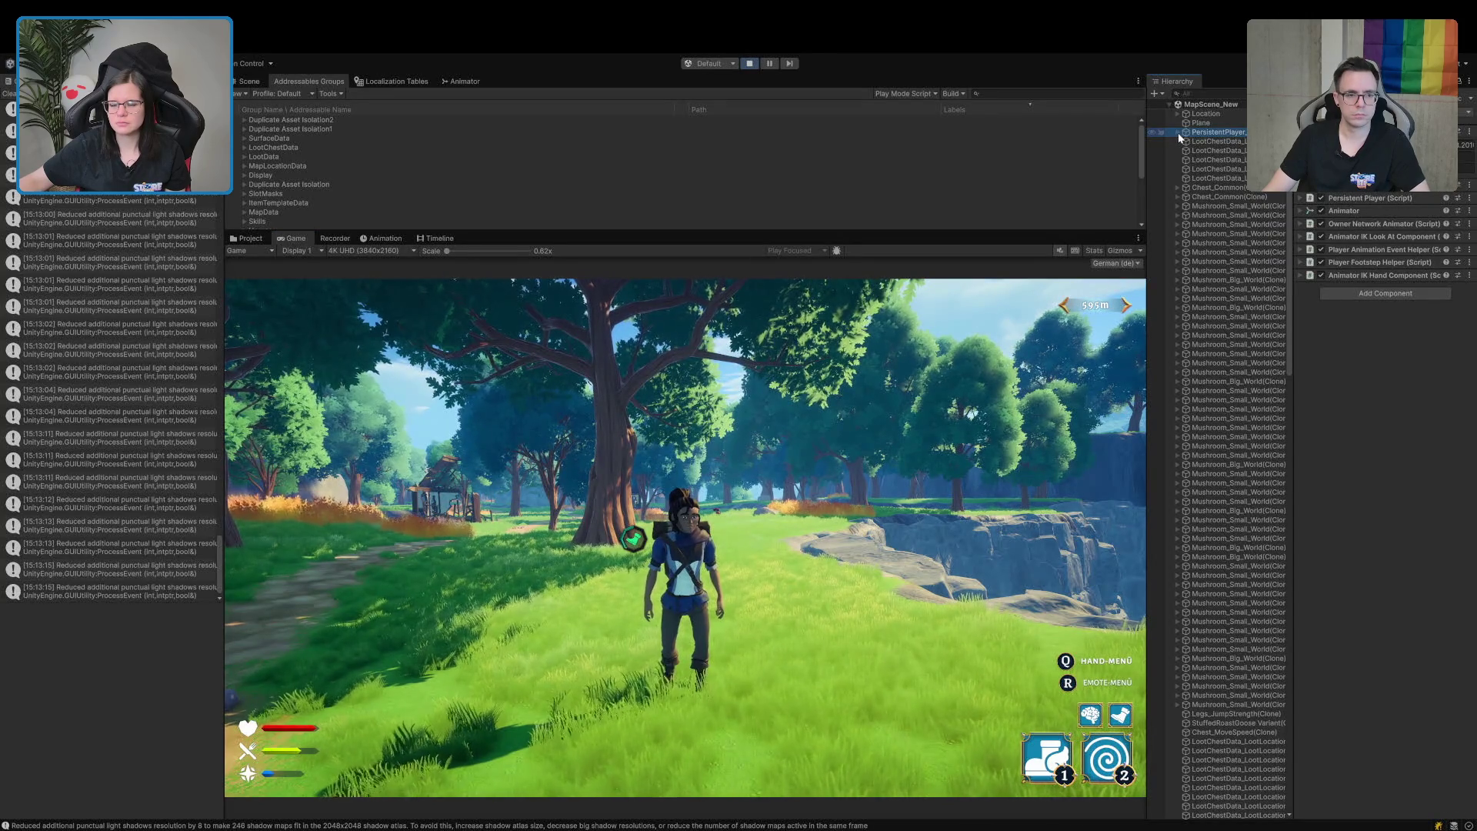
scroll(1207, 326, down, 5)
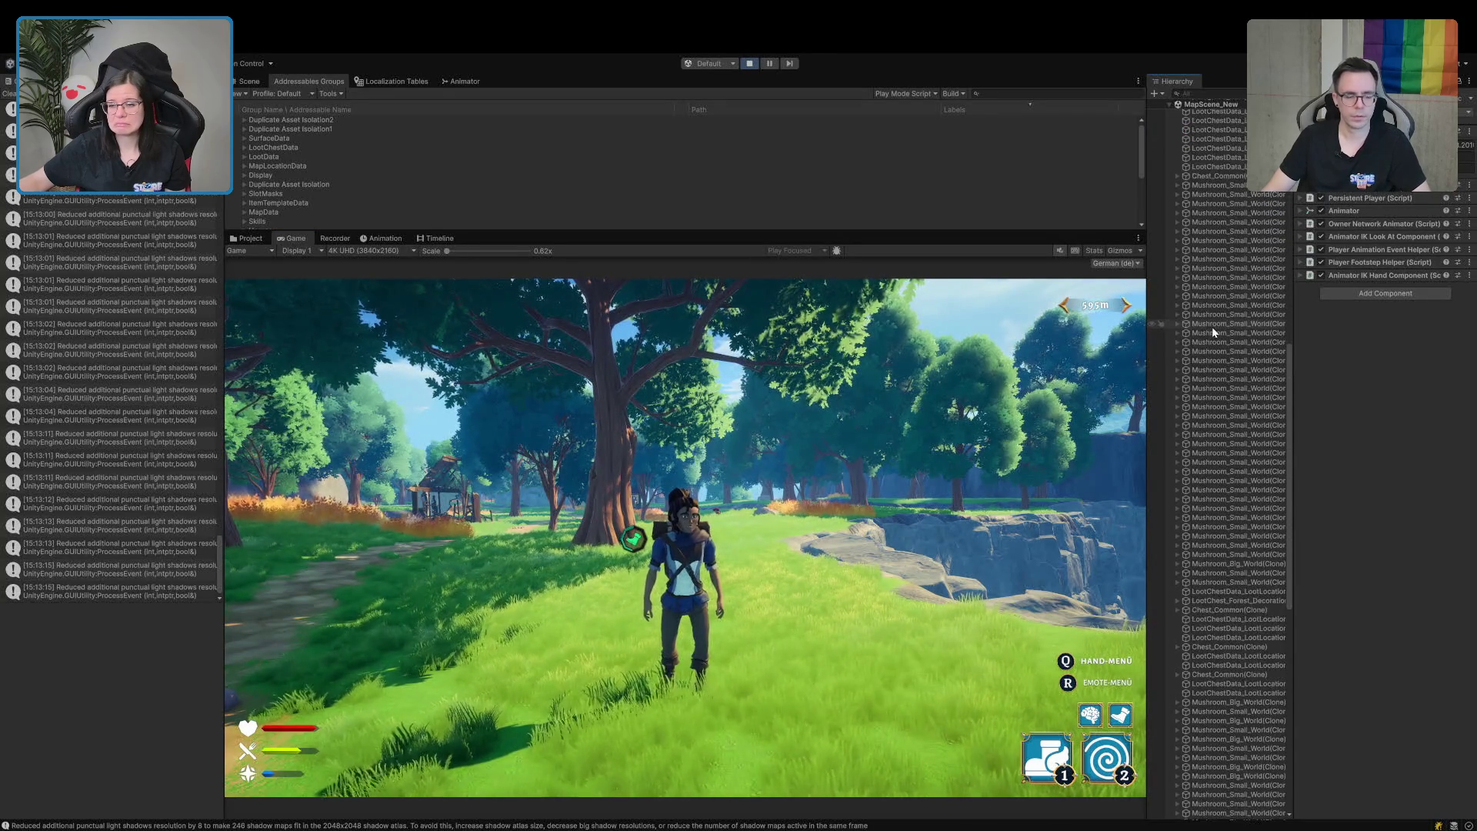
scroll(1212, 330, down, 10)
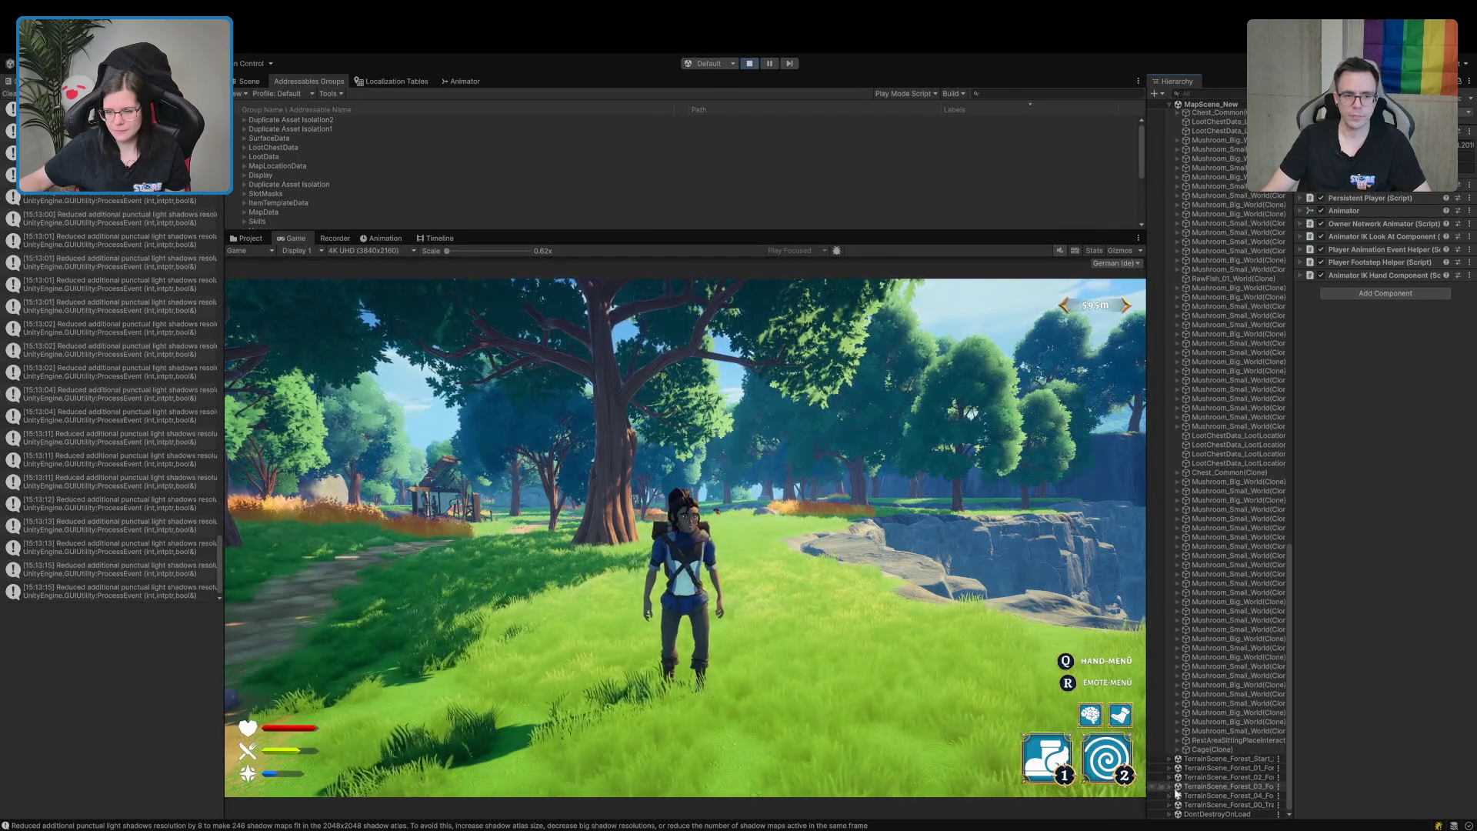
scroll(1167, 137, up, 5)
scroll(1169, 137, up, 10)
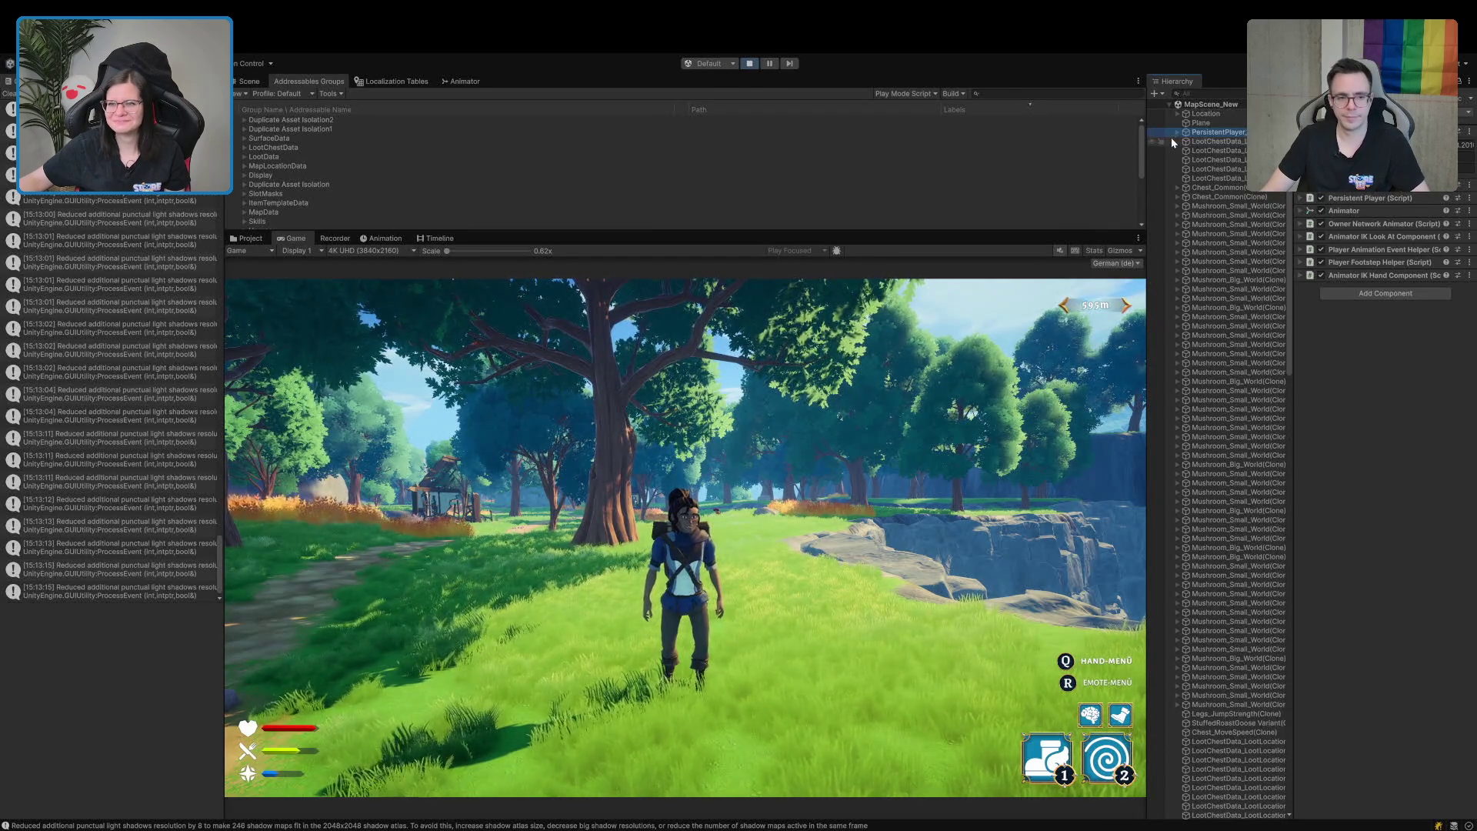
Deactivate UserInterfaces and PersistentPlayer to hide the HUD and the player character.
click(1176, 112)
click(1221, 132)
click(1335, 101)
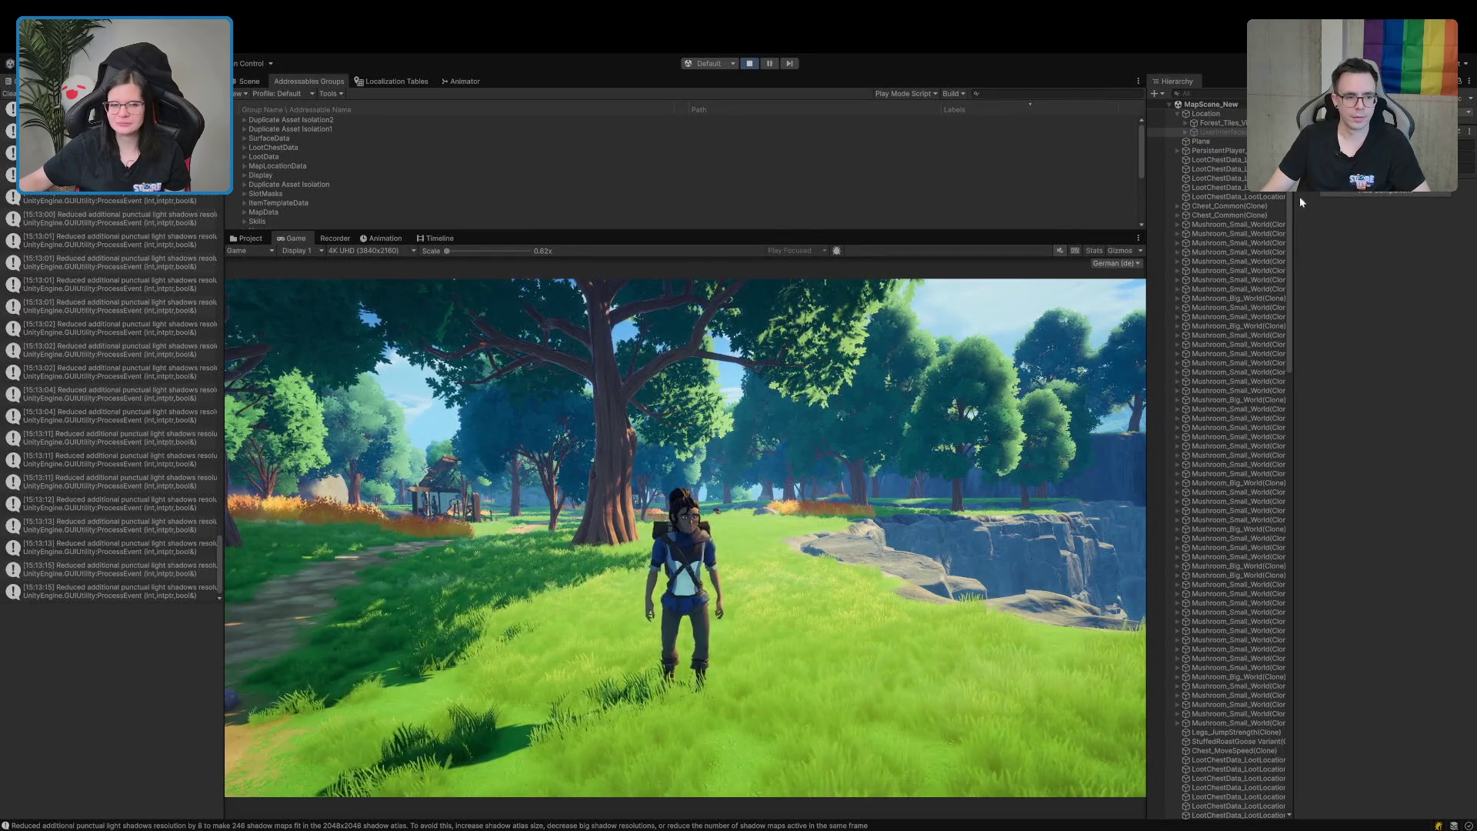
click(1221, 151)
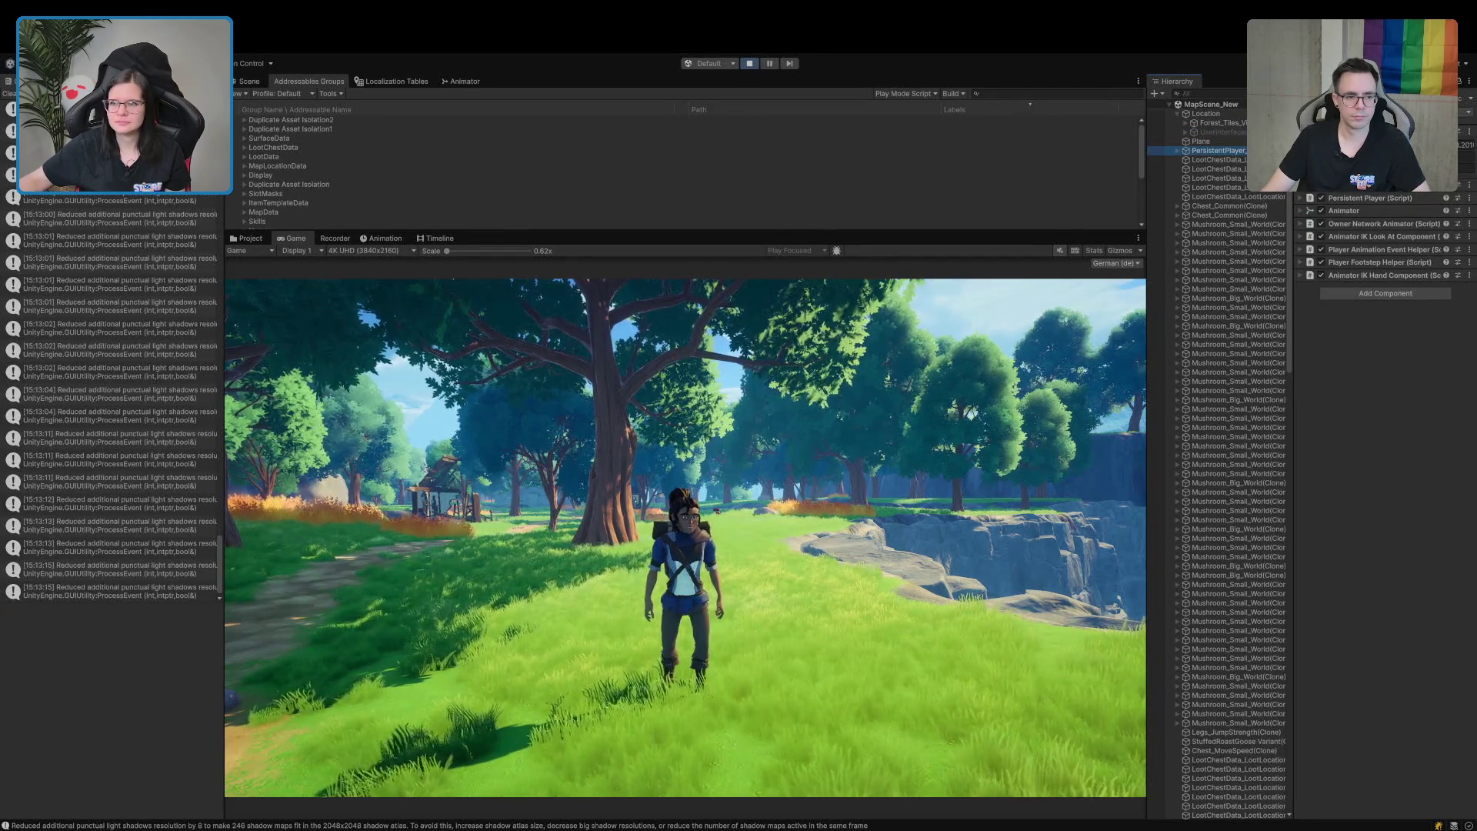
key(alt+shift+a)
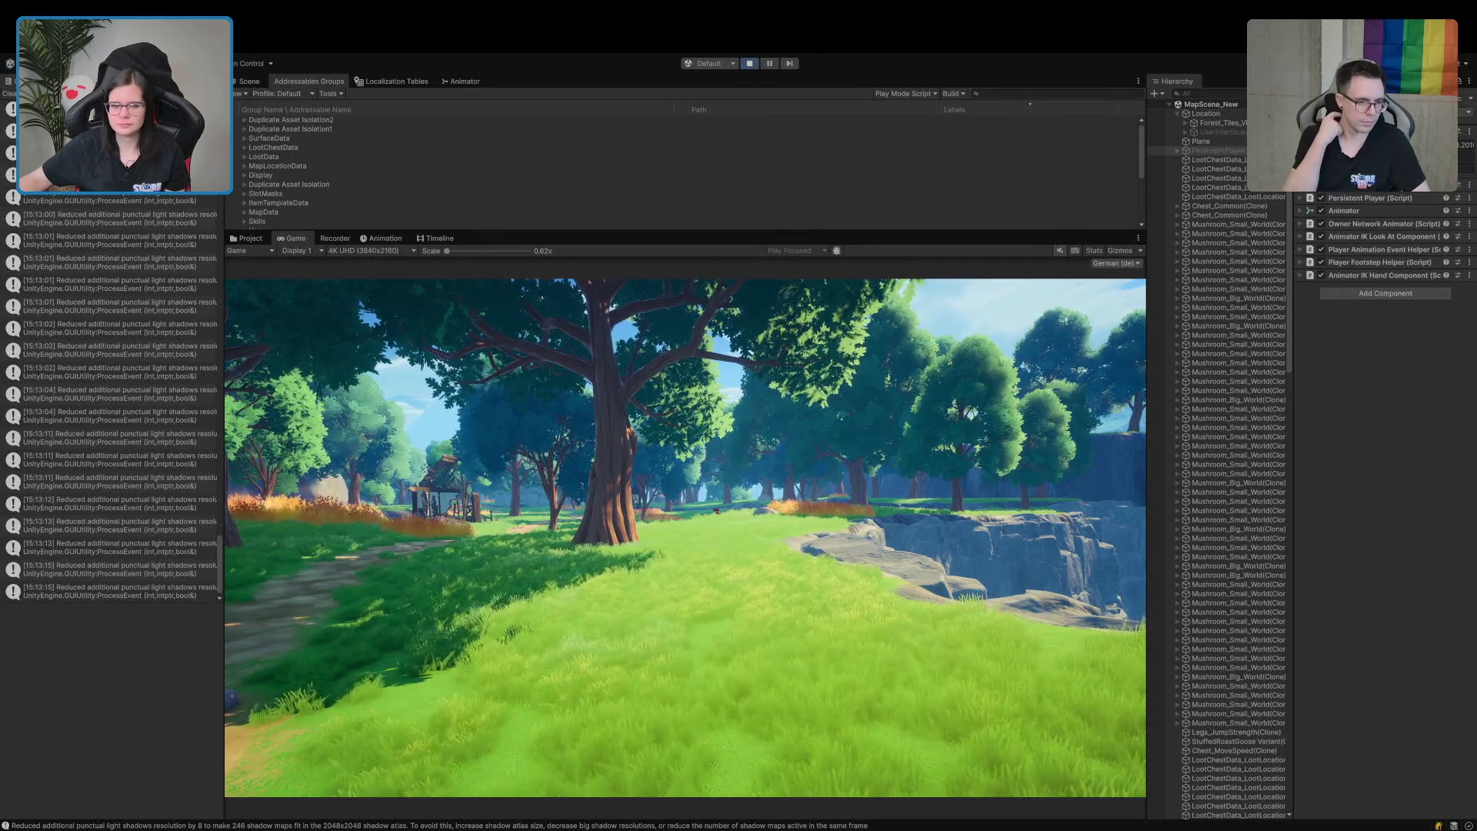
Select the GameManager object in the DontDestroyOnLoad scene.
click(1169, 104)
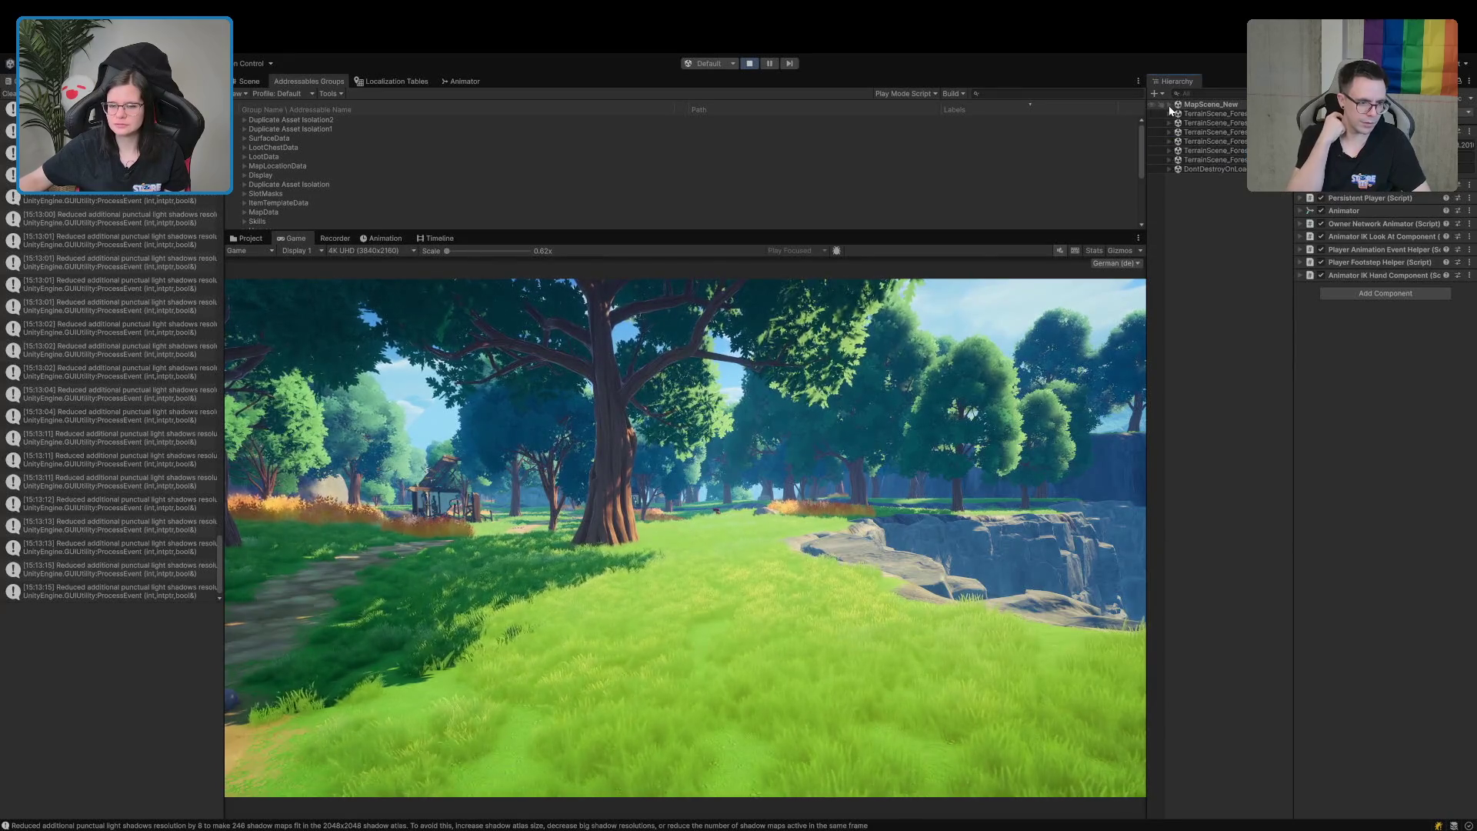
click(1171, 168)
click(1169, 169)
click(1169, 170)
click(1169, 169)
click(1215, 207)
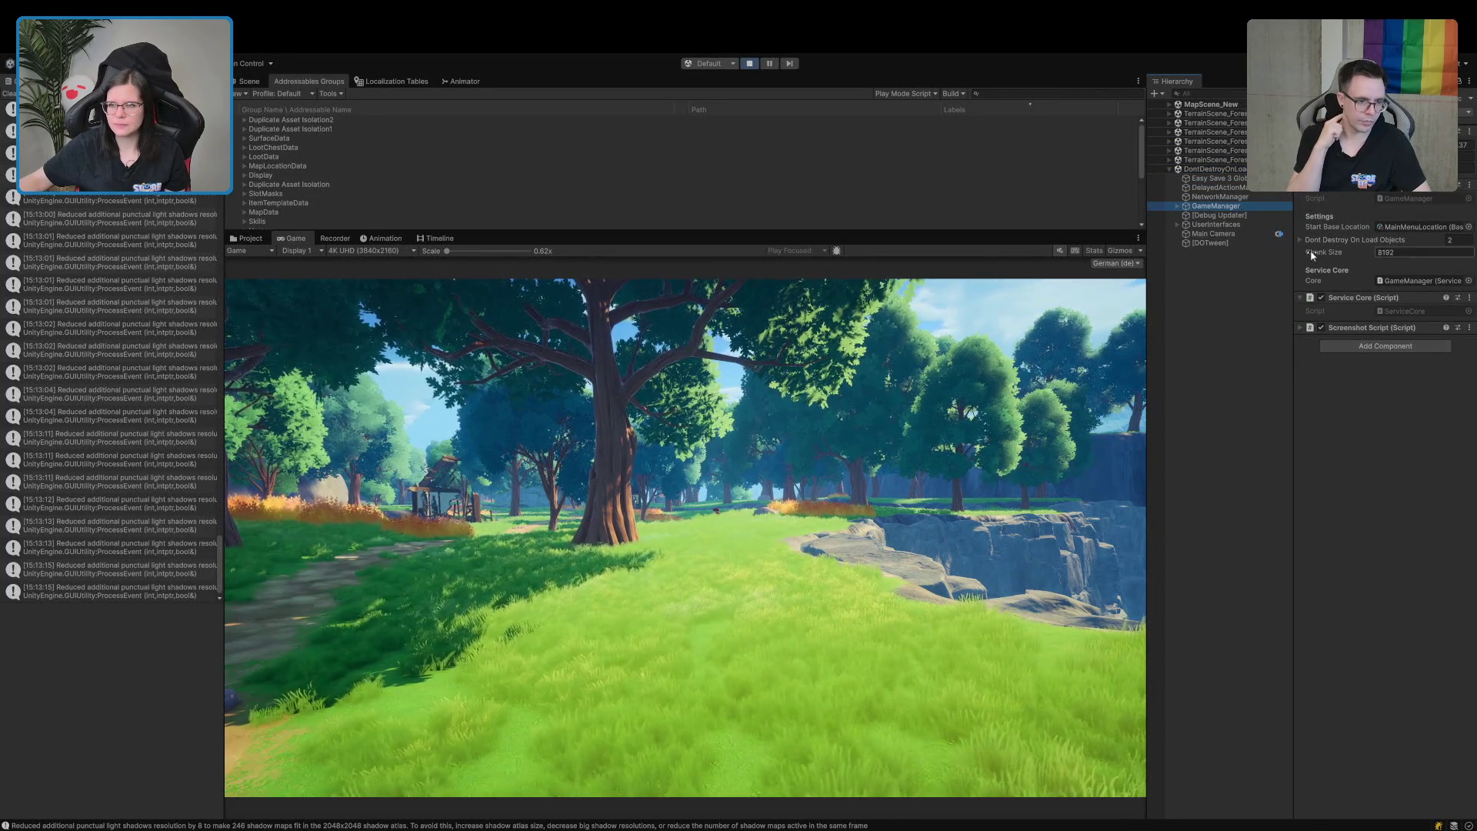
Save screenshot_002.png with the Screenshot Script's Take Screenshot, then stop Play mode.
click(1339, 330)
click(1380, 376)
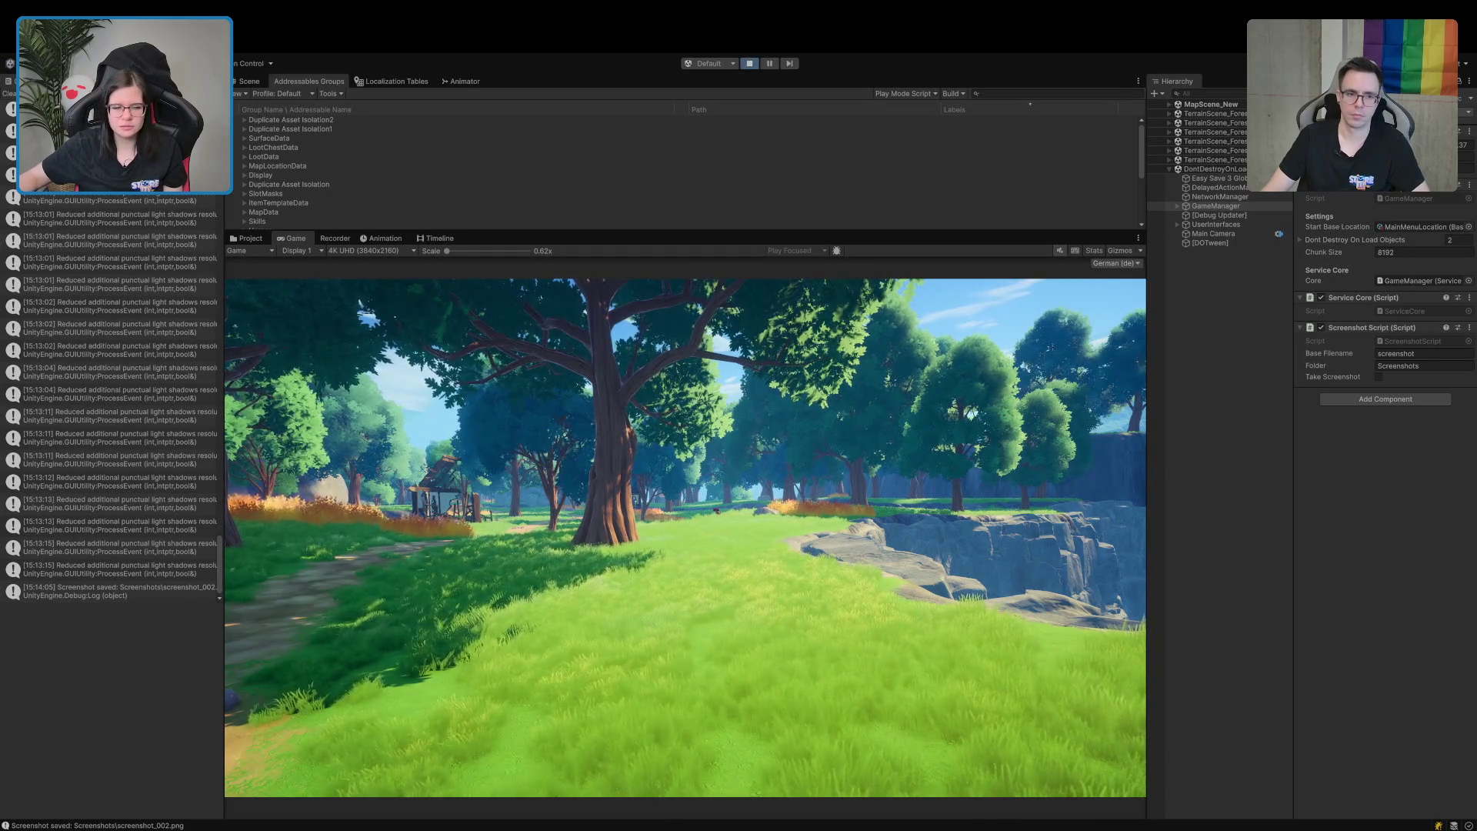
click(747, 64)
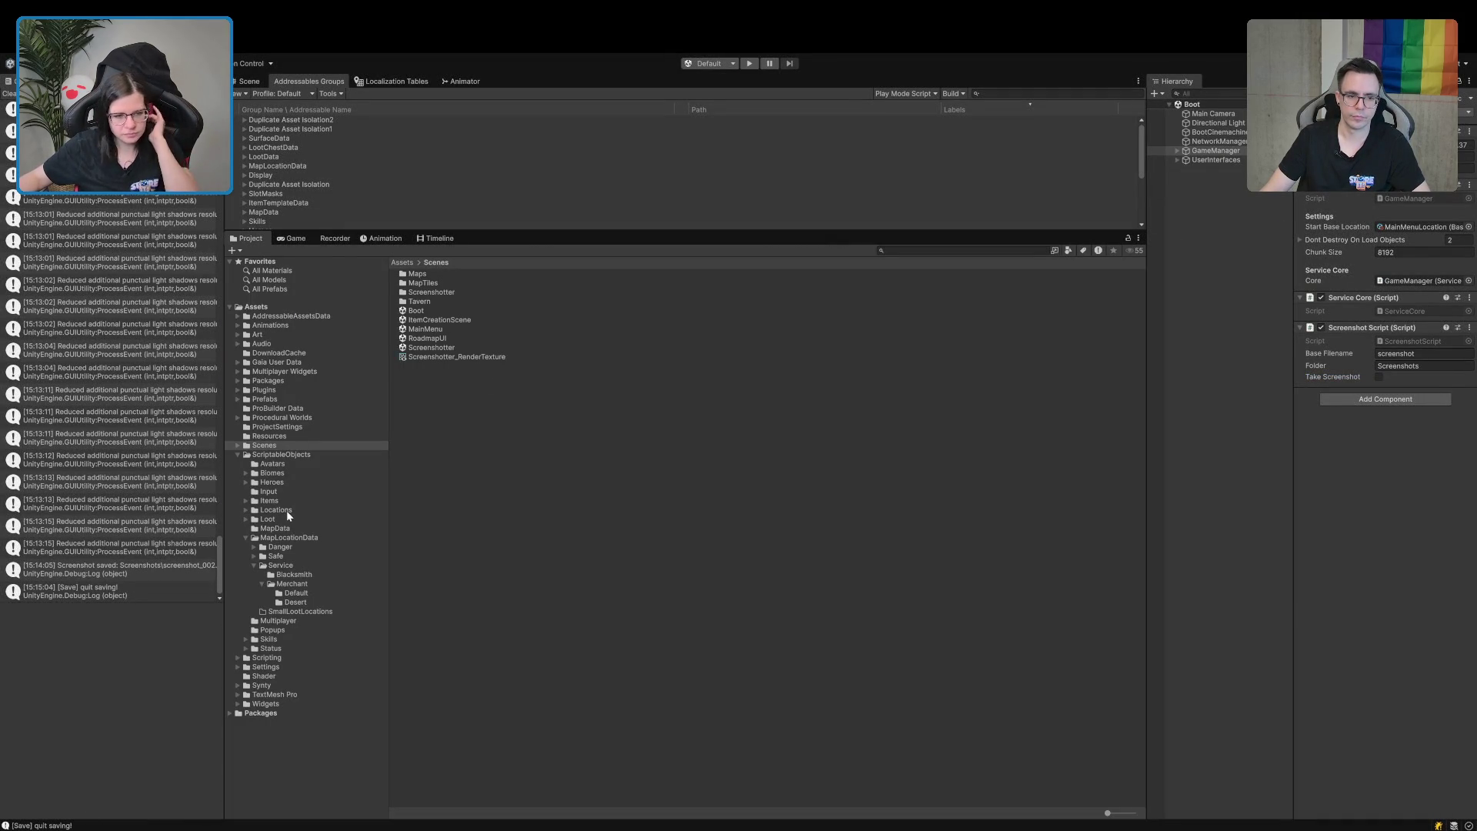
click(237, 399)
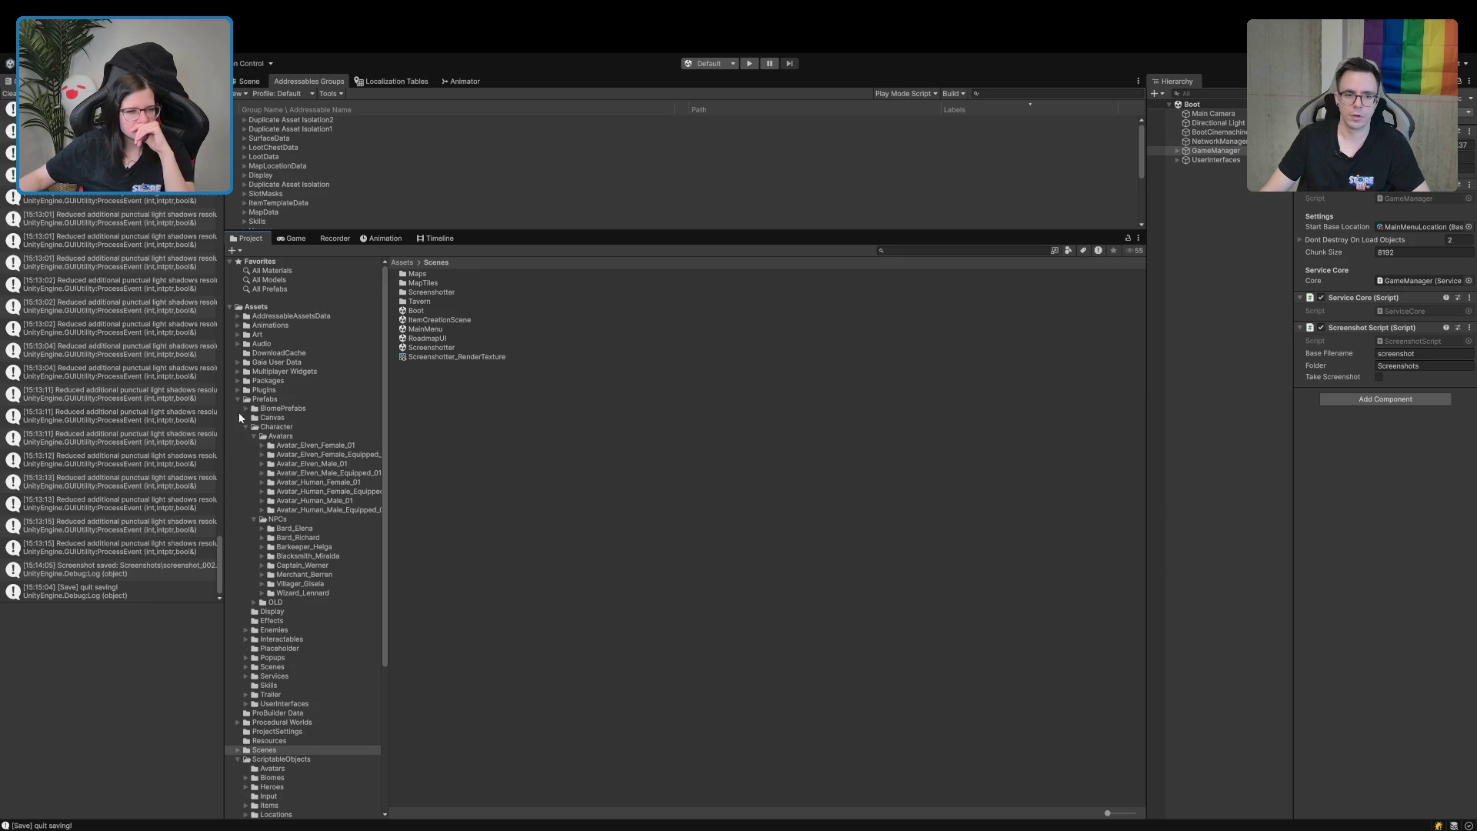
Open the OLD DefaultWarrior prefab folder and switch the Scene view to 3D perspective.
click(254, 601)
click(288, 677)
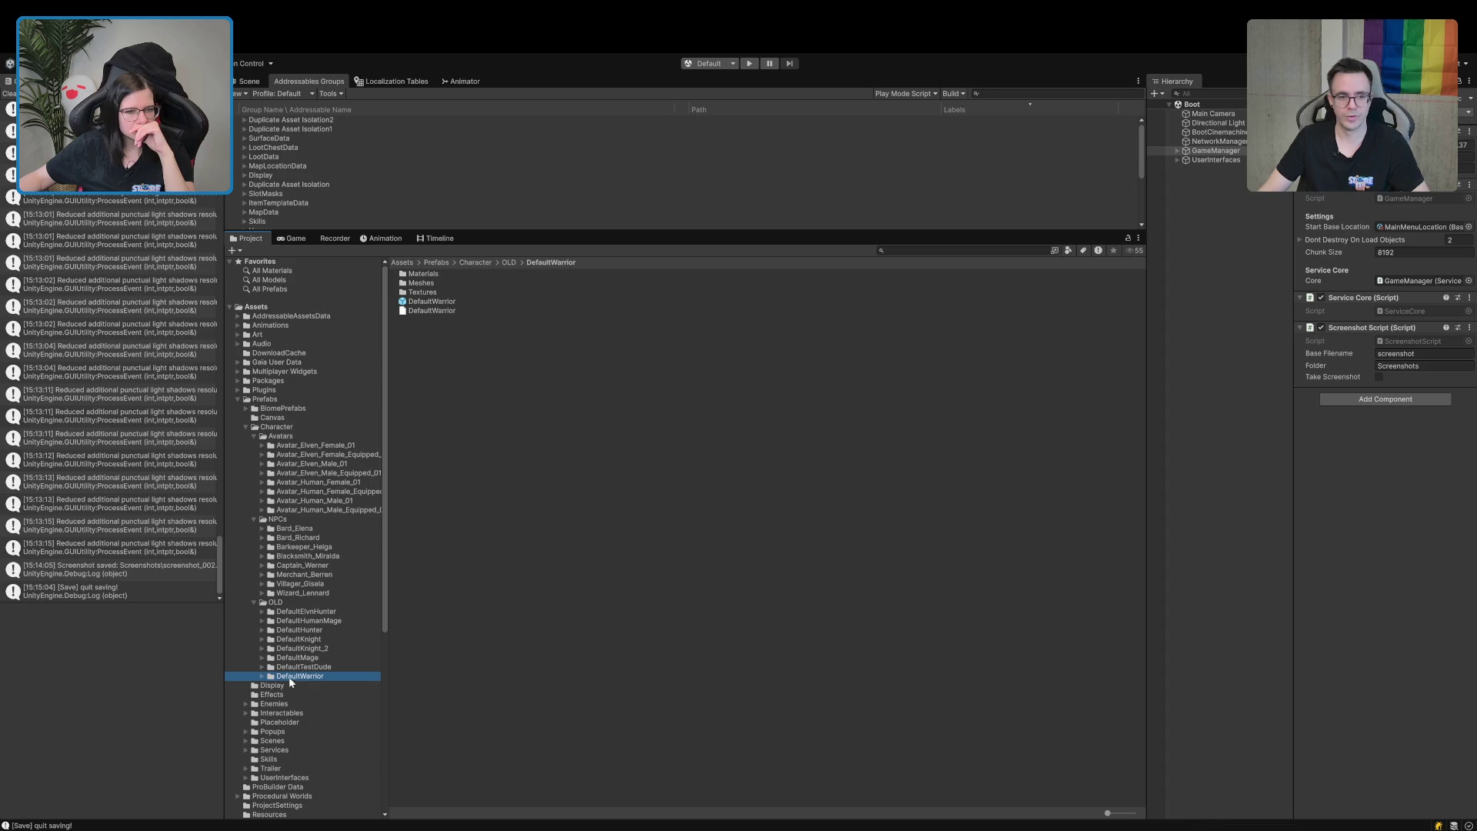
click(247, 82)
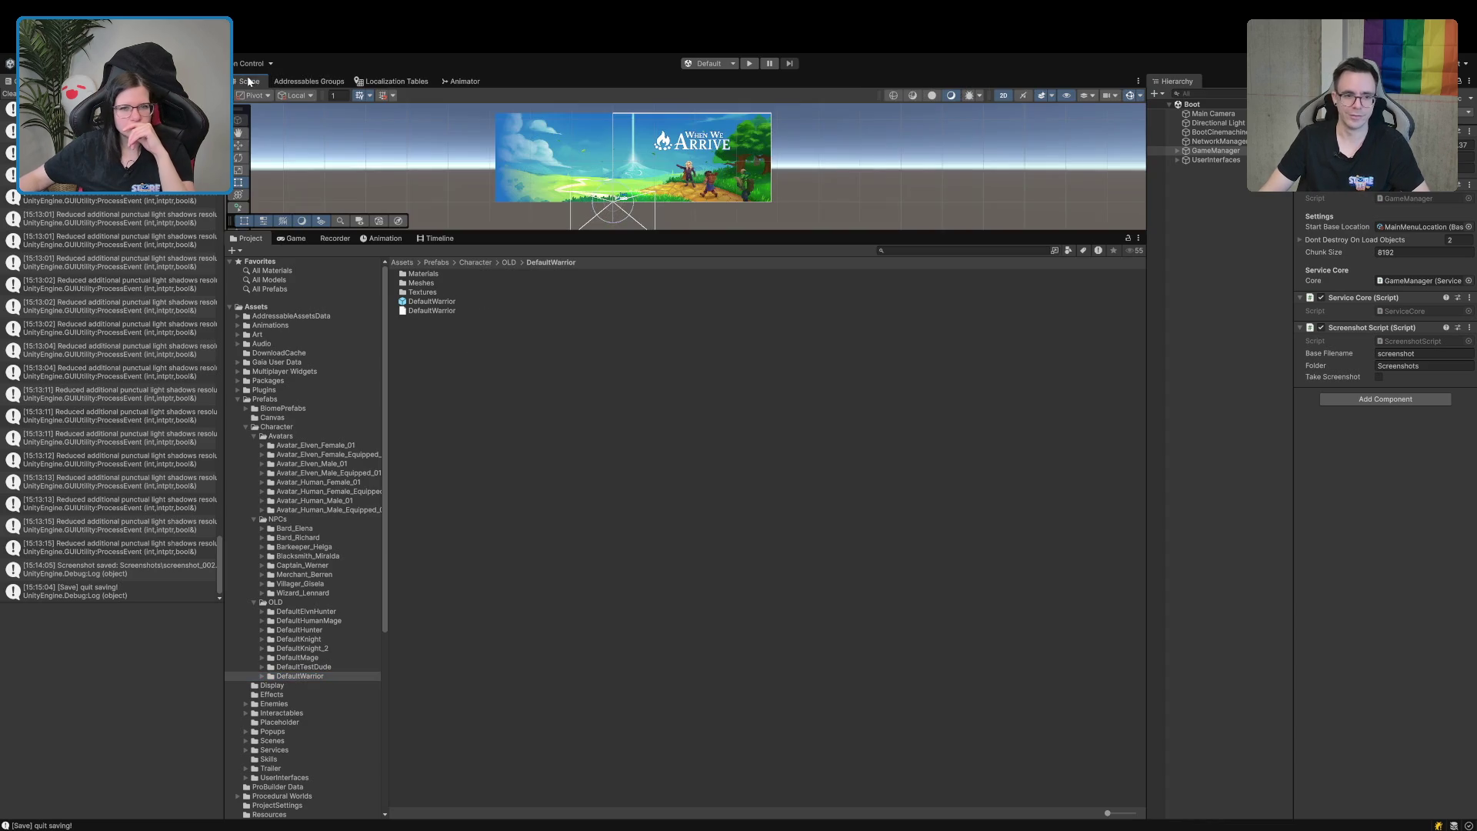
click(1002, 95)
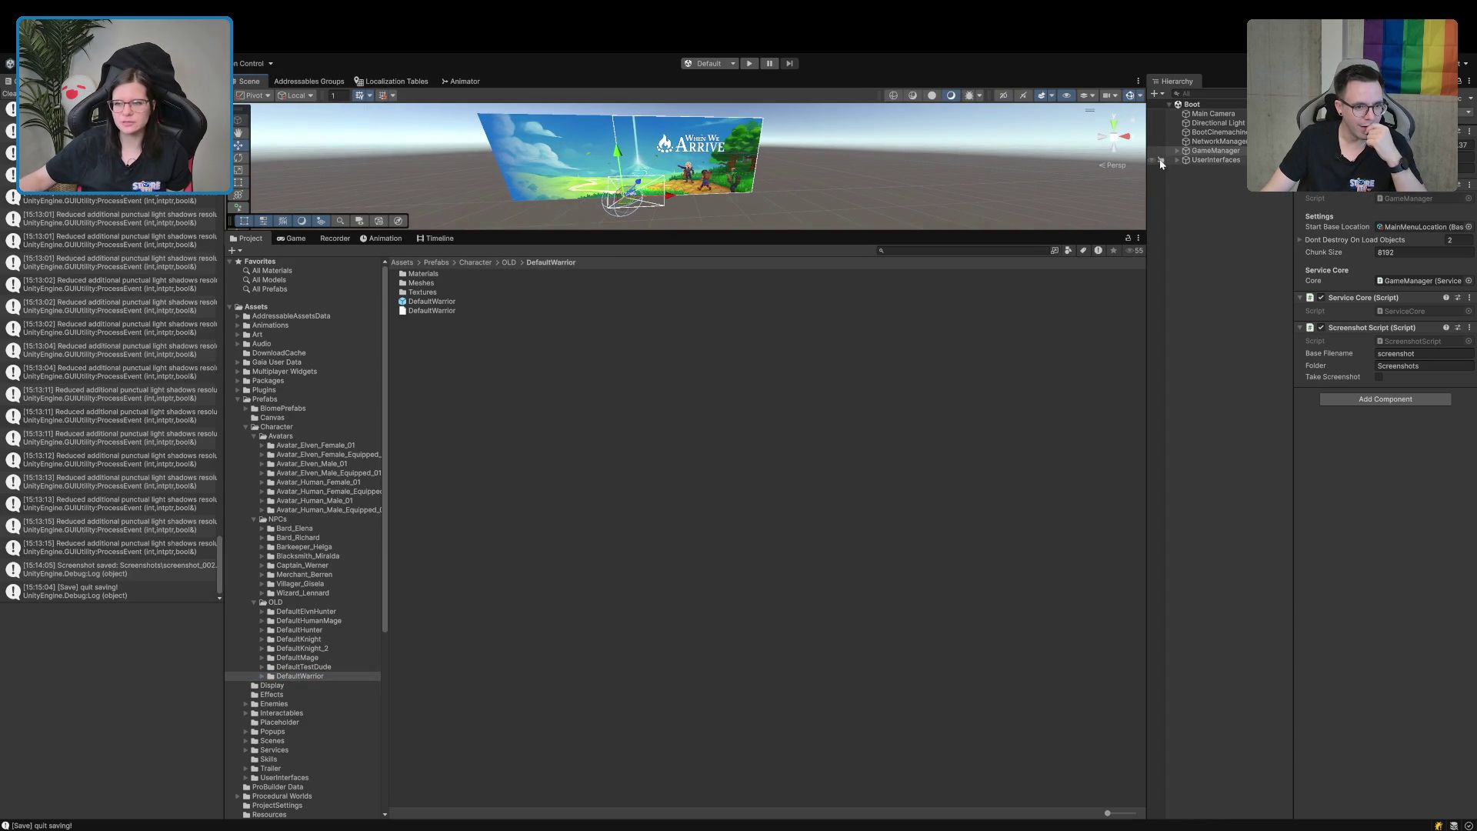
Hide LoadingScreenCanvas and DeathCanvas, then drag the DefaultWarrior prefab into the scene.
click(1187, 161)
click(1176, 159)
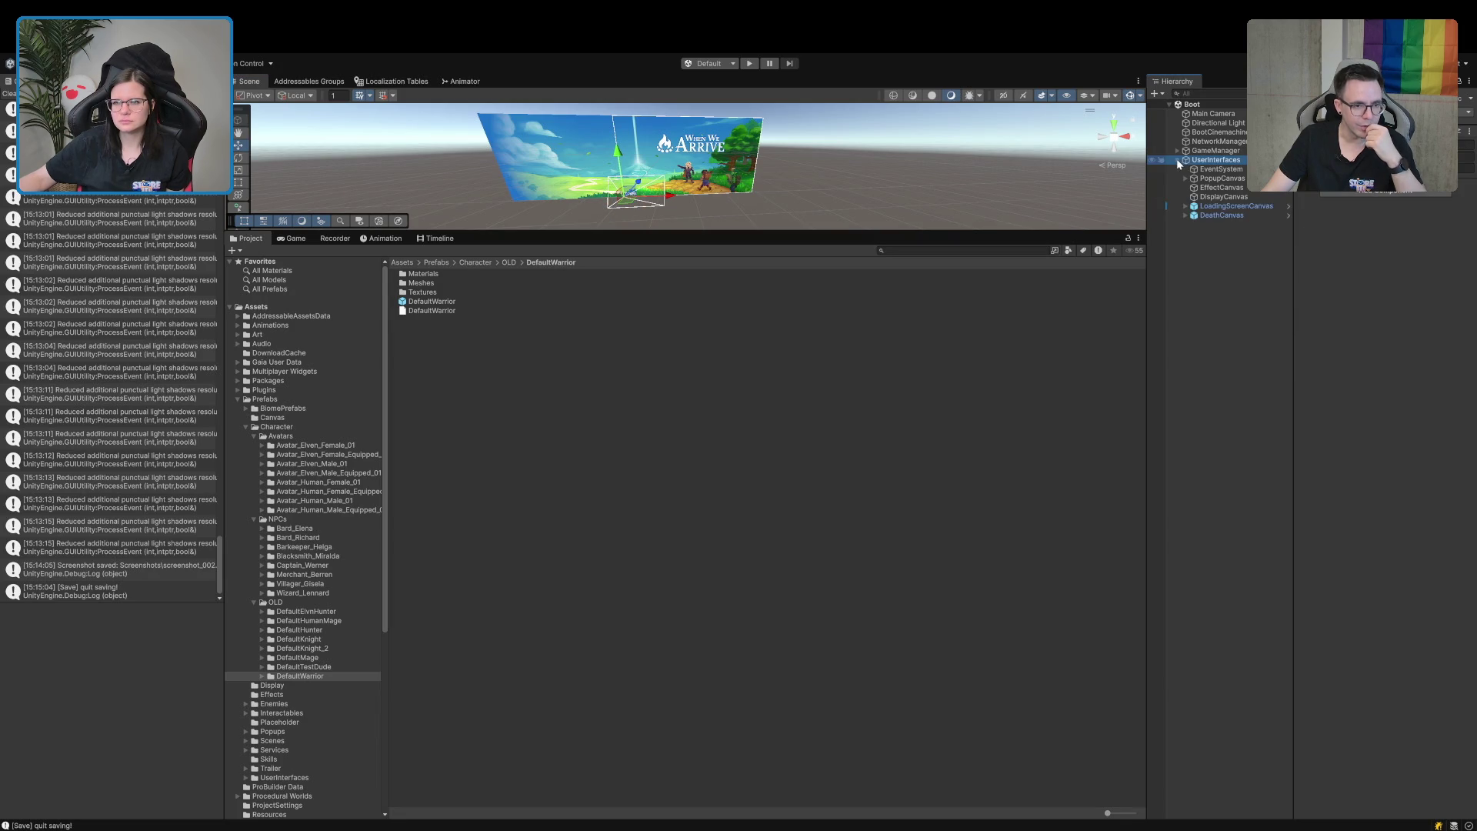
click(1151, 206)
click(1151, 216)
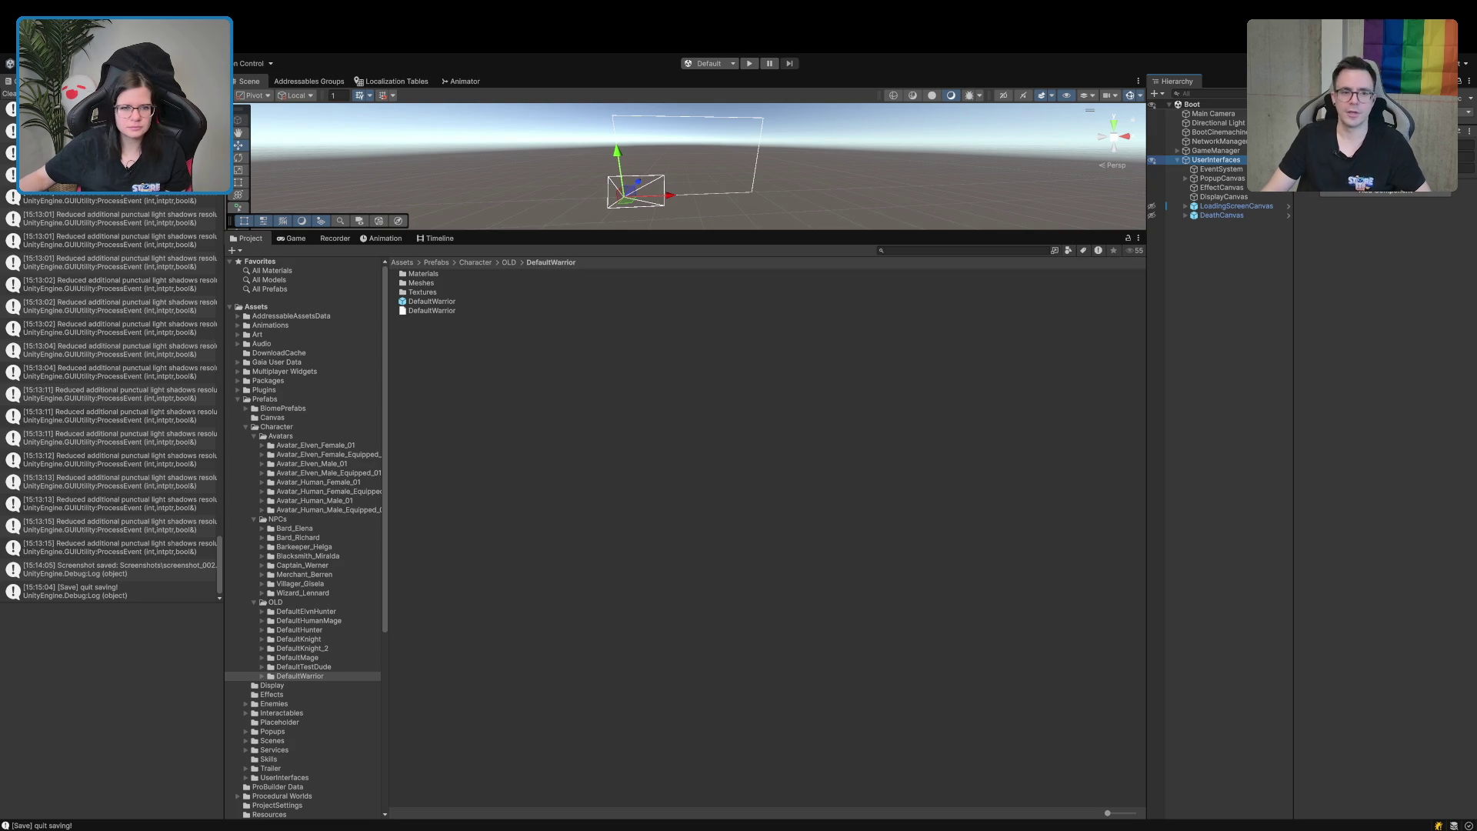
mouse_move(431, 301)
mouse_down()
mouse_move(1249, 310)
mouse_move(1231, 296)
mouse_up()
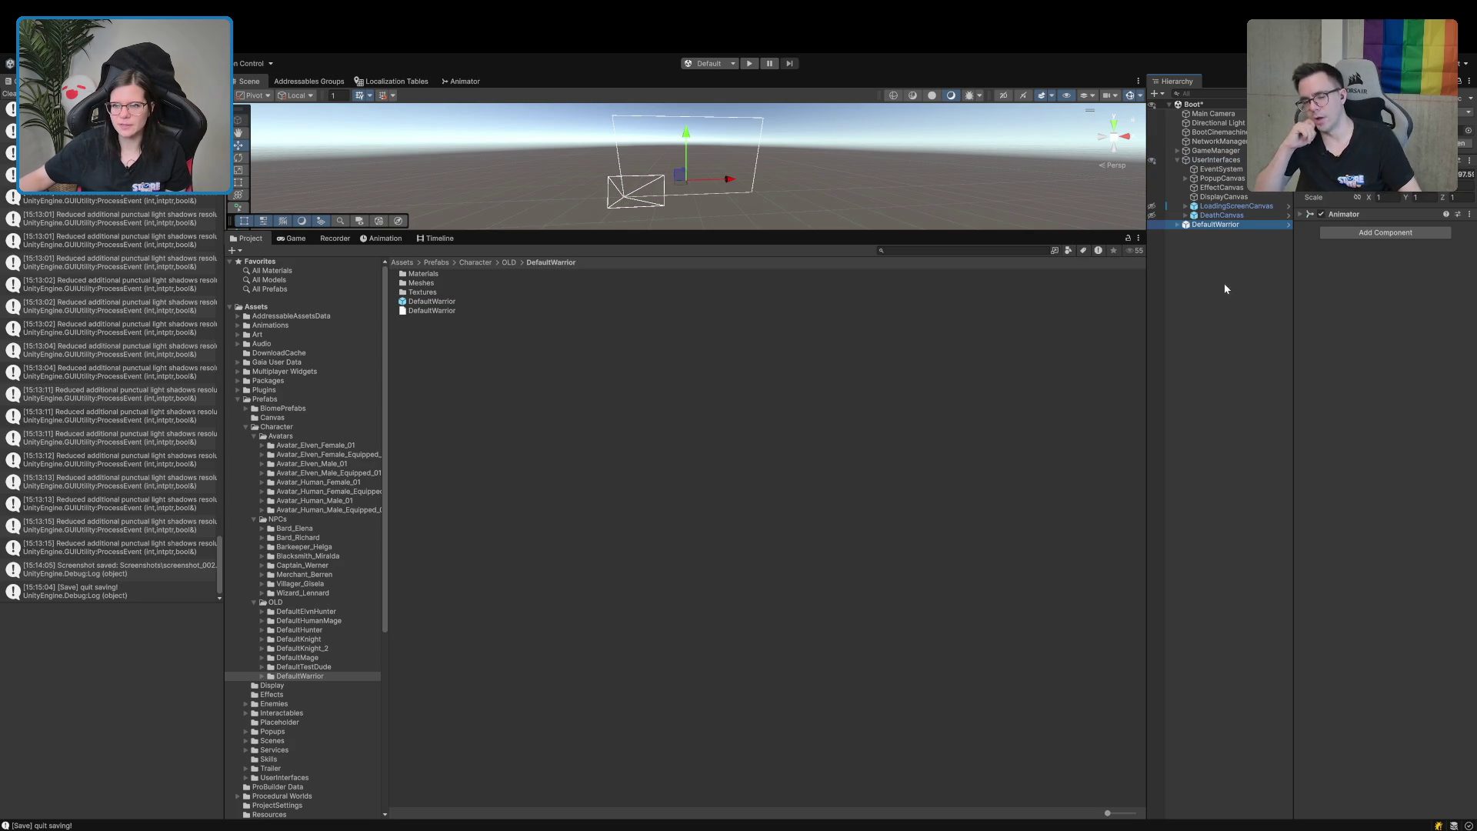
Frame the DefaultWarrior in an enlarged Scene view.
click(1177, 159)
click(1215, 159)
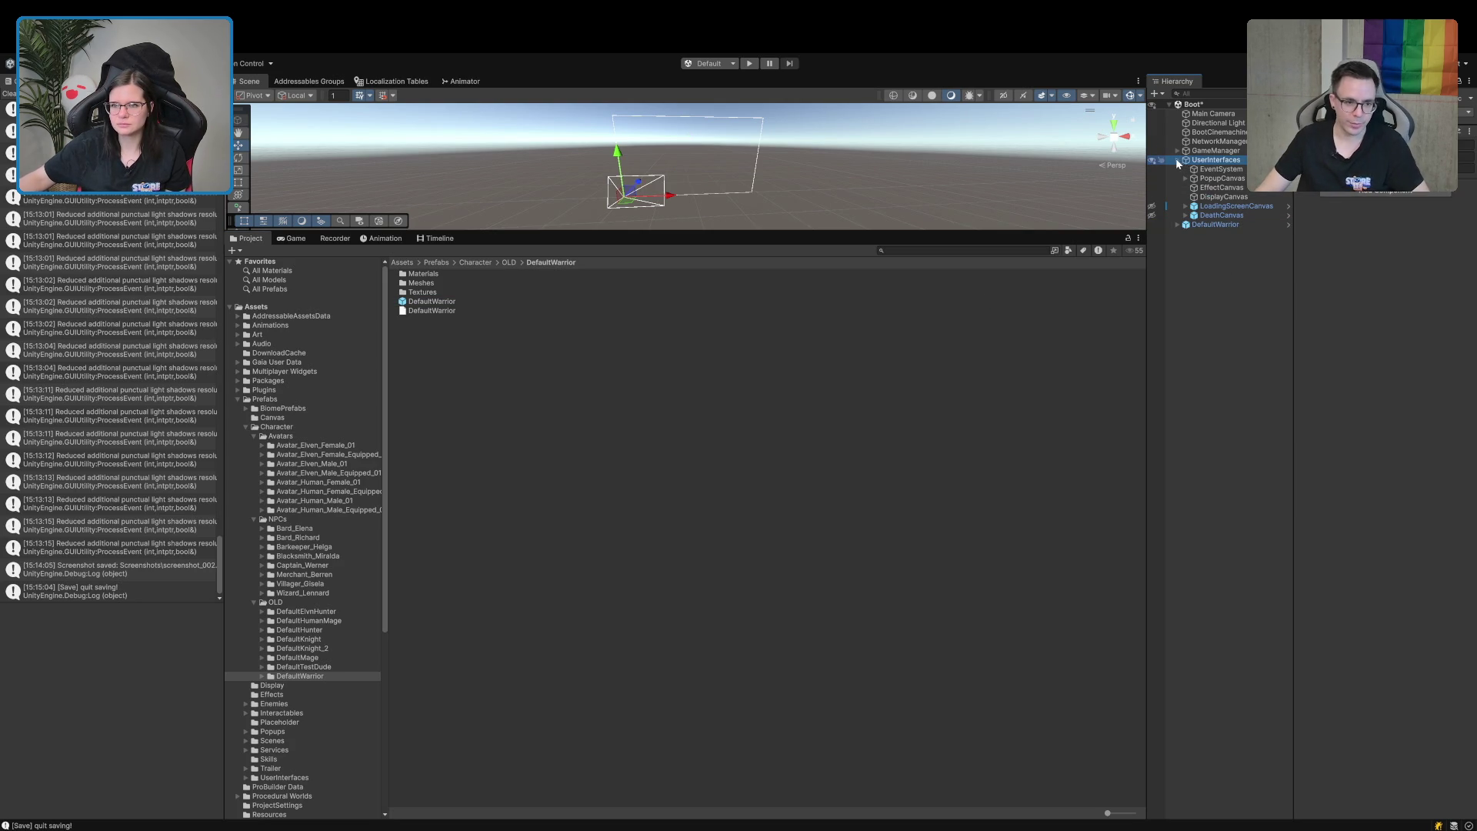
double_click(1204, 170)
mouse_move(718, 216)
mouse_down()
mouse_move(828, 187)
mouse_move(705, 169)
mouse_move(939, 306)
mouse_move(797, 223)
mouse_up()
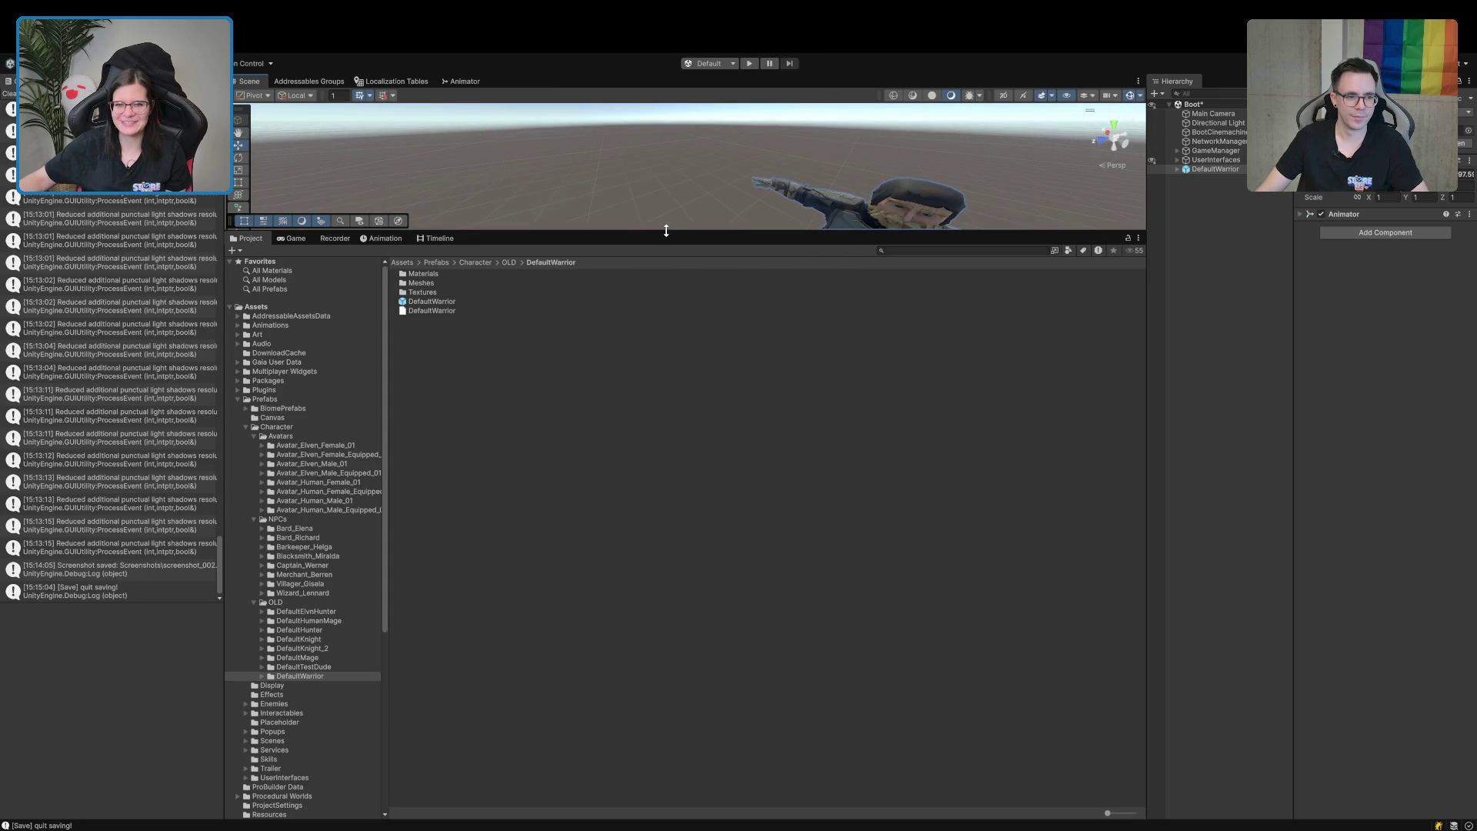
drag(666, 231, 647, 460)
mouse_move(626, 400)
mouse_down()
mouse_move(750, 349)
mouse_move(669, 298)
mouse_move(667, 317)
mouse_up()
scroll(232, 727, down, 5)
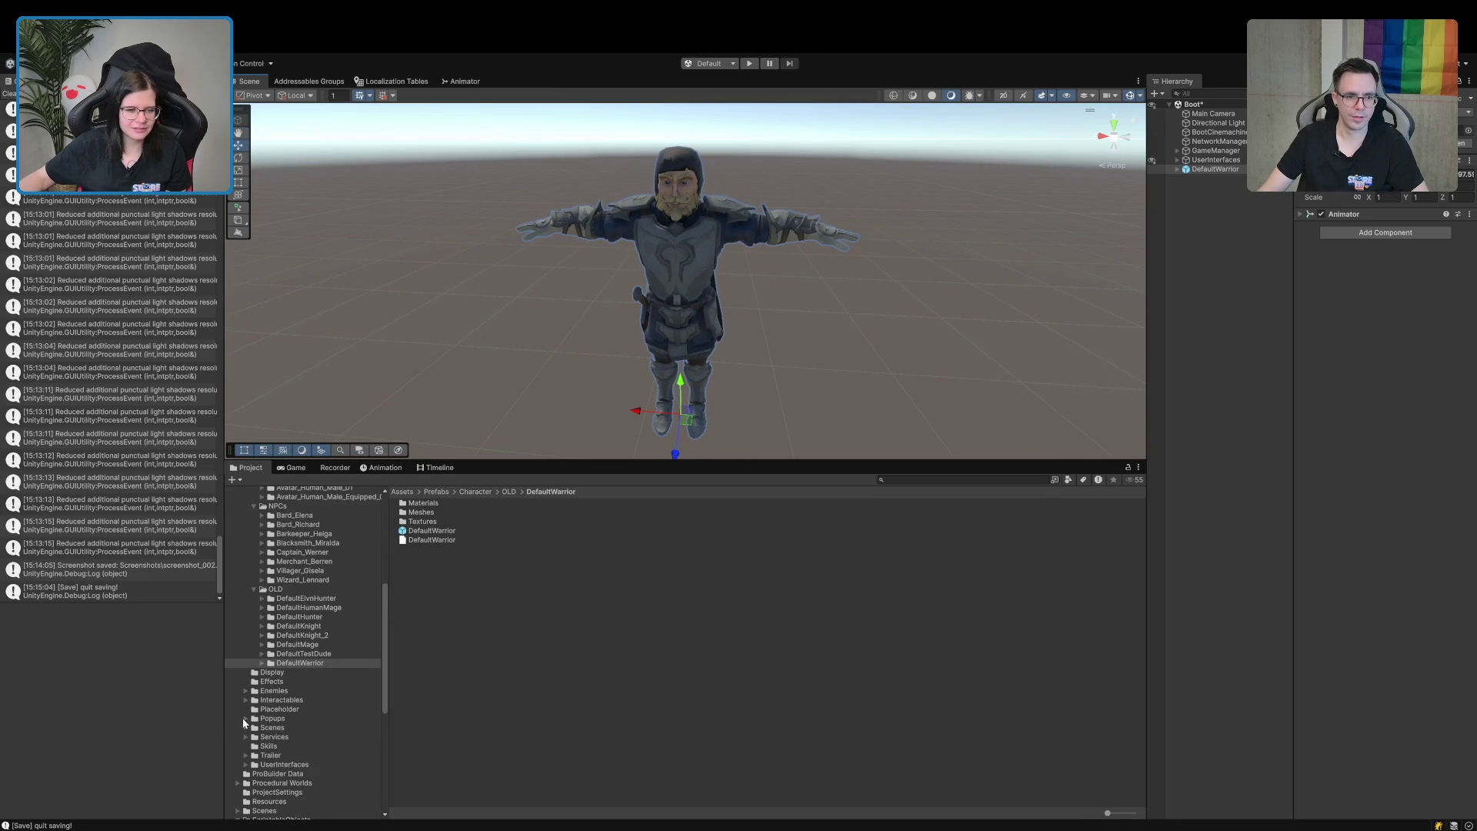
Place the DefaultKnight and DefaultKnight_2 prefabs beside the warrior for comparison.
click(323, 626)
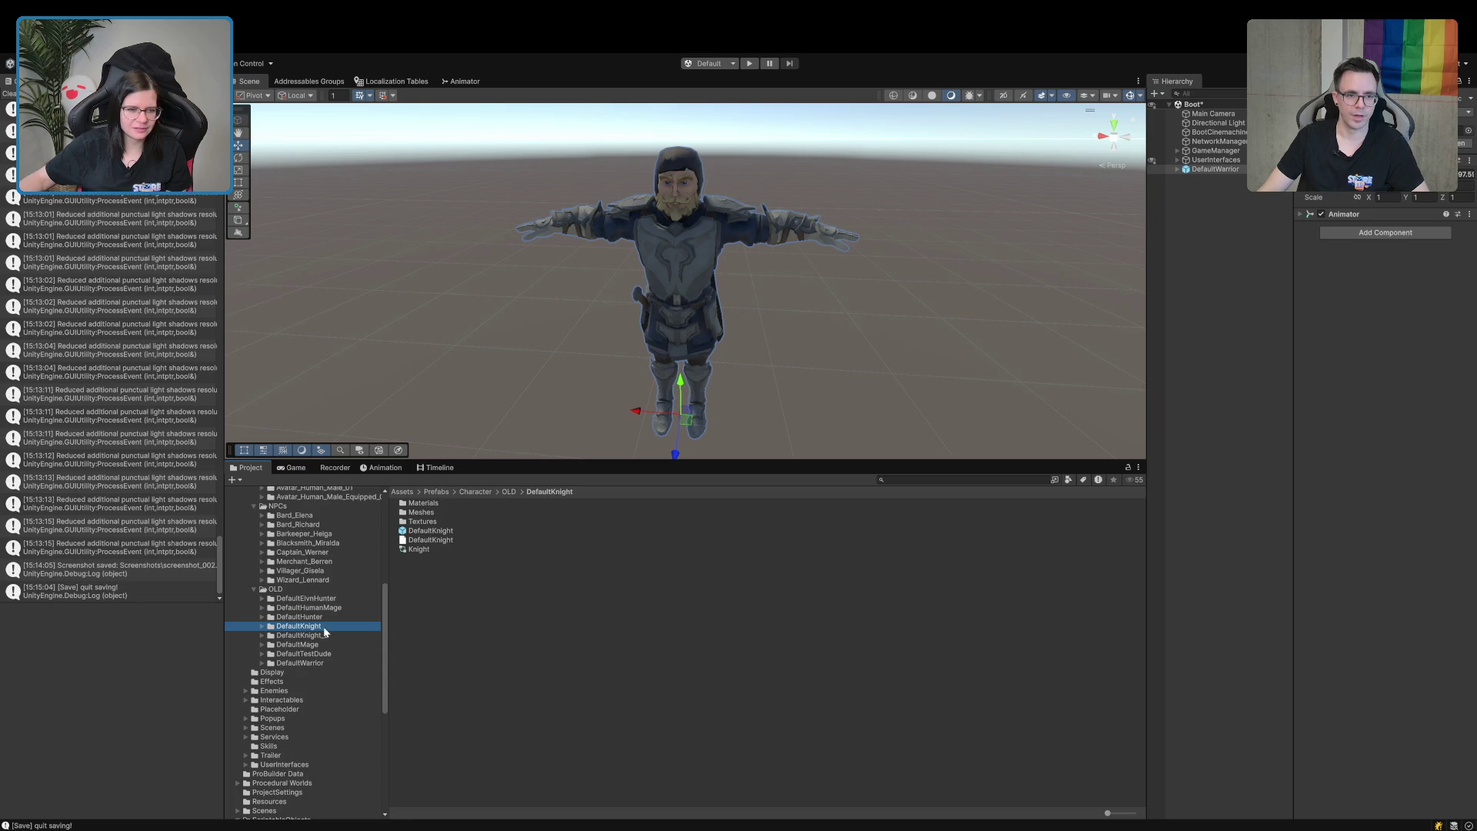
mouse_move(429, 530)
mouse_down()
mouse_move(362, 374)
mouse_move(437, 389)
mouse_up()
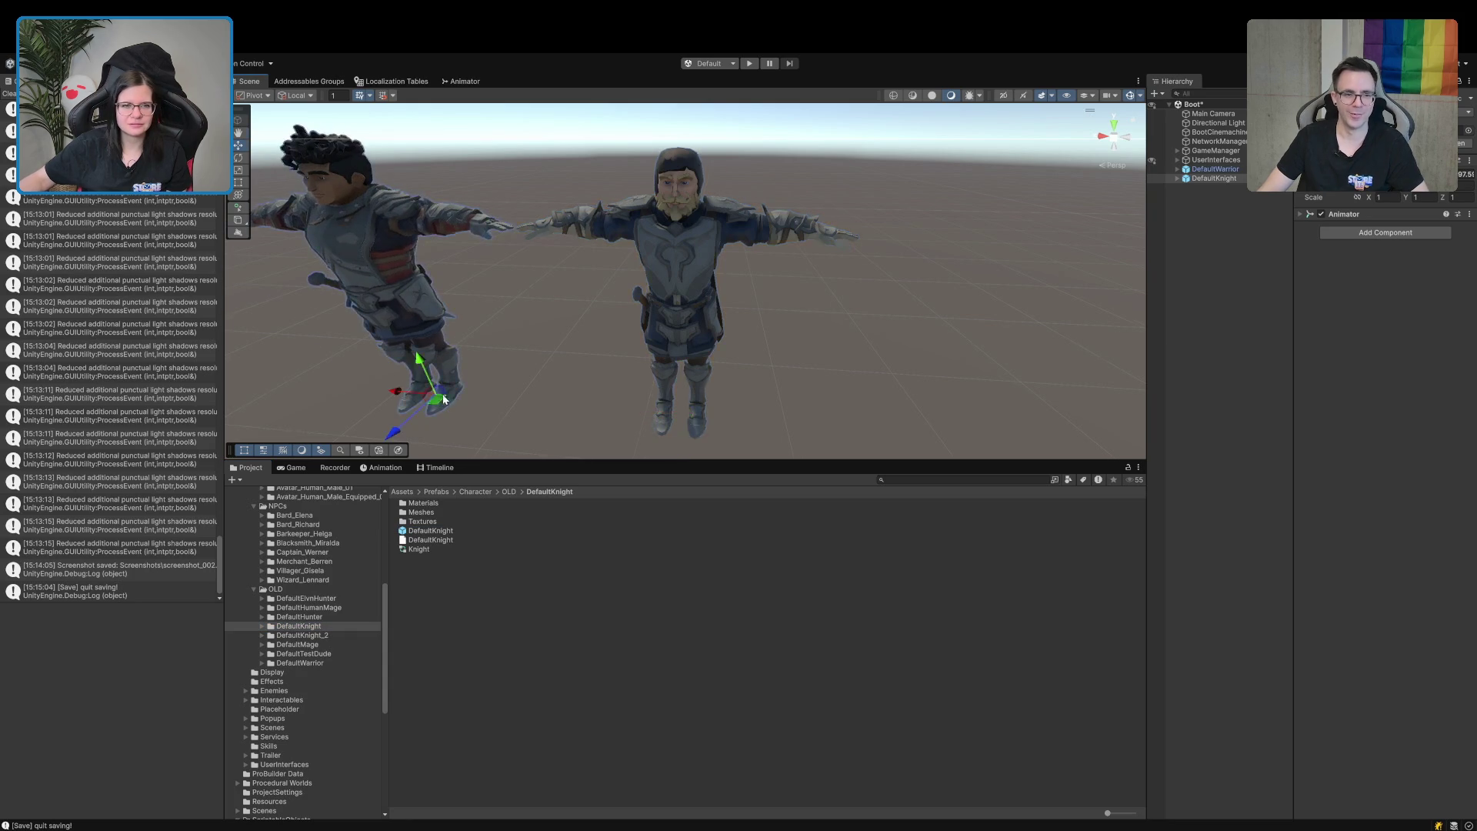
key(f)
click(288, 635)
click(429, 530)
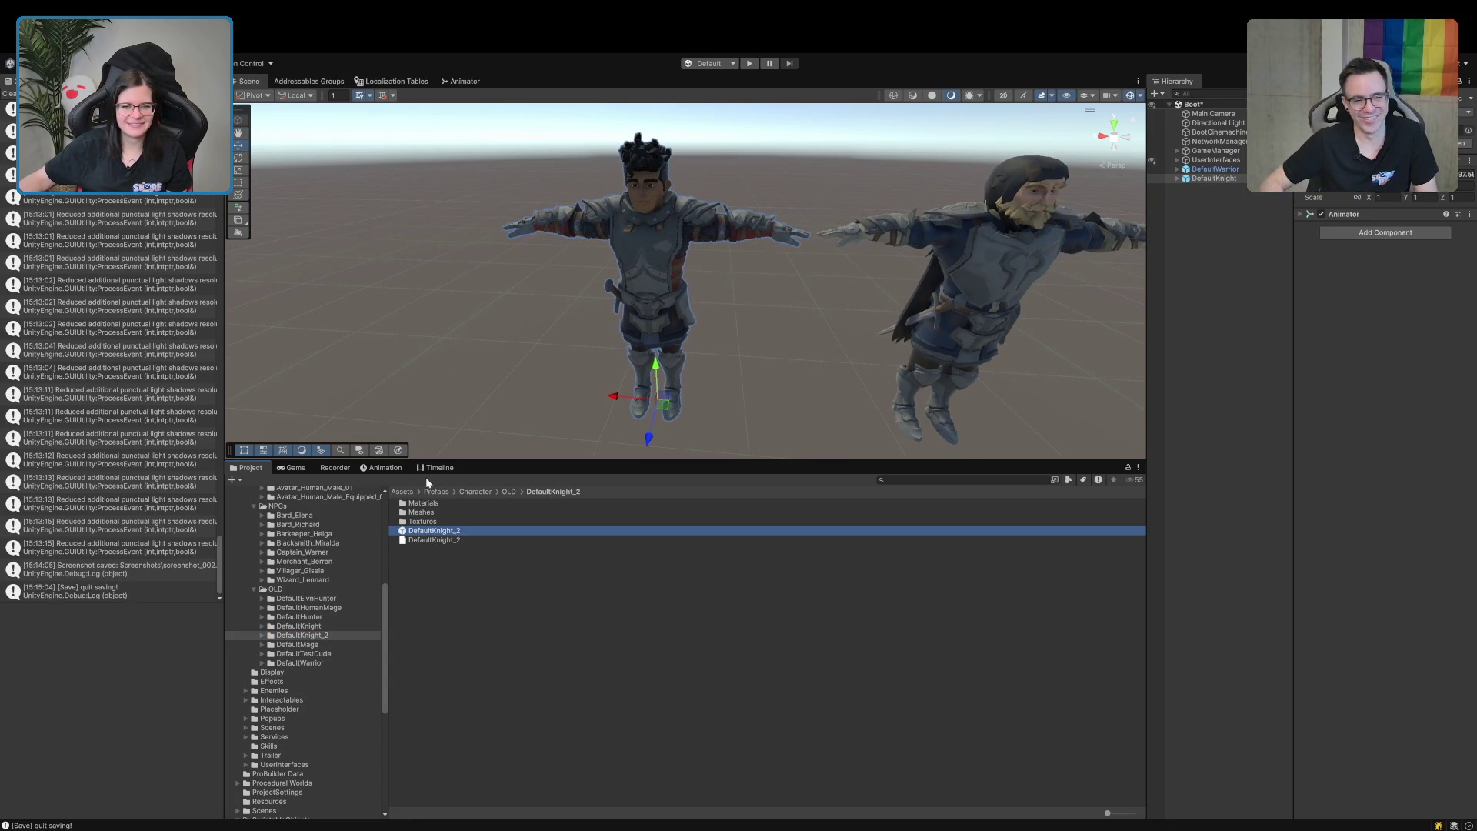
drag(438, 409, 438, 408)
key(f)
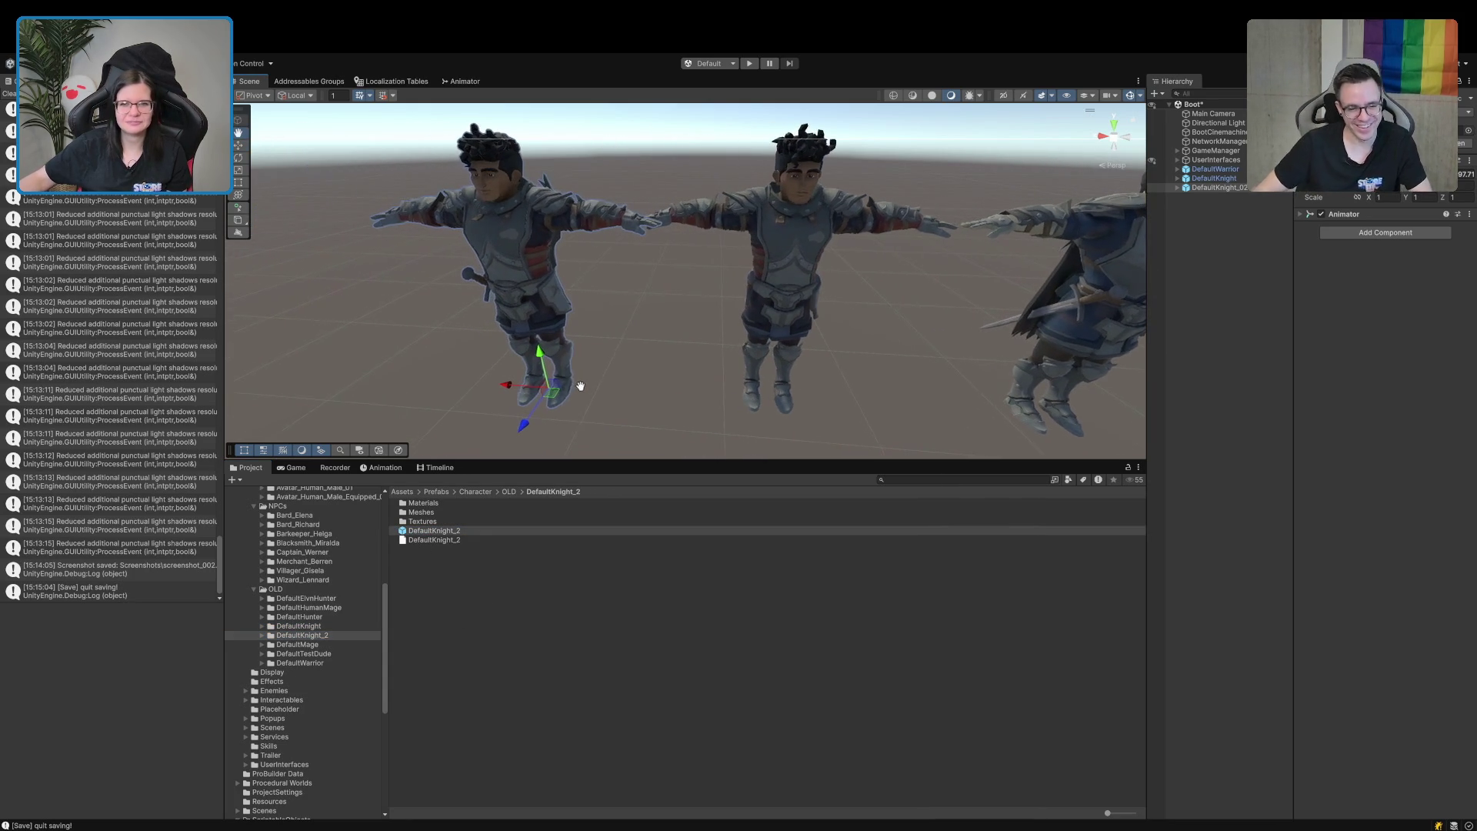
scroll(585, 394, down, 3)
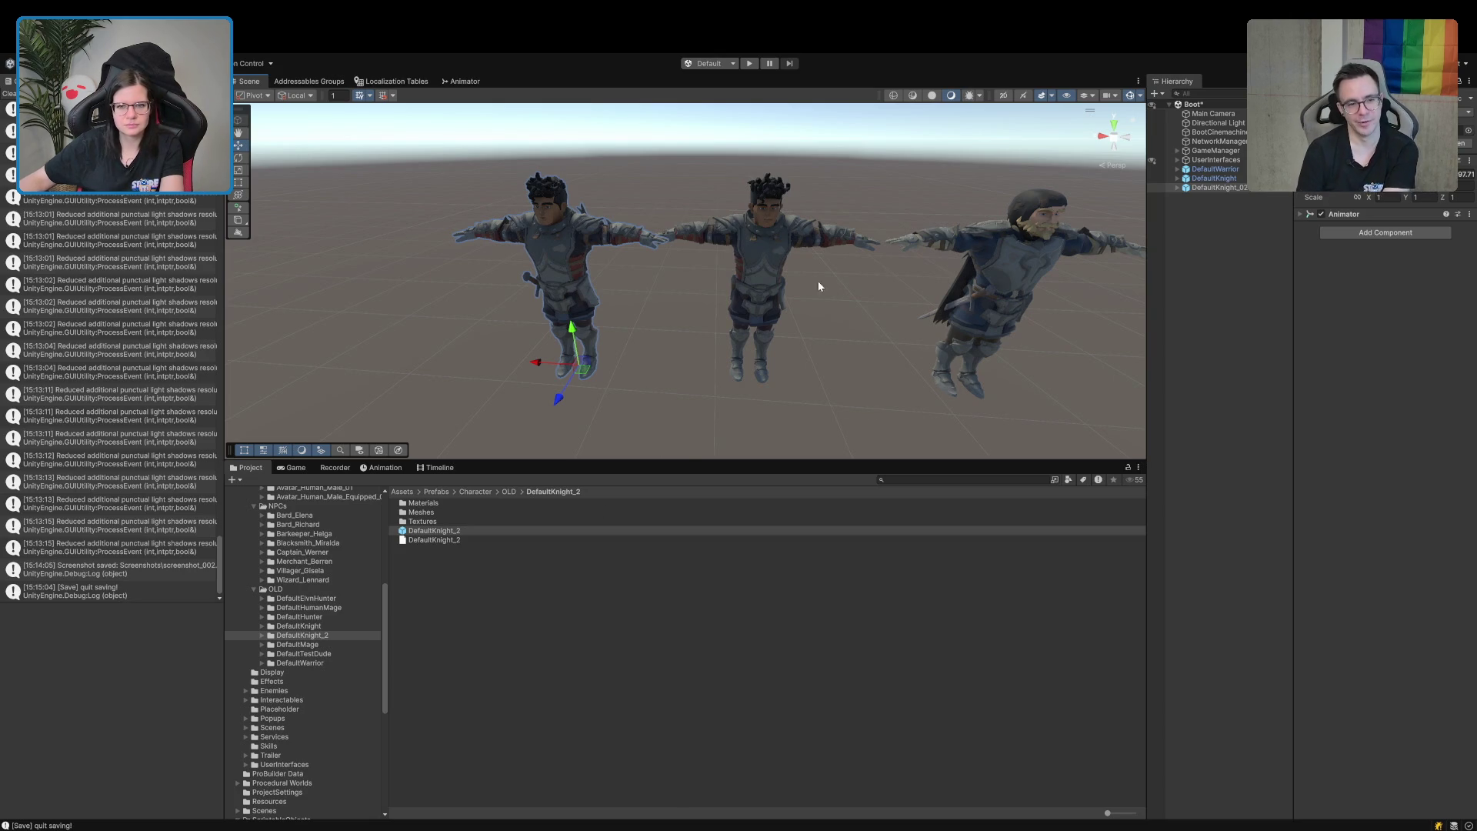
Delete the DefaultWarrior, DefaultKnight and DefaultKnight_02 instances from the scene.
click(1221, 176)
key(Delete)
click(1215, 171)
key(Delete)
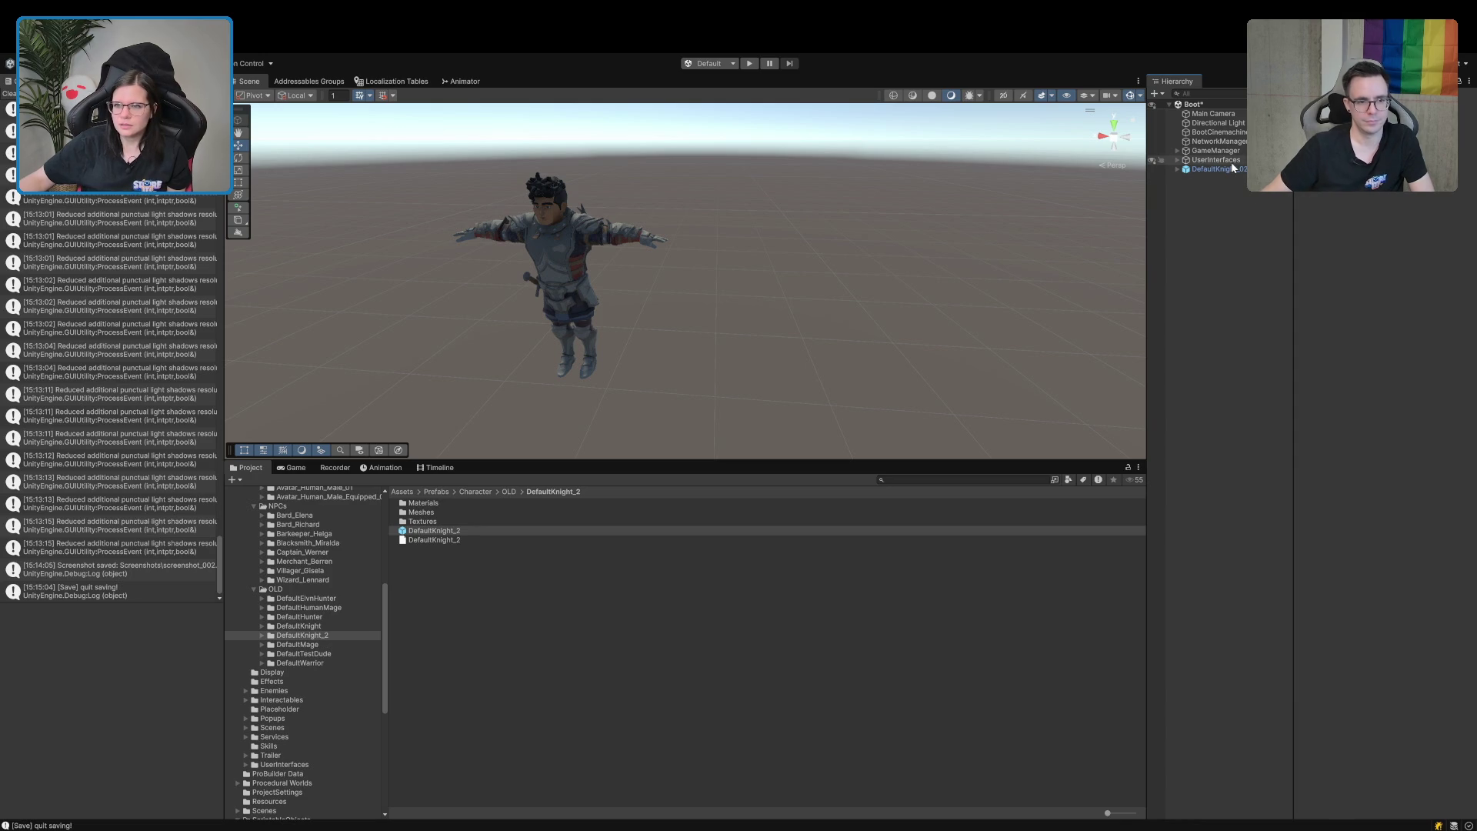
click(1229, 170)
key(Delete)
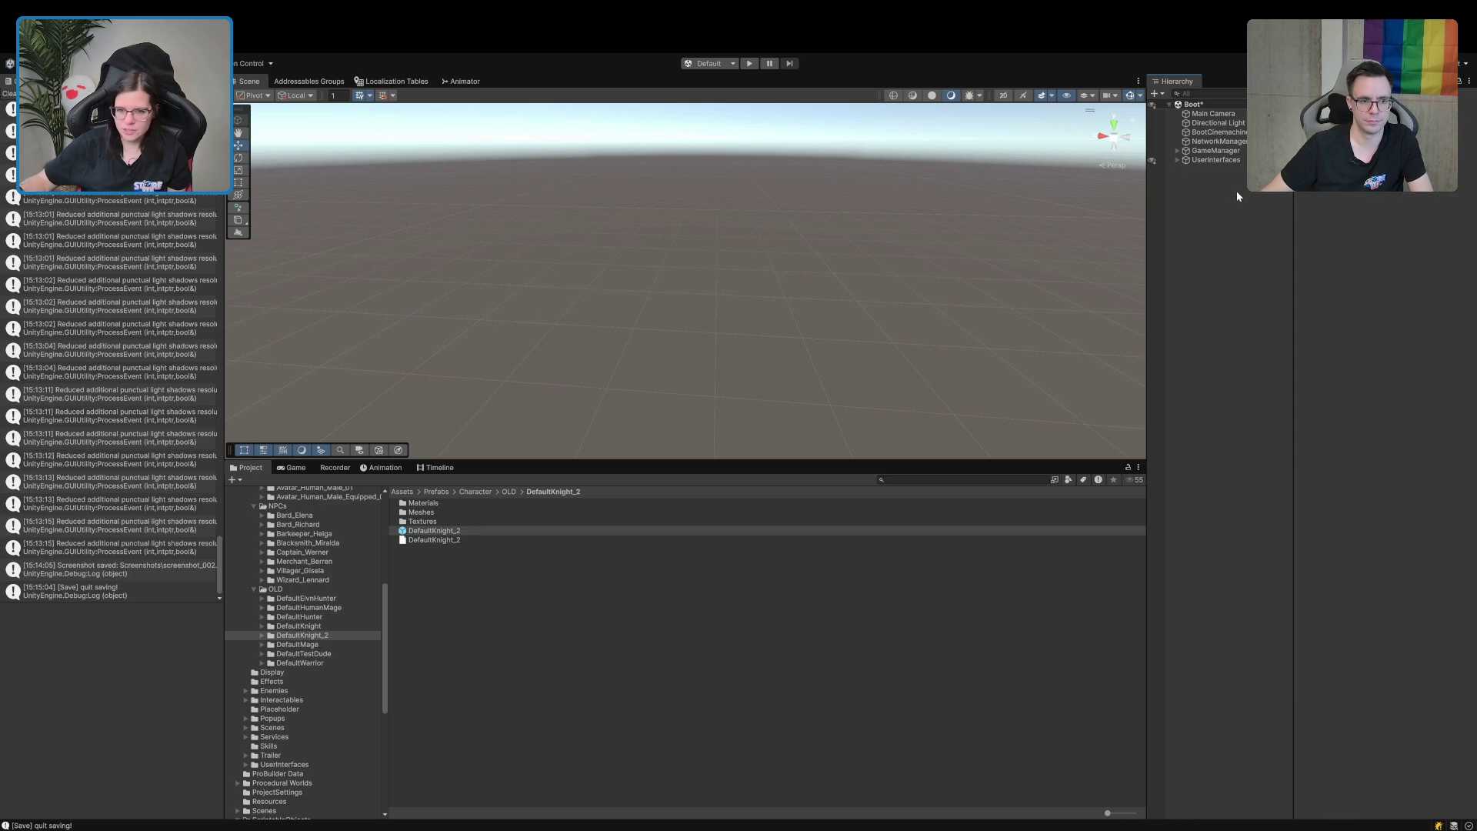
Browse to Assets > Scenes > Tavern and open TavernLobby_New.
drag(626, 458, 627, 339)
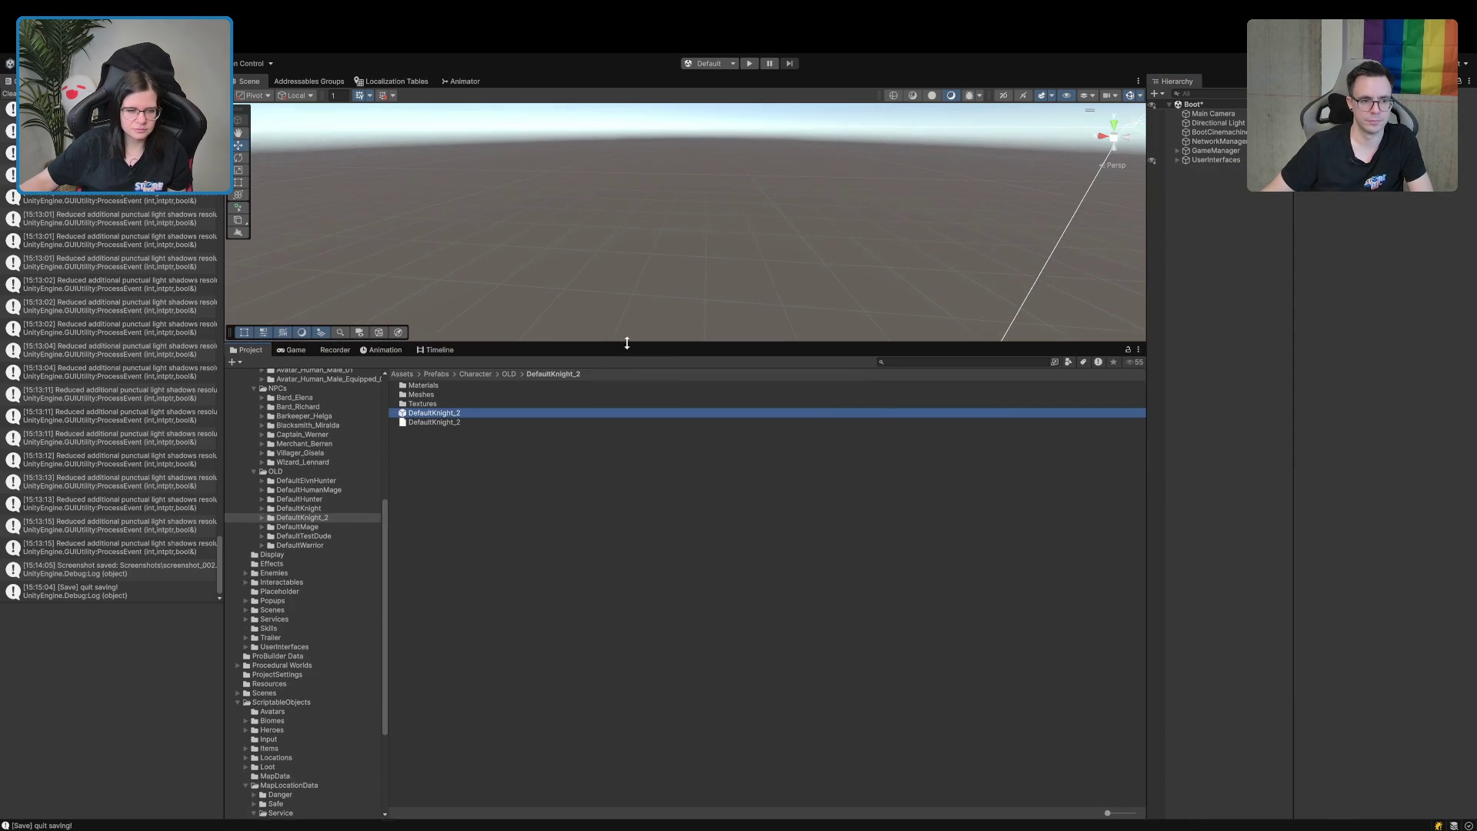
scroll(333, 638, down, 5)
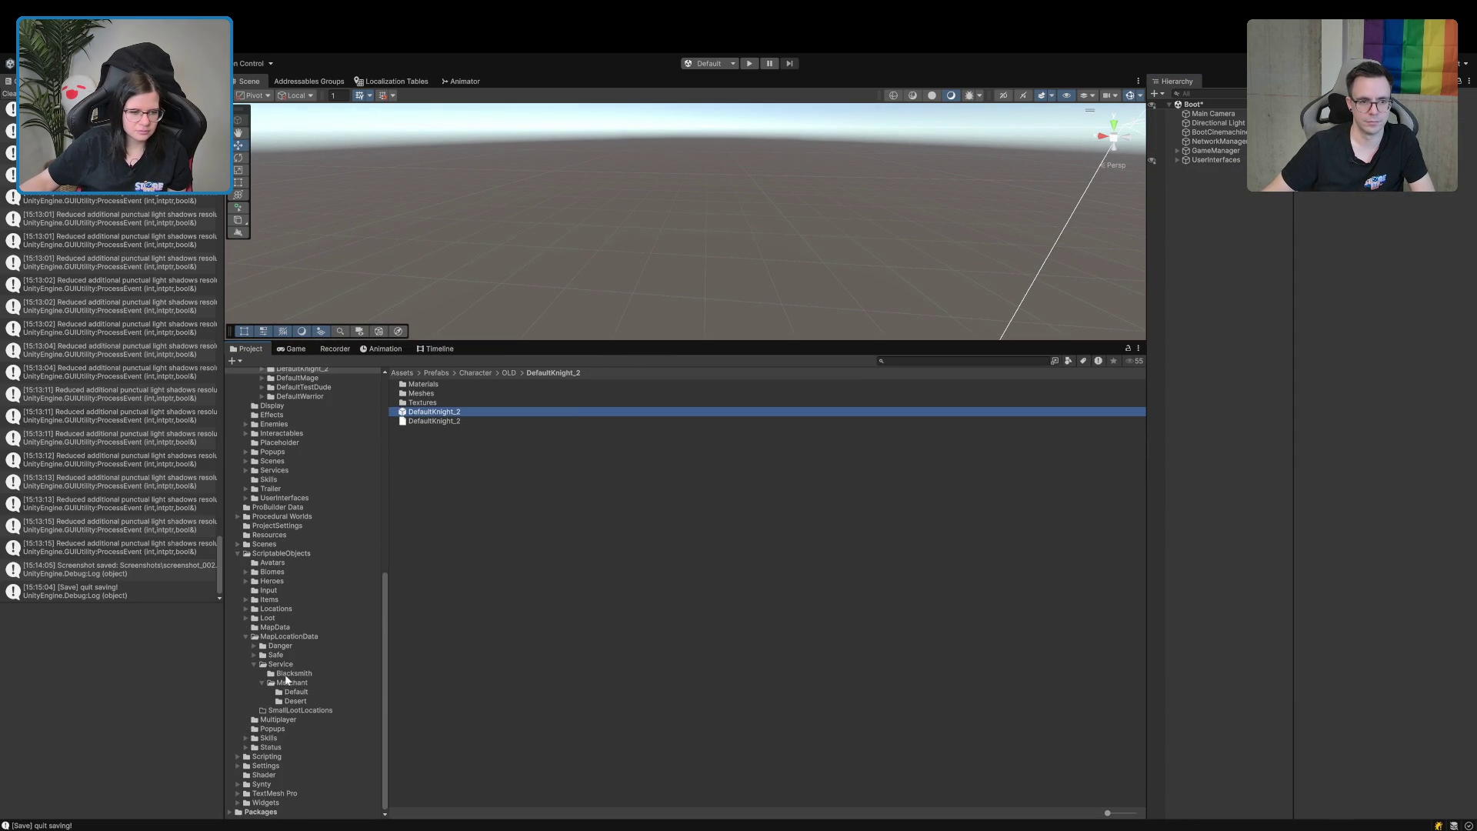
click(250, 619)
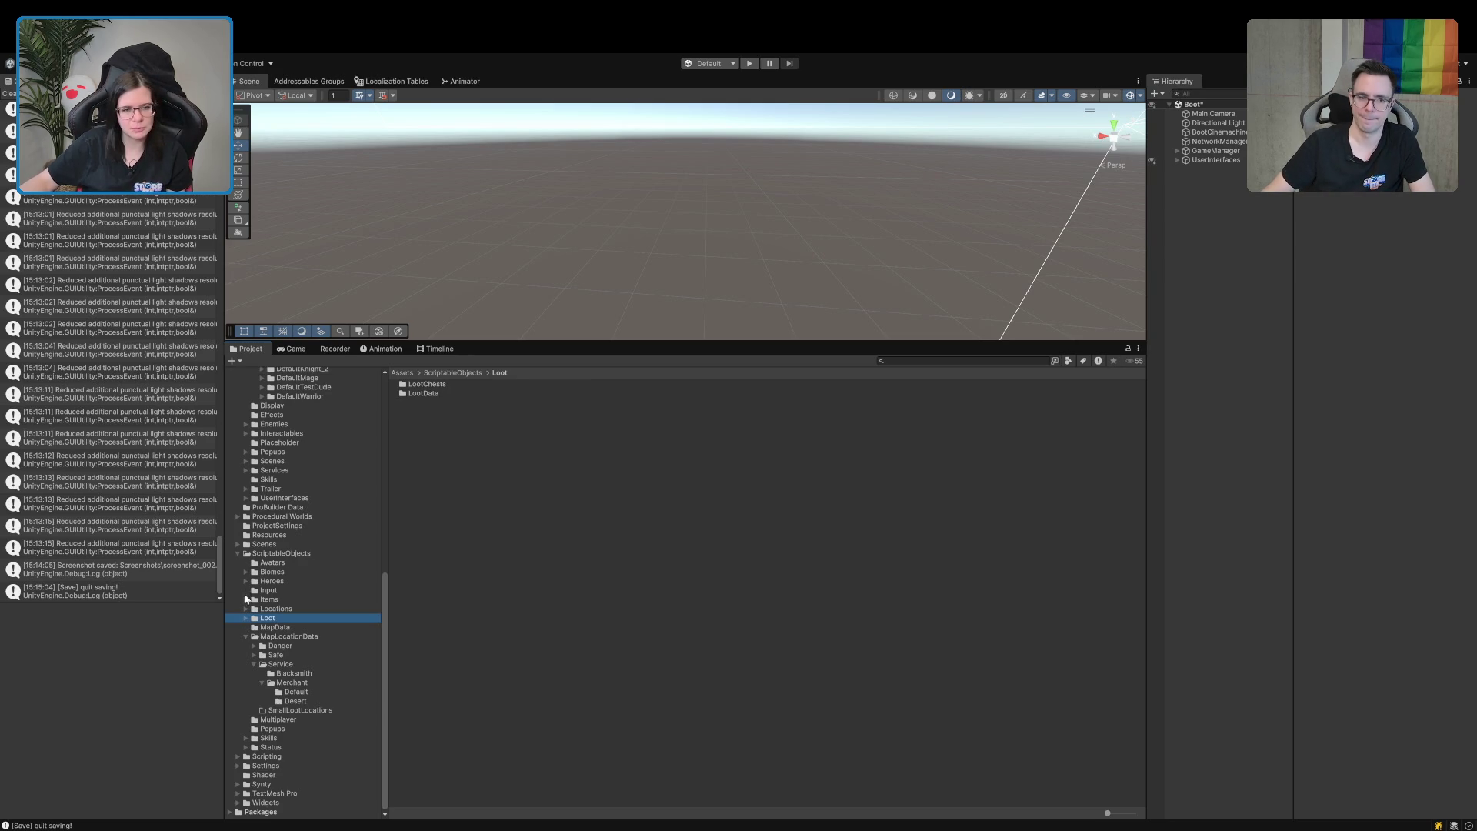
click(243, 545)
click(236, 545)
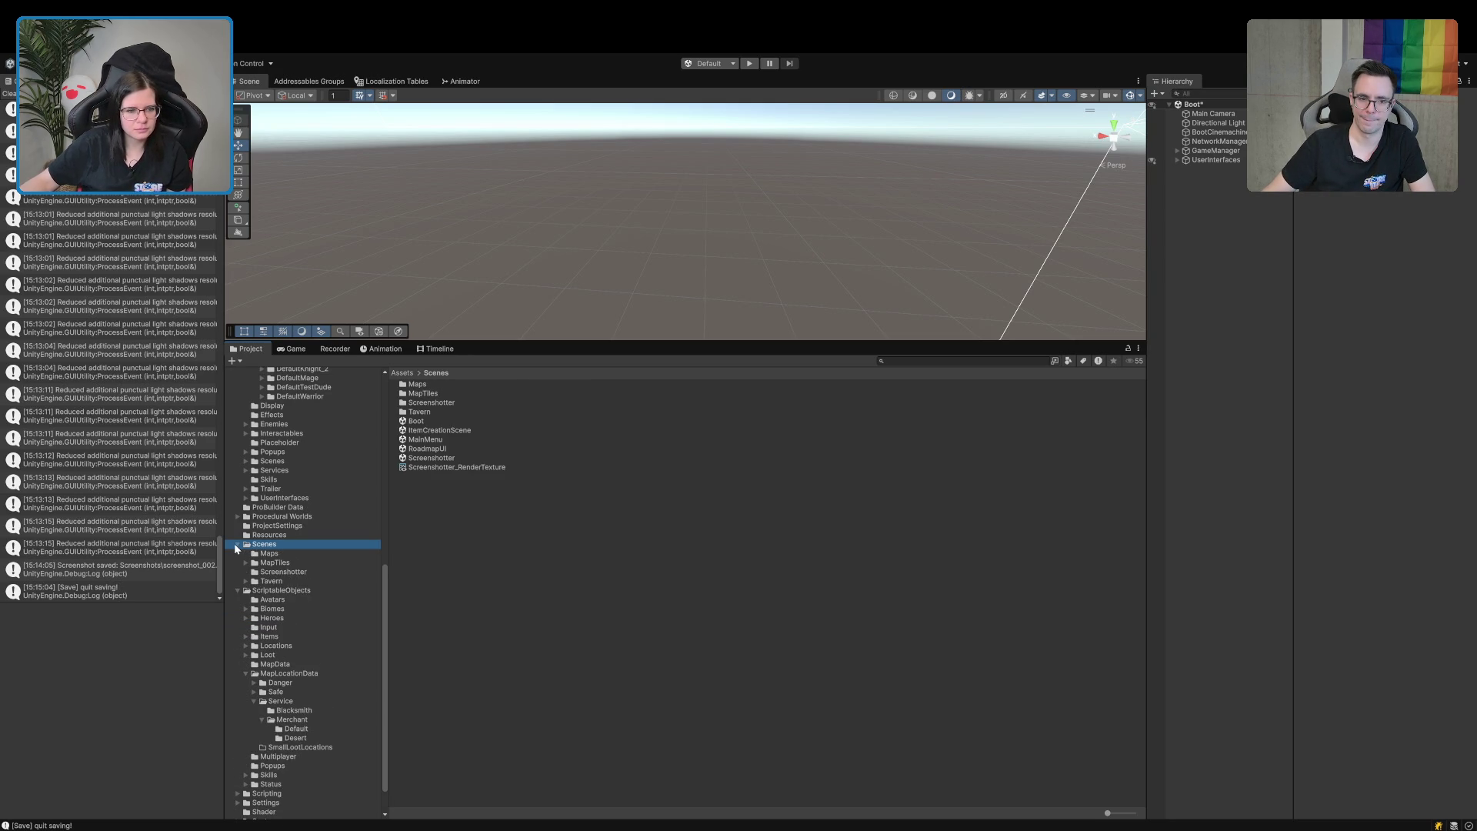
click(262, 582)
click(446, 394)
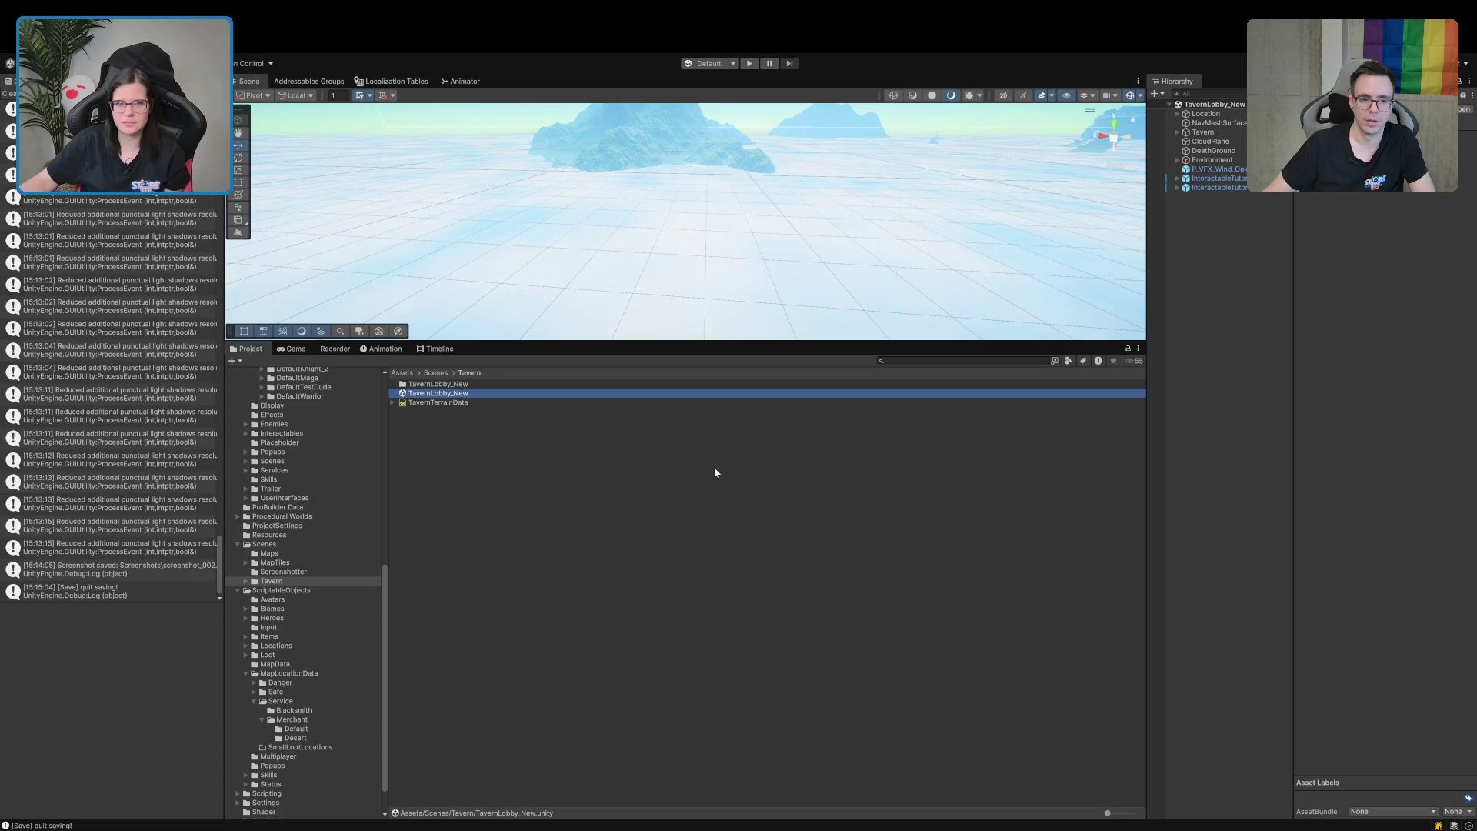
Clear the console and view the tutorial signpost, orbiting toward the tavern's portal doorway.
click(10, 95)
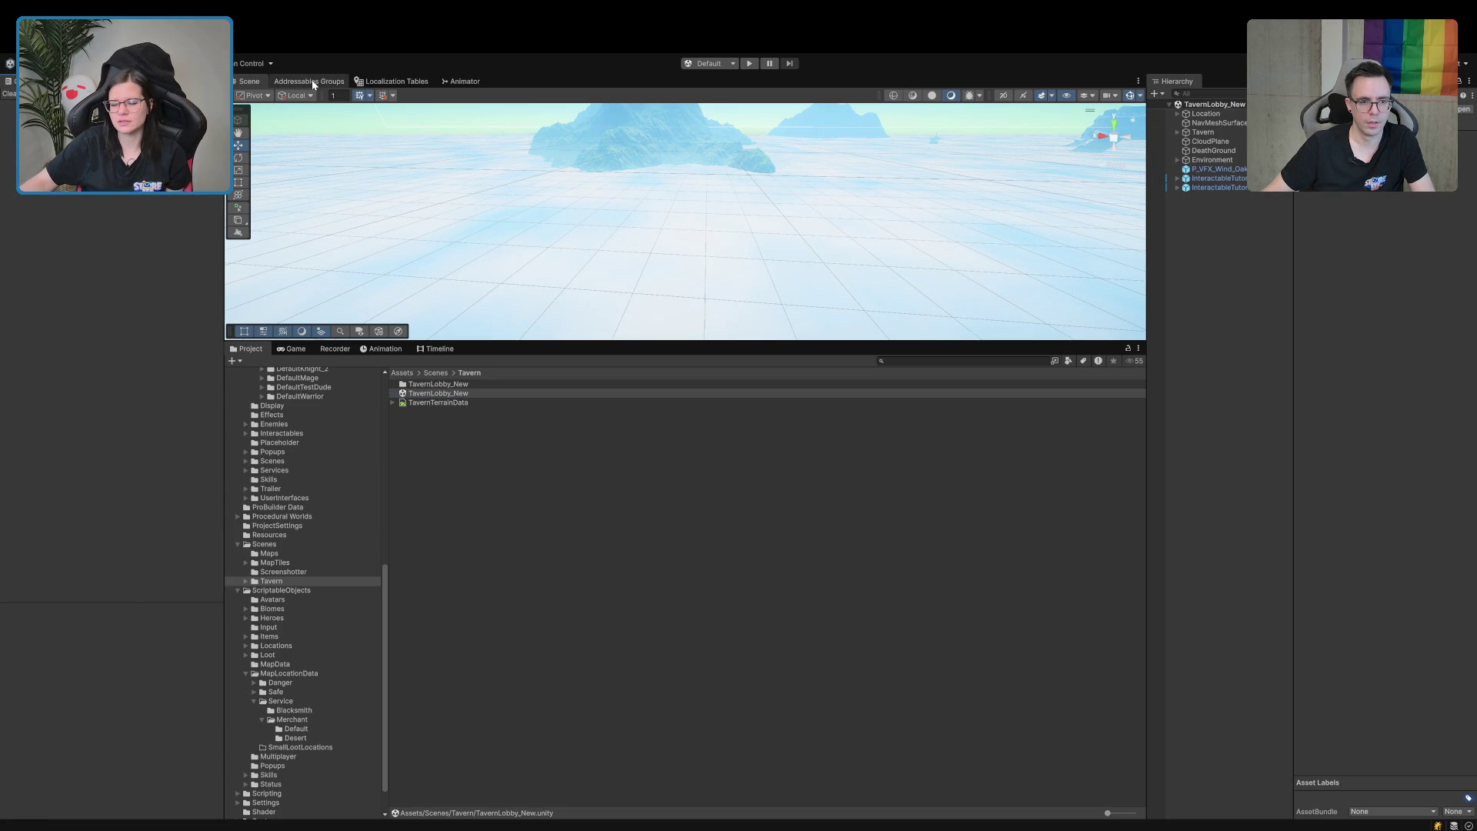
double_click(1207, 188)
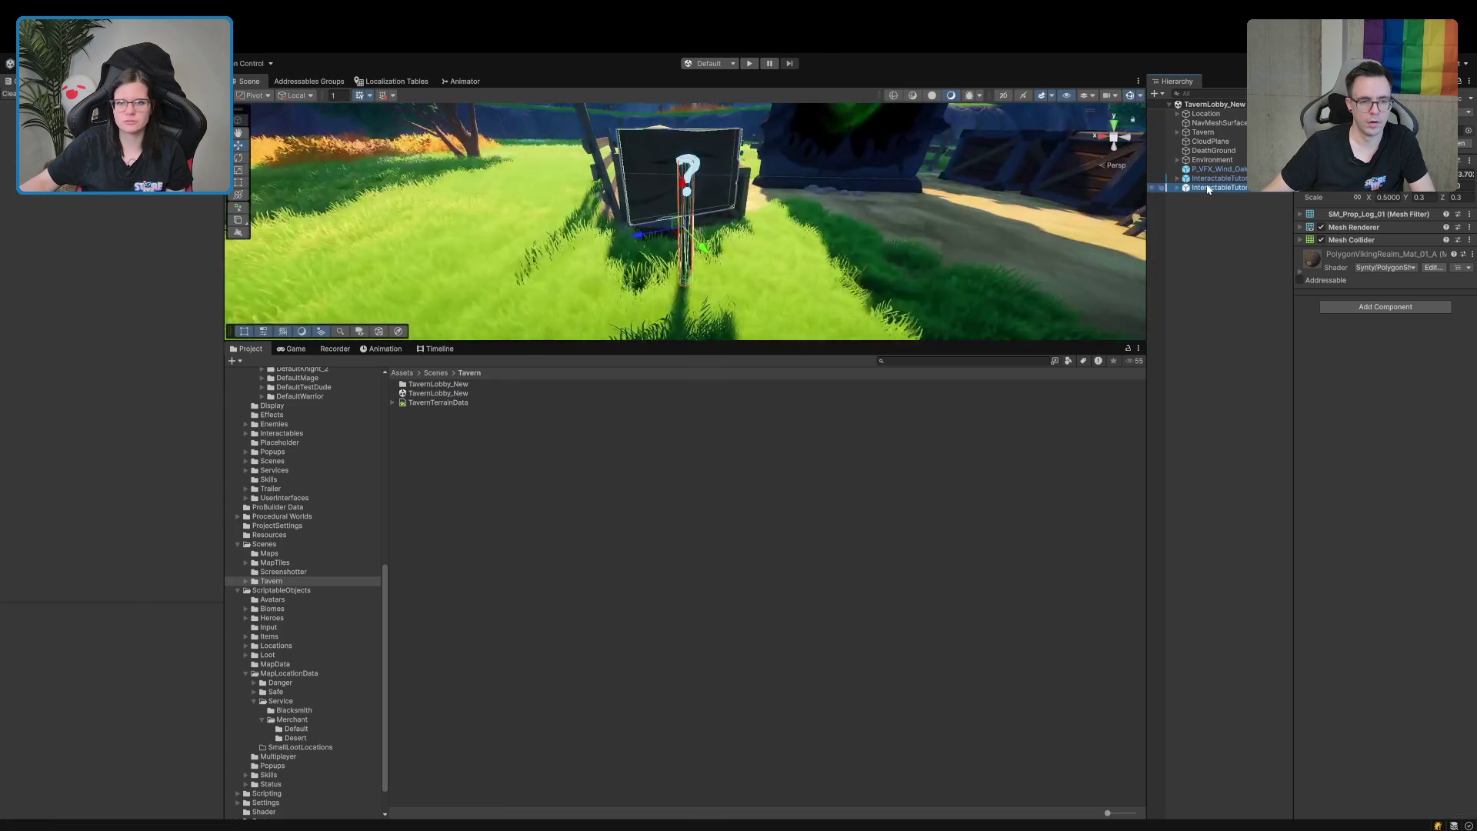
mouse_move(731, 307)
mouse_down()
mouse_move(770, 311)
mouse_move(746, 320)
mouse_move(760, 321)
mouse_move(759, 476)
mouse_move(846, 254)
mouse_move(901, 227)
mouse_move(818, 382)
mouse_move(990, 372)
mouse_move(974, 377)
mouse_up()
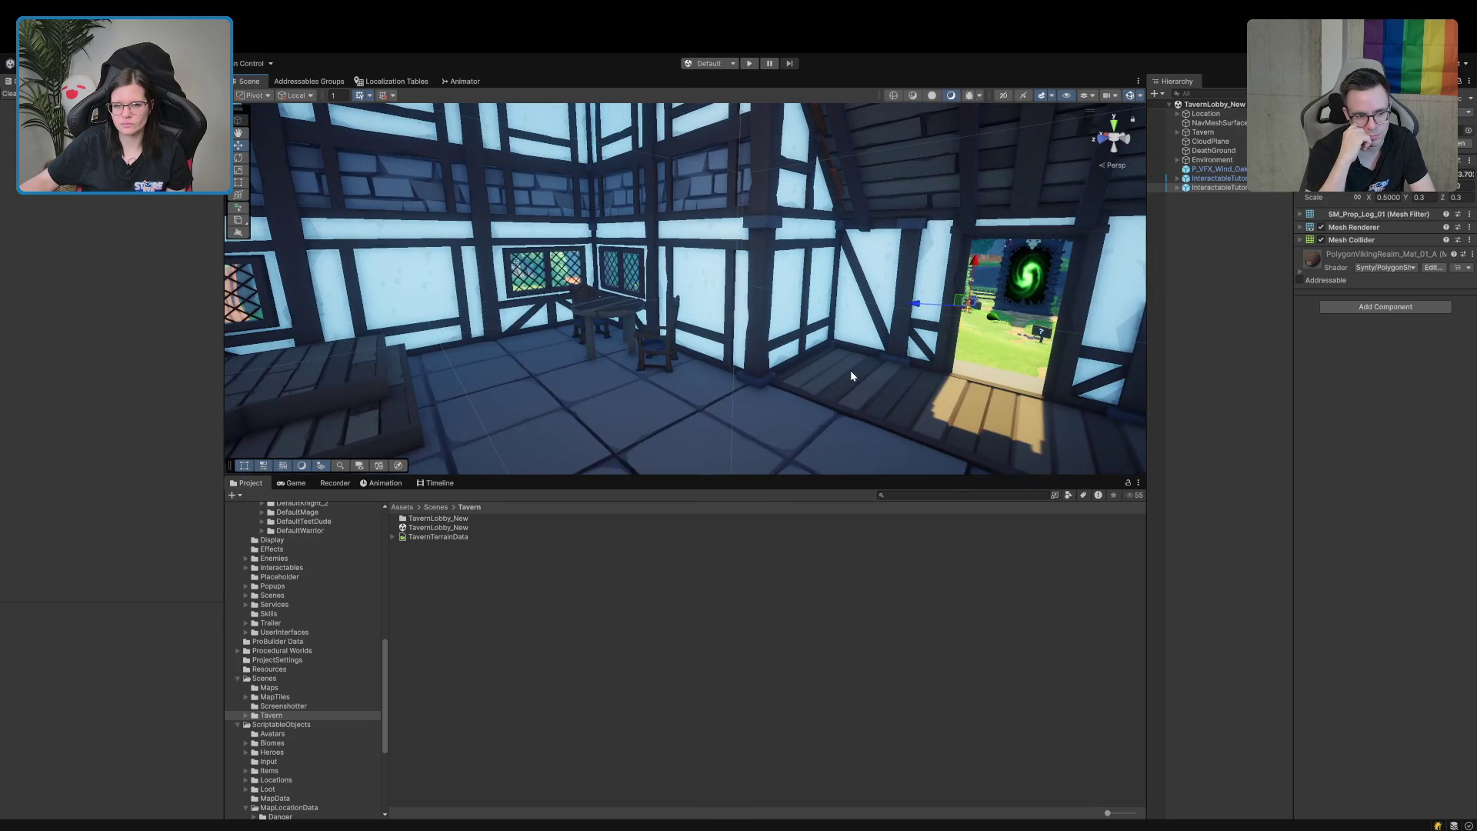
drag(852, 371, 890, 363)
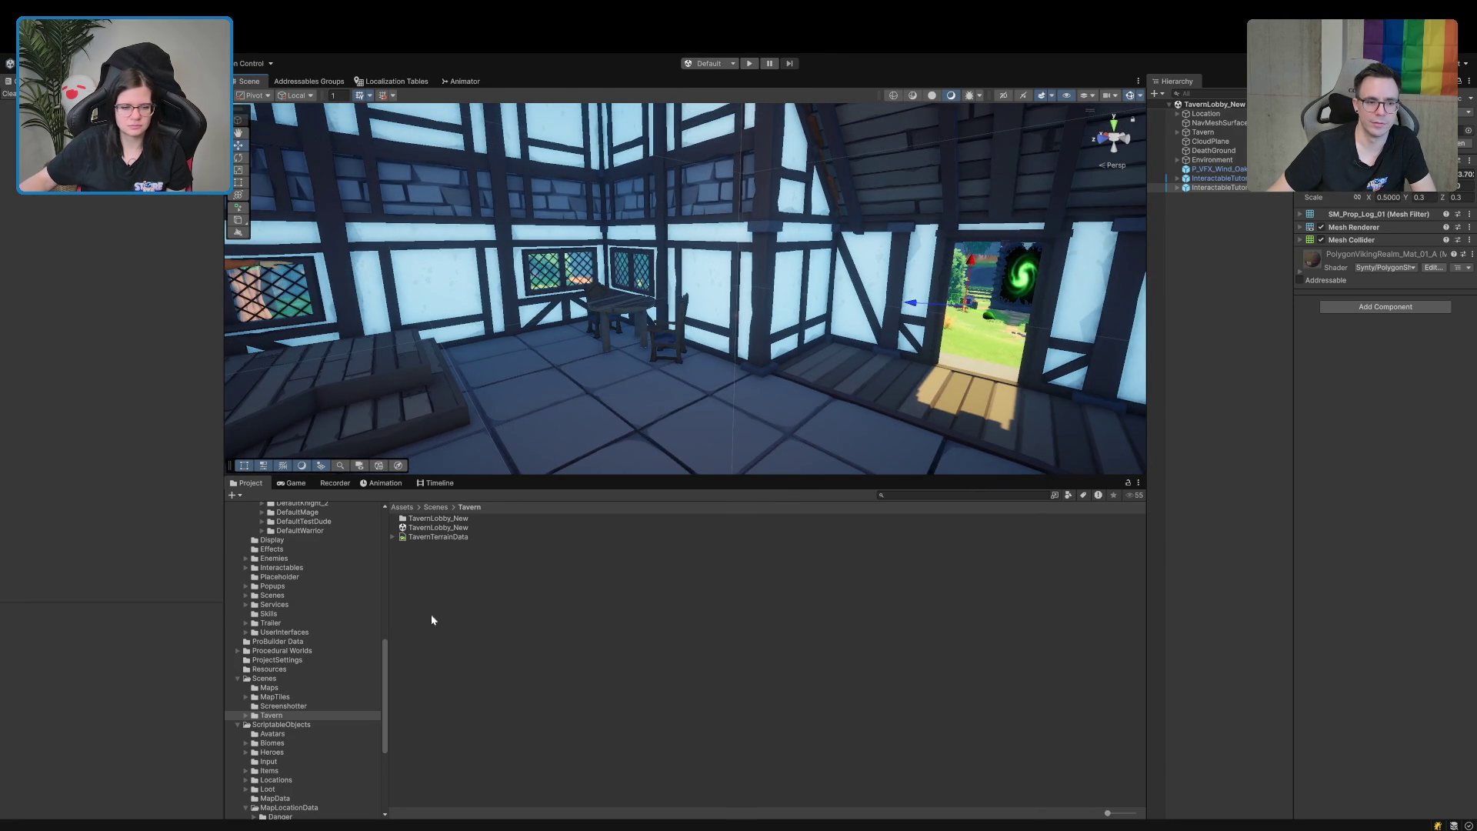
Browse the Project tree to the DefaultKnight_2 prefab folder.
scroll(336, 774, down, 5)
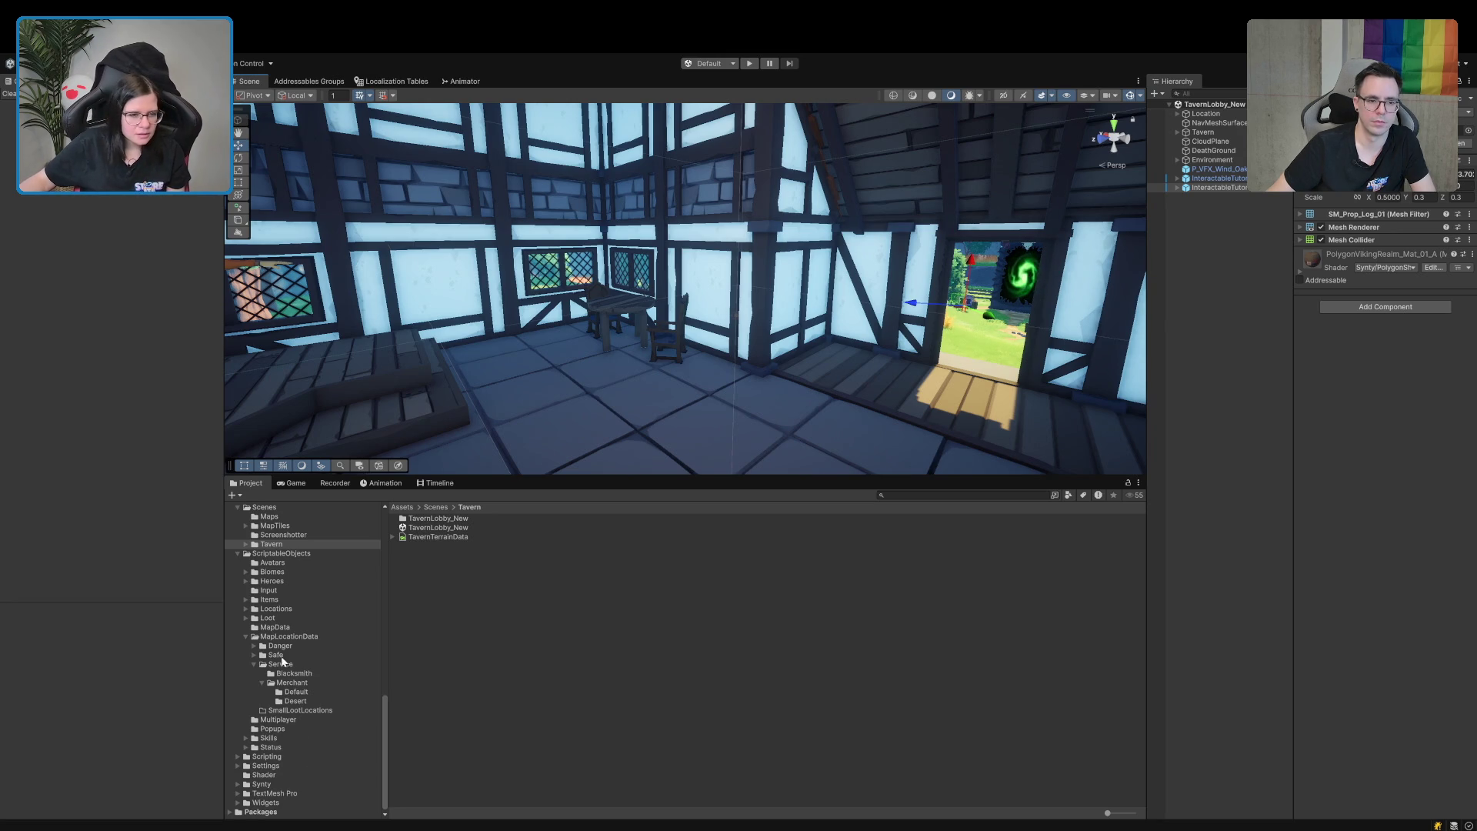
scroll(292, 692, up, 5)
scroll(277, 620, up, 3)
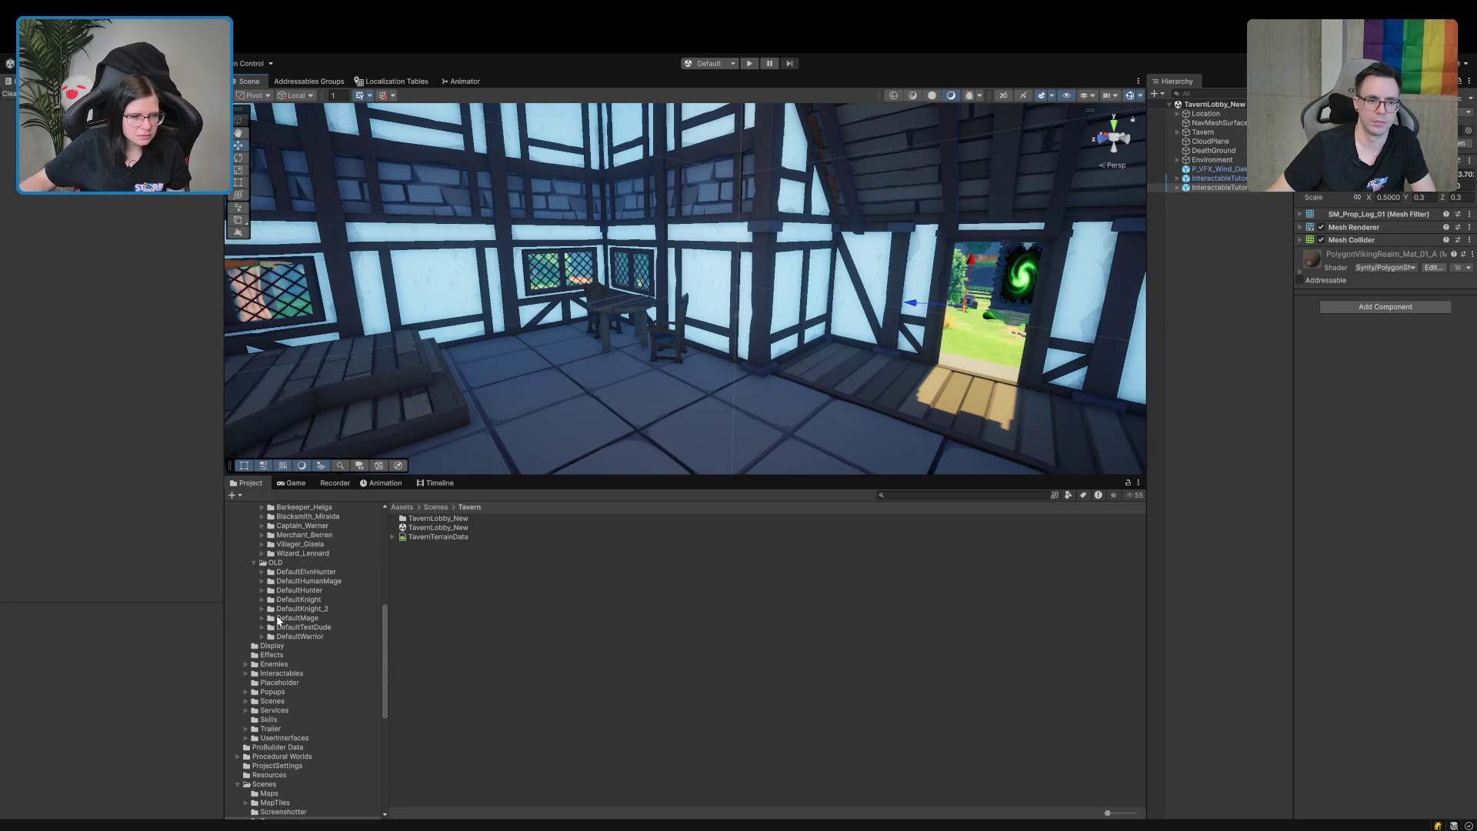
click(280, 611)
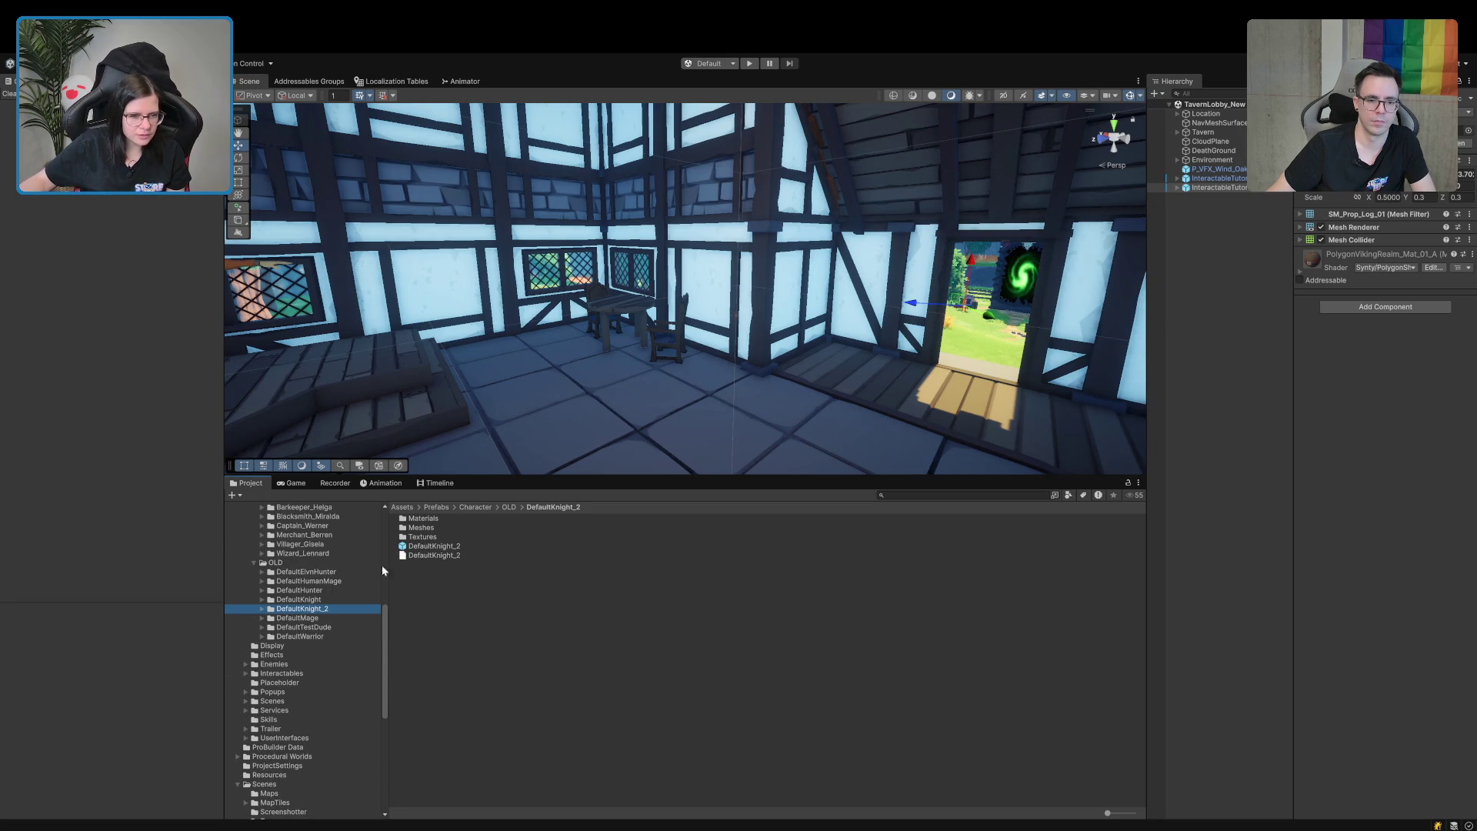
Place a DefaultKnight_2 on the tavern floor, then delete it.
drag(433, 546, 539, 397)
mouse_move(539, 396)
mouse_down()
mouse_move(171, 392)
mouse_move(552, 406)
mouse_up()
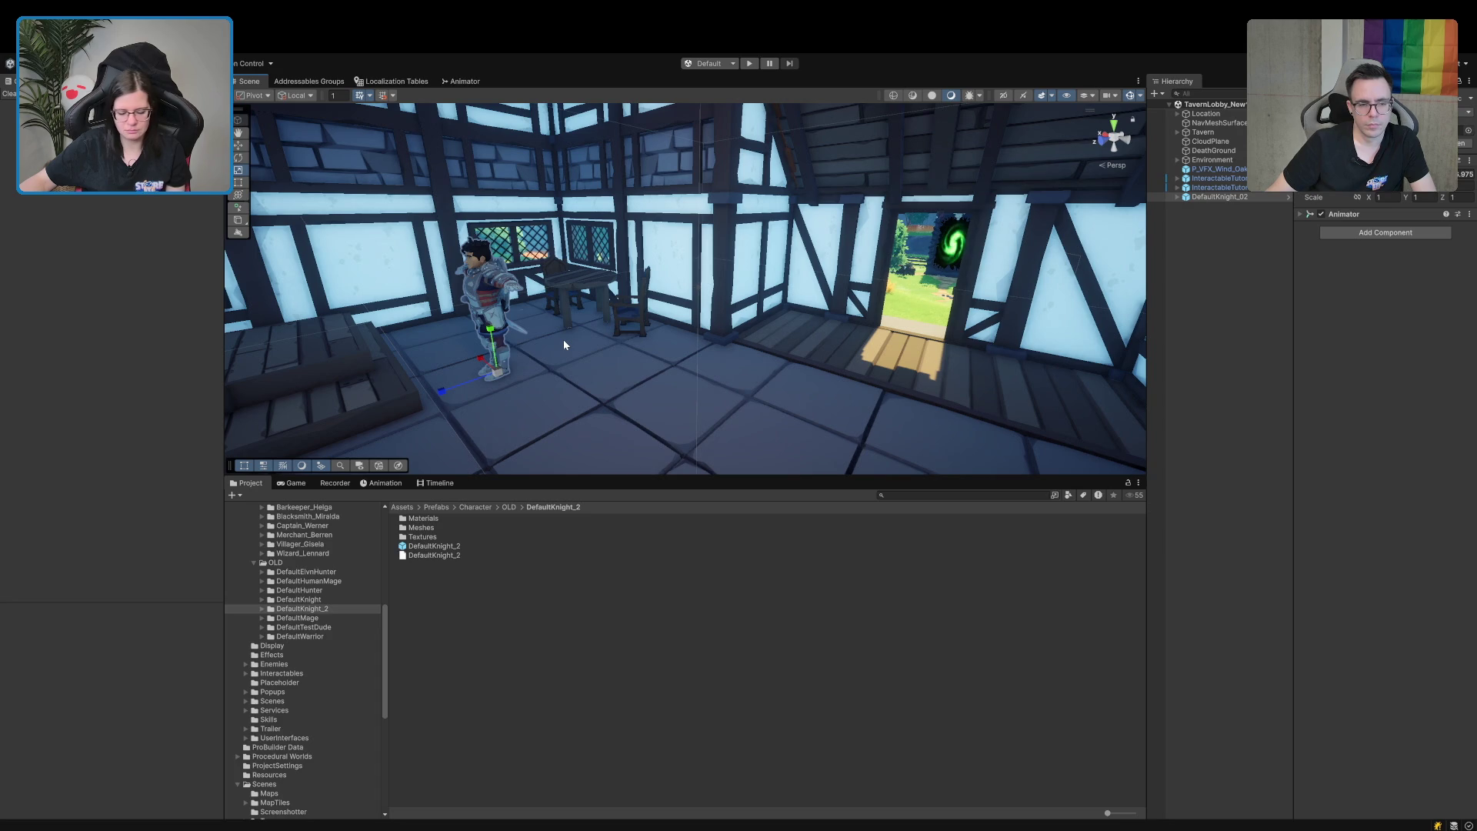
key(Delete)
mouse_move(563, 339)
mouse_down()
mouse_move(246, 316)
mouse_move(554, 309)
mouse_up()
Place the knight before the bar, rotate it to face the viewer, and move it right along X.
drag(434, 546, 763, 436)
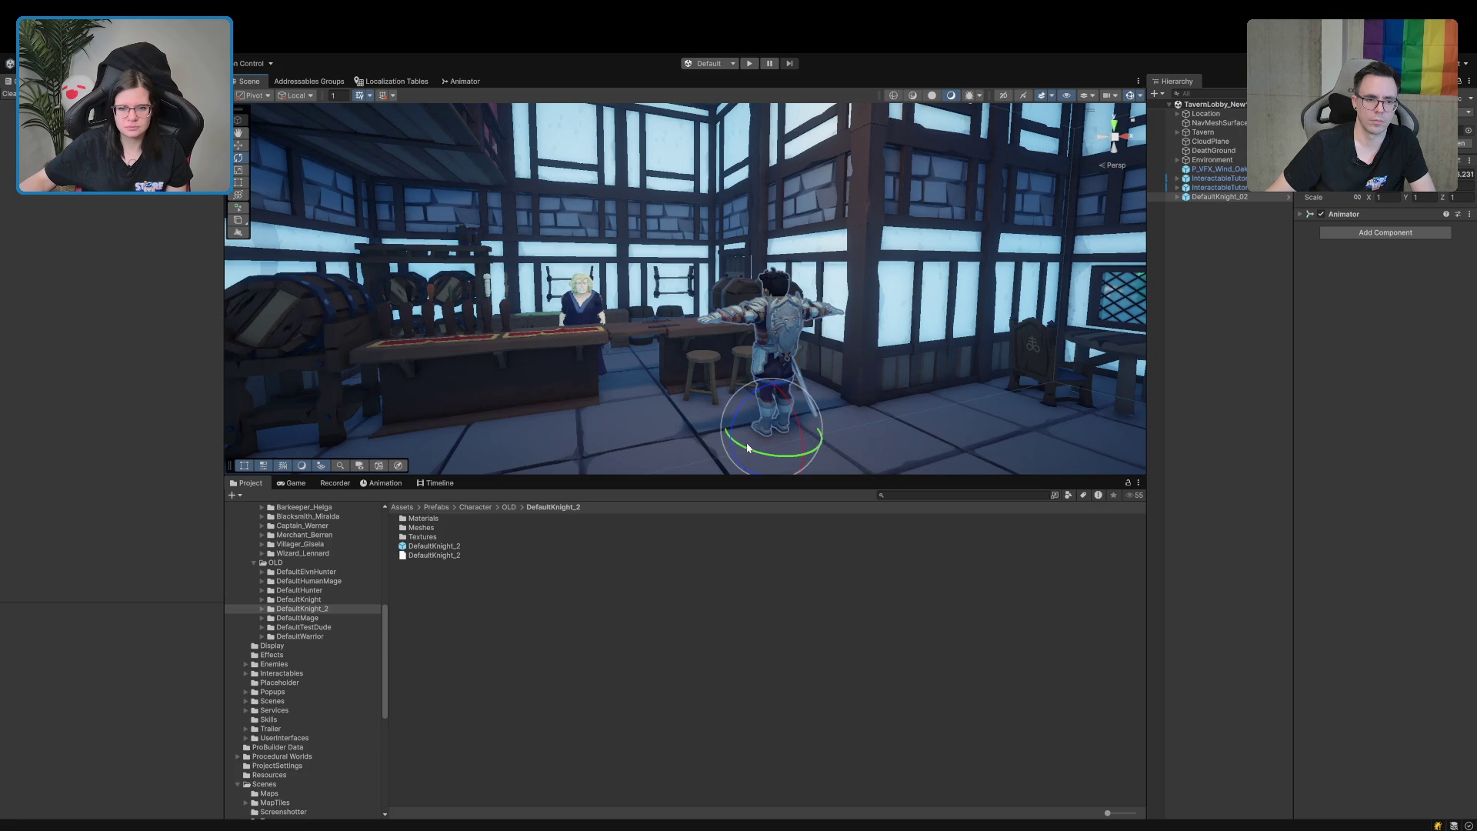
drag(889, 456, 961, 454)
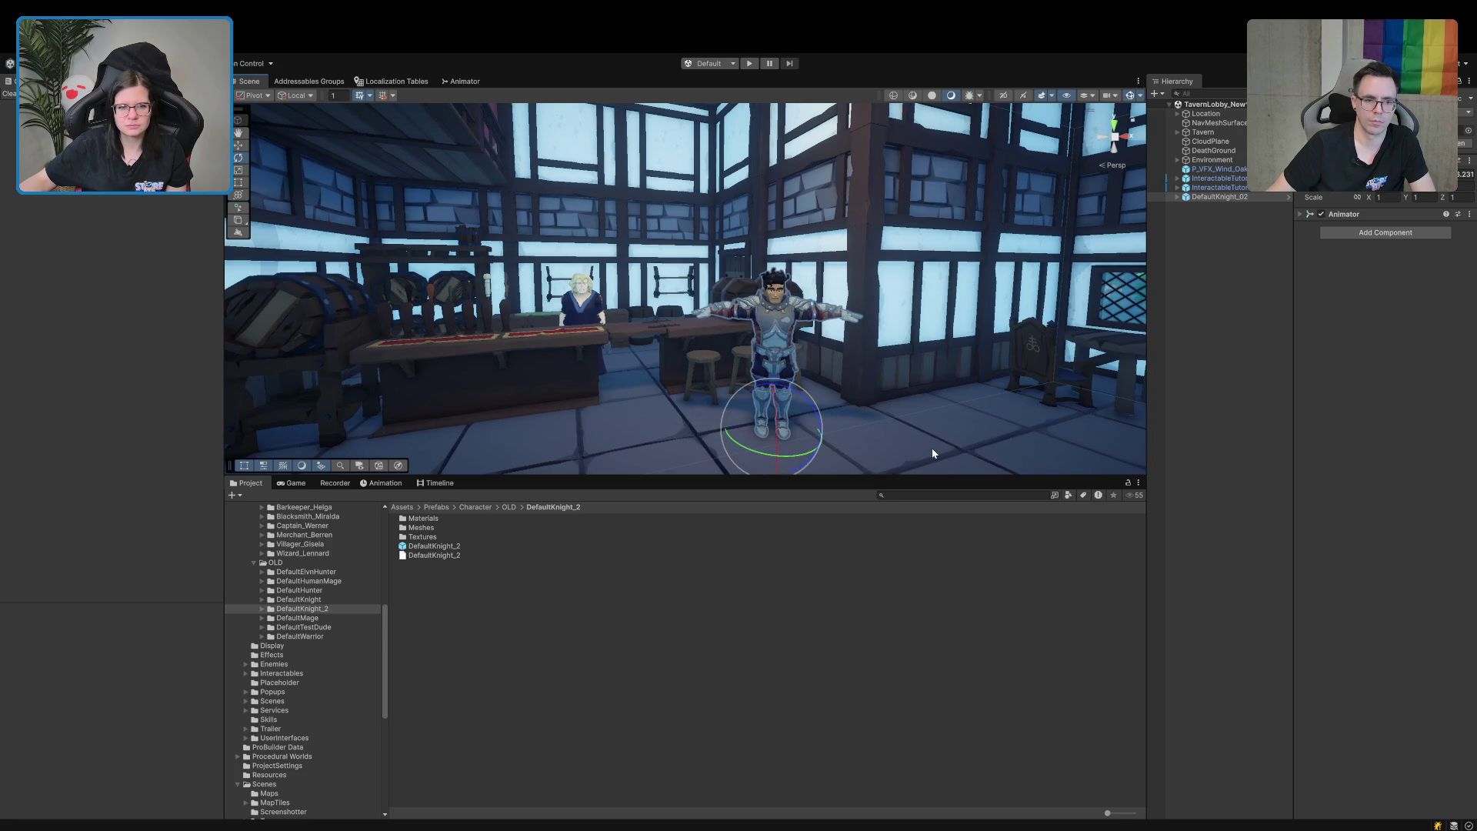
key(w)
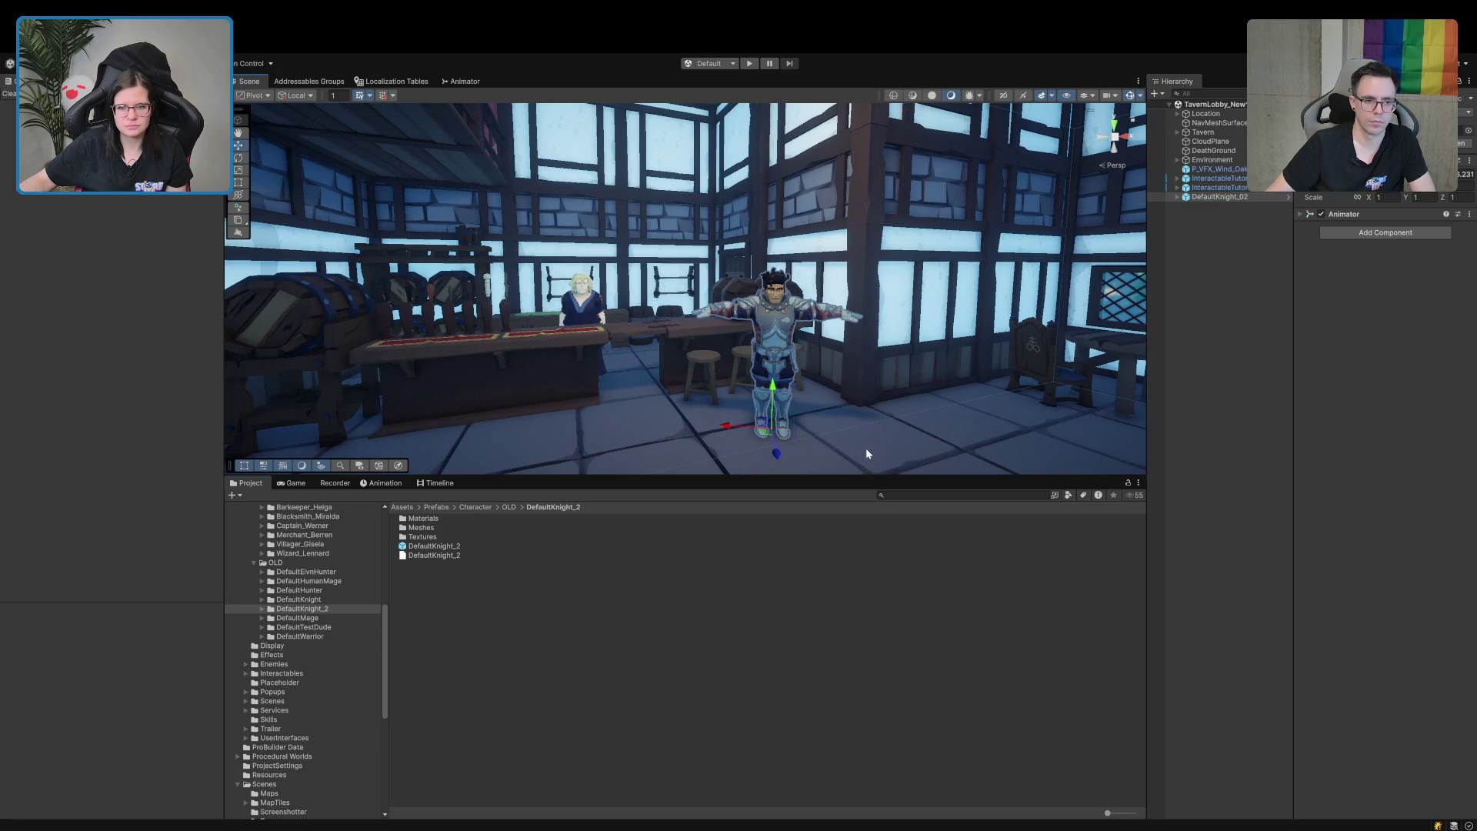
mouse_move(725, 427)
mouse_down()
mouse_move(890, 428)
mouse_move(738, 429)
mouse_move(856, 440)
mouse_move(698, 411)
mouse_move(894, 378)
mouse_move(1077, 398)
mouse_move(861, 375)
mouse_move(695, 419)
mouse_move(691, 388)
mouse_up()
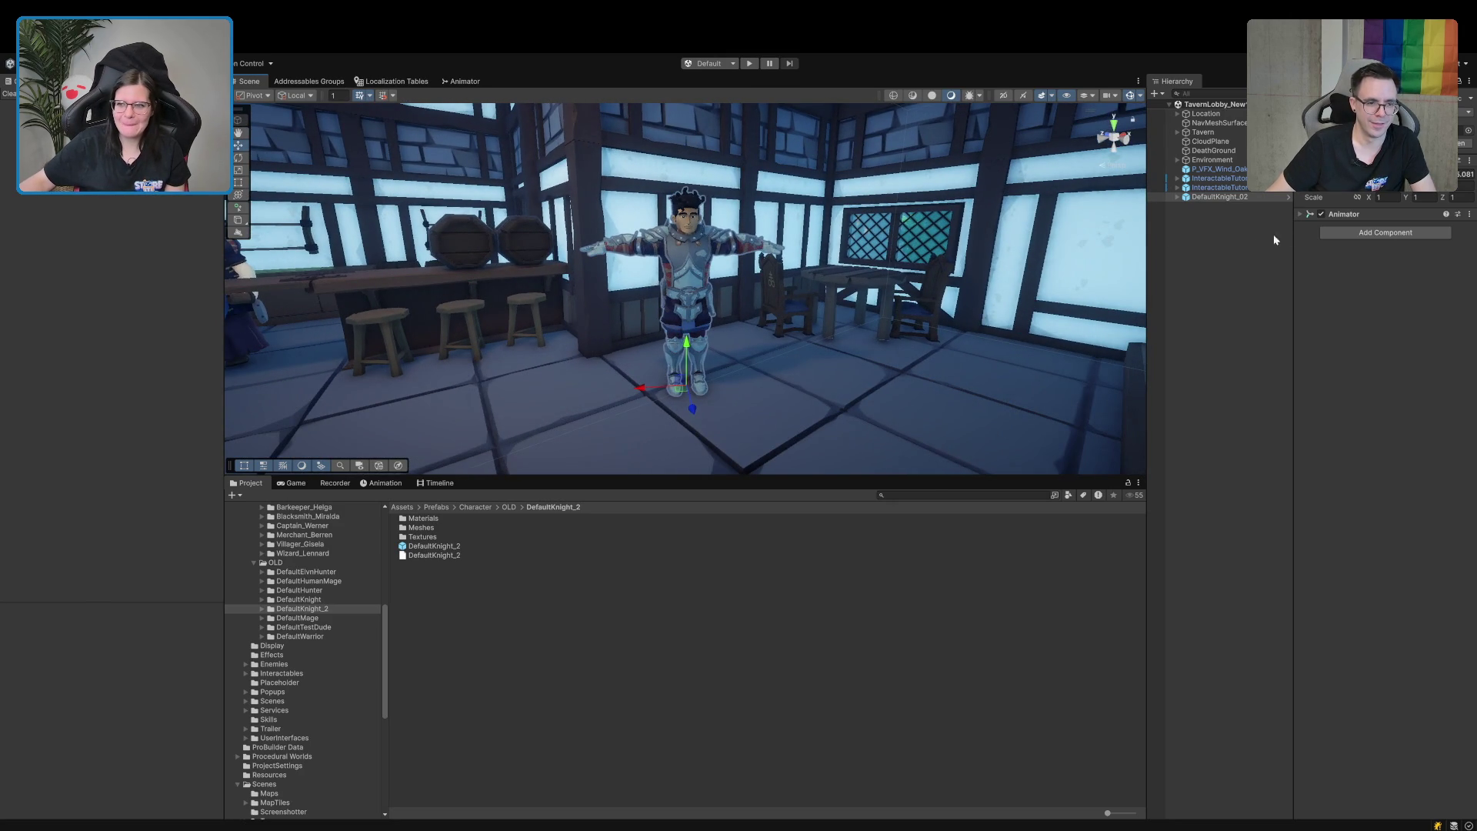
click(1362, 214)
Locate the knight's avatar asset and focus the OLD character prefab folder's asset list.
click(1413, 240)
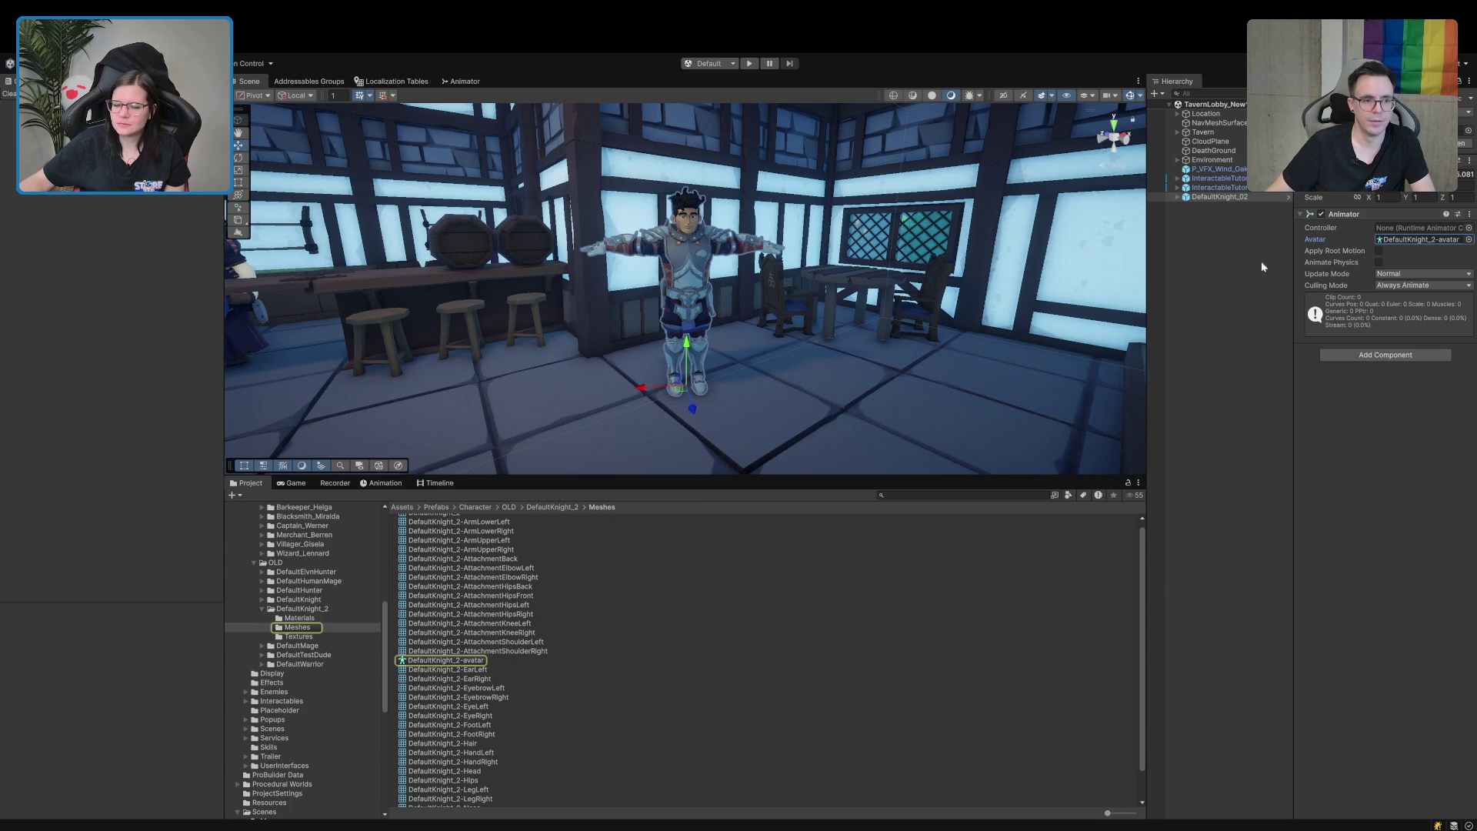
click(279, 562)
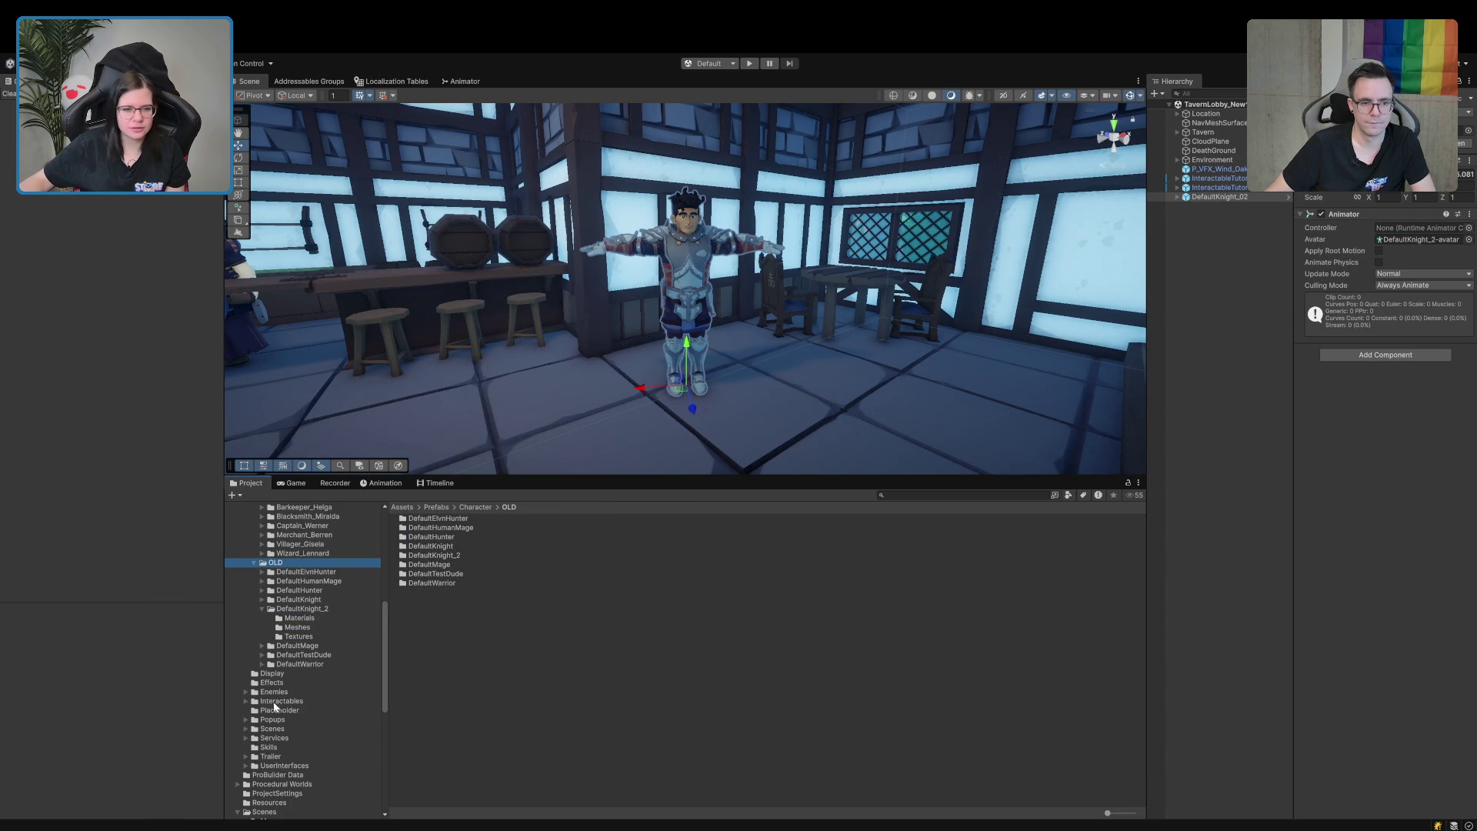
scroll(302, 669, up, 3)
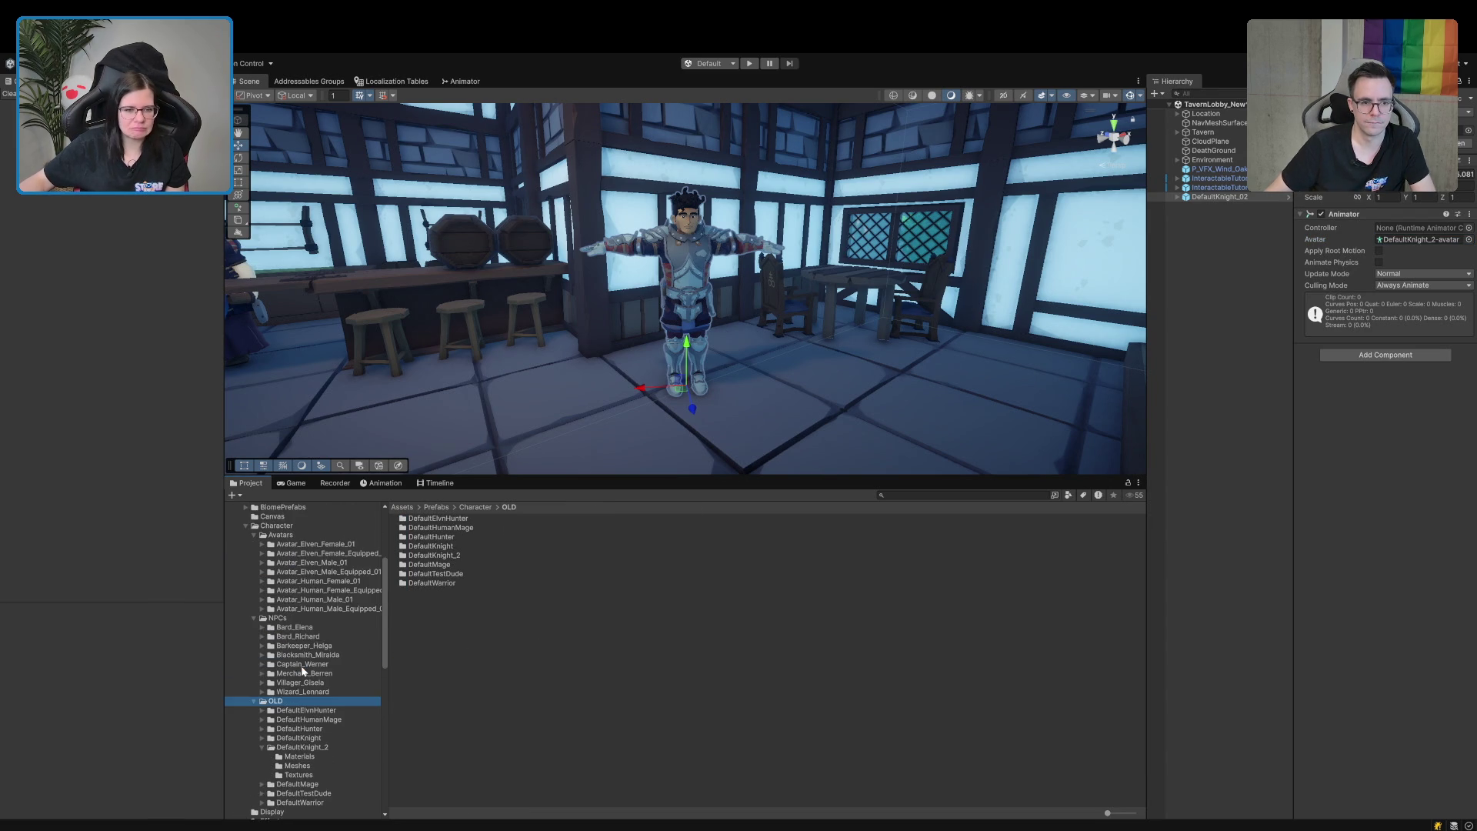
click(424, 649)
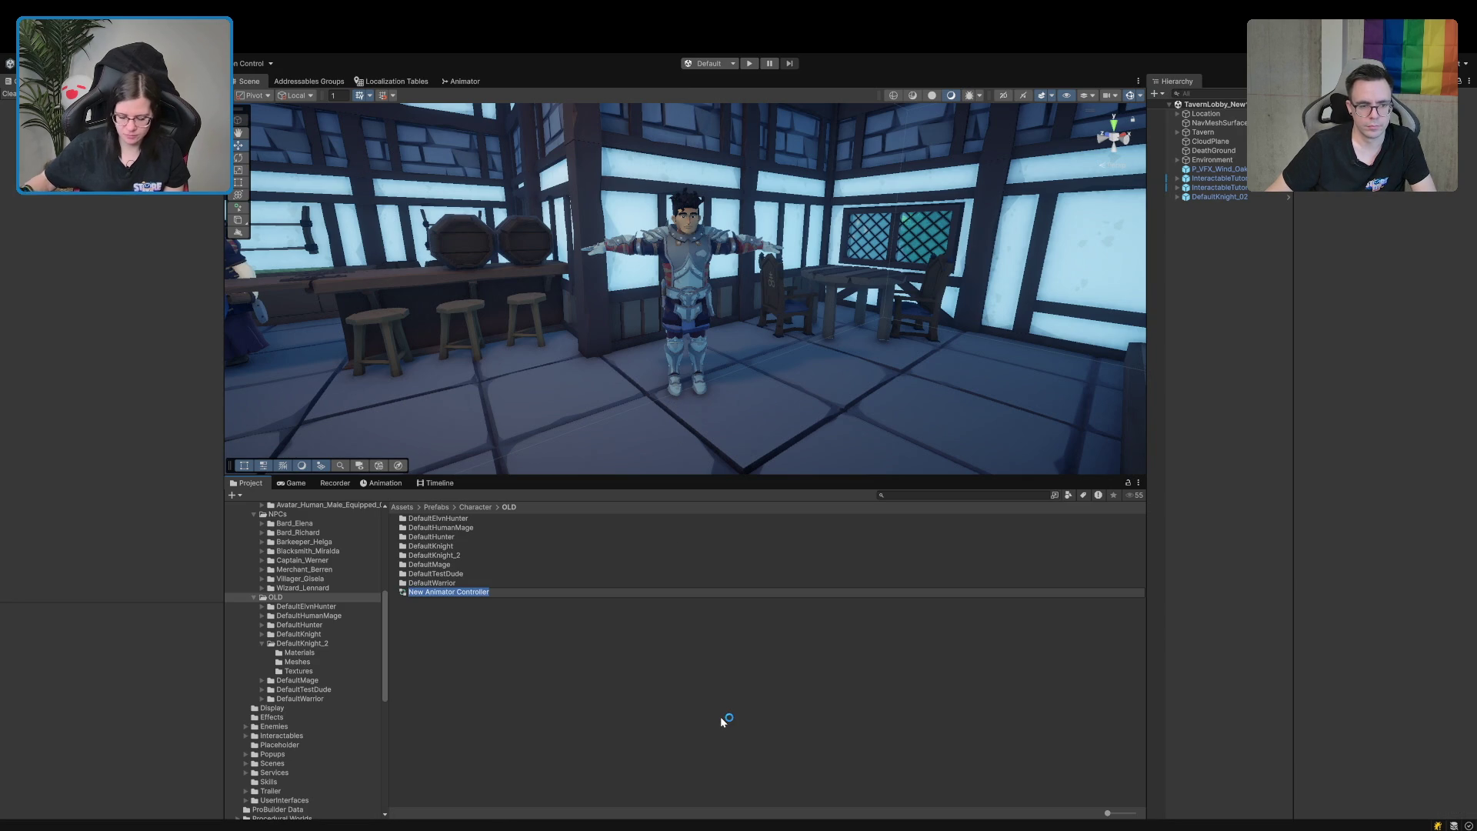
Name the controller Test and drag it into DefaultKnight_02's Animator Controller field.
text(Test)
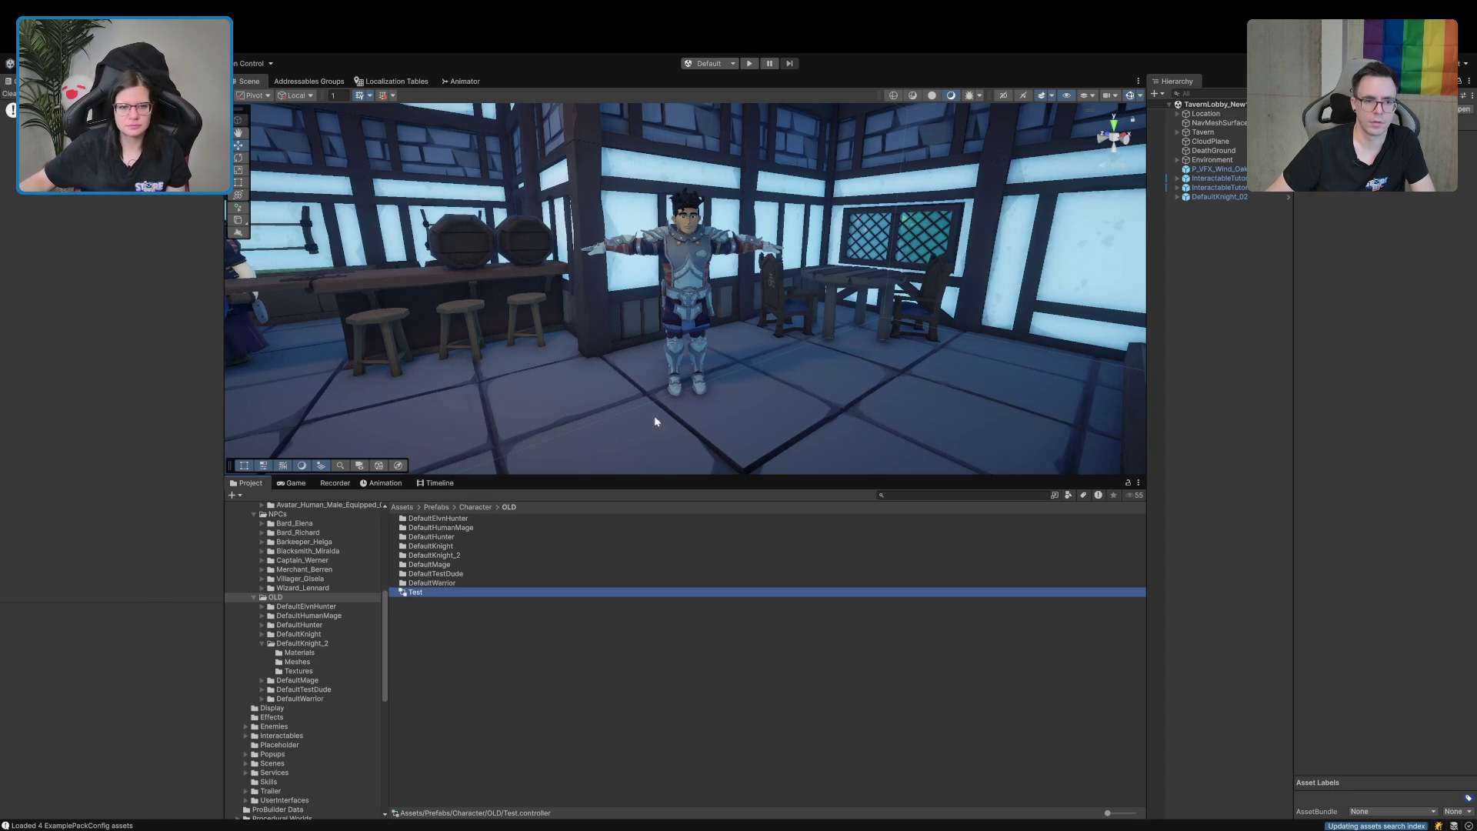
click(455, 83)
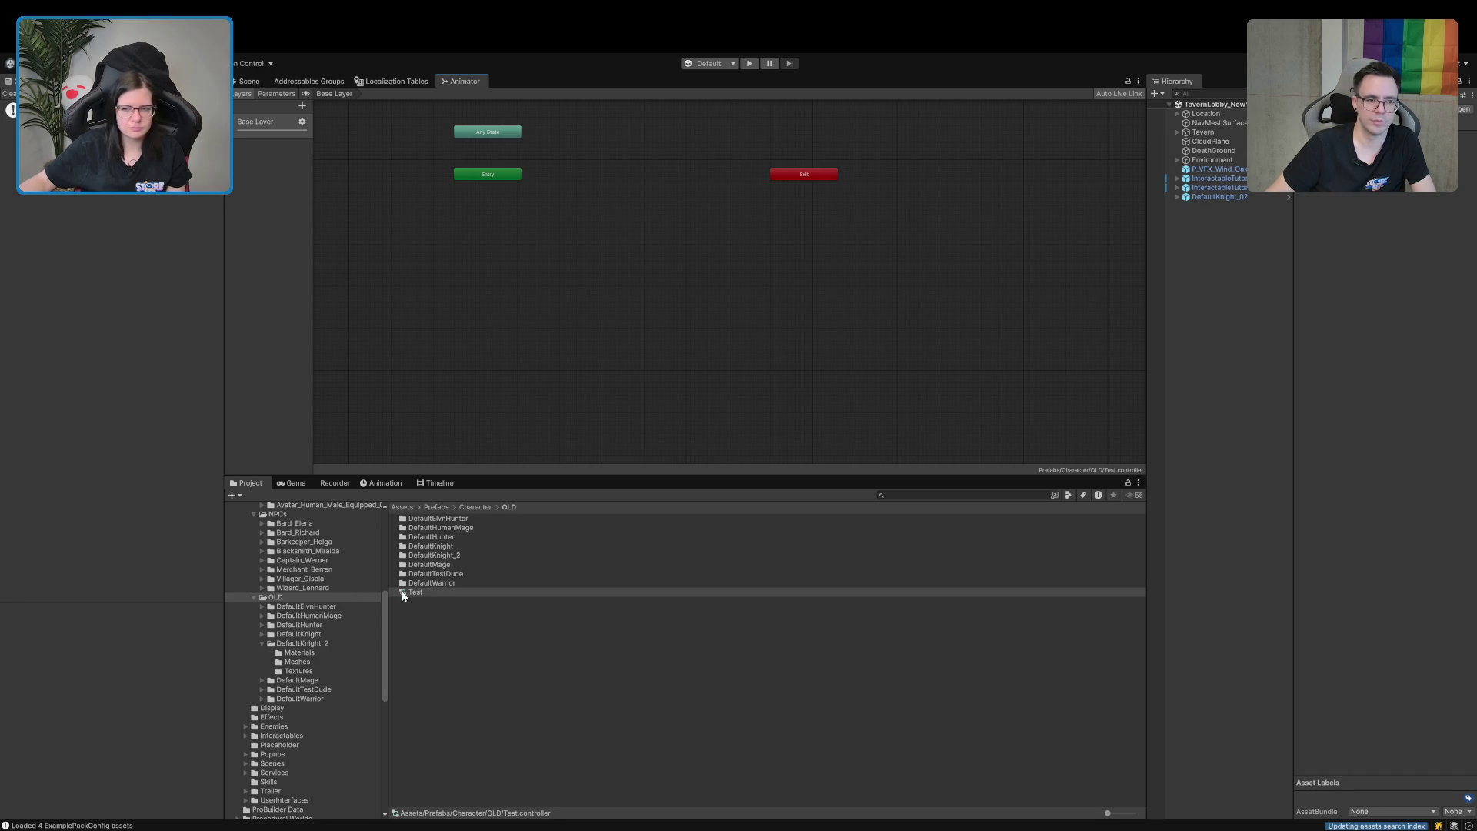
click(248, 81)
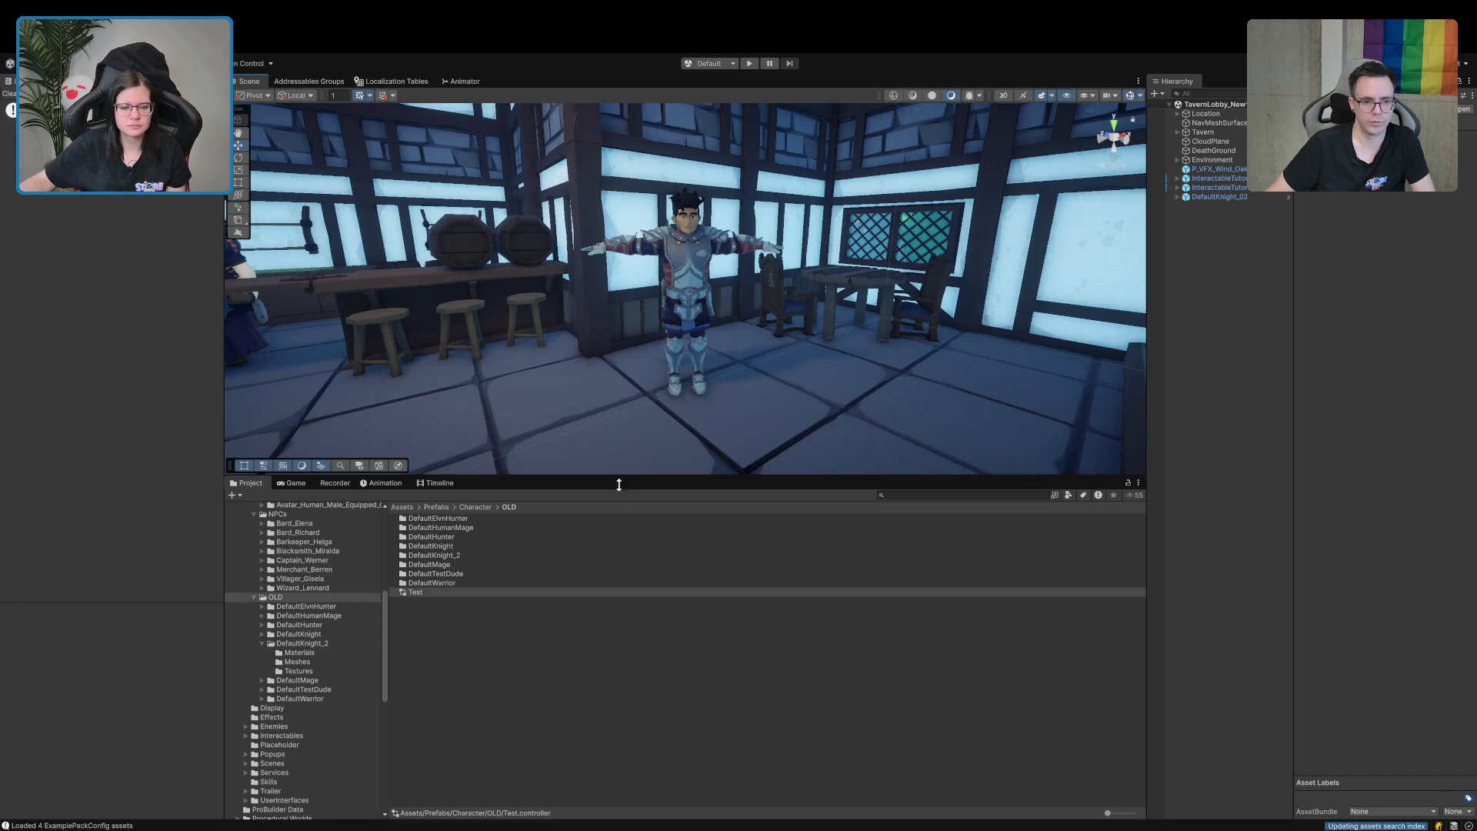
click(1223, 197)
drag(411, 593, 1363, 283)
drag(1419, 240, 1420, 230)
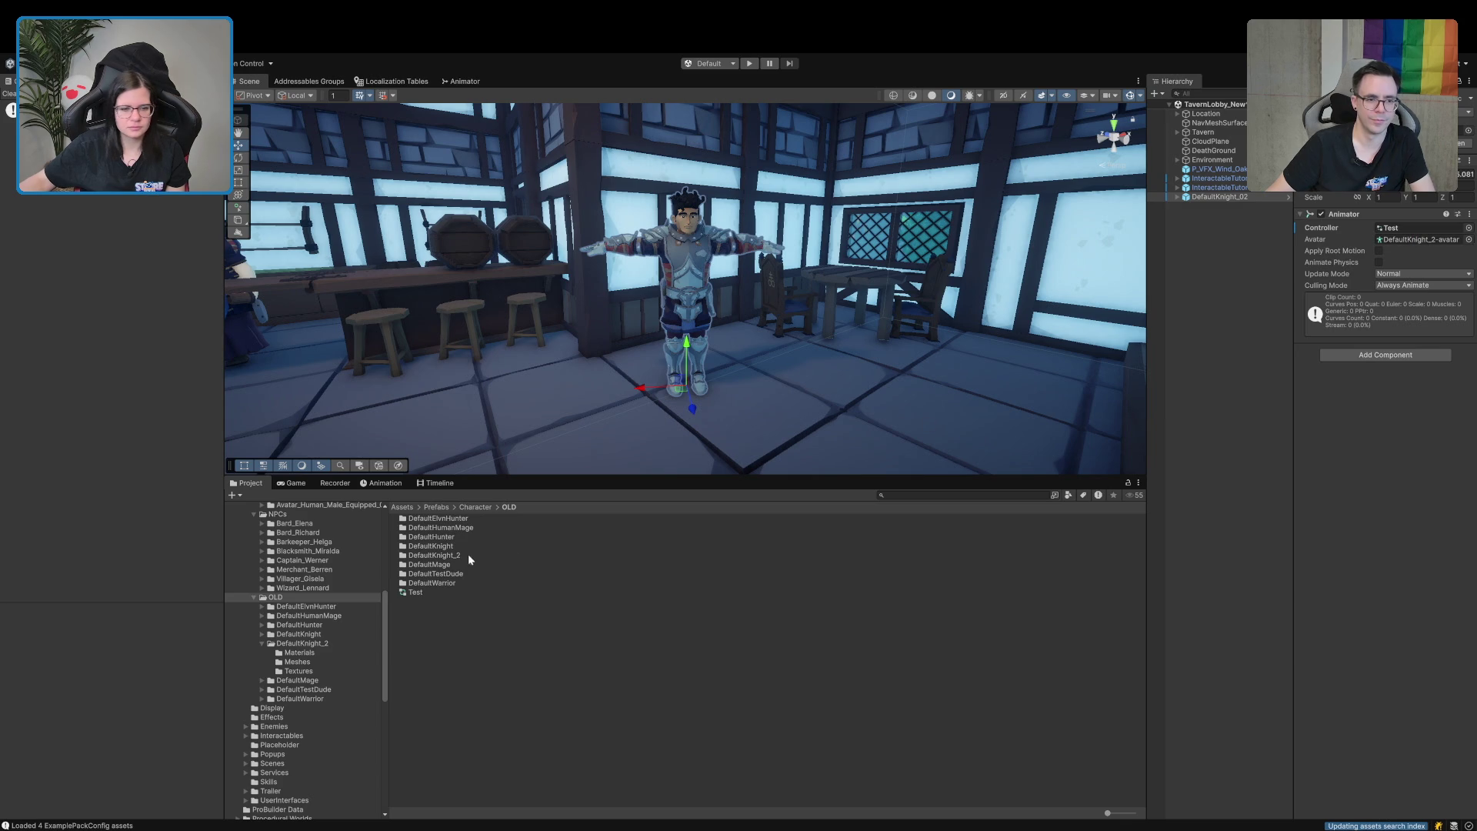
scroll(252, 621, up, 5)
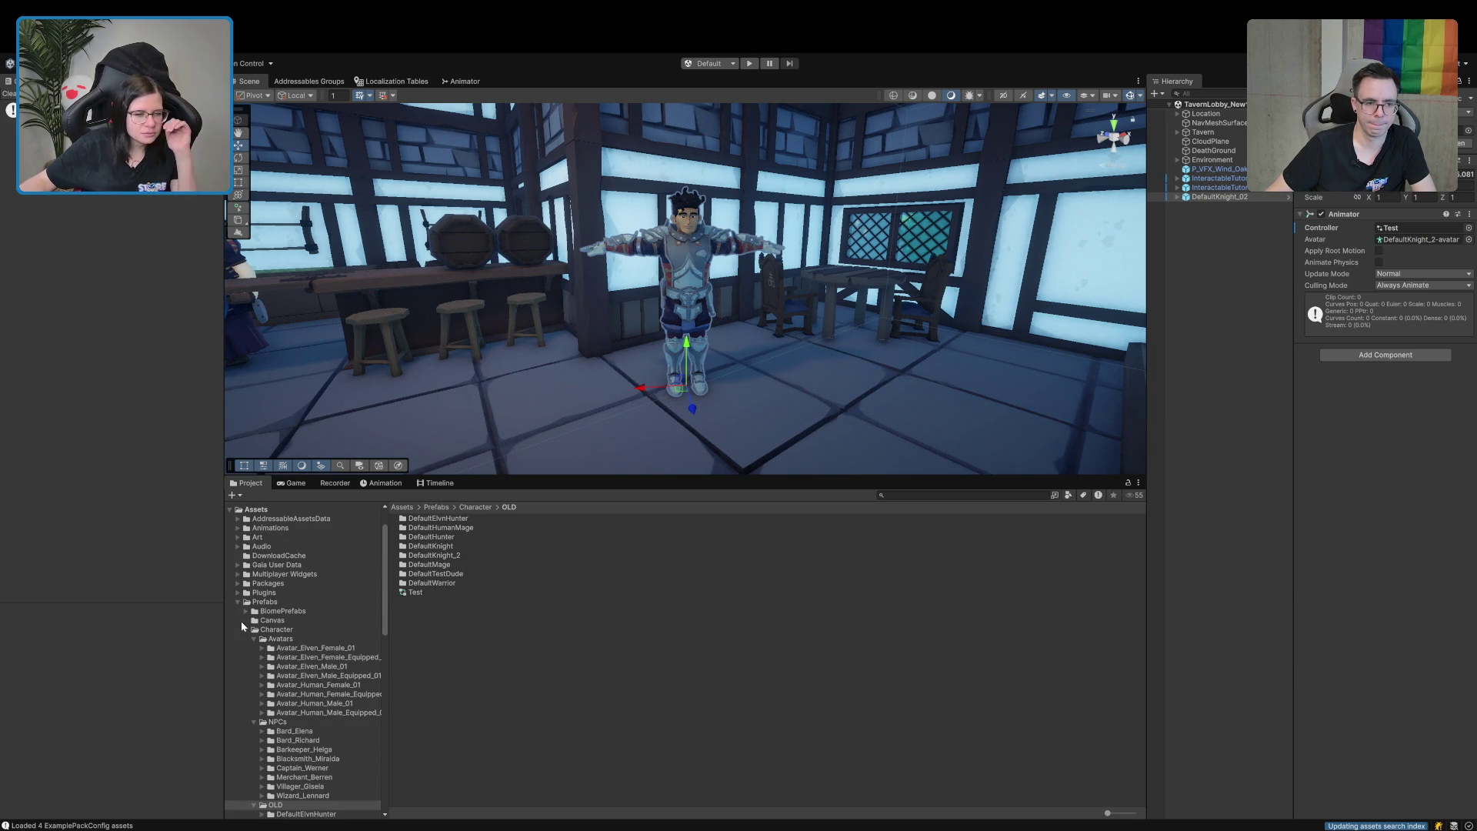
Add a layer named Face to the Test controller in the Animator window.
click(462, 81)
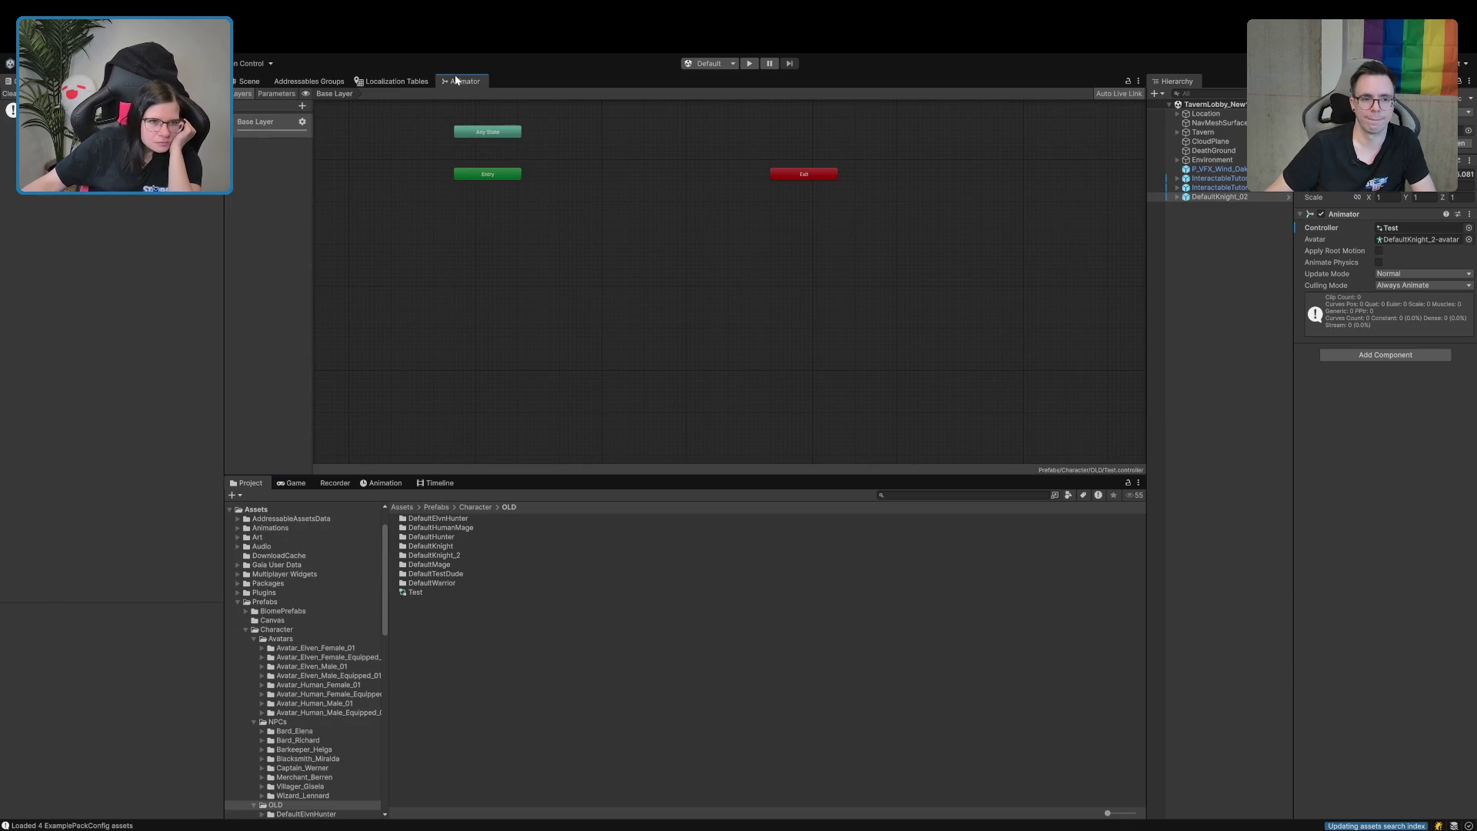
click(302, 108)
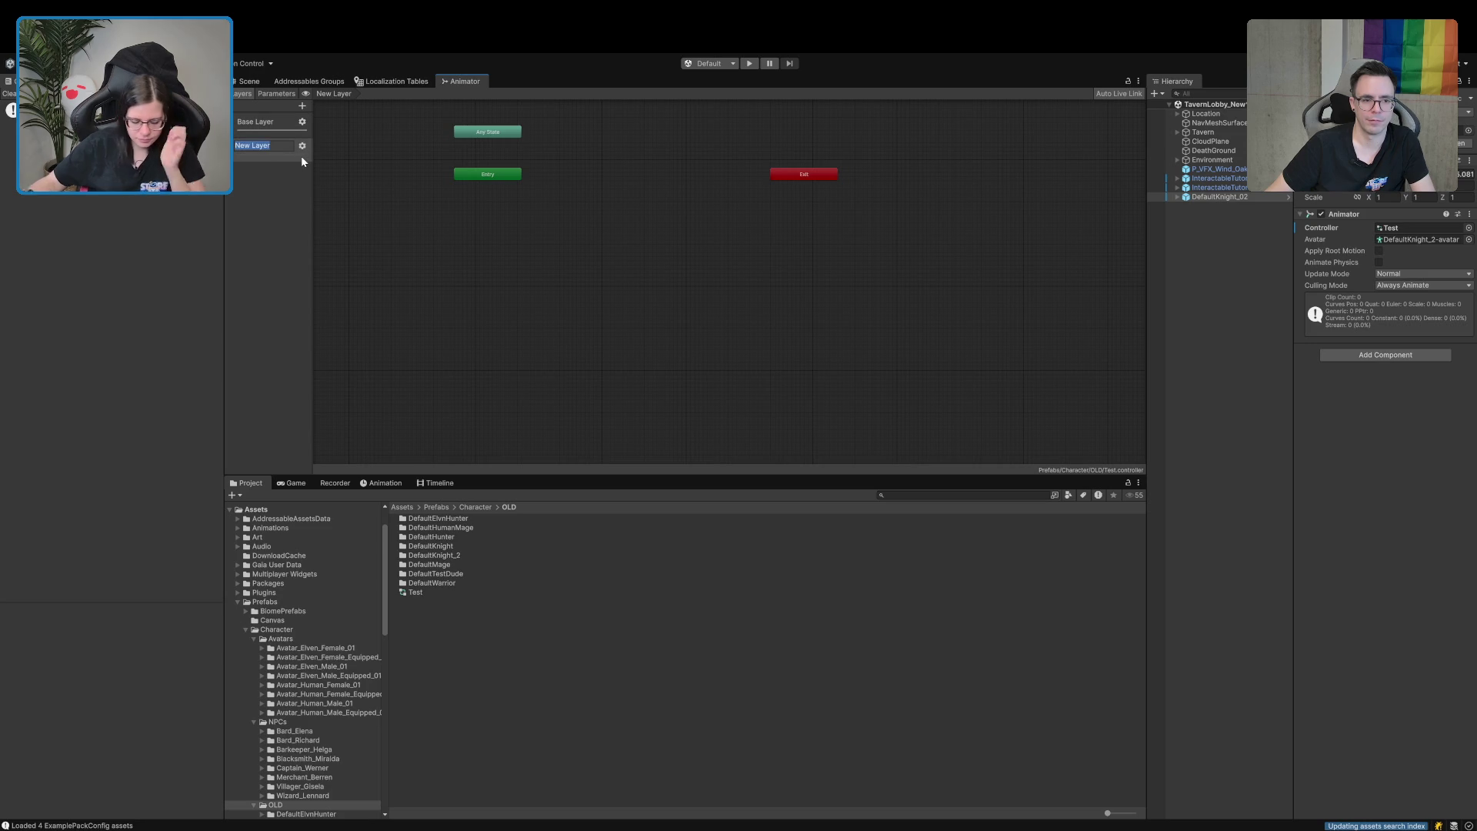
text(Face)
key(Return)
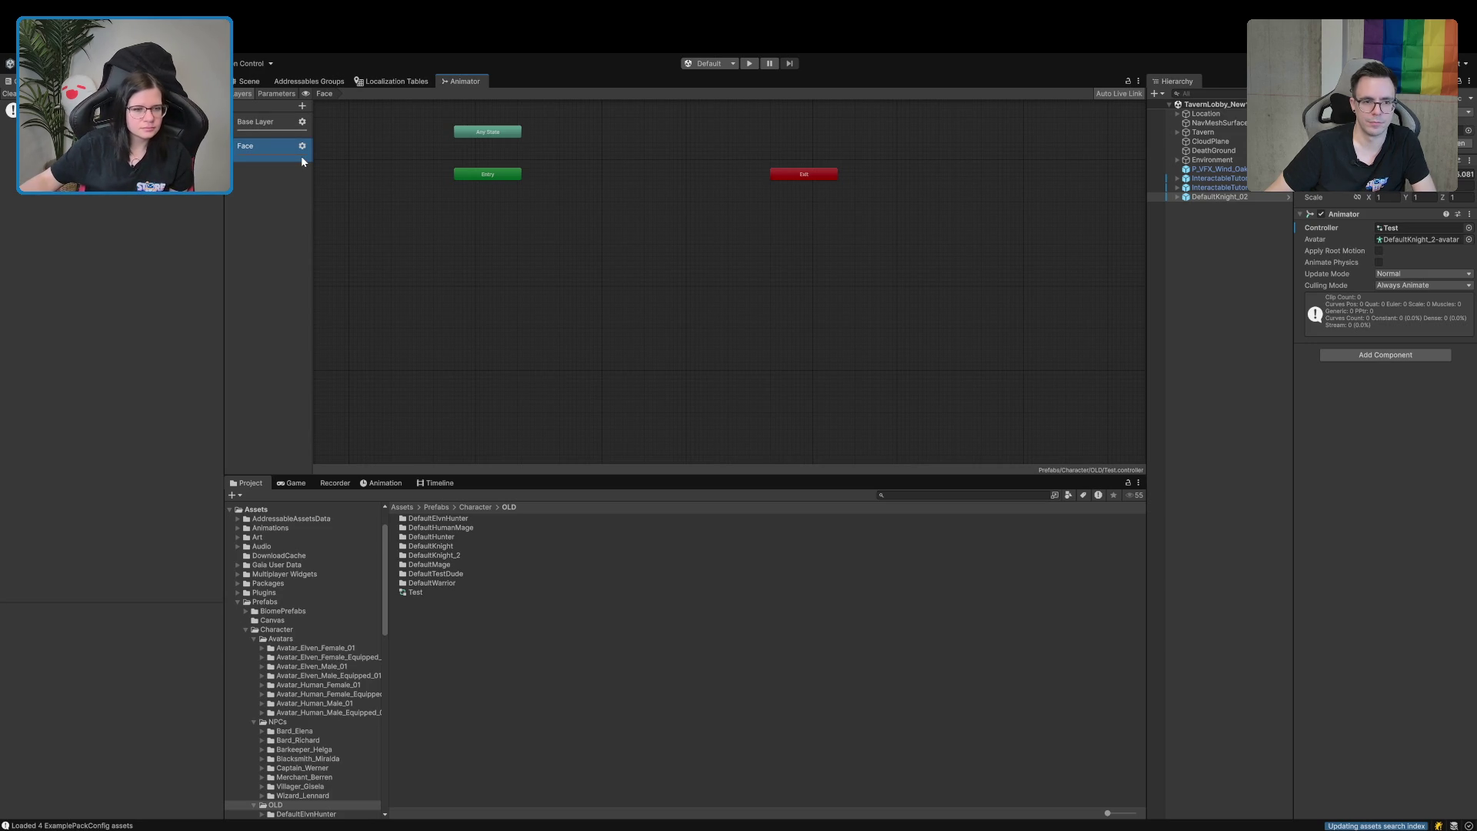
Collapse the MapLocationData subfolders and widen the project asset list.
scroll(286, 749, down, 10)
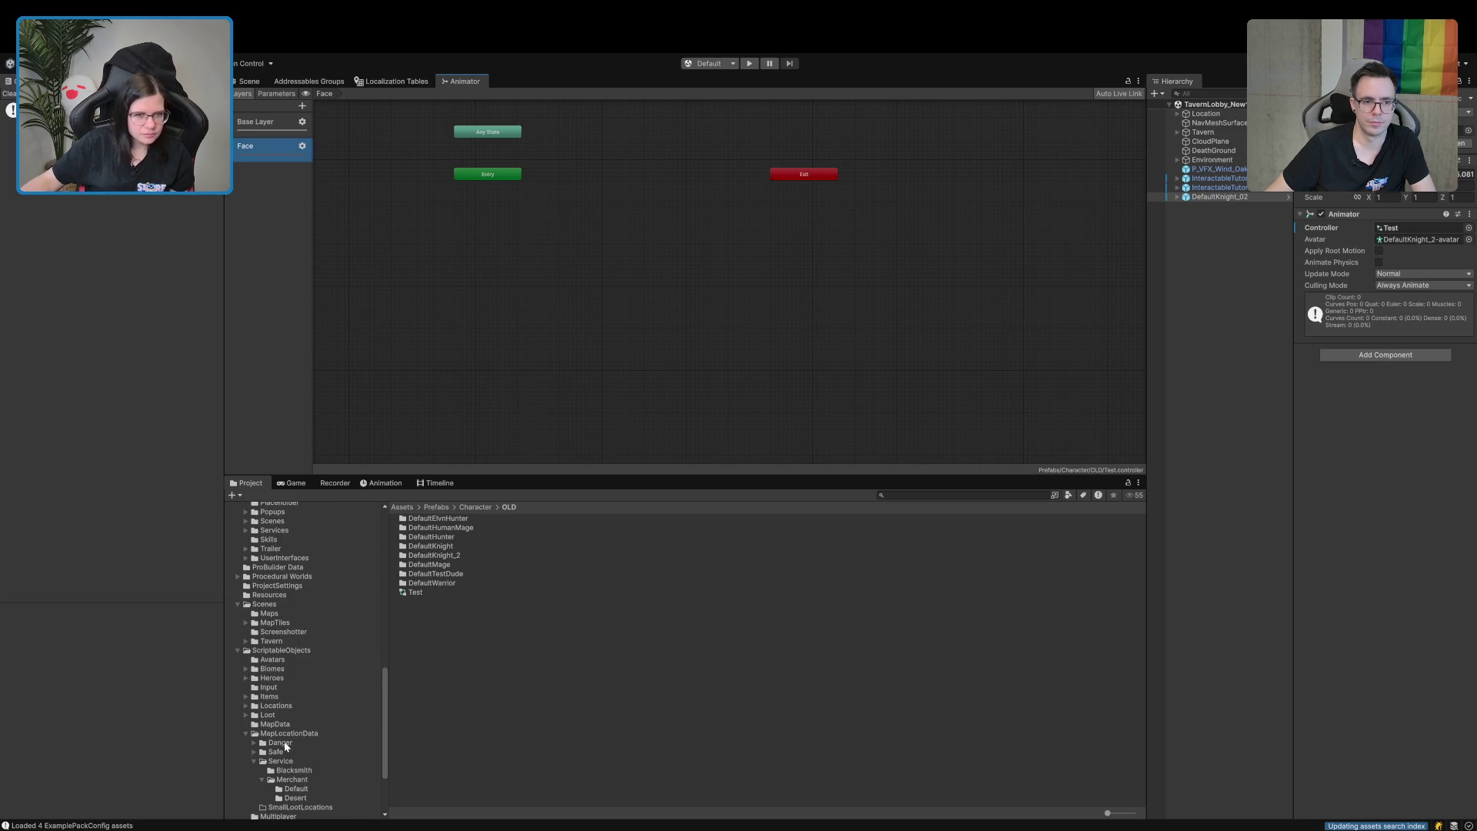
scroll(283, 786, down, 5)
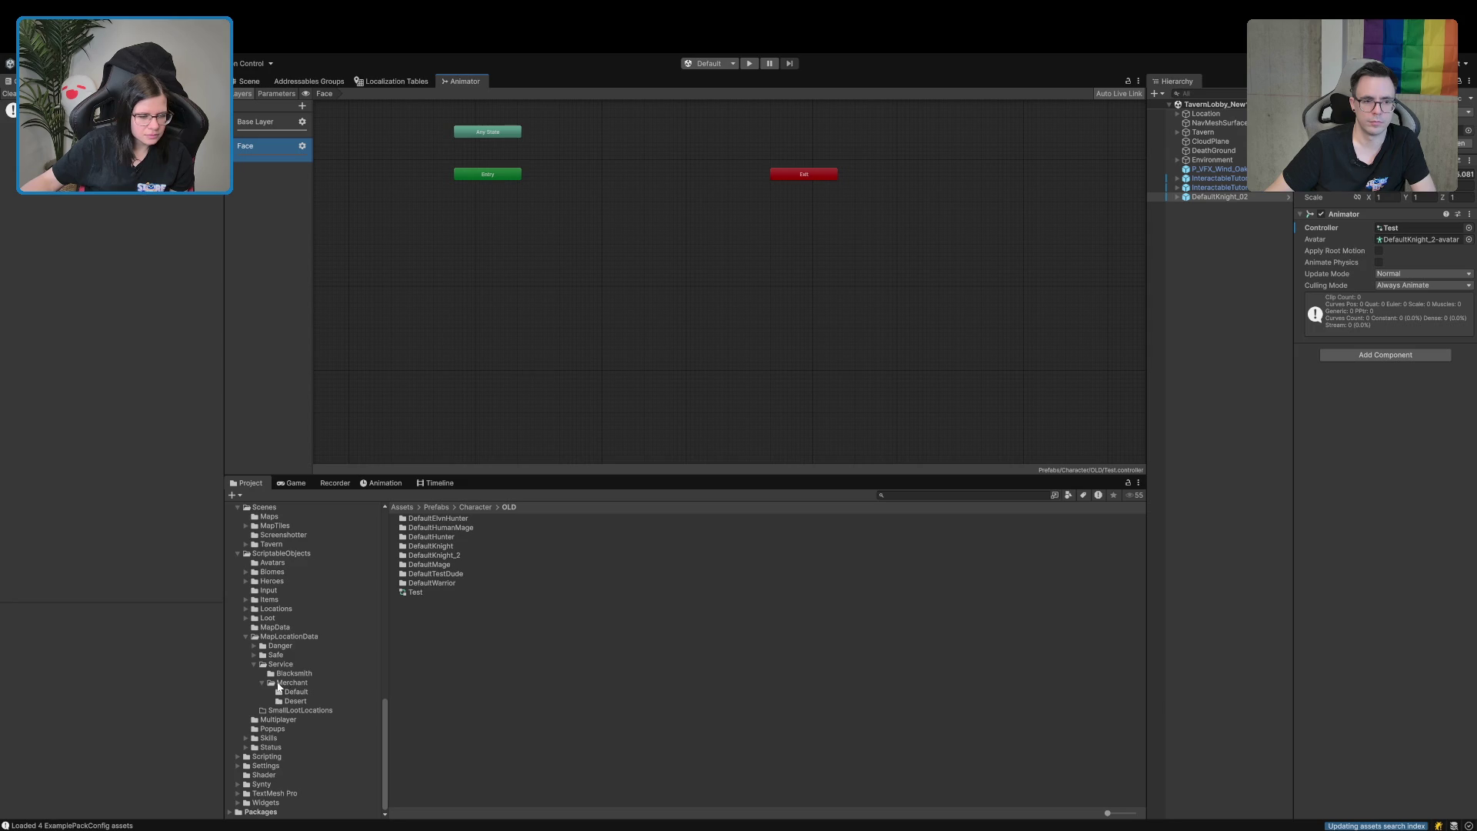
click(245, 640)
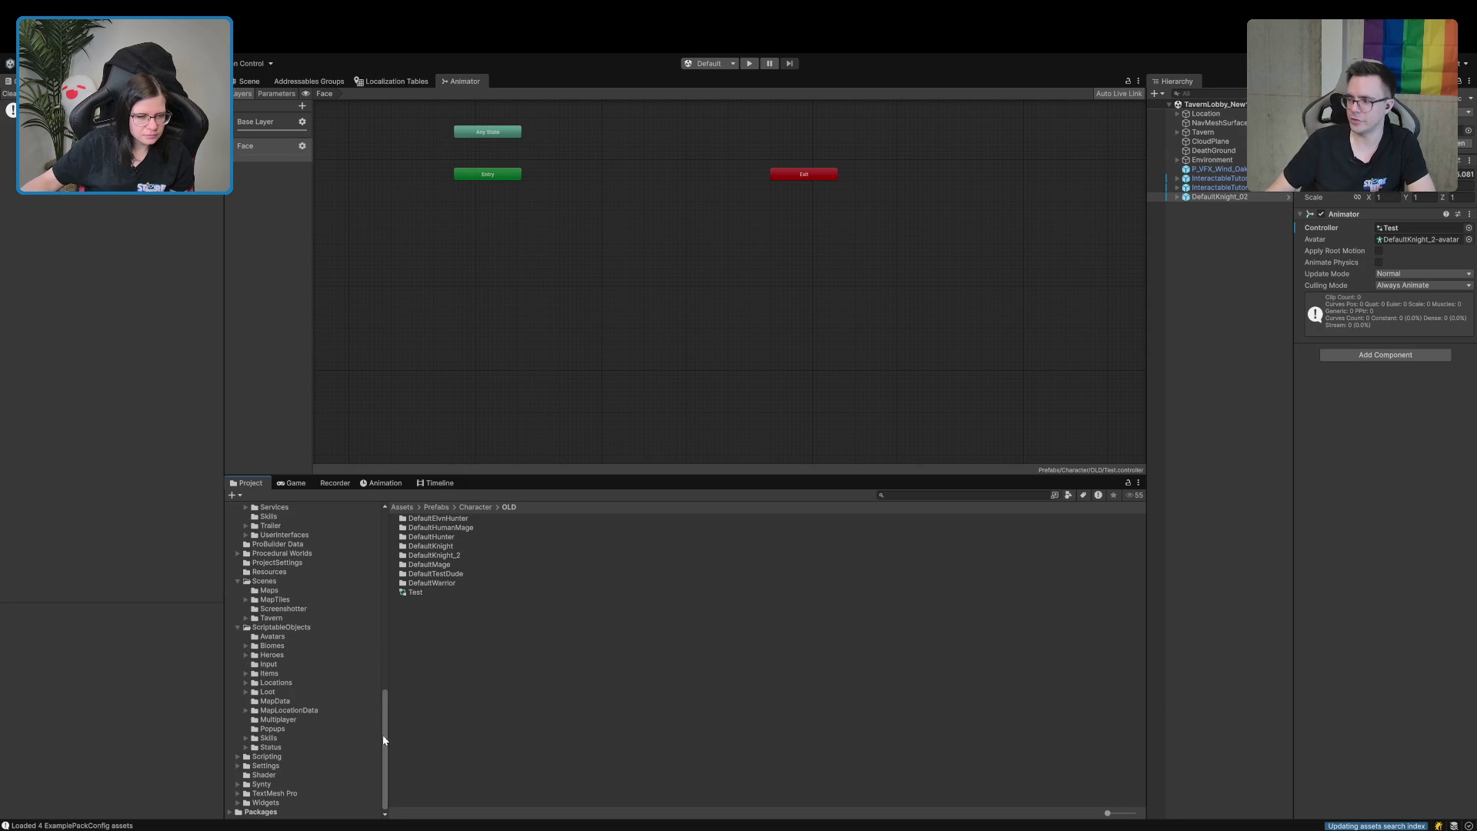
drag(390, 733, 346, 733)
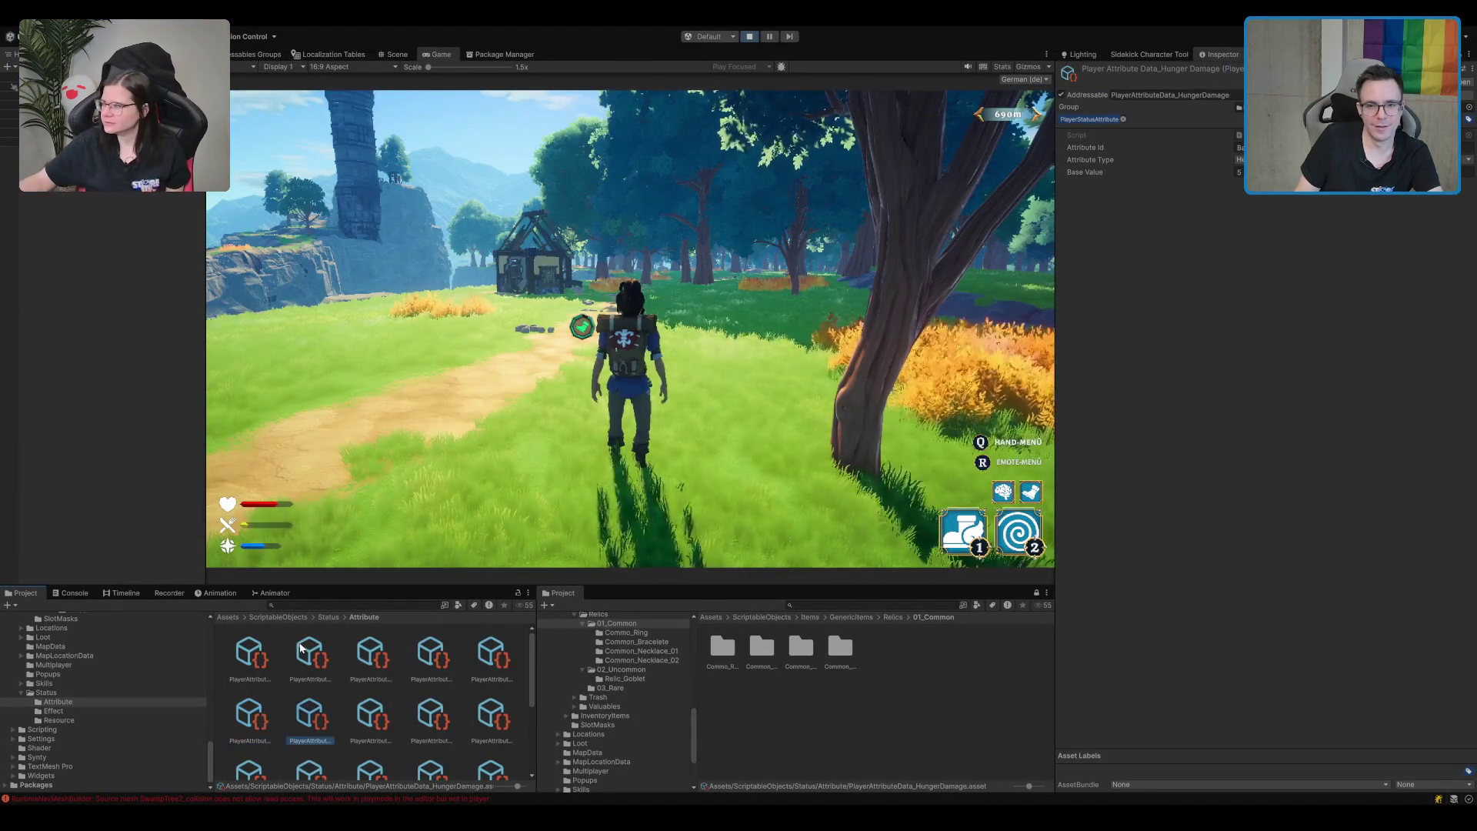
Run the character up the path past the house and pick up the red mushroom.
key(Left)
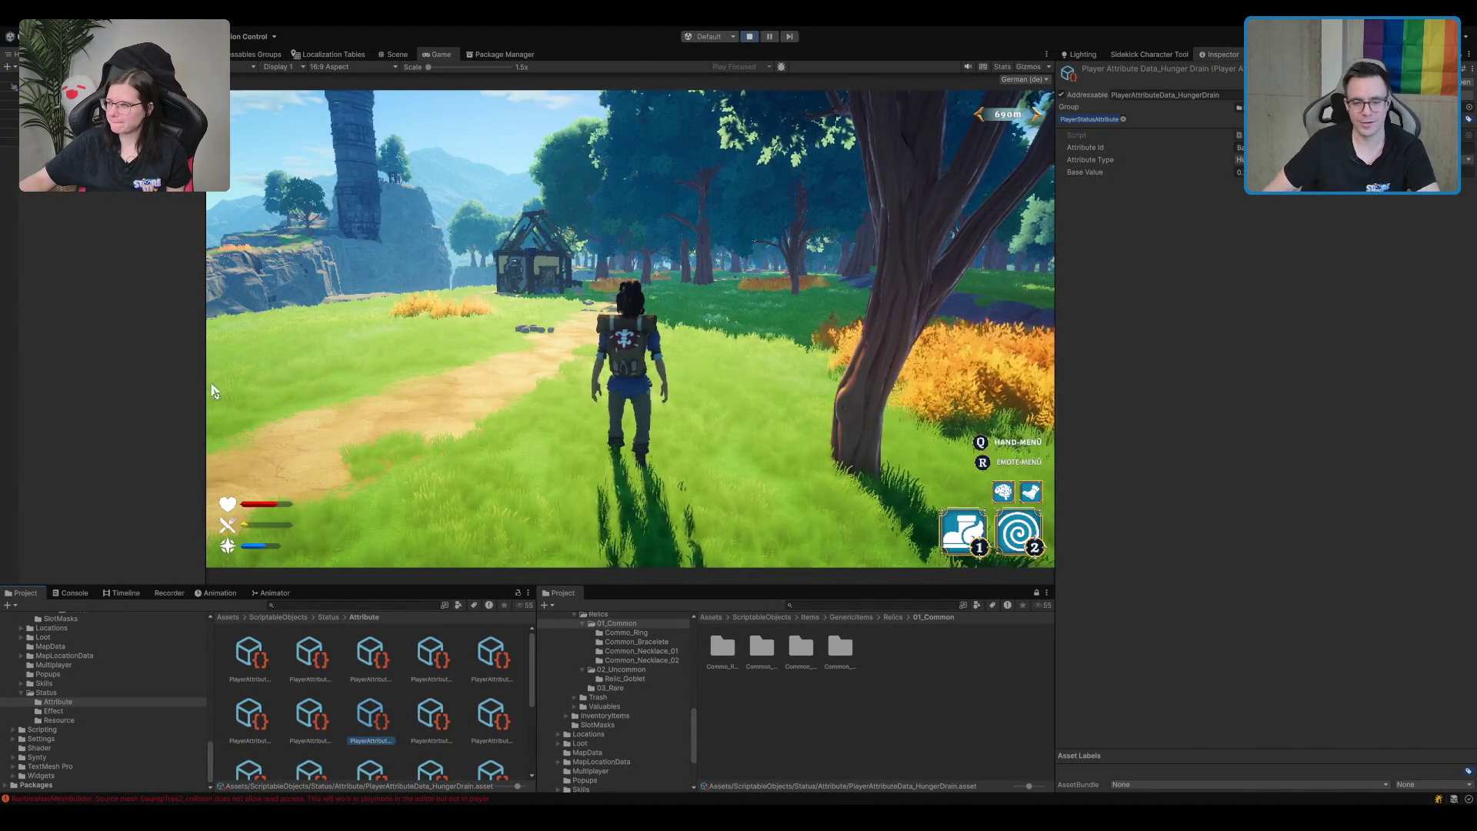
click(288, 375)
key(w)
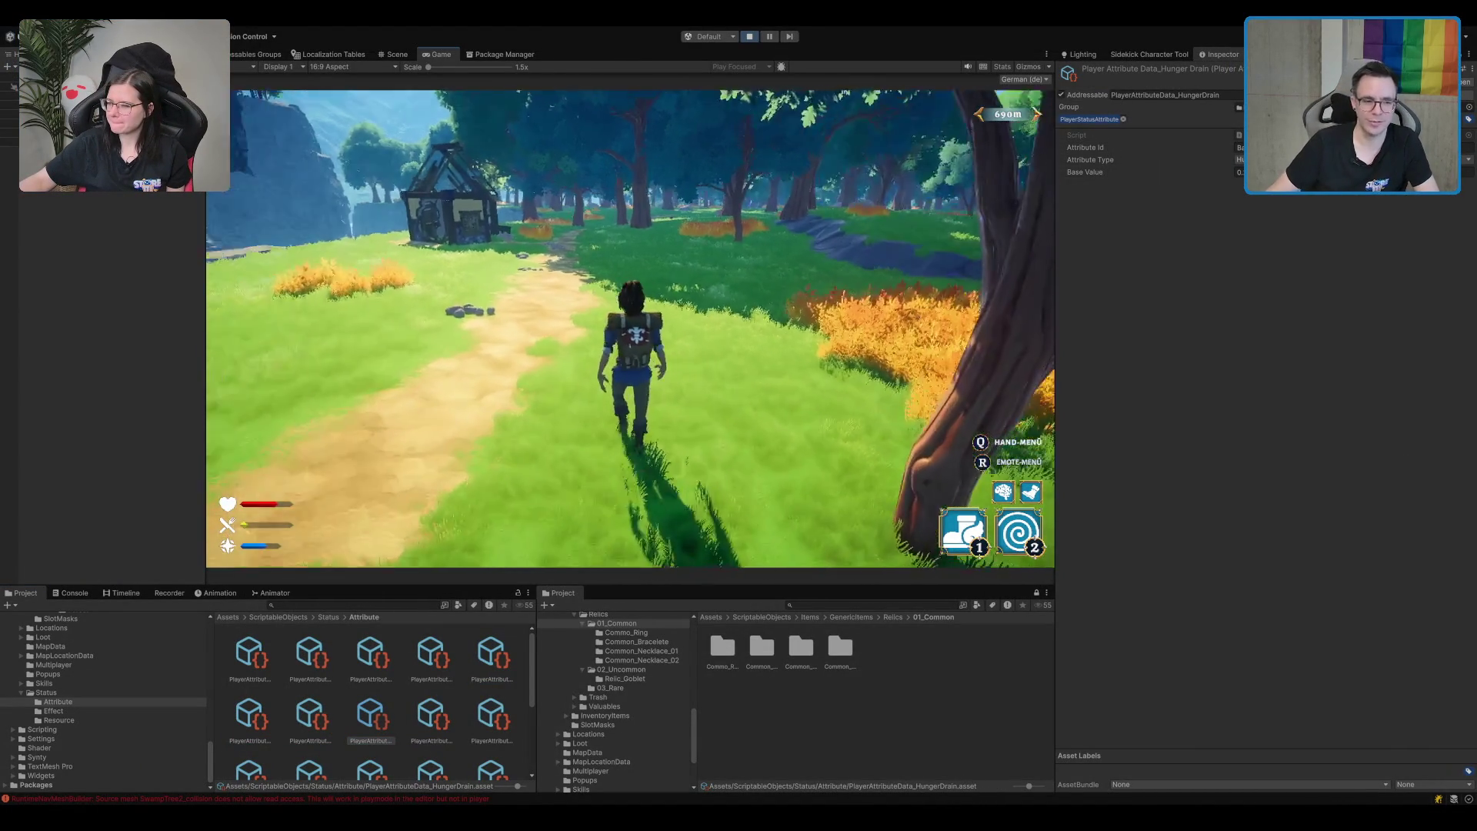
key(w)
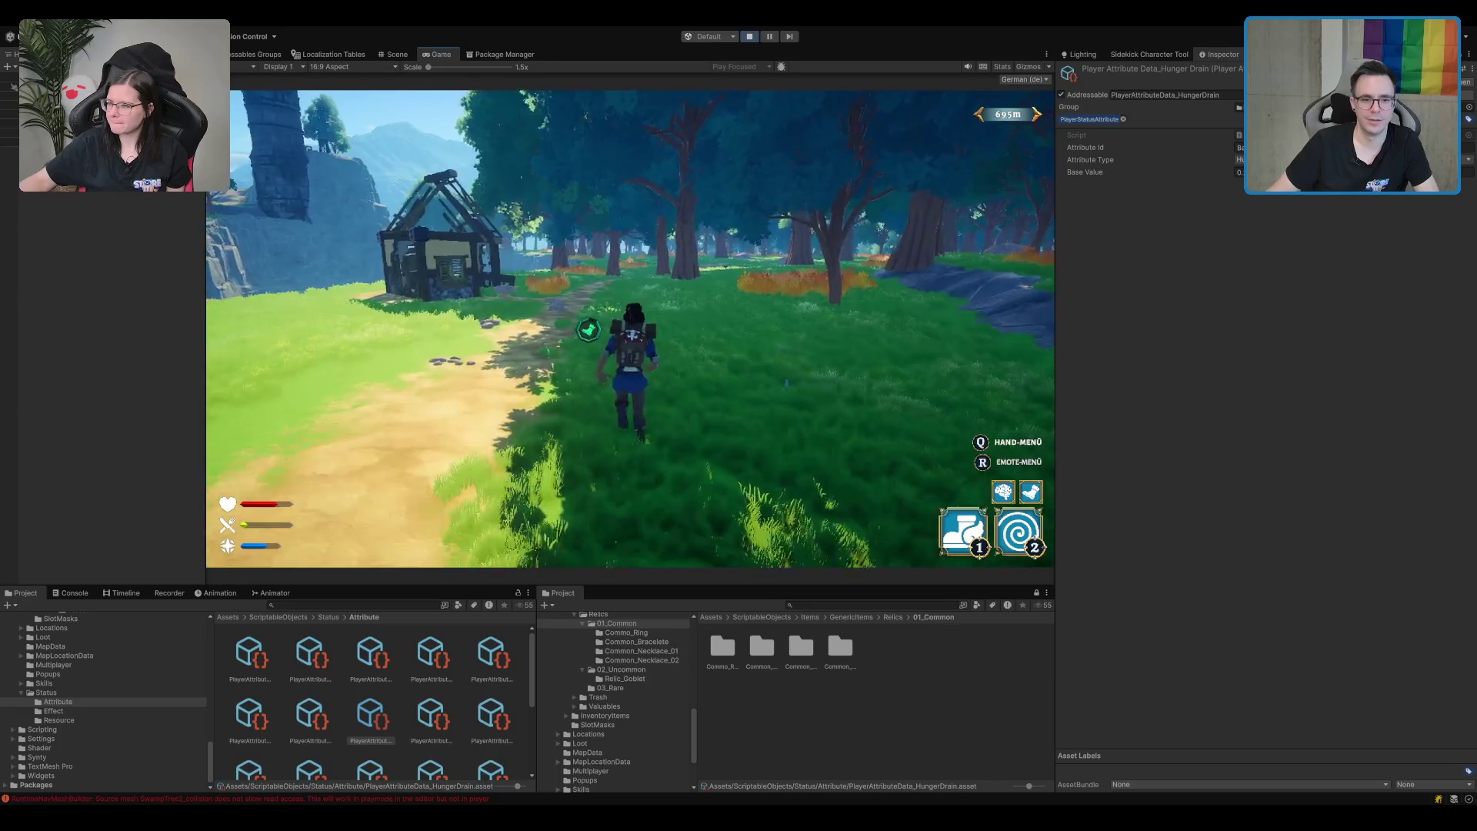
key(w)
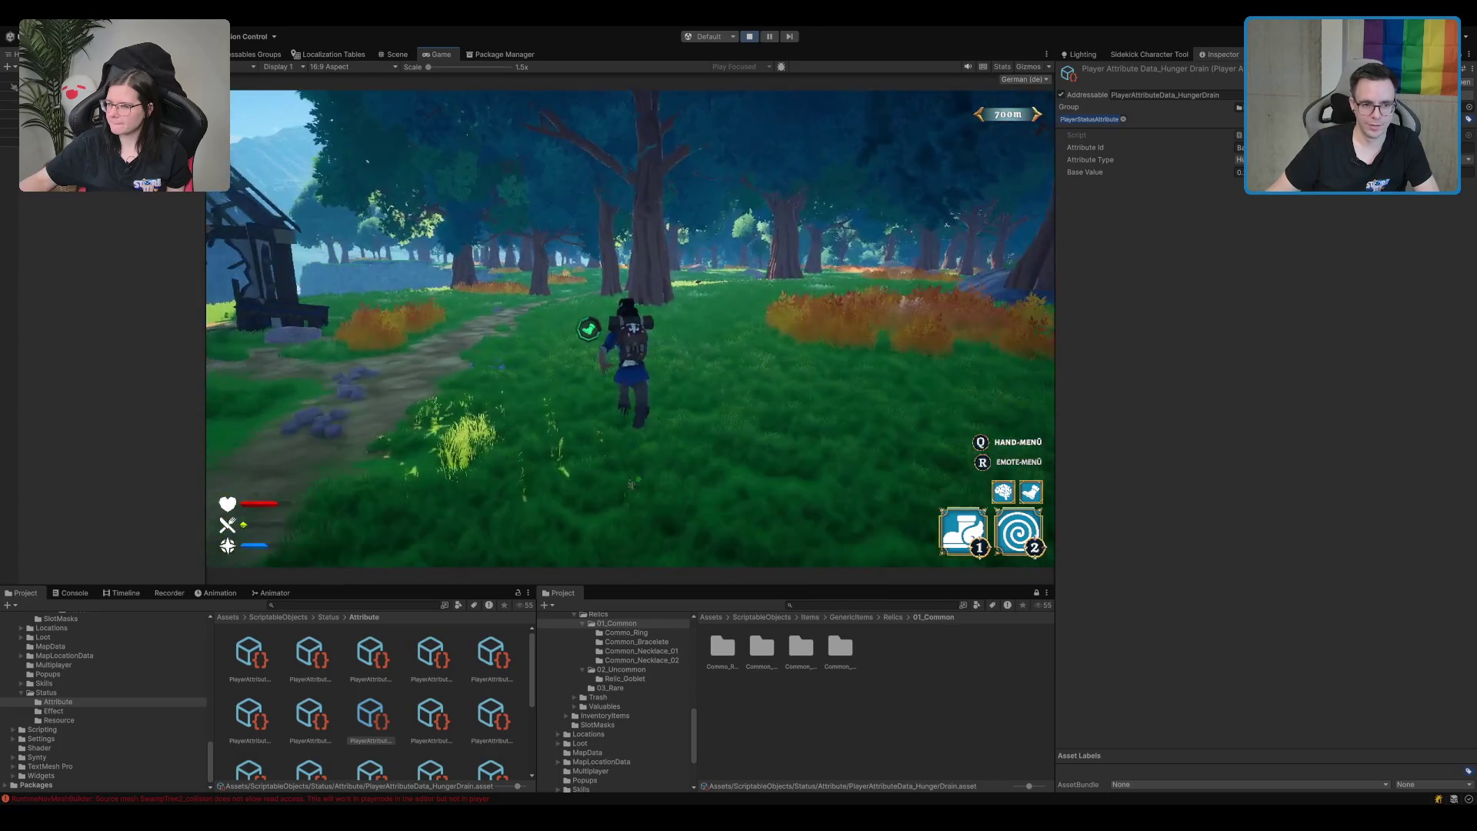
key(w)
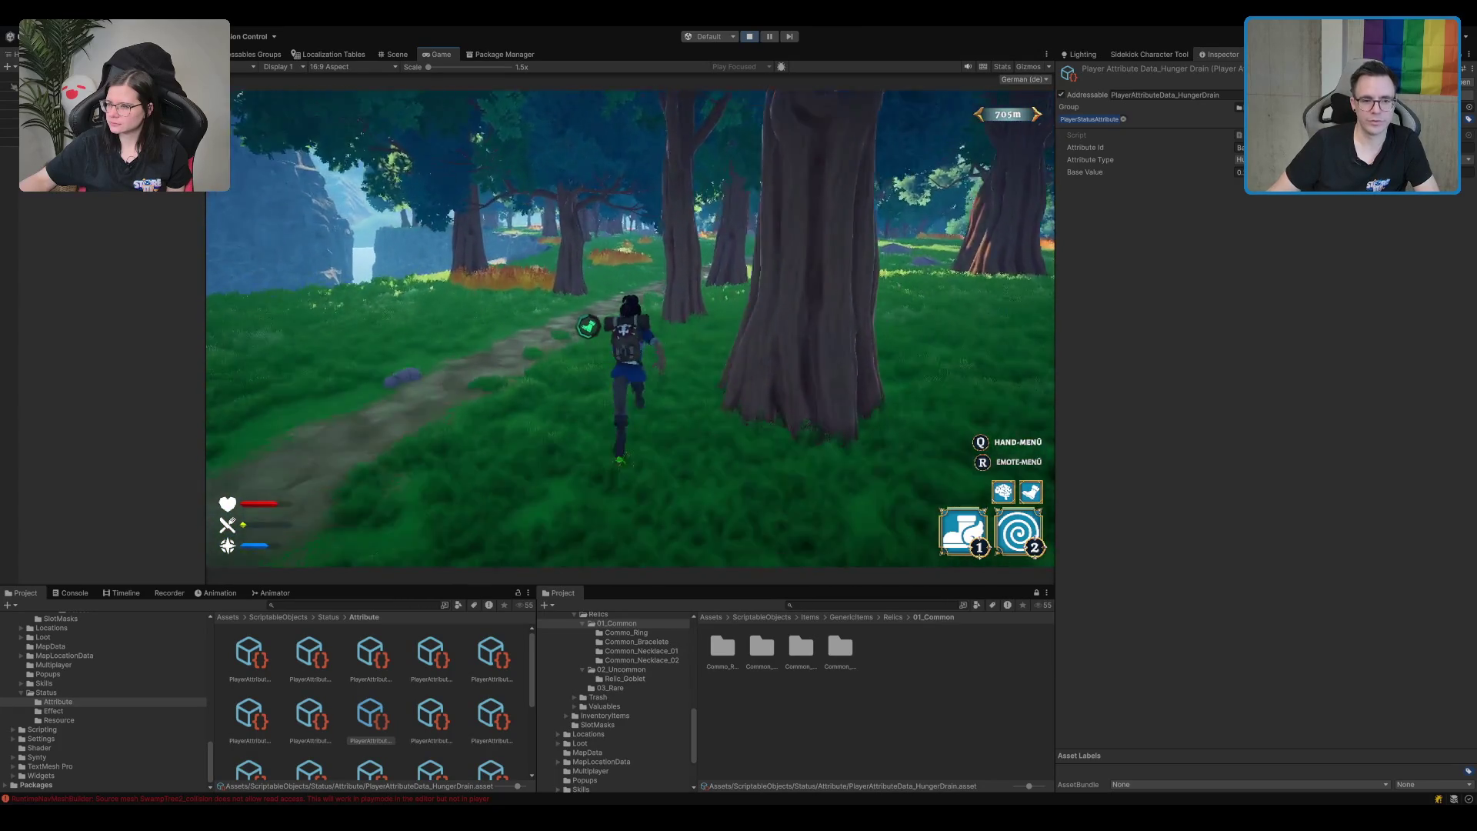
key(w)
key(e)
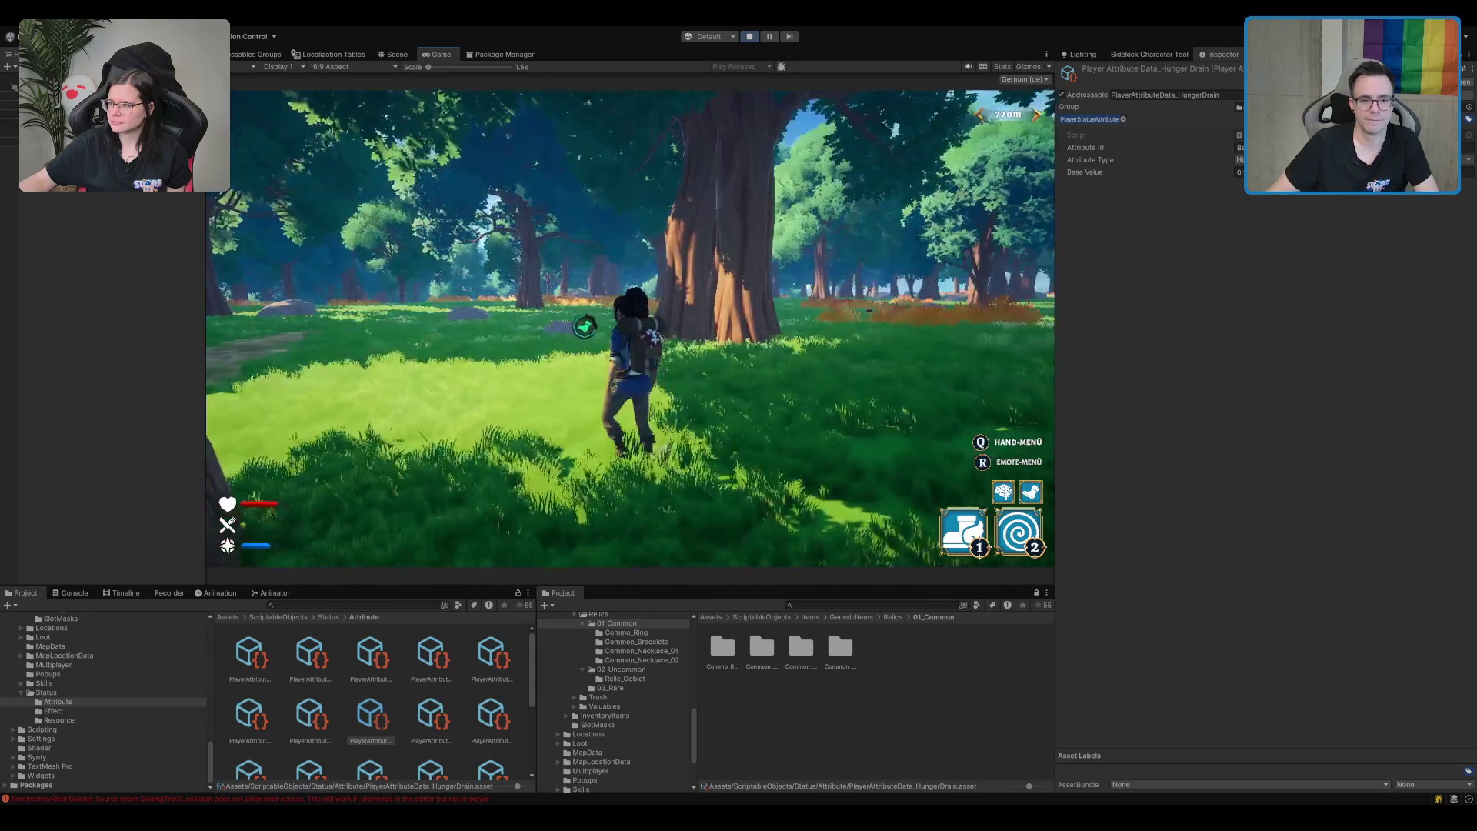
Run on through the forest past the shrine and into the ruined wooden house.
key(w)
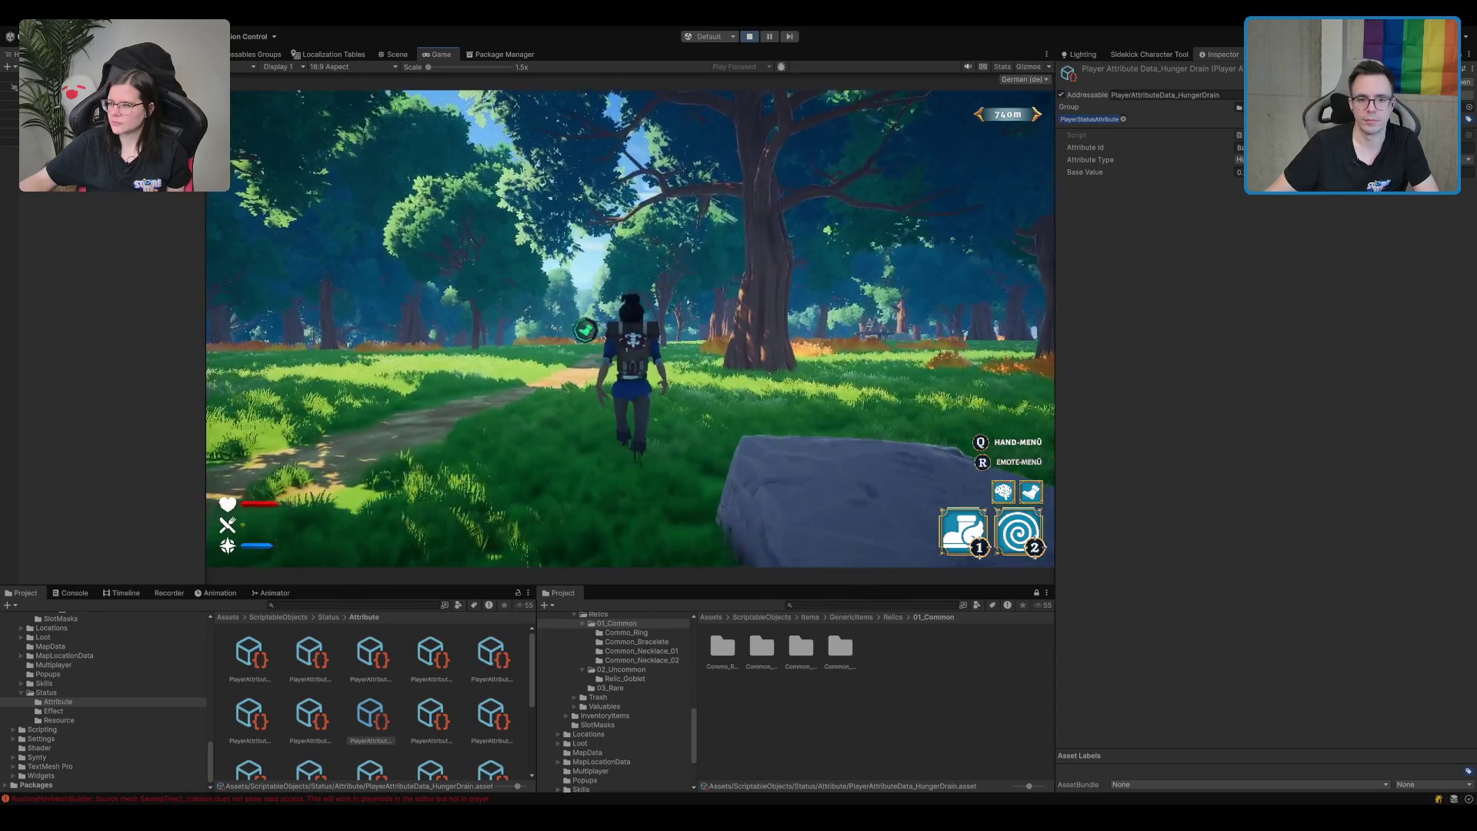
key(w)
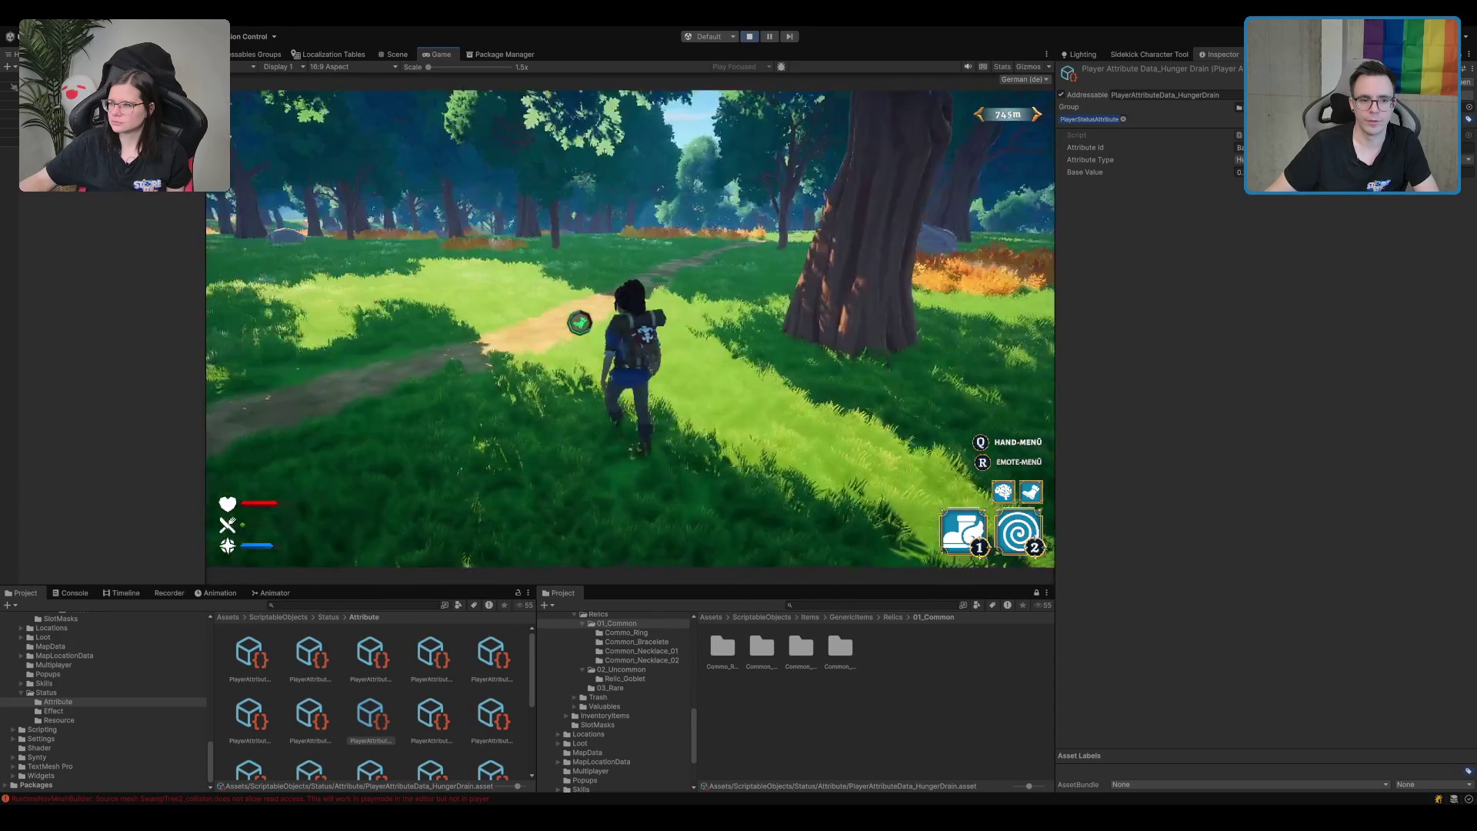
key(a)
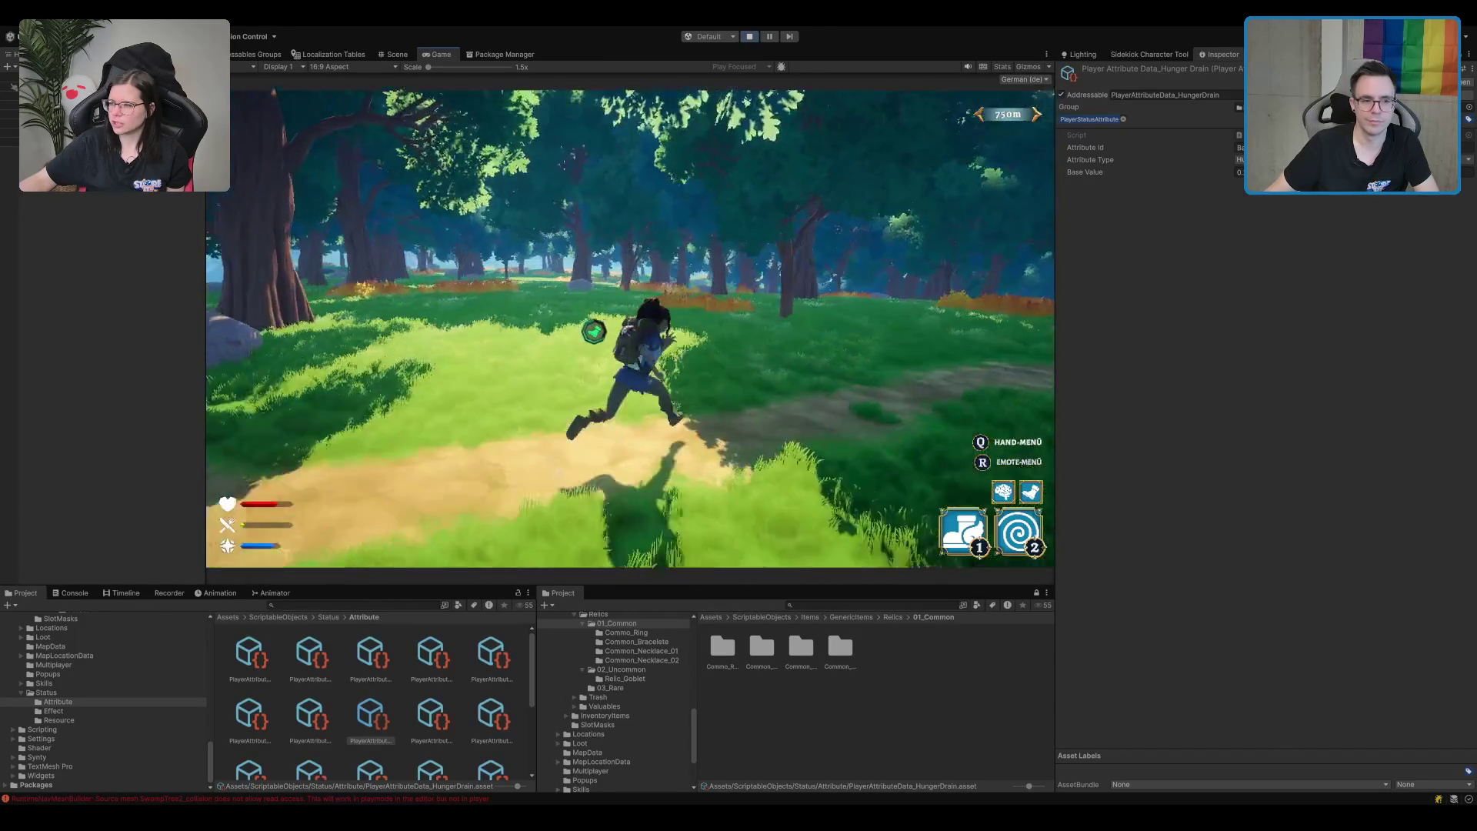
key(w)
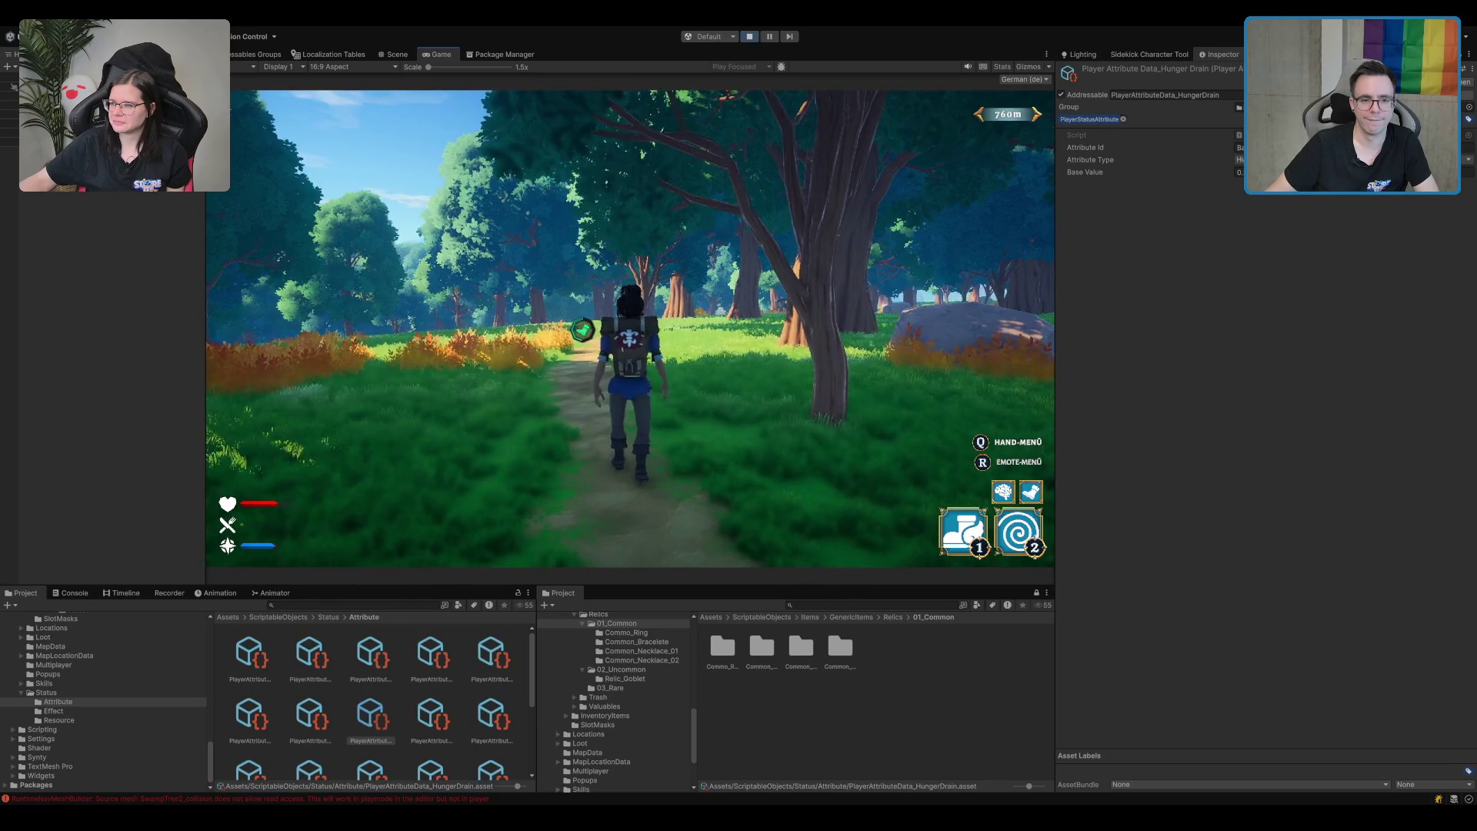
key(w)
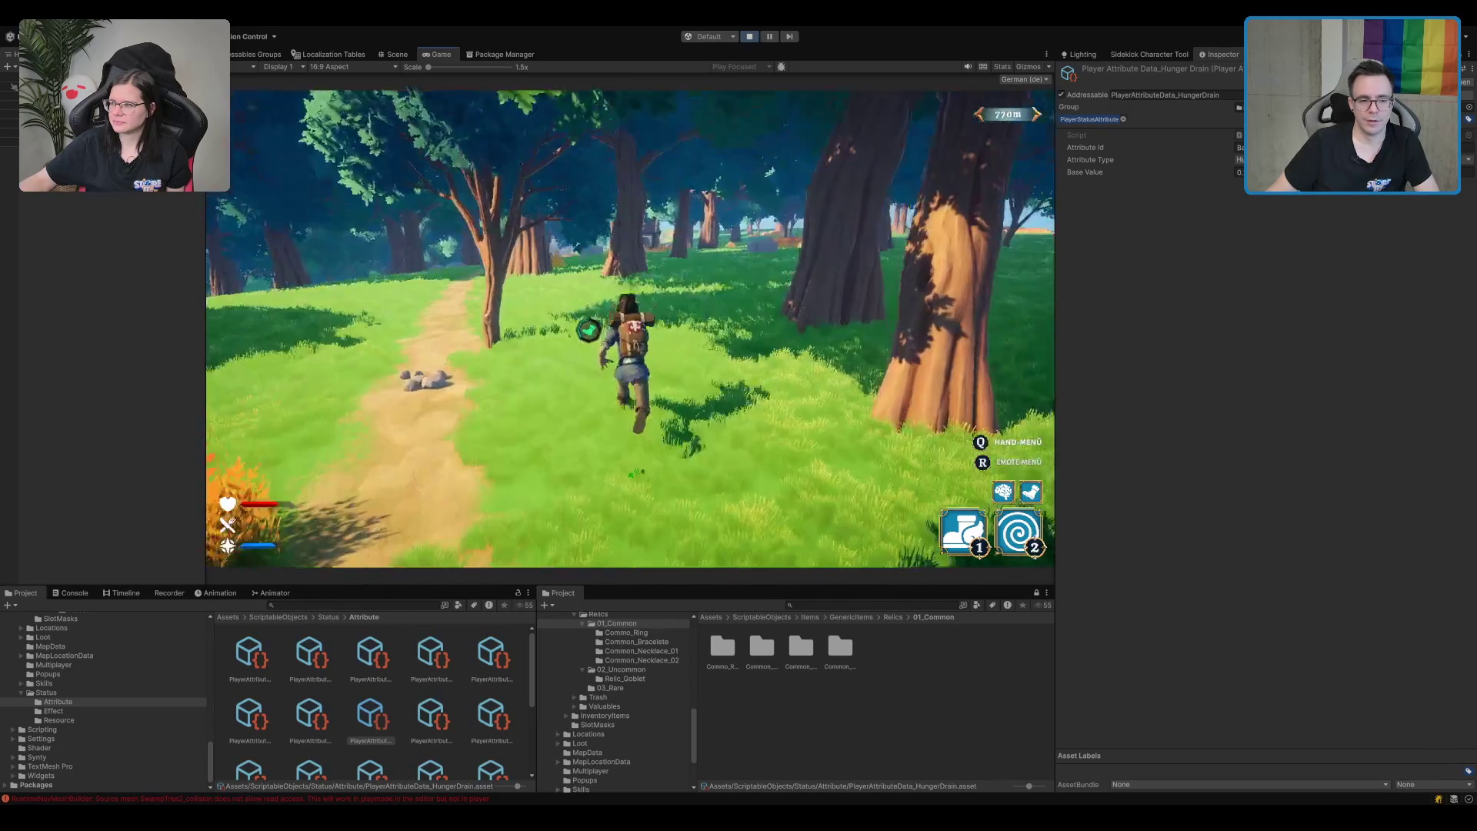
key(w)
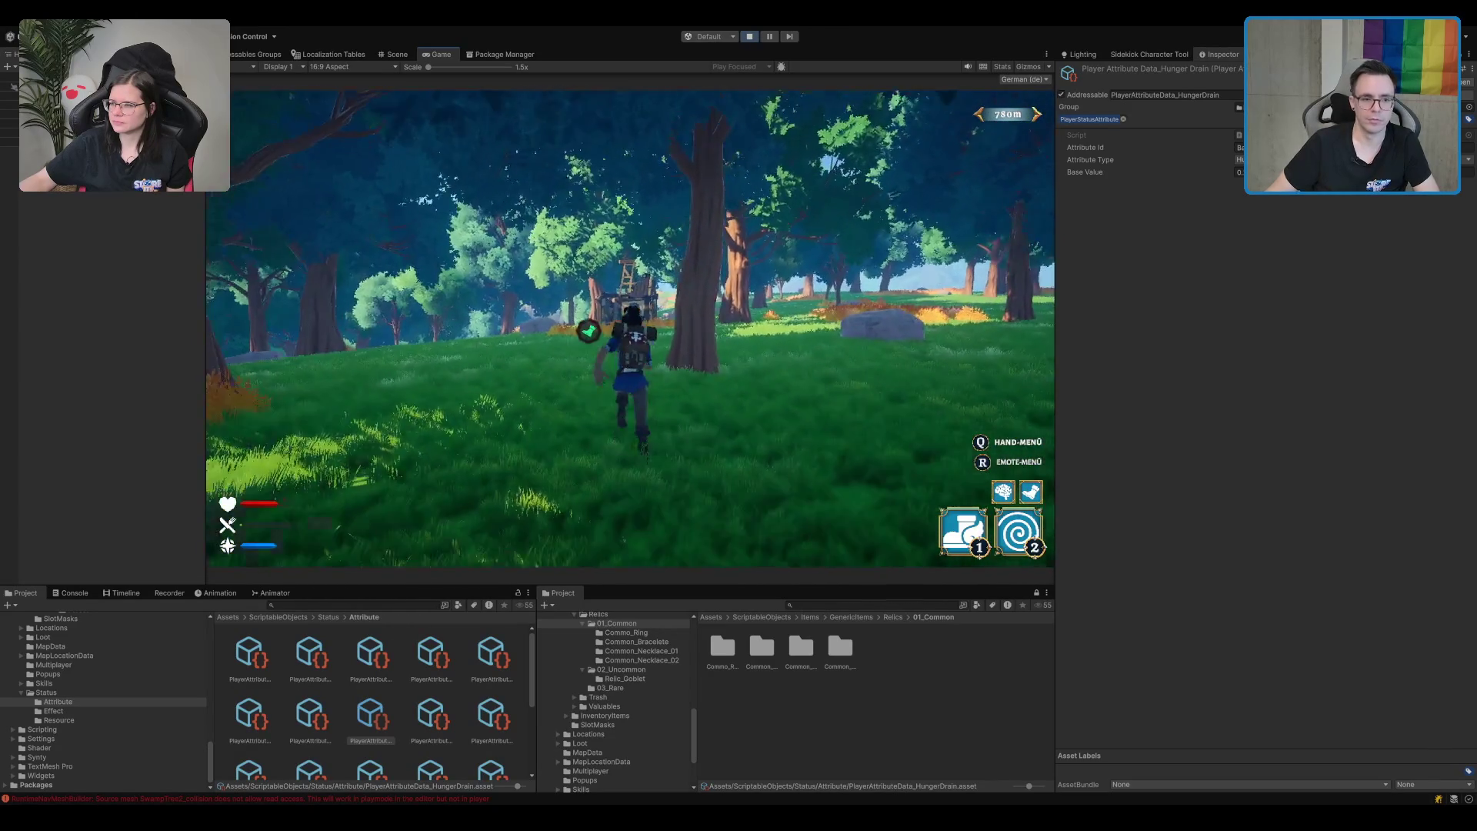
key(w)
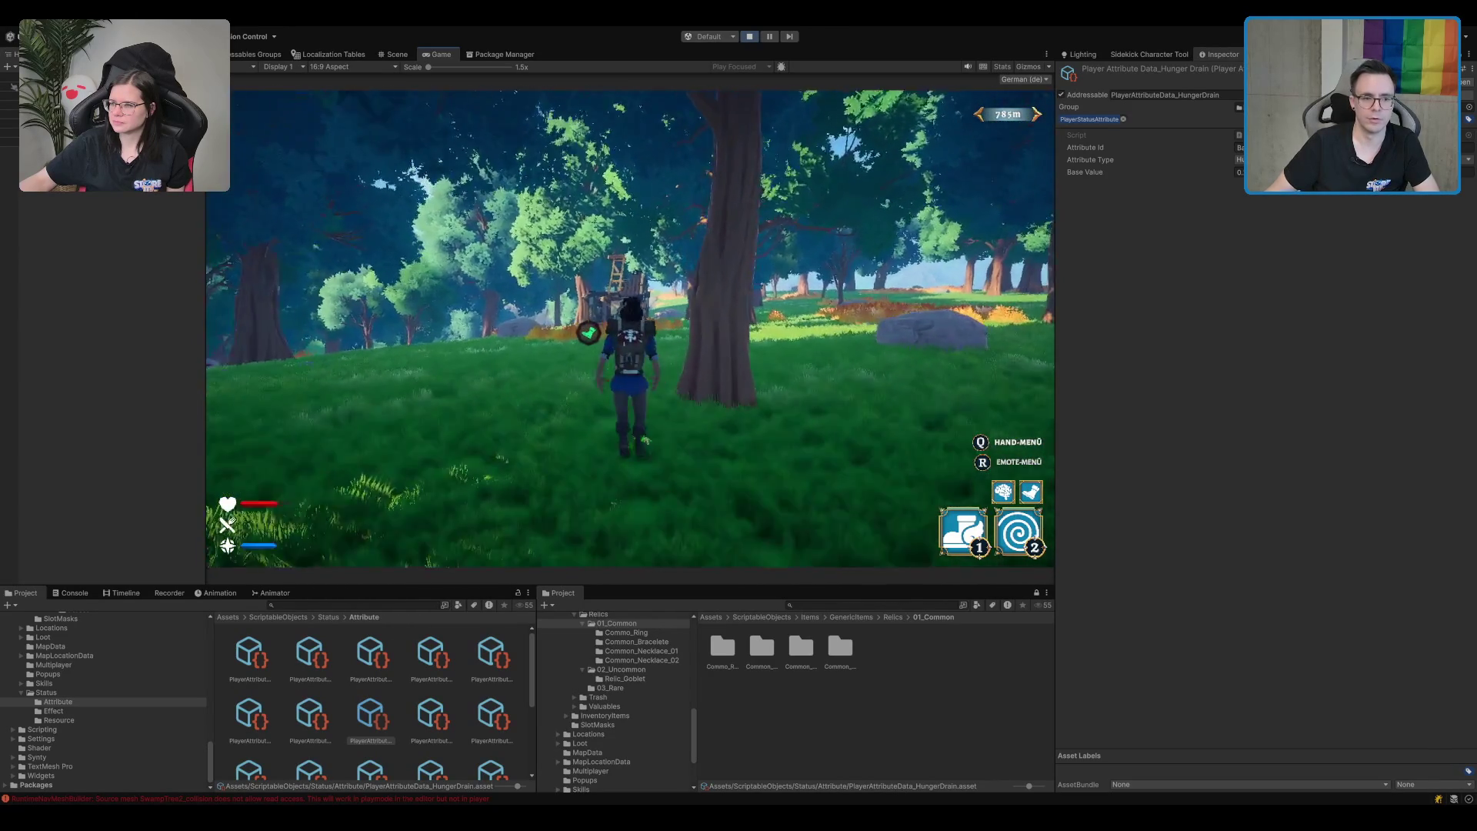
key(w)
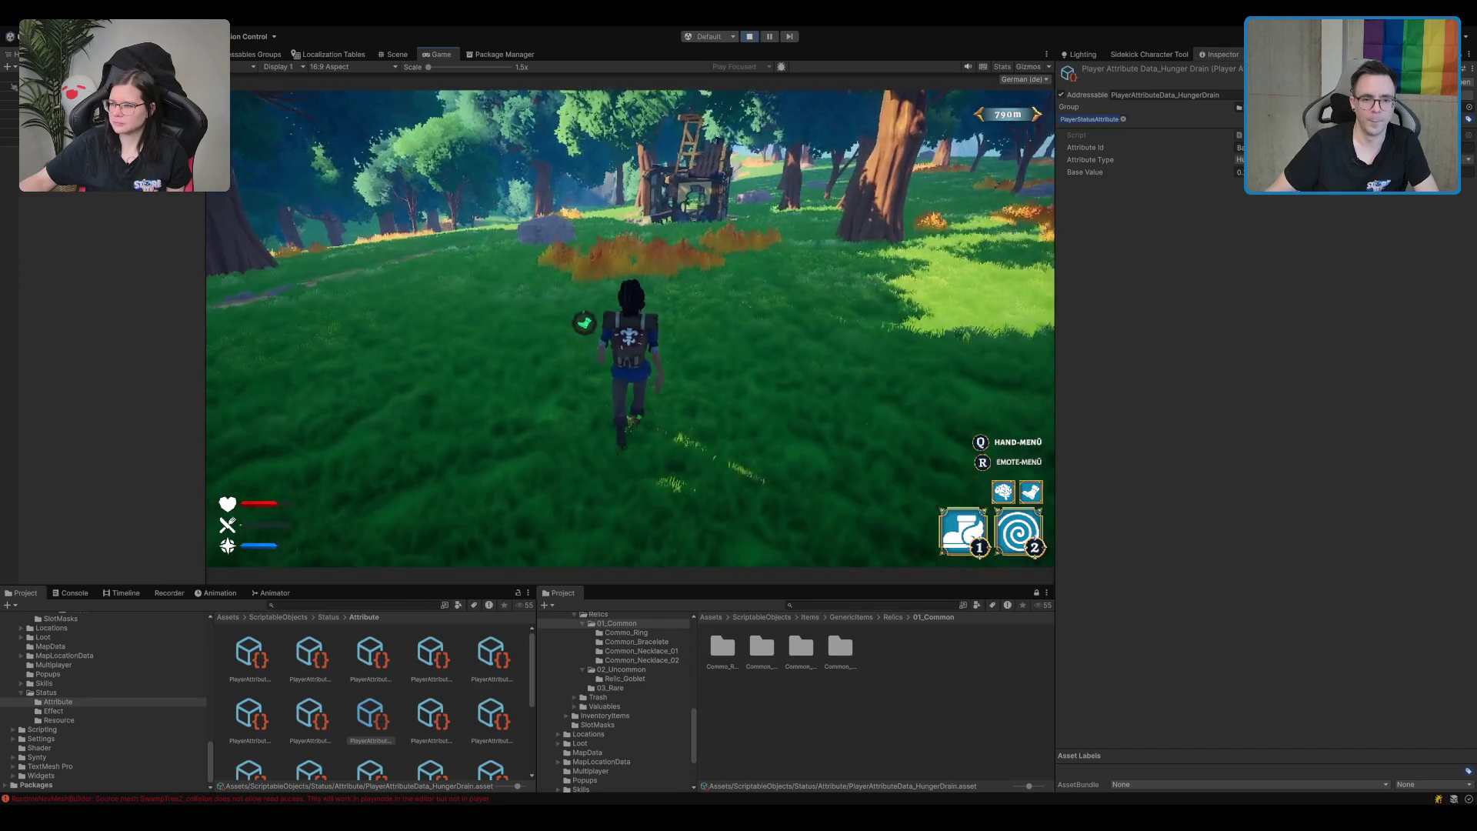
key(w)
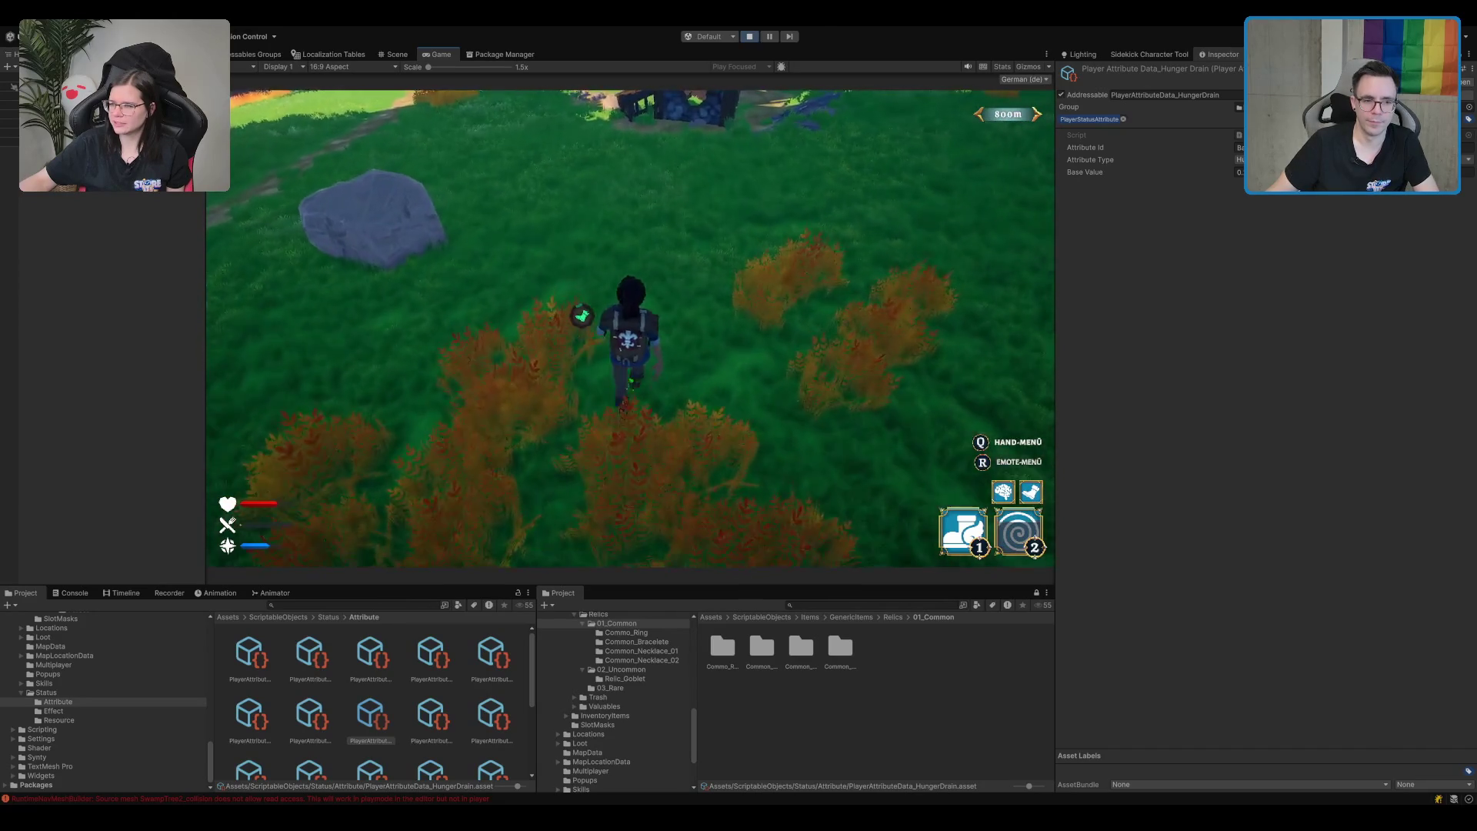
key(w)
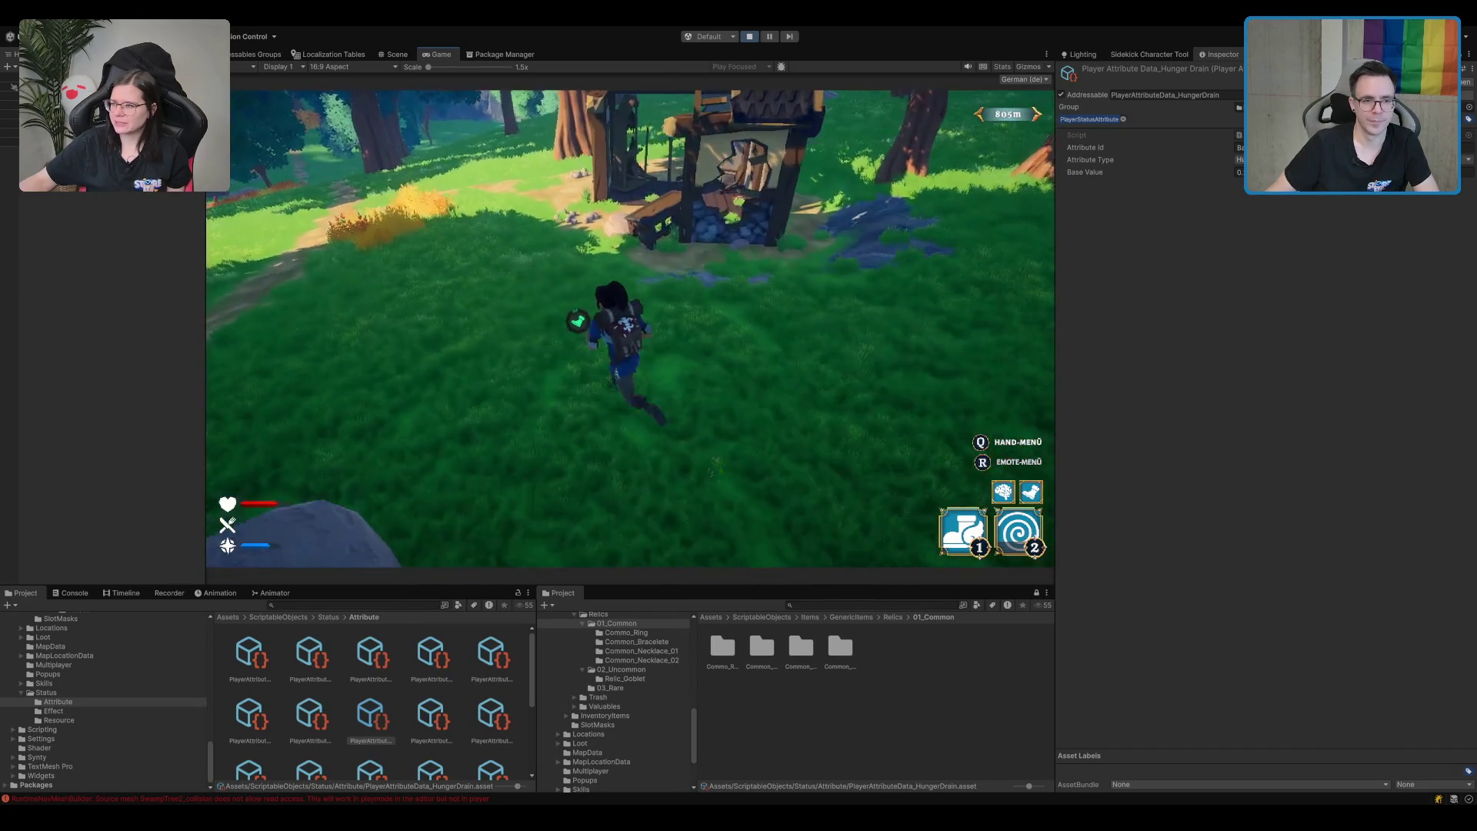
key(w)
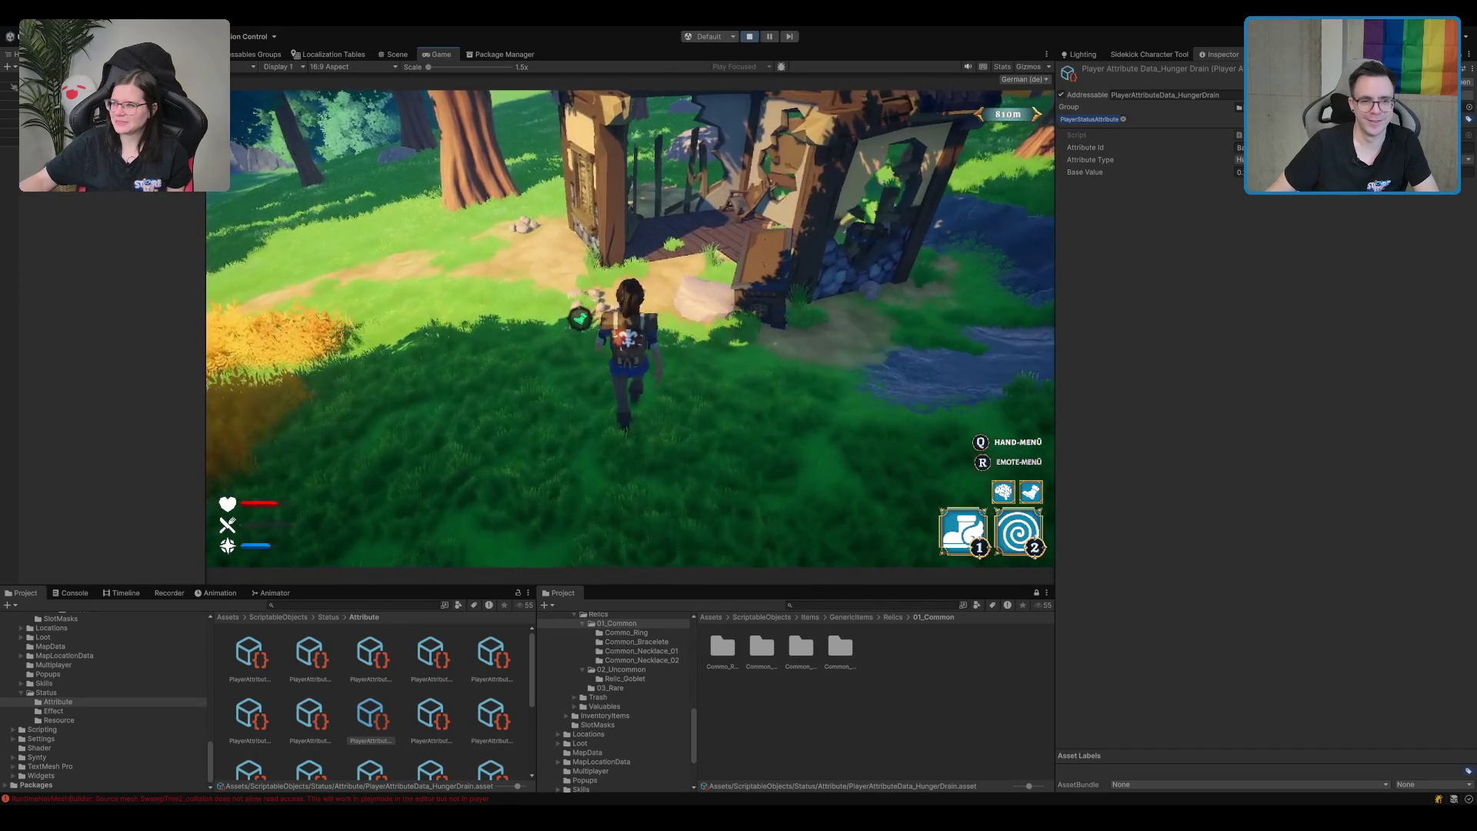
key(w)
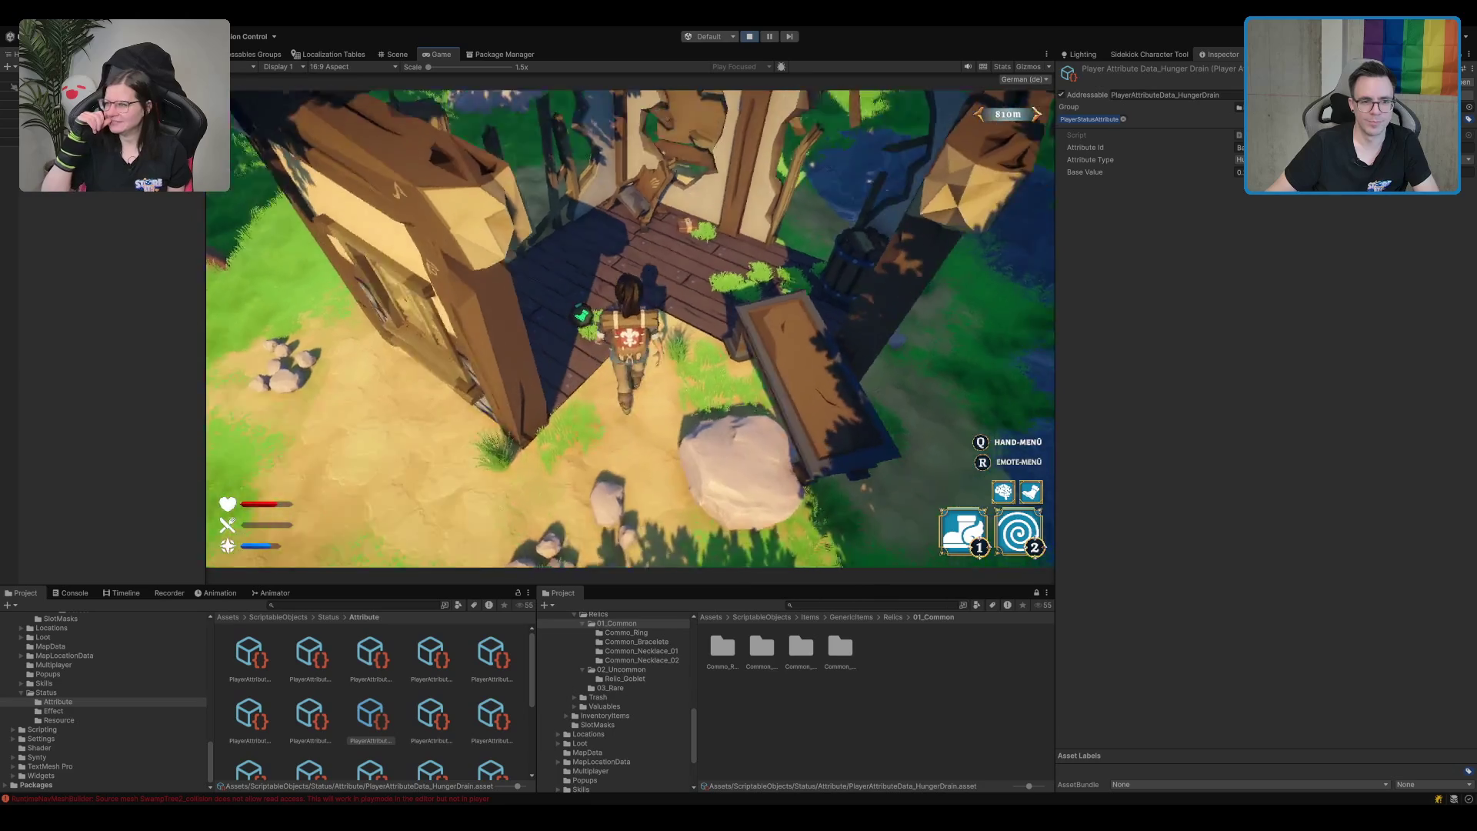
Open the chest and loot its item into the backpack.
key(e)
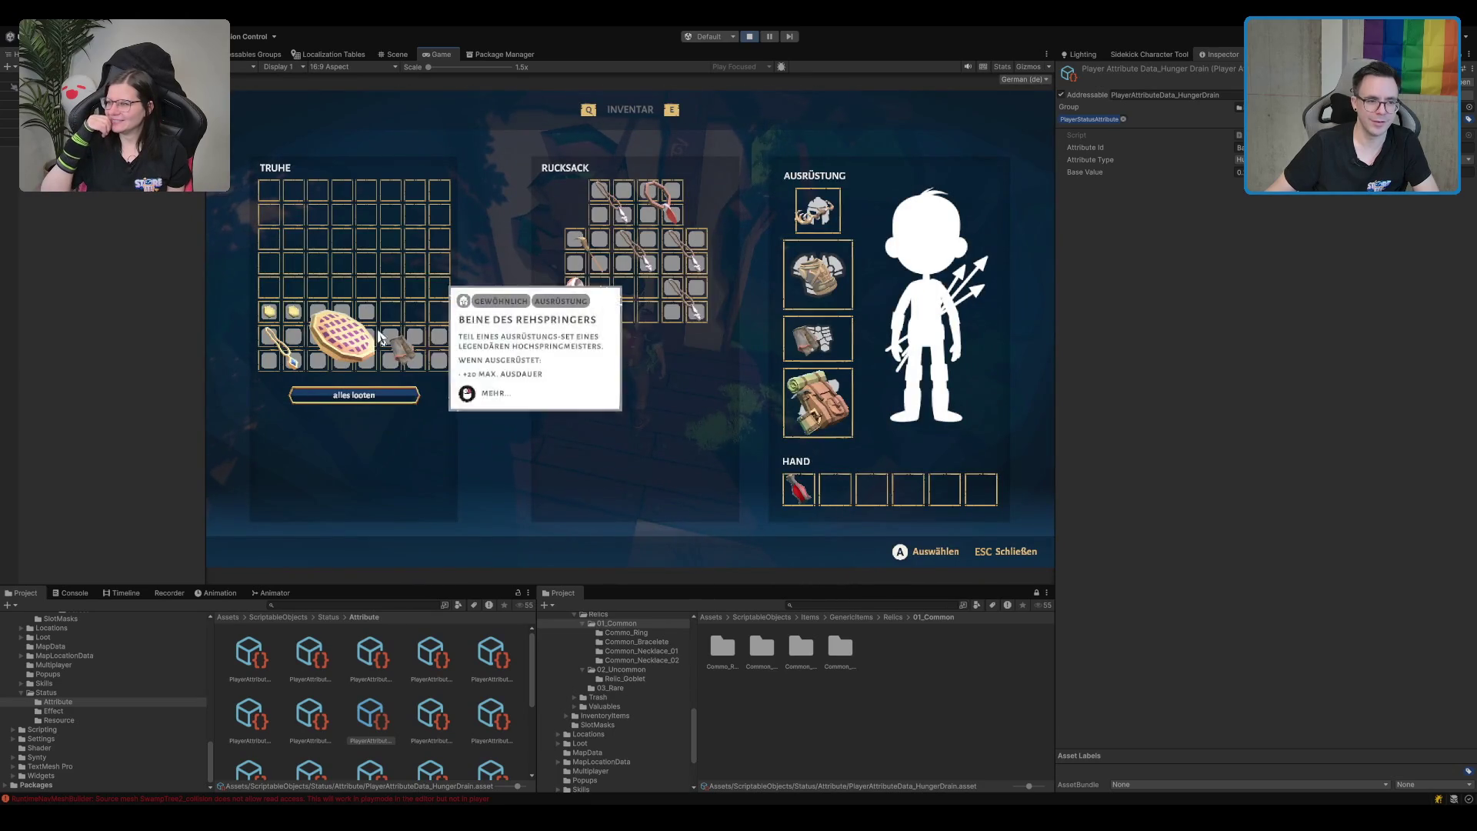
right_click(387, 335)
click(462, 350)
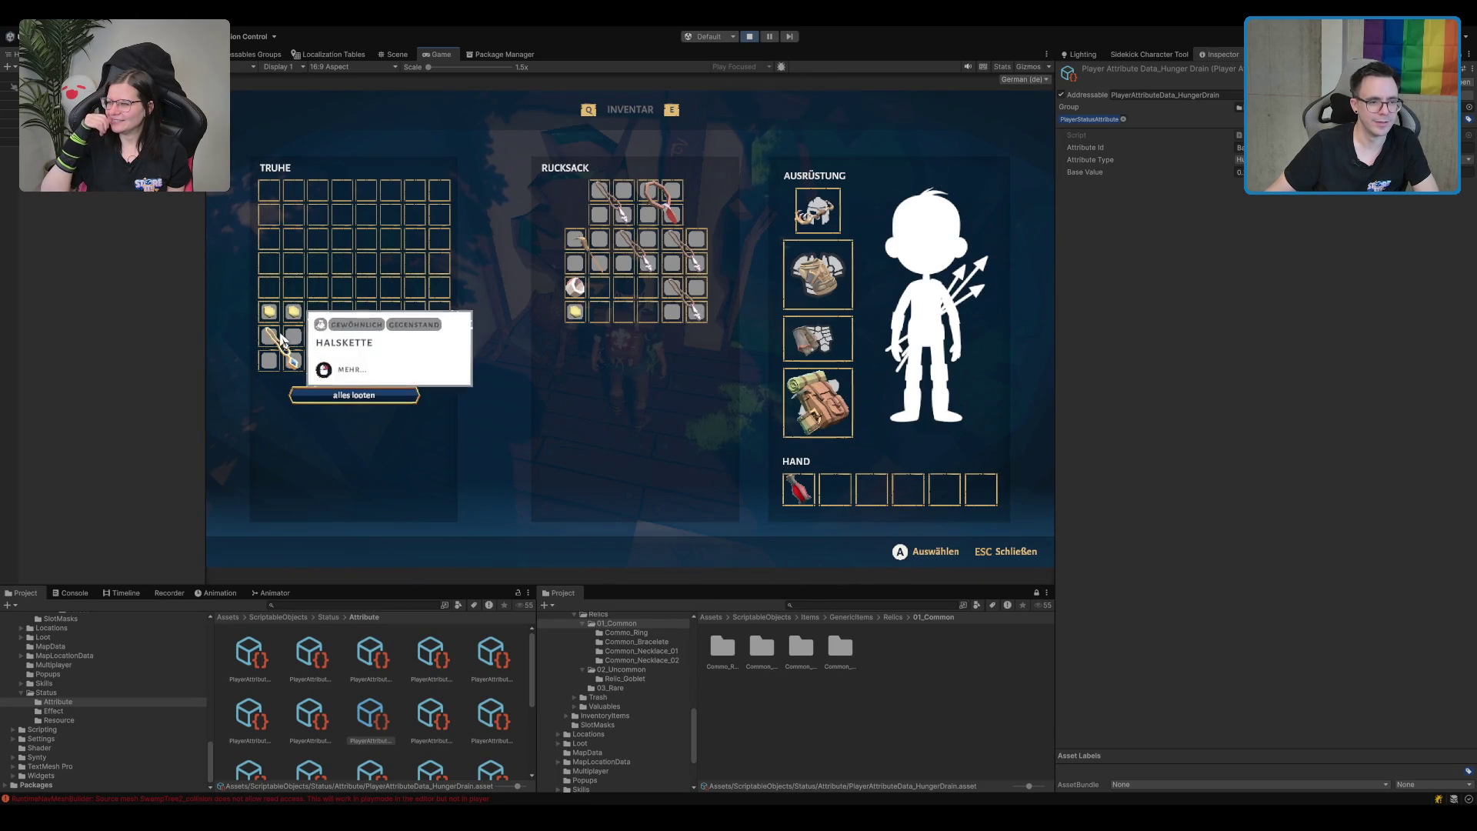
key(Escape)
Run out of the house along the forest path to the large tree, about 865 m.
key(w)
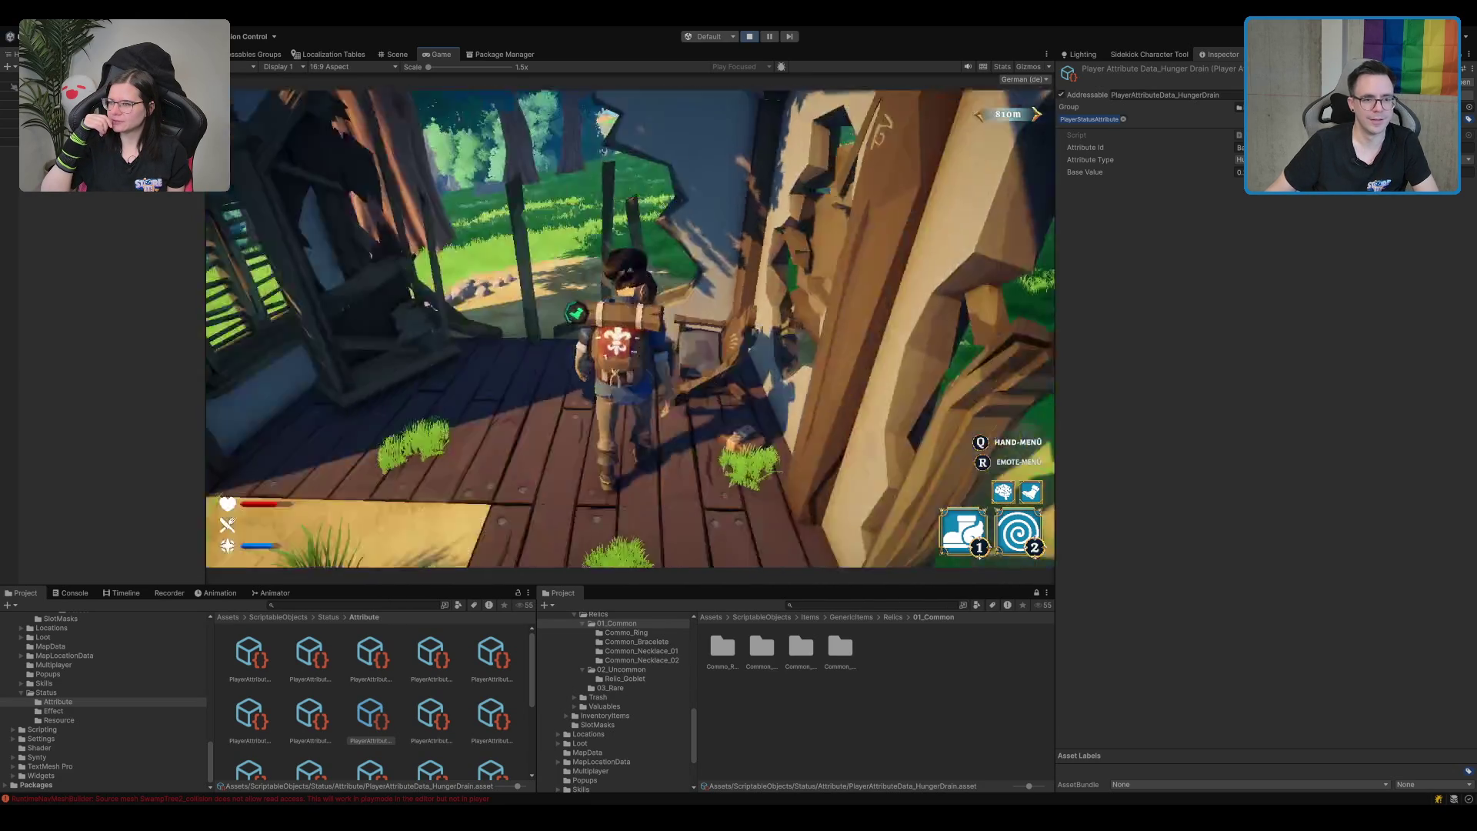
key(w)
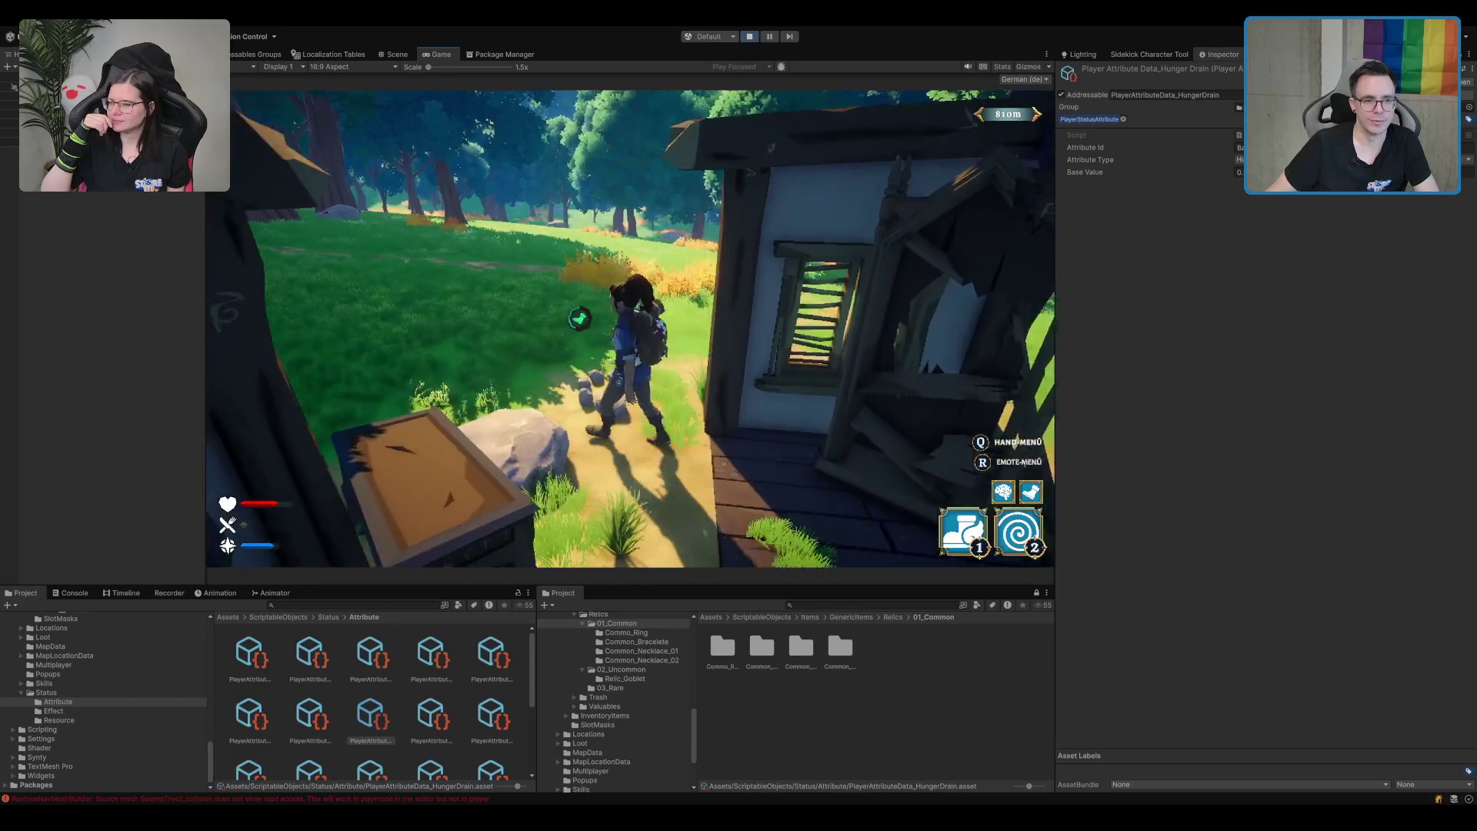
key(w)
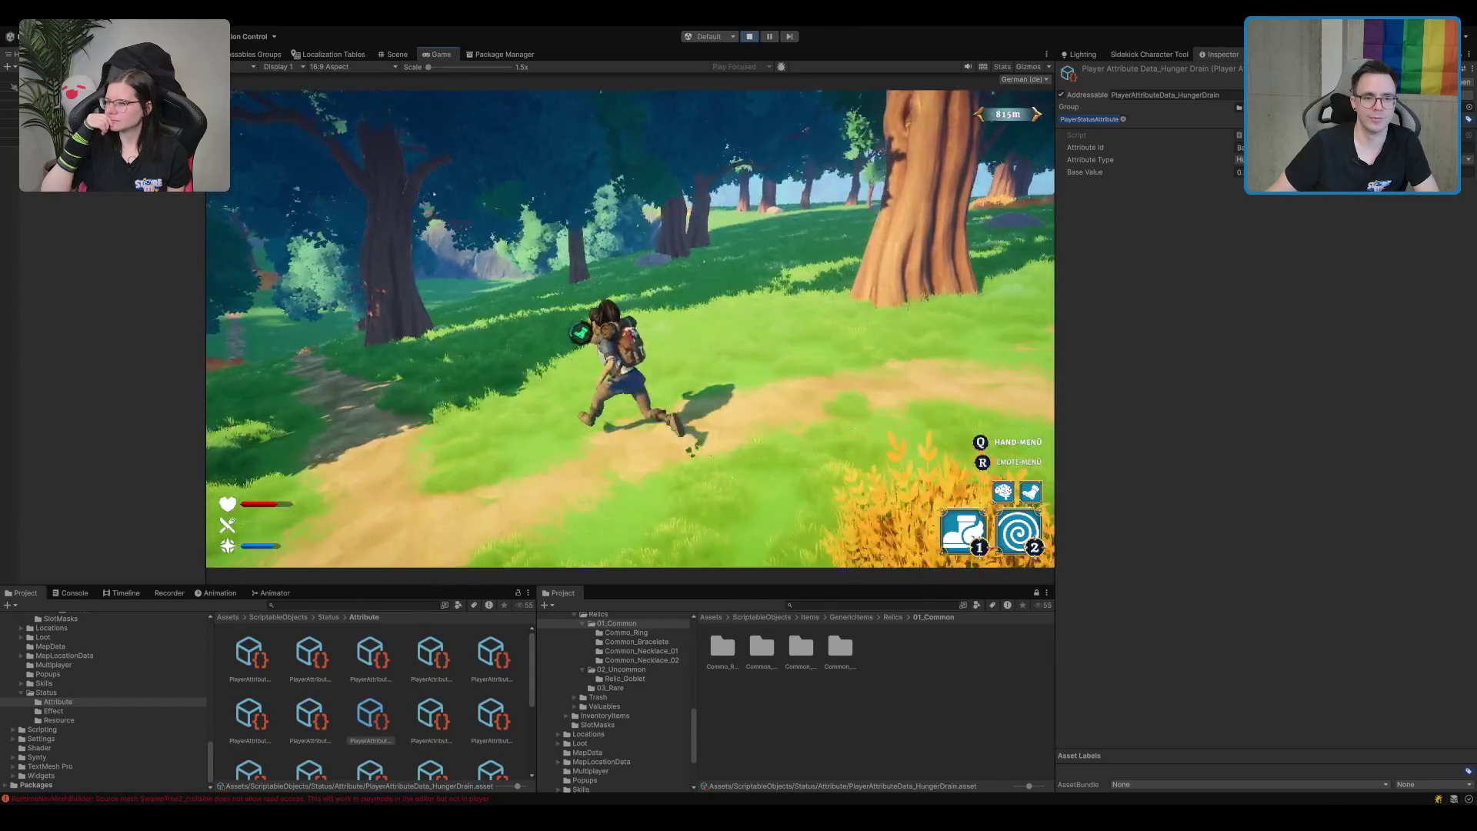
key(w)
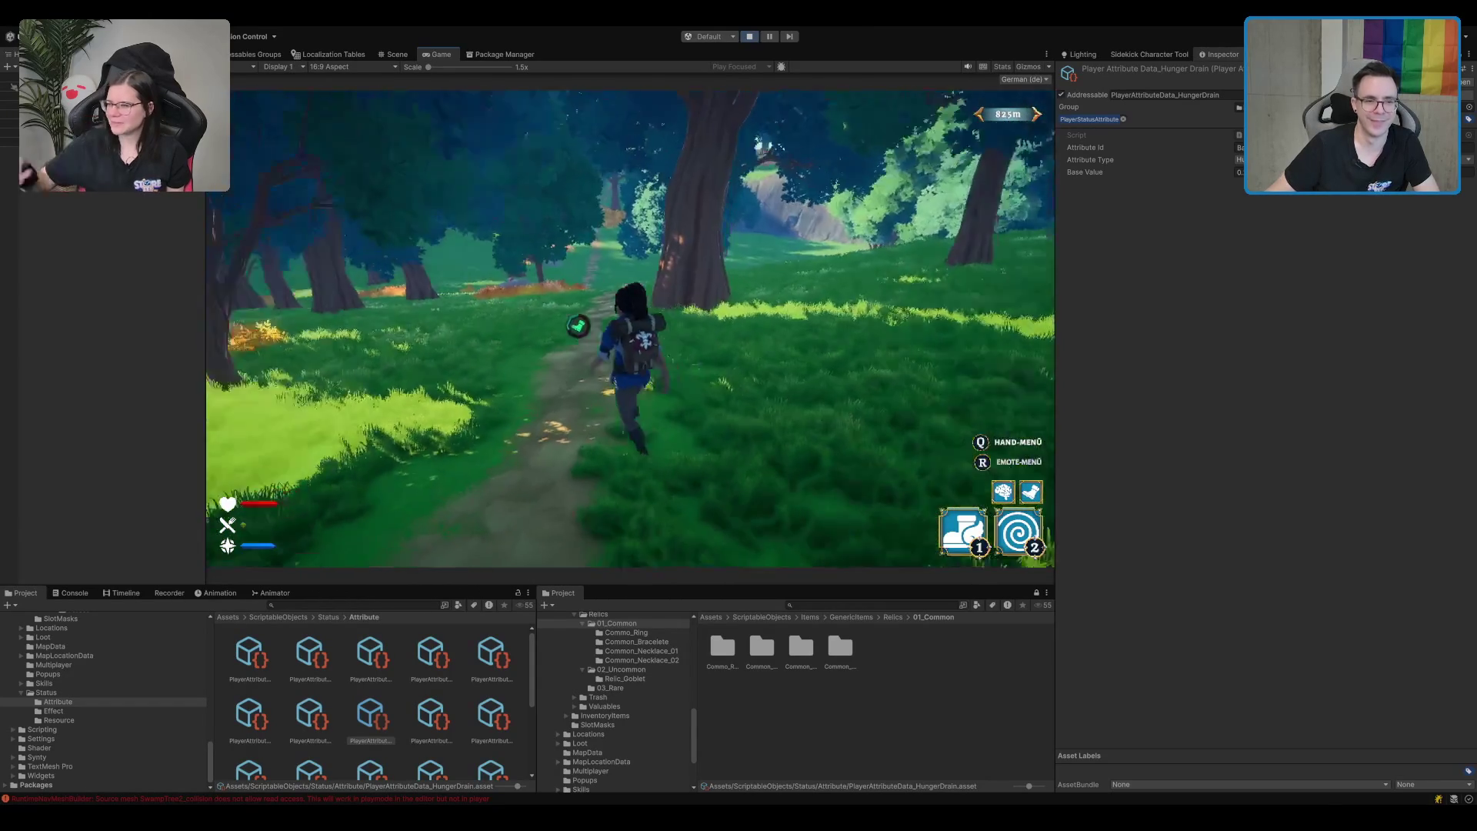
key(w)
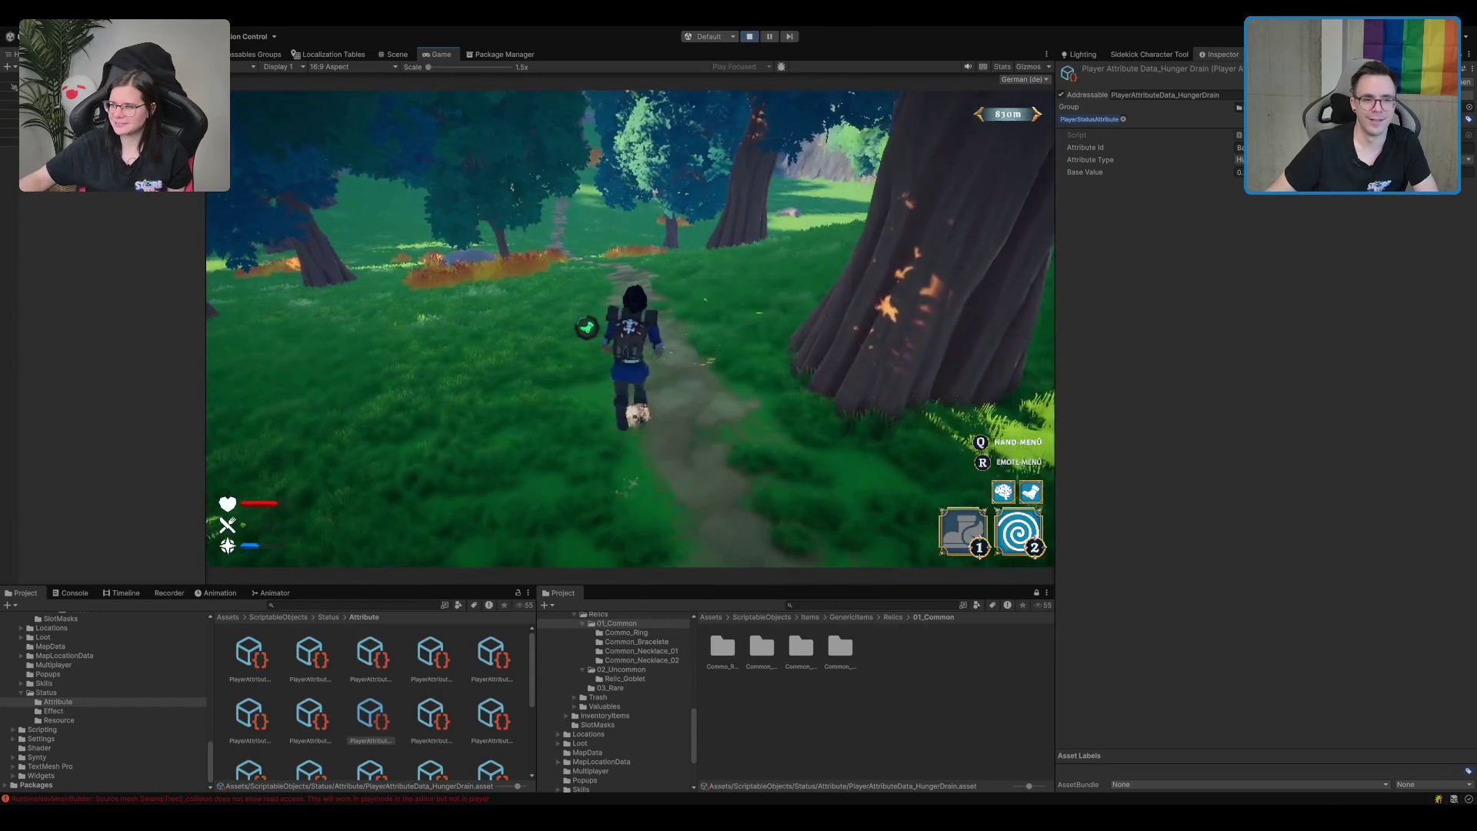
key(w)
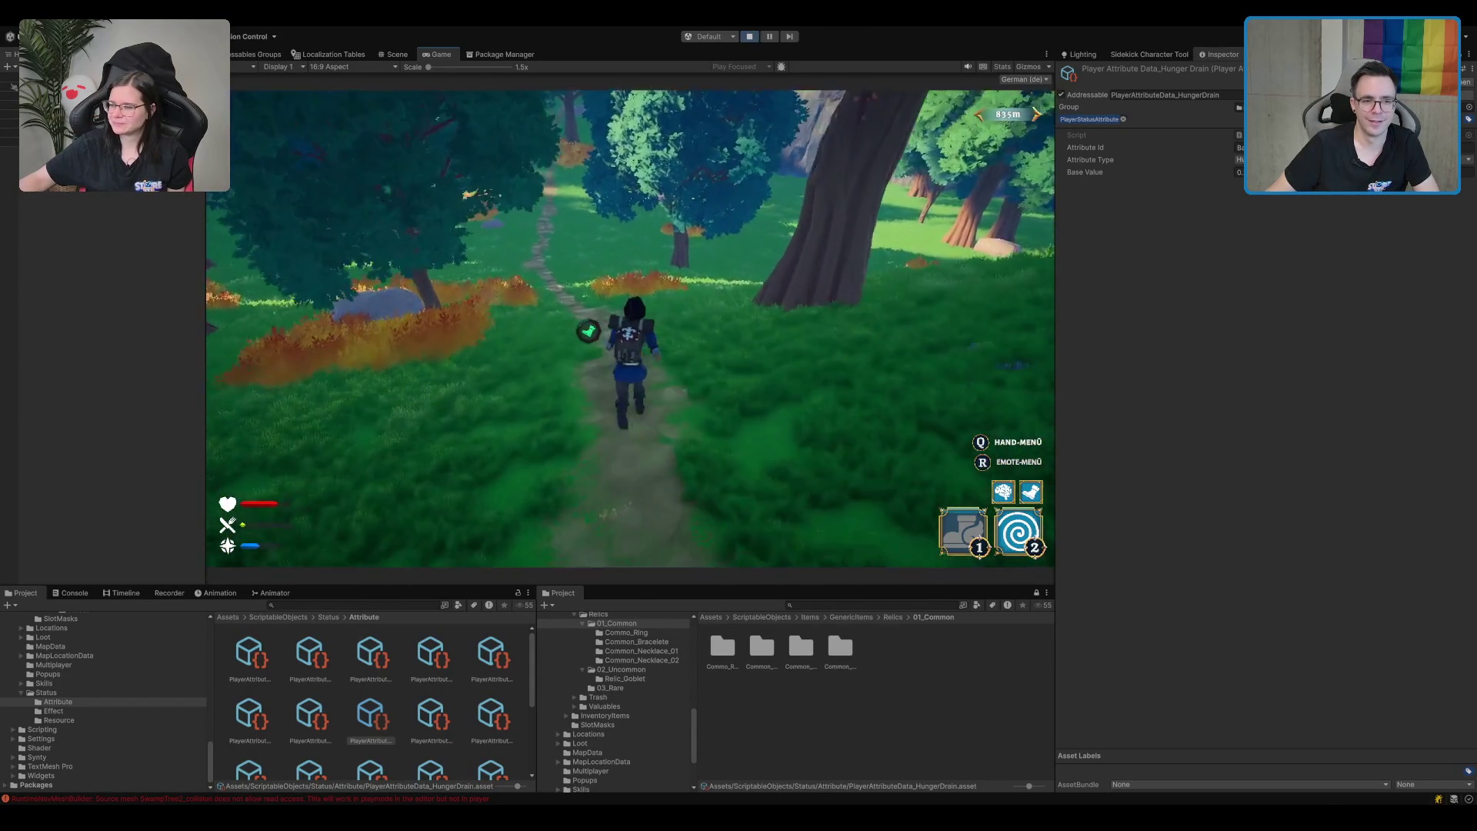
key(w)
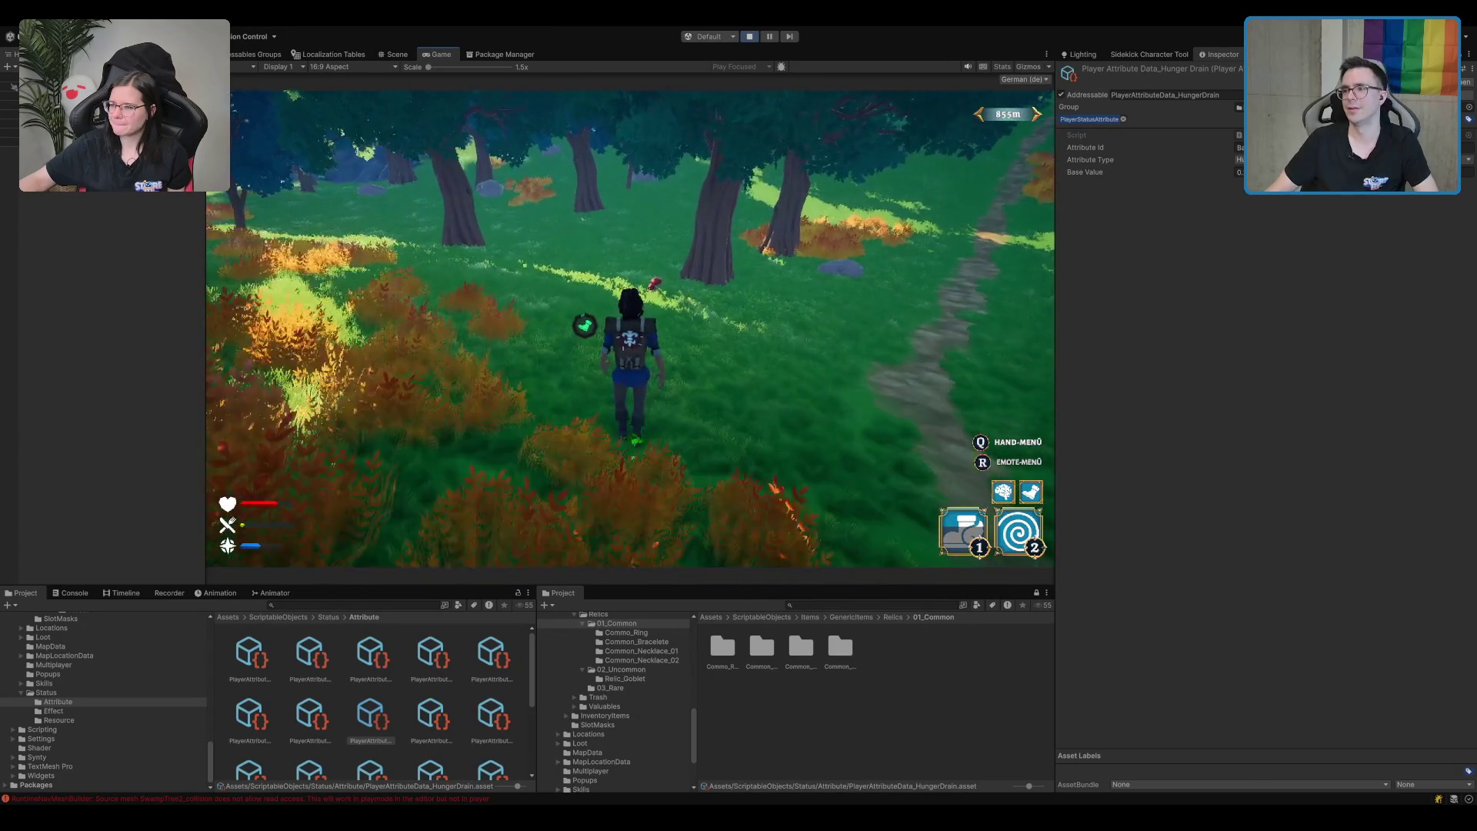
key(w)
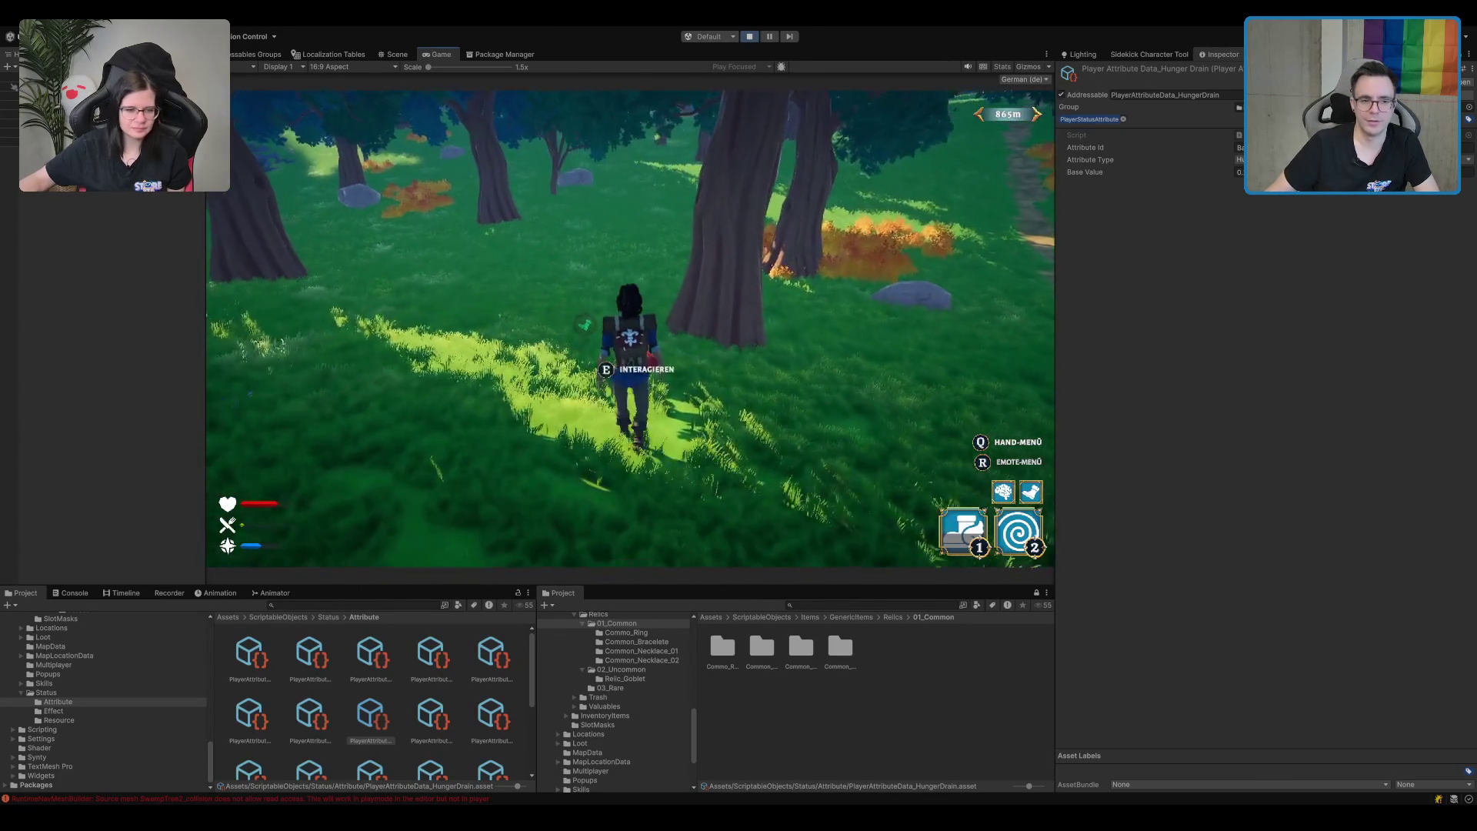
key(e)
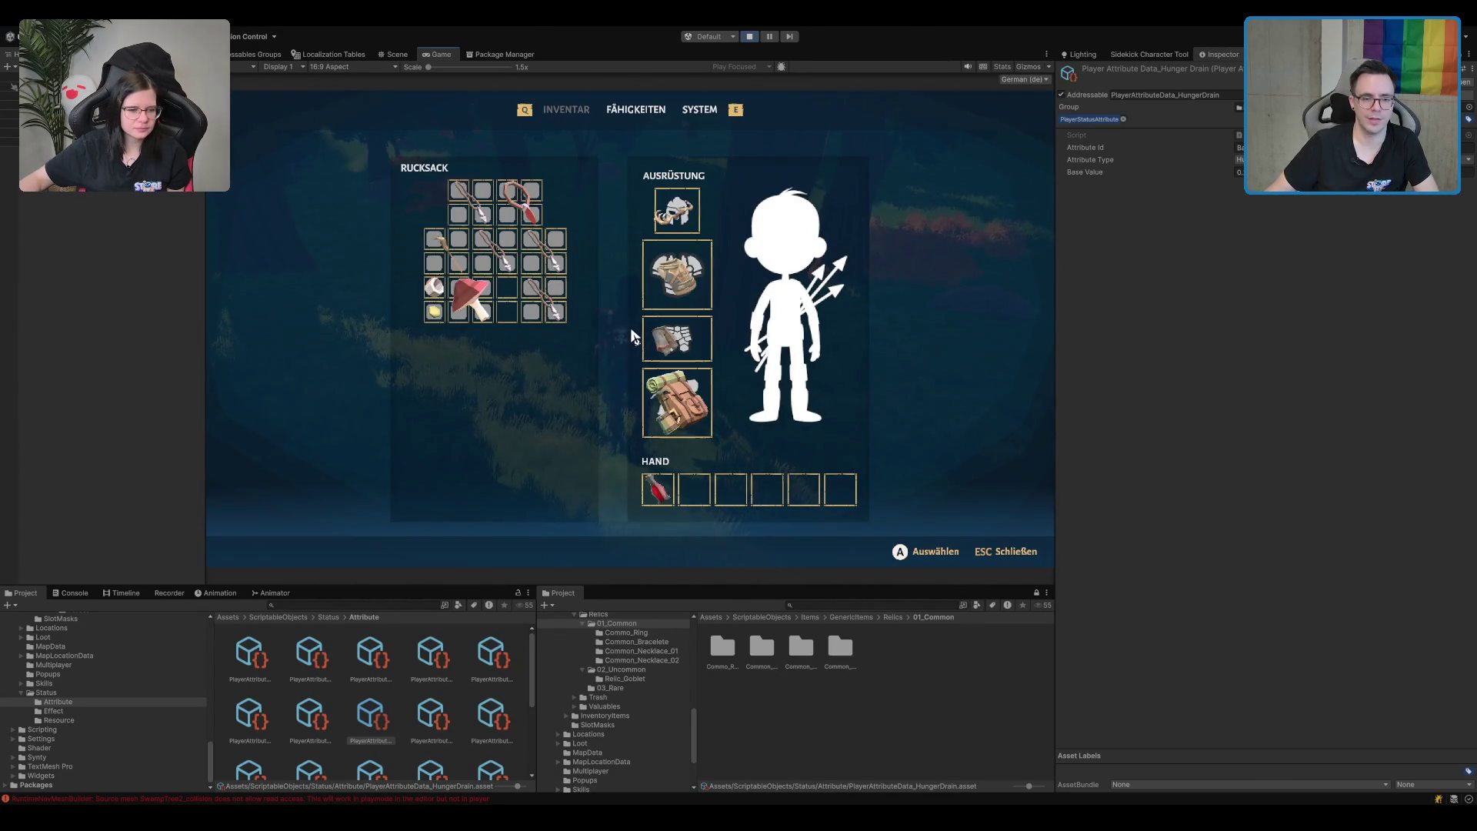
key(Escape)
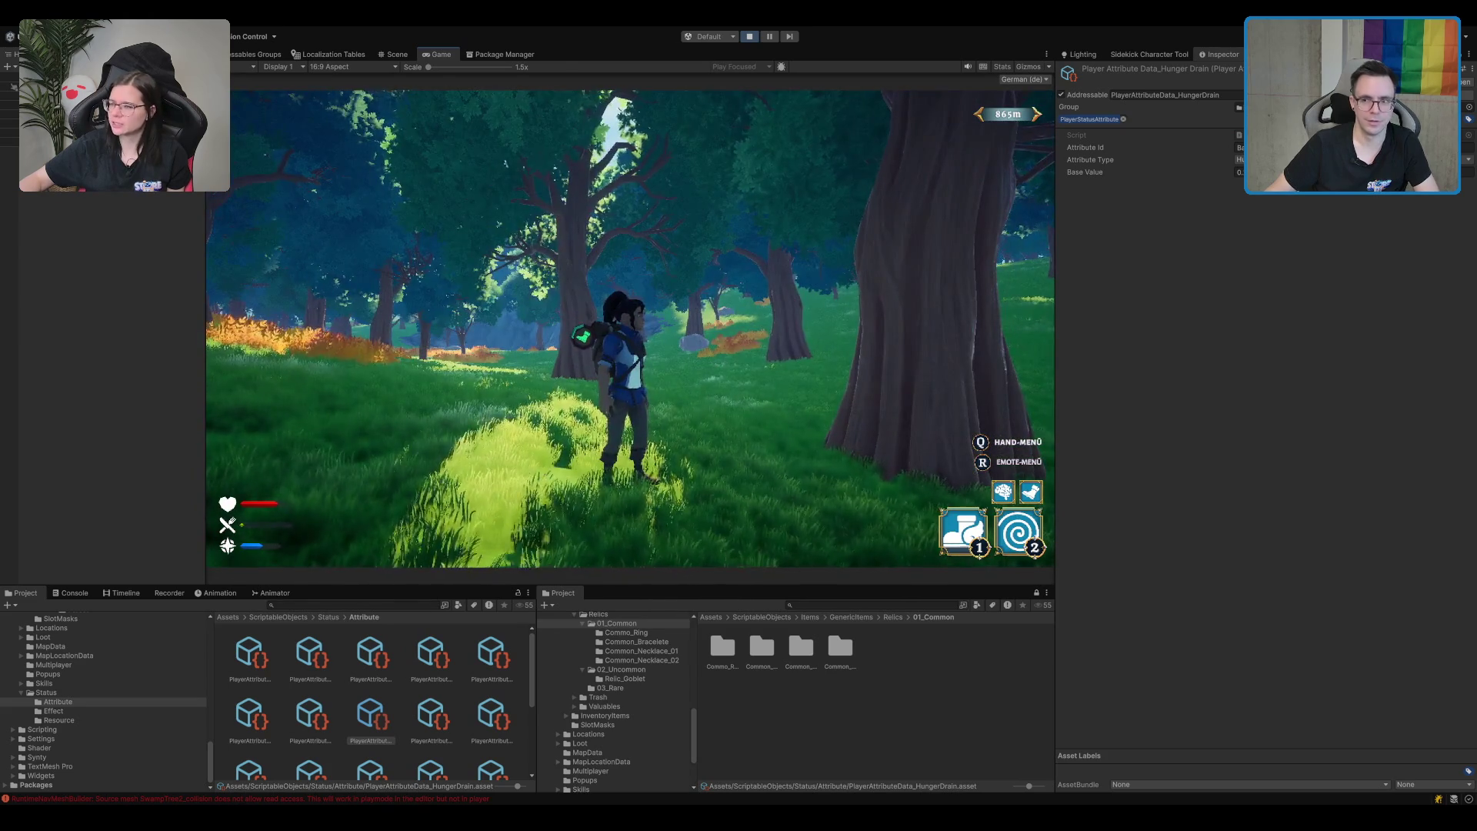
key(w)
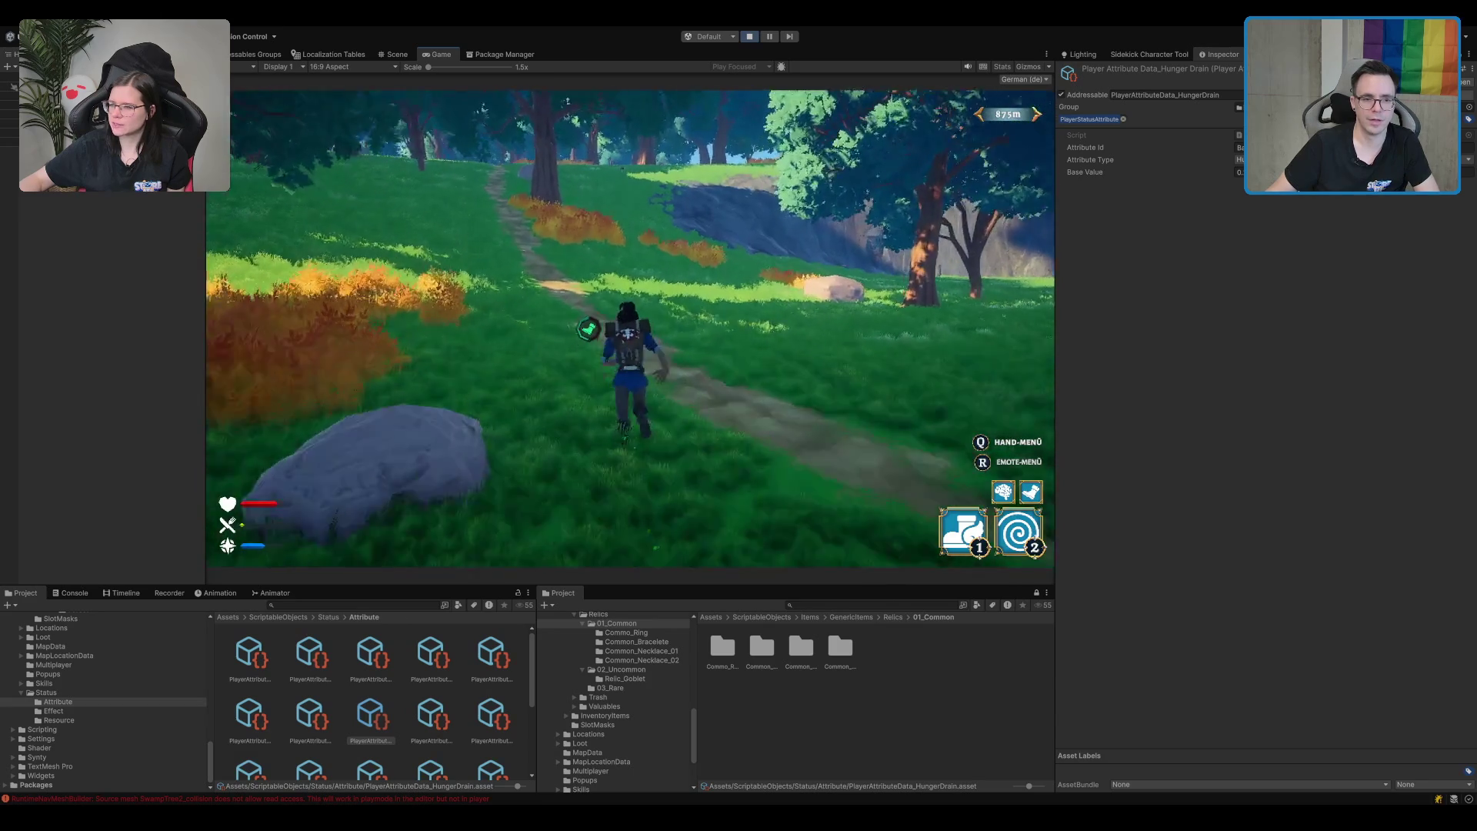
Check the mushroom item in the backpack inventory, then run on to the 910 m glade.
key(w)
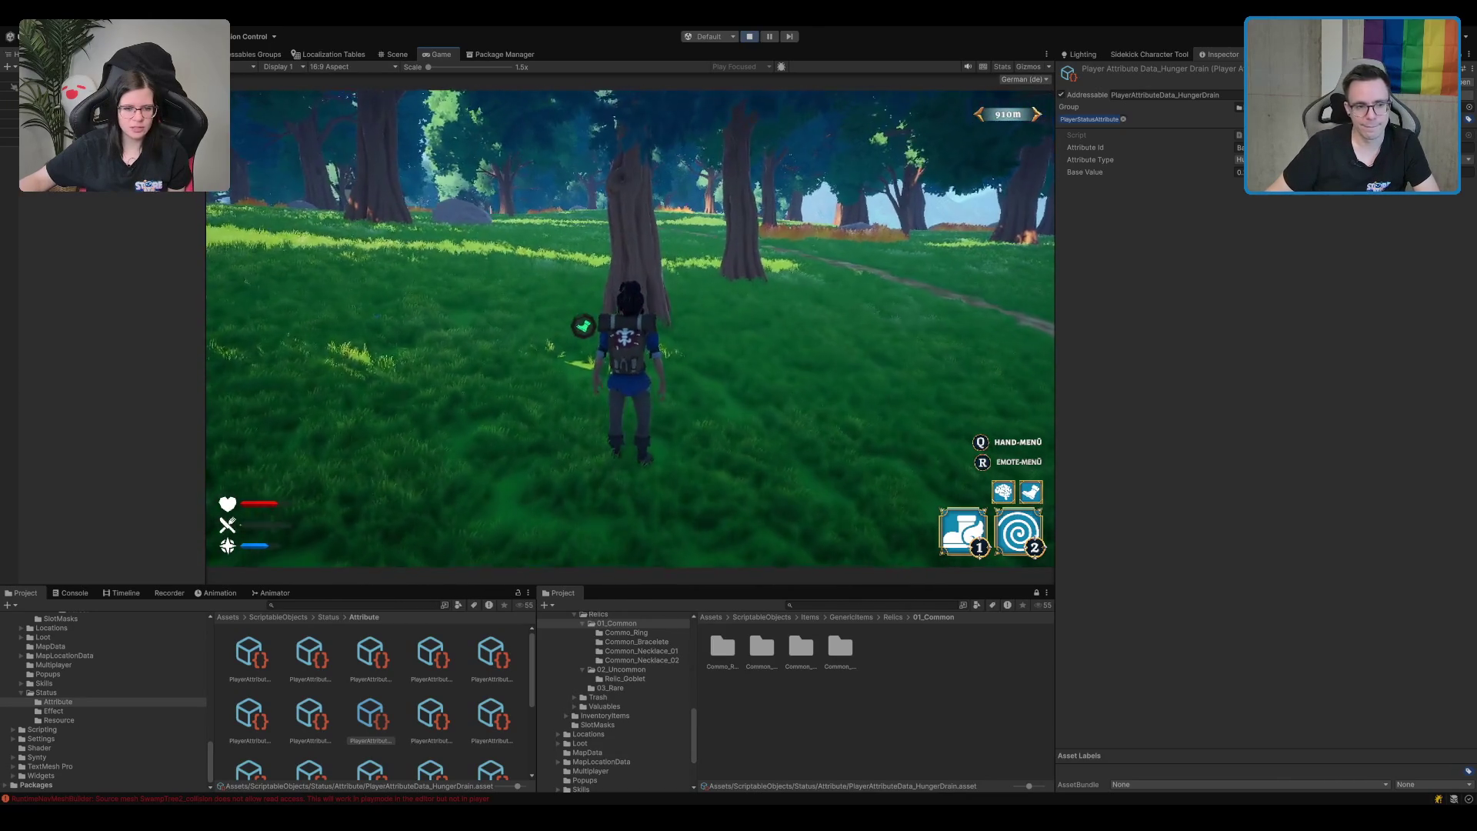
key(Tab)
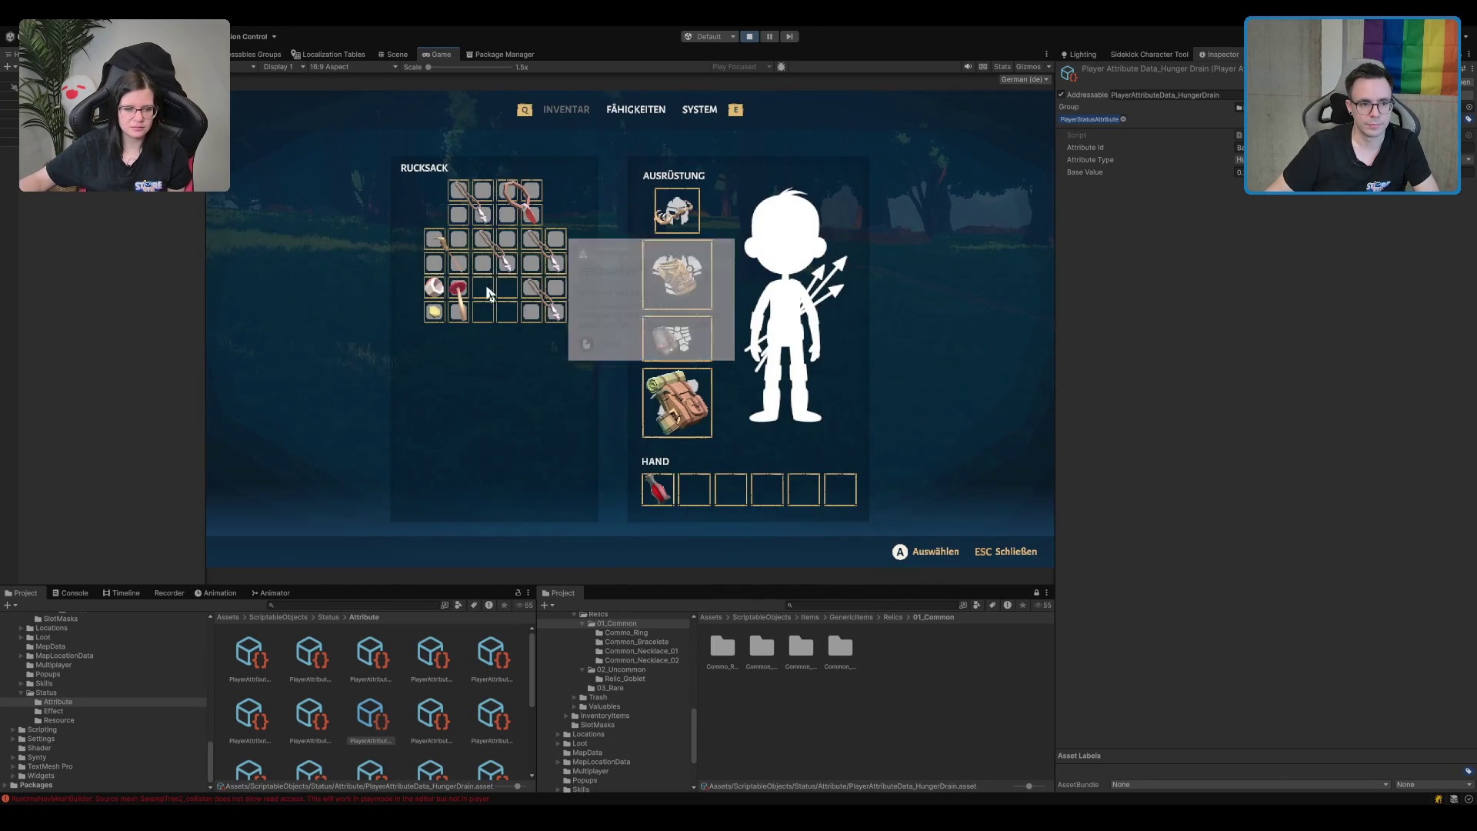
mouse_move(464, 303)
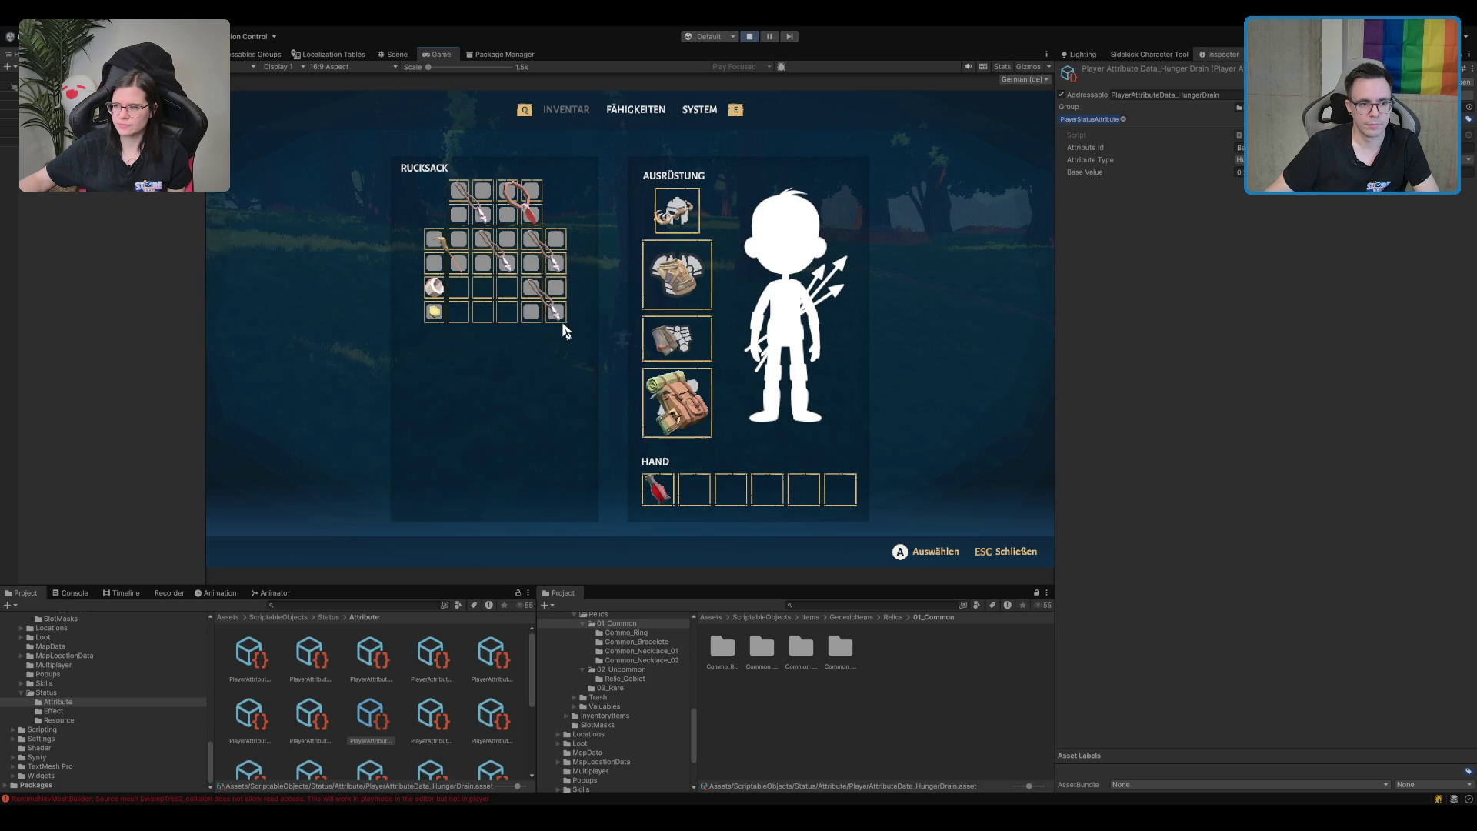
key(w)
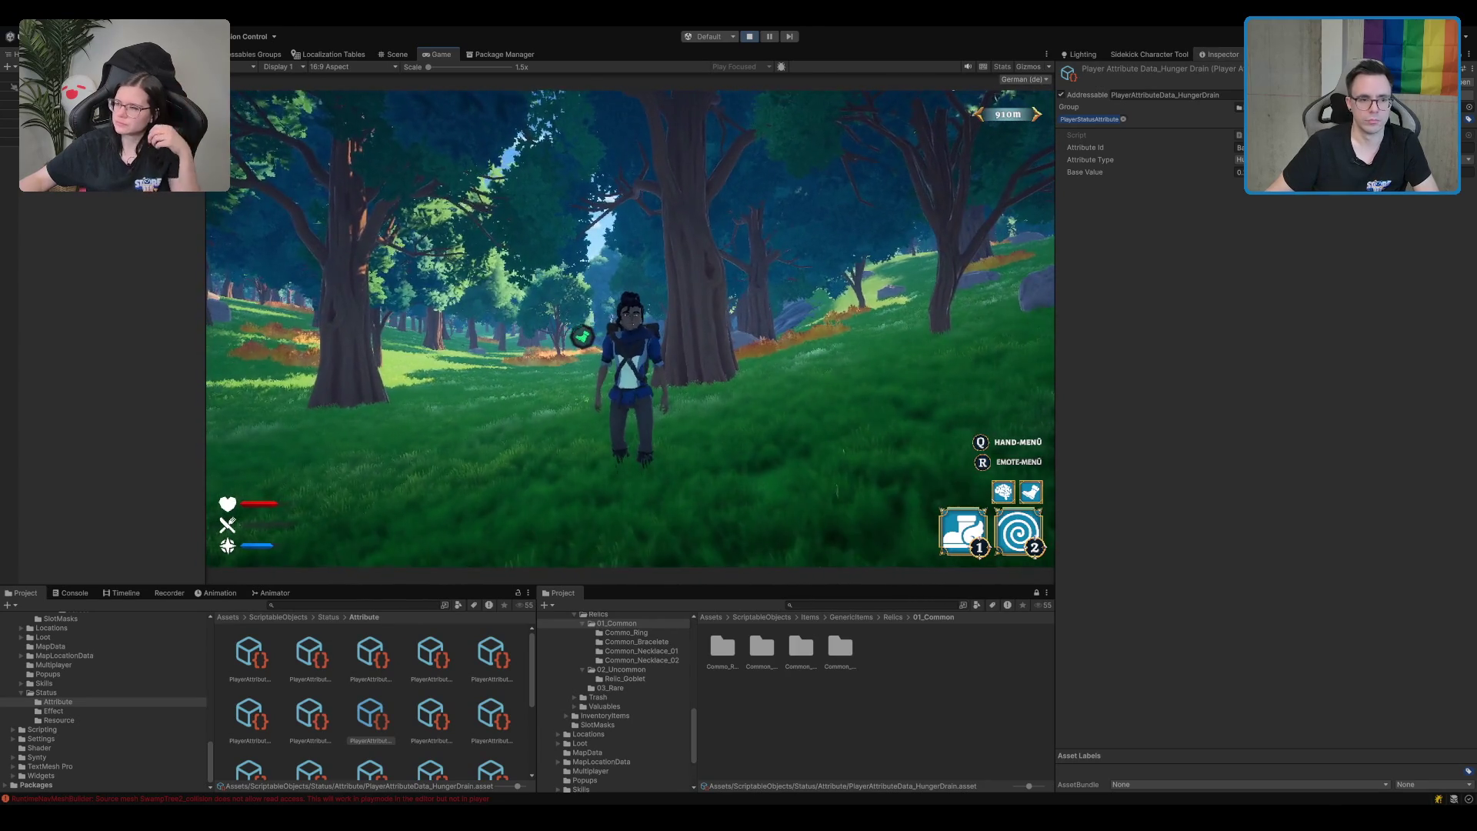
click(632, 295)
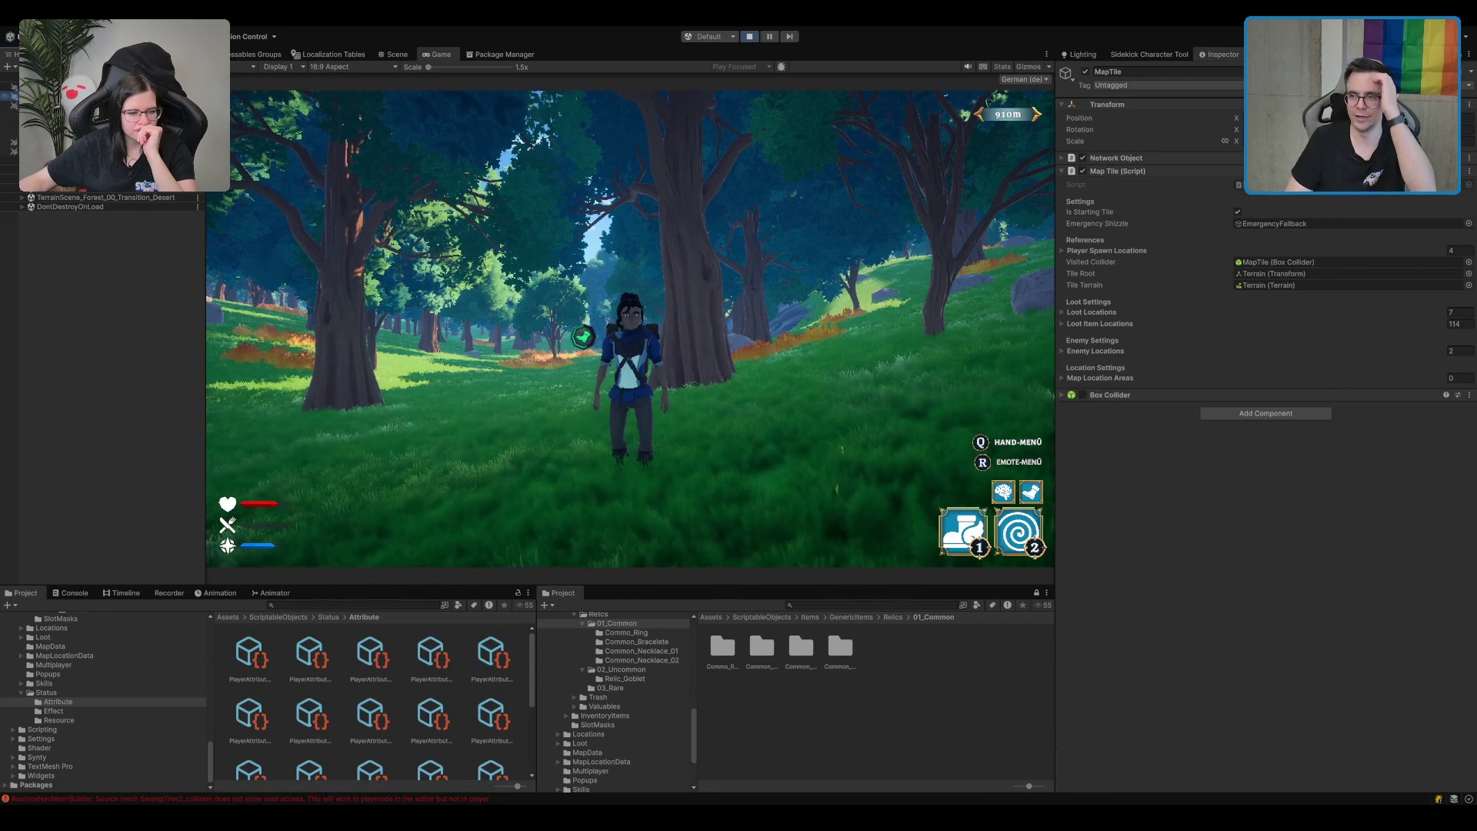
Select the Terrain object to show its Terrain Collider and NavMesh Surface in the Inspector.
click(548, 247)
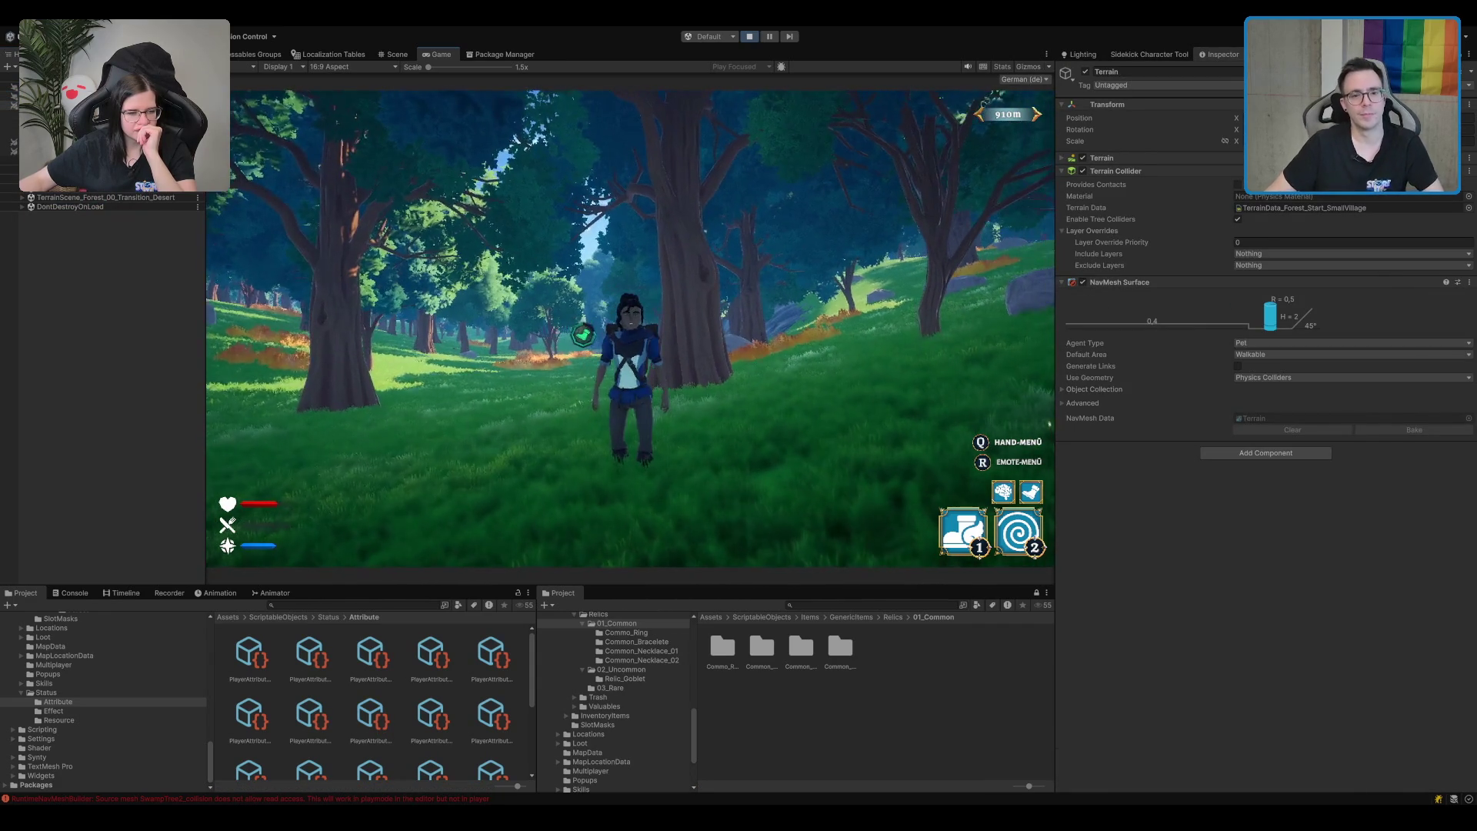
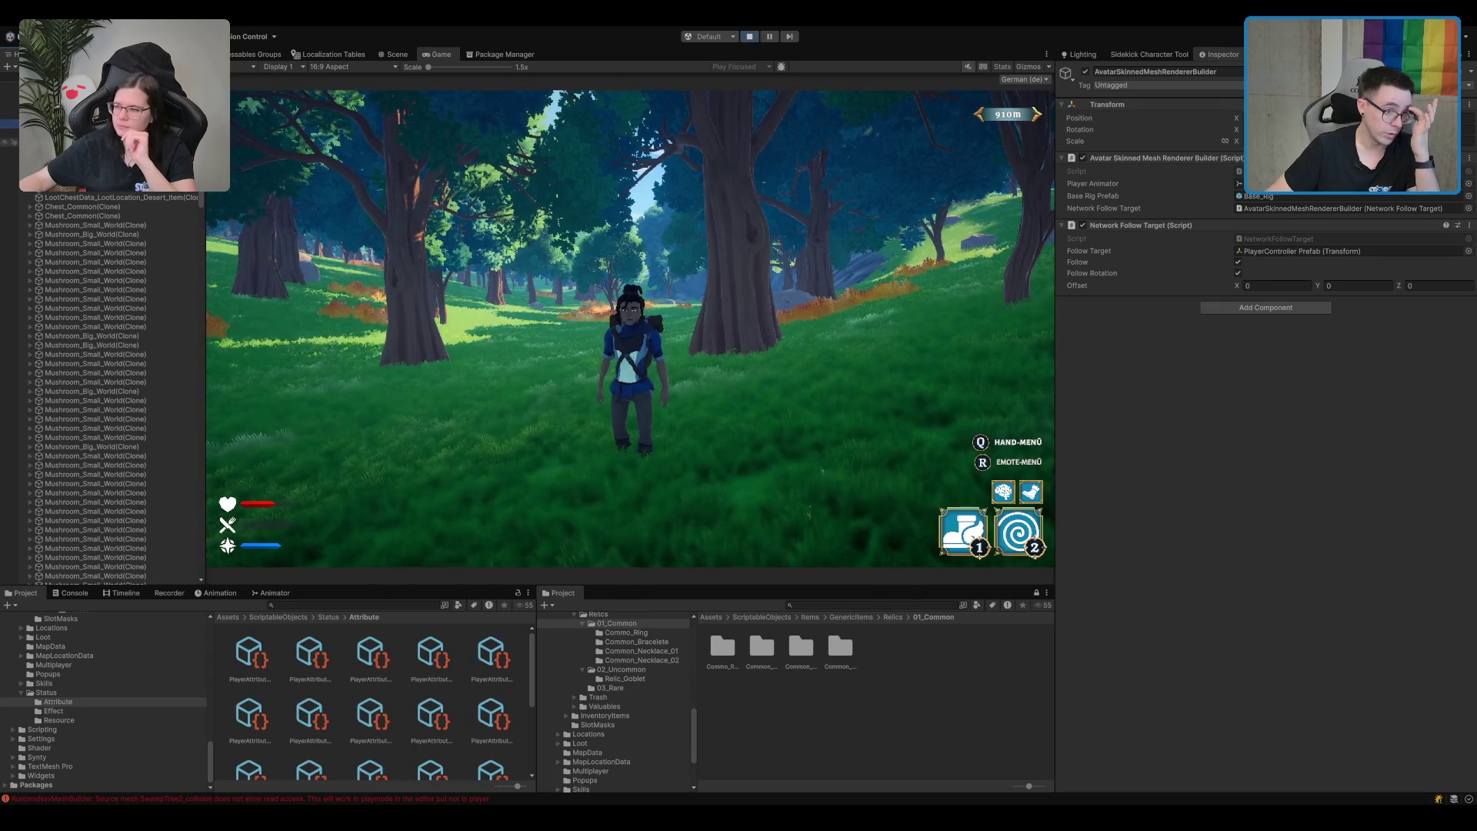
Select the player status interface and the other HUD objects, then deactivate them with Alt+Shift+A.
click(46, 105)
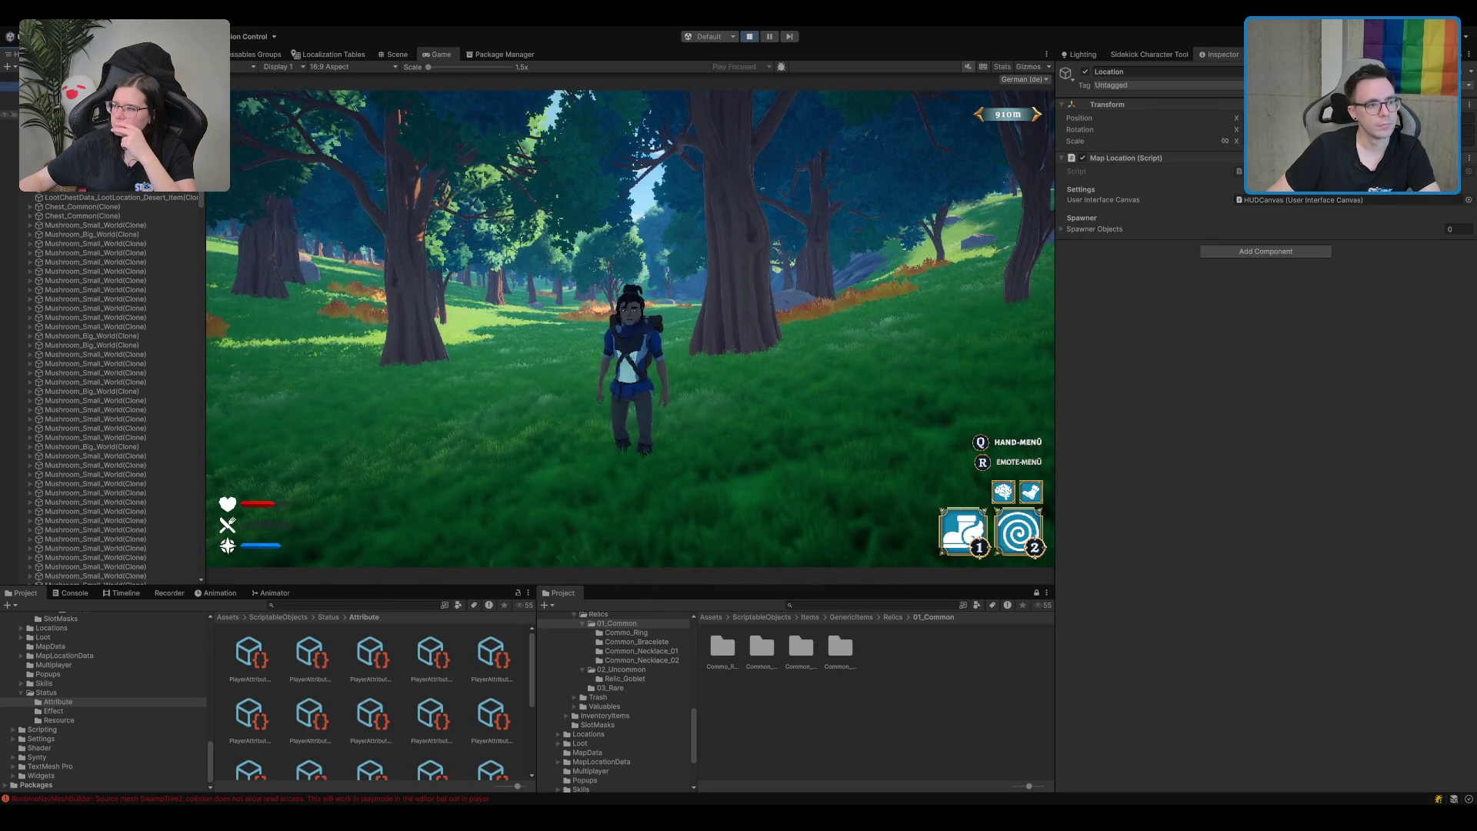
click(47, 121)
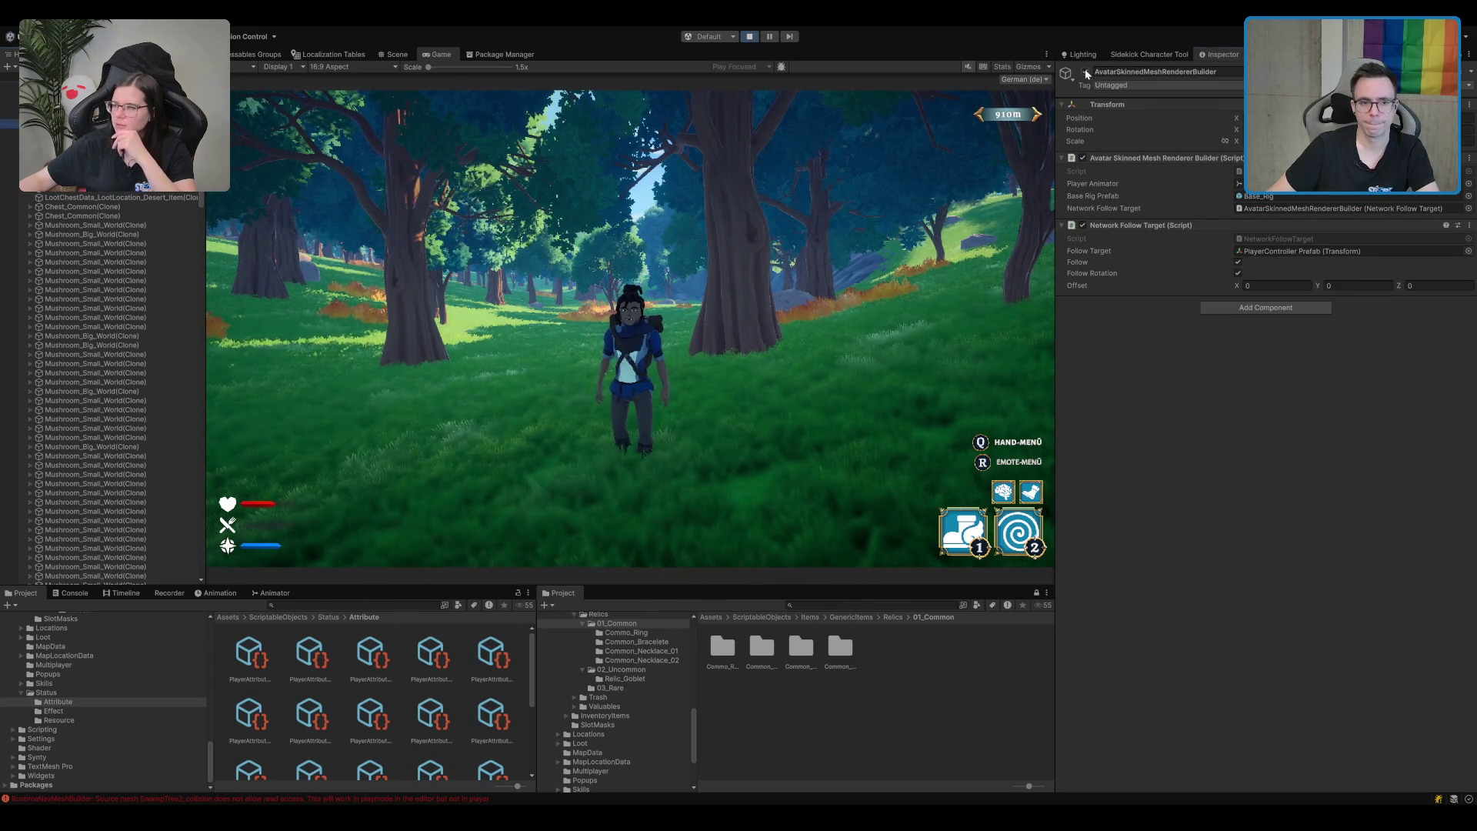
click(69, 114)
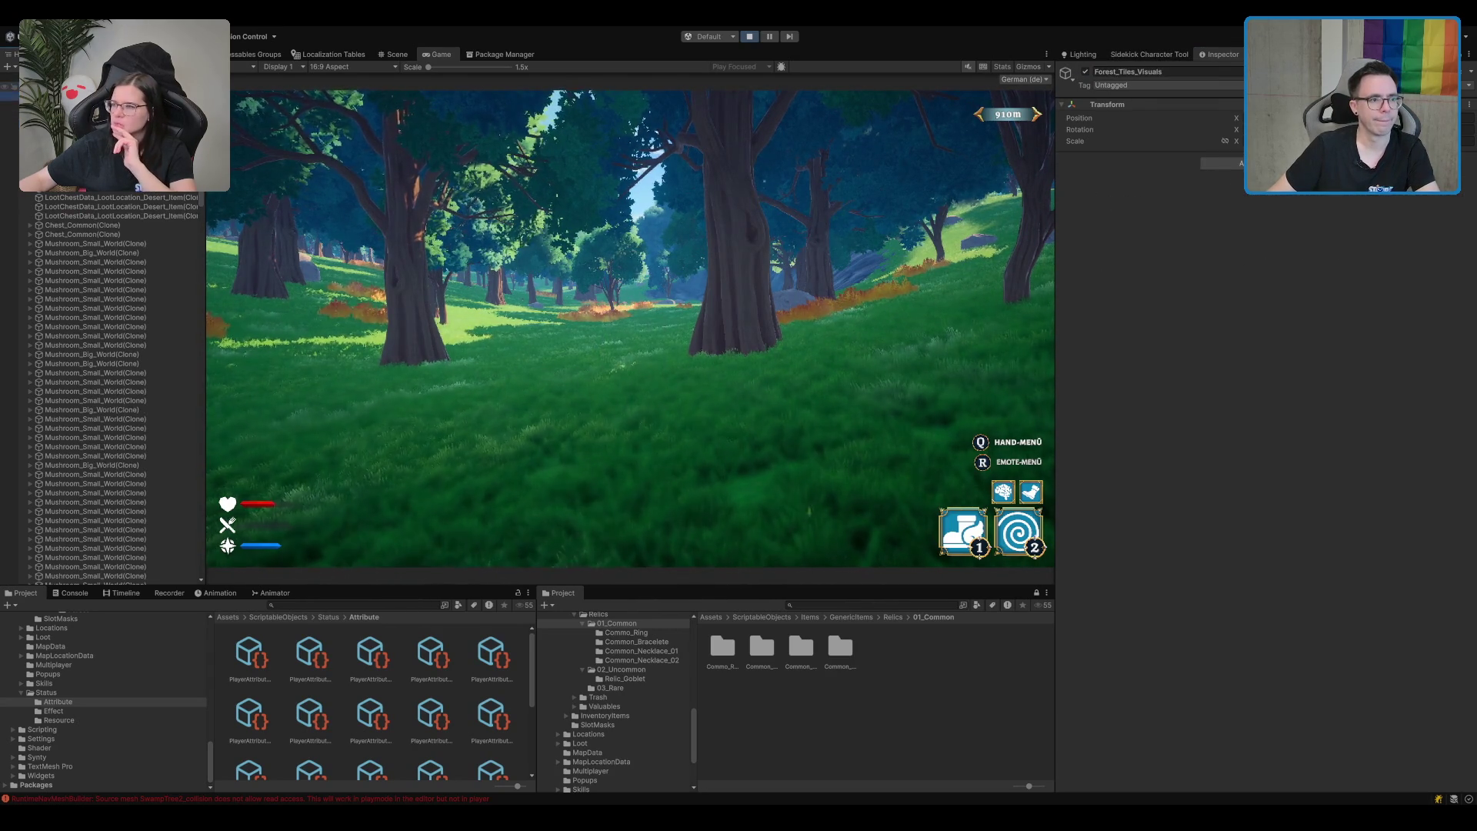
scroll(108, 139, up, 2)
click(46, 128)
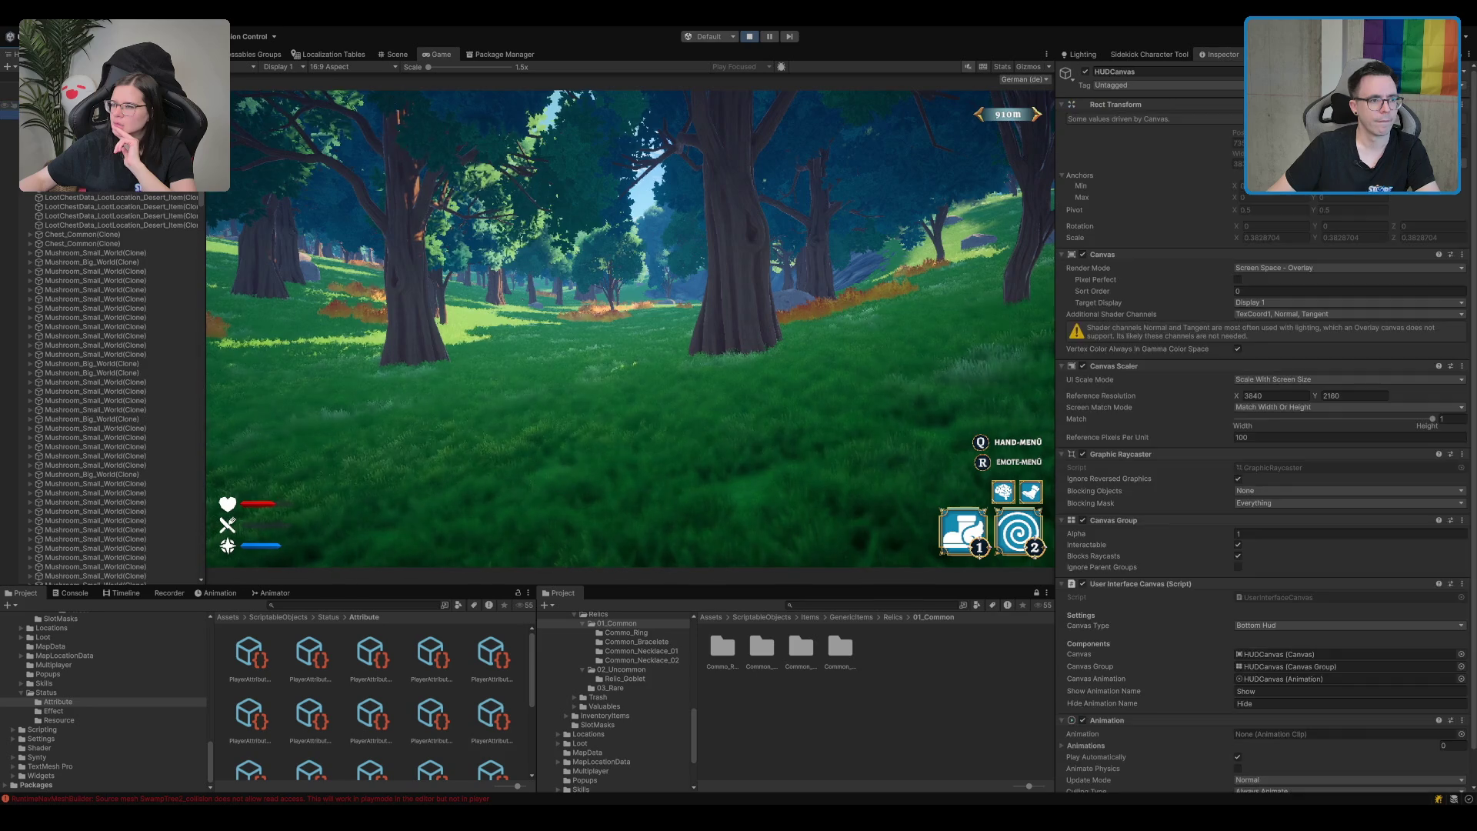
key(shift+Down)
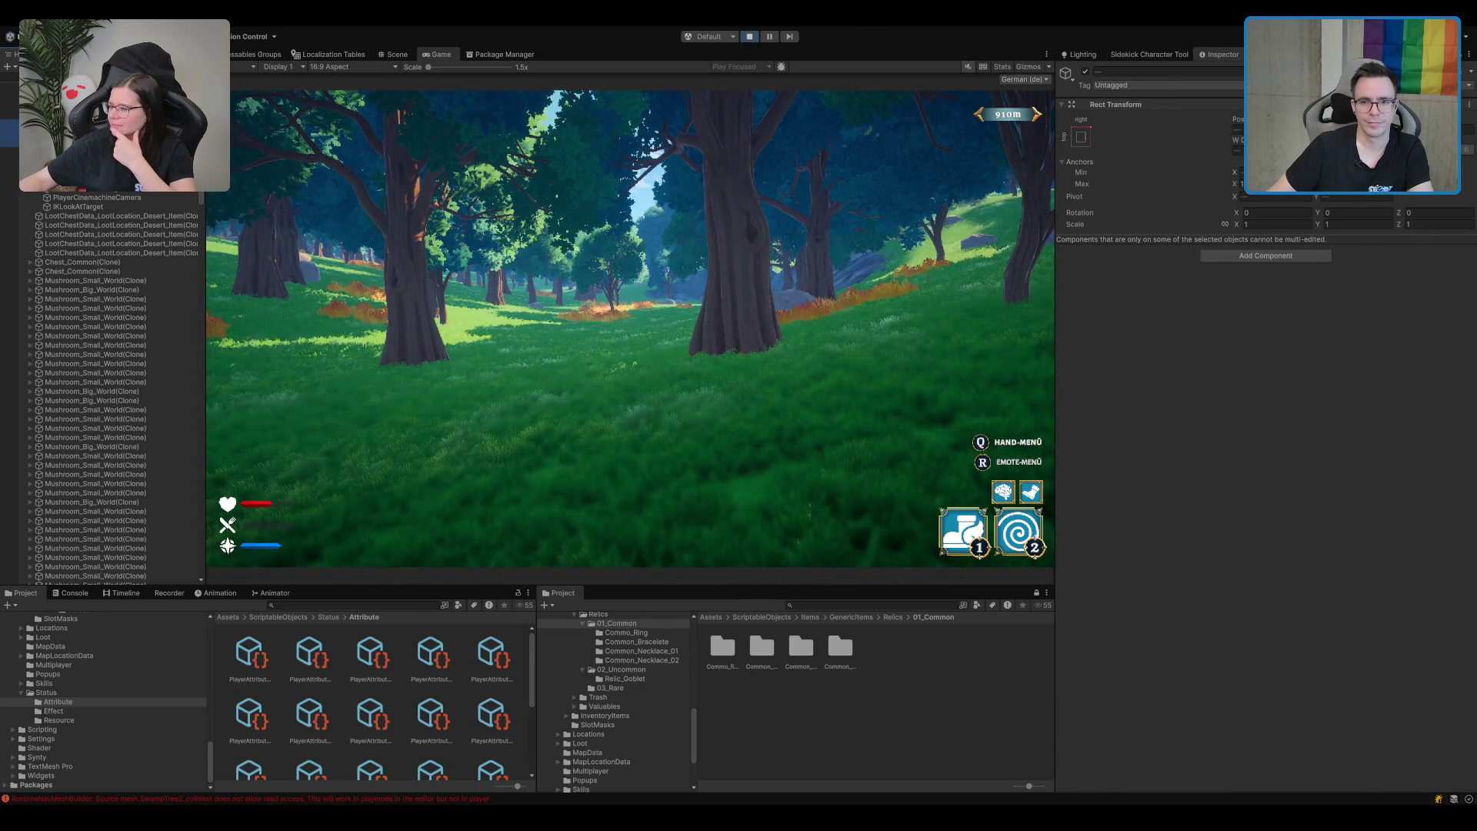
key(alt+shift+a)
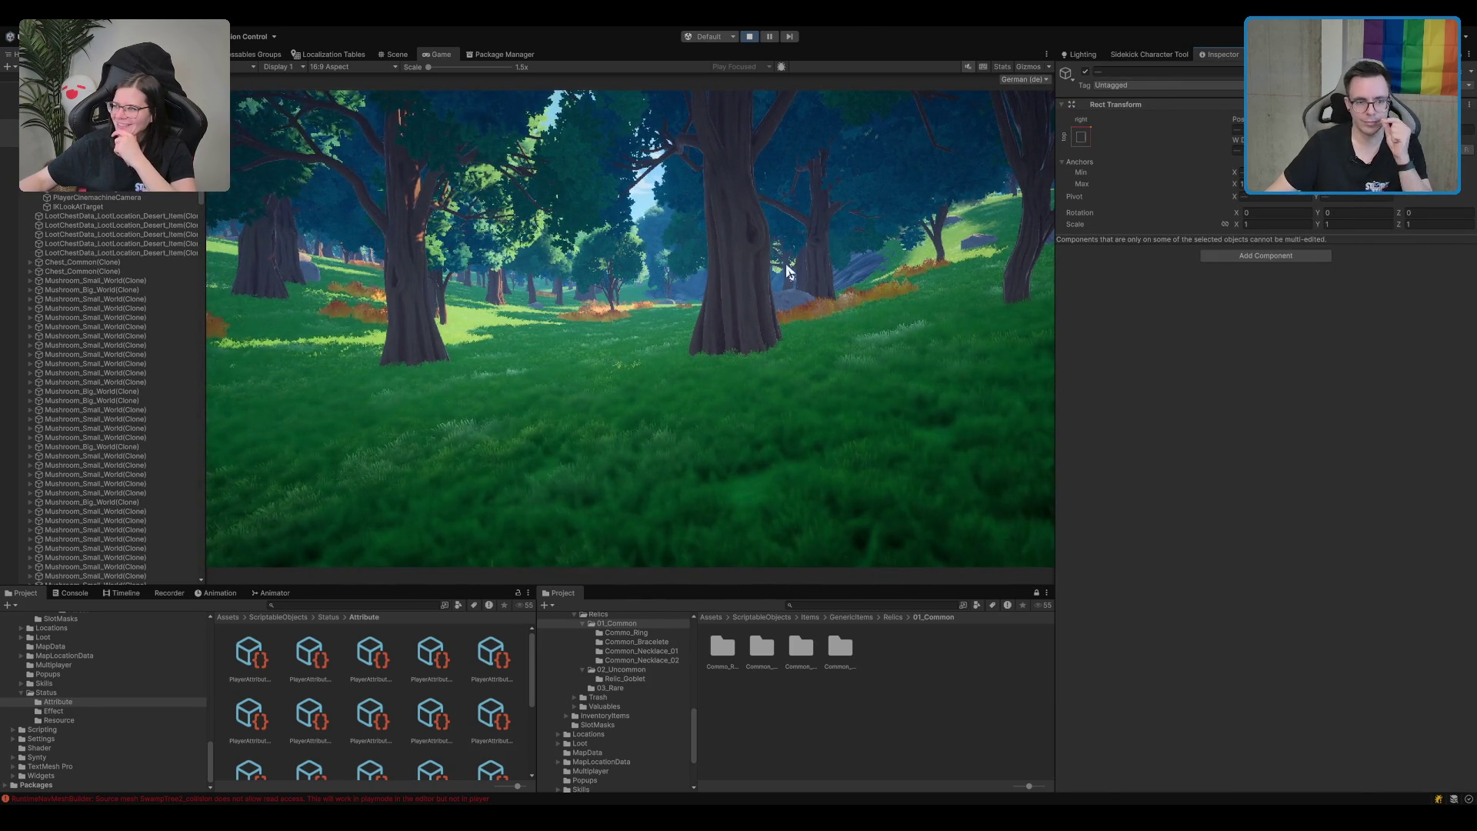
Set PlayerCinemachineCamera's Position Control and Noise to None, then show the Scene view.
click(117, 198)
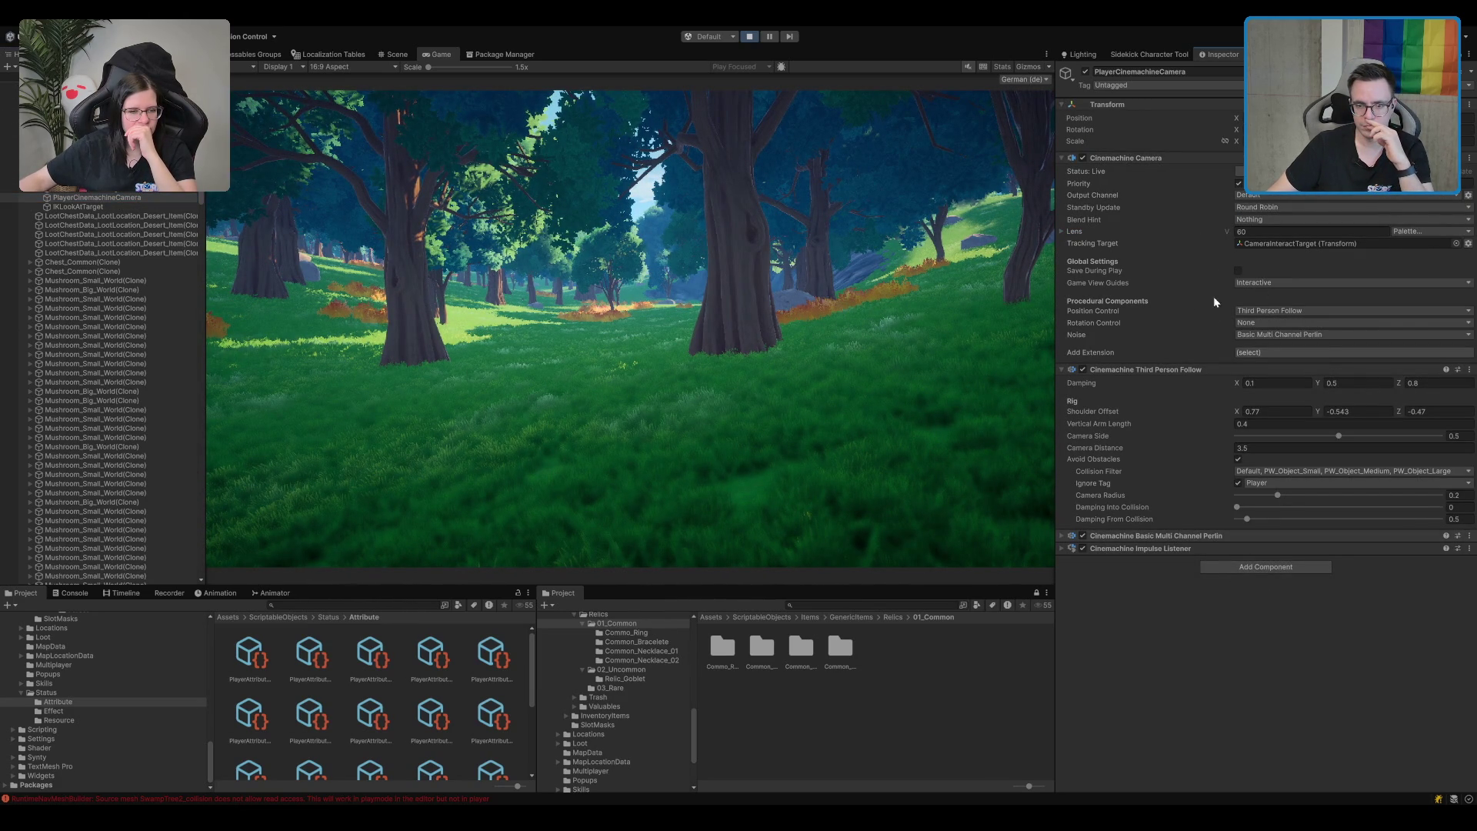
click(1294, 337)
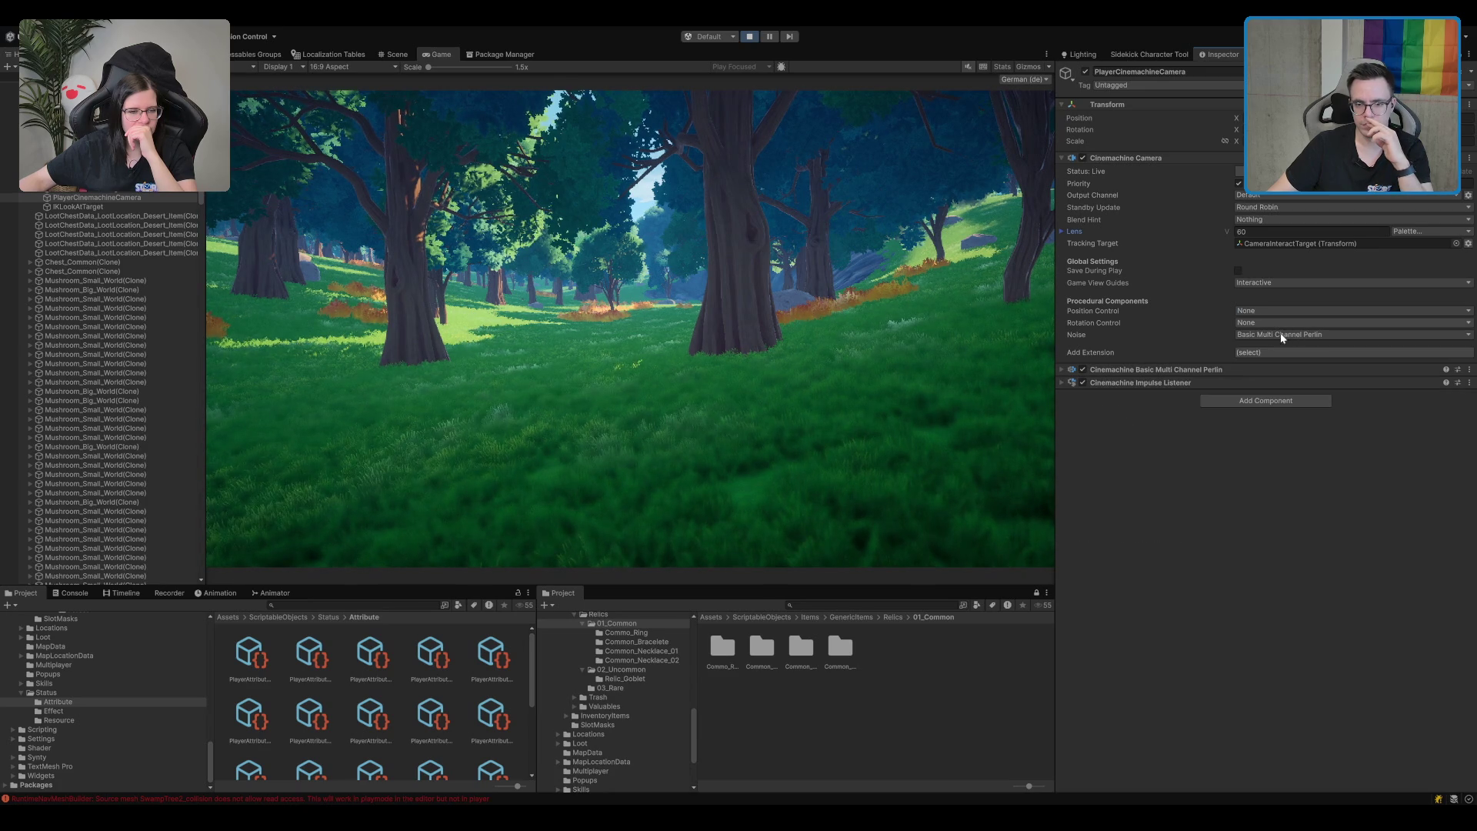
click(1302, 348)
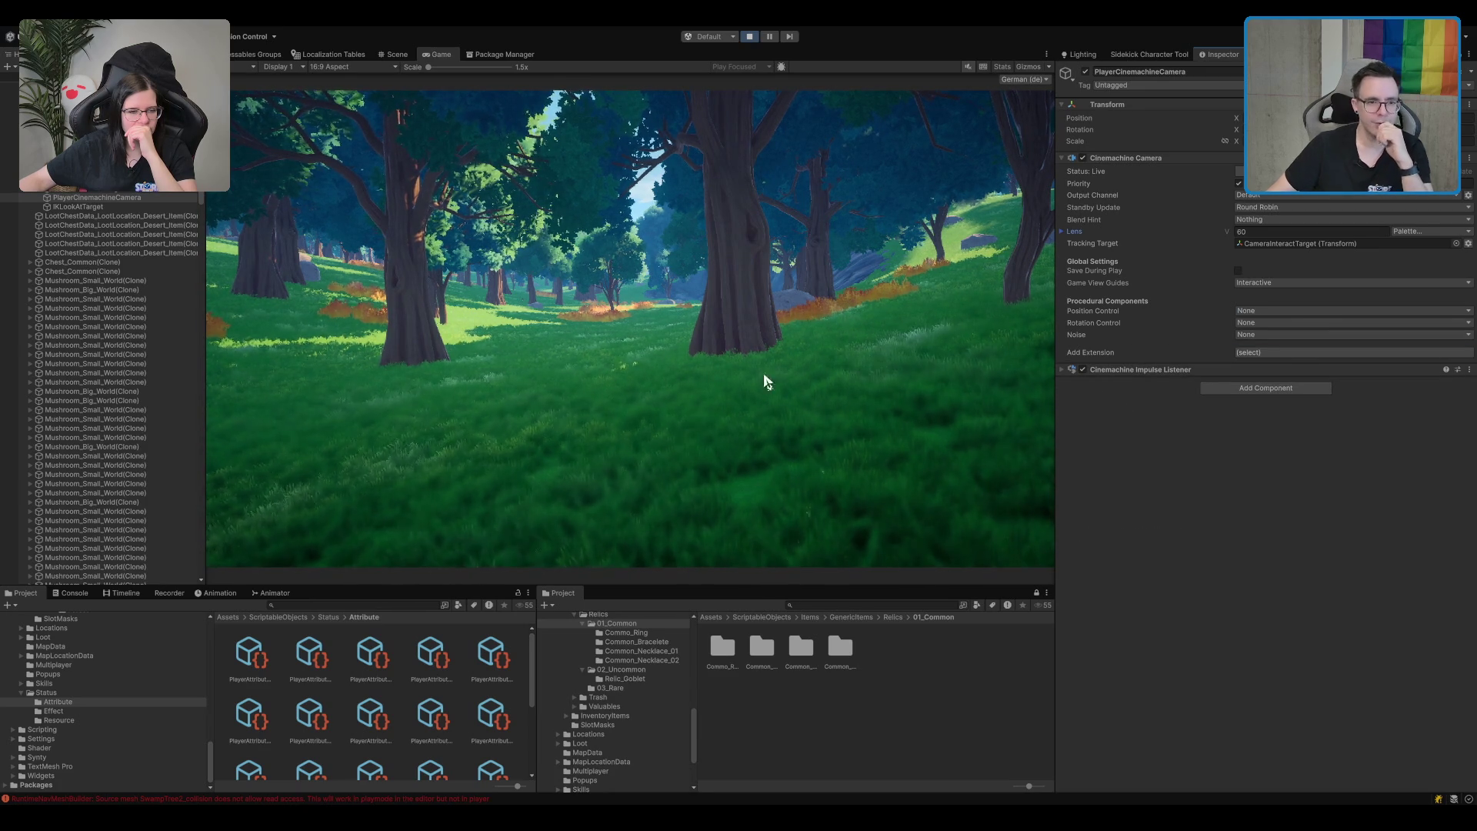
click(394, 53)
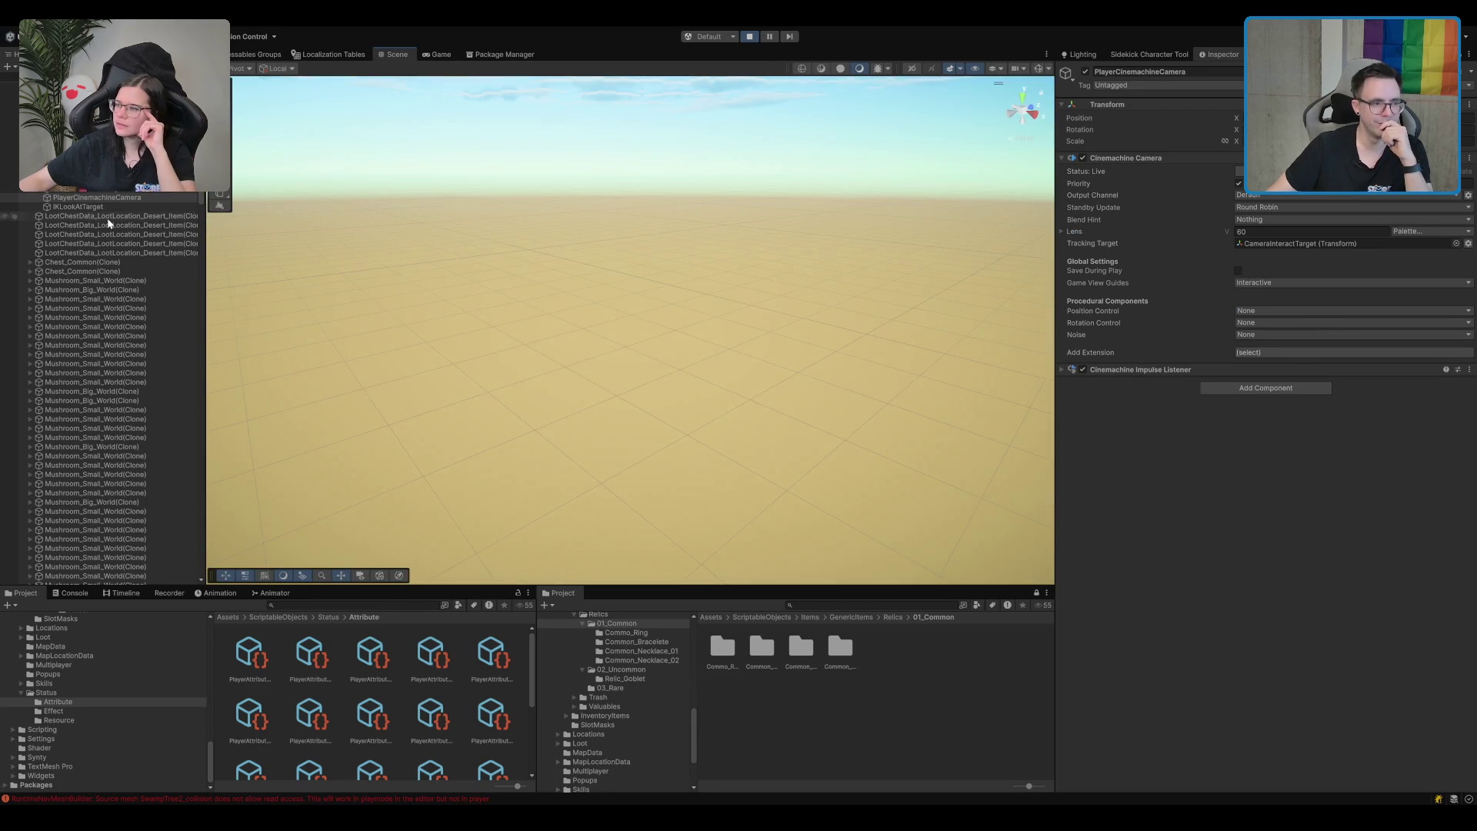
Frame the forest in the Scene view, flying over the grass and bushes.
double_click(123, 199)
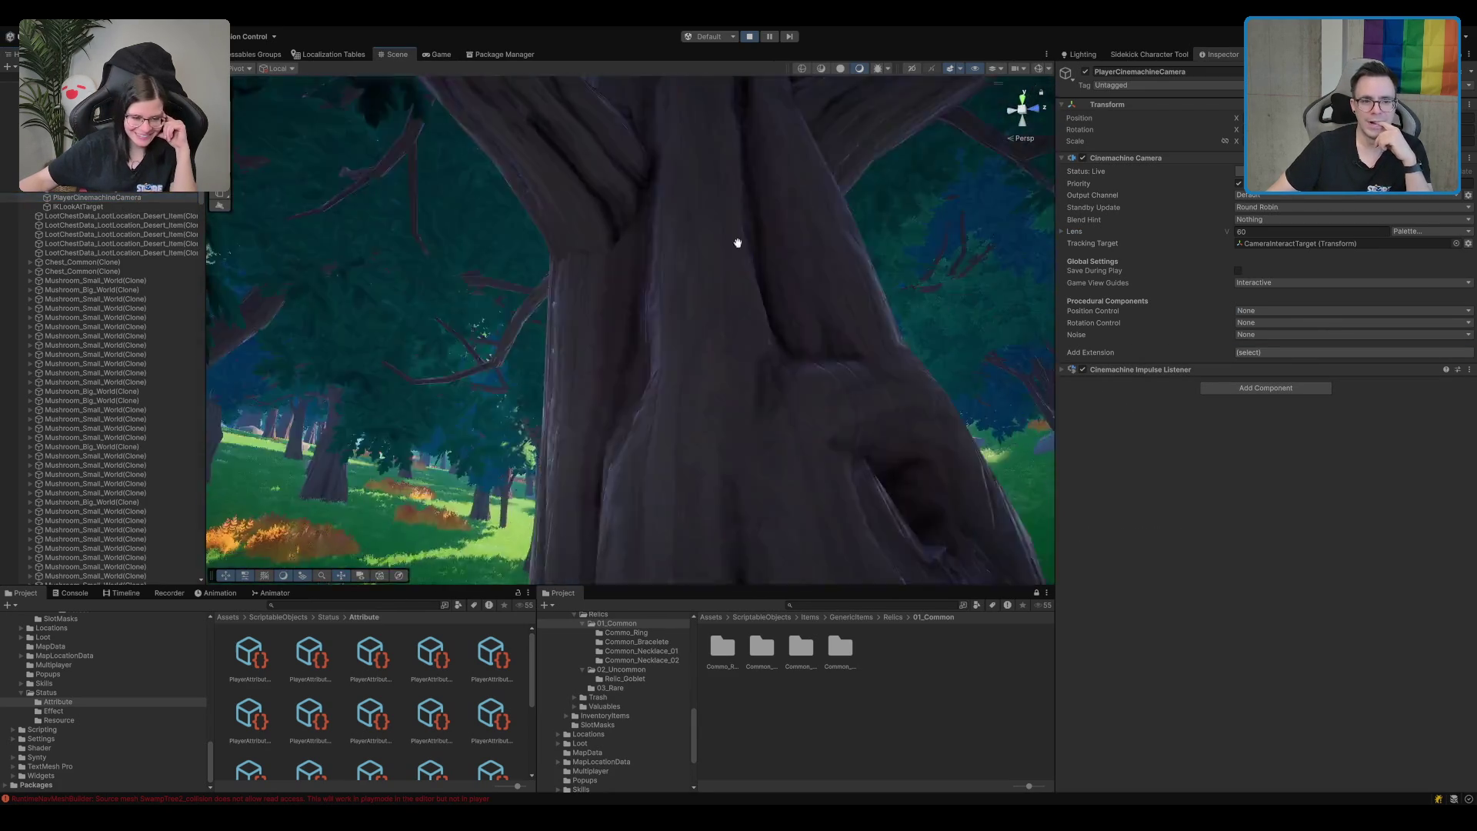
mouse_move(737, 243)
mouse_down()
mouse_move(858, 406)
mouse_move(936, 304)
mouse_move(1013, 296)
mouse_up()
mouse_move(880, 324)
mouse_down()
mouse_move(897, 308)
mouse_move(735, 315)
mouse_move(777, 327)
mouse_move(1011, 299)
mouse_move(974, 331)
mouse_move(886, 341)
mouse_move(887, 328)
mouse_move(934, 326)
mouse_move(905, 320)
mouse_up()
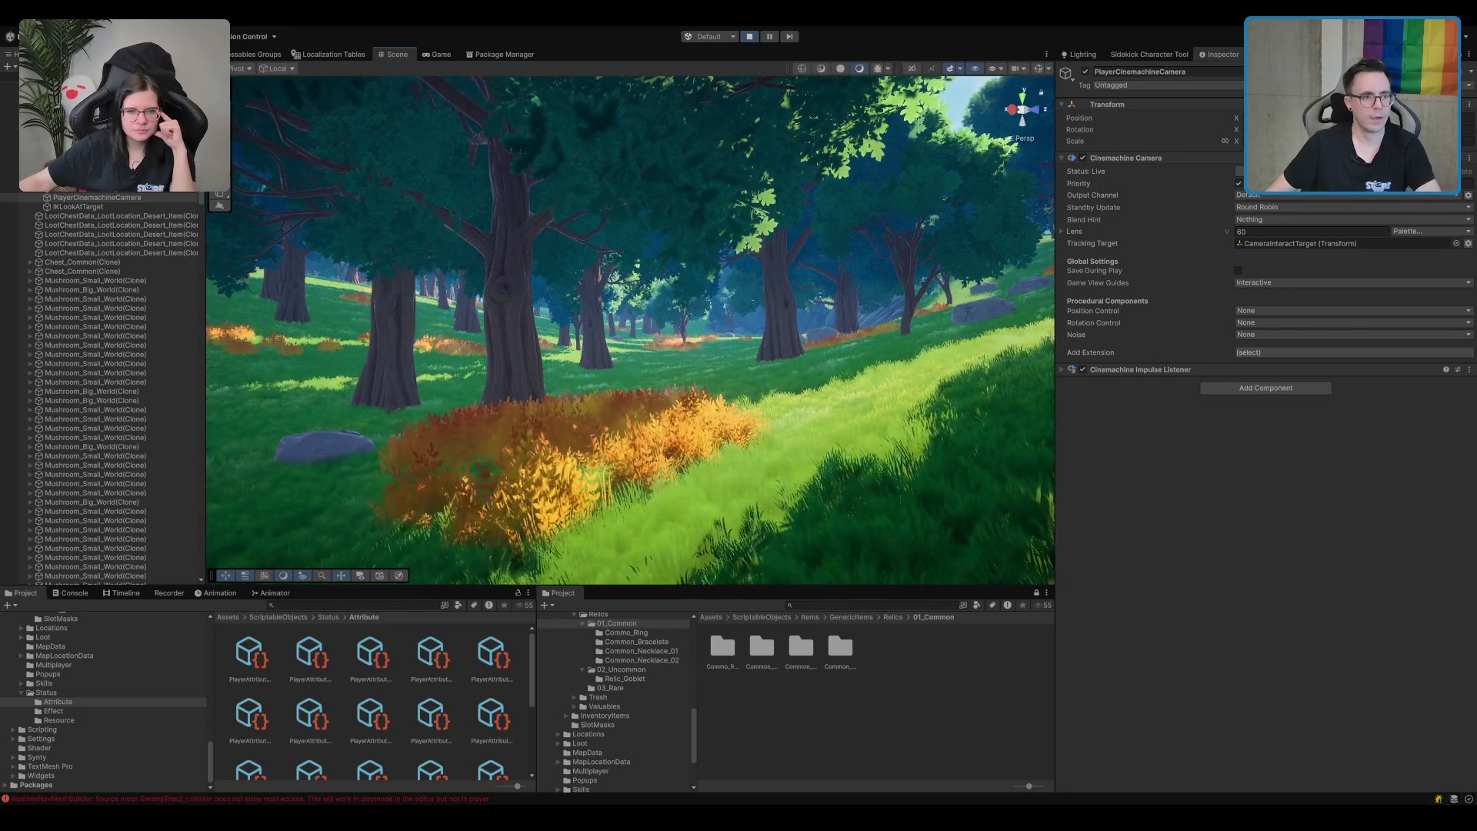
Set the Game view to 4K UHD, zoom out to fit, and dock it beside the Scene view.
click(440, 53)
click(350, 66)
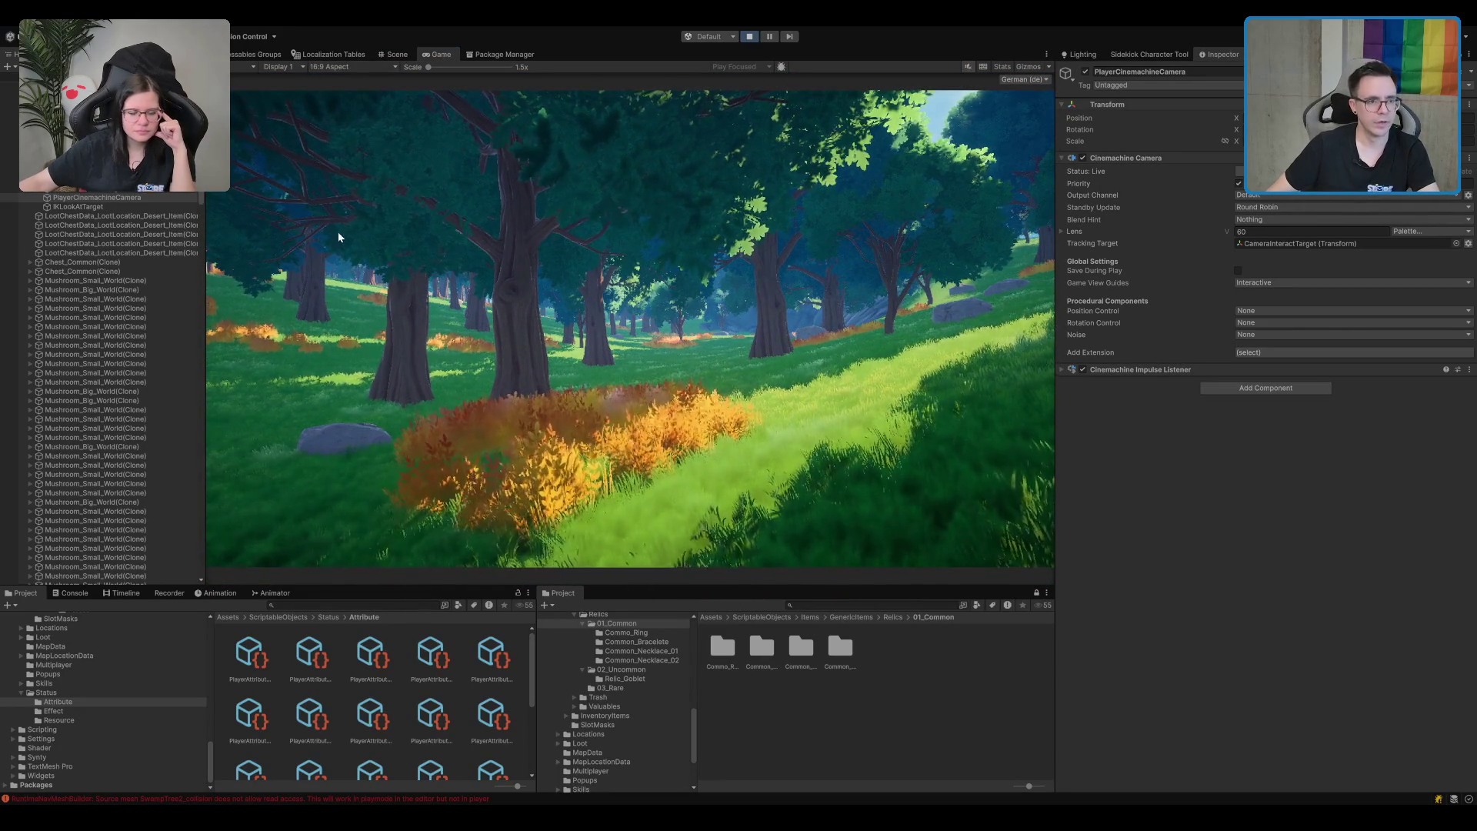
click(366, 155)
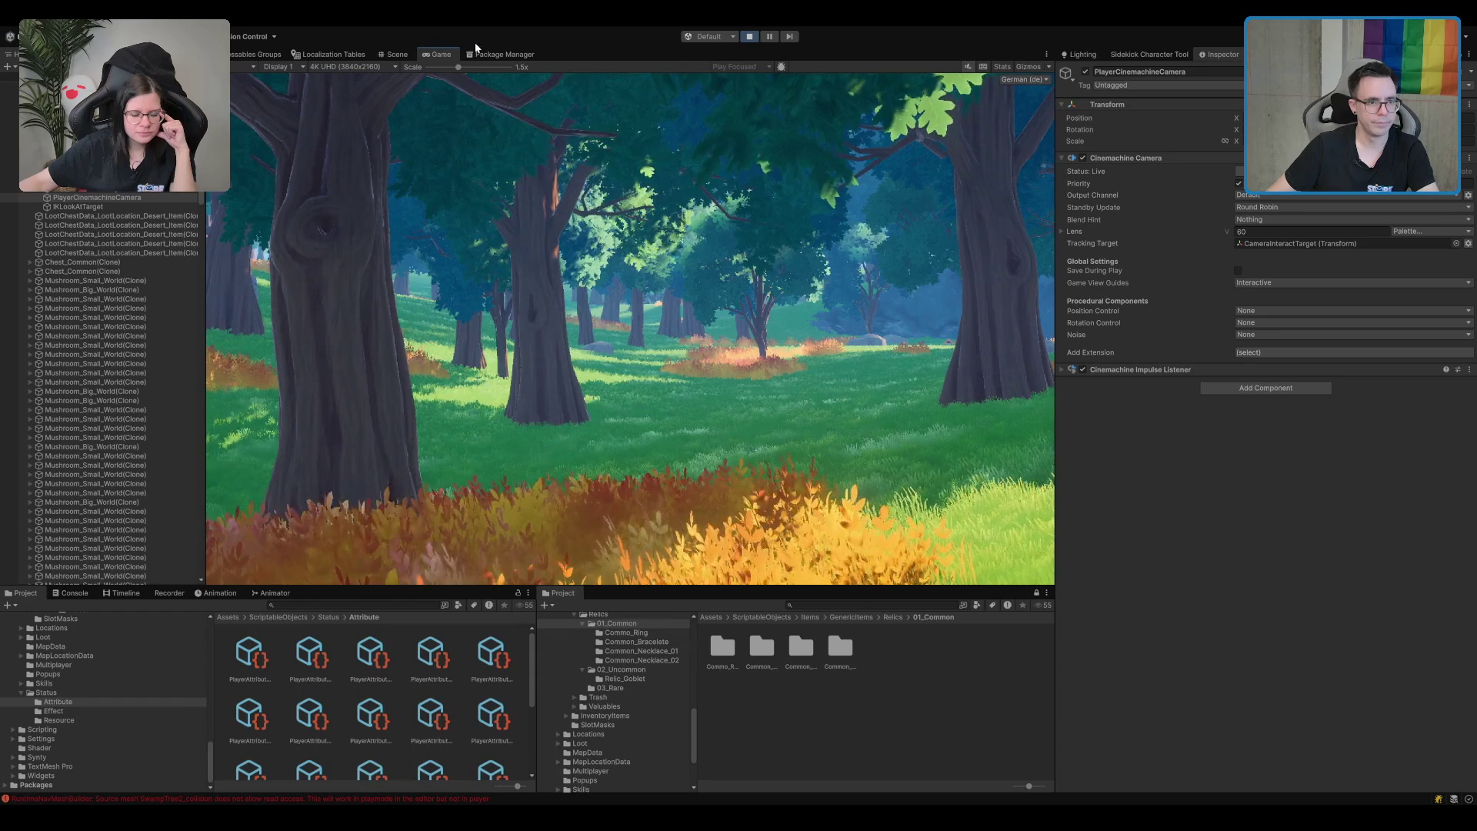
drag(459, 67, 429, 67)
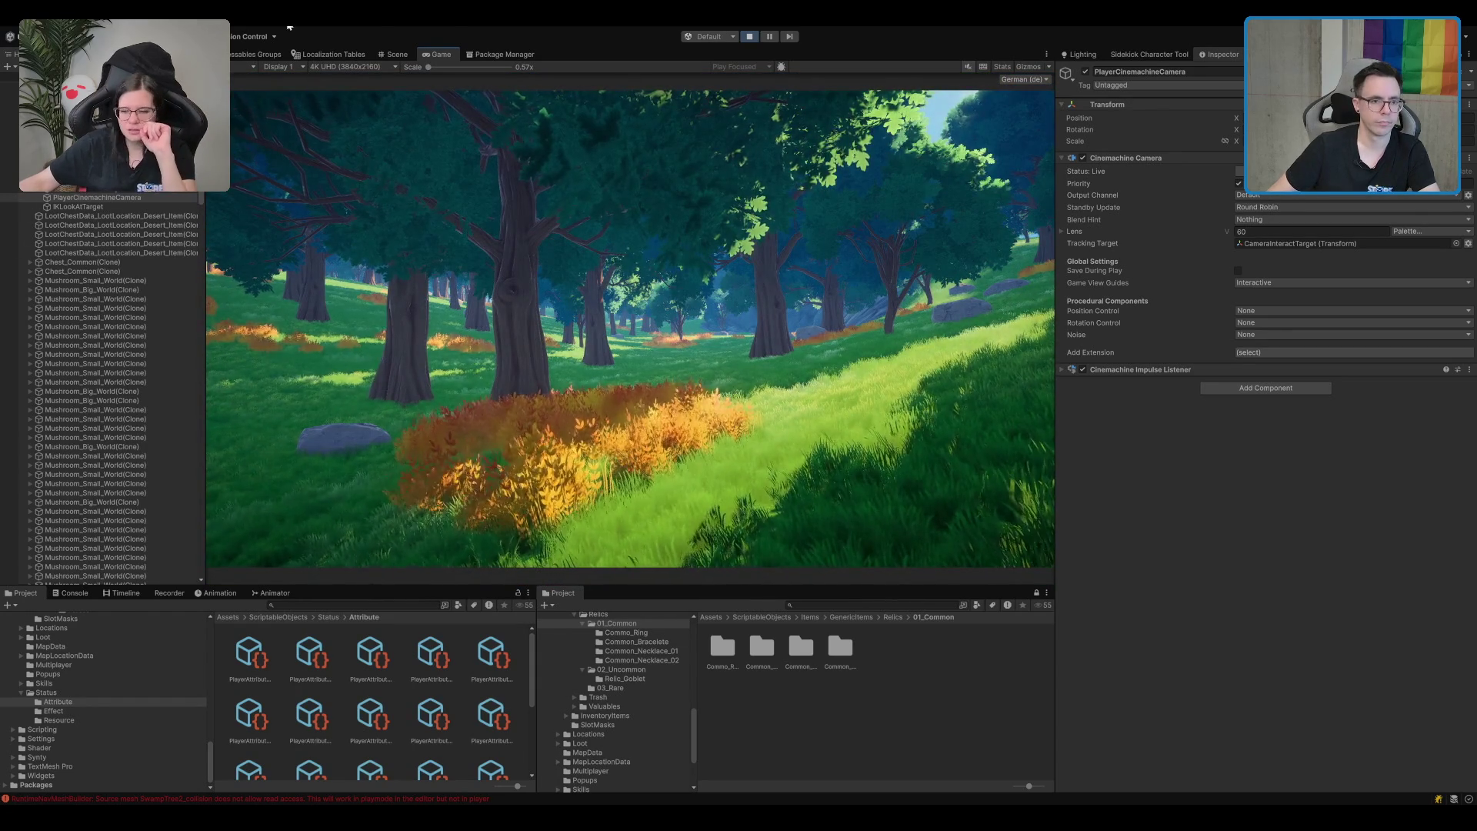
drag(437, 54, 948, 204)
drag(345, 251, 615, 260)
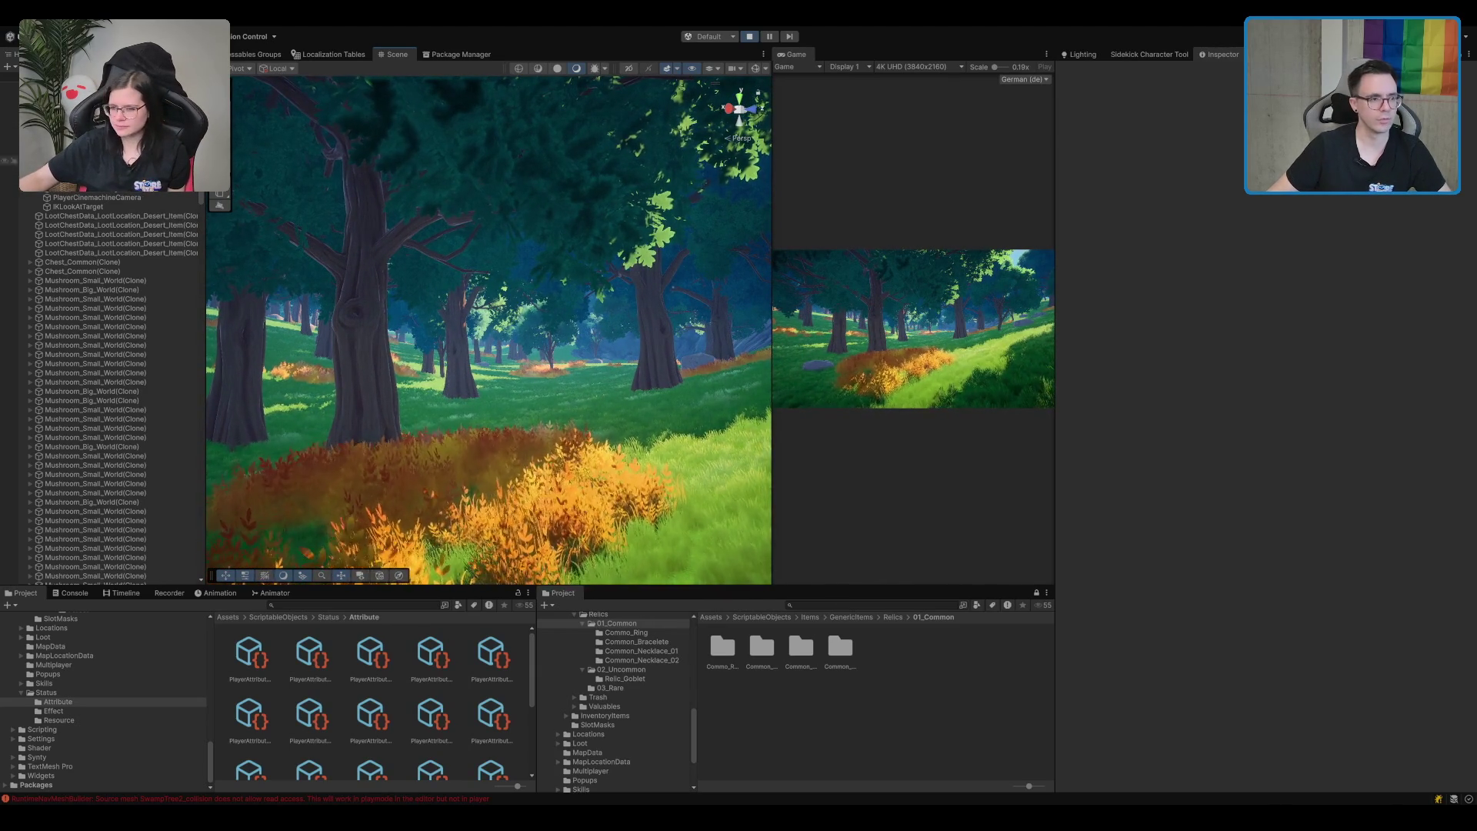
With PlayerCinemachineCamera selected, fly past the orange bushes to a sunlit grove under blue sky.
click(138, 194)
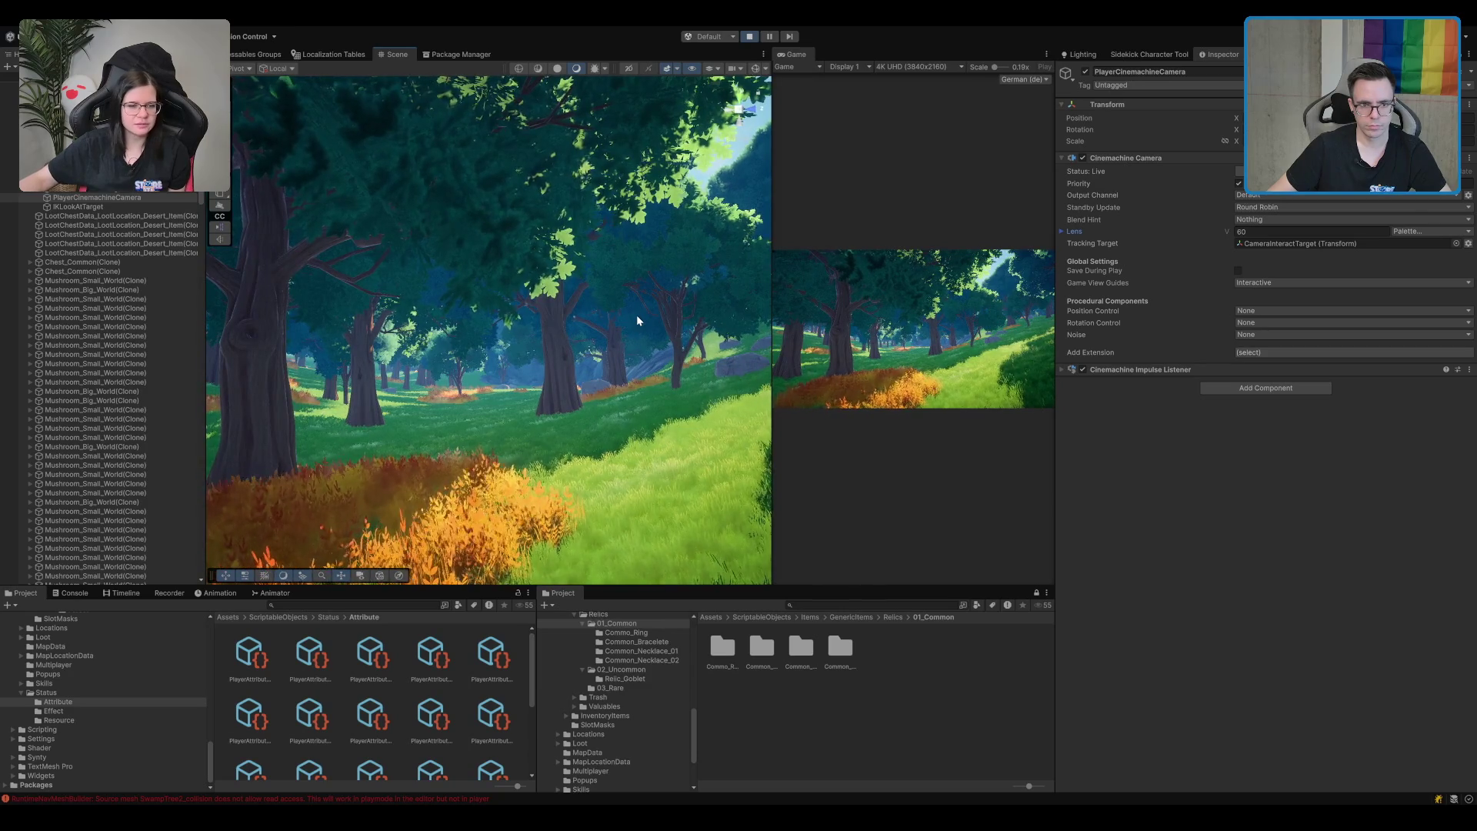
mouse_move(632, 322)
mouse_down()
mouse_move(402, 351)
mouse_move(986, 347)
mouse_move(401, 353)
mouse_move(626, 304)
mouse_move(718, 263)
mouse_move(514, 327)
mouse_move(629, 323)
mouse_move(586, 371)
mouse_move(480, 331)
mouse_move(681, 355)
mouse_move(529, 325)
mouse_move(599, 360)
mouse_up()
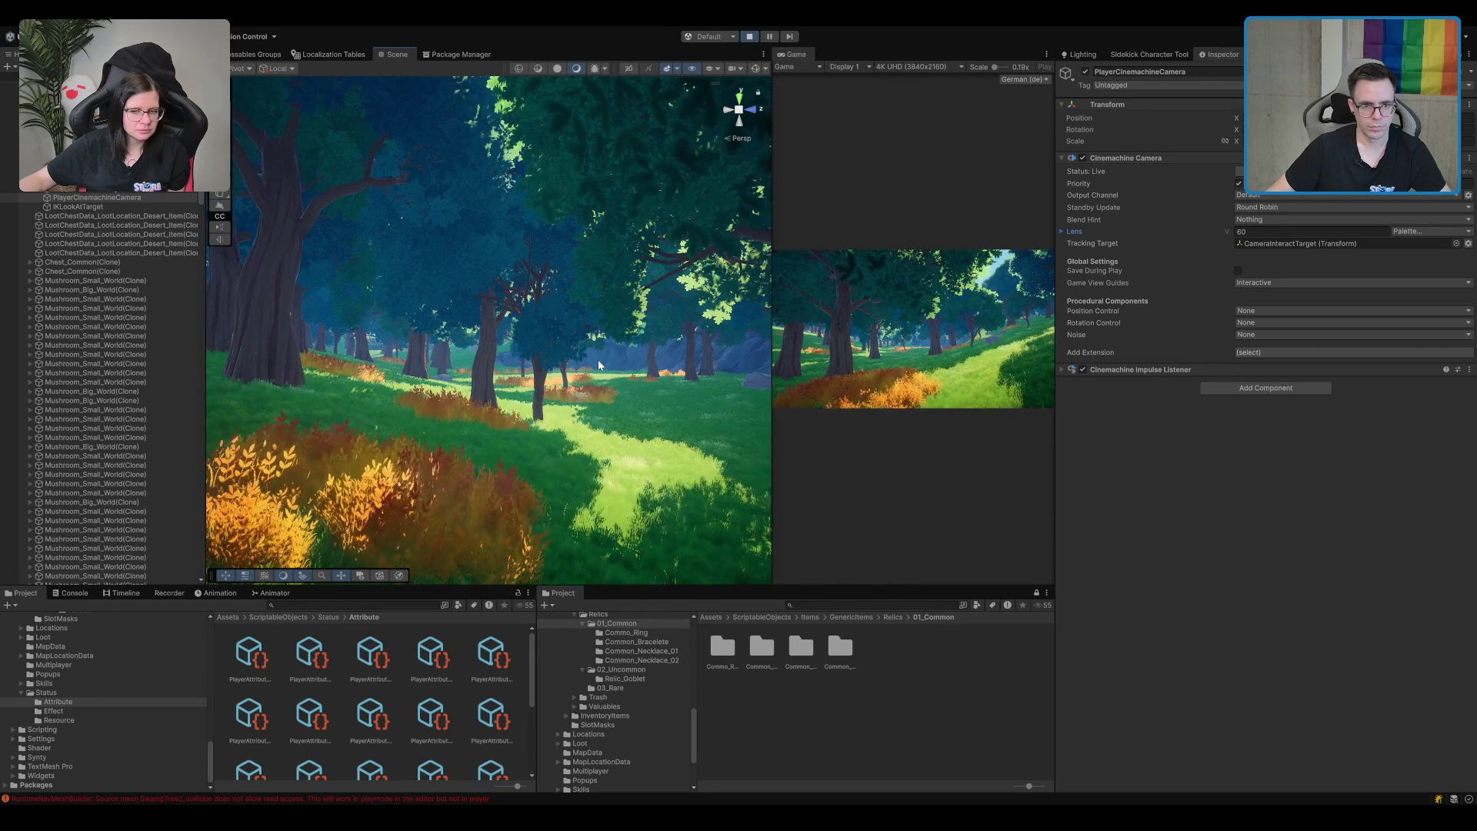
mouse_move(708, 360)
mouse_down()
mouse_move(662, 351)
mouse_move(584, 398)
mouse_move(609, 371)
mouse_move(608, 384)
mouse_move(269, 350)
mouse_move(529, 338)
mouse_up()
mouse_move(689, 254)
mouse_down()
mouse_move(677, 258)
mouse_move(739, 235)
mouse_up()
mouse_move(837, 222)
mouse_down()
mouse_move(386, 388)
mouse_move(530, 306)
mouse_move(630, 308)
mouse_move(517, 371)
mouse_move(992, 438)
mouse_move(579, 340)
mouse_move(90, 297)
mouse_move(1328, 302)
mouse_move(693, 347)
mouse_move(439, 386)
mouse_move(593, 362)
mouse_move(566, 317)
mouse_move(581, 389)
mouse_move(538, 327)
mouse_up()
mouse_move(618, 377)
mouse_down()
mouse_move(614, 360)
mouse_move(634, 376)
mouse_move(500, 377)
mouse_move(521, 383)
mouse_up()
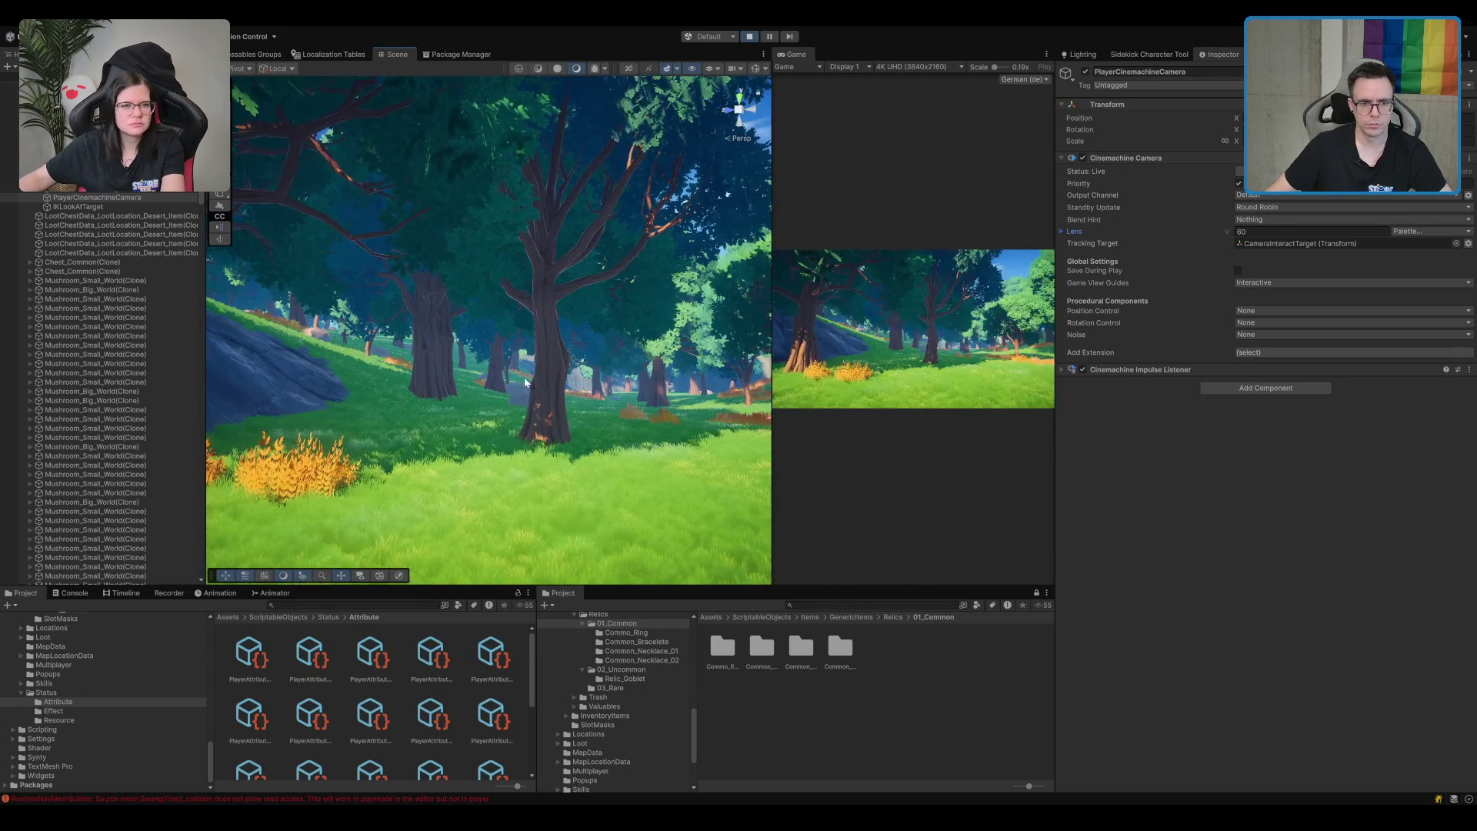
mouse_move(608, 353)
mouse_down()
mouse_move(561, 338)
mouse_move(627, 340)
mouse_move(520, 359)
mouse_move(640, 396)
mouse_up()
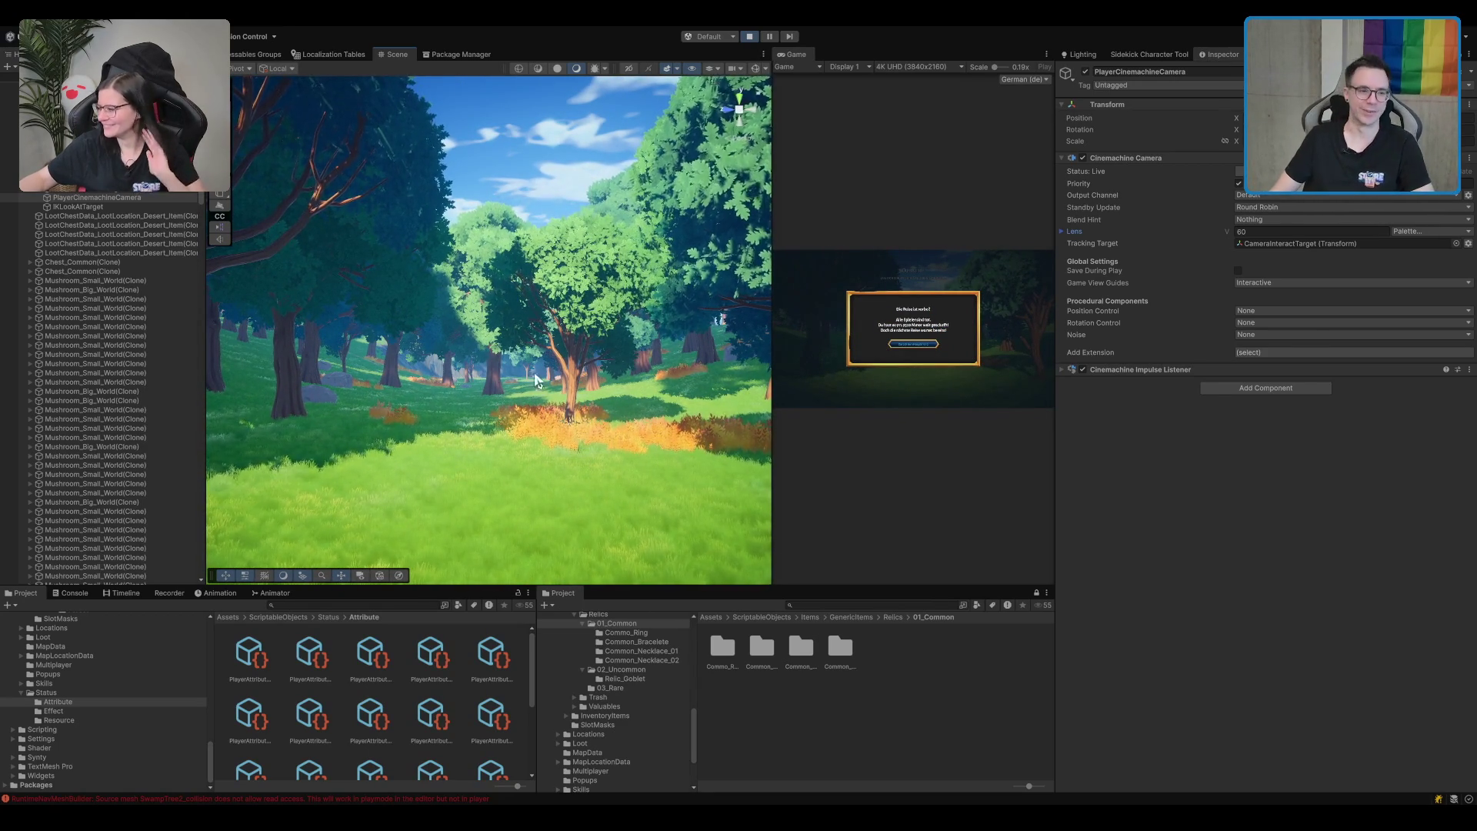
Browse the scene's Hierarchy objects and expand the DontDestroyOnLoad objects.
click(62, 245)
scroll(69, 269, down, 10)
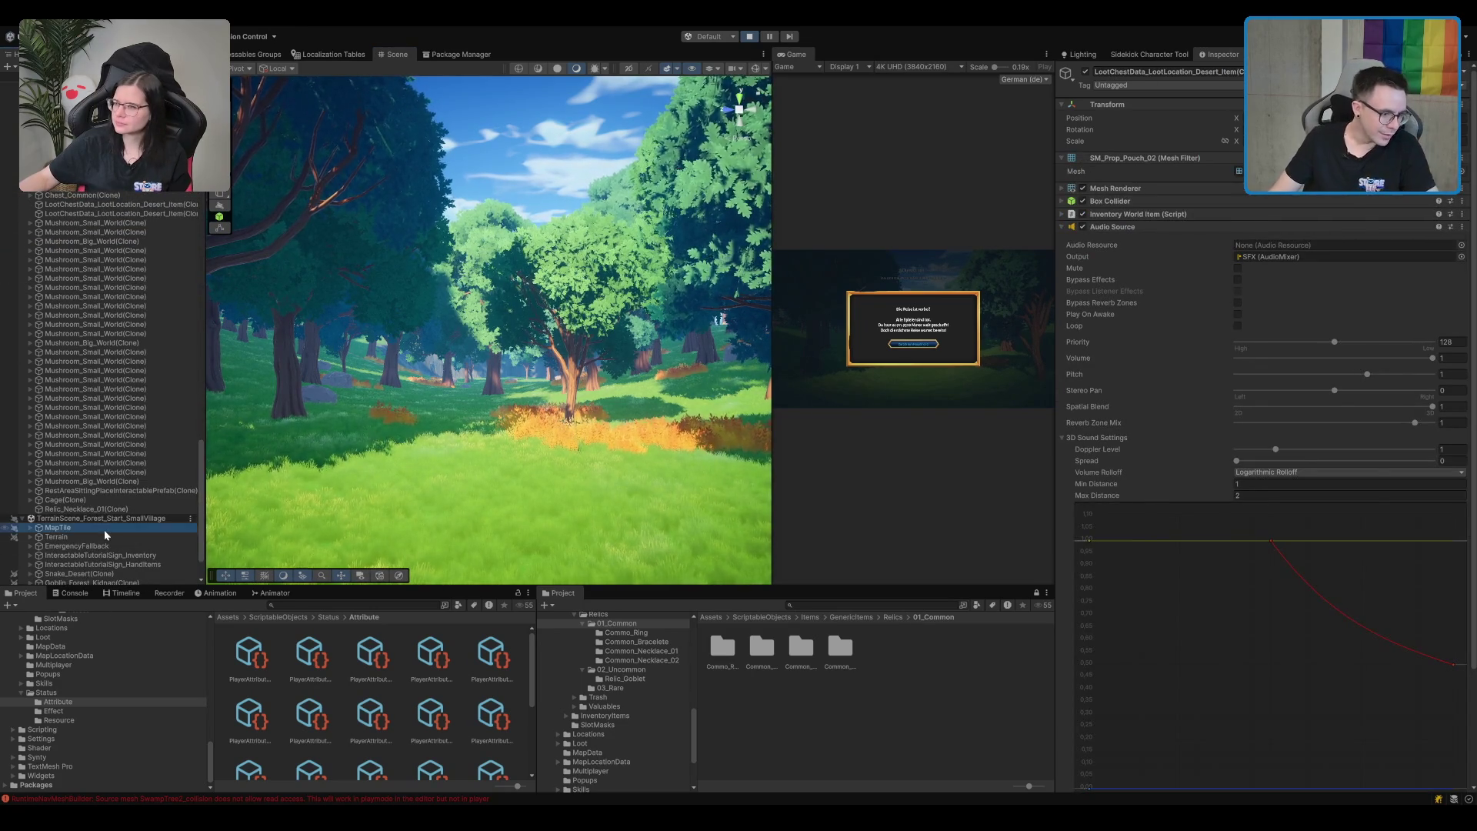
click(104, 528)
scroll(104, 531, down, 3)
click(101, 533)
click(108, 514)
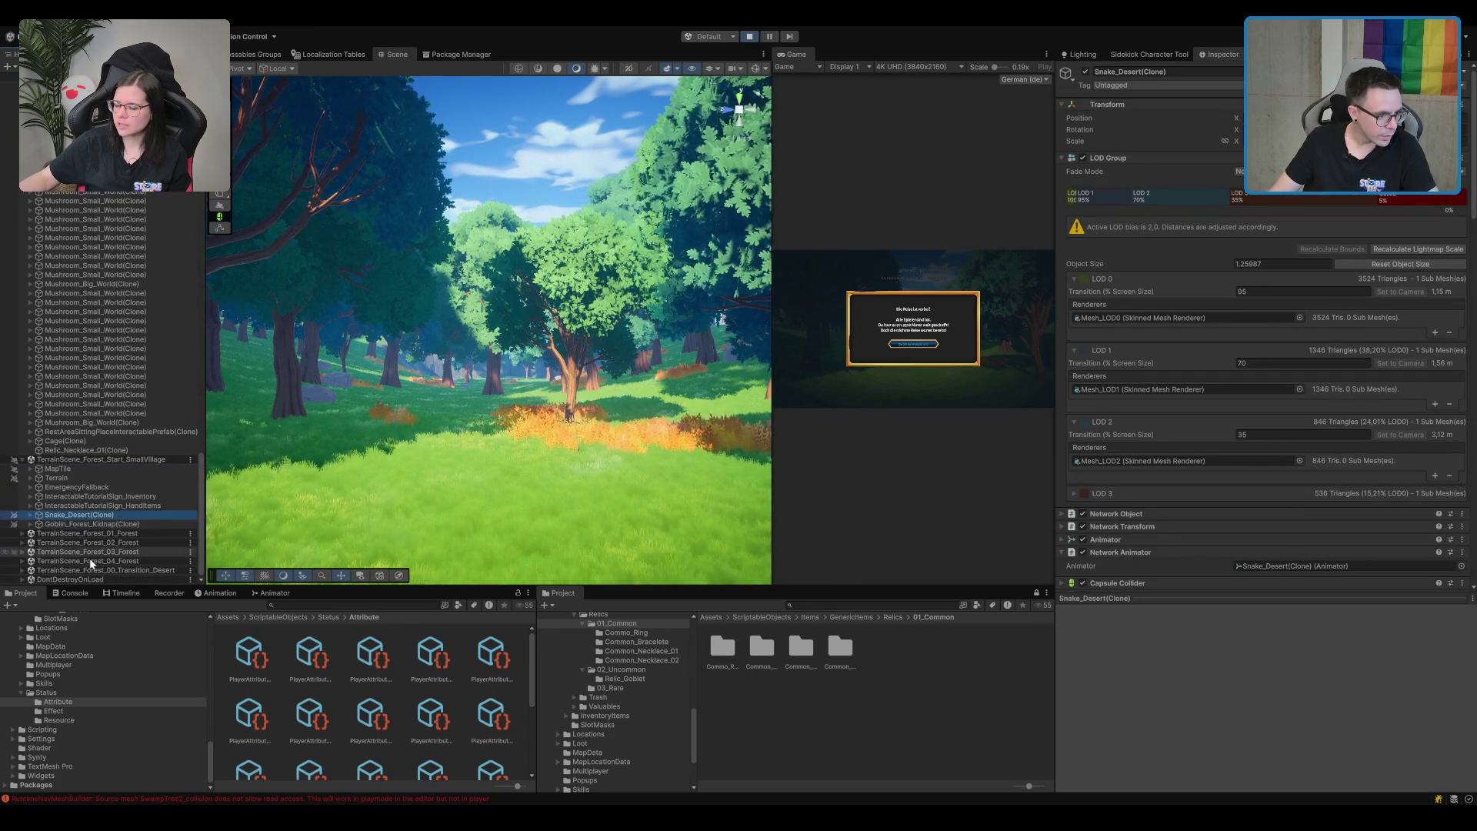
click(77, 579)
scroll(104, 542, down, 3)
Inspect the DelayedActionManager, GameManager and its LocationHandlerService.
click(137, 523)
key(Down)
key(Down)
key(Down)
key(Up)
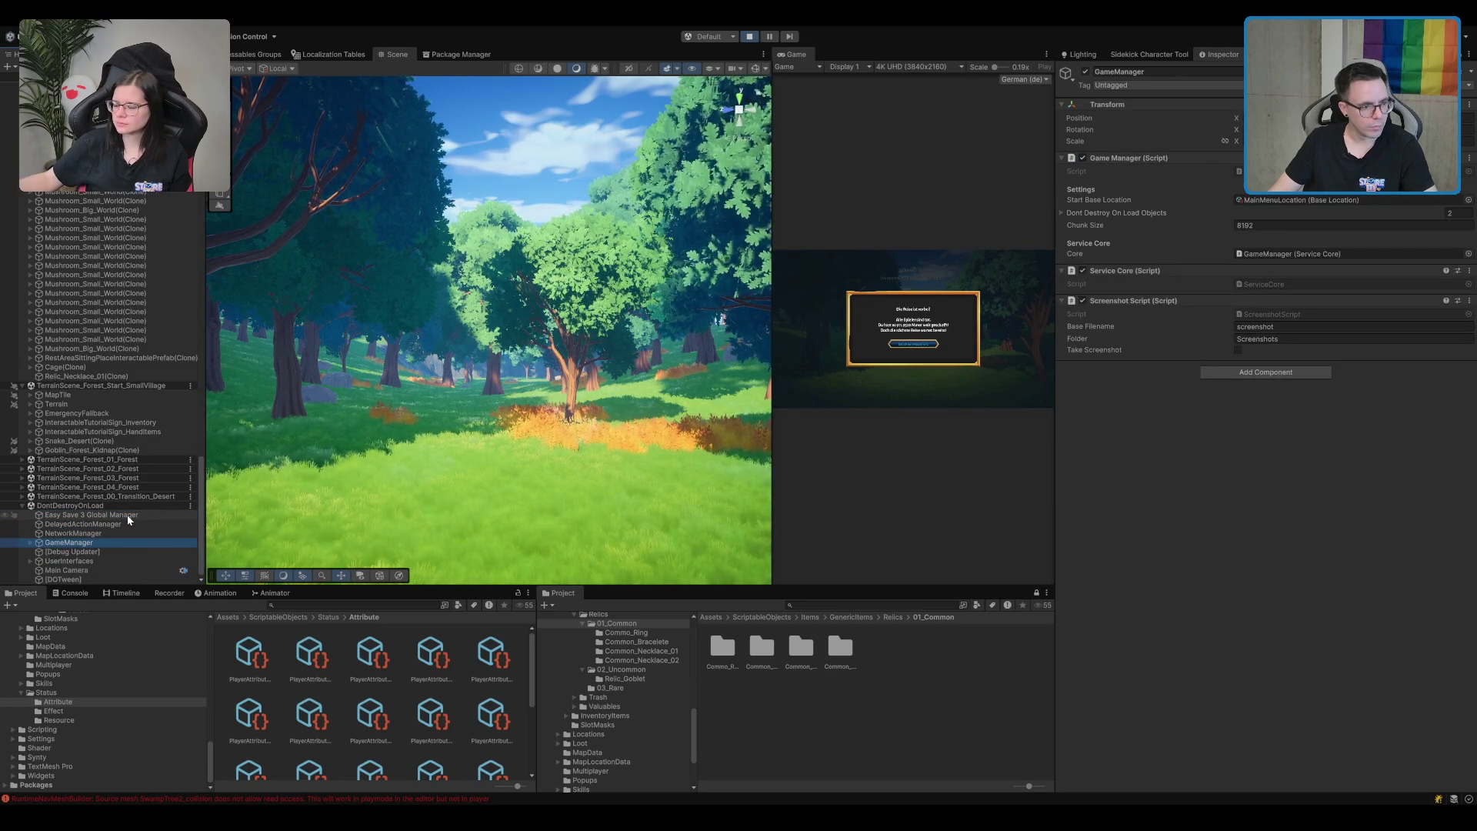
key(Right)
key(Down)
scroll(154, 512, down, 1)
scroll(151, 510, down, 3)
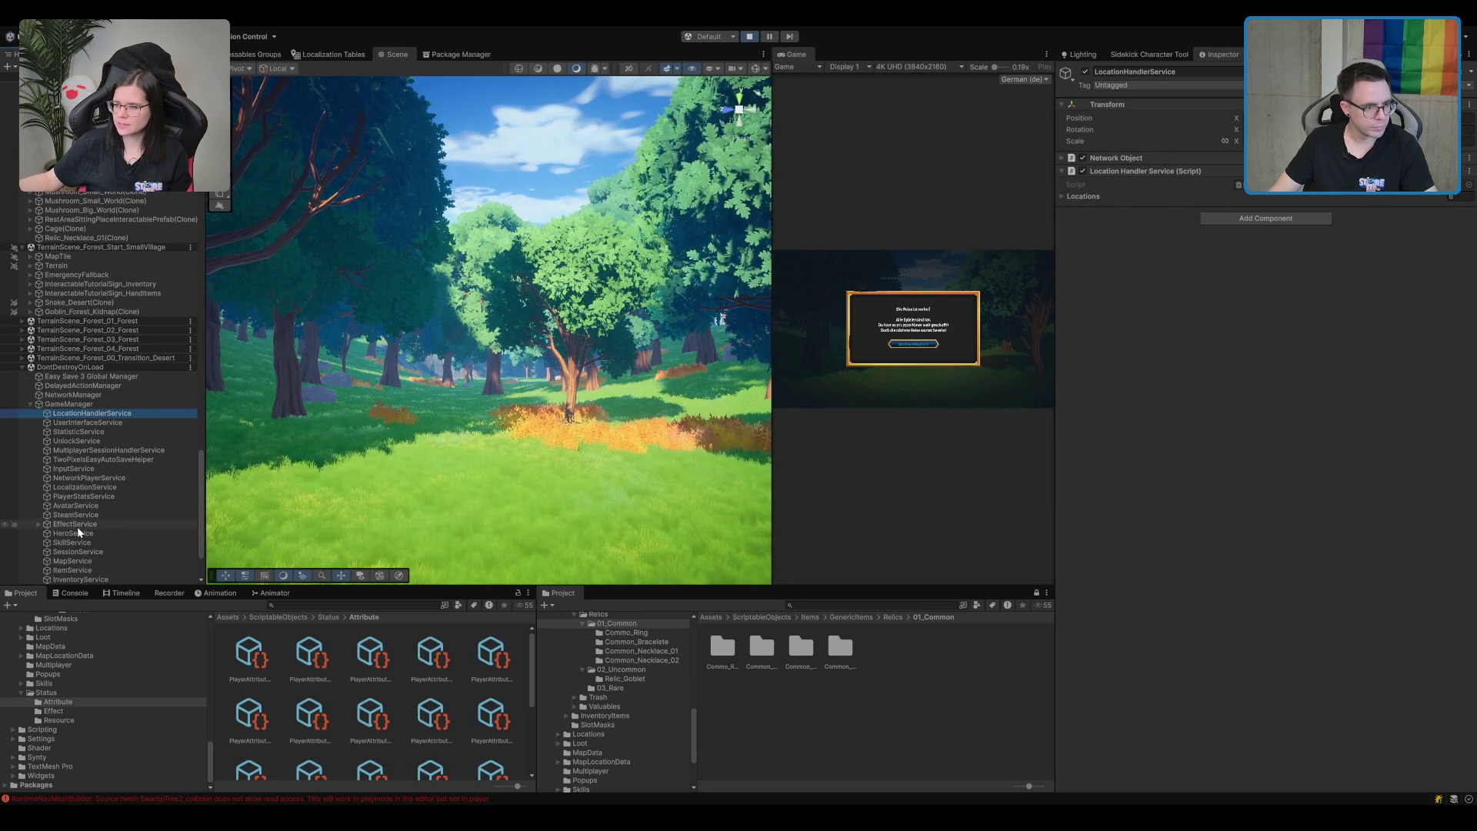
key(Left)
key(Left)
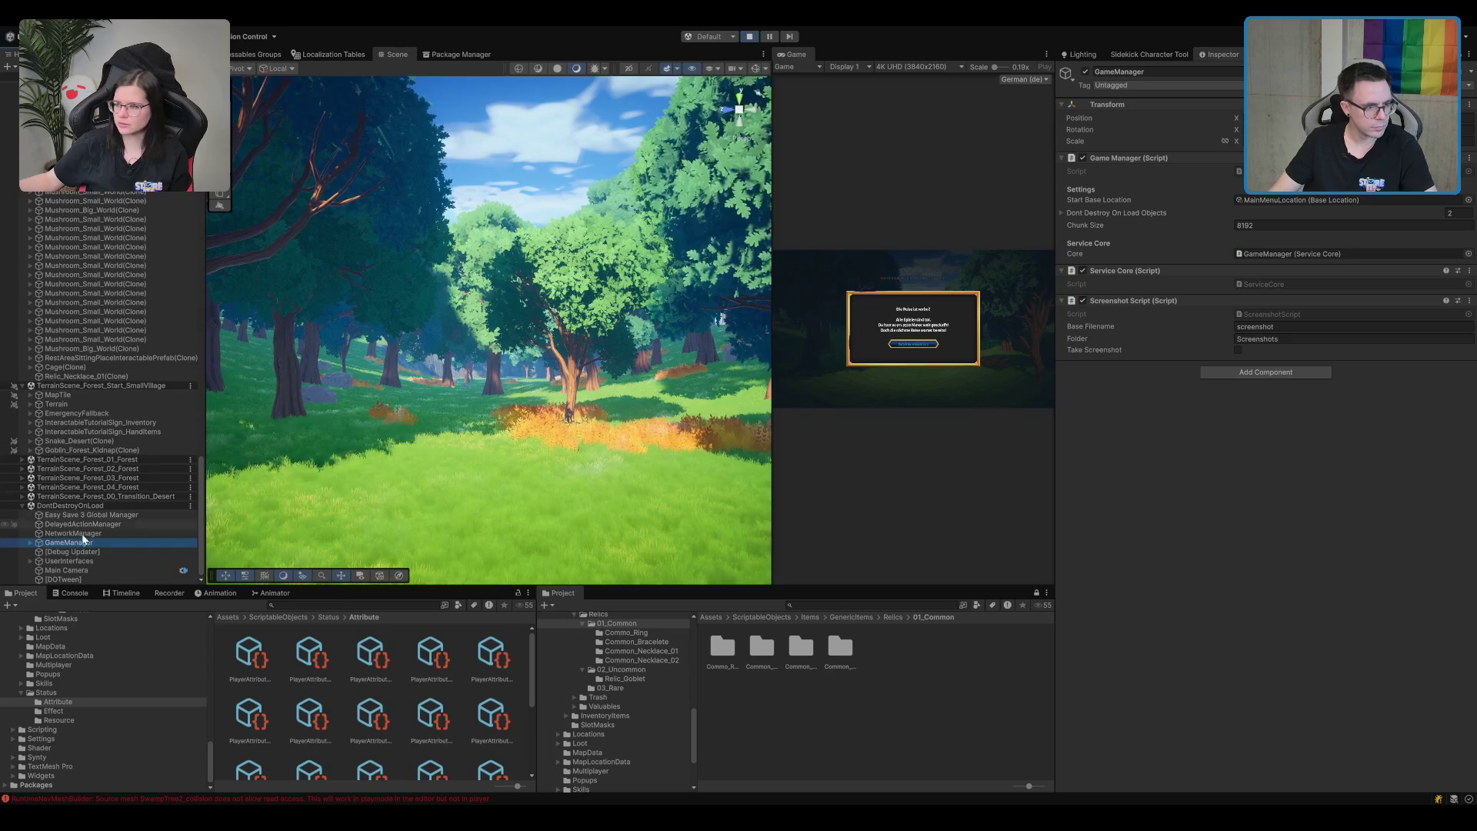
Select PopupCanvas and EventSystem under UserInterfaces, then maximize the Game view.
click(74, 563)
key(Right)
key(Down)
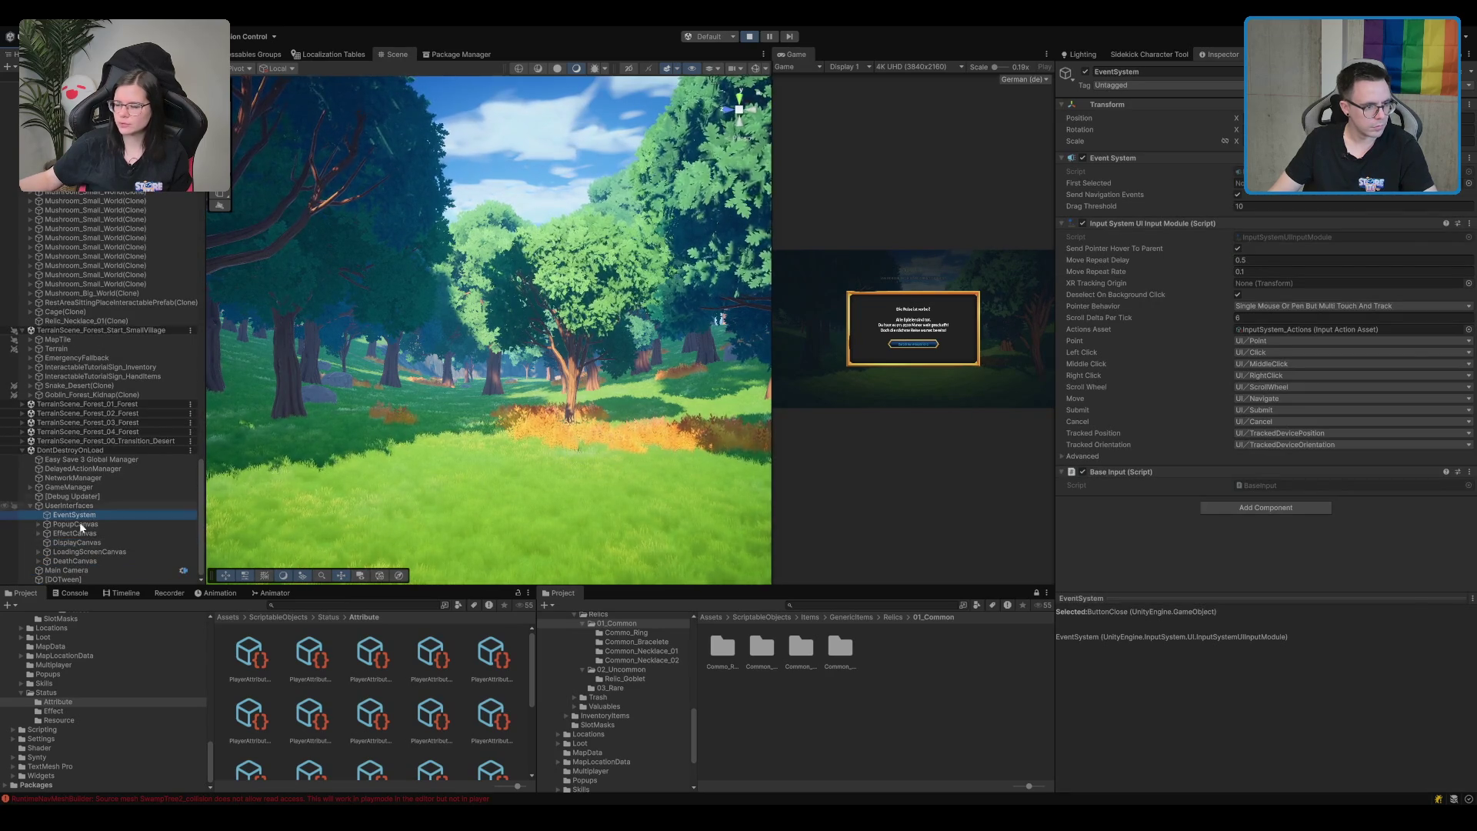
click(107, 520)
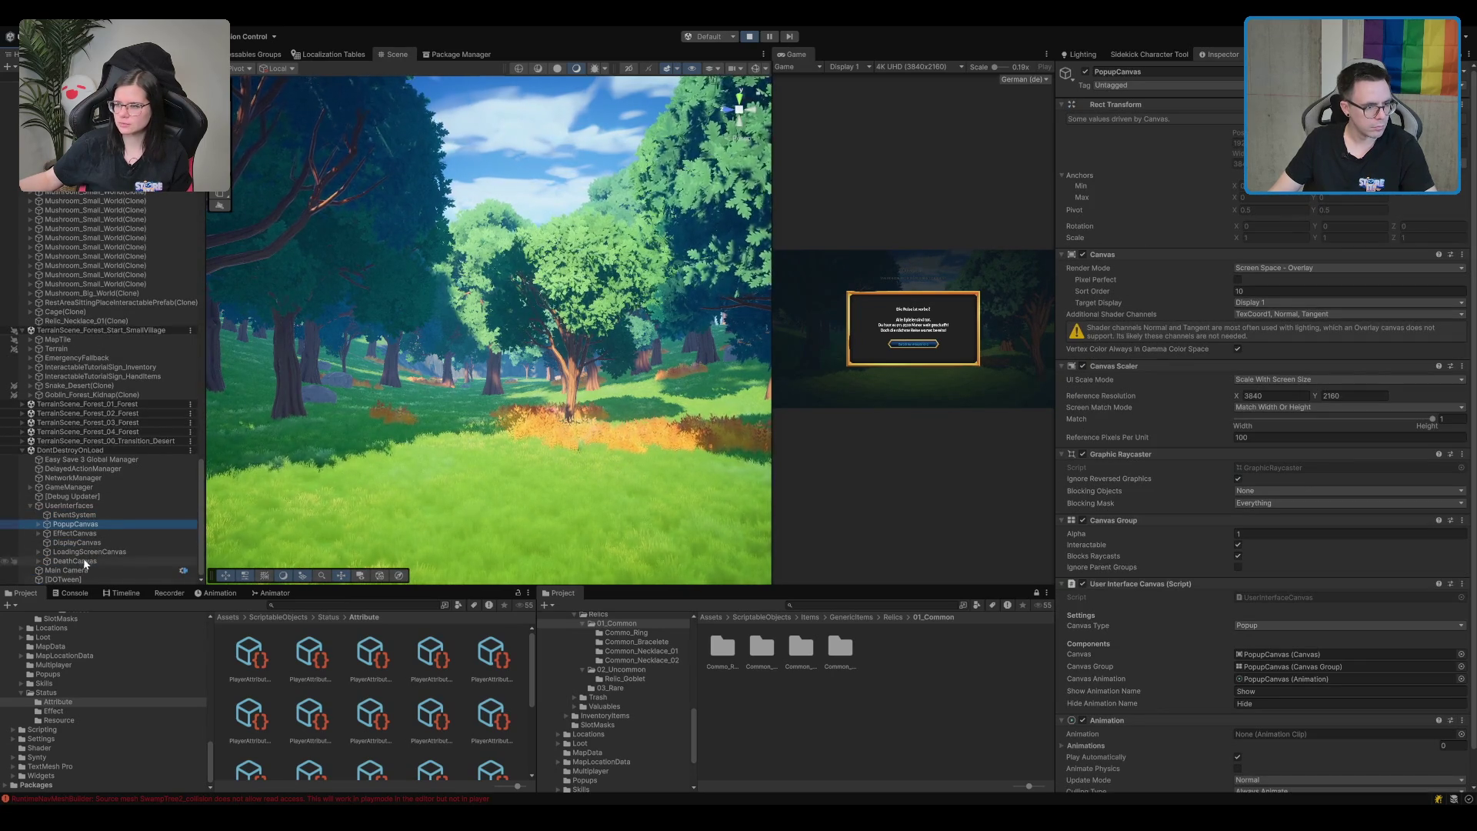
click(103, 524)
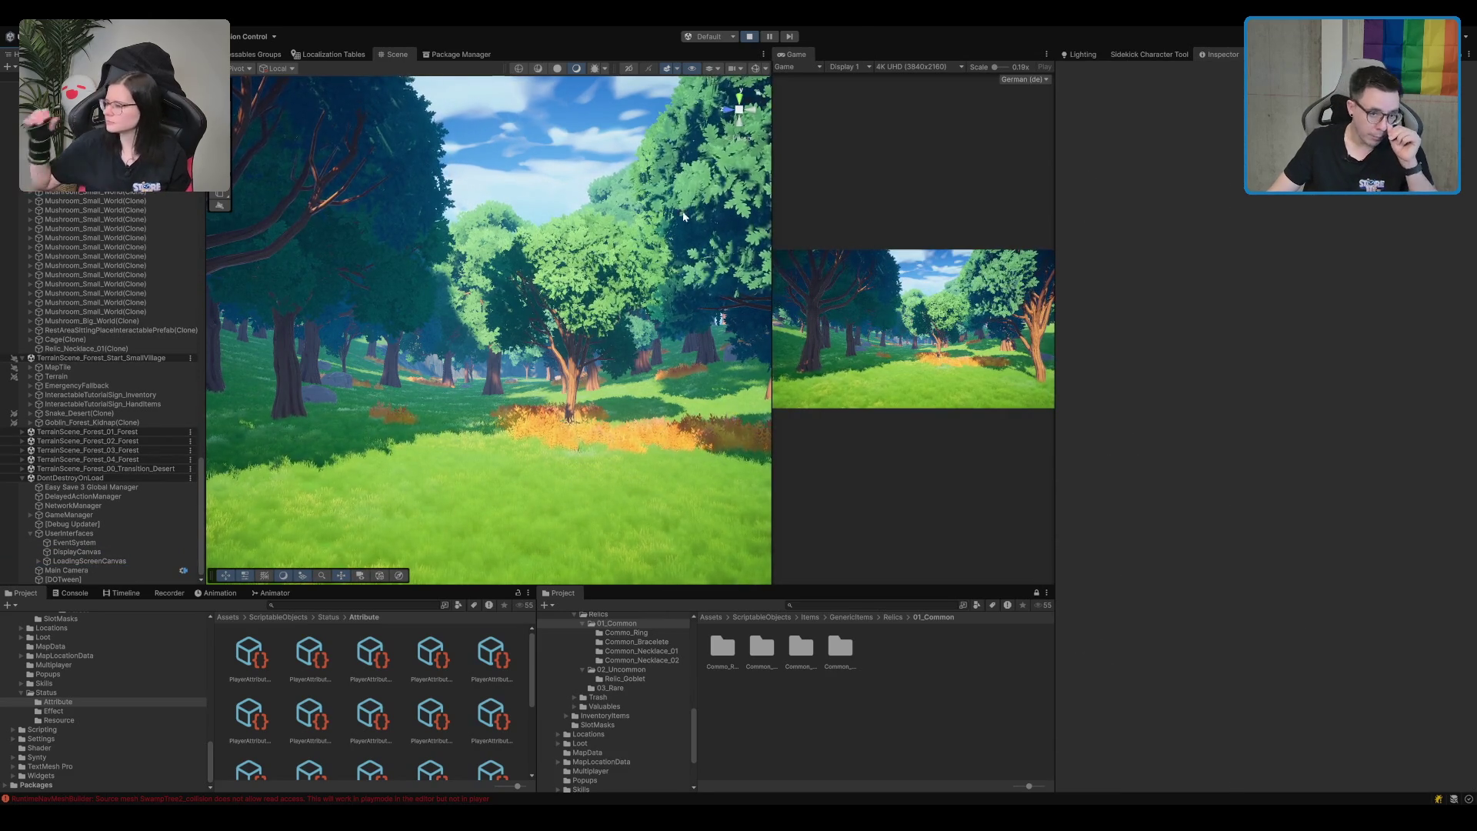
double_click(792, 52)
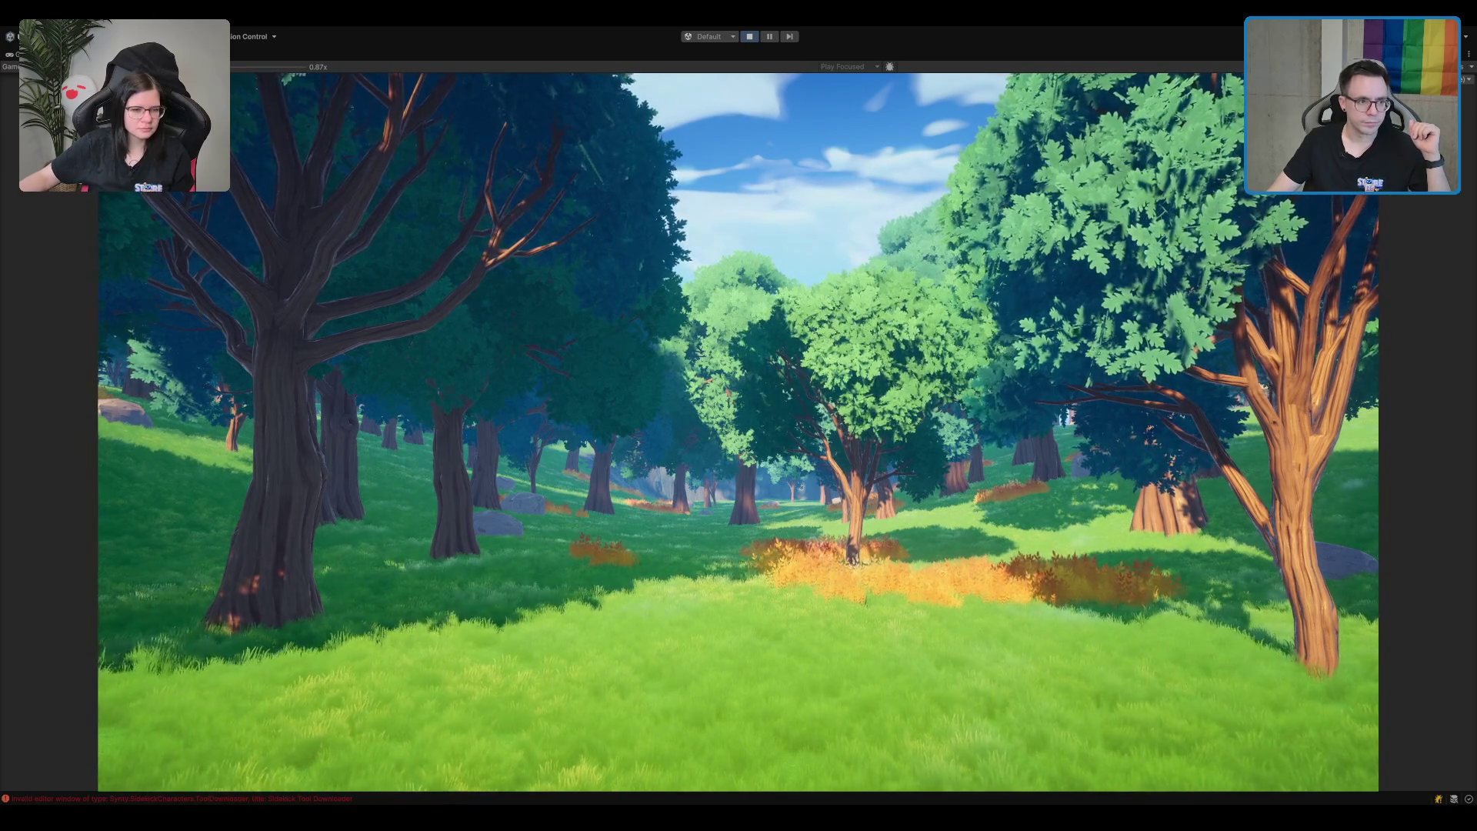
Restore the normal editor layout and frame PlayerCinemachineCamera in the Scene view.
key(shift+space)
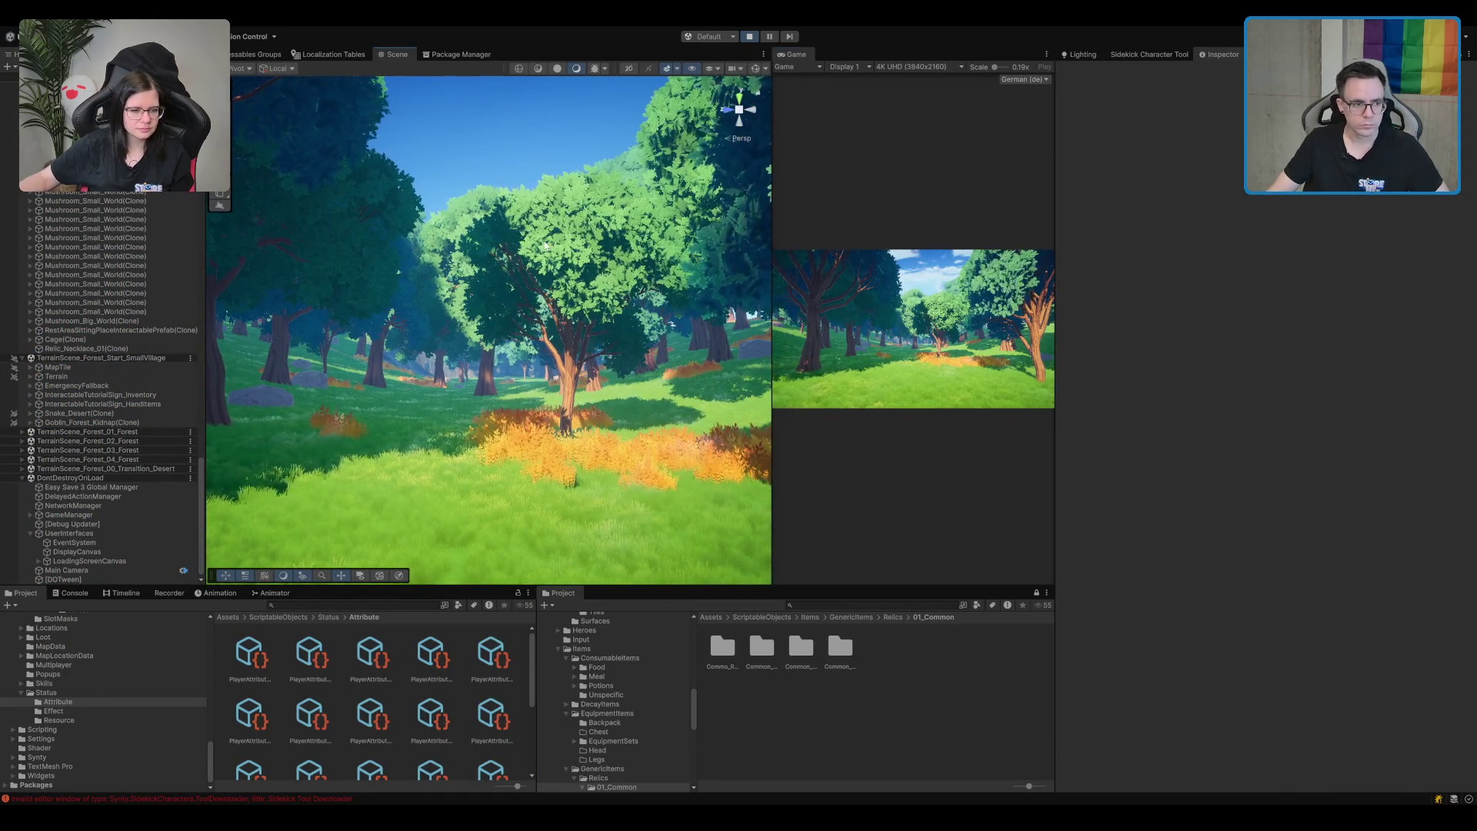
scroll(108, 385, up, 5)
click(83, 192)
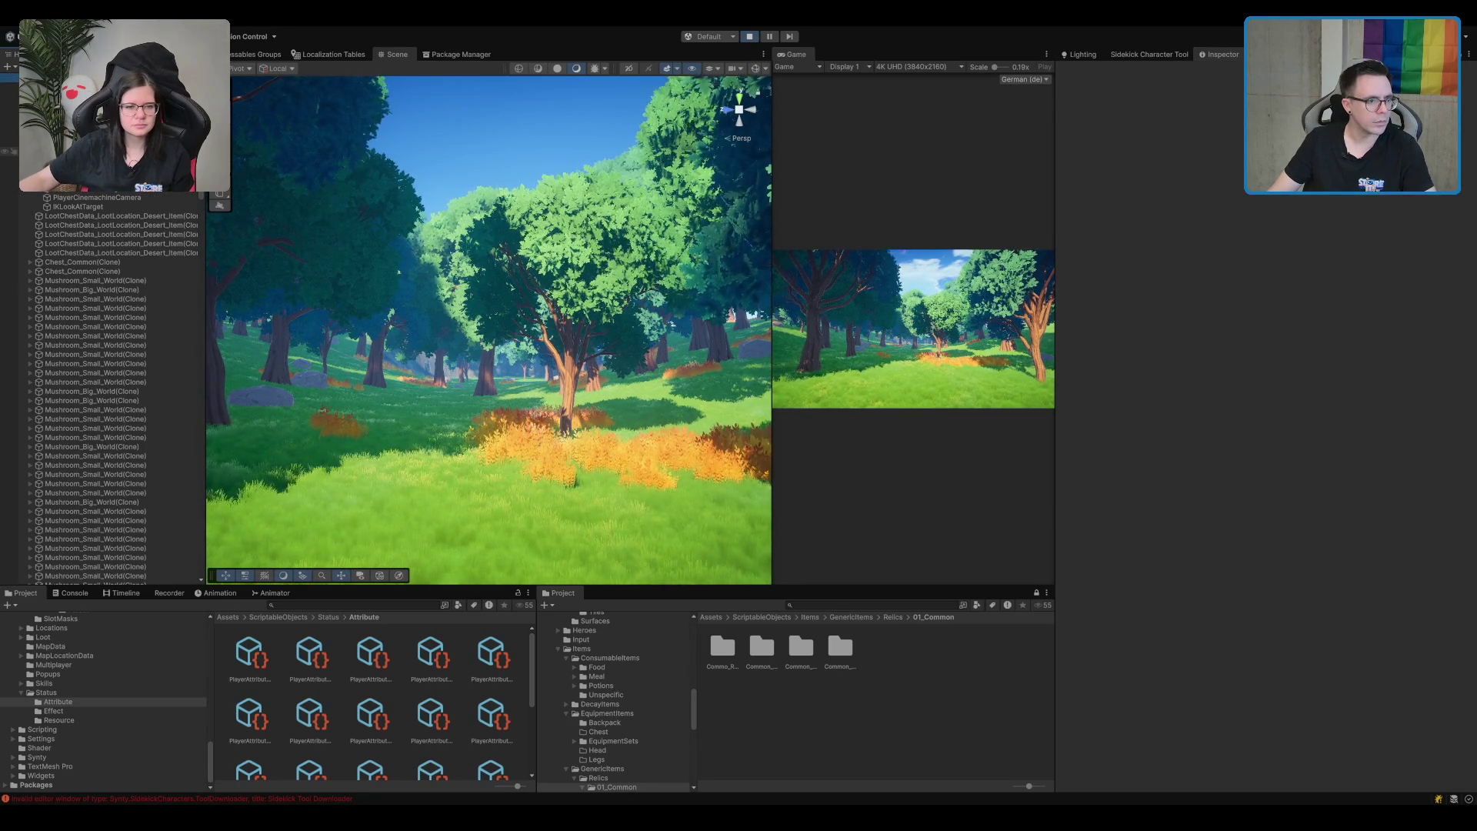
click(97, 197)
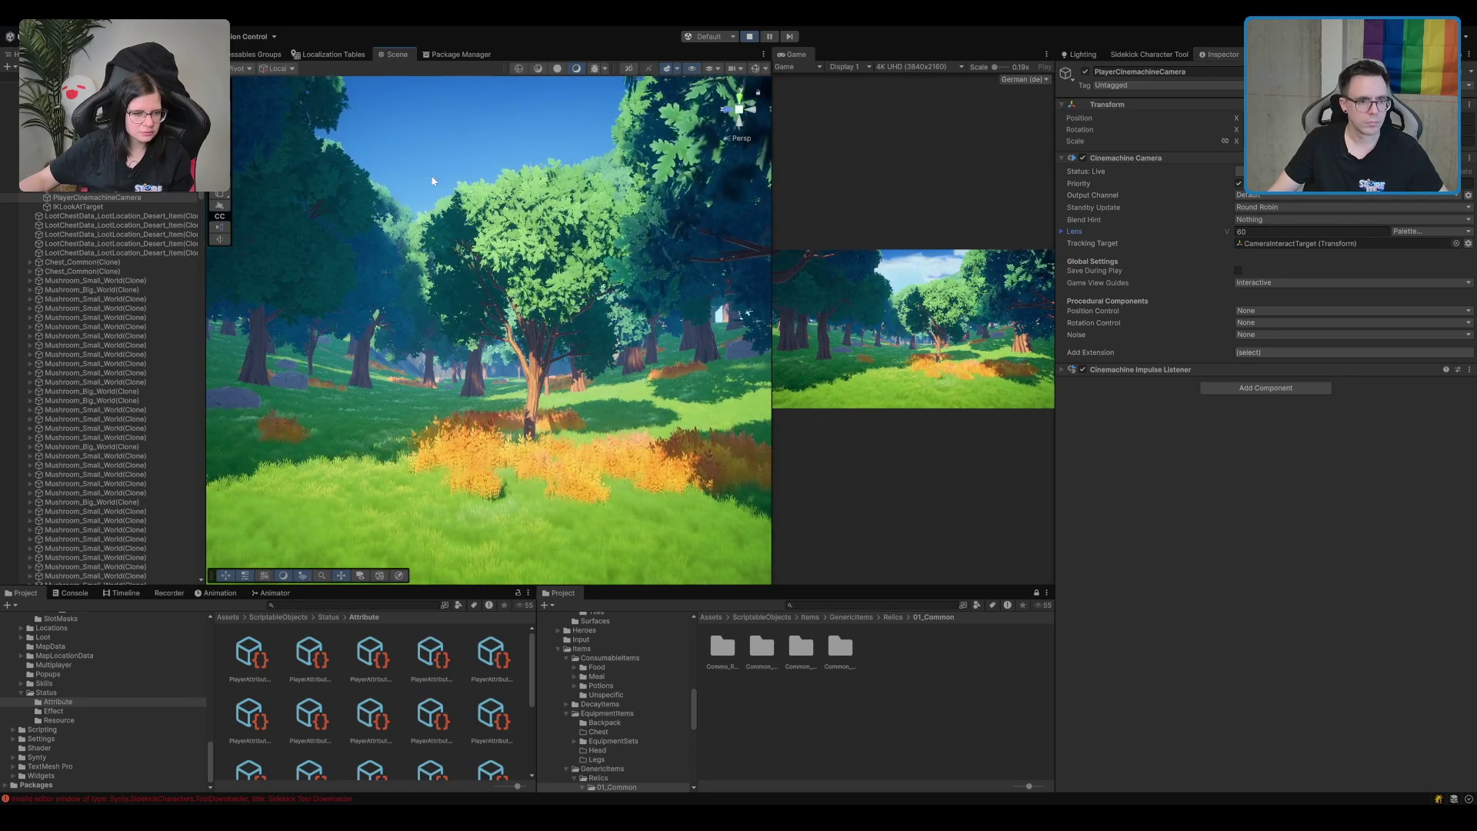
double_click(96, 197)
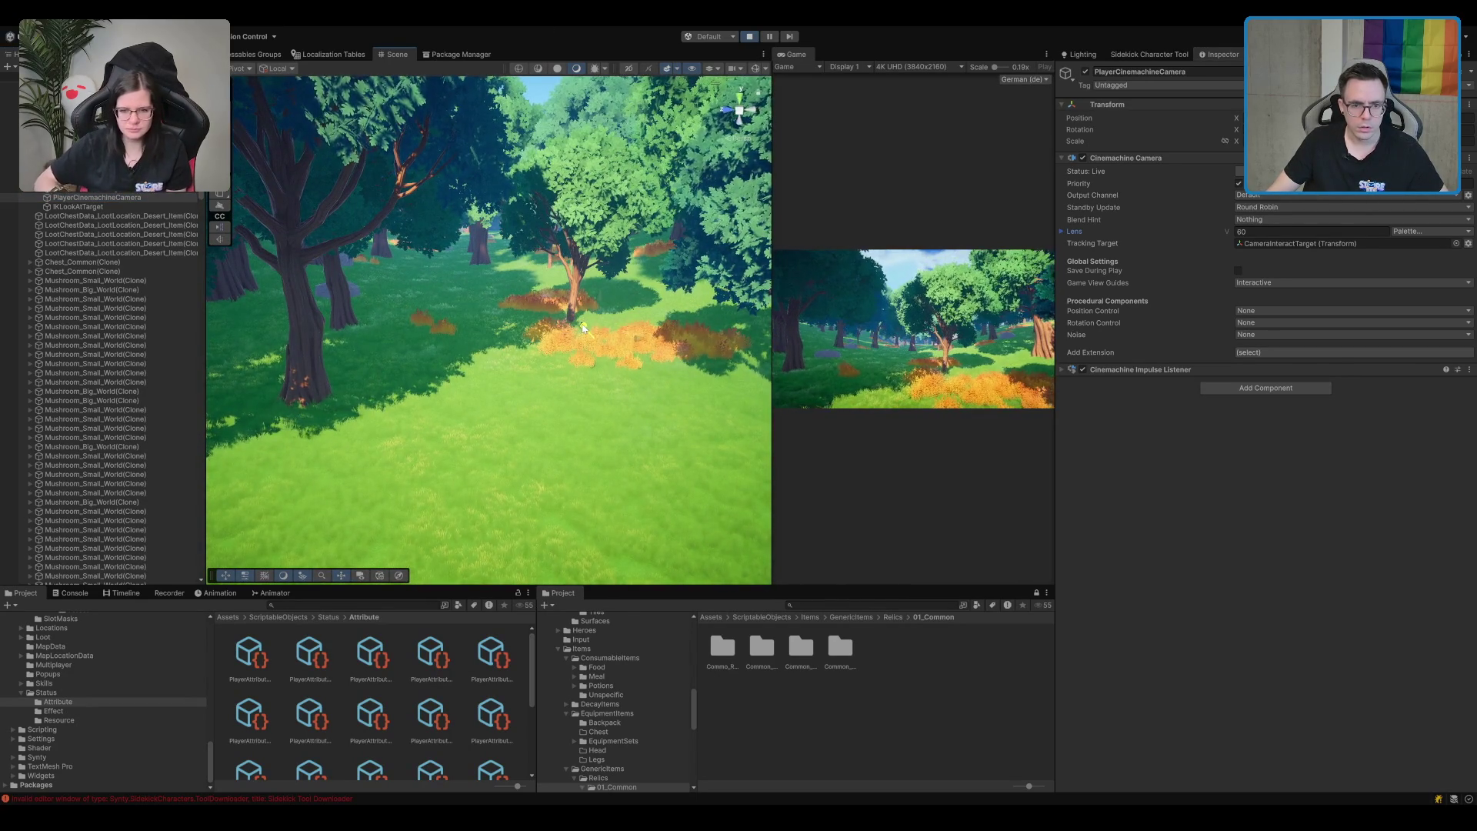
Raise the player camera slightly with the Move tool, then select the GameManager.
key(e)
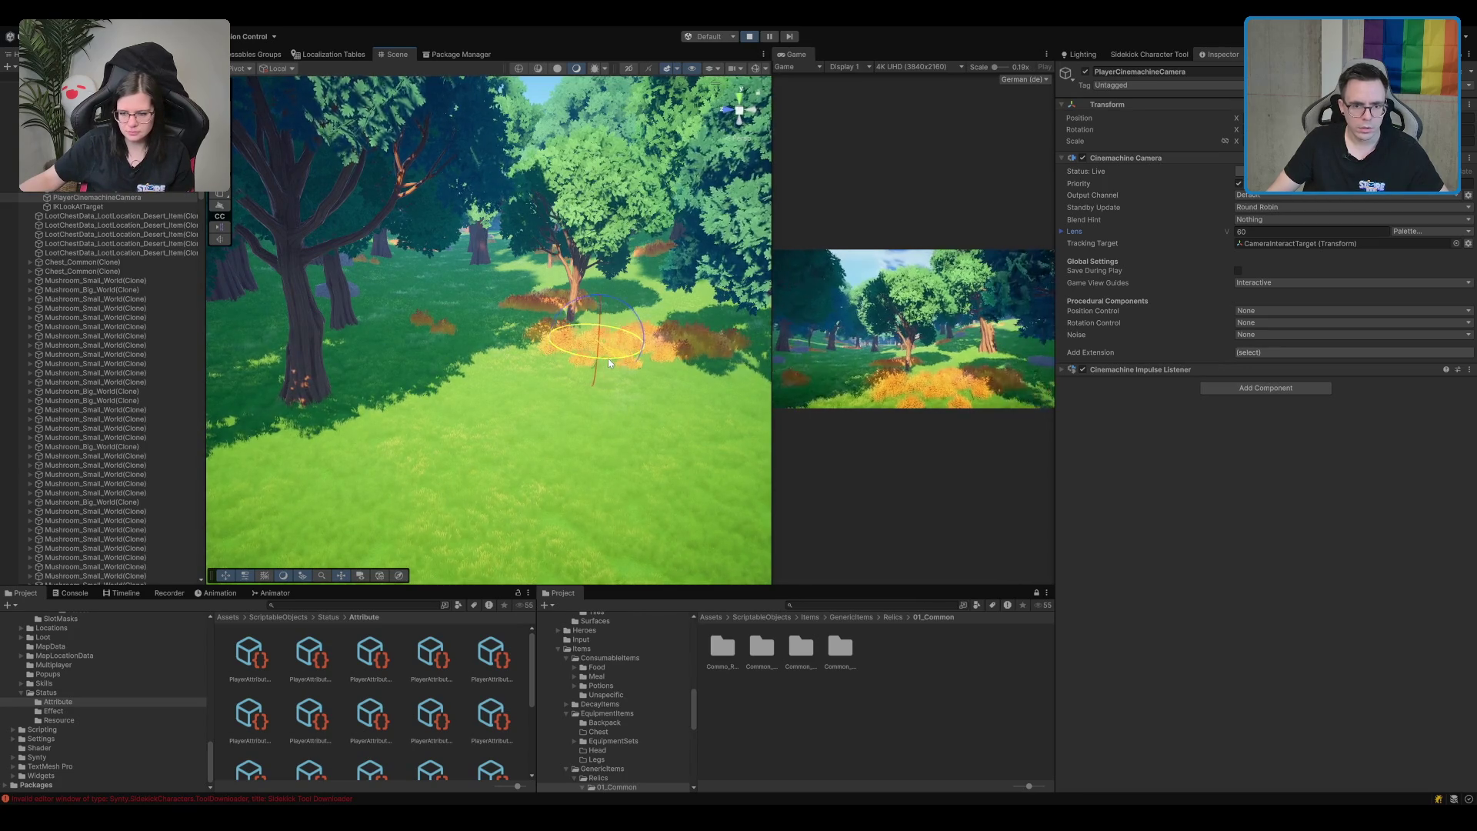
key(w)
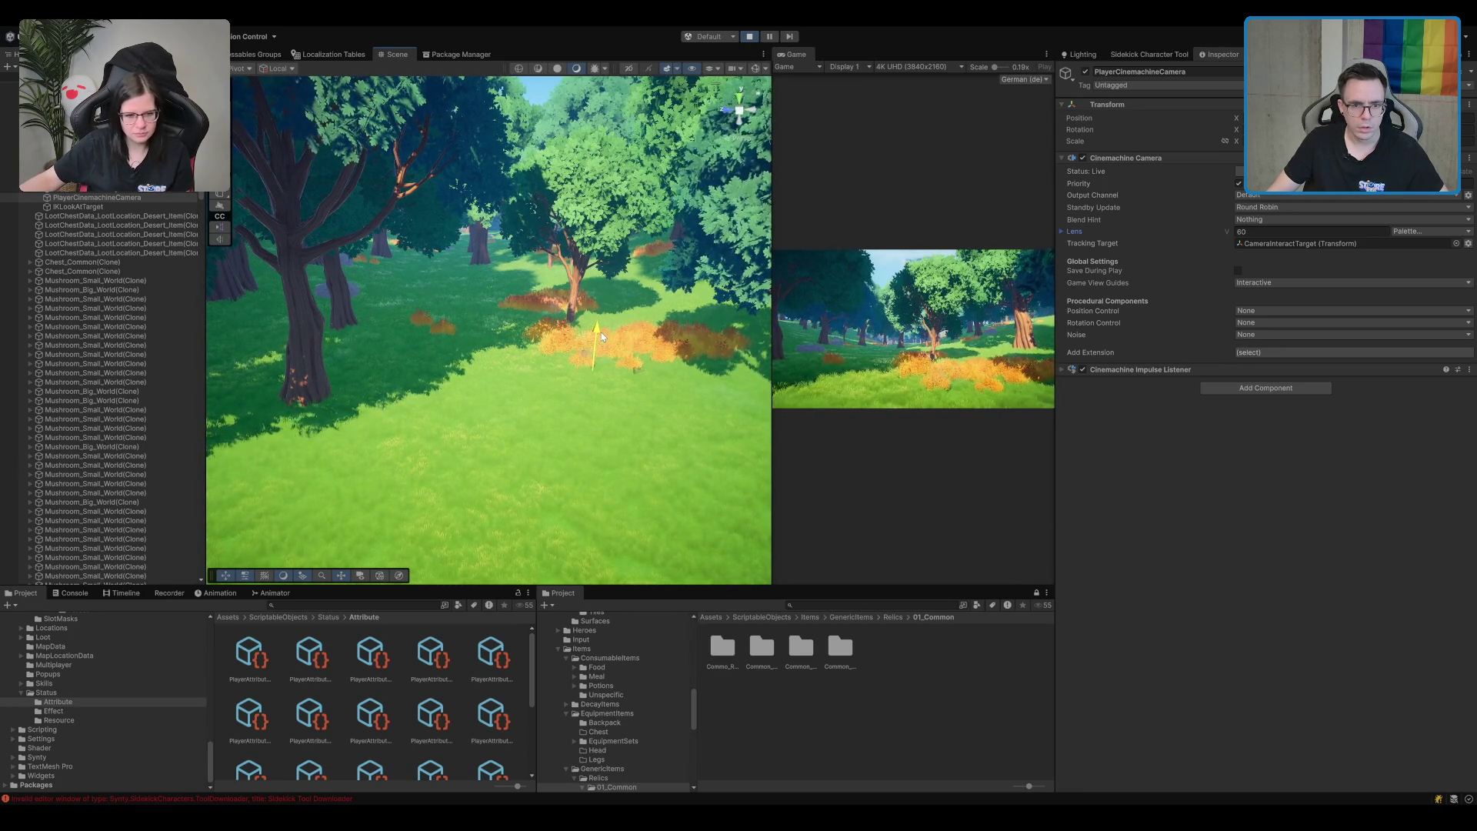
drag(580, 347, 580, 335)
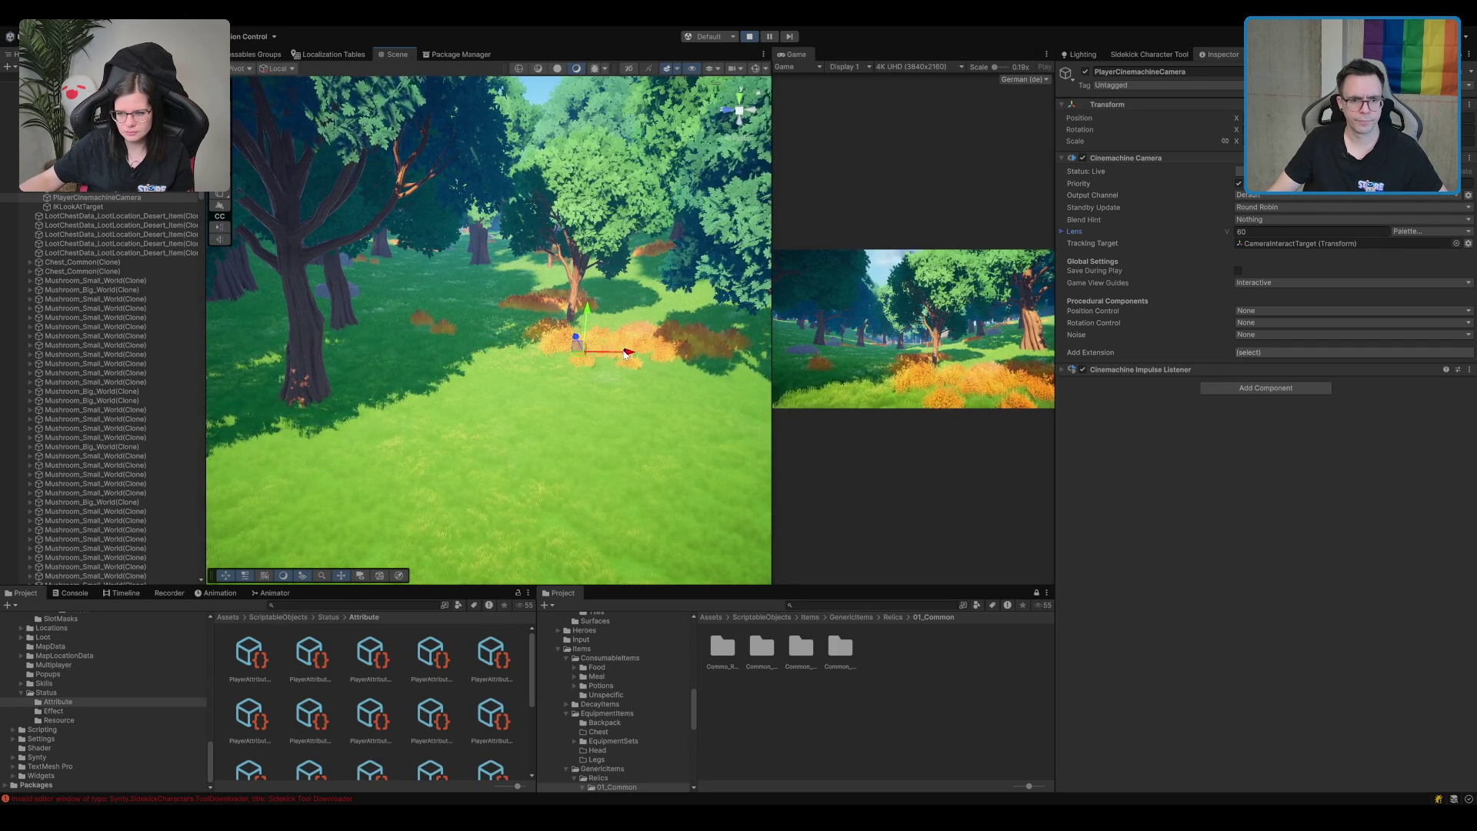
scroll(143, 464, down, 10)
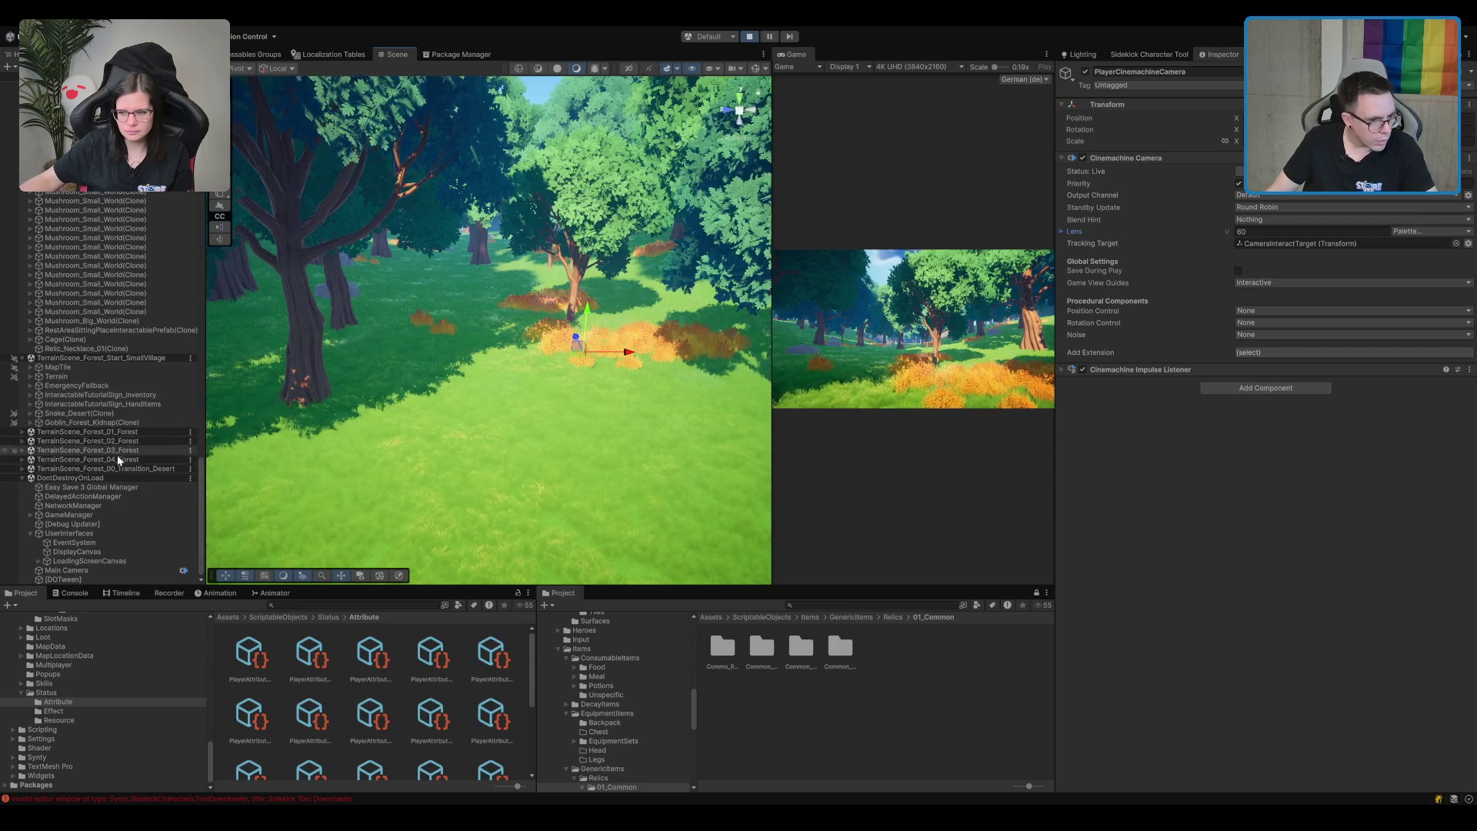
click(106, 515)
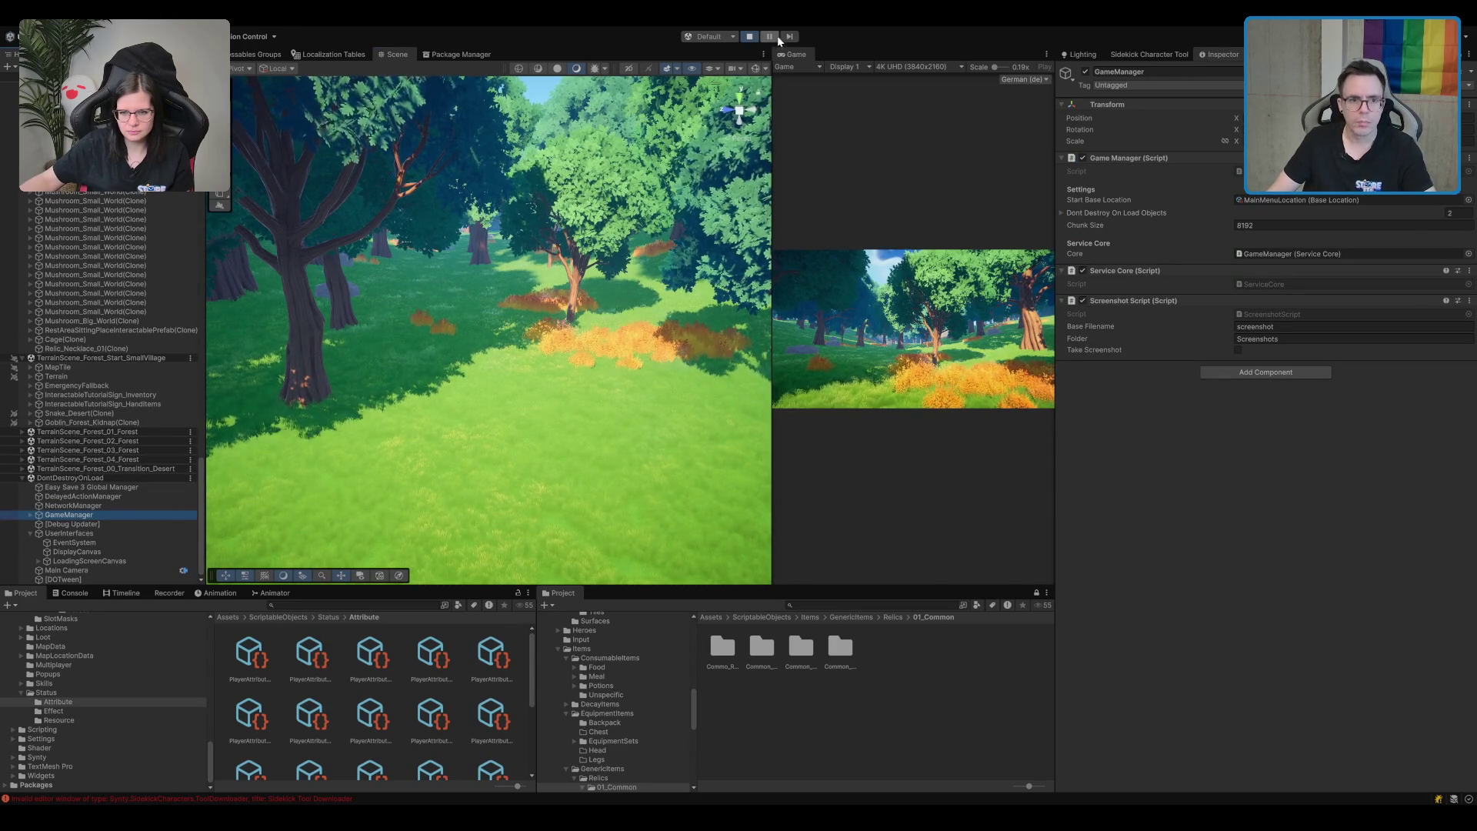
Dock the Game view into the centre area, tick Take Screenshot, and stop play mode.
drag(791, 52, 732, 53)
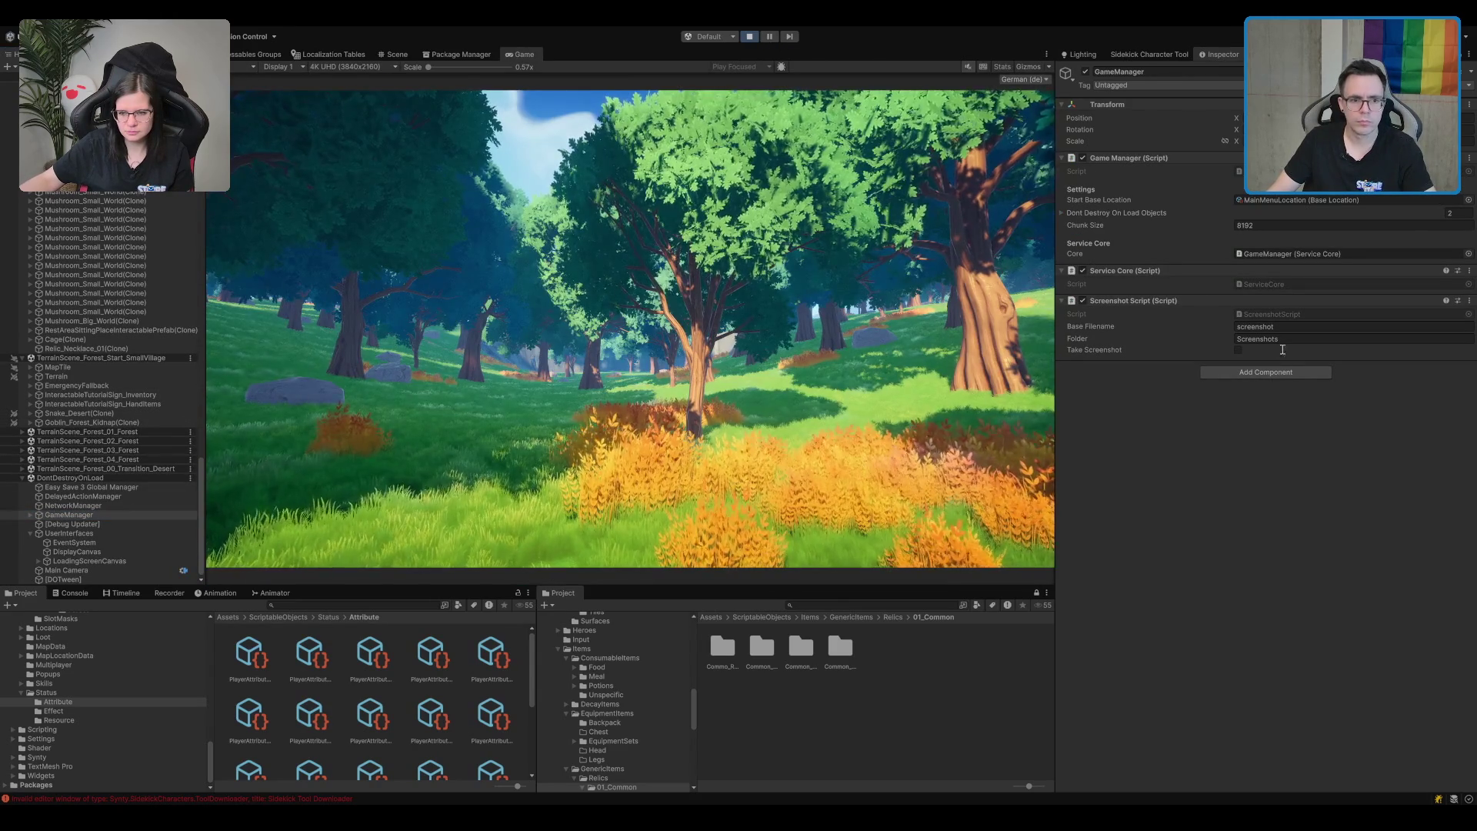
click(1236, 350)
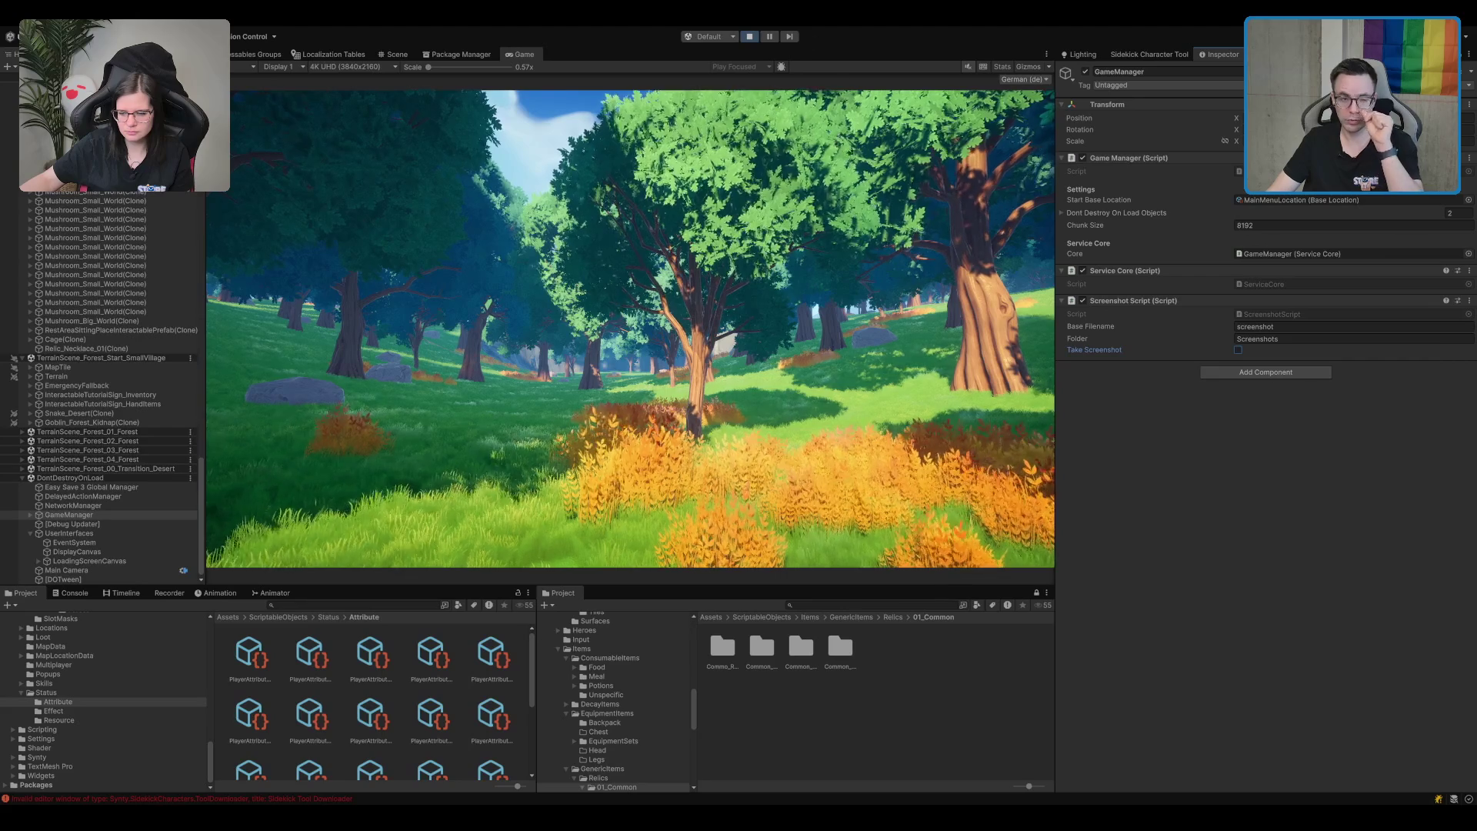
click(747, 37)
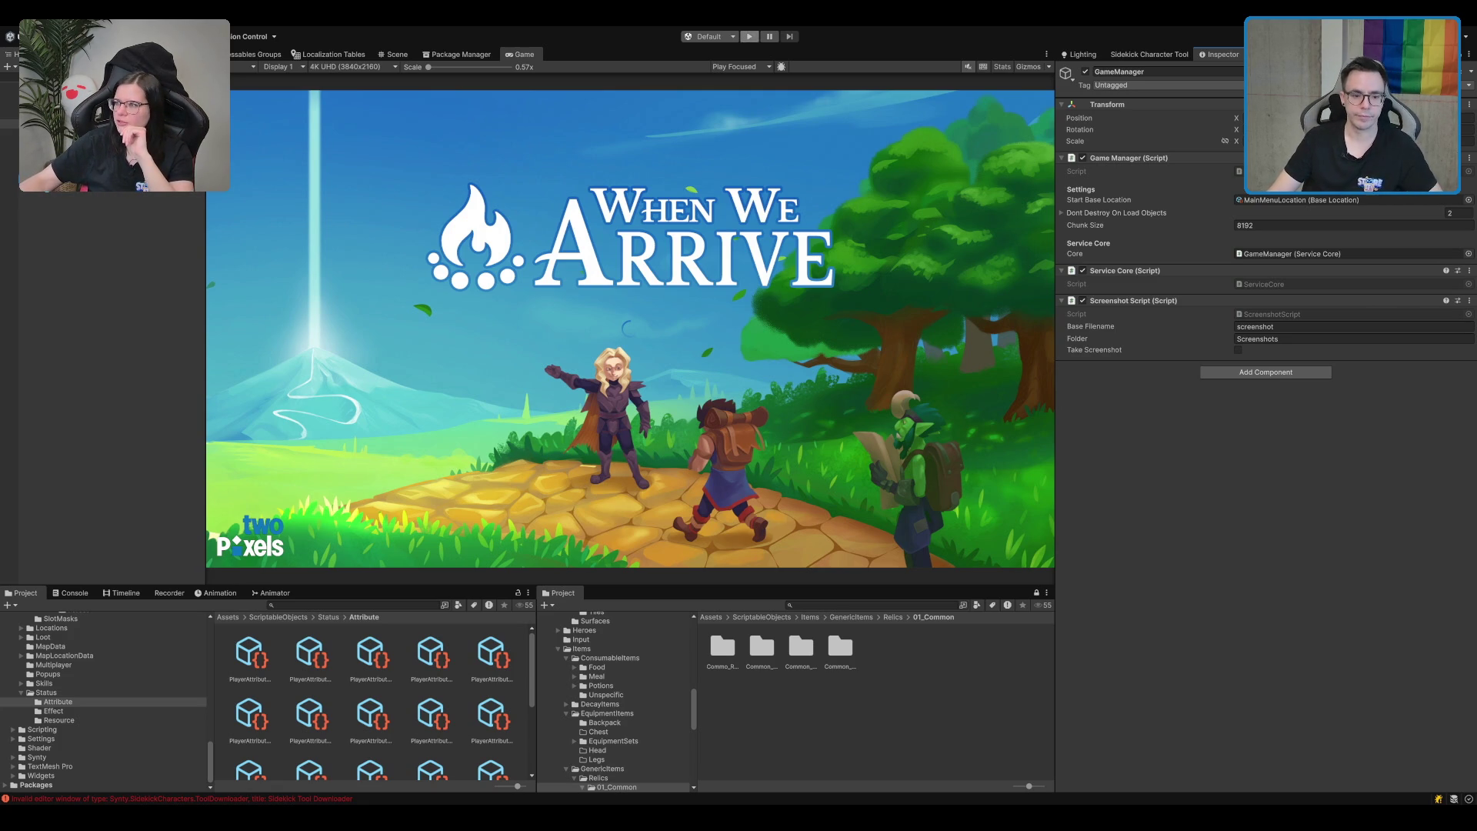
Browse the GenericItems, EquipmentSets and DecayItems folders.
click(851, 617)
click(616, 722)
key(Down)
key(Down)
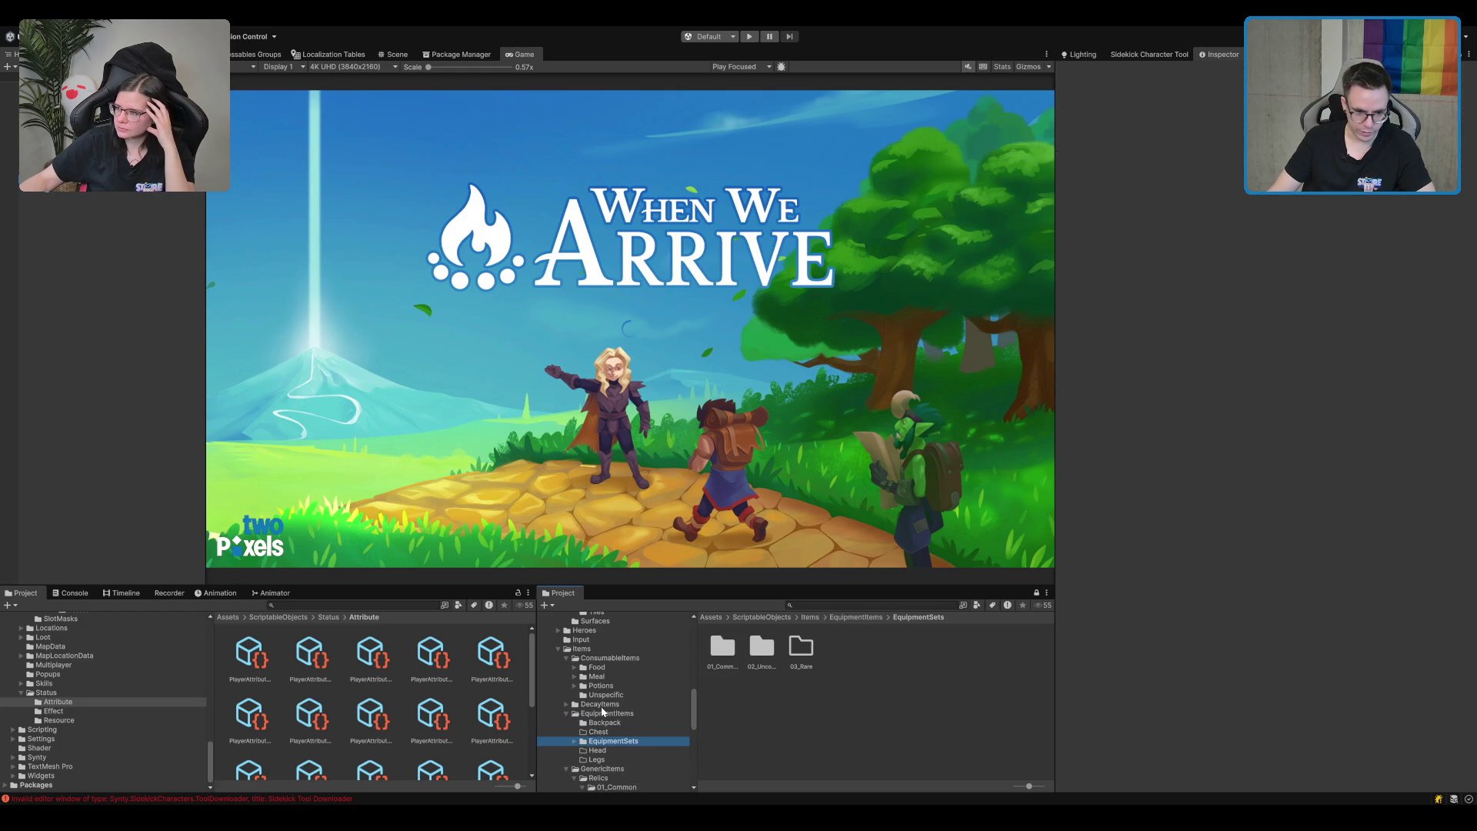
click(602, 705)
click(417, 679)
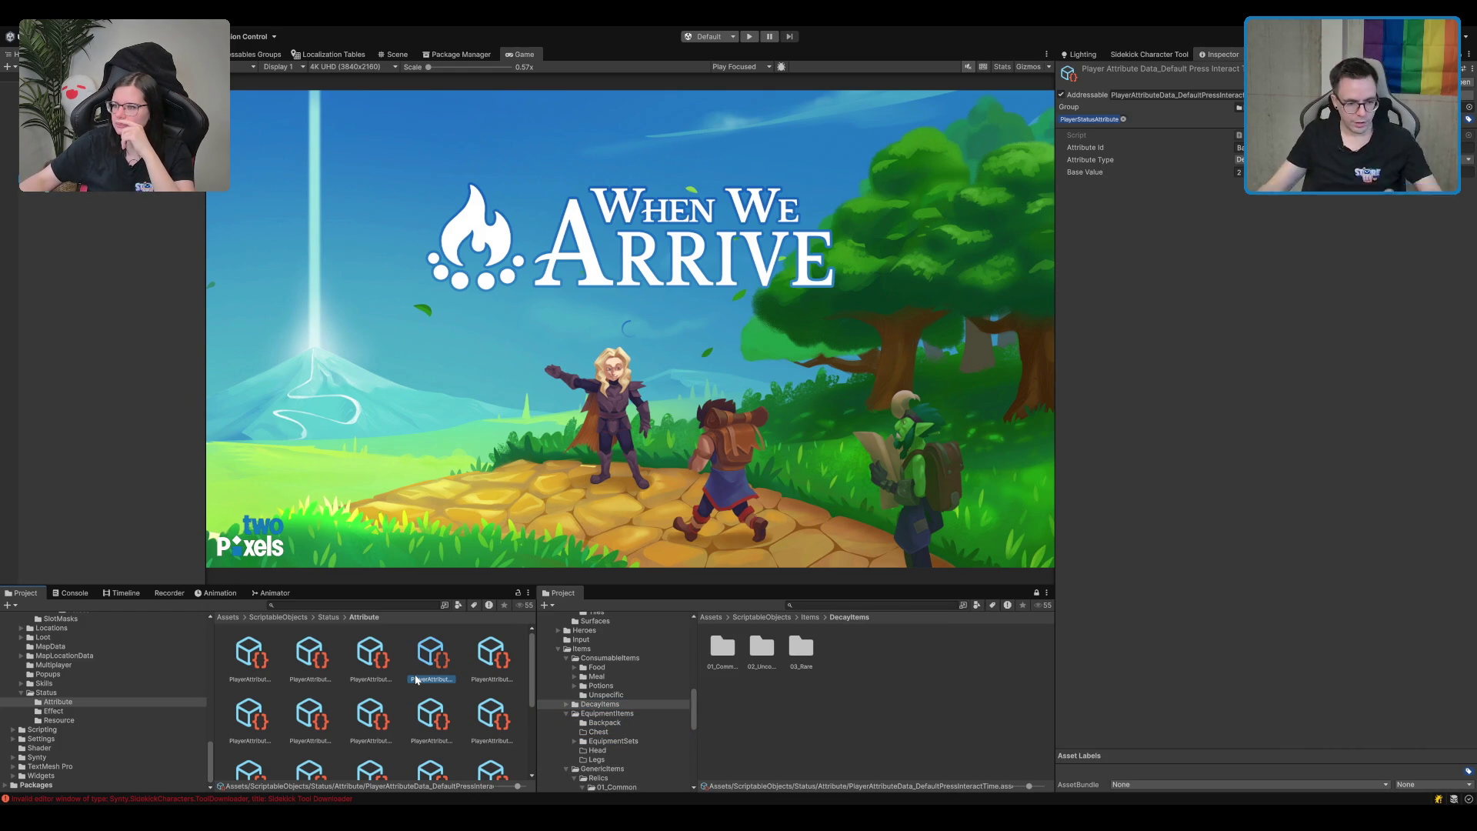
Expand Food > Forest > 01_Common and open the Mushroom_Big folder.
click(649, 732)
click(614, 675)
click(645, 667)
key(Right)
key(Right)
key(Right)
key(Right)
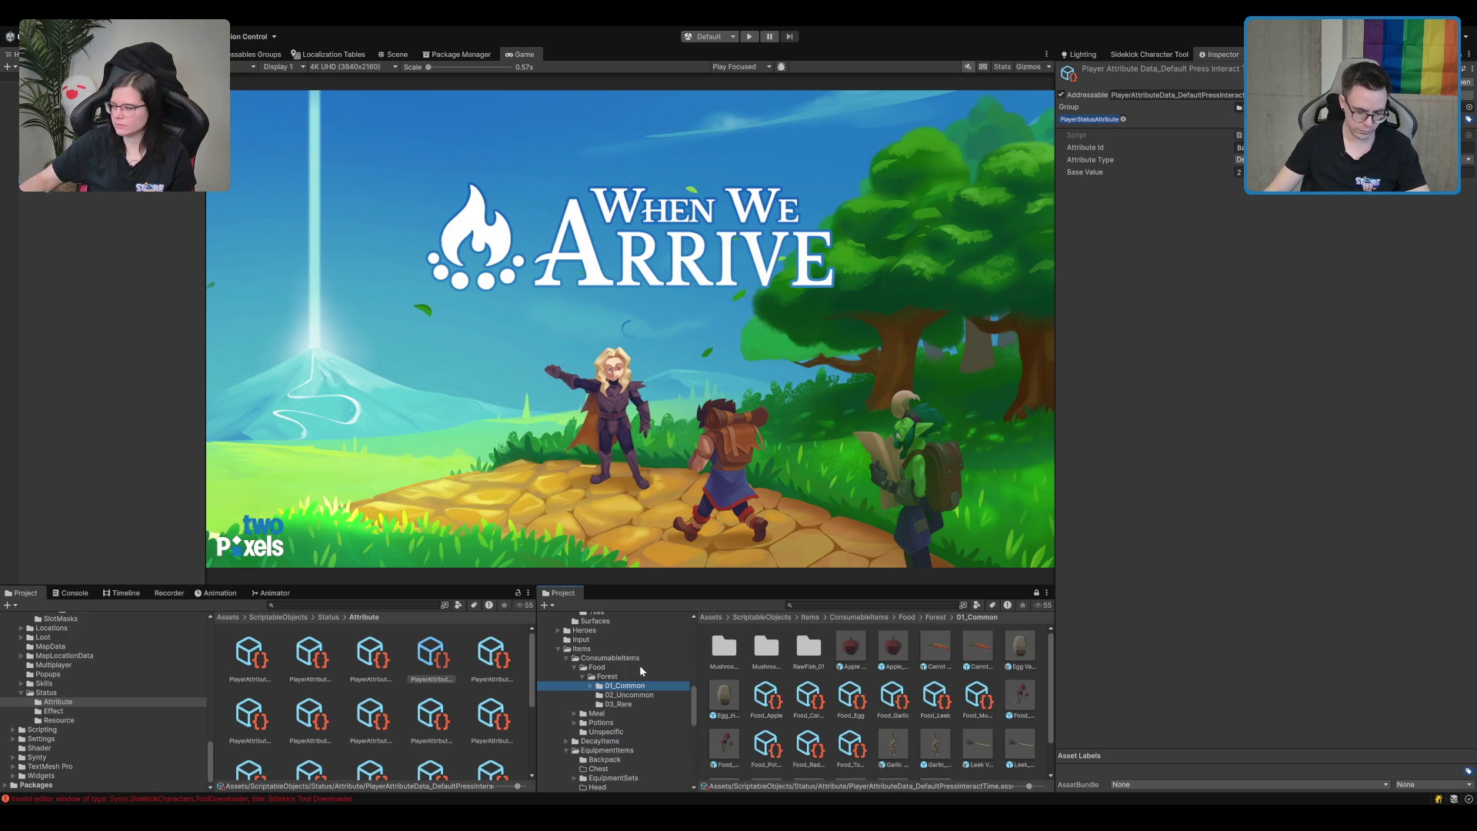
key(Right)
key(Right)
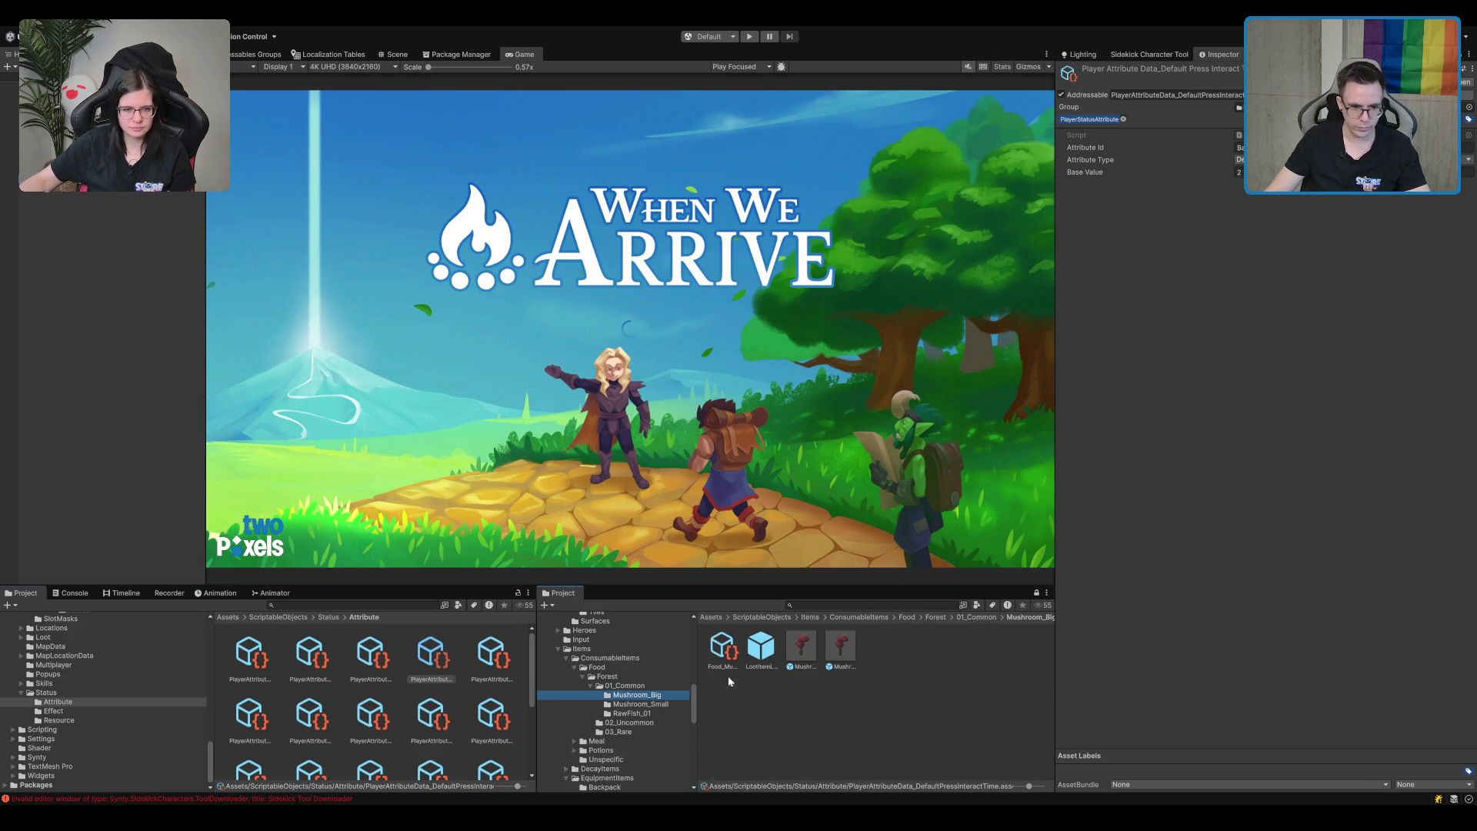
Set Food_Mushroom_Big's Food_Common_Big_StatusEffect hunger Base Value to 10 and show the Scene view.
click(723, 646)
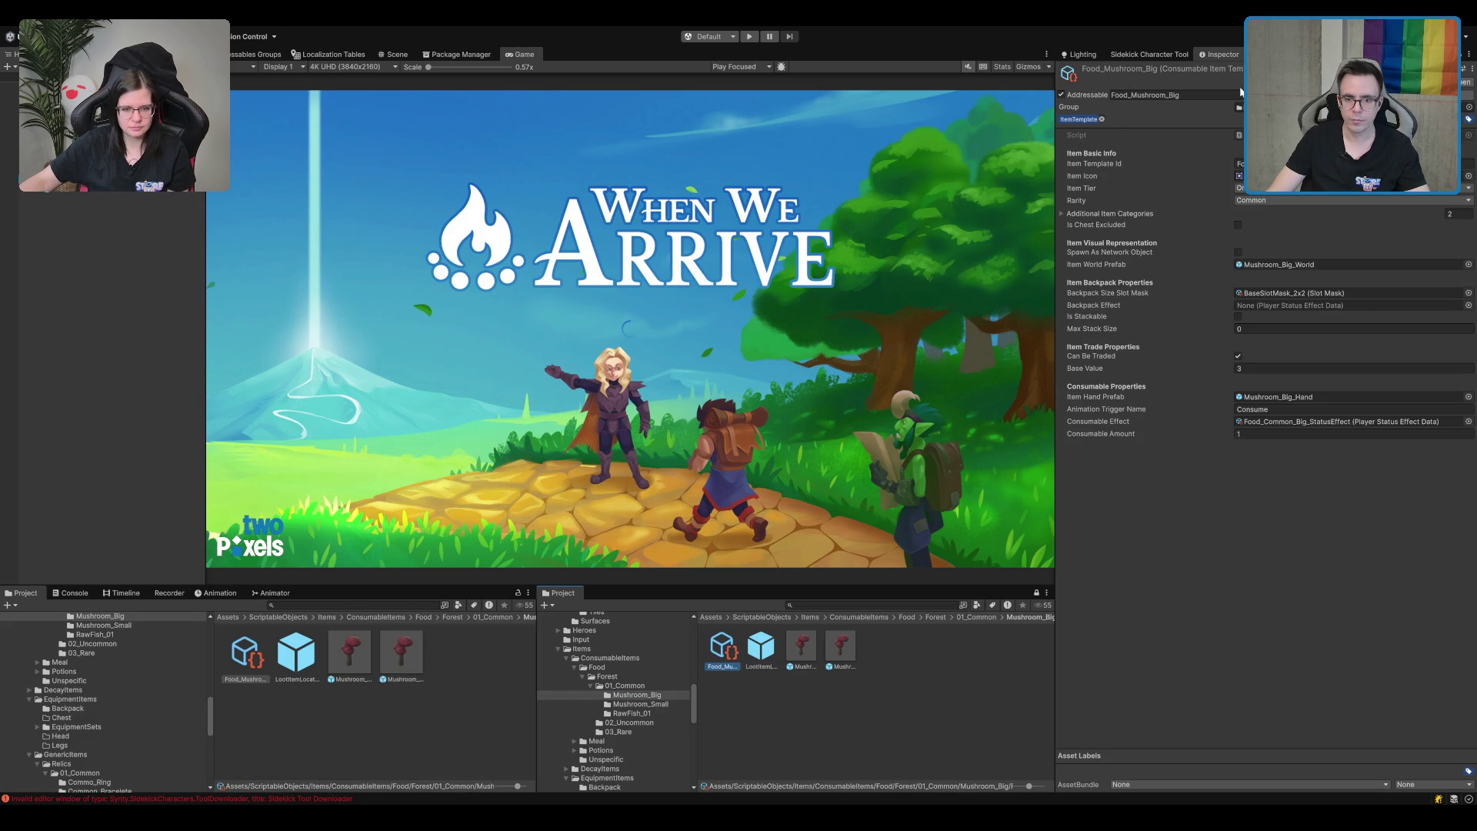
click(1347, 422)
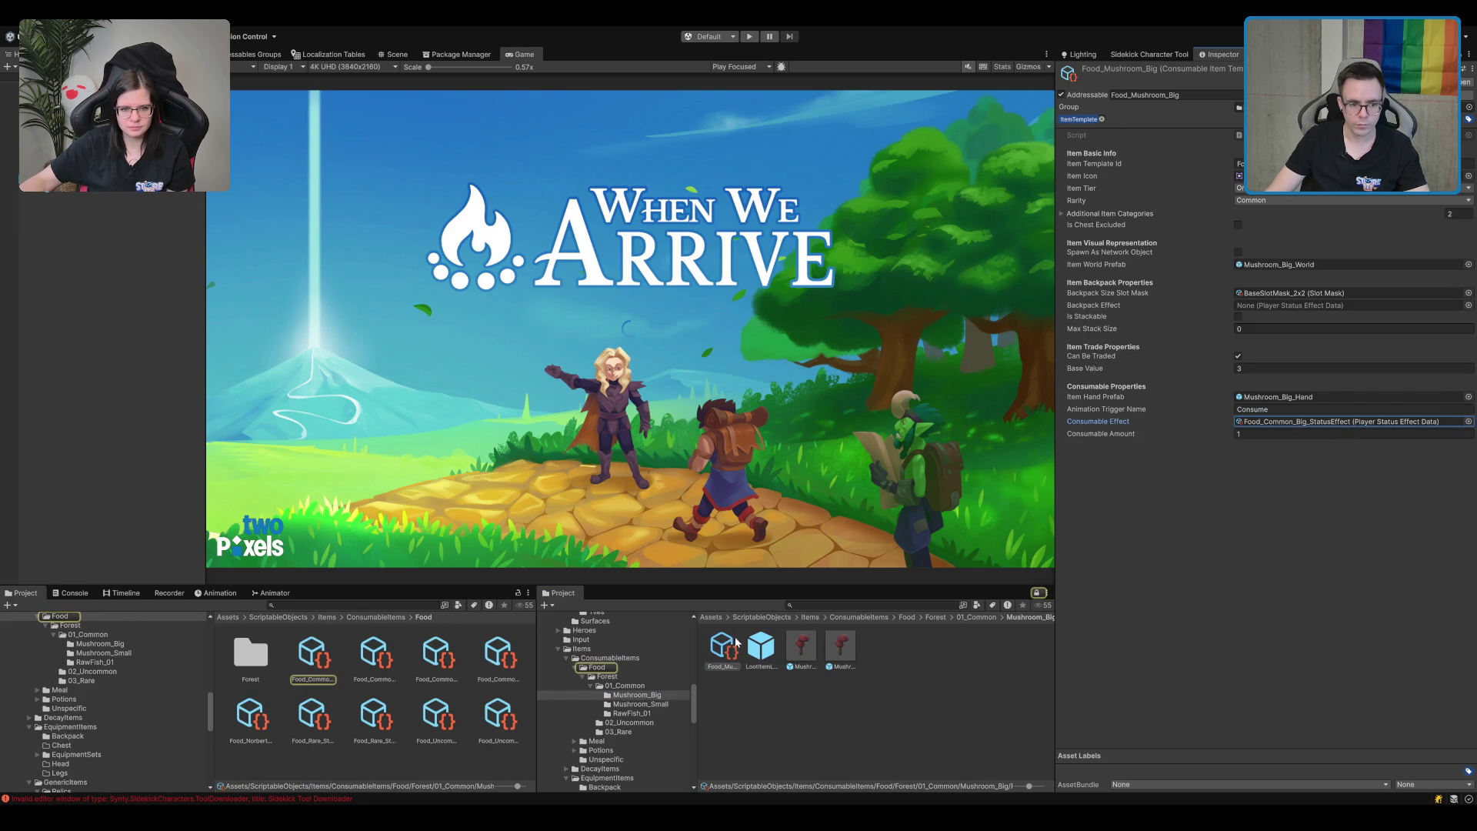
click(614, 669)
click(768, 646)
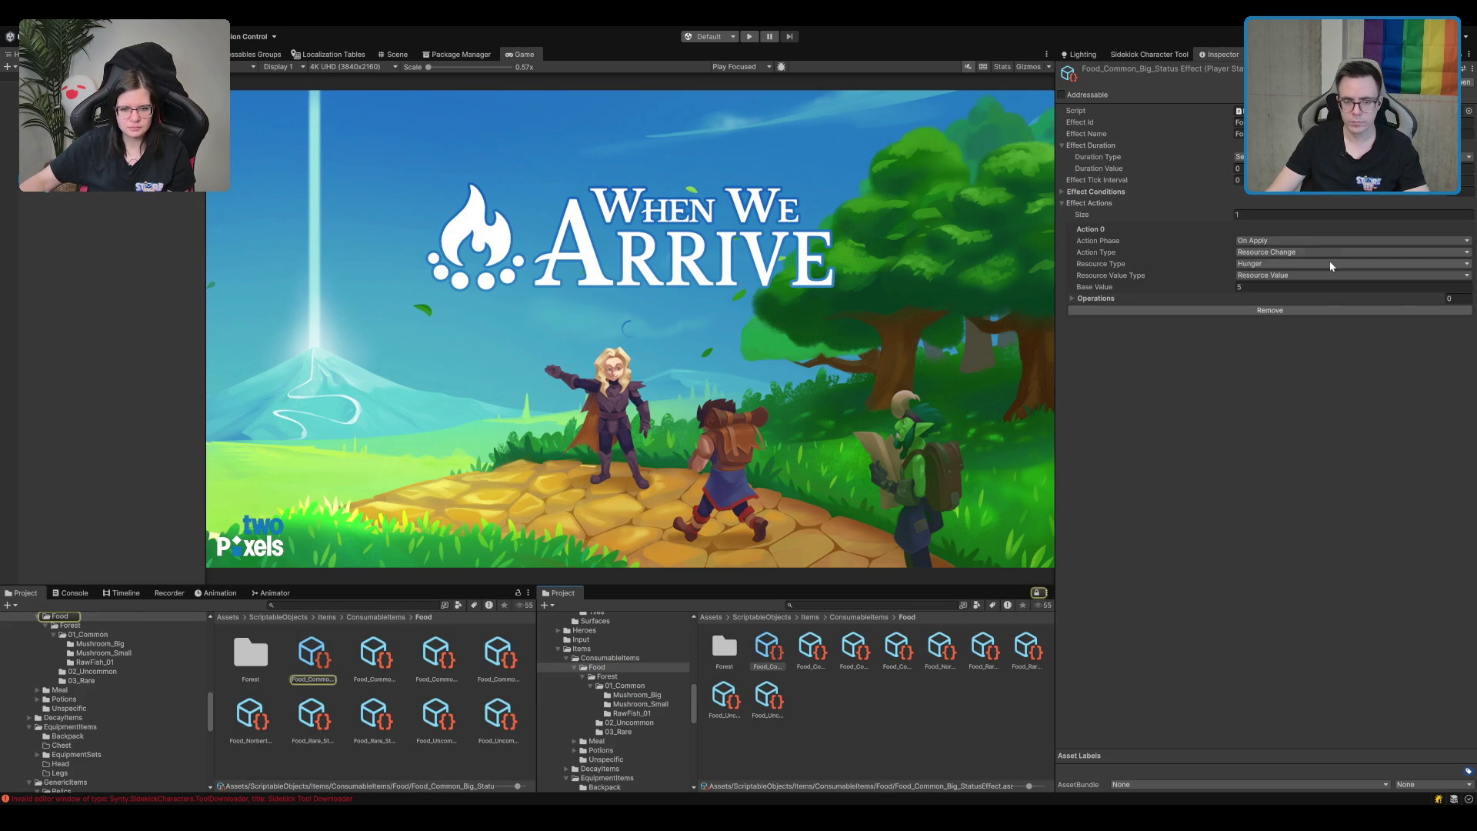
key(Right)
click(1283, 311)
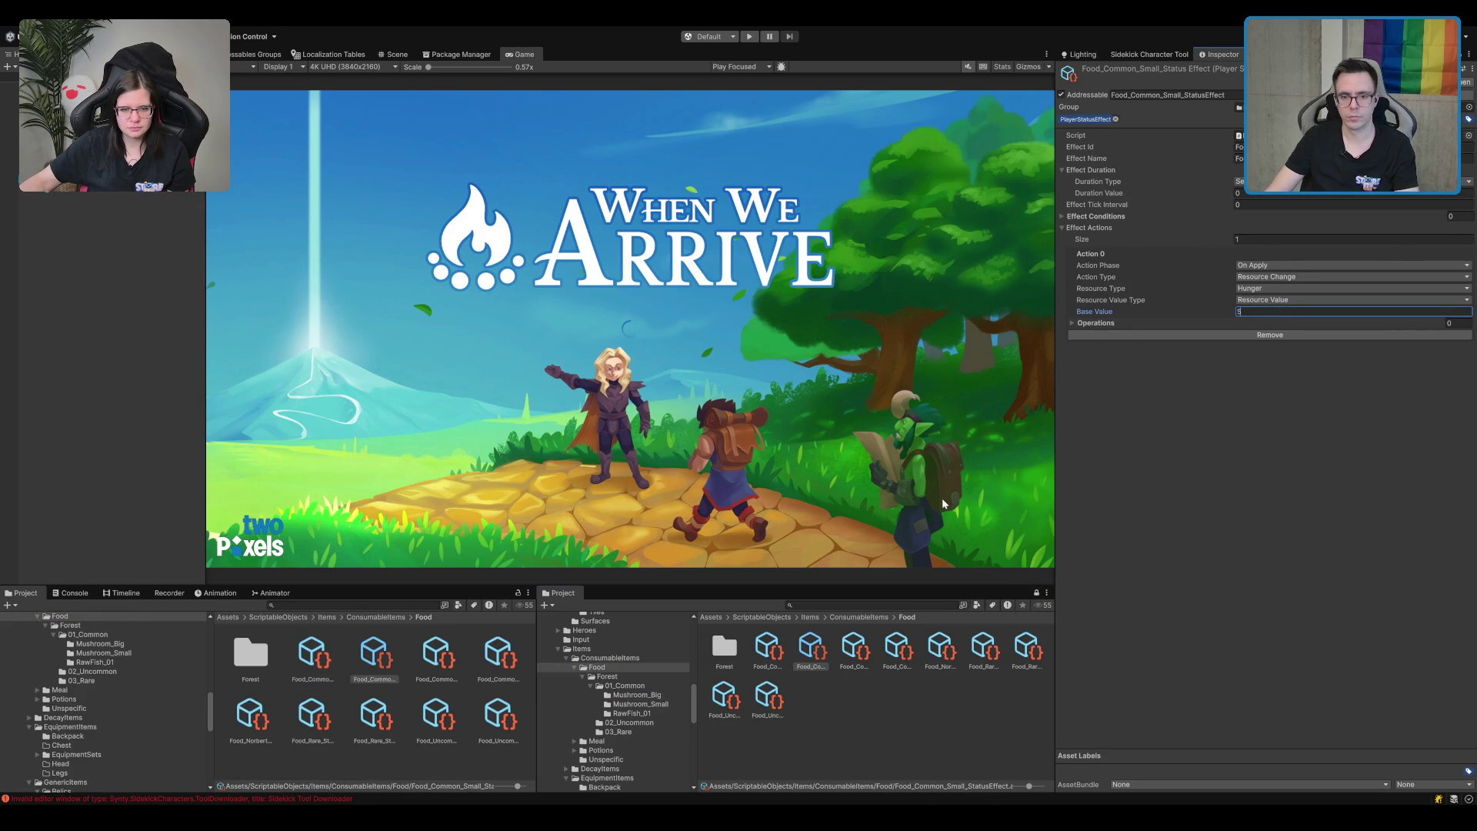
click(758, 630)
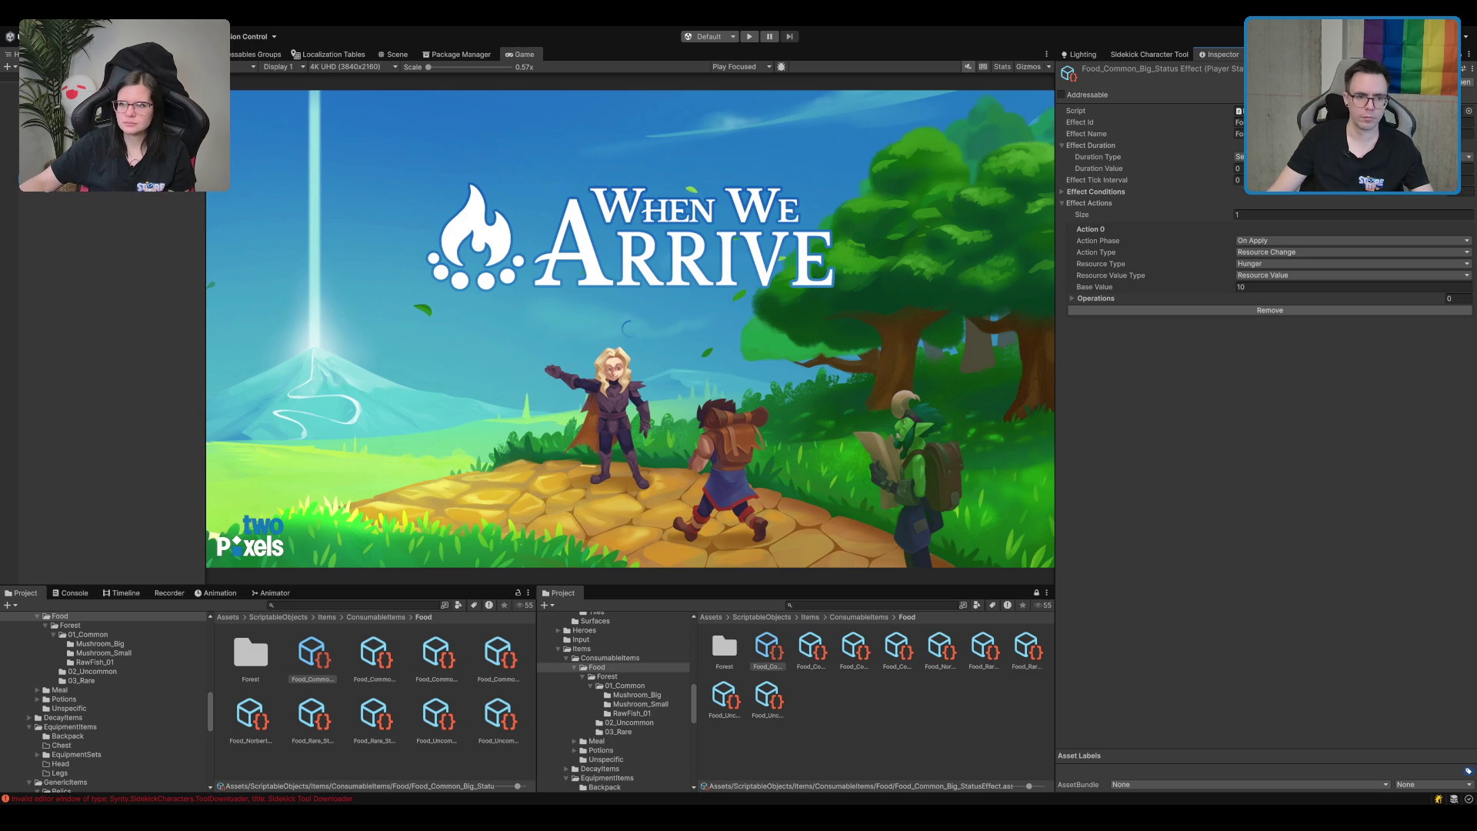
click(397, 53)
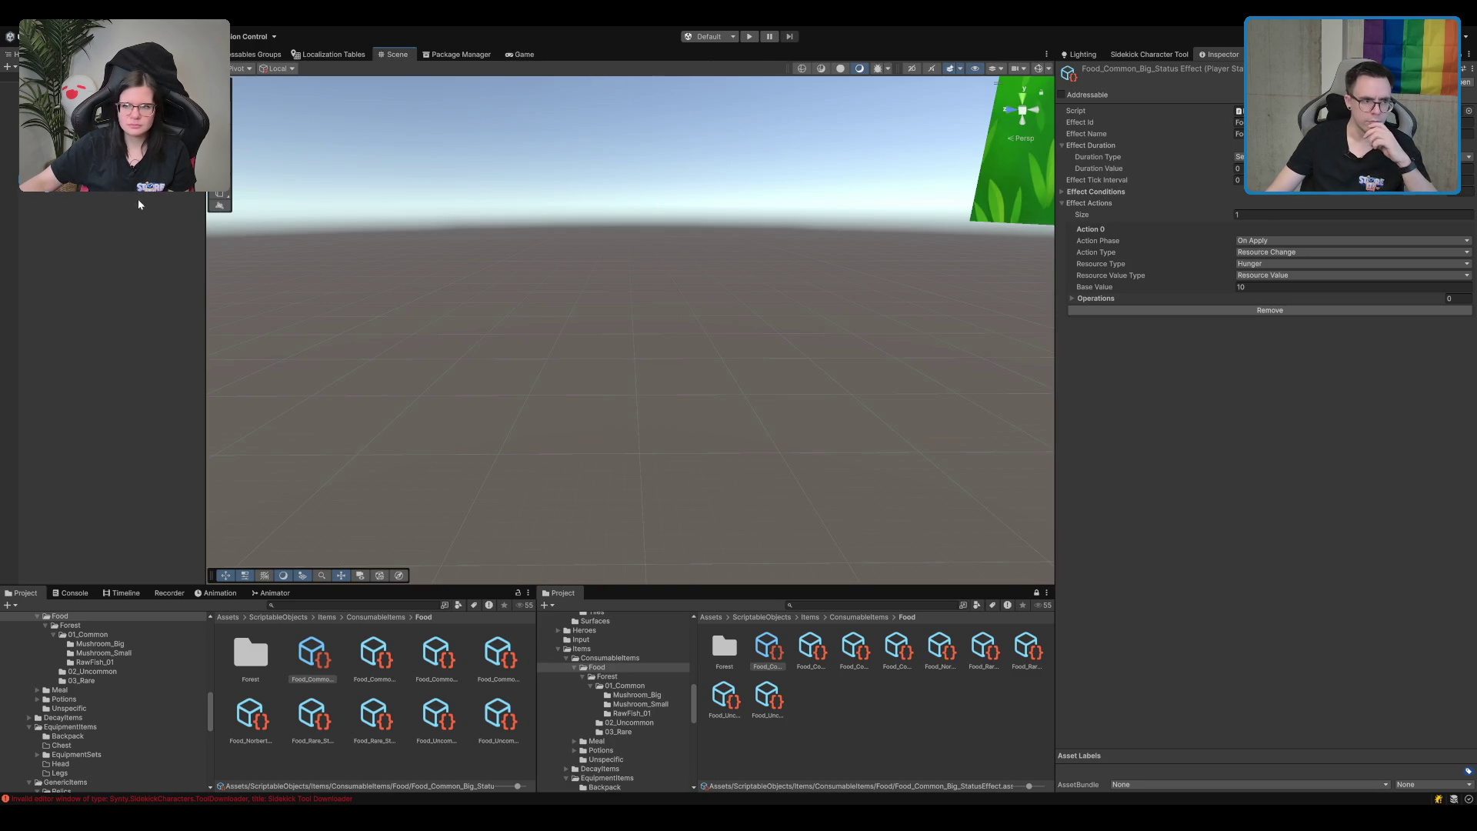
Collapse the consumable item folders and move to the equipment item folders.
click(893, 715)
click(650, 694)
key(Up)
key(Up)
key(Up)
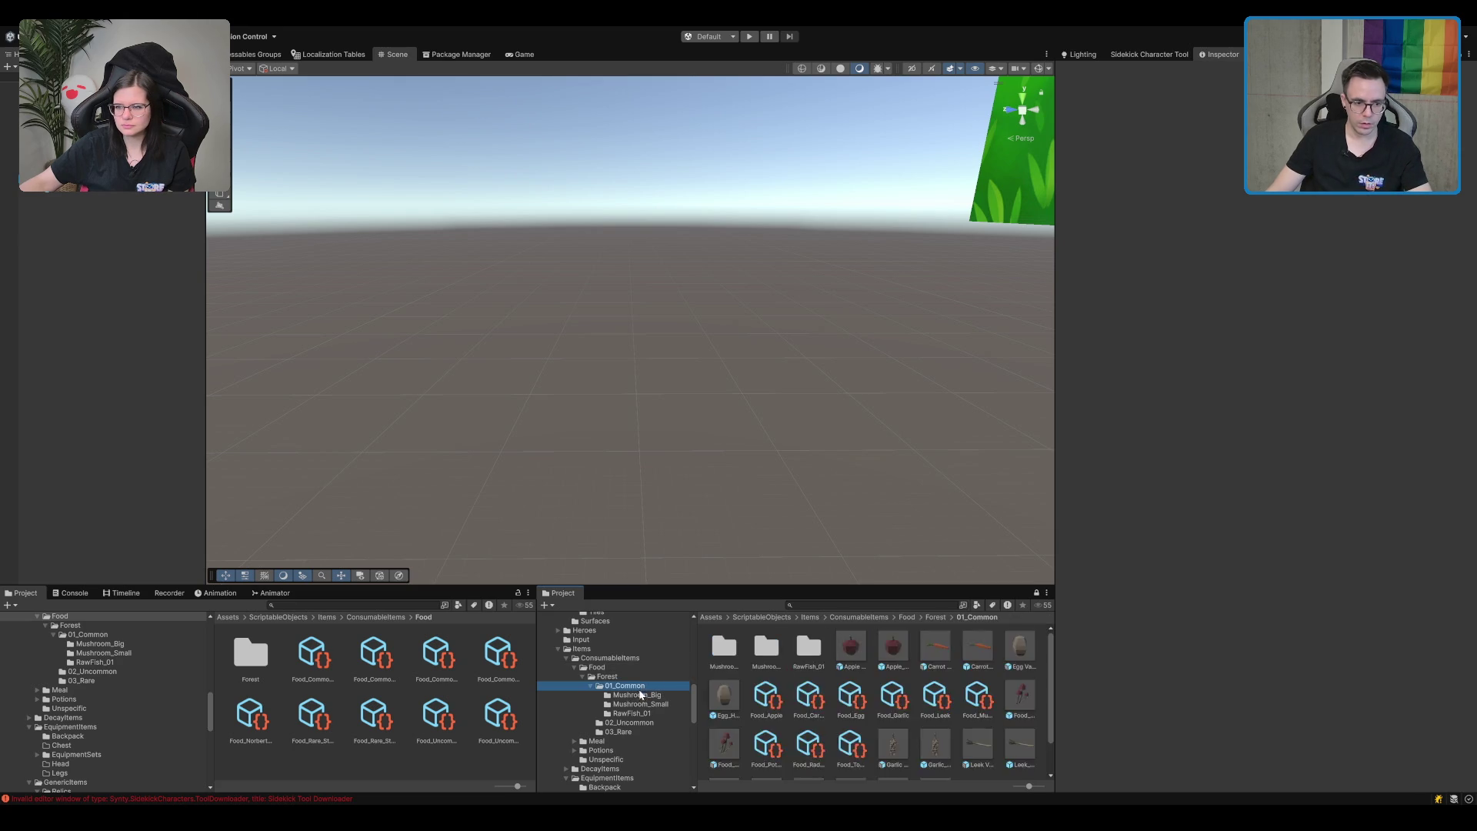
key(Up)
key(Left)
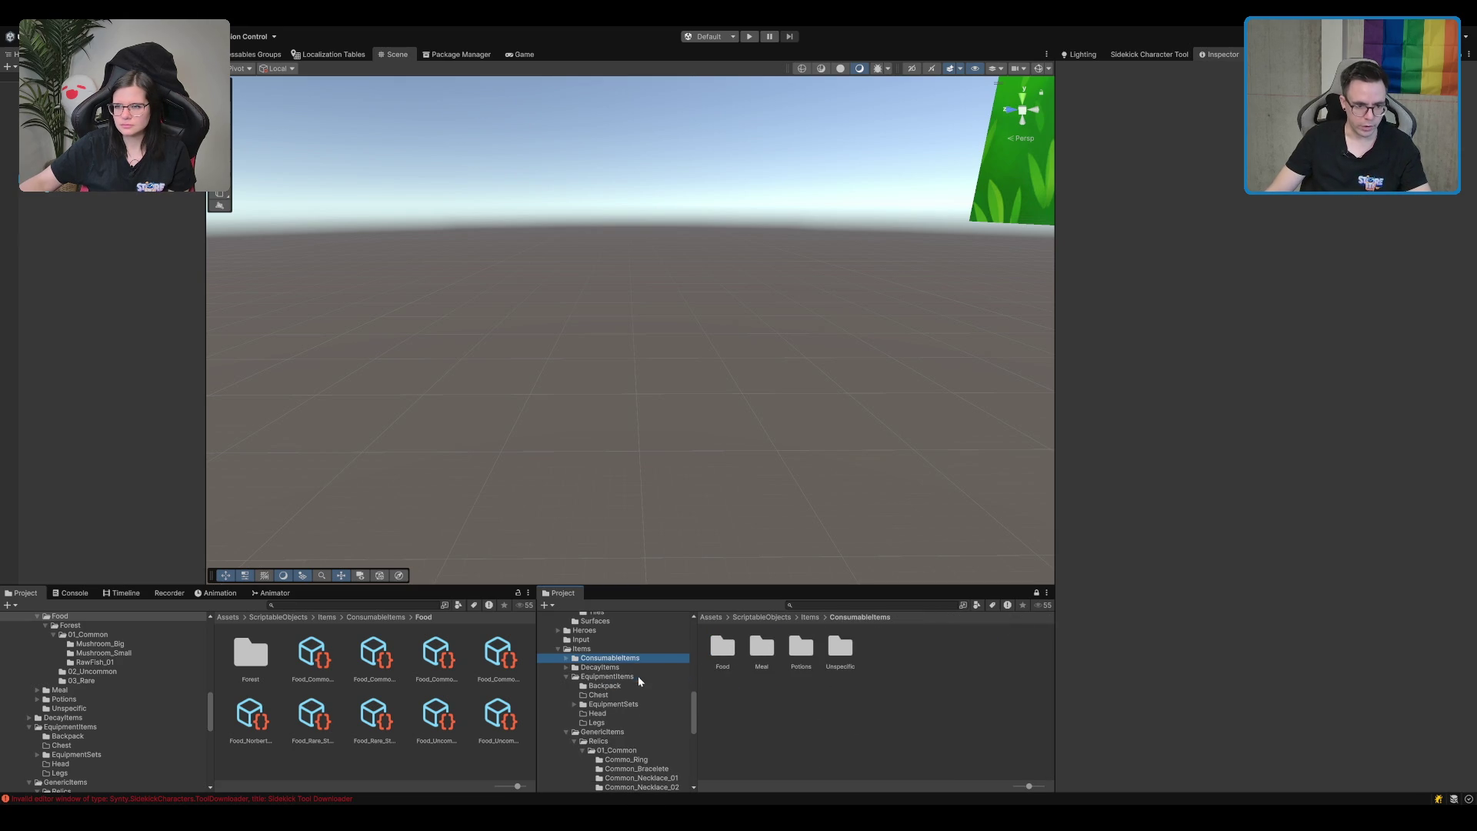
key(Down)
key(Down)
key(Down)
scroll(640, 712, down, 5)
Inspect the Common_Necklace_02 status effect (Class Resource Regeneration ±0.2) and show Addressables Groups.
click(642, 684)
key(Up)
key(Down)
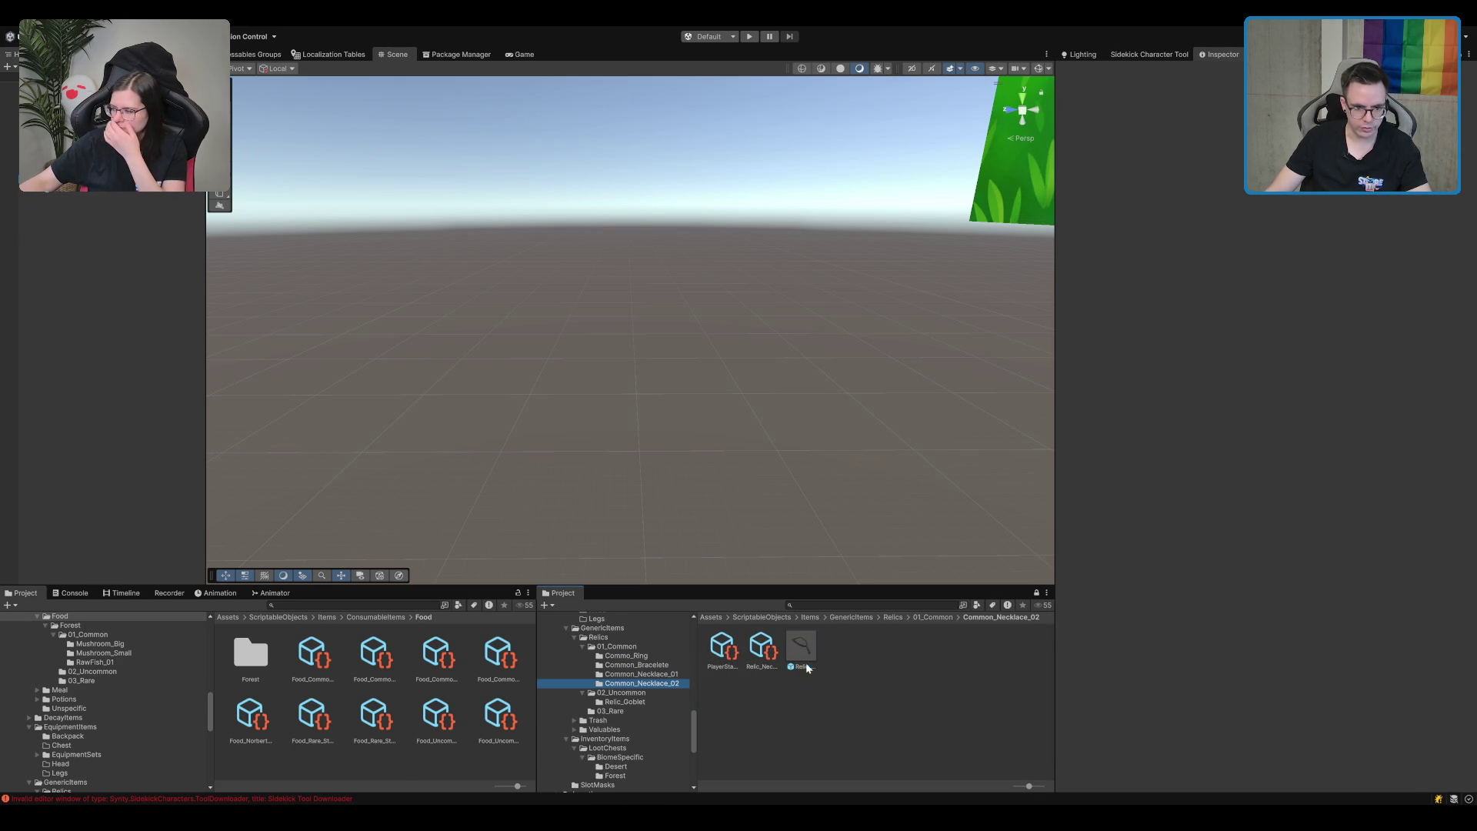
click(804, 658)
click(723, 653)
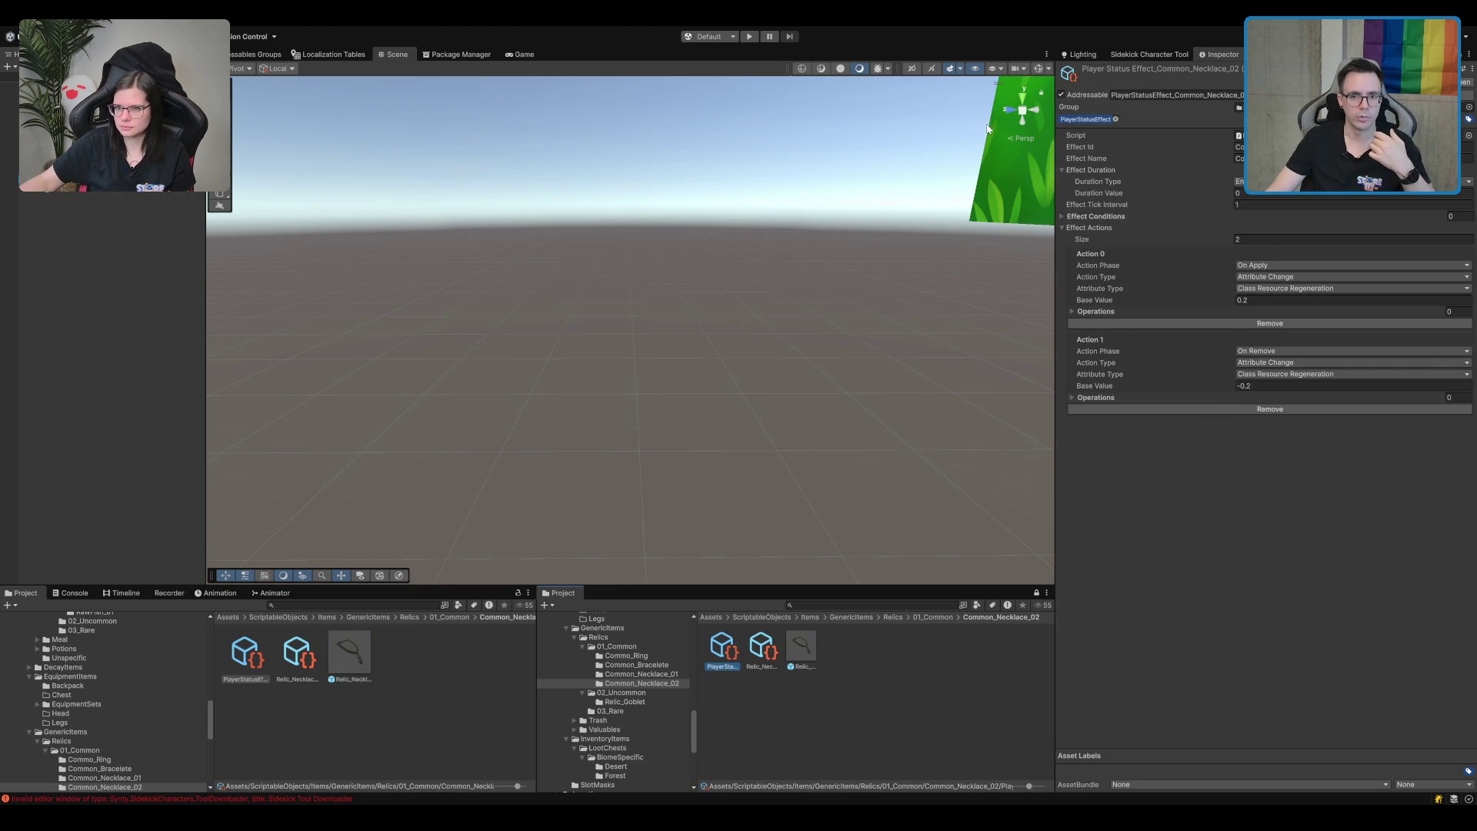
click(248, 53)
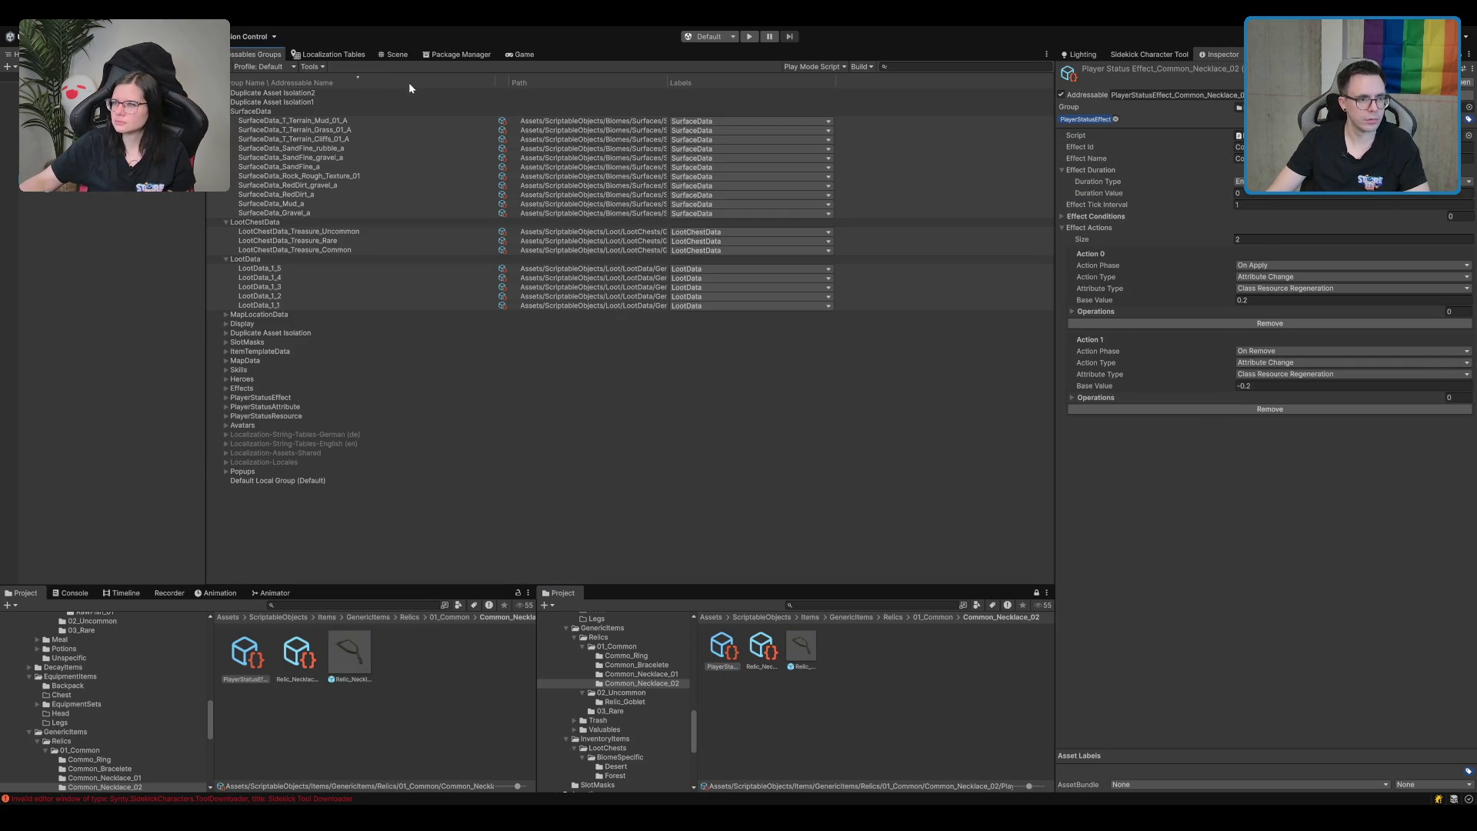
Switch to the Localization Tables and enter ClassResource as the collection name.
click(331, 54)
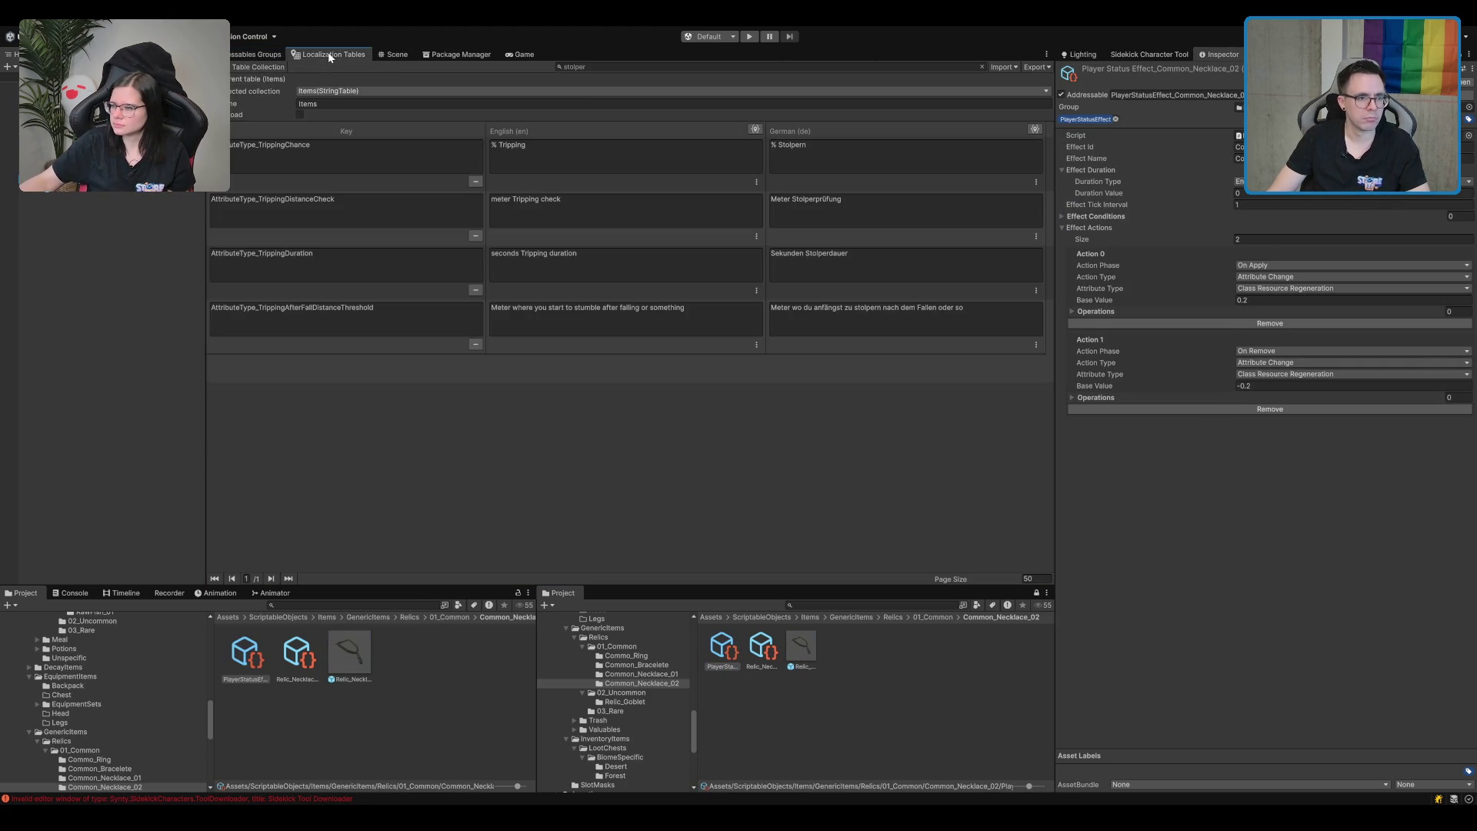
text(ClassResource)
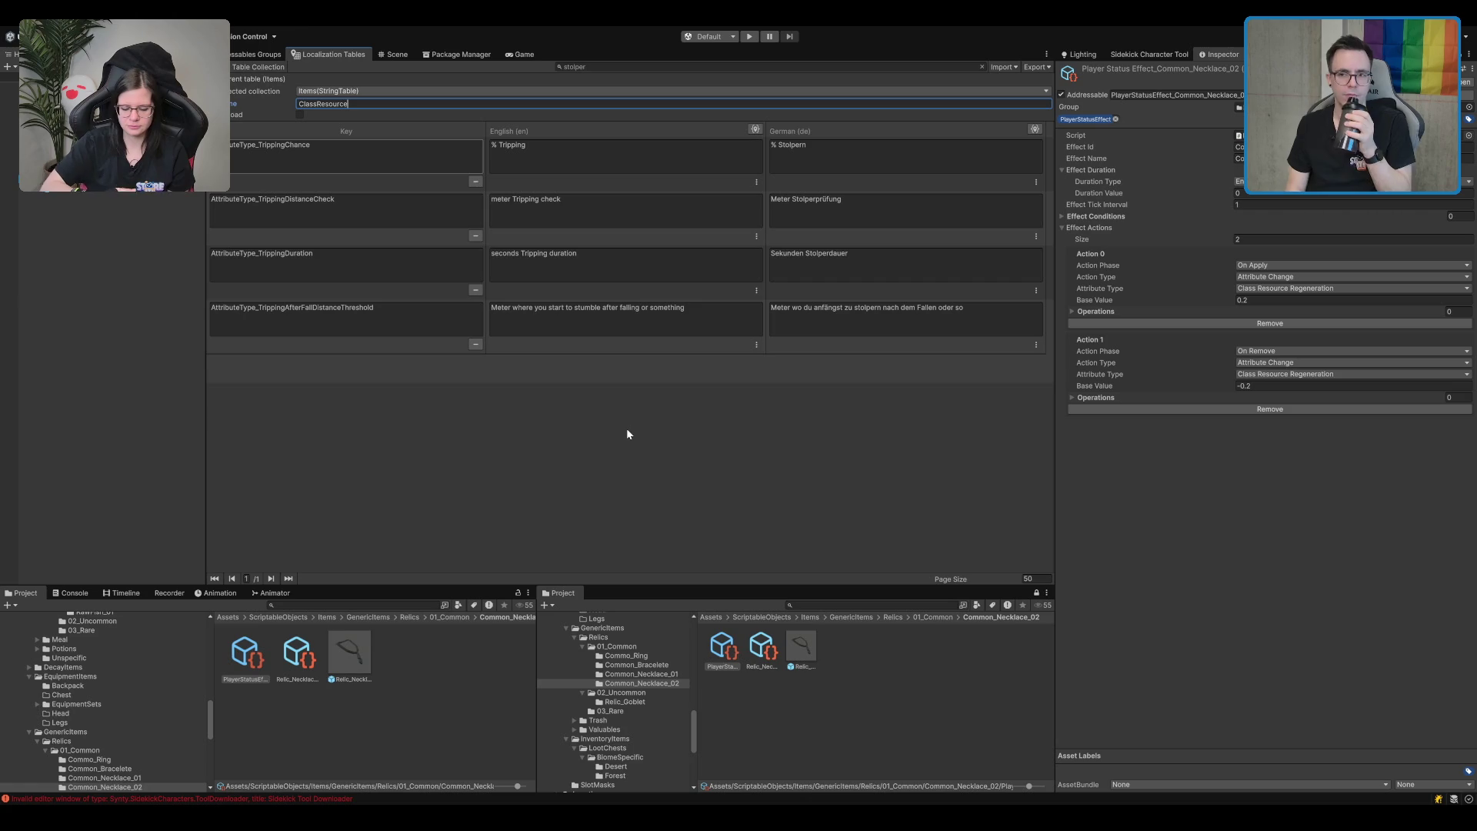
key(Tab)
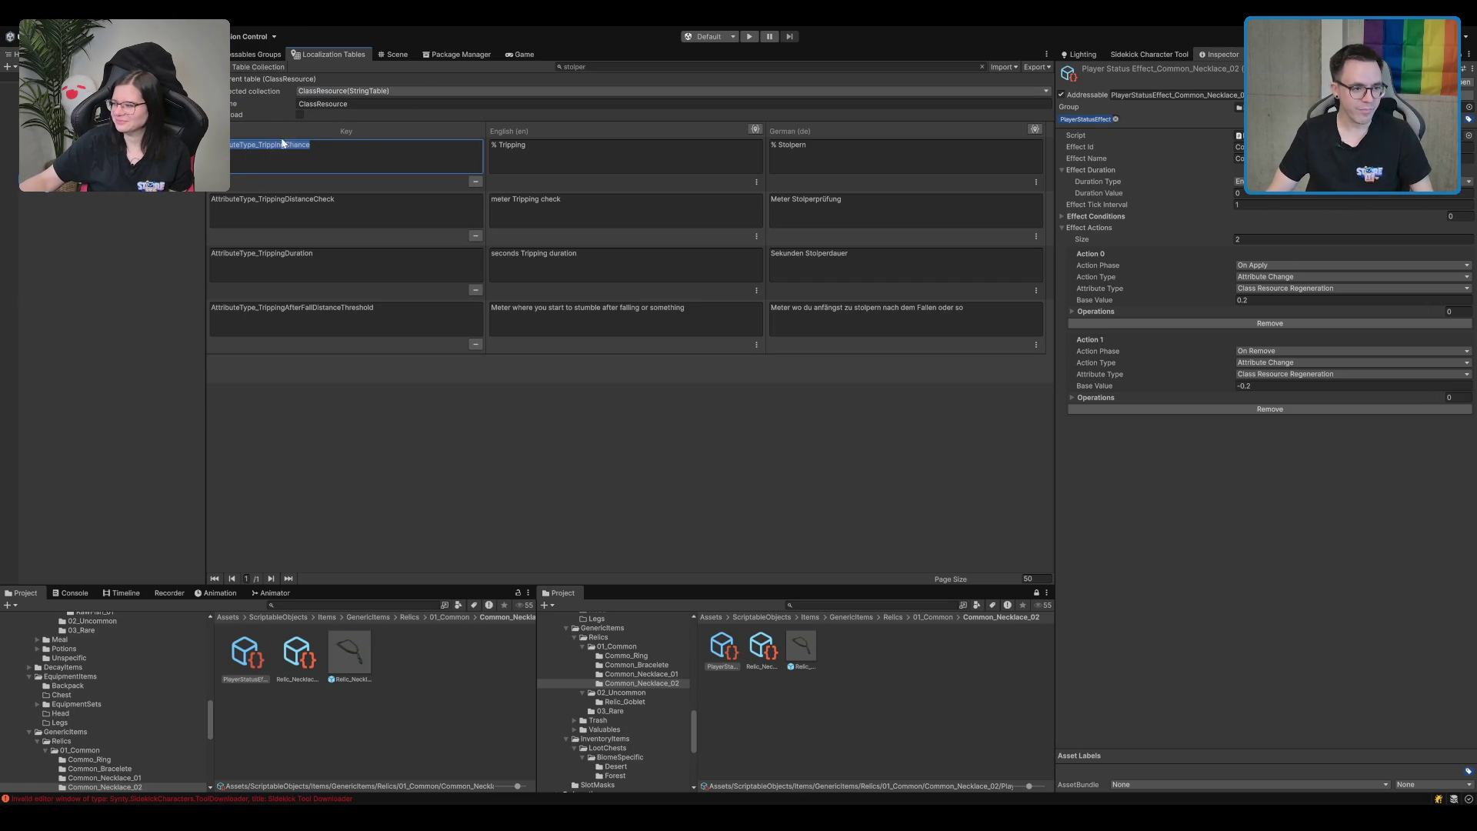
Clear the collection name again and focus the TrippingChance key entry.
drag(258, 158, 8, 151)
click(298, 103)
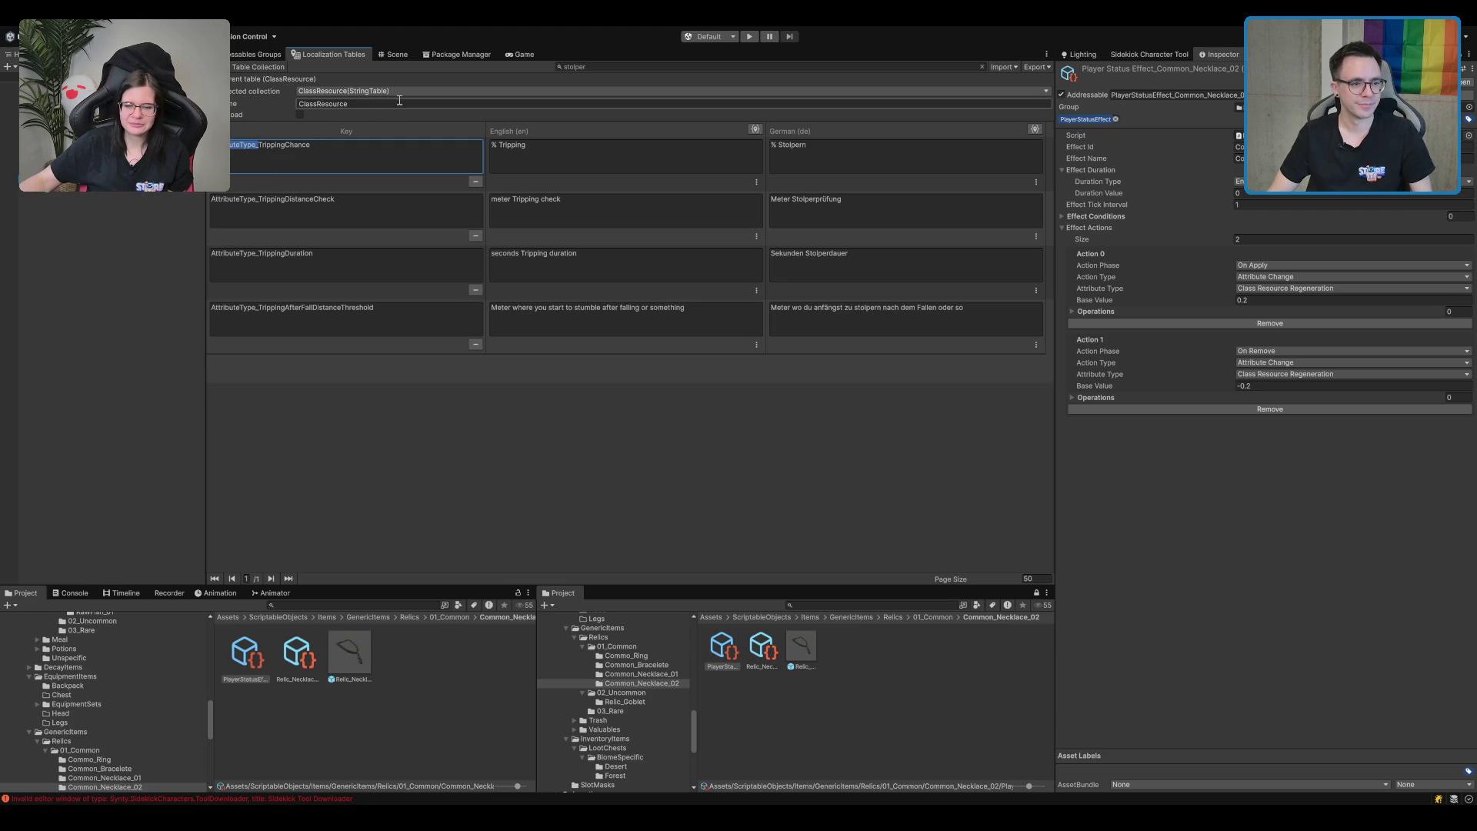
click(390, 407)
click(389, 332)
click(356, 184)
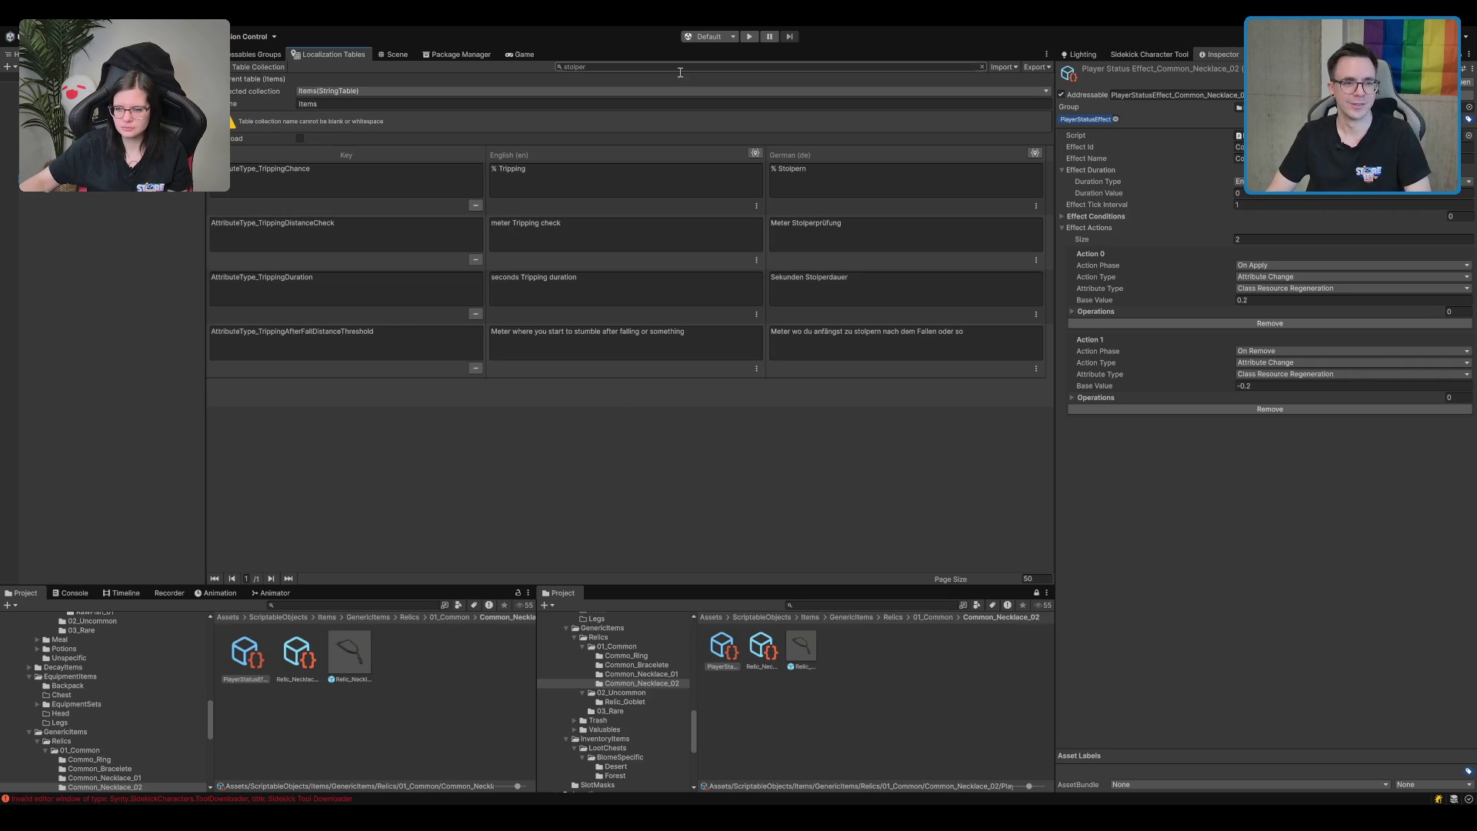
click(654, 67)
Remove the stolper filter, select Relic_Rune_02 and locate its world prefab.
key(BackSpace)
scroll(449, 381, down, 15)
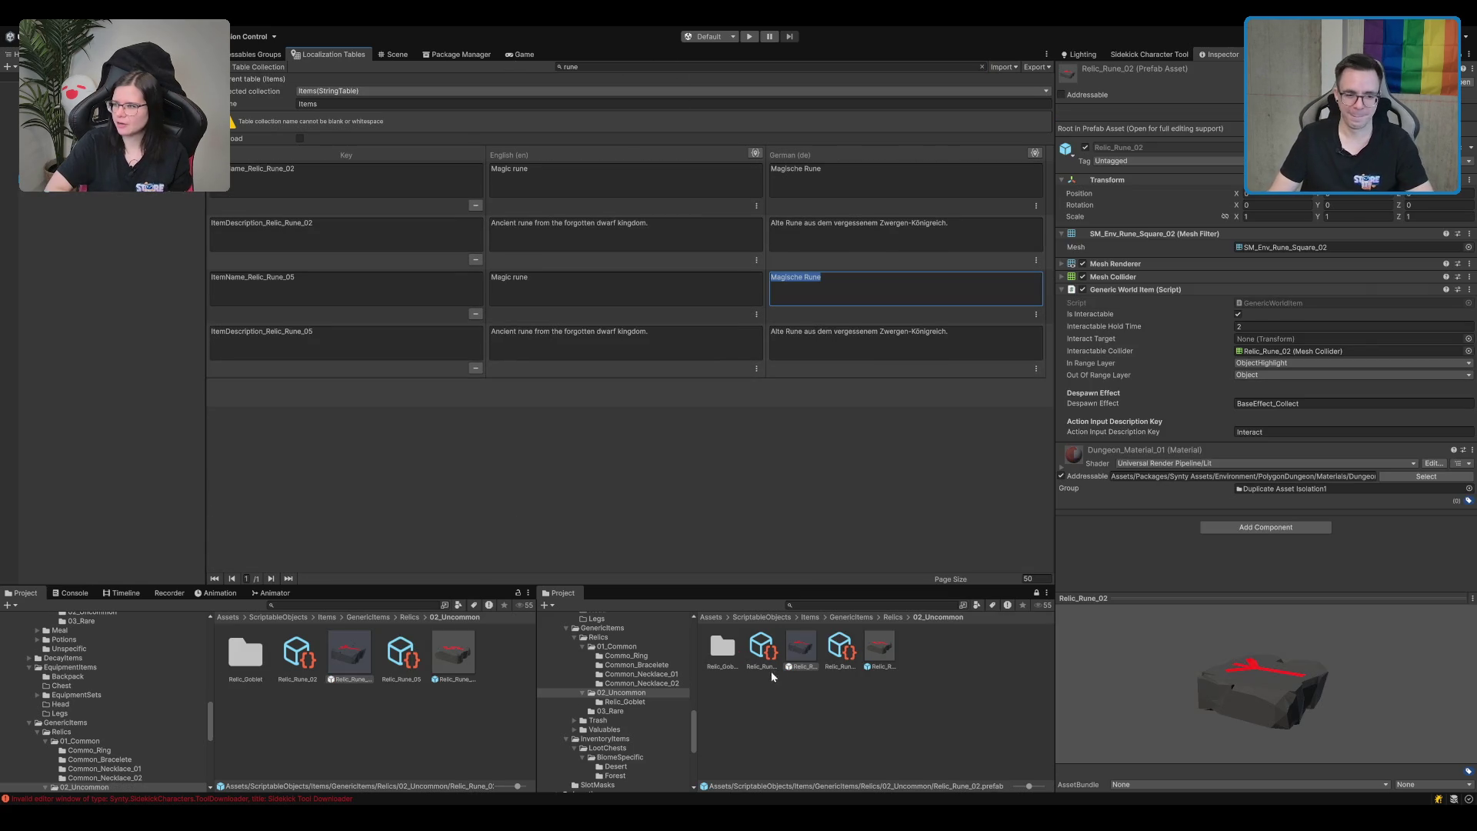
click(769, 660)
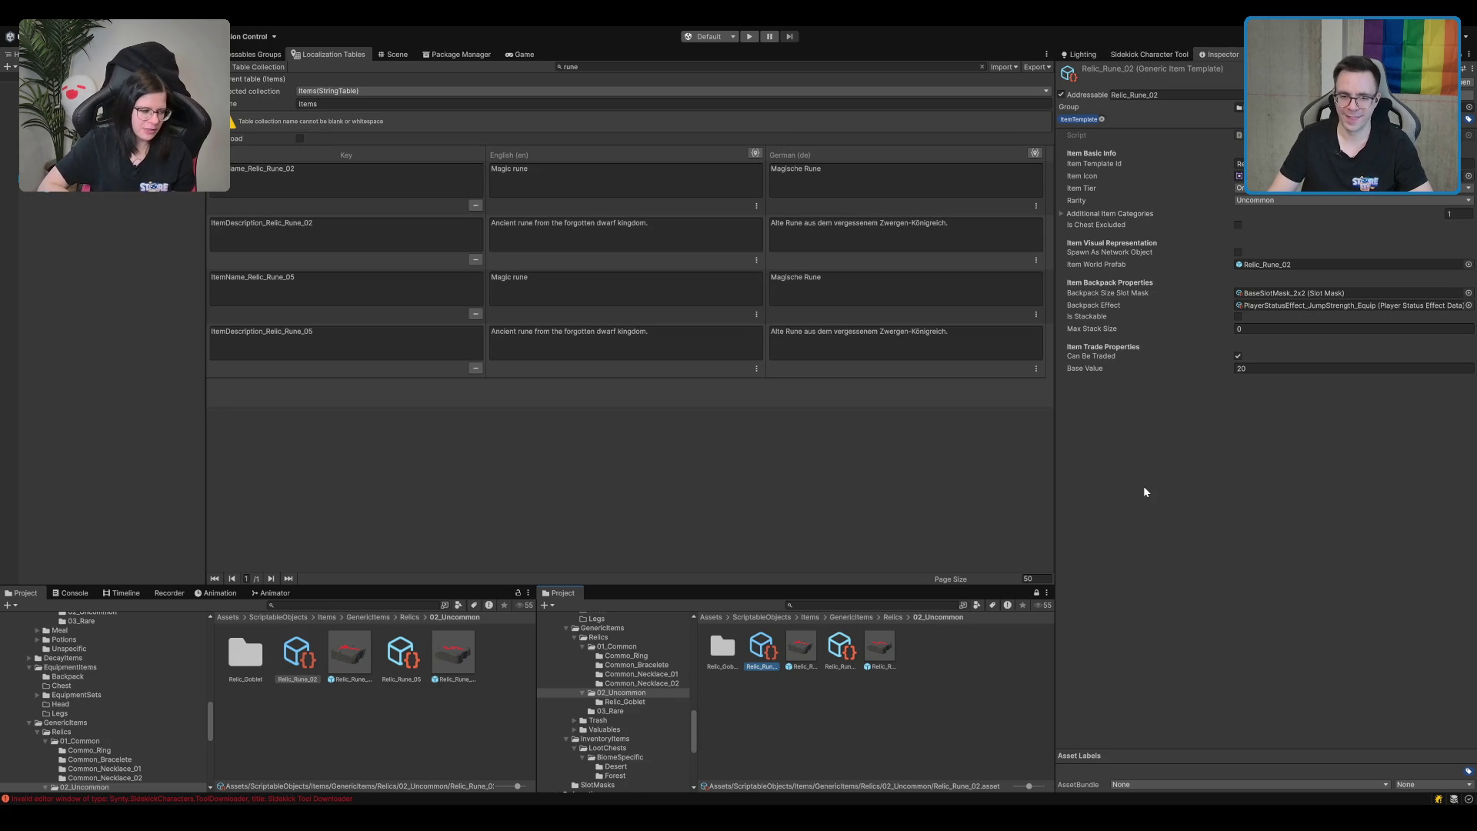
click(1275, 265)
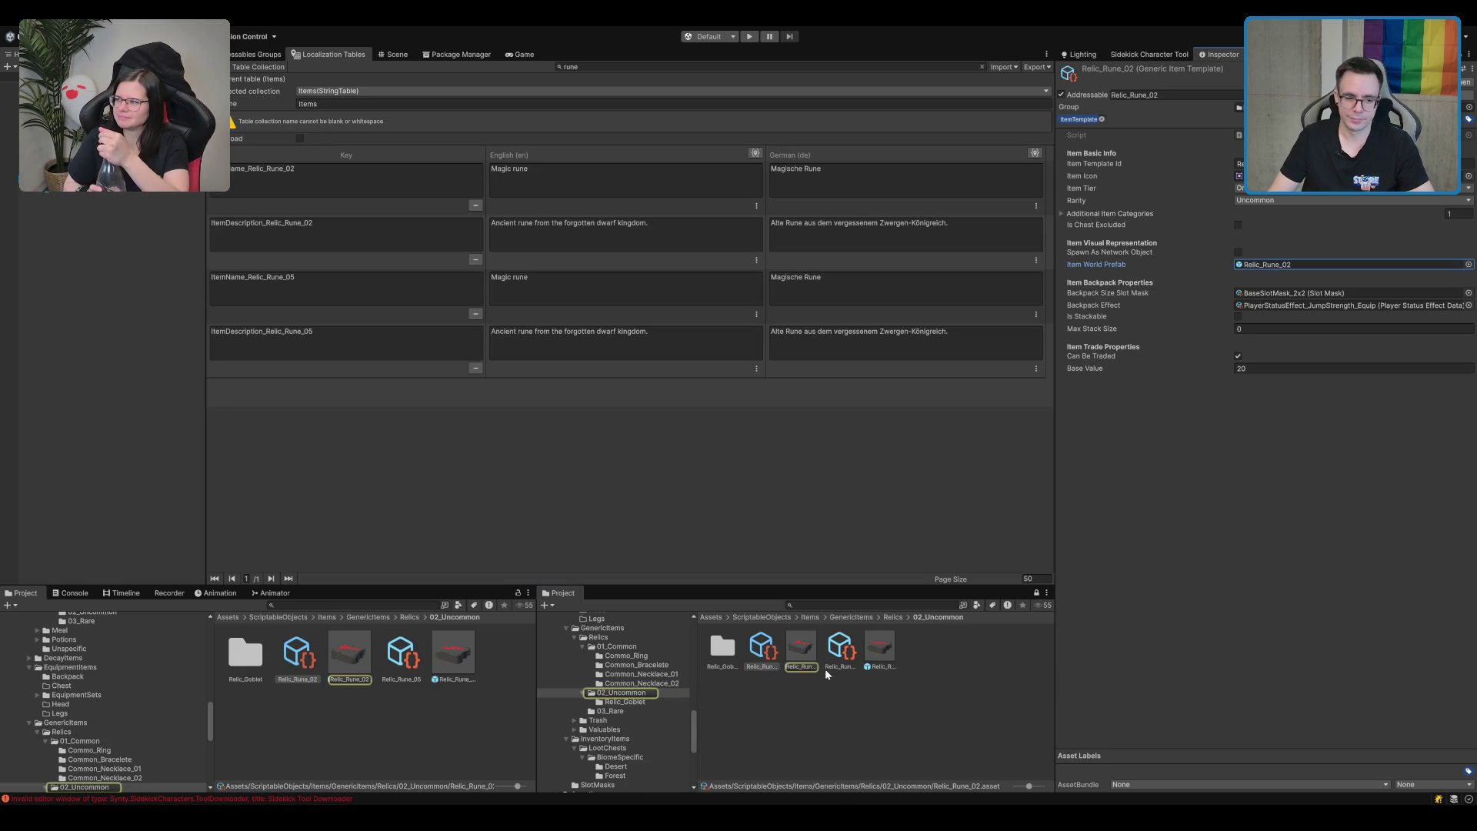
Inspect the Relic_Goblet folder's assets, then add a new folder in 02_Uncommon.
double_click(722, 650)
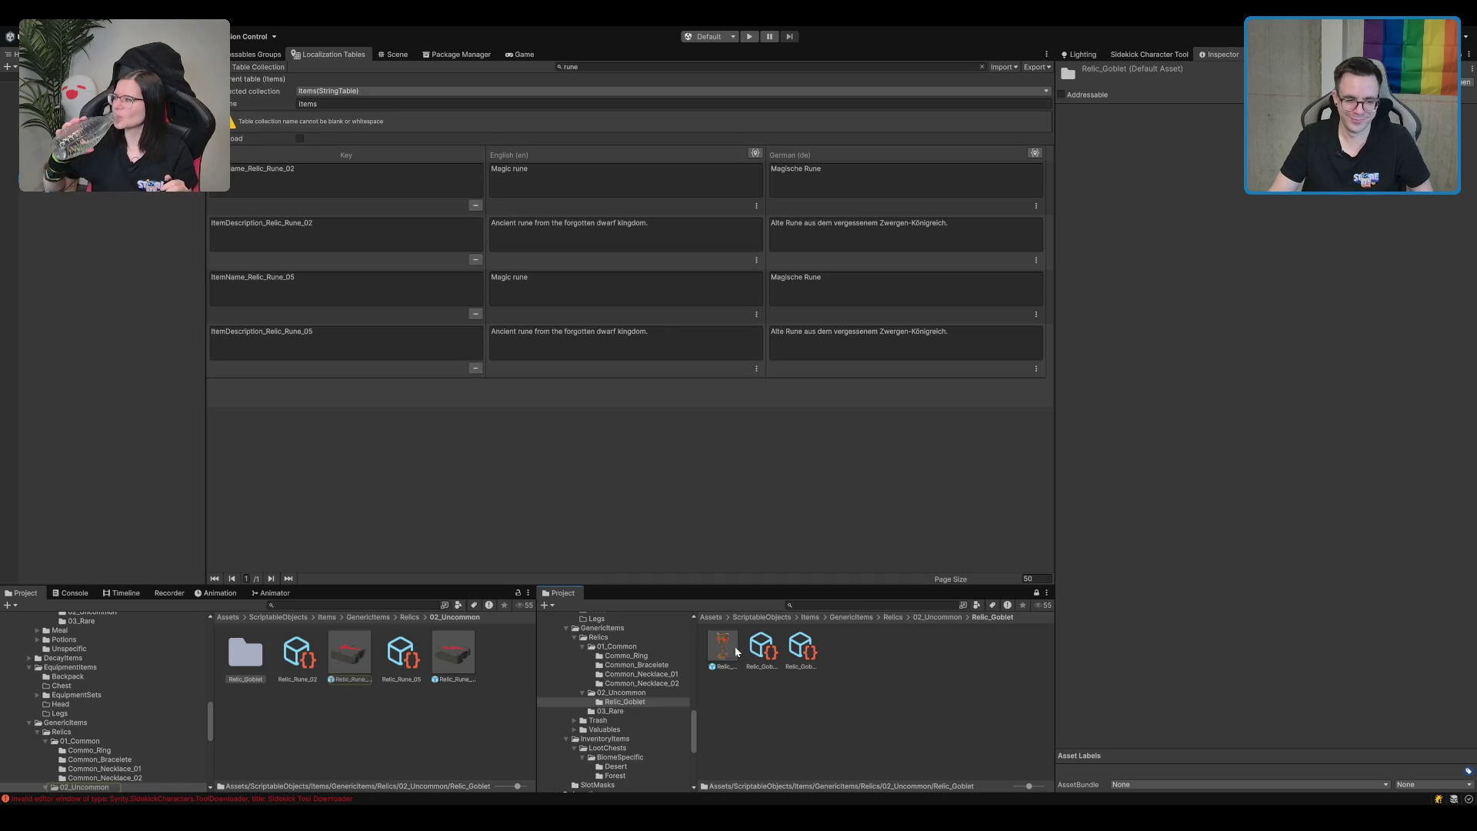
click(753, 650)
click(802, 650)
click(763, 654)
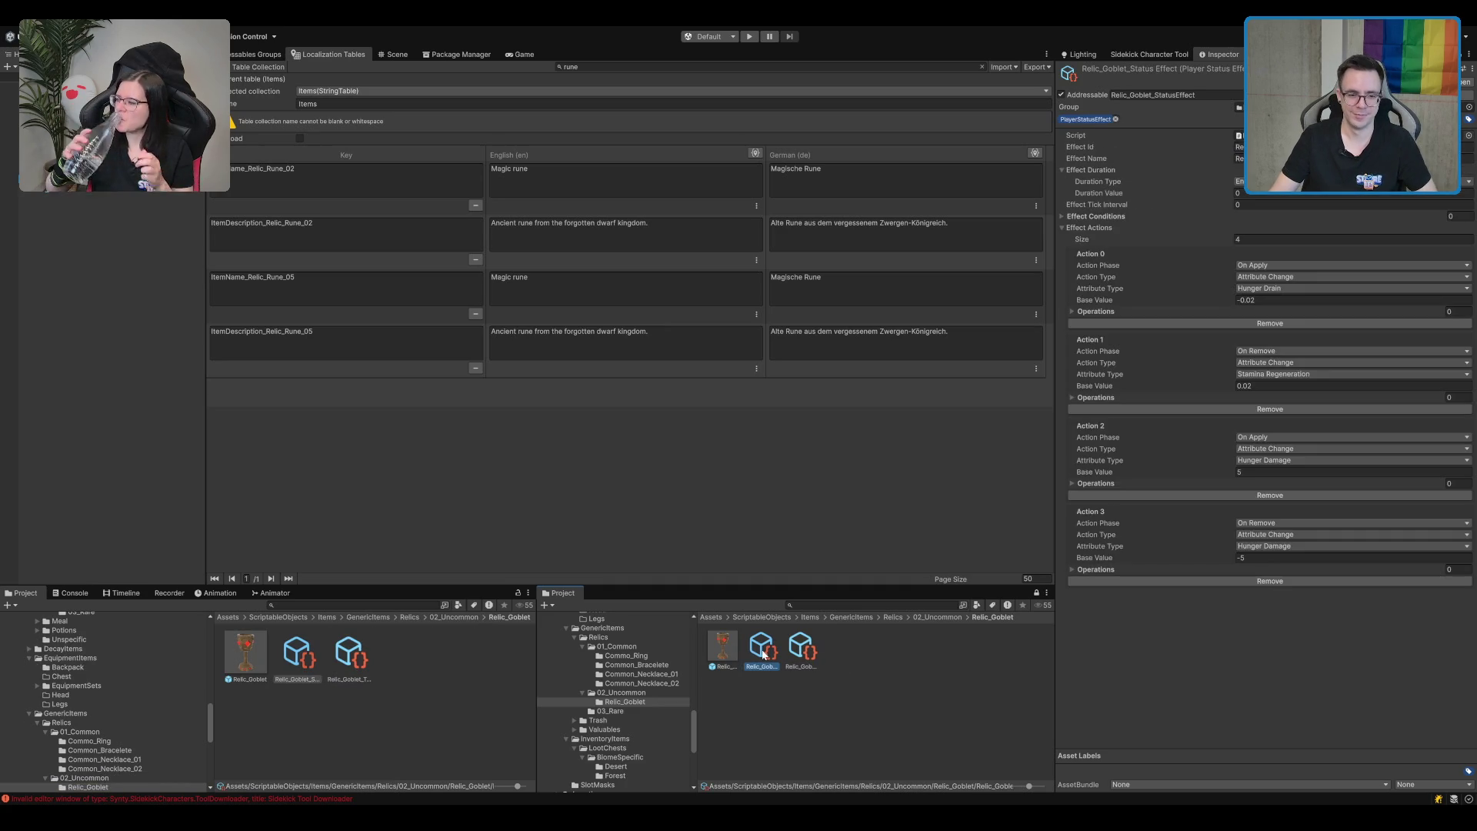
click(620, 692)
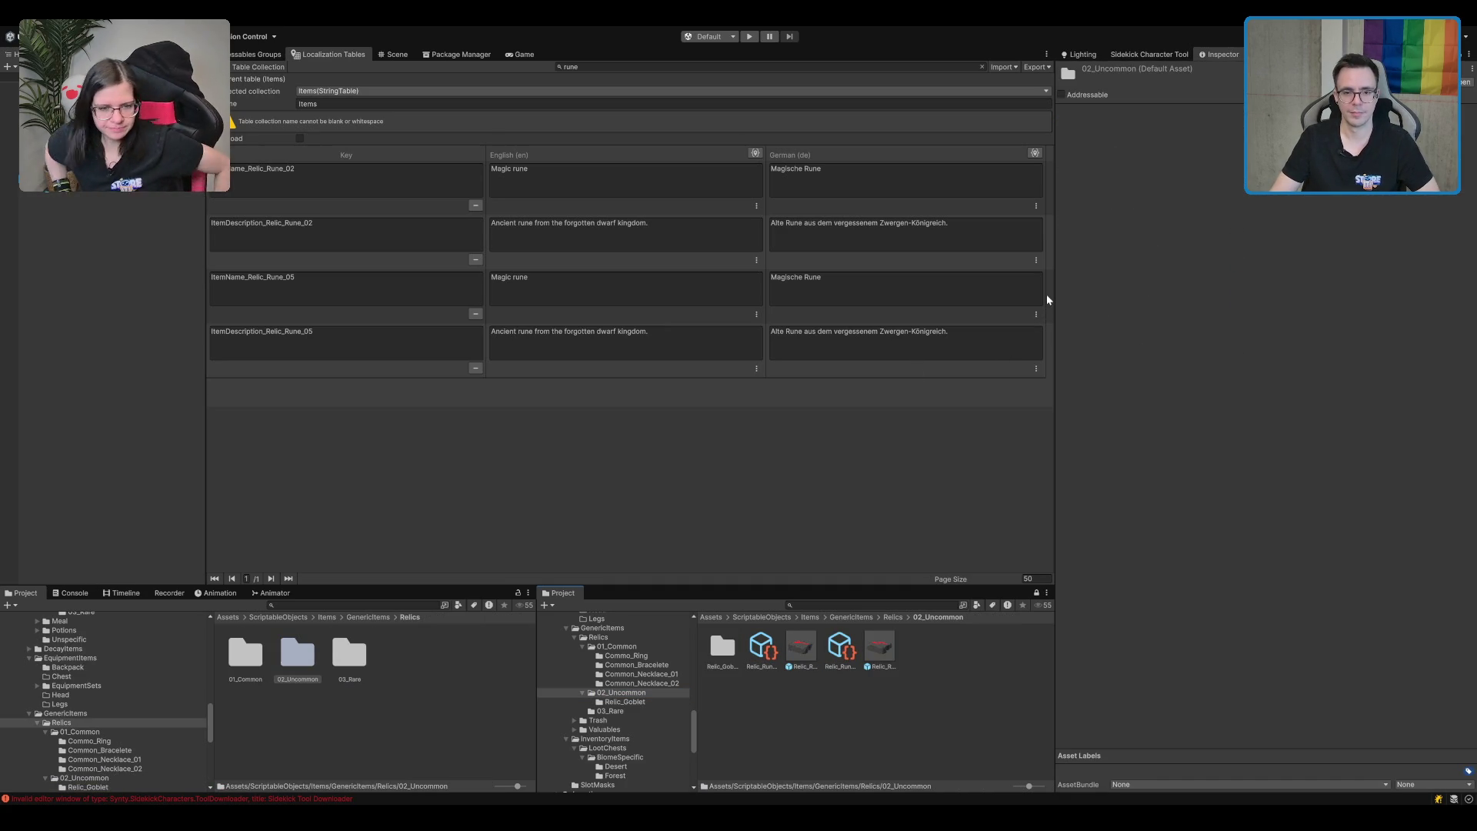
key(ctrl+shift+n)
Name the new folder Relic_Rune_01 and review the Relic_Rune_02 and Relic_Rune_05 assets.
text(Relic_)
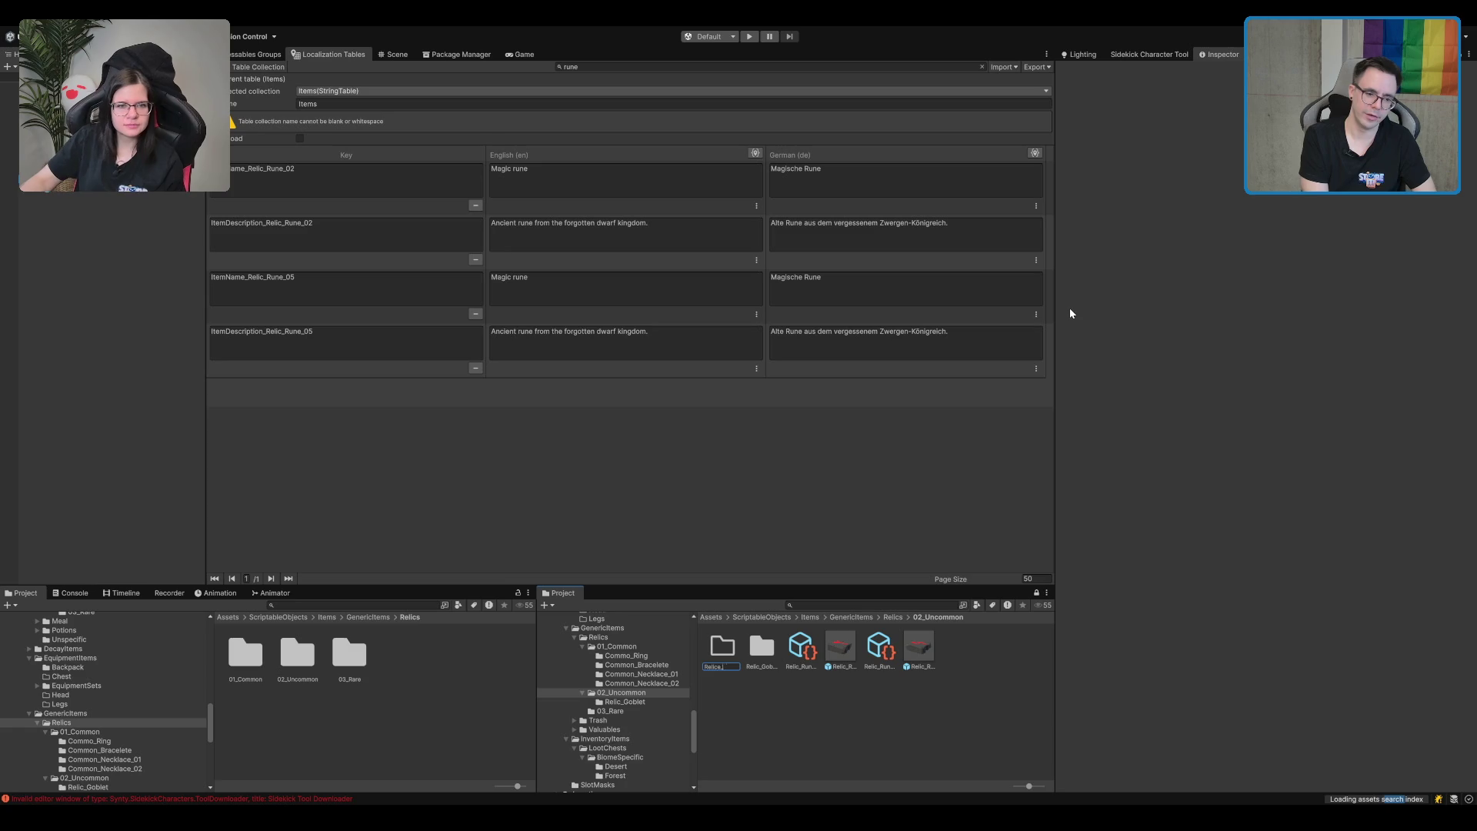
text(Rune_01)
key(Return)
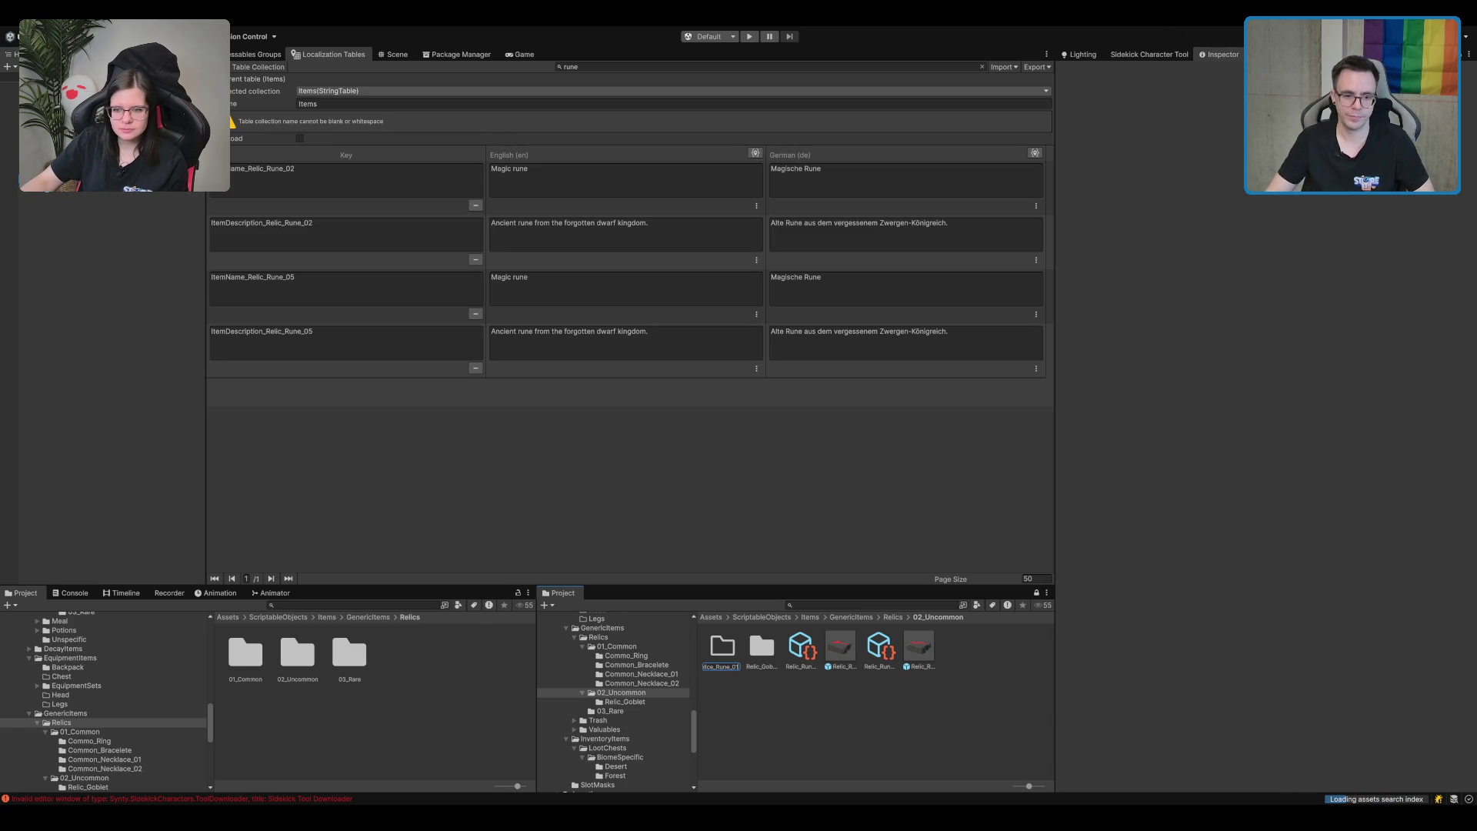
click(813, 638)
click(840, 647)
click(879, 647)
click(926, 655)
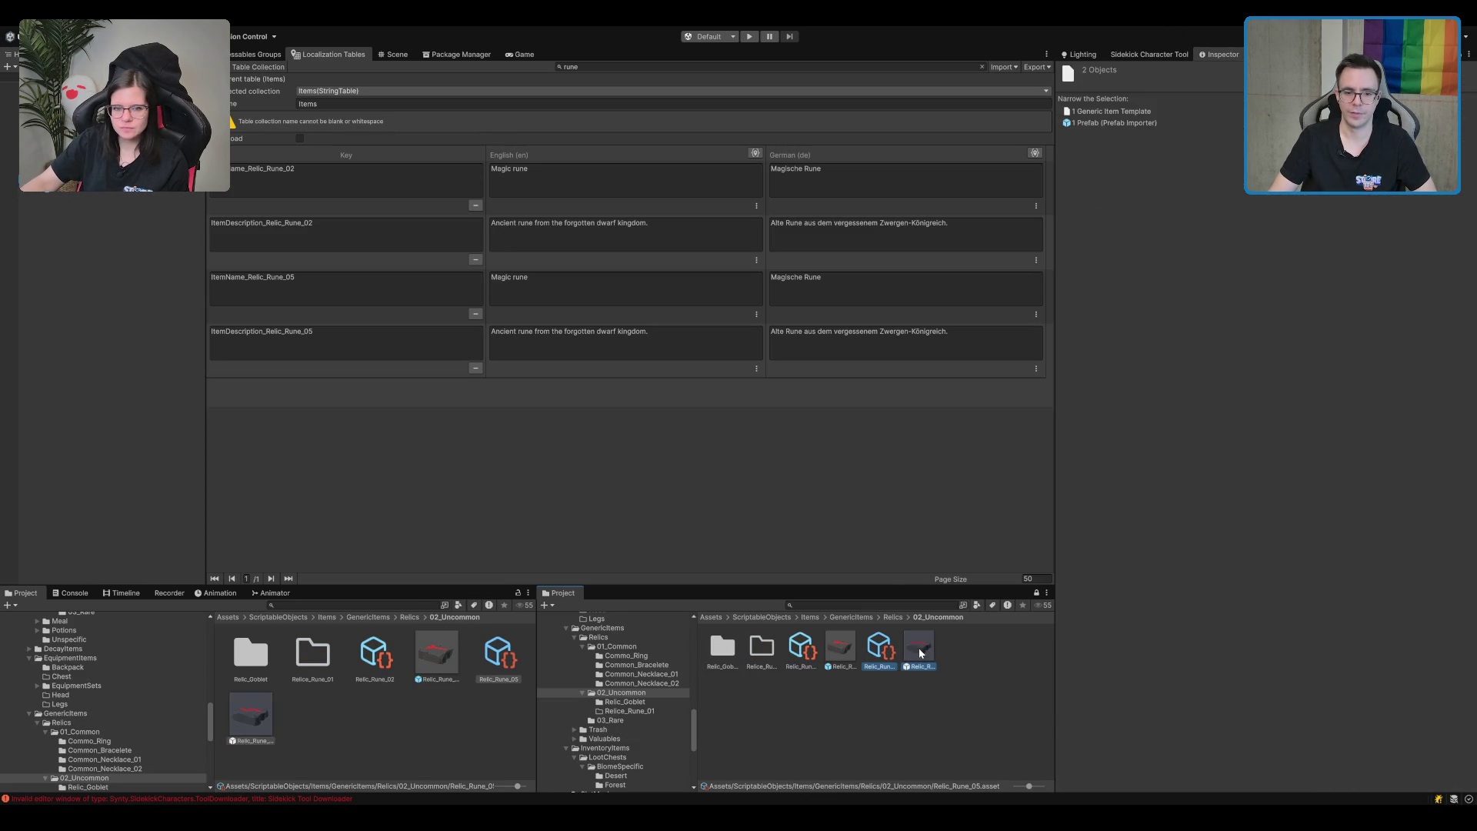
click(876, 647)
click(918, 648)
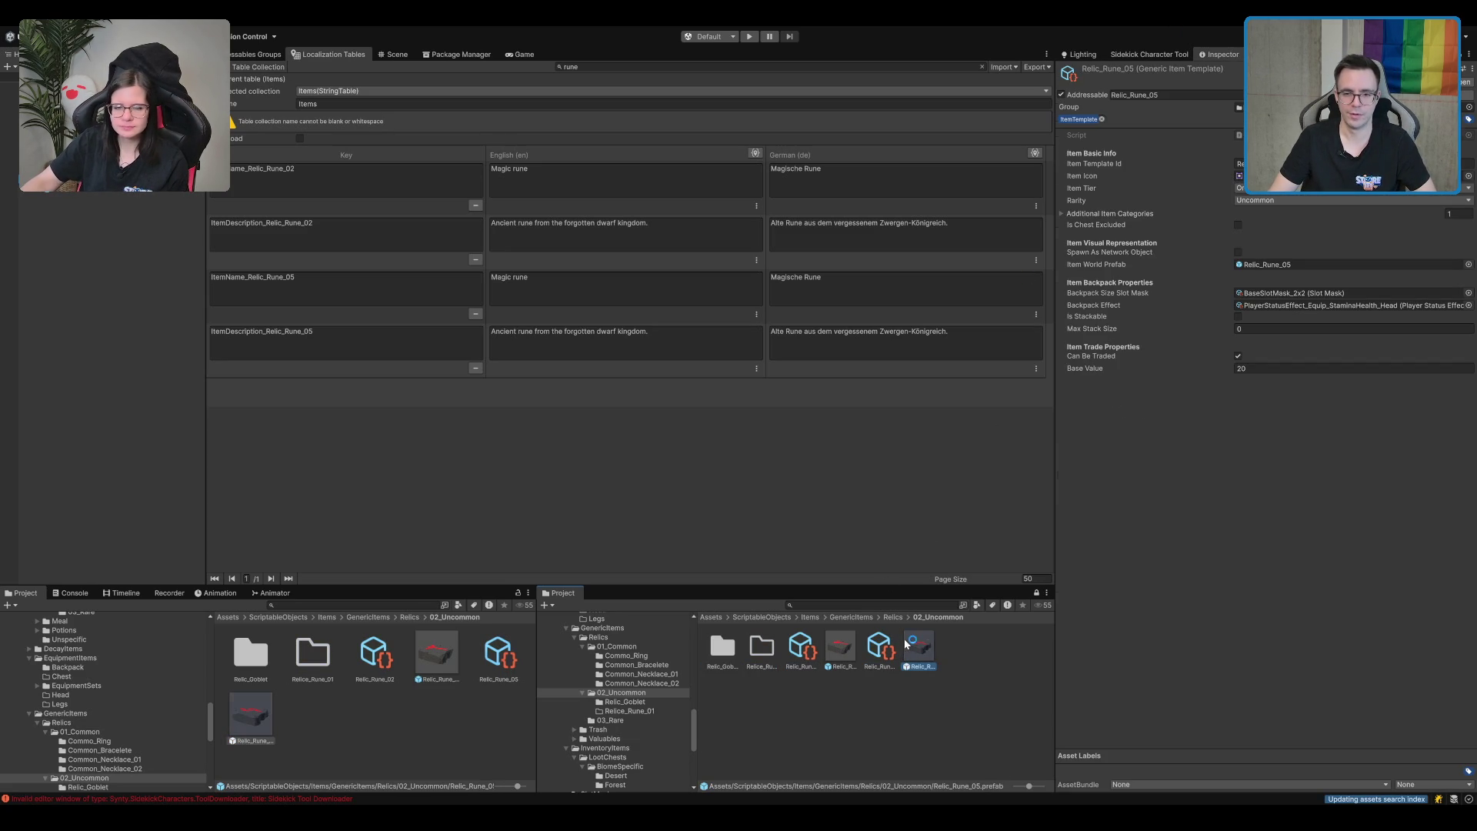
Rename the folder to Relice_Rune_02 and move the Relic_Rune_02 item and prefab into it.
click(842, 648)
click(879, 648)
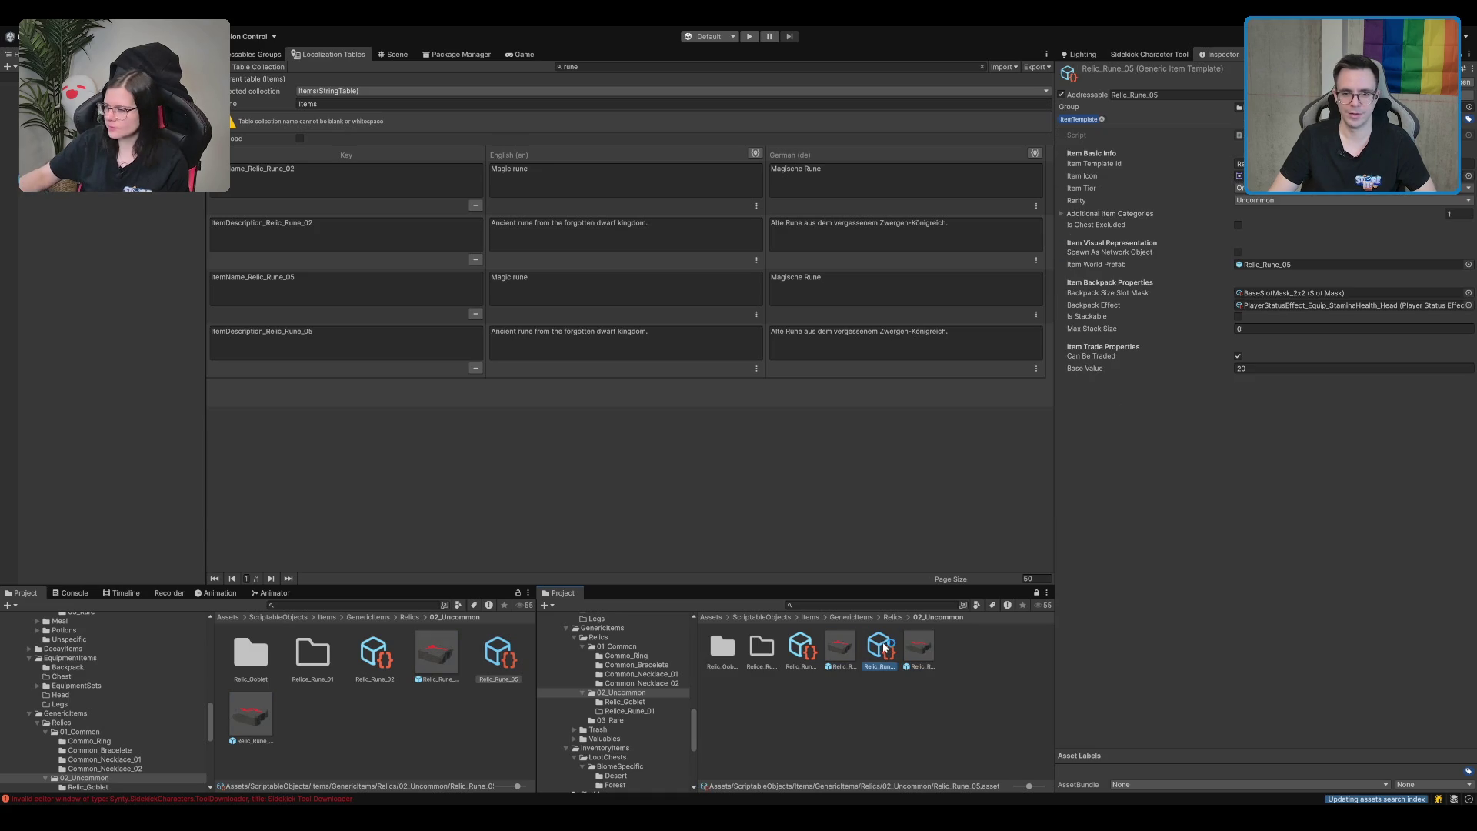
click(837, 648)
click(800, 650)
click(762, 647)
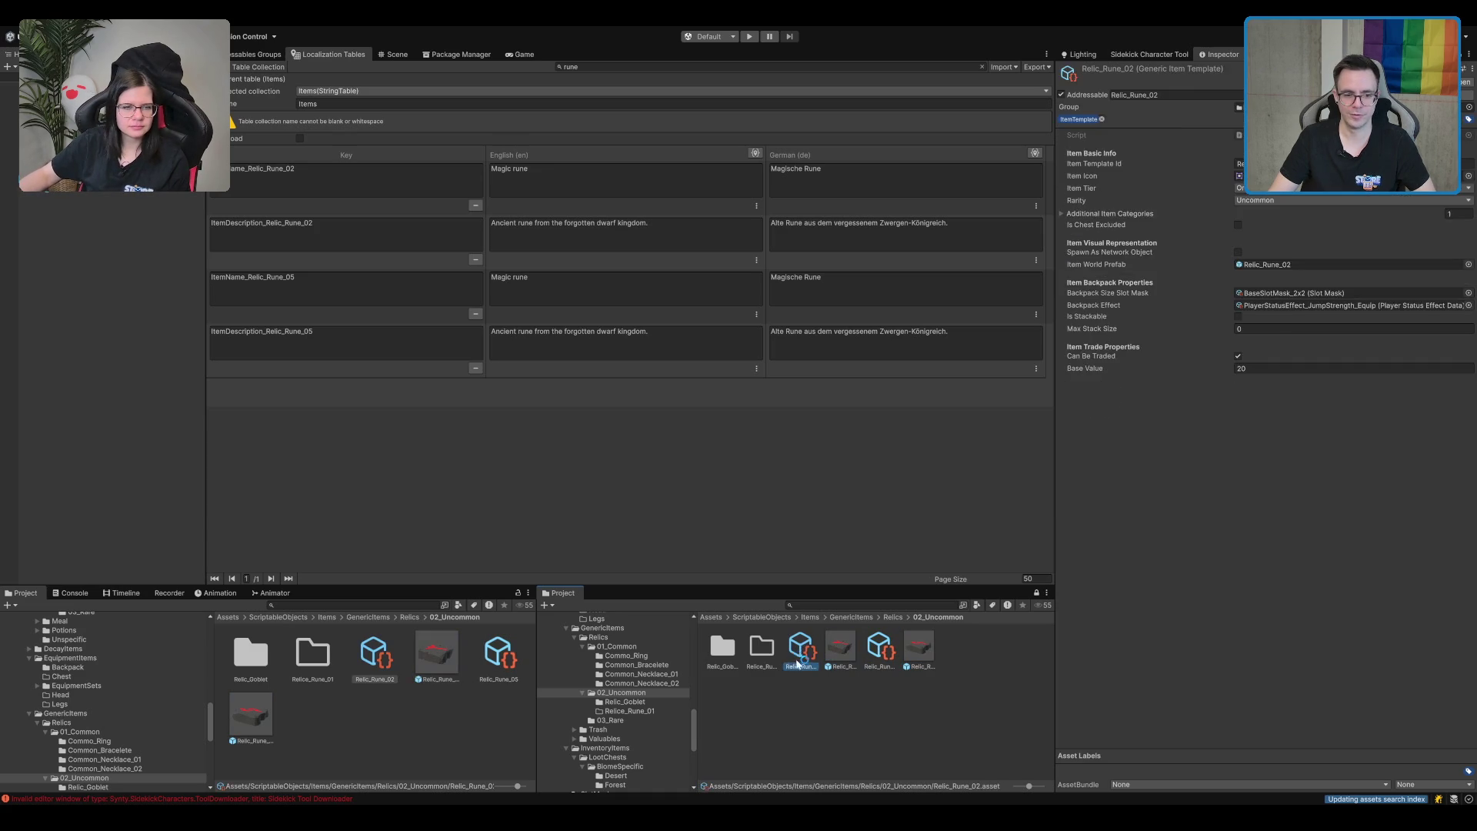
key(F2)
text(Relice_Rune_02)
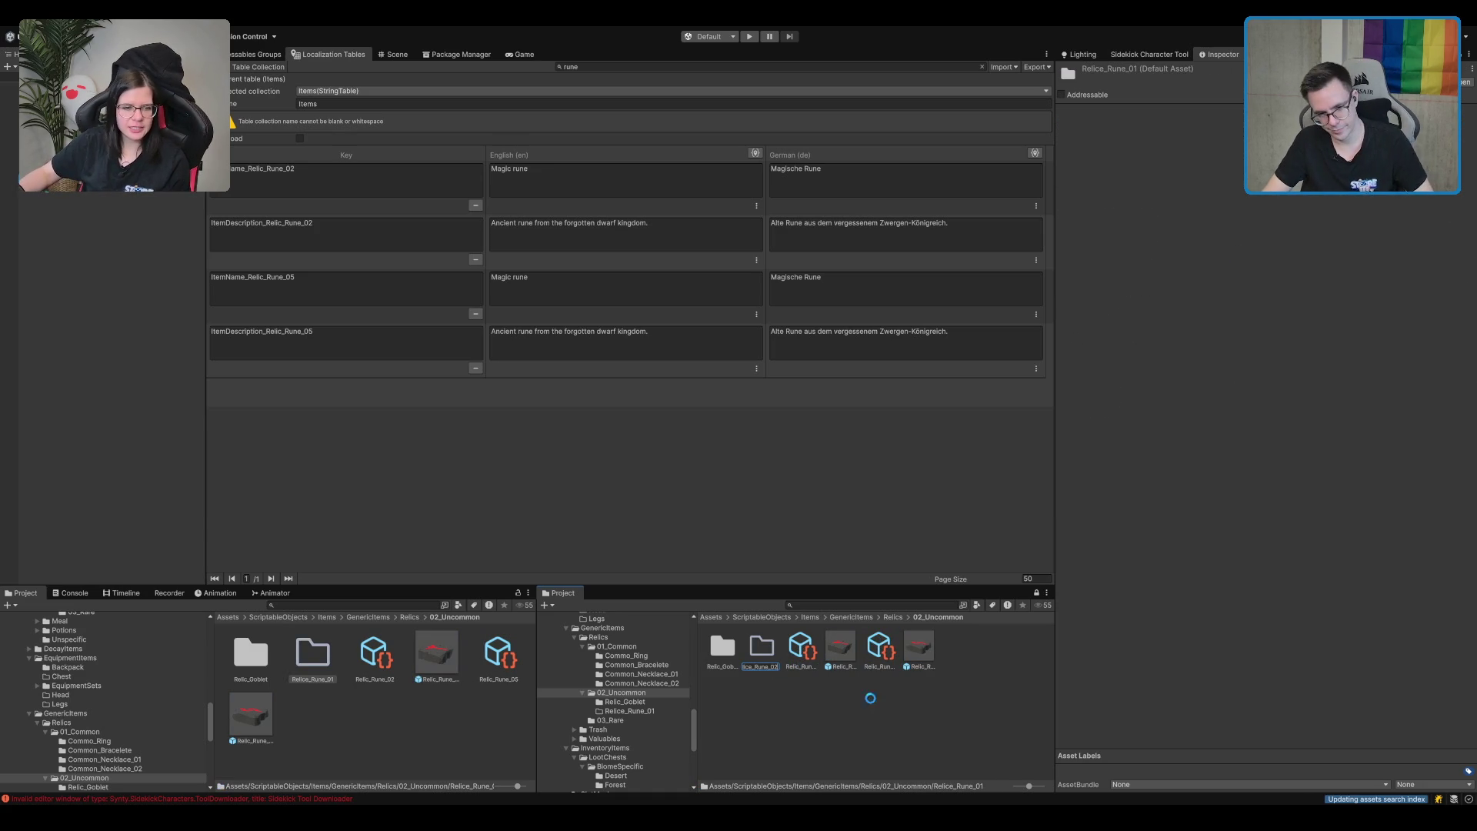
click(800, 650)
ctrl+click(840, 652)
drag(840, 652, 774, 653)
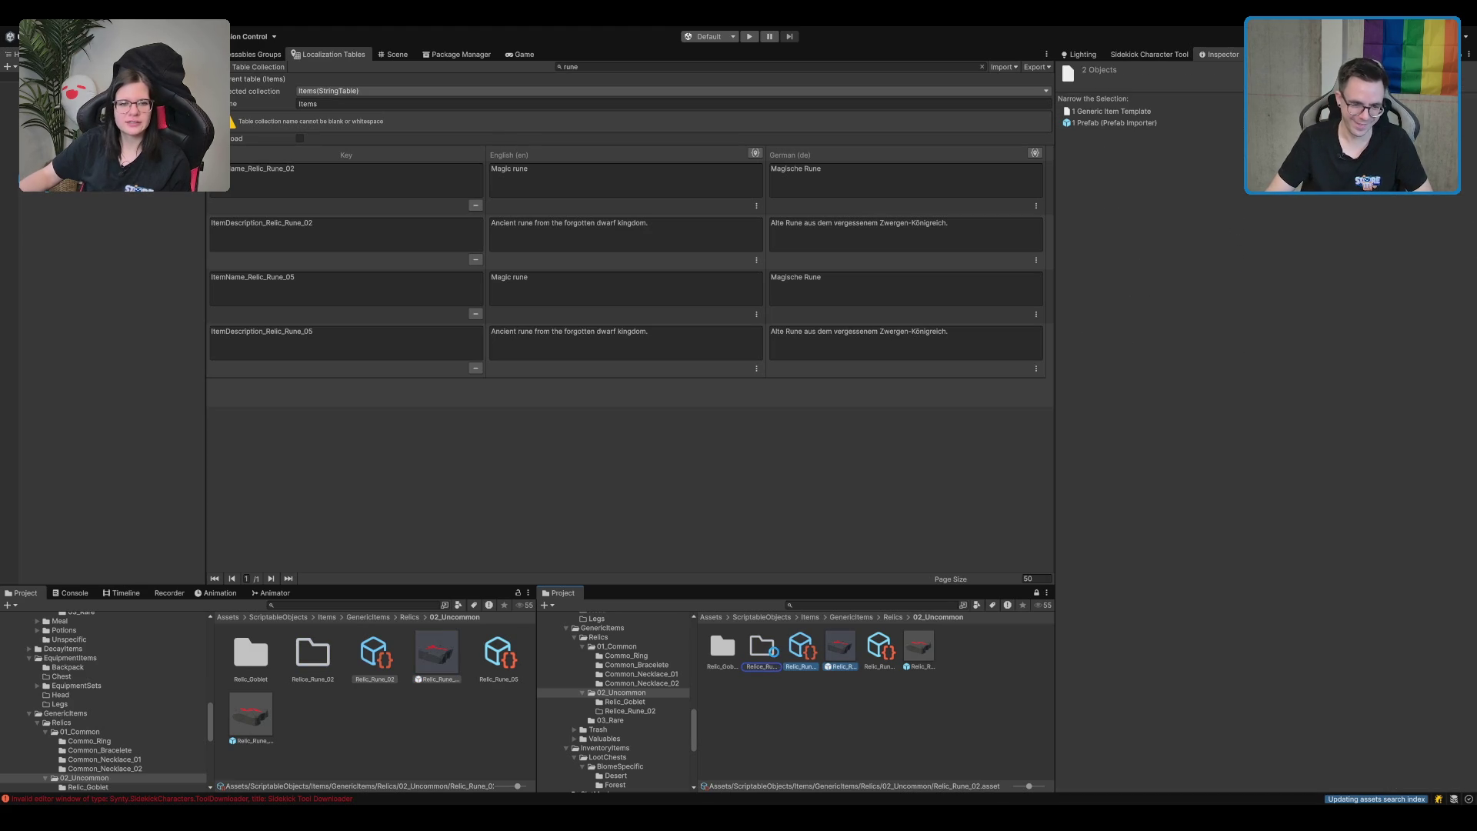
Create a Relic_Rune_05 folder and correct the other folder's name to Relic_Rune_02.
click(763, 692)
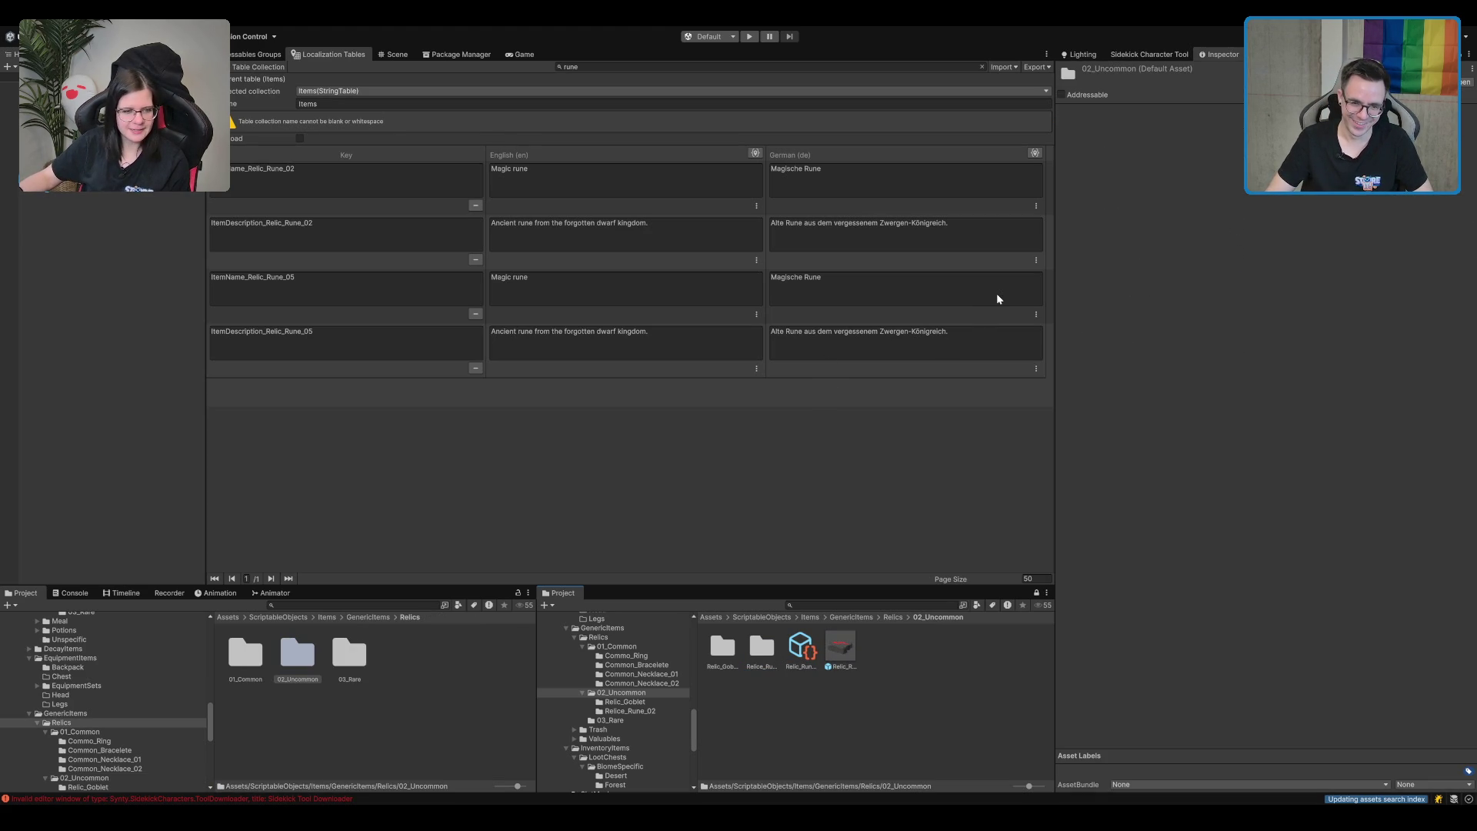
key(ctrl+shift+n)
text(elic_Rune_05)
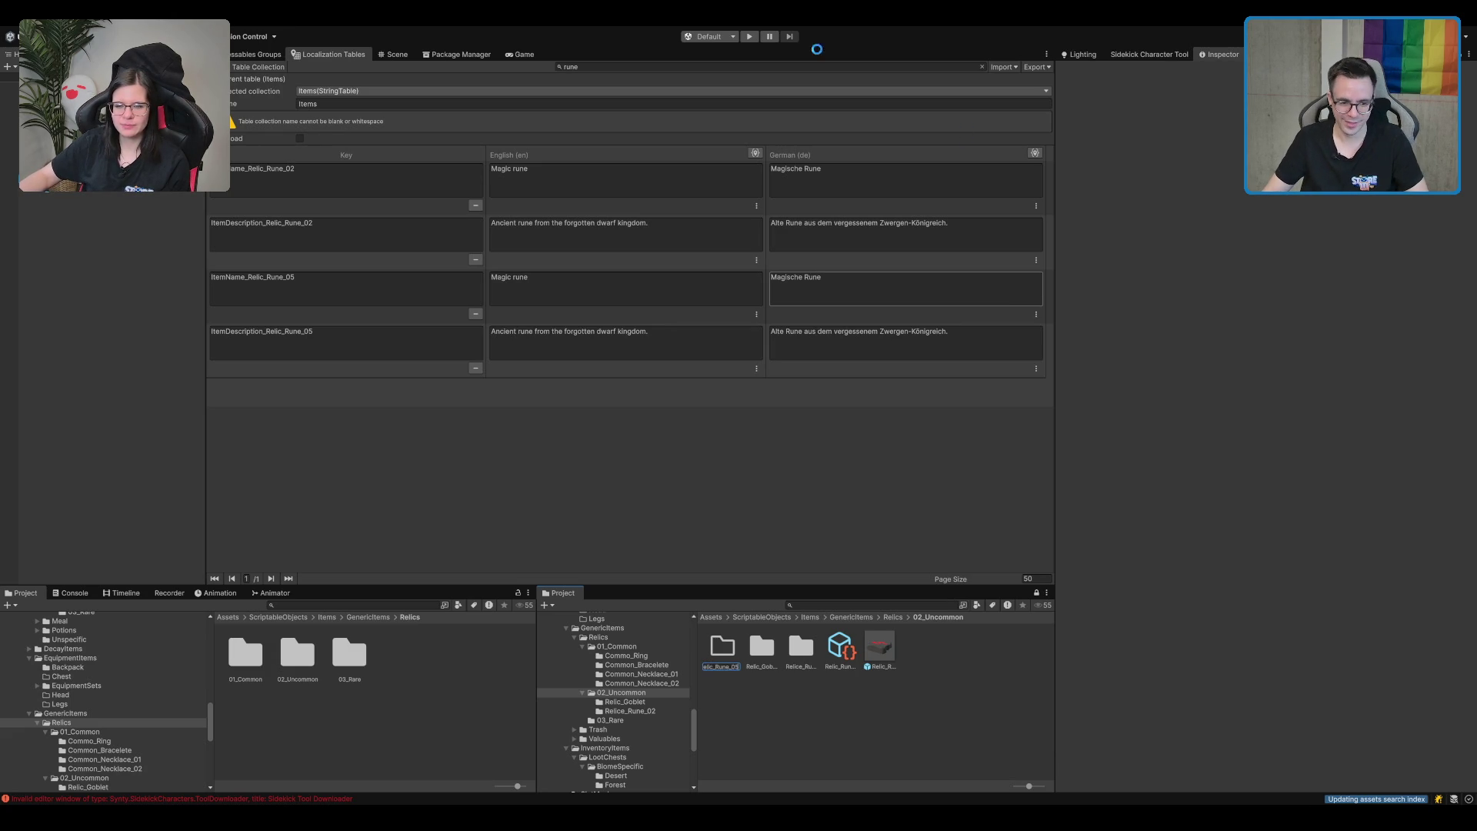
click(813, 698)
click(816, 658)
click(805, 667)
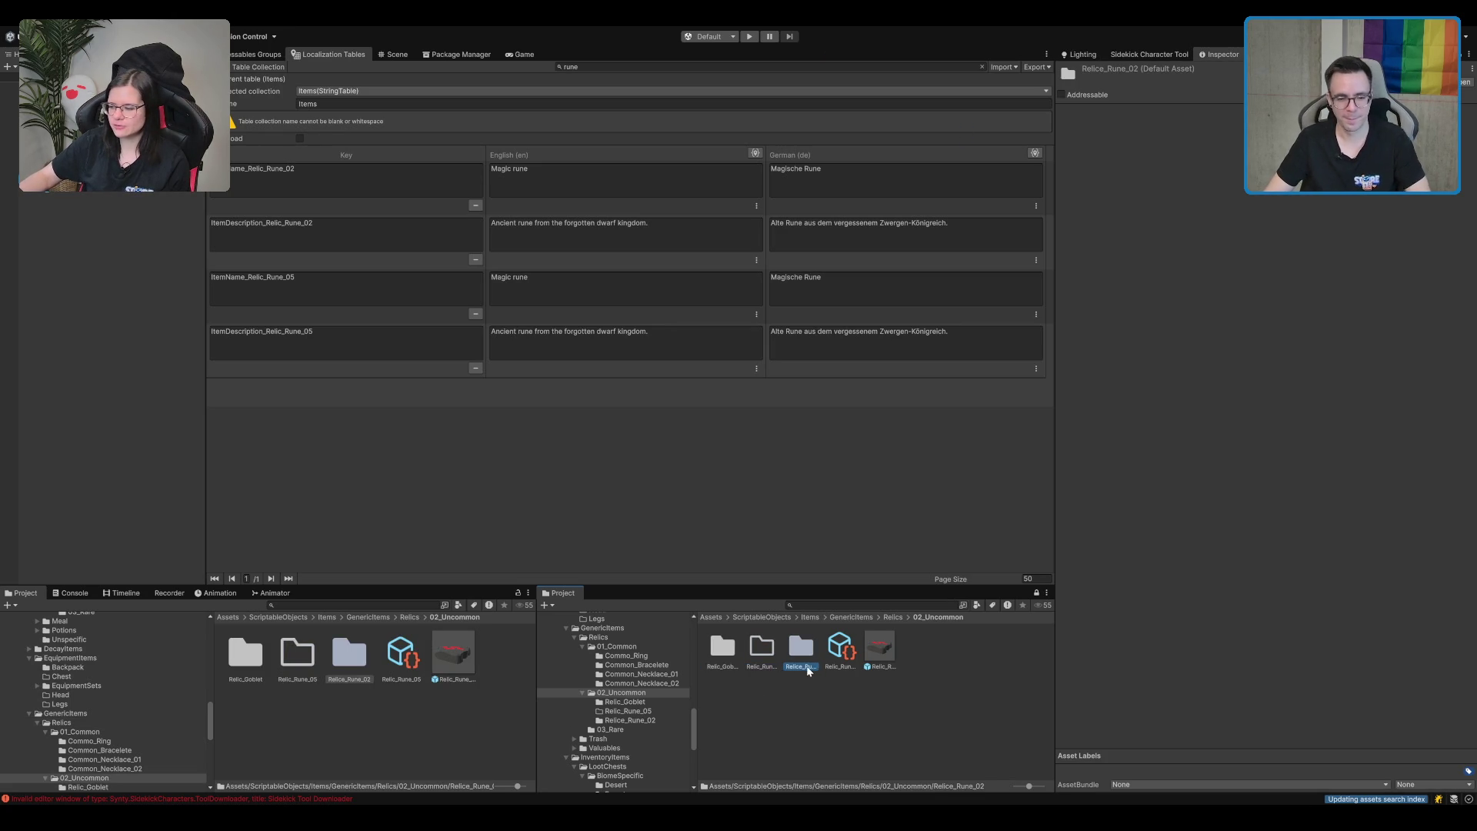
key(BackSpace)
key(Return)
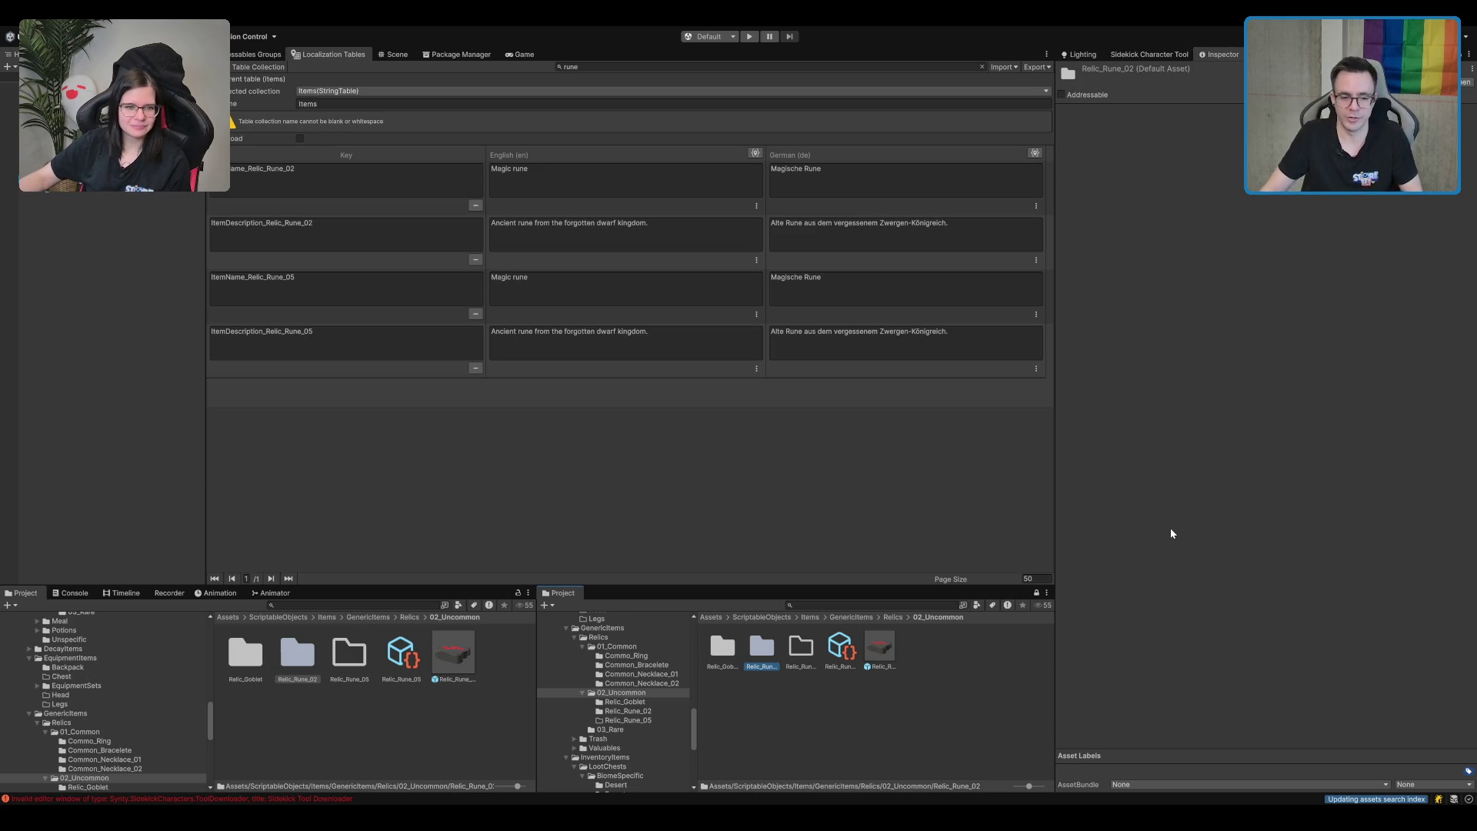
Move the Relic_Rune_05 item asset and prefab into the Relic_Rune_05 folder.
click(841, 646)
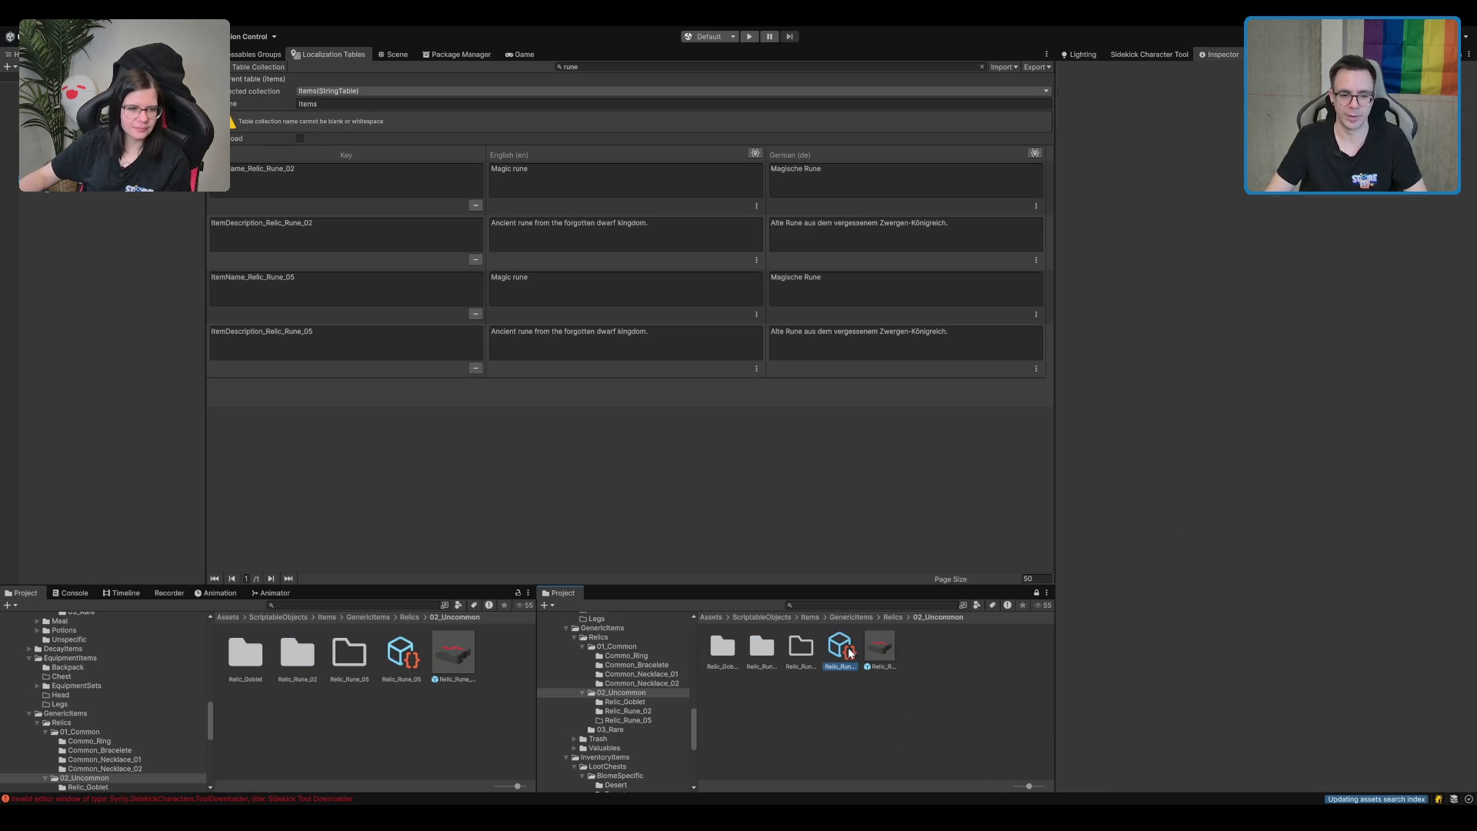
ctrl+click(880, 651)
ctrl+click(796, 646)
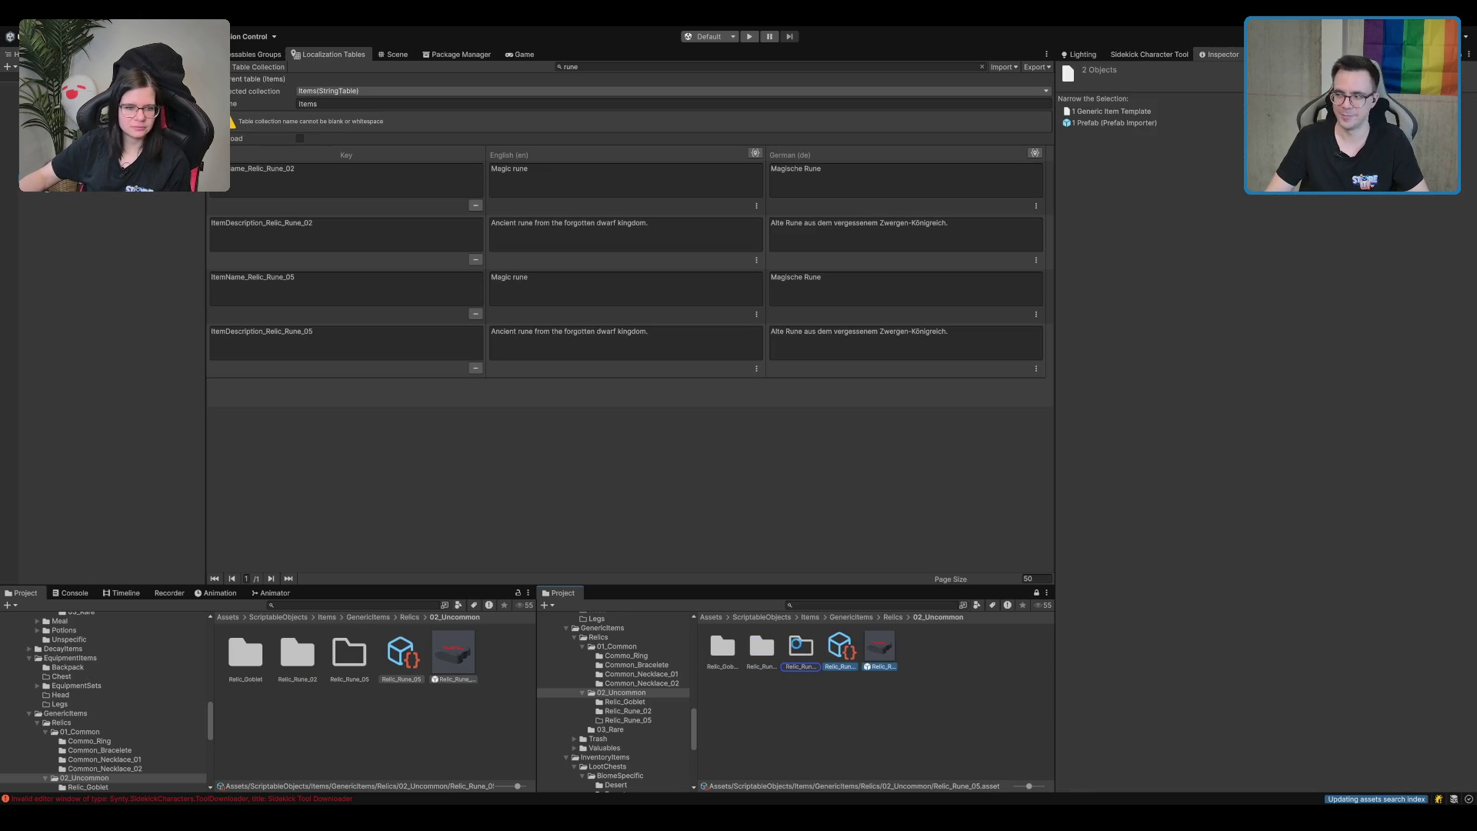
drag(792, 645, 796, 646)
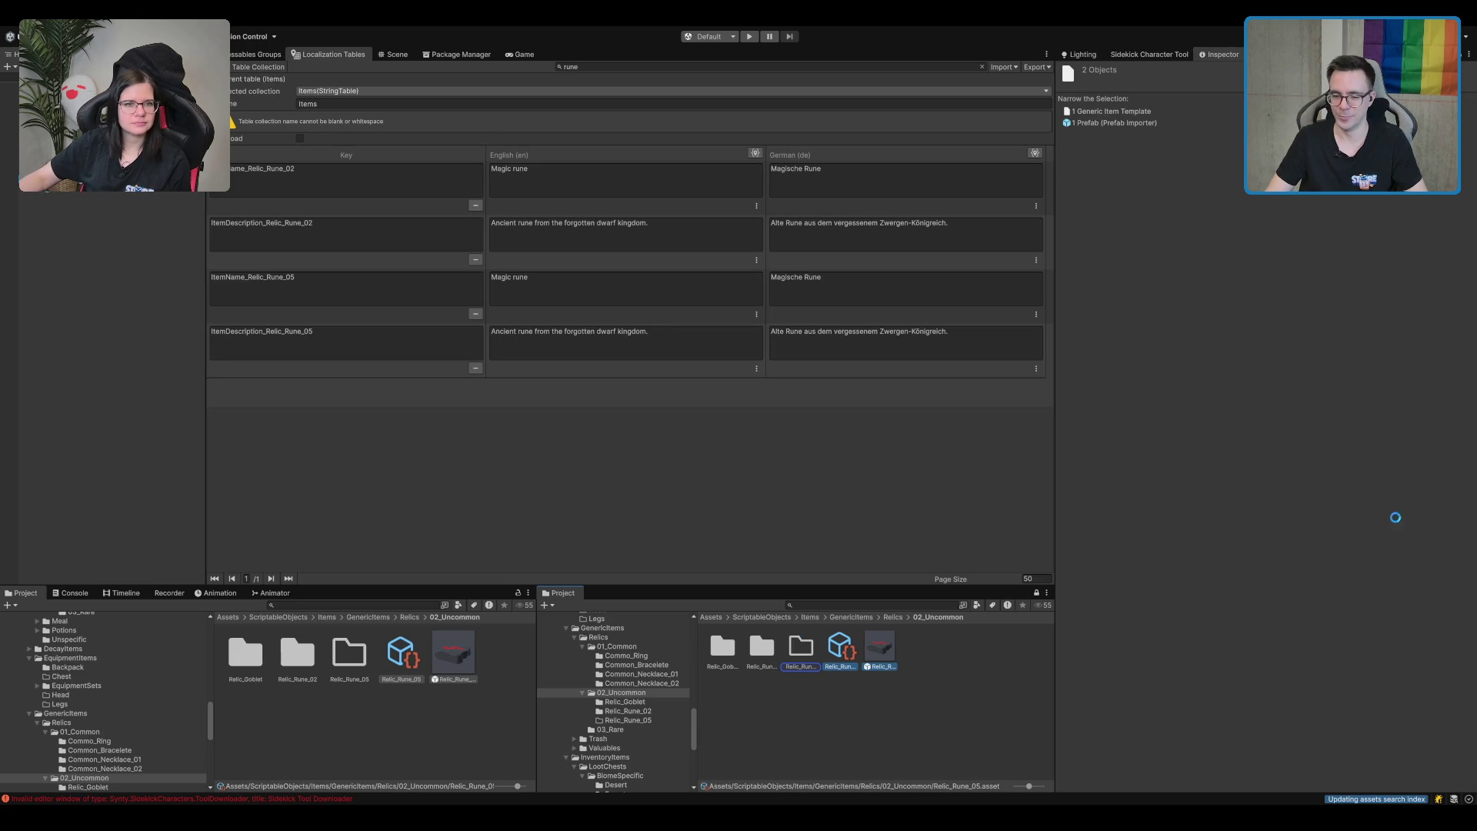
double_click(801, 649)
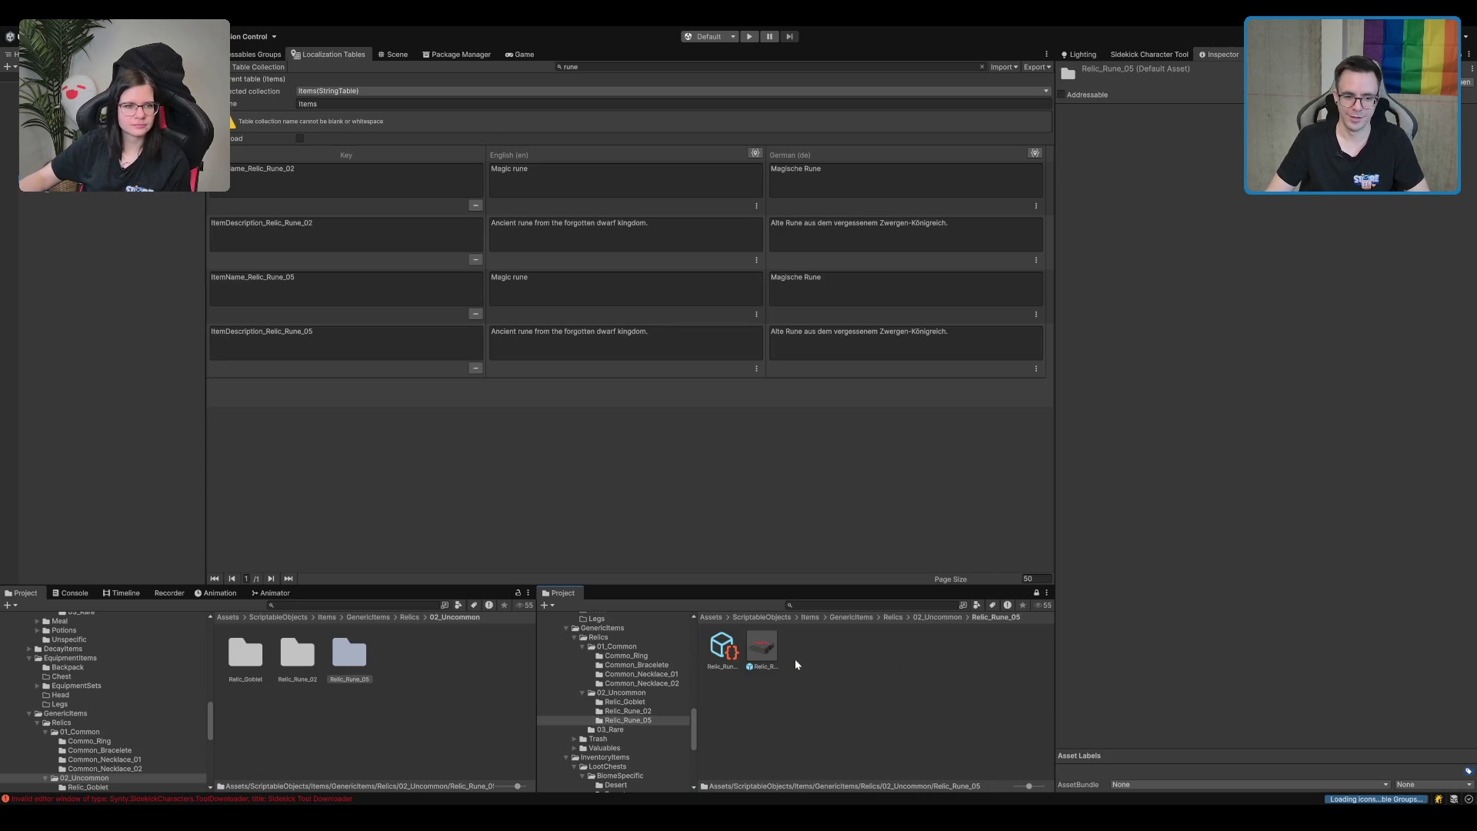
Rename the copied goblet effect in Relic_Rune_05 to Relic_Rune_05_PlayerStatusEffect.
click(723, 652)
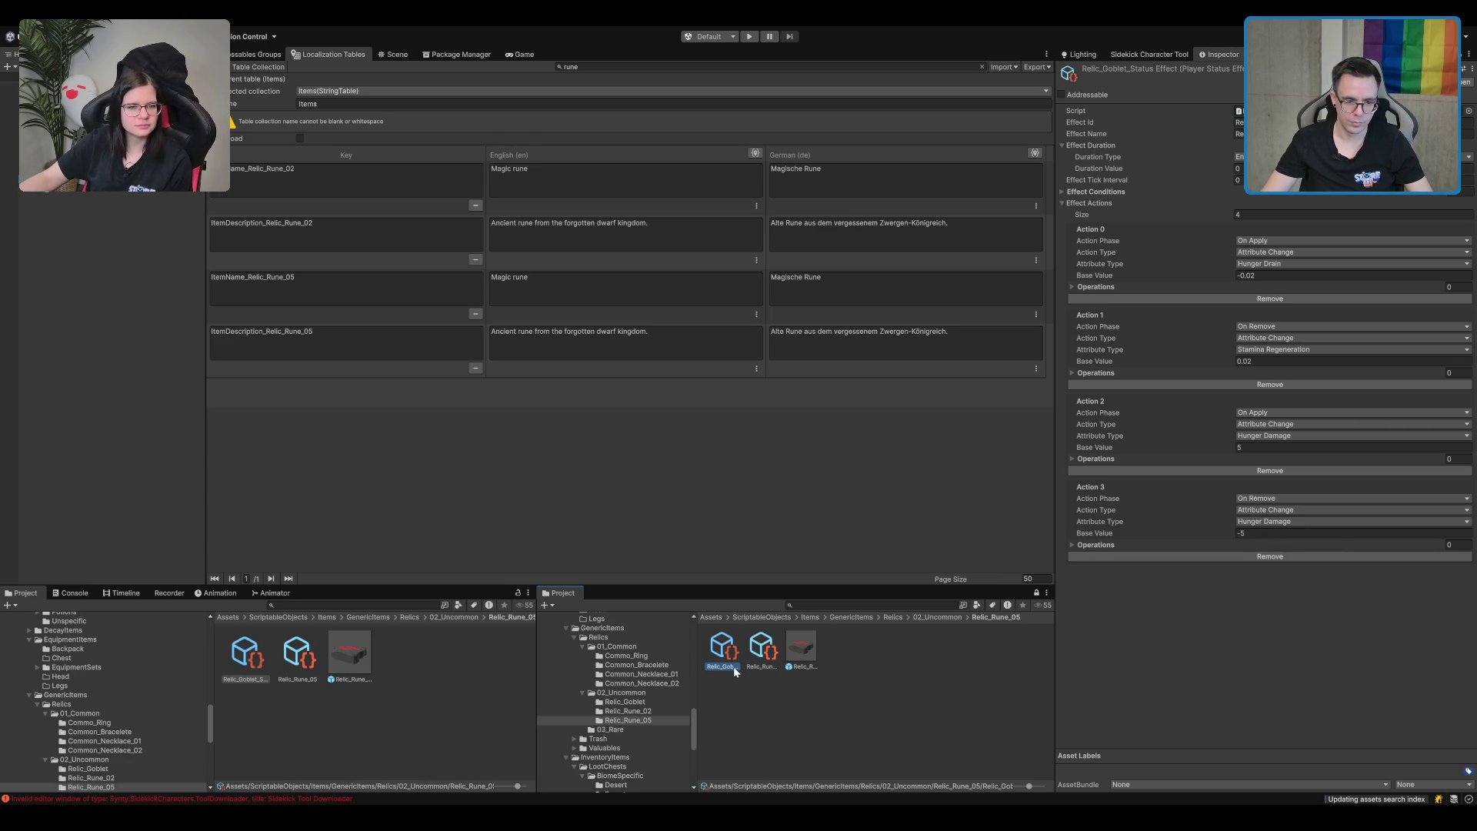
click(765, 666)
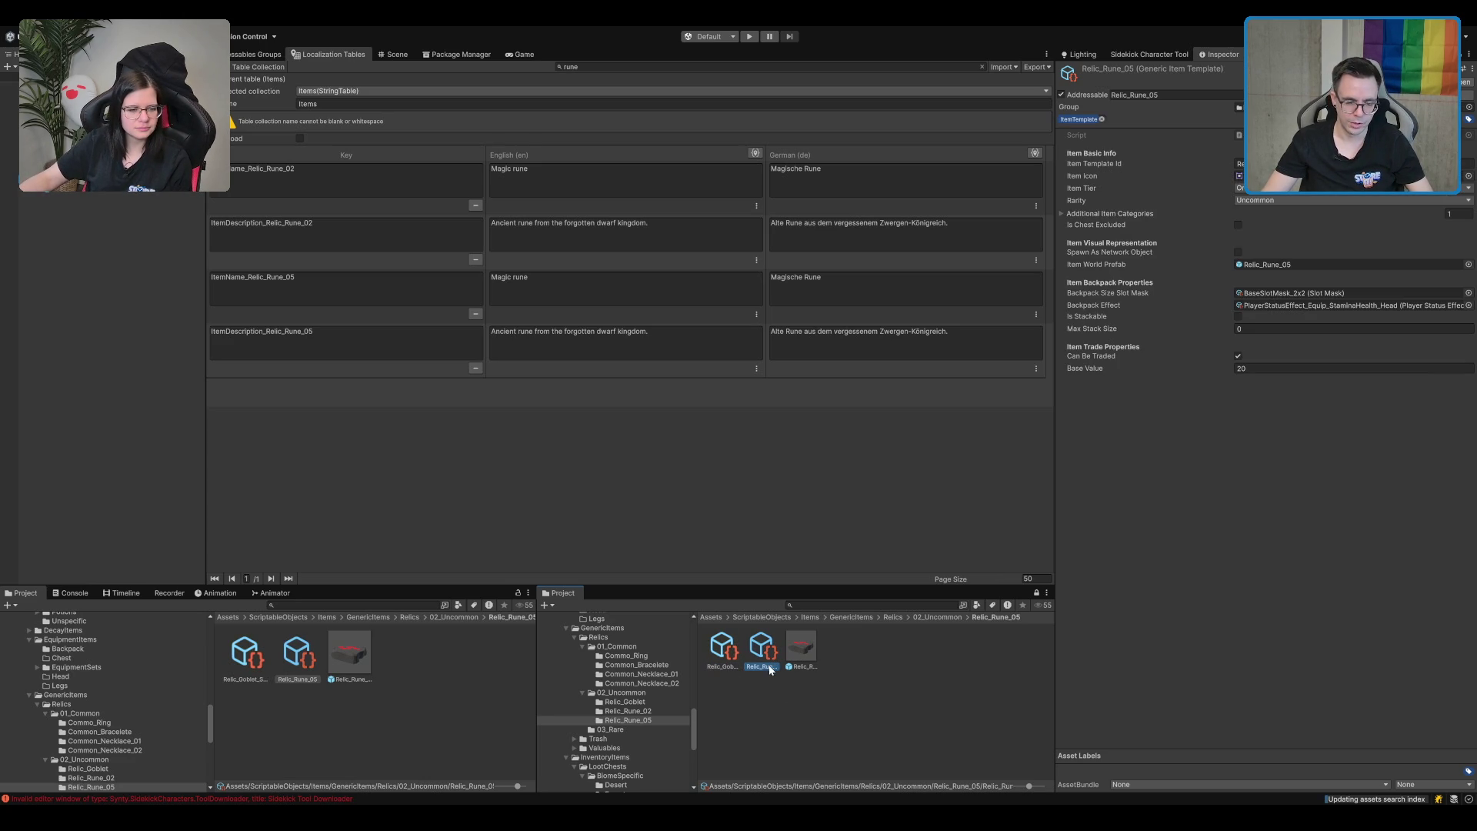
click(719, 666)
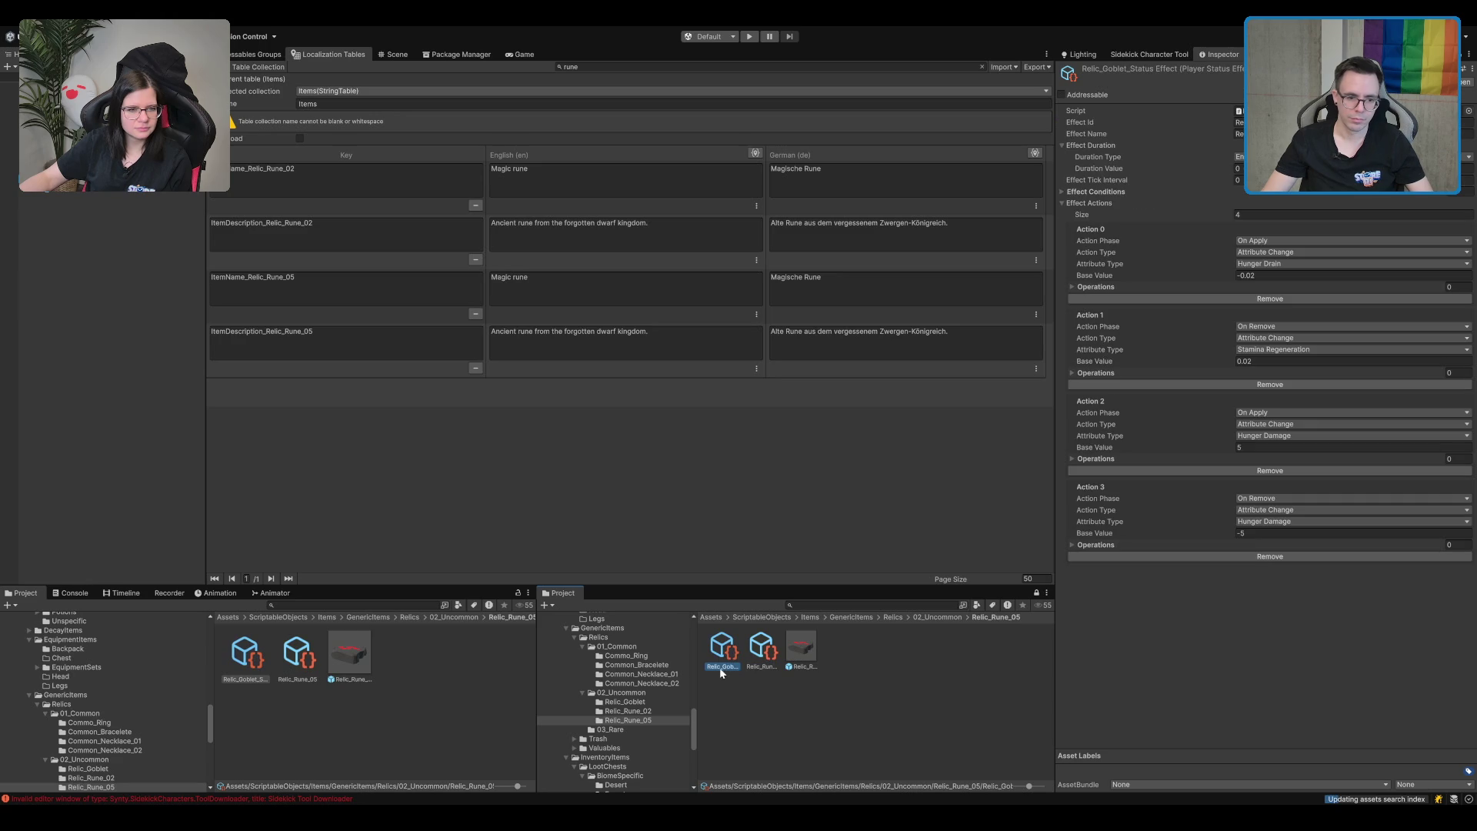
click(721, 666)
key(ctrl+v)
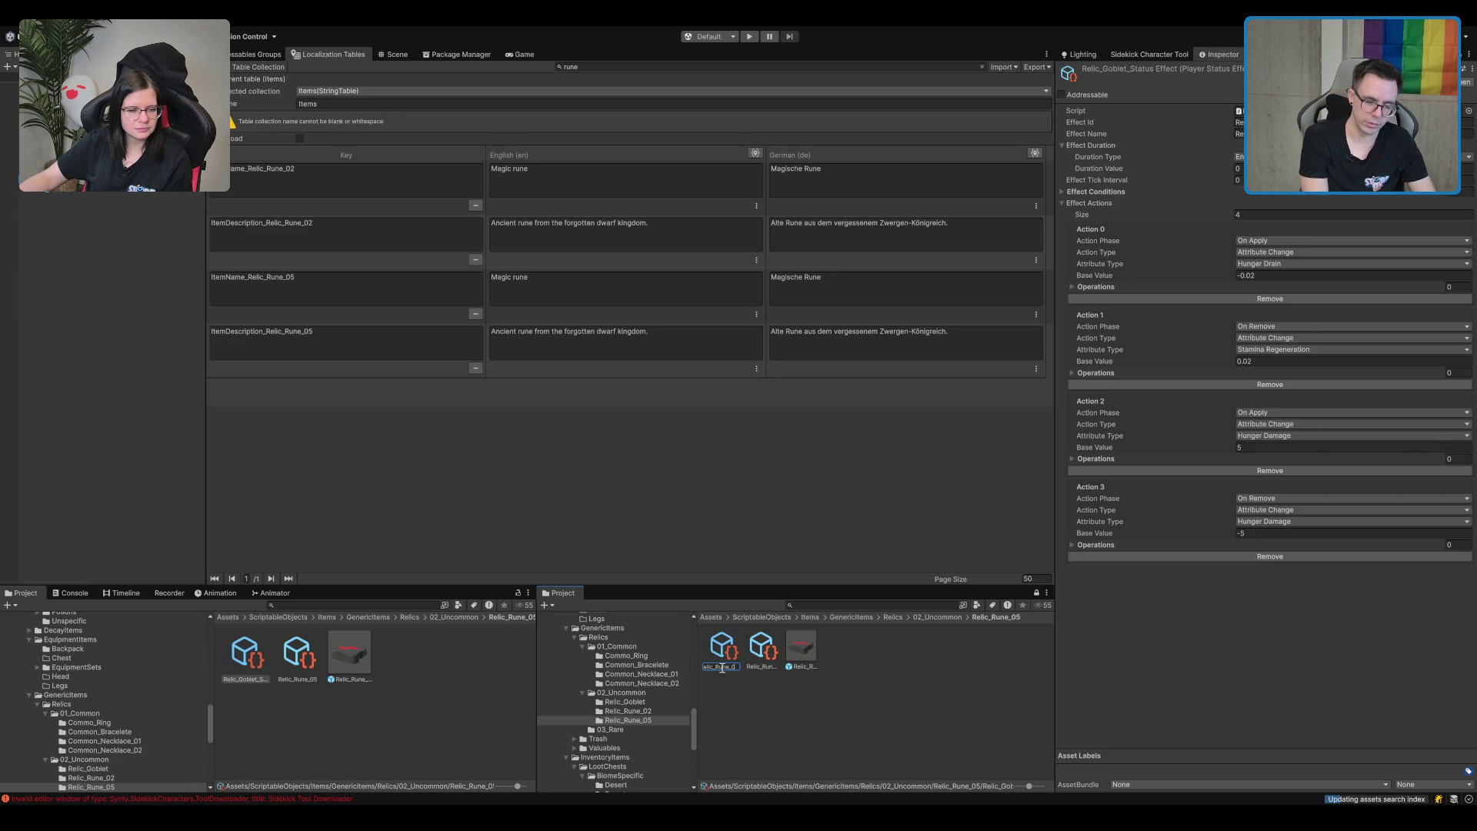
text(_Player )
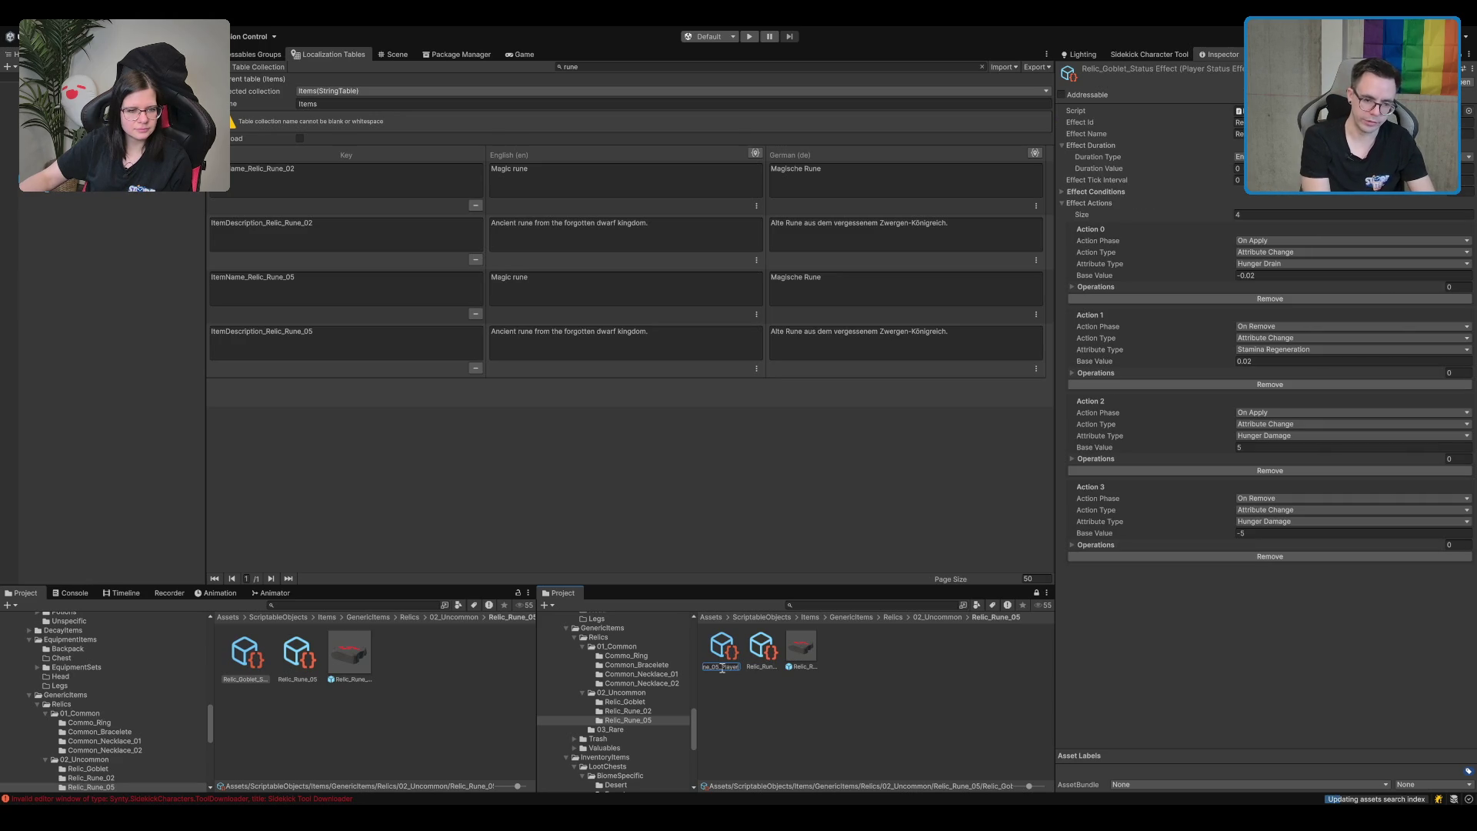
text(Stat)
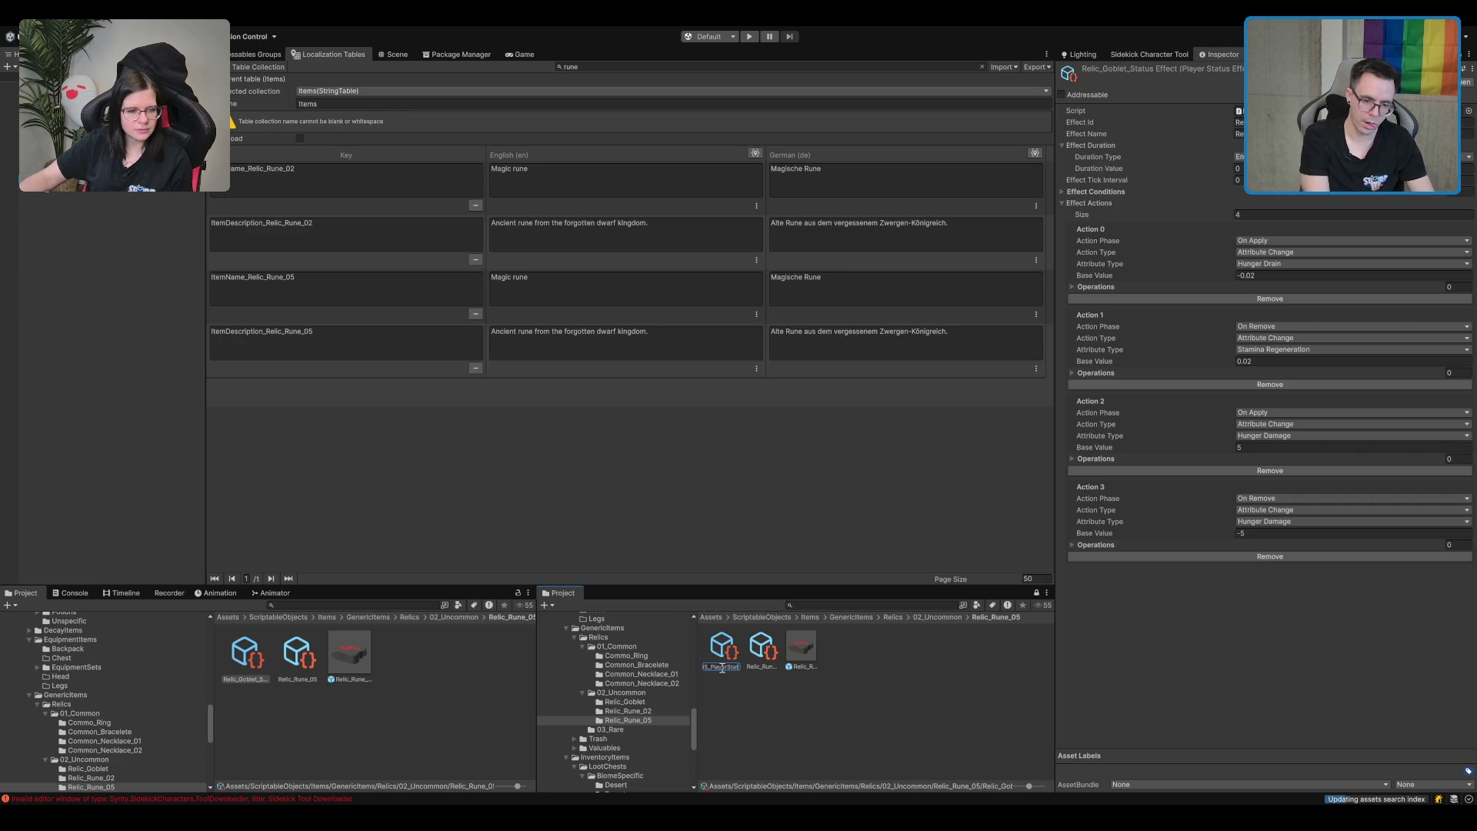
text(us Effect)
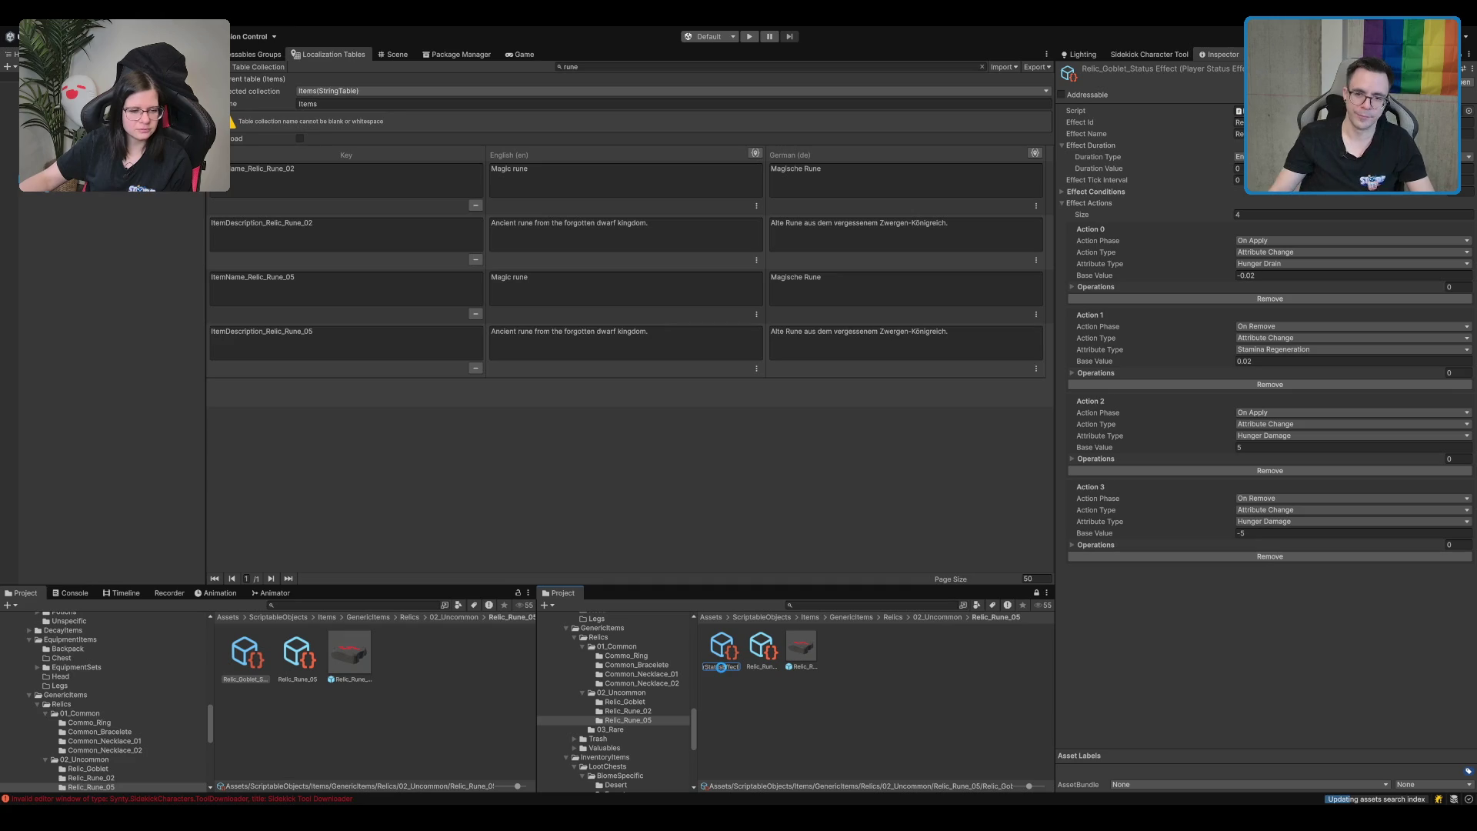
key(Return)
click(1238, 122)
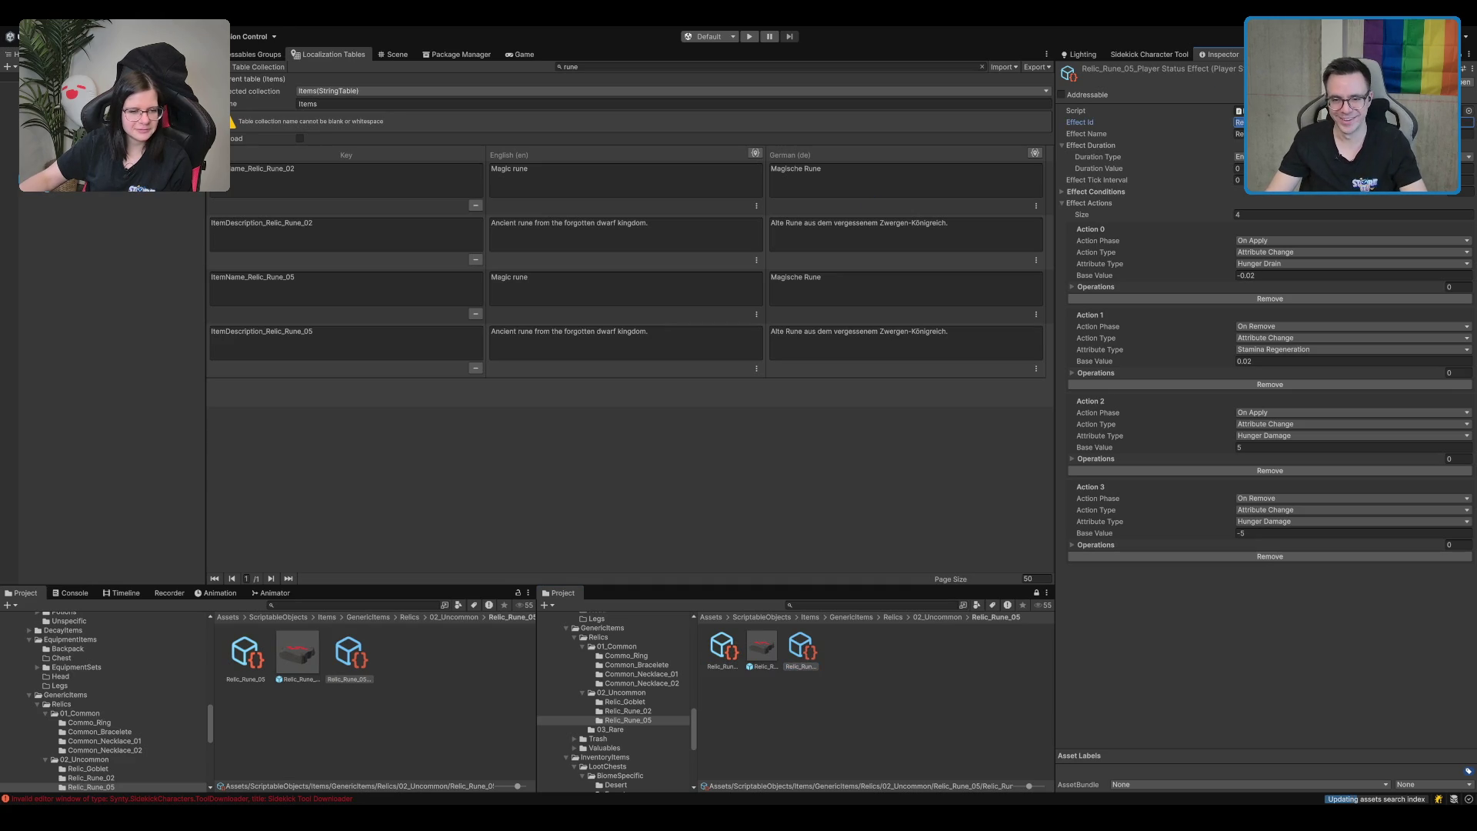
Tick Addressable on the Relic_Rune_05 effect and shorten its address to Relic_Rune_05_PlayerStatusEffect.
click(794, 667)
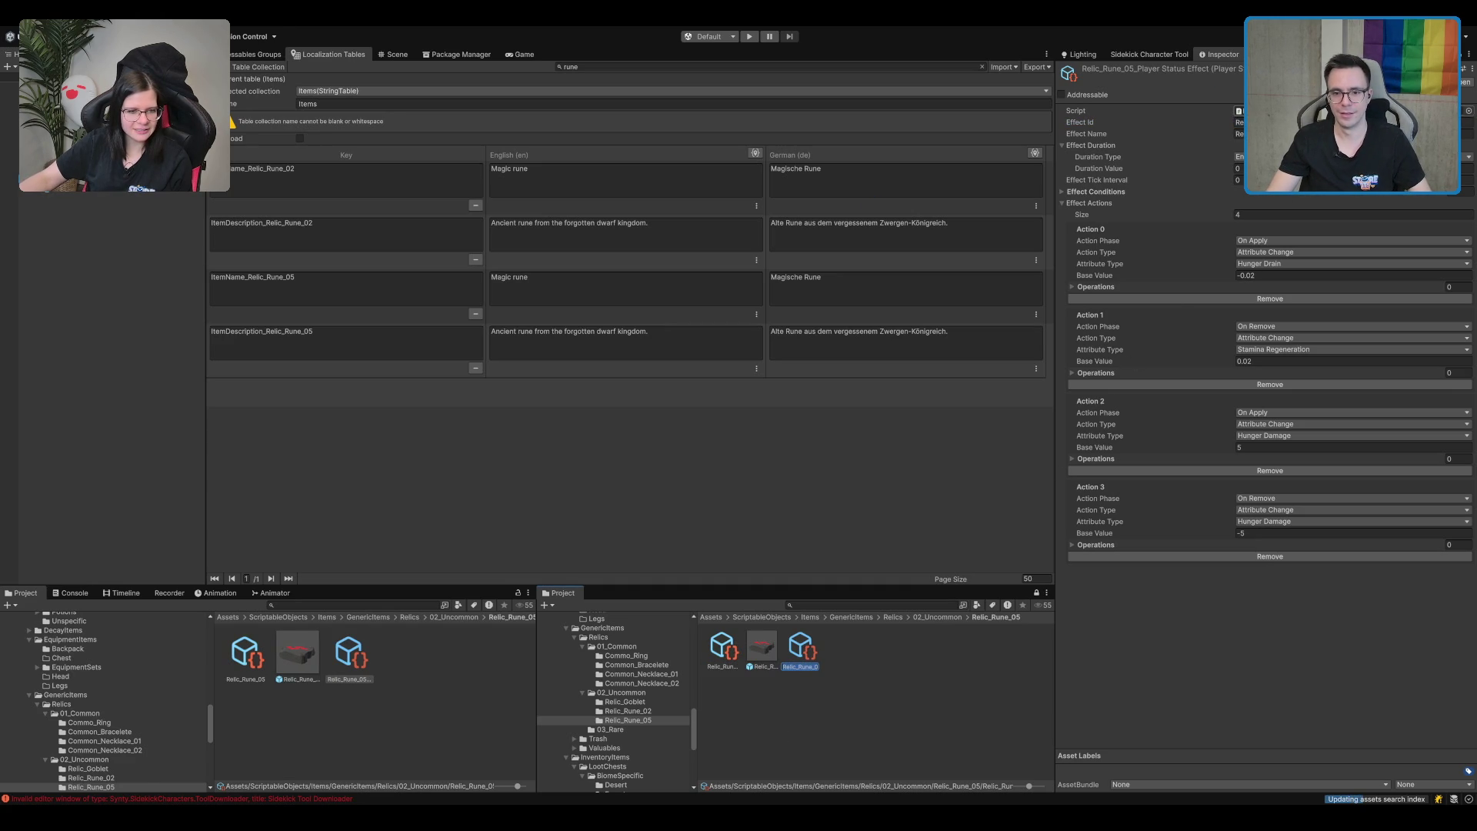
click(1240, 111)
click(1240, 134)
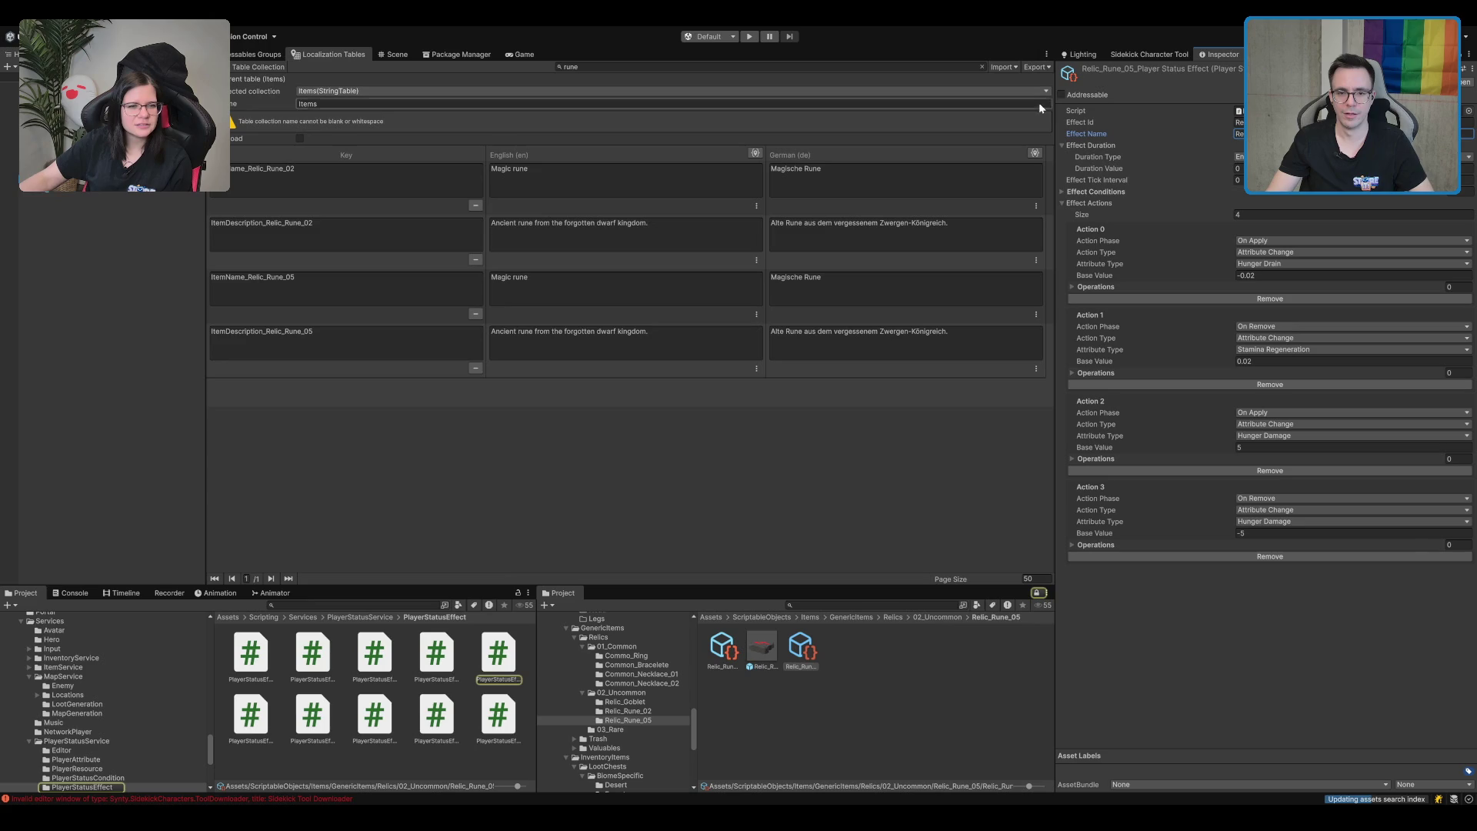
click(1128, 101)
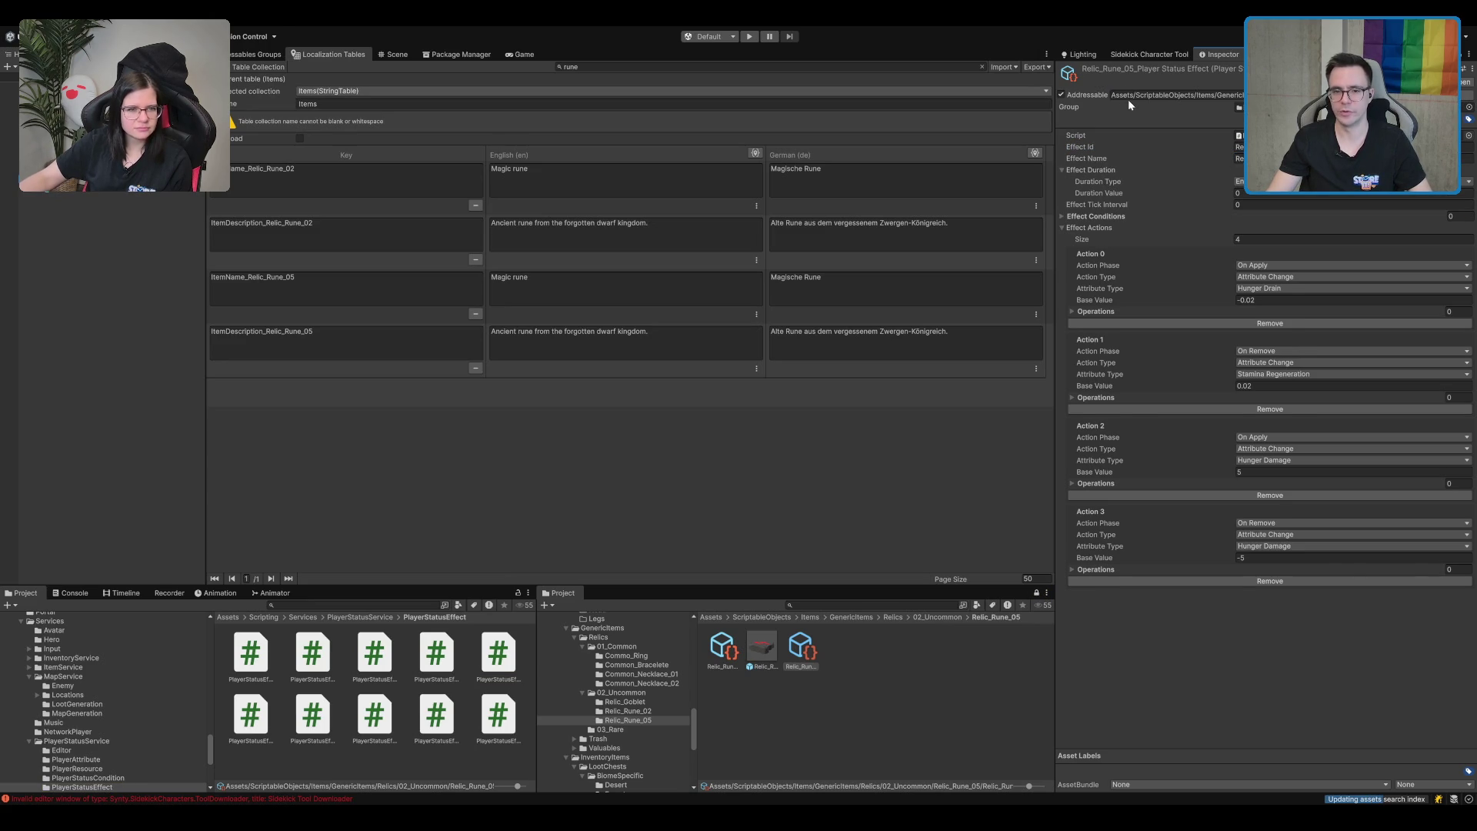
click(1170, 99)
text(Relic_Rune_05_PlayerStatusEffect)
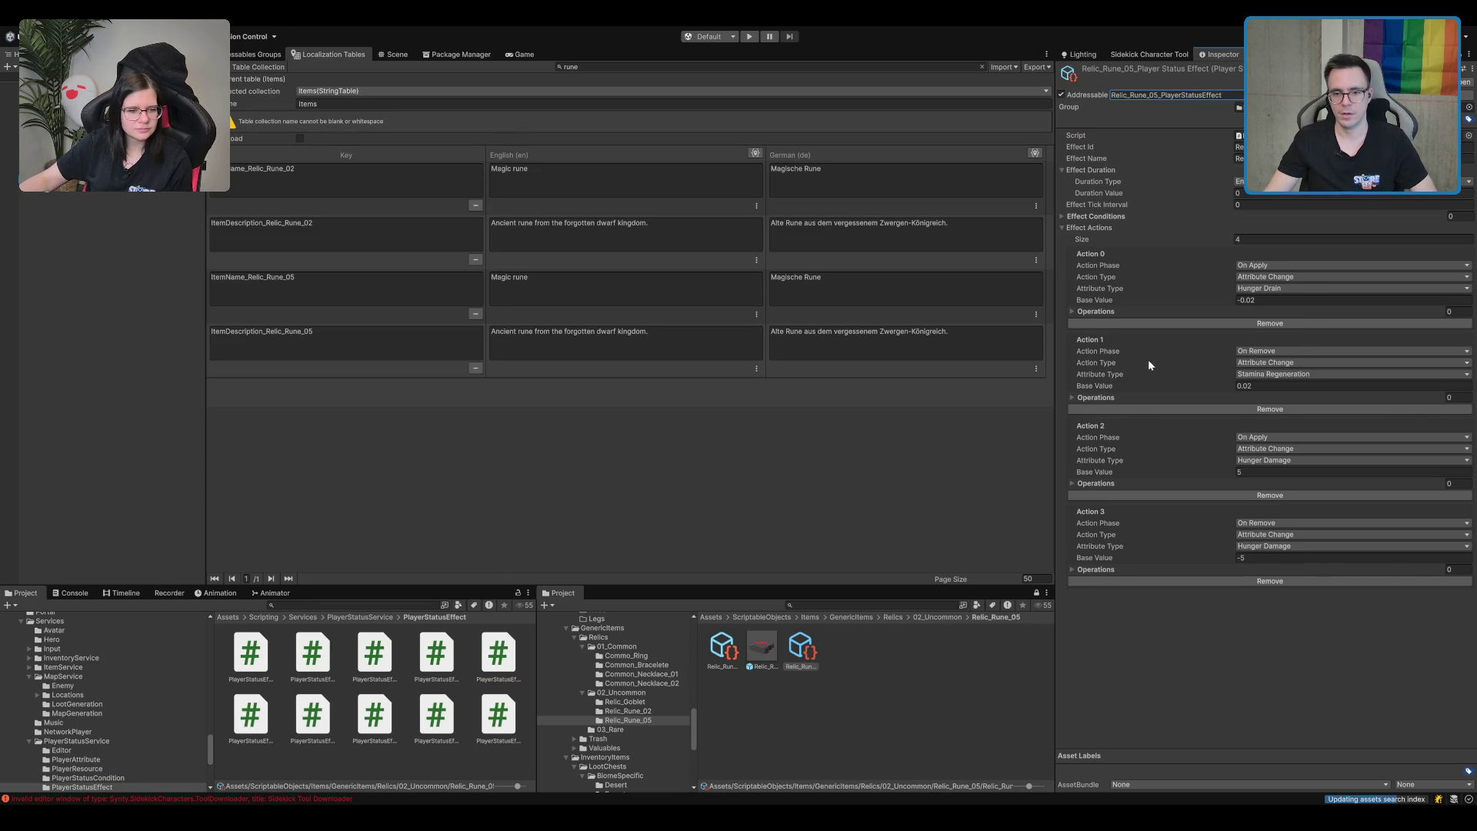
click(1260, 300)
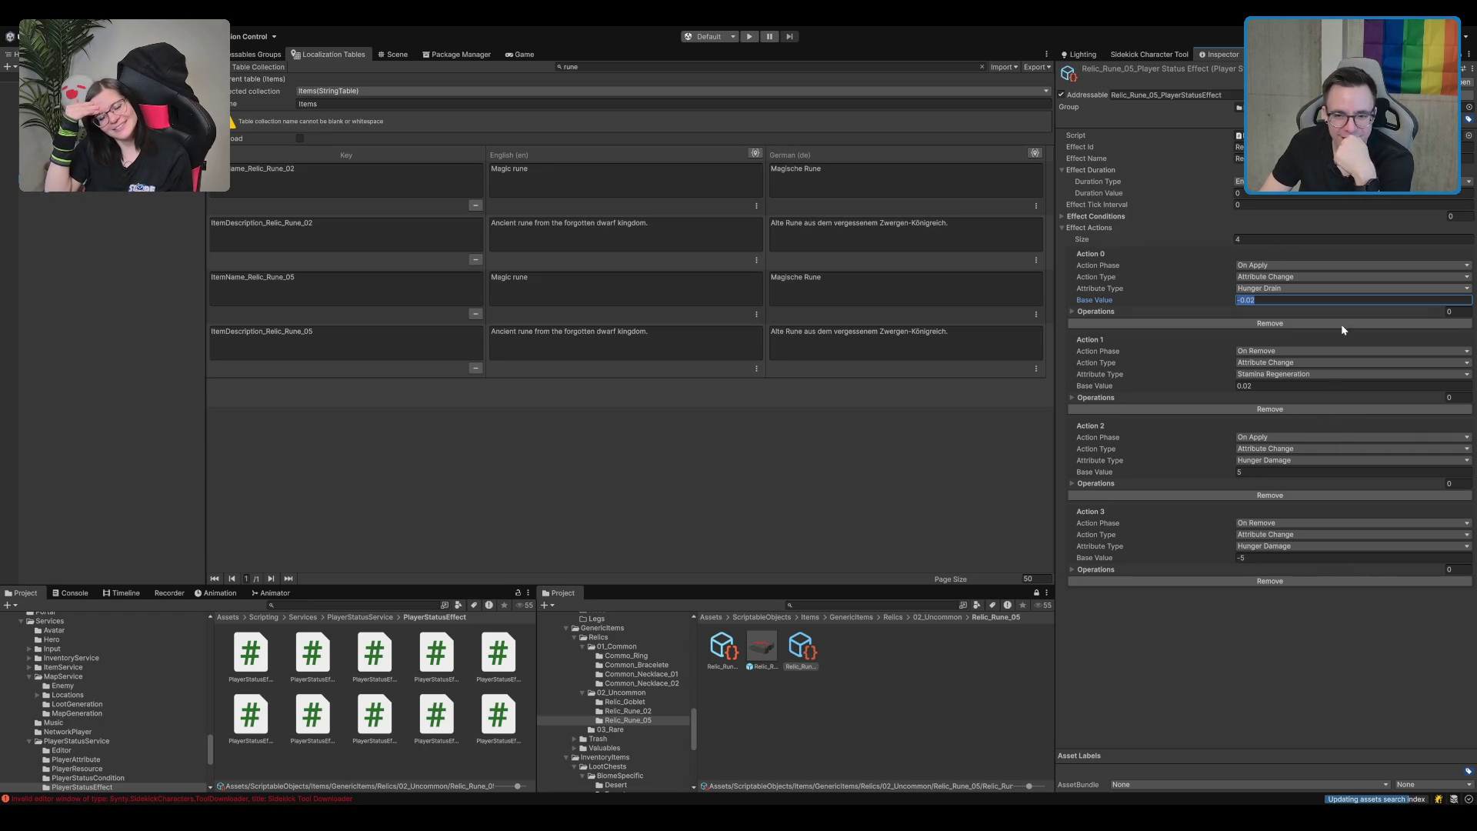
Cut Effect Actions to 2 and set the second action to Tripping Chance, base value 5.
click(1443, 239)
text(2)
key(Return)
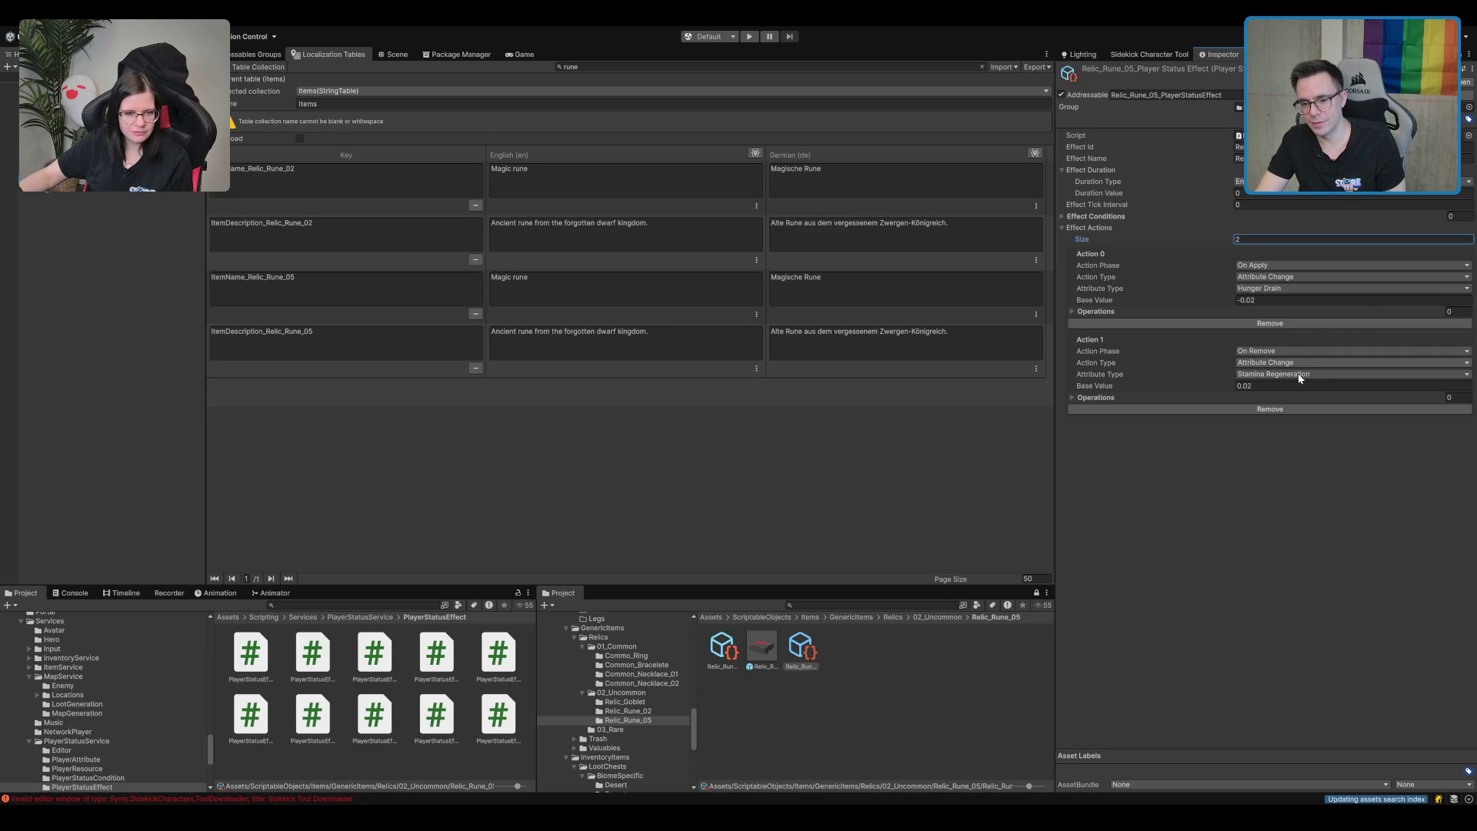
click(1292, 362)
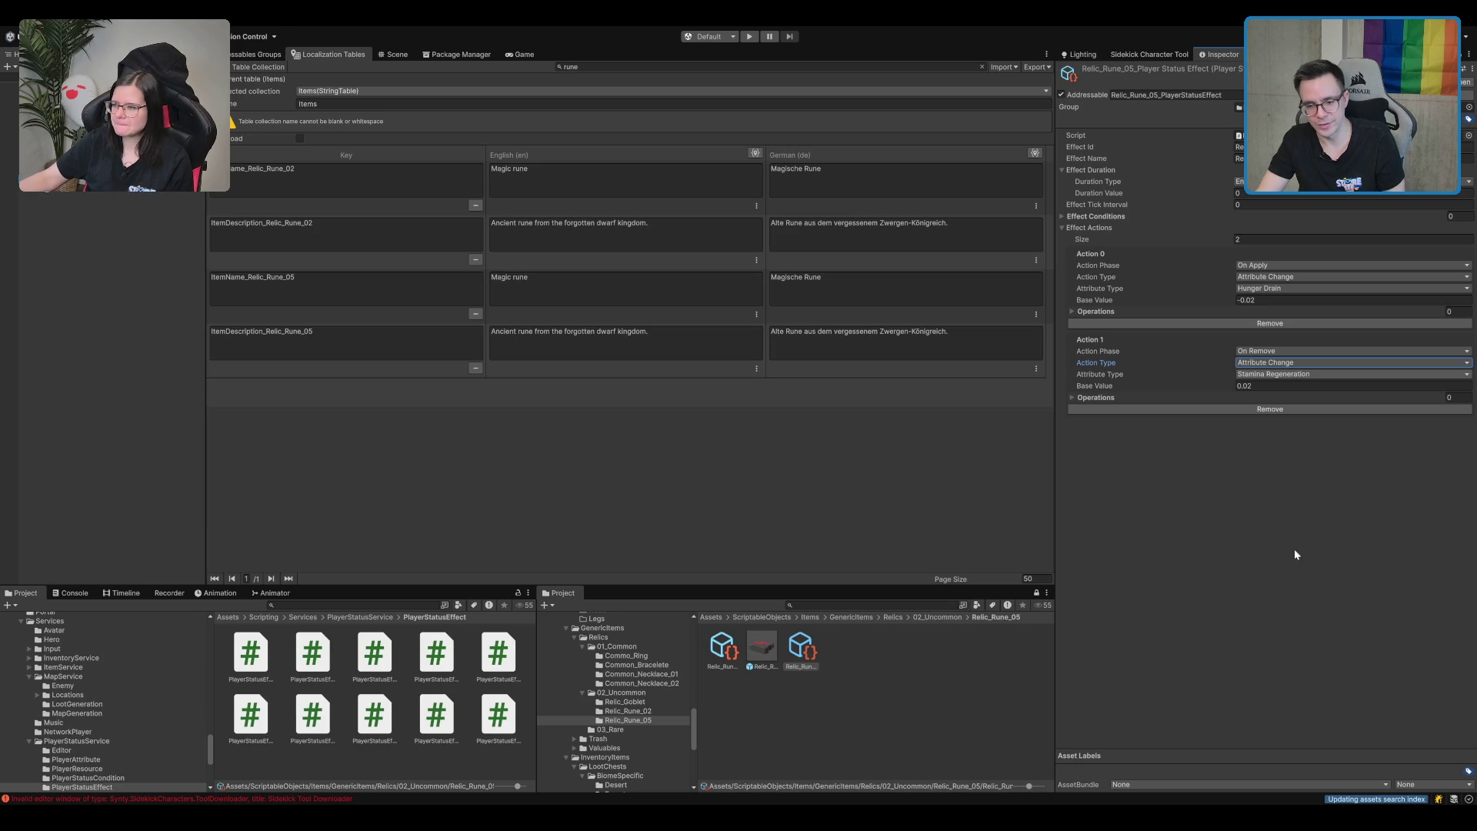
click(1300, 385)
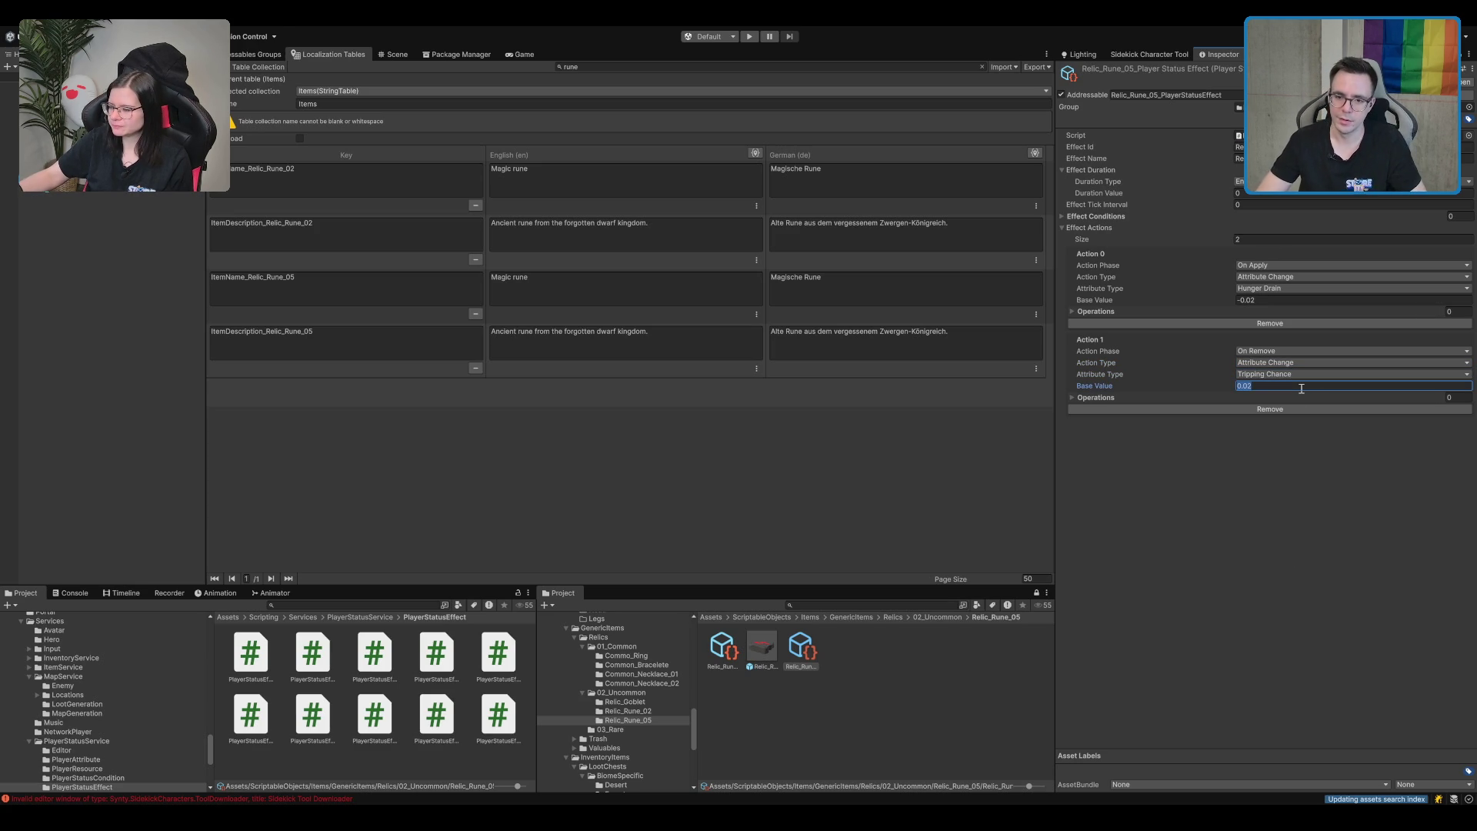
text(-5)
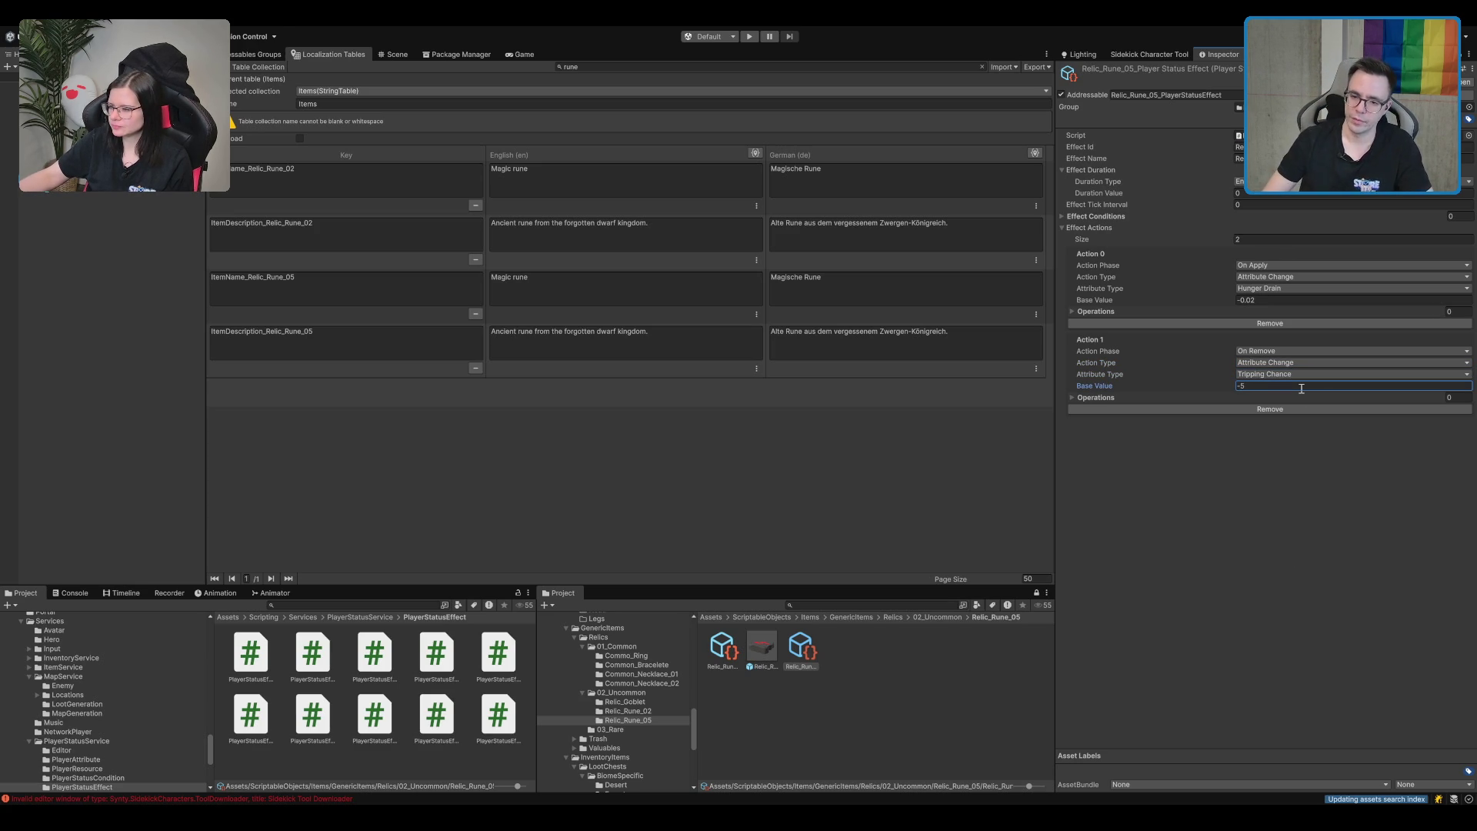
Set the first action to Tripping Chance with base value -5, then switch to JetBrains Rider.
click(1300, 300)
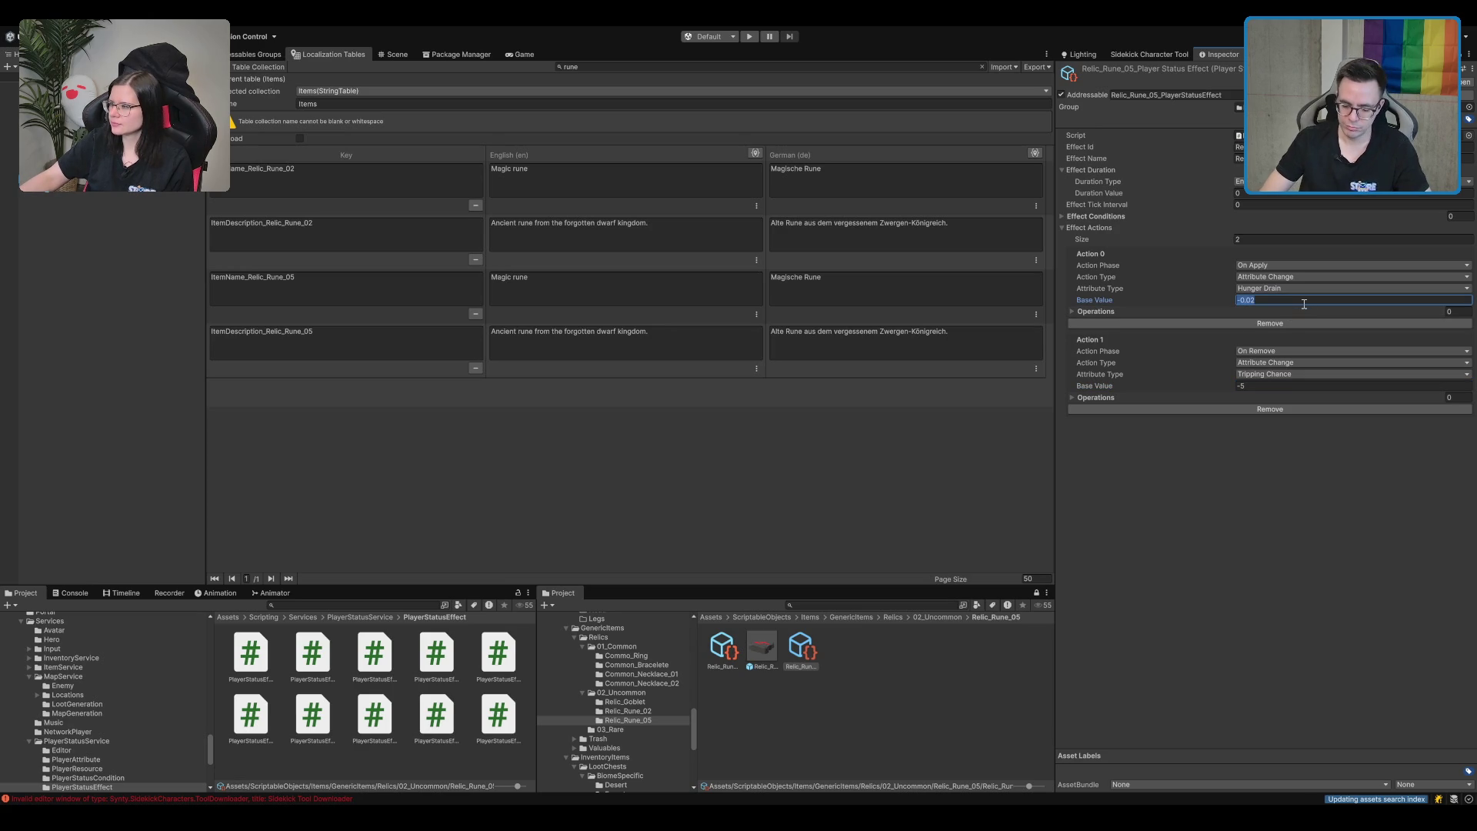
text(5)
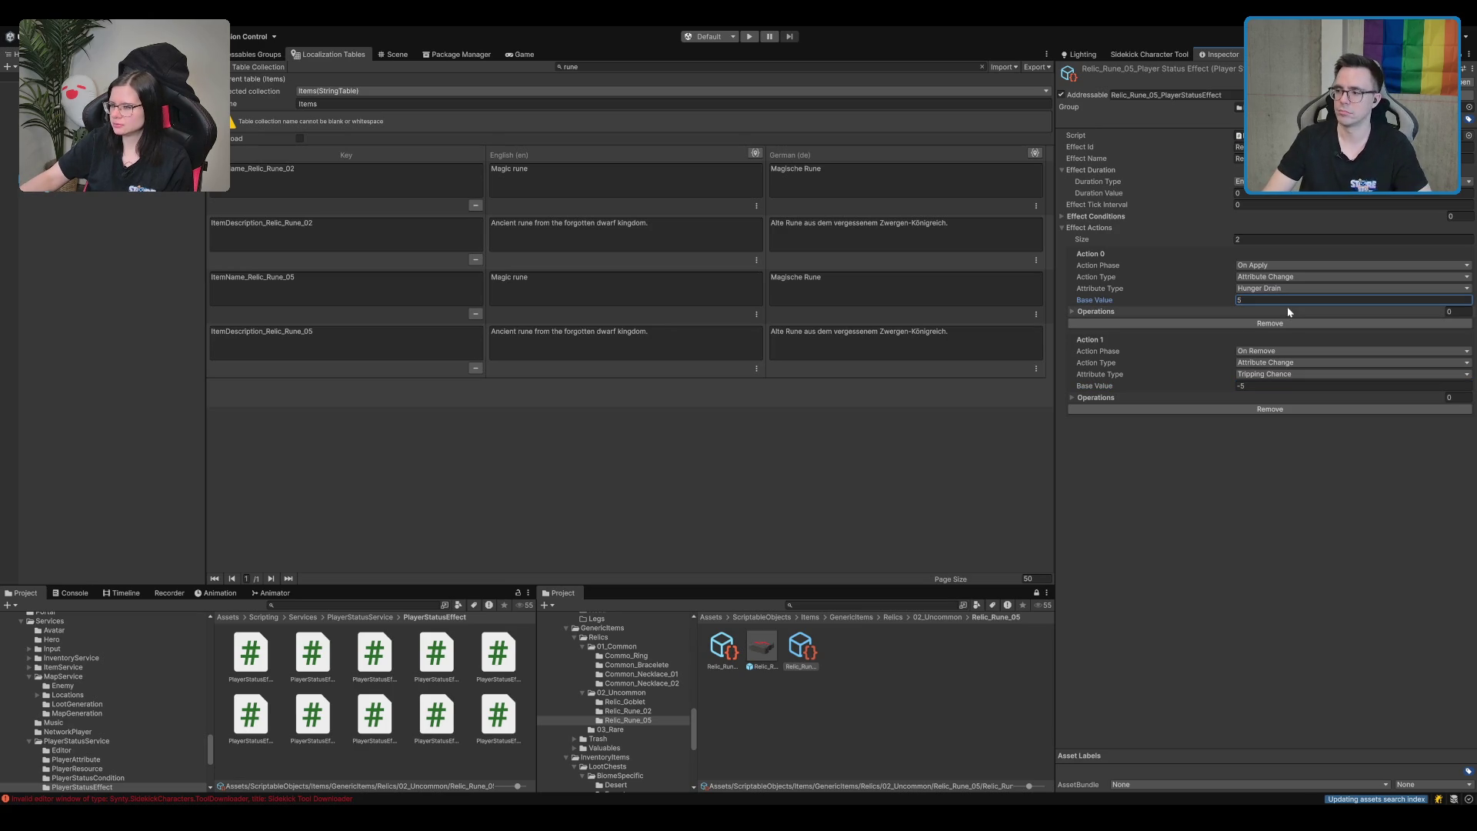
key(shift+Tab)
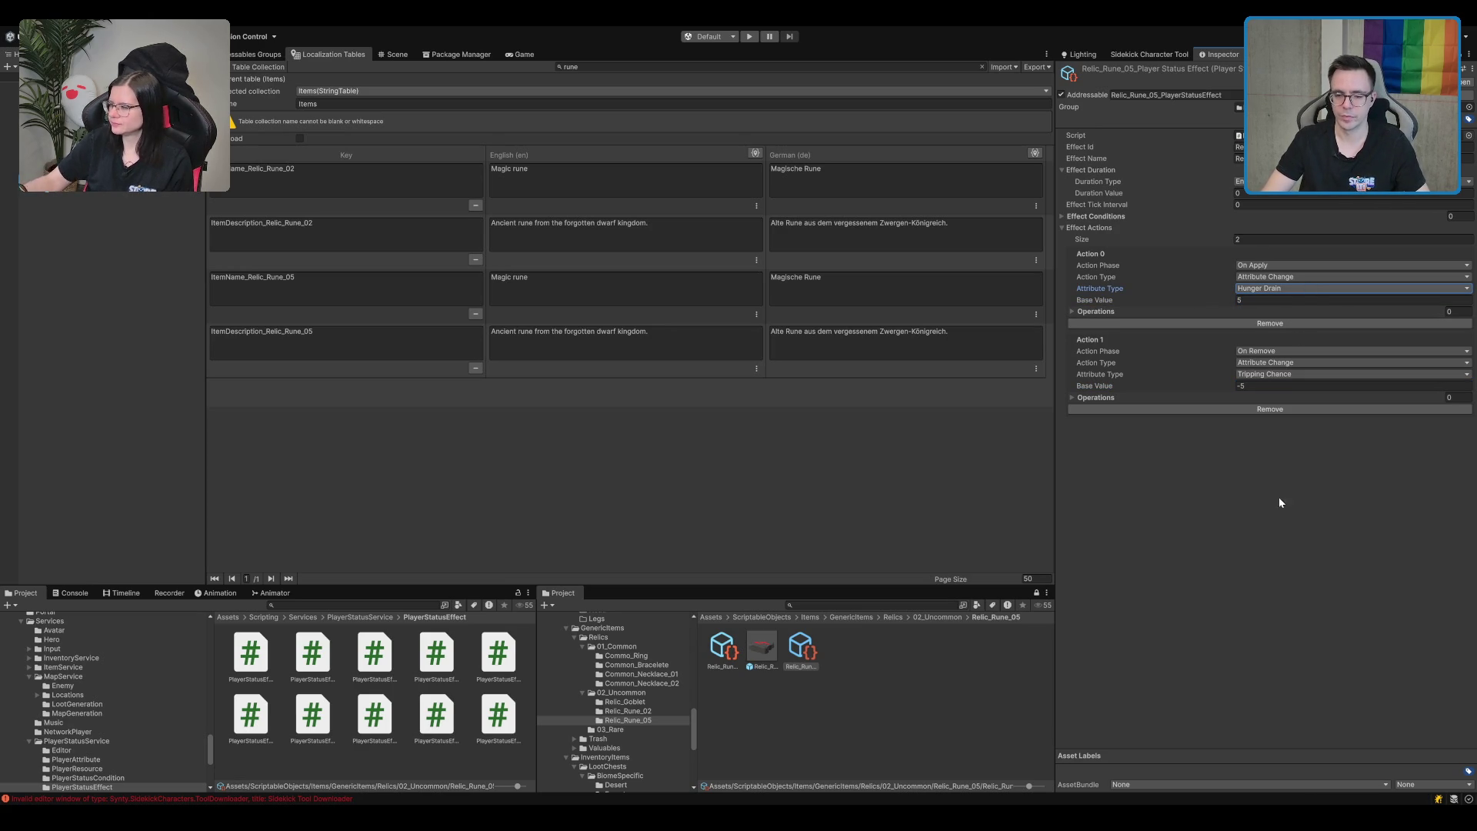
key(Down)
click(1301, 300)
text(-5)
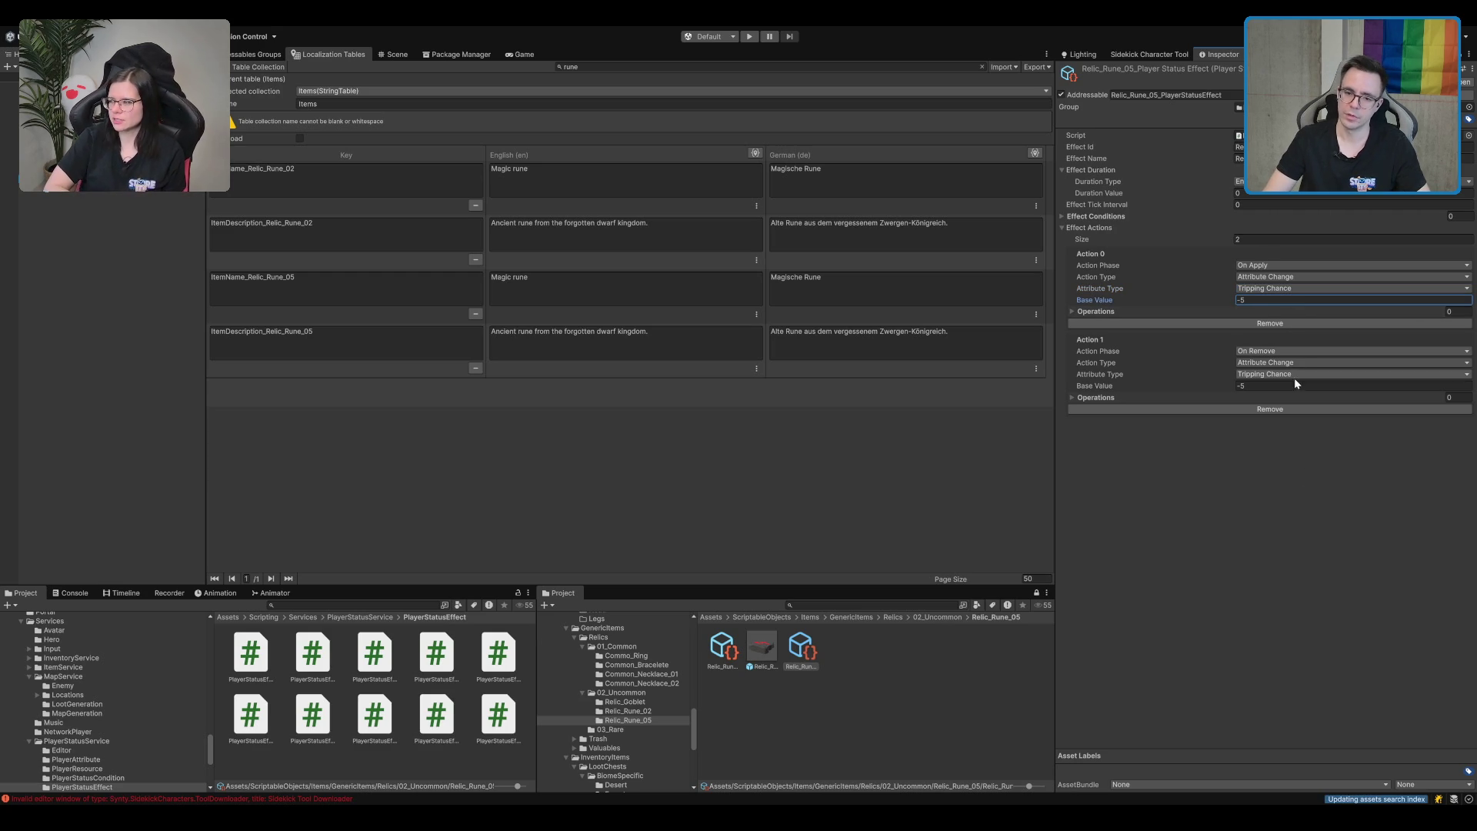
click(1297, 386)
text(5)
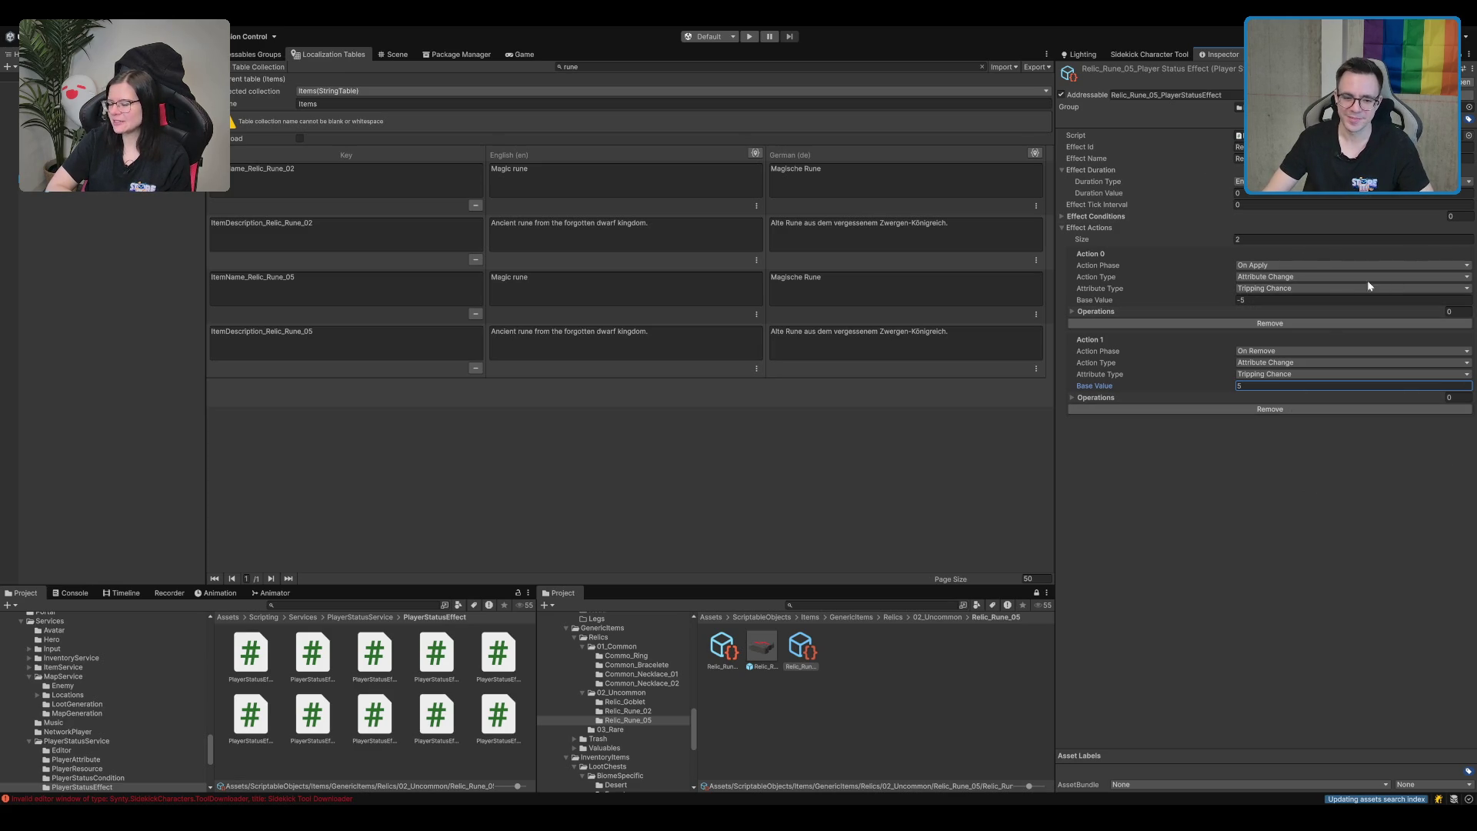
key(super+Tab)
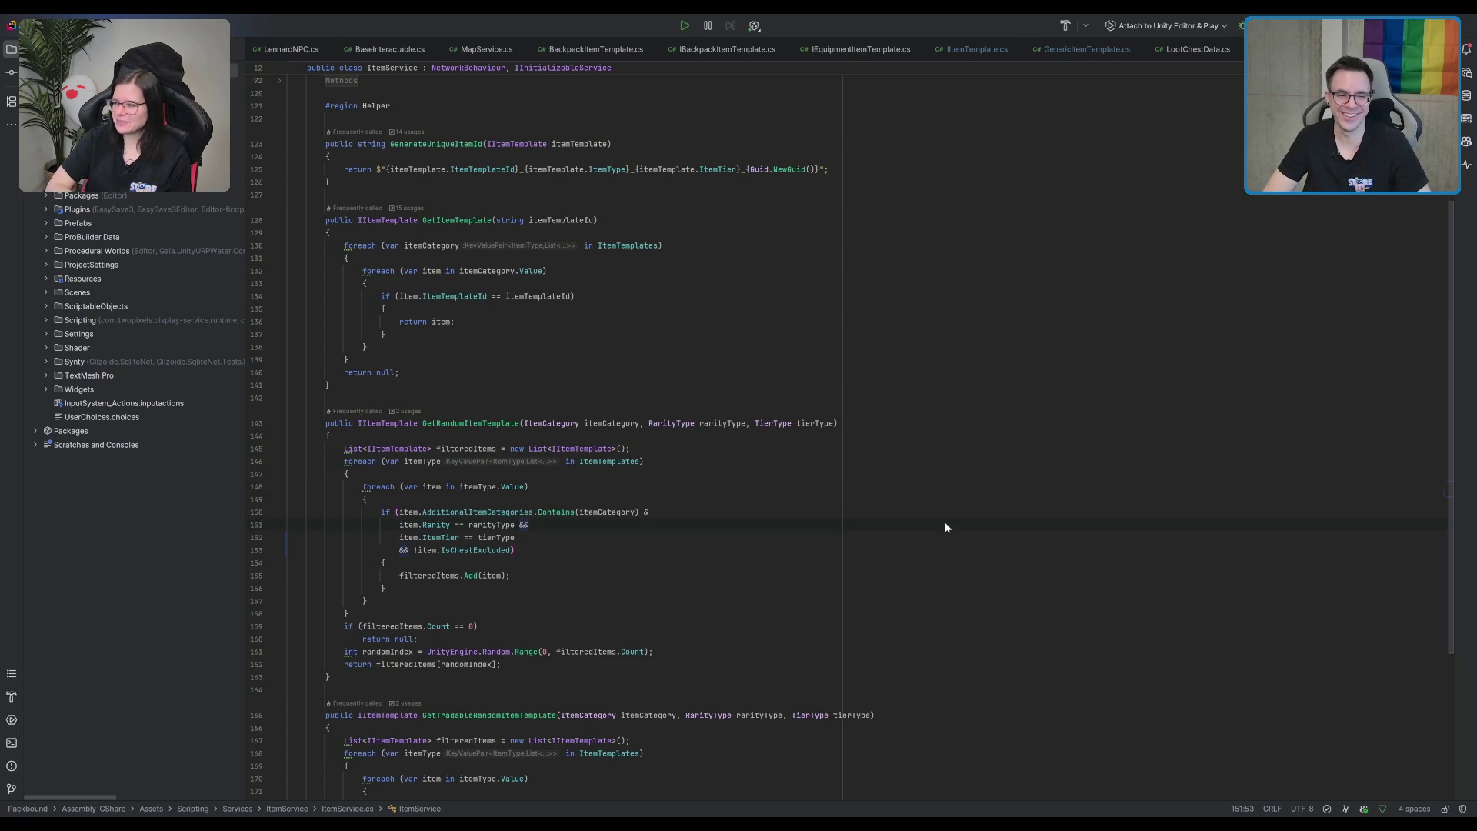
Search 'chance' in TrippingStateStatusHelper.cs to find the surface tripping chance line, then return to Unity.
key(ctrl+Tab)
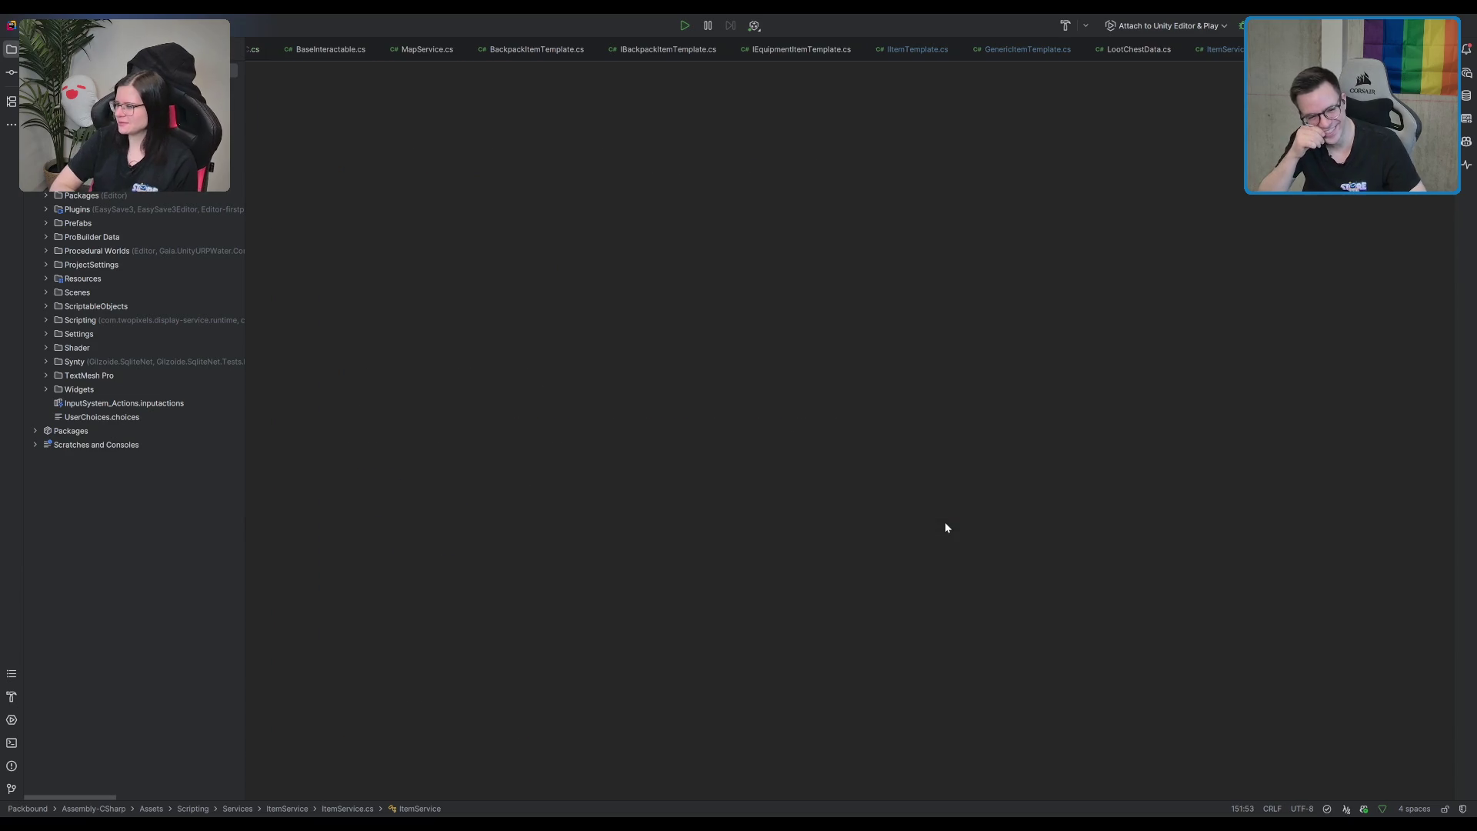
click(831, 192)
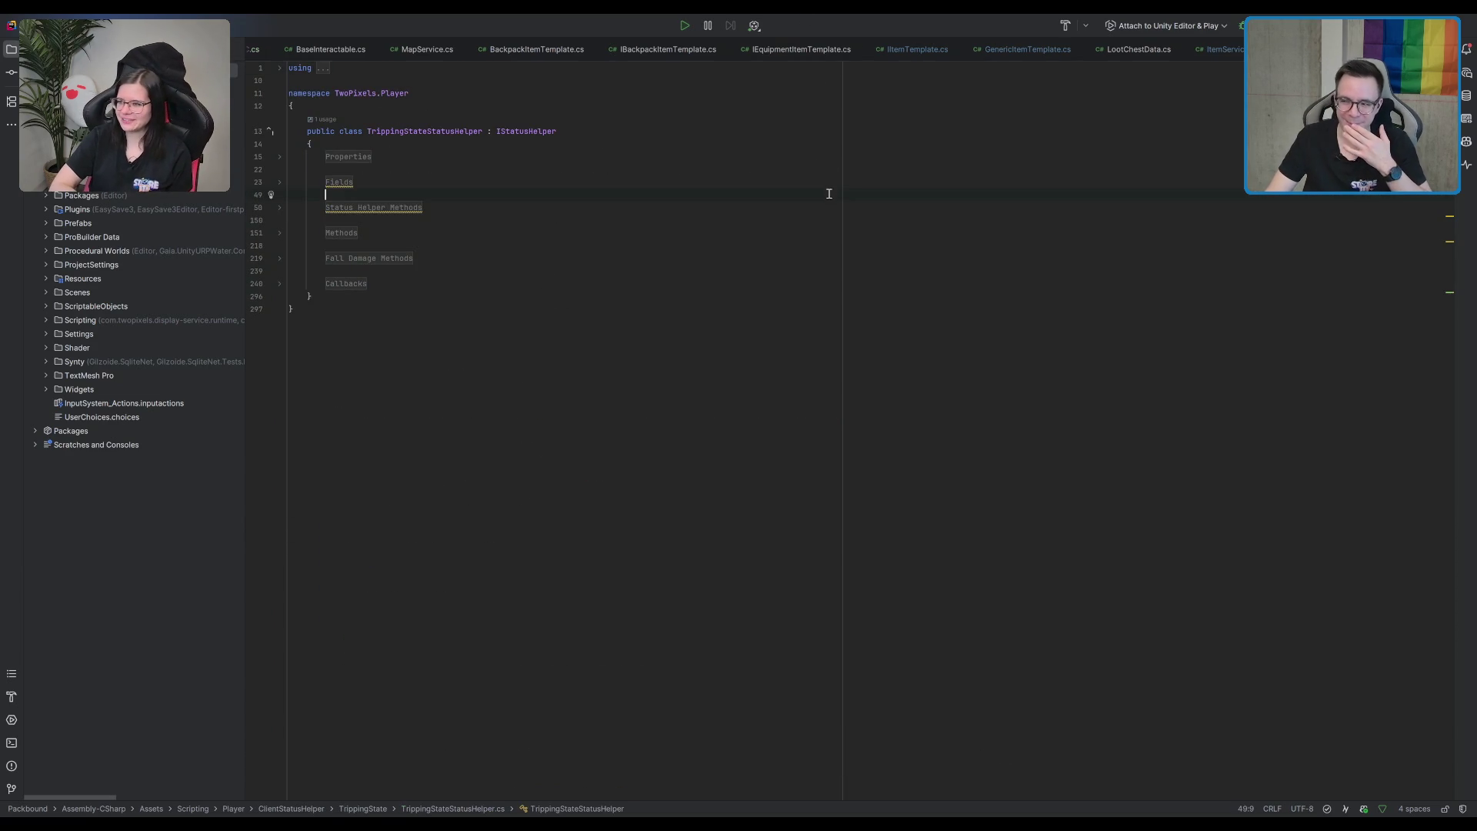
click(403, 206)
scroll(429, 209, down, 1)
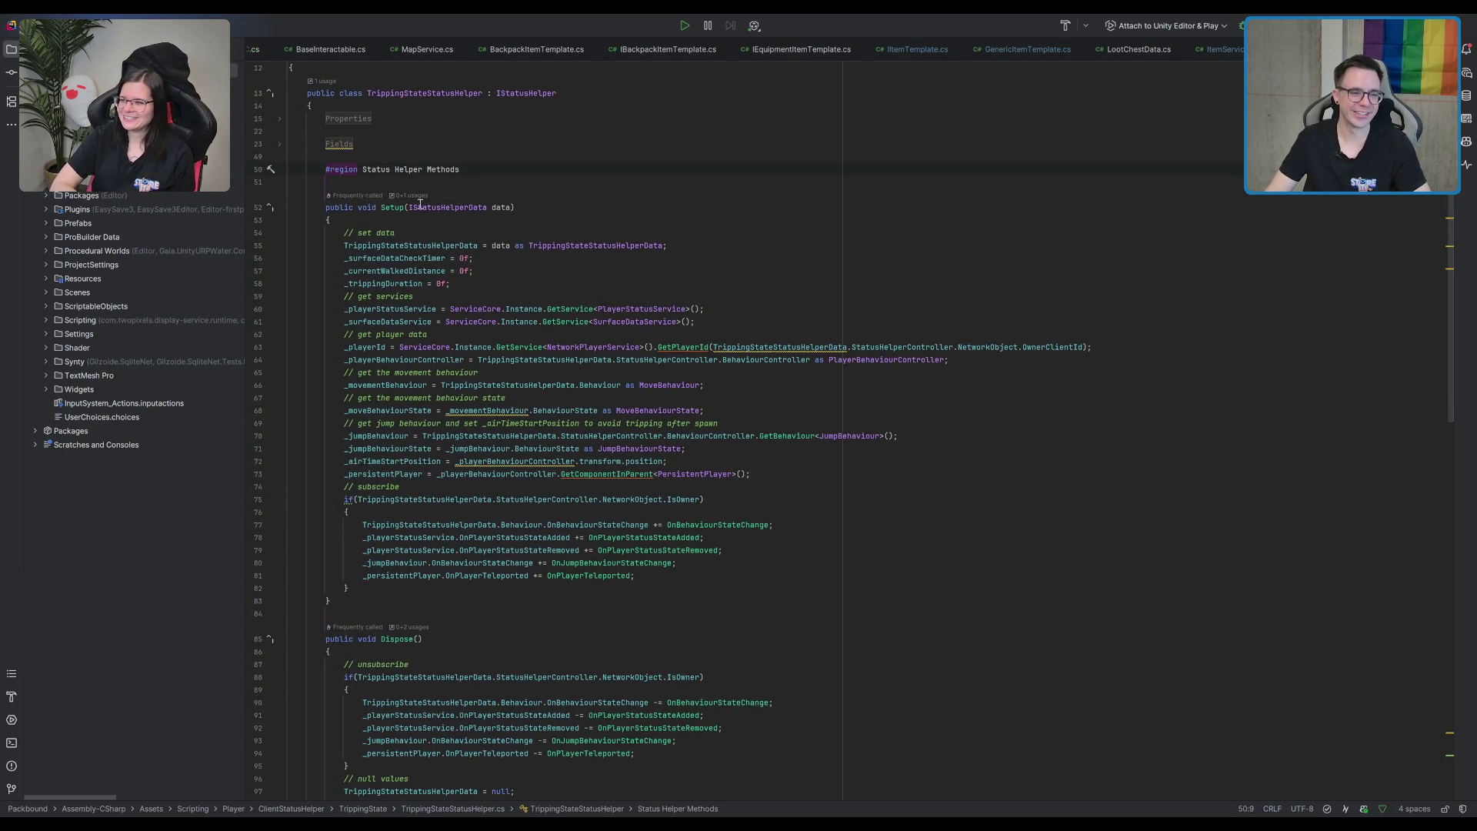
click(510, 260)
key(ctrl+f)
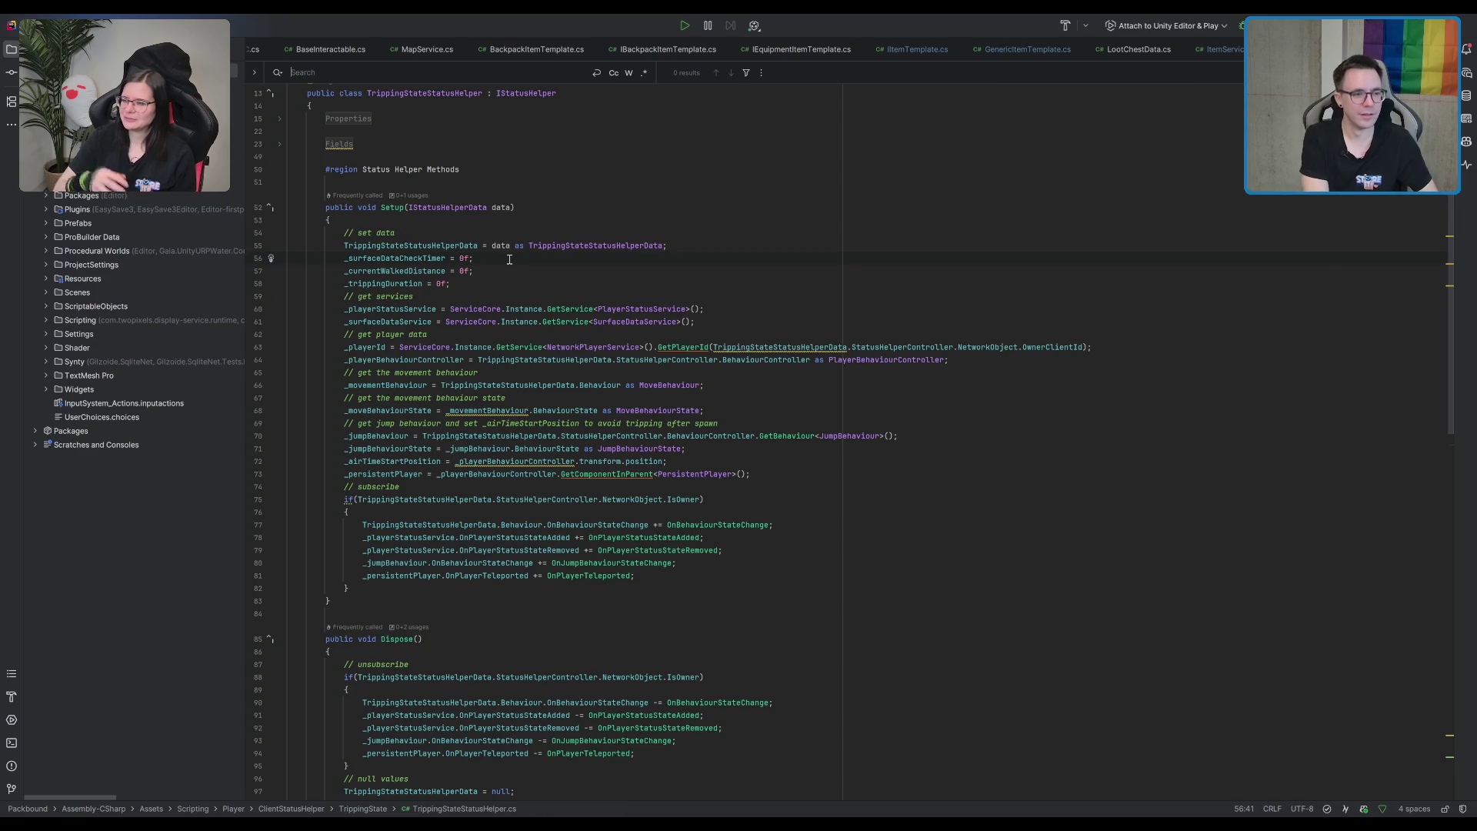
text(chance)
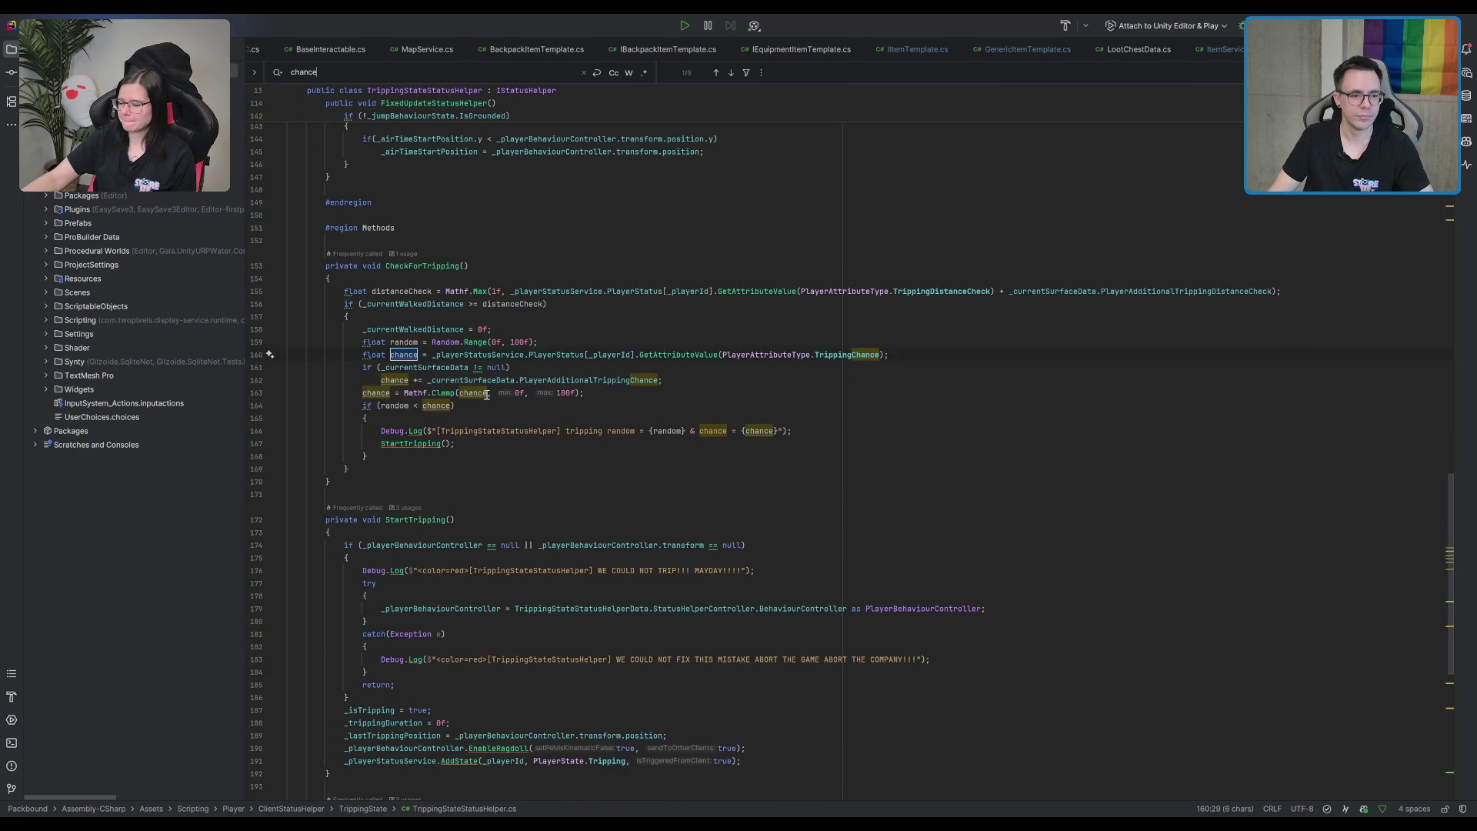
click(918, 382)
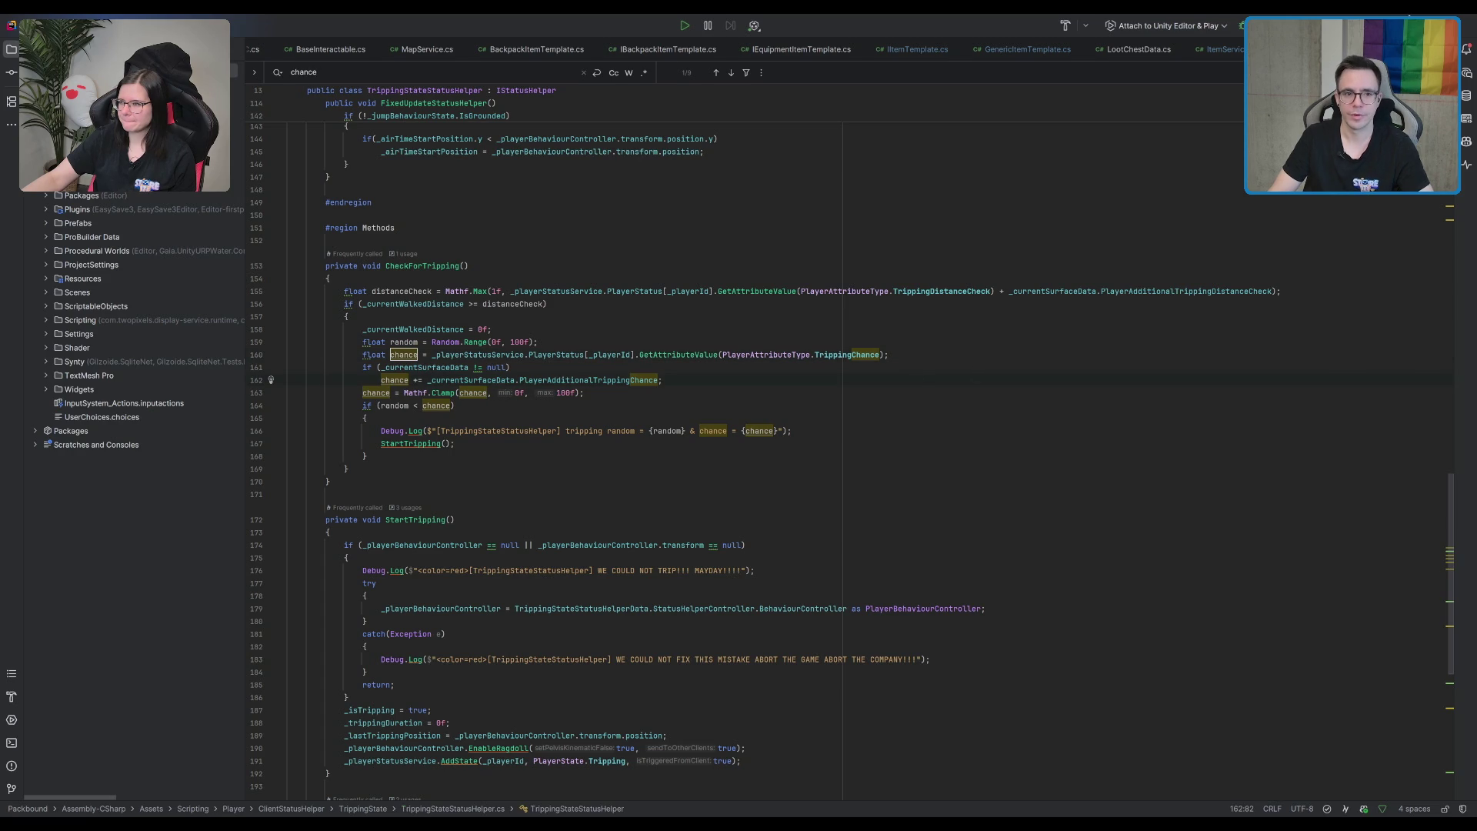
key(alt+Tab)
click(1257, 475)
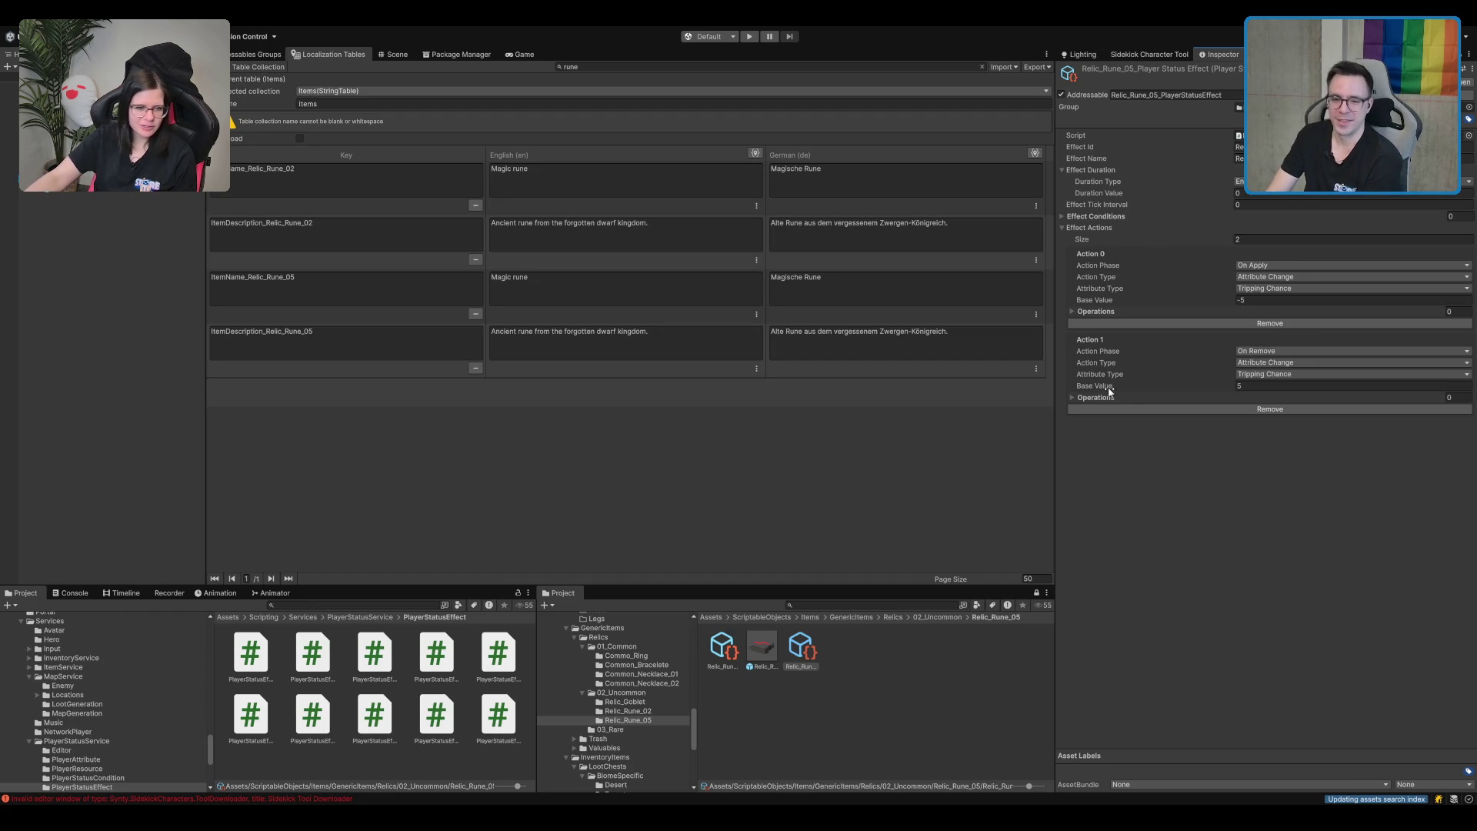
Raise Effect Actions to 4 and set Action 2 to On Apply Sprint Speed -0.1.
click(1265, 240)
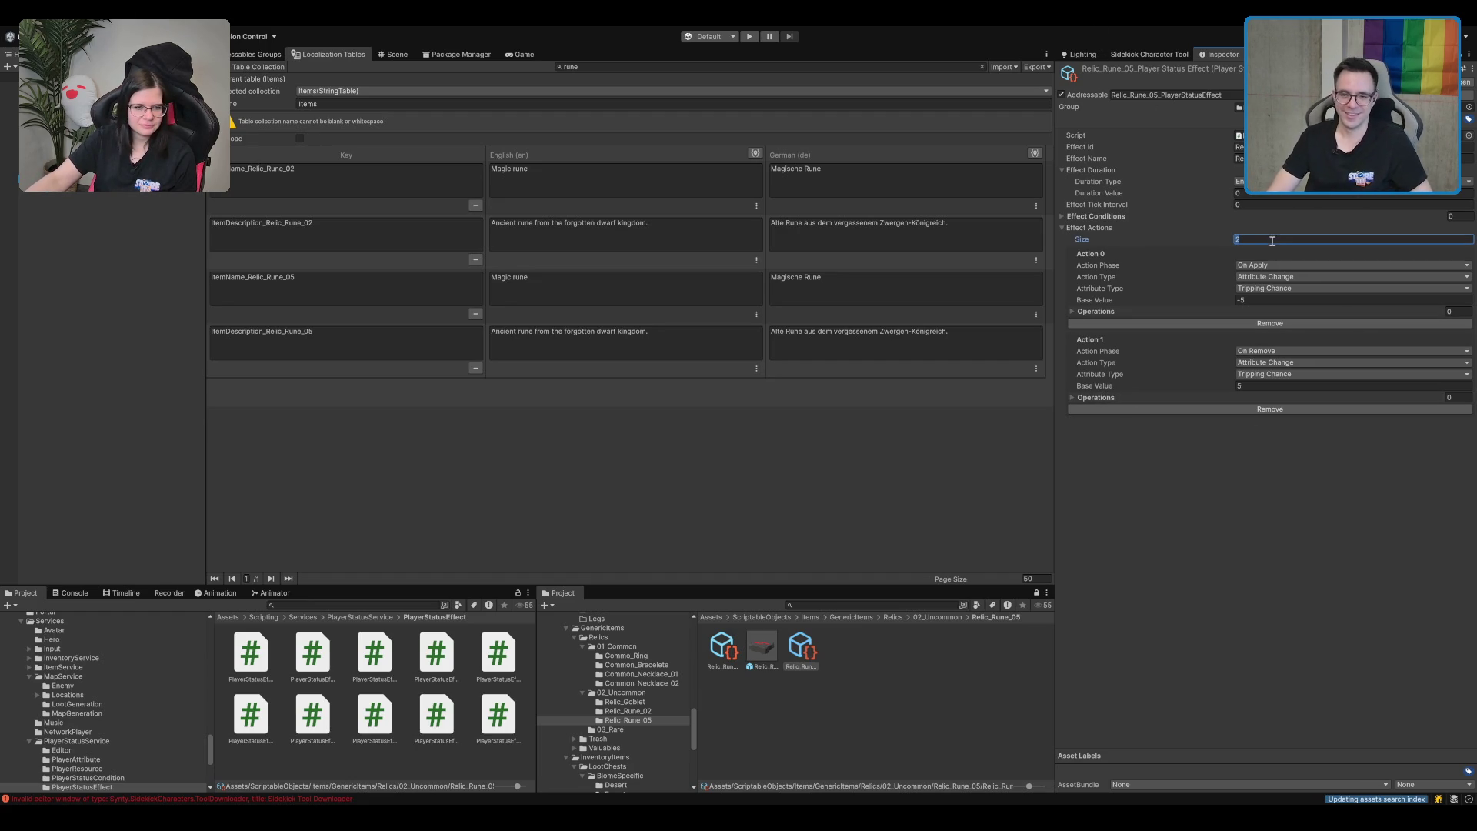
text(4)
key(Return)
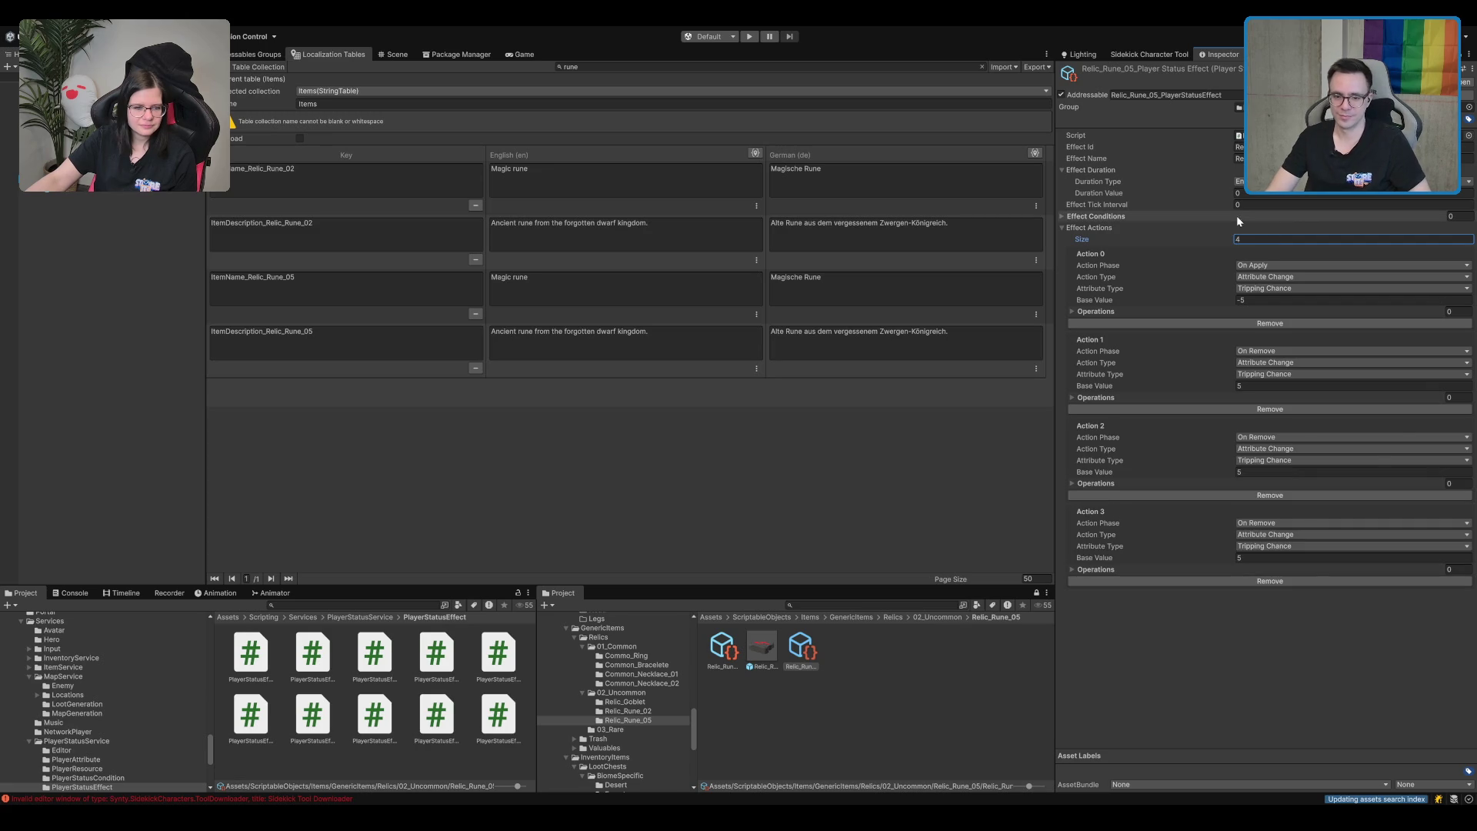
click(1288, 453)
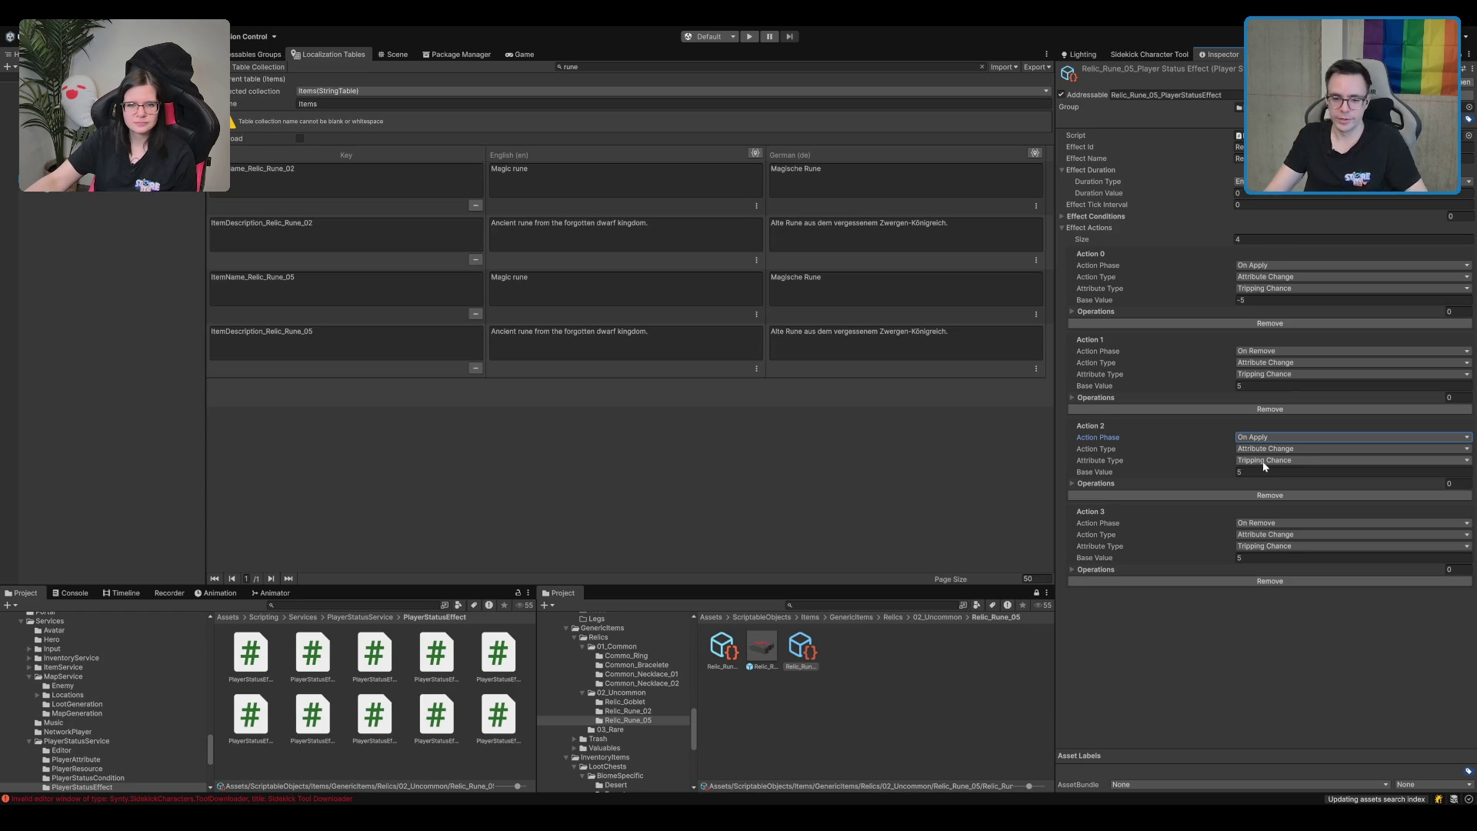
click(1290, 522)
click(1273, 471)
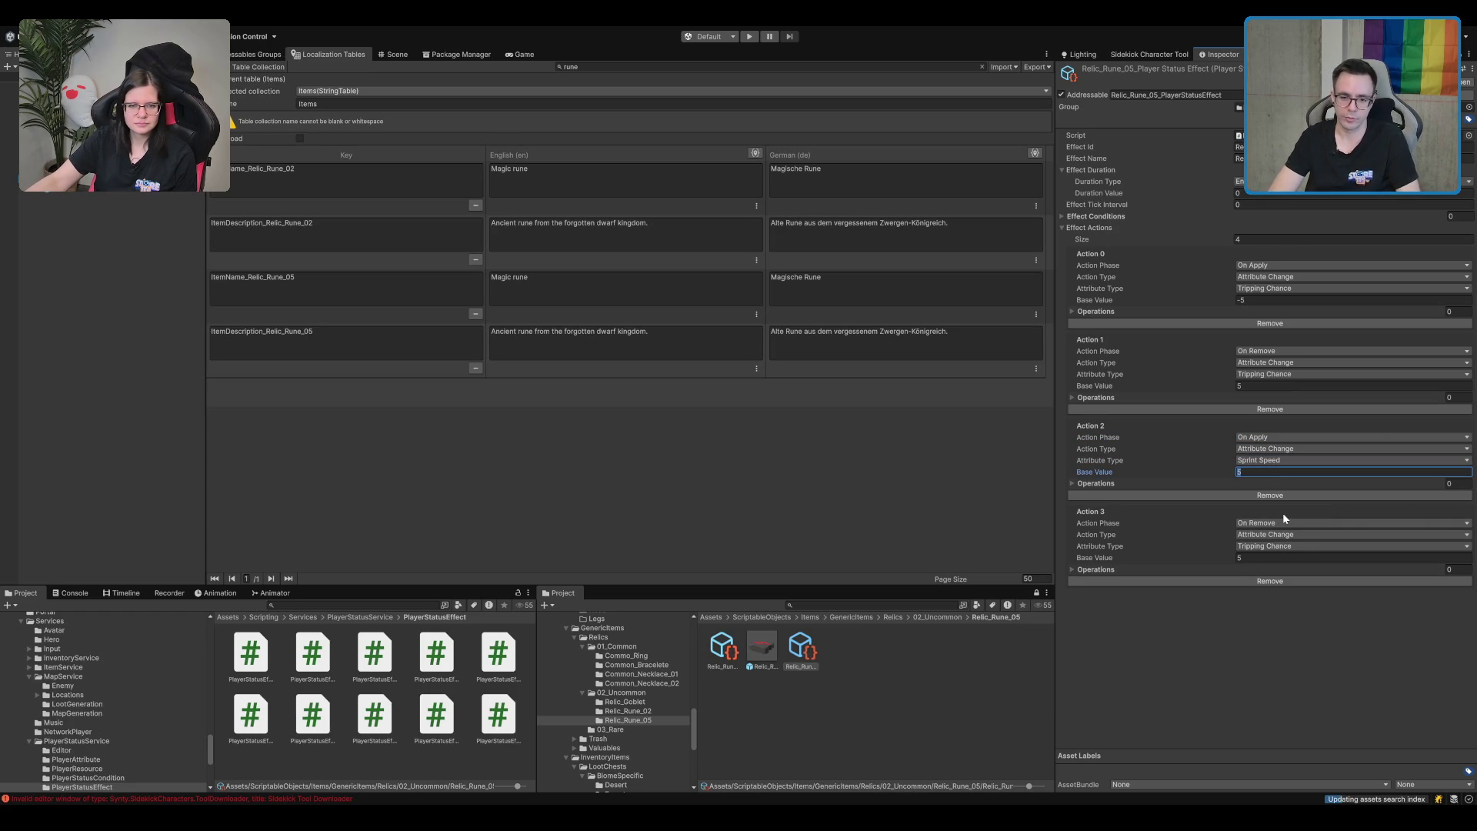
text(-0.1)
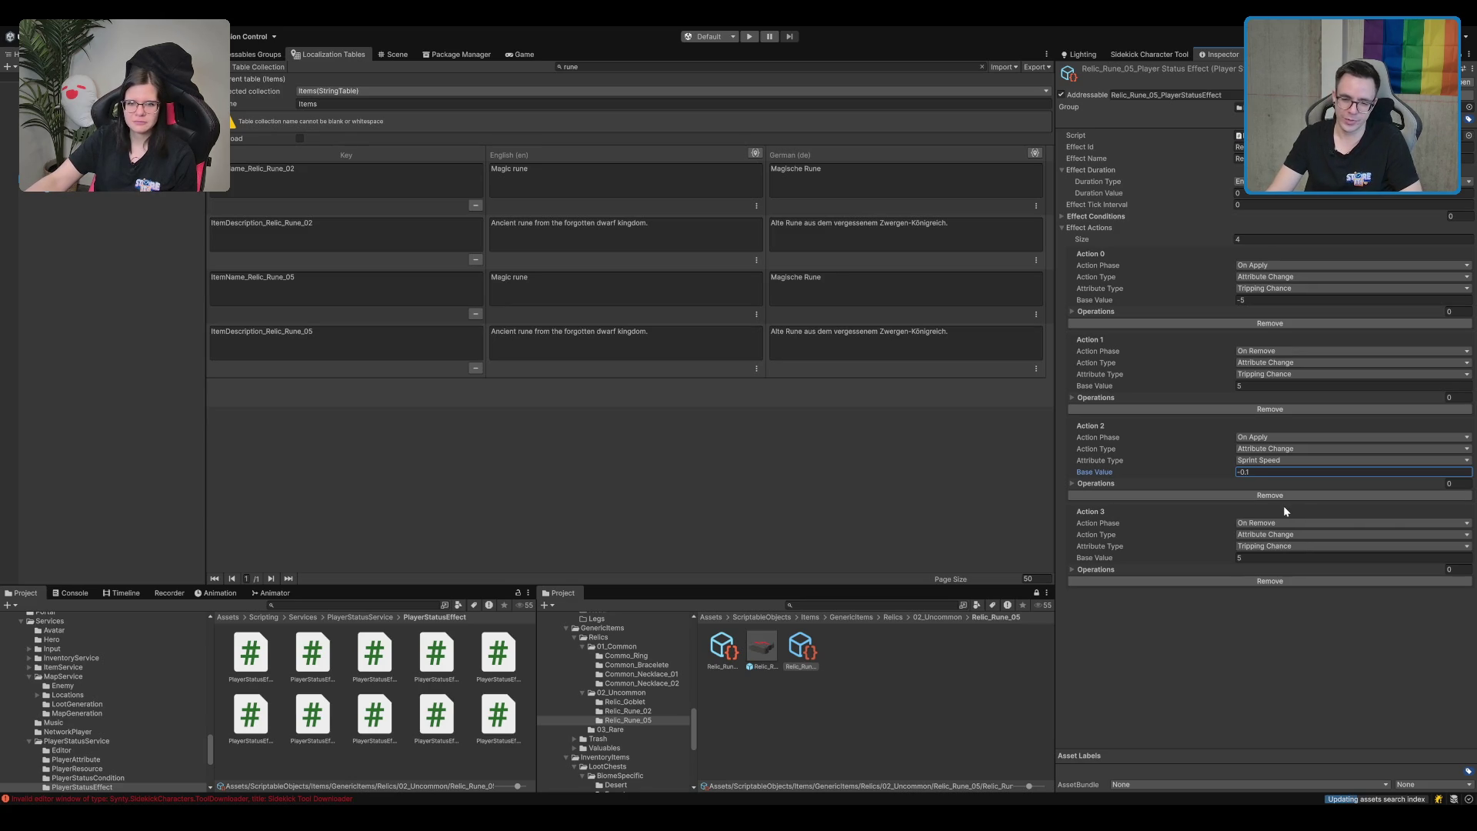
Set Action 3 to Sprint Speed with base value 0.1.
click(1257, 558)
text(0.1)
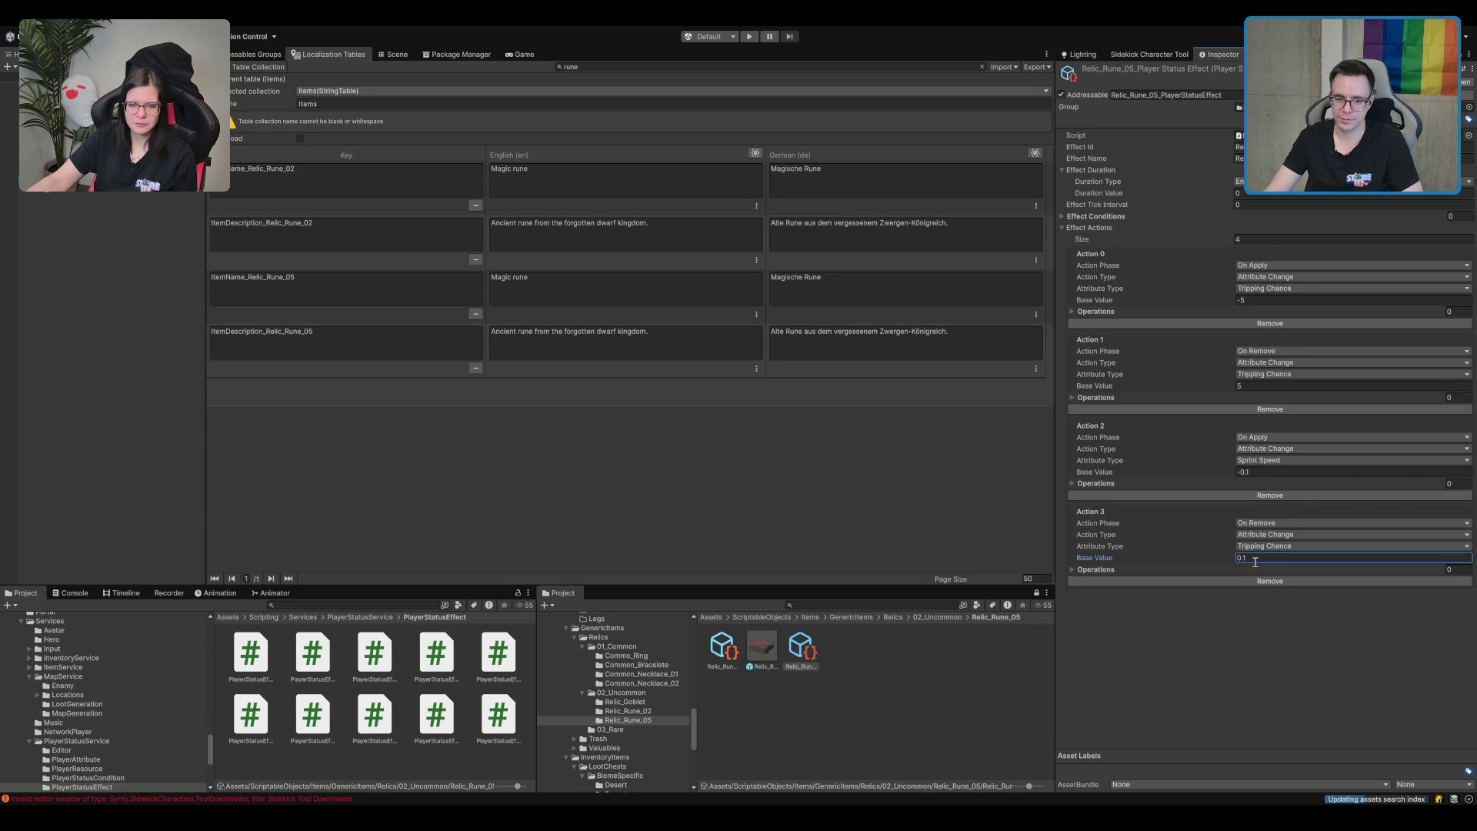
key(shift+Tab)
key(Down)
click(1219, 722)
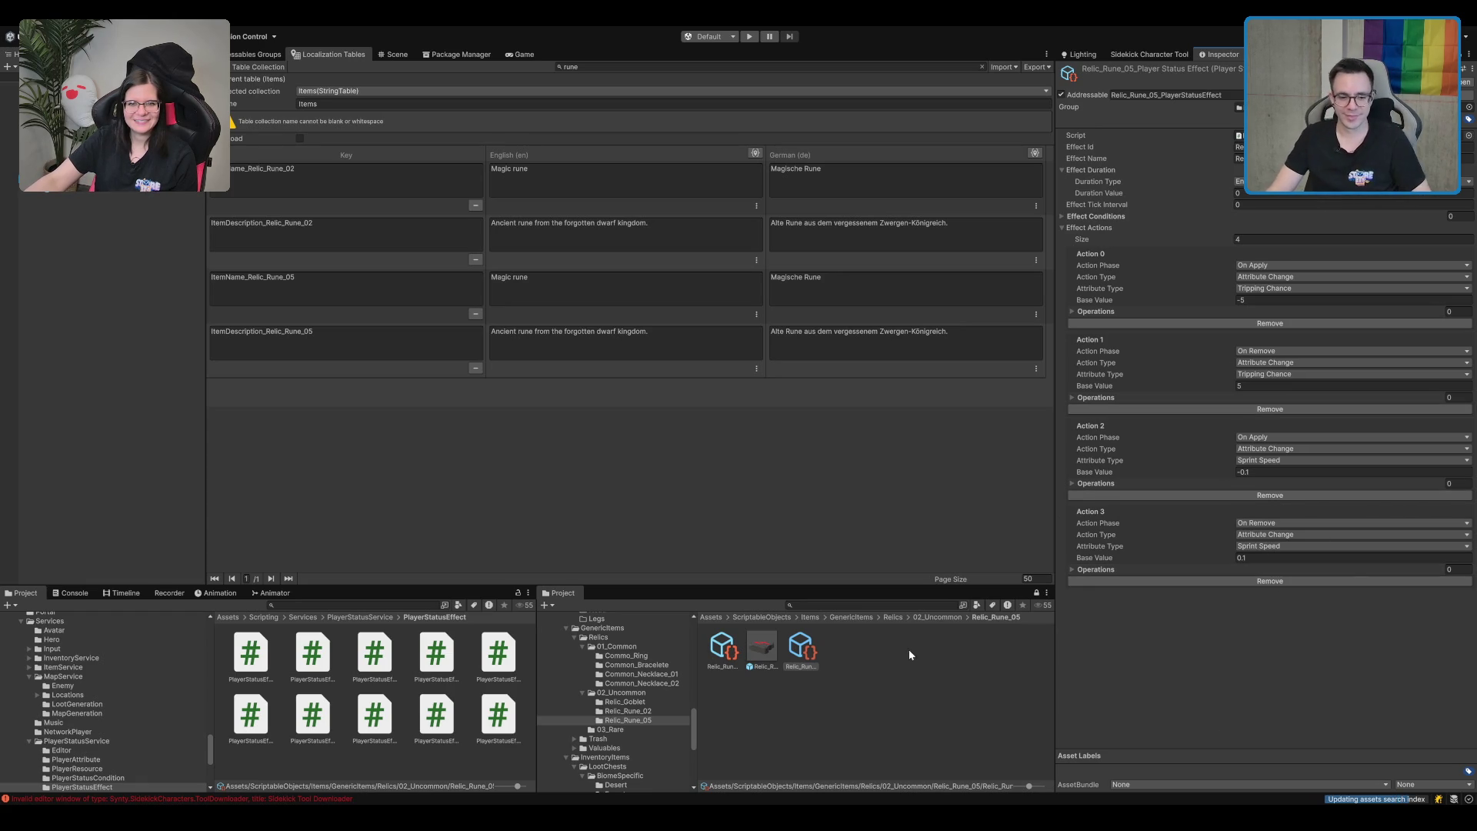
click(734, 658)
Assign Relic_Rune_05_PlayerStatusEffect as the item's backpack effect and compare with the Relic_Goblet template.
mouse_move(806, 654)
mouse_down()
mouse_move(1346, 327)
mouse_move(1348, 306)
mouse_up()
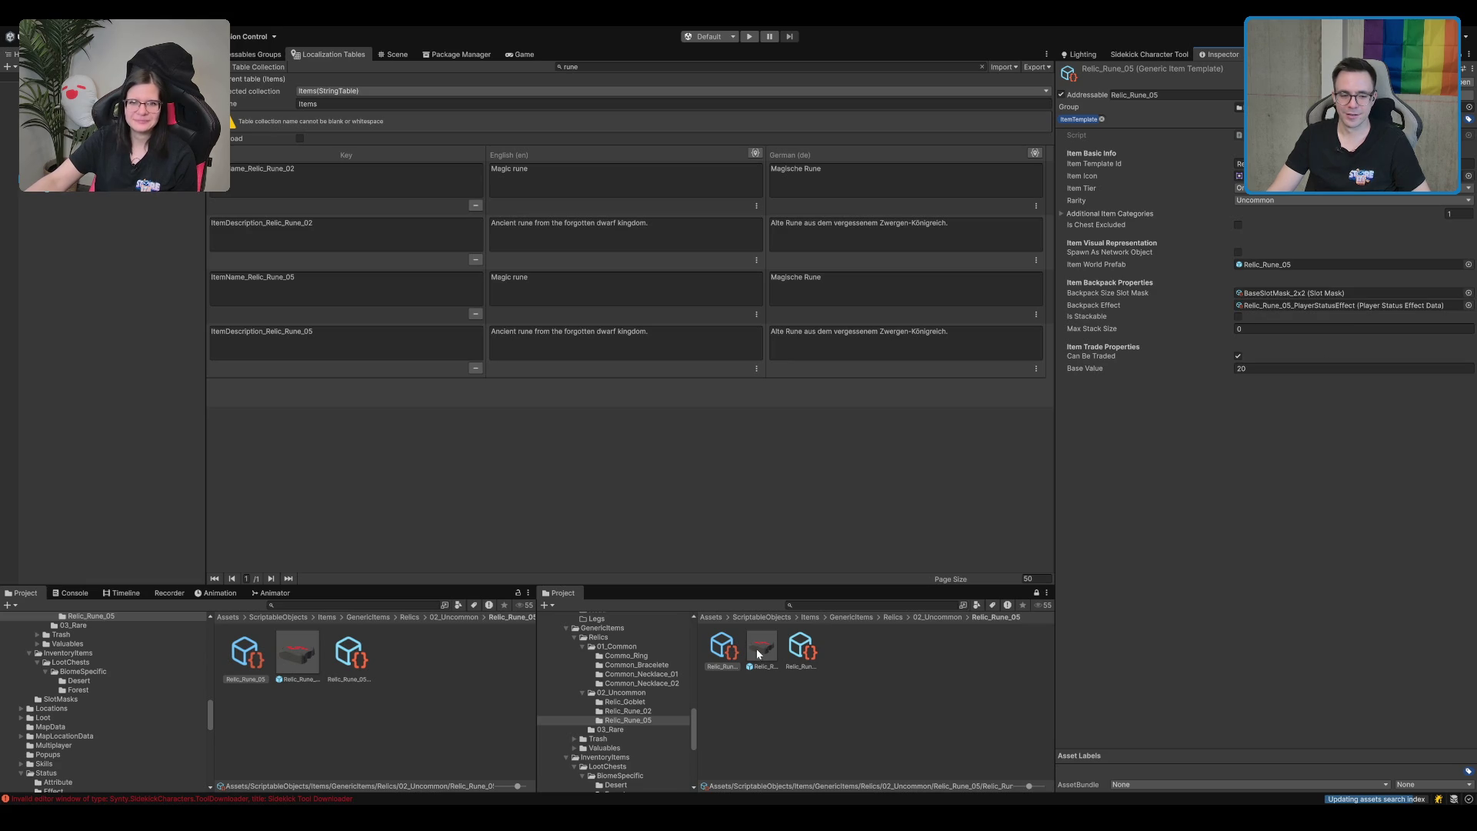
click(665, 701)
click(797, 651)
click(769, 651)
key(ctrl+z)
Review the Relic_Rune_05 assets, check the template's Base Value of 20, then open Relic_Rune_02.
click(633, 717)
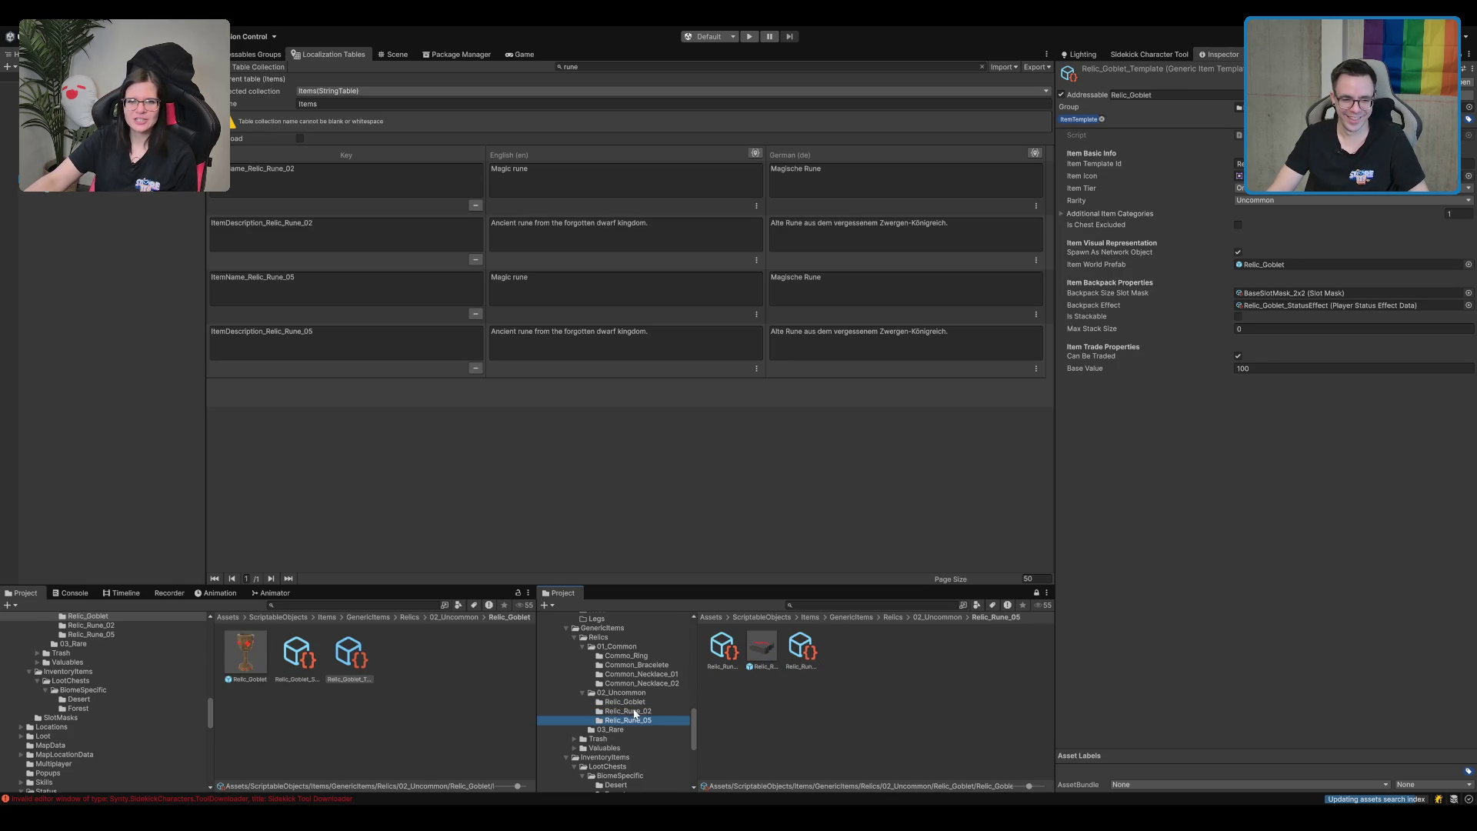
click(752, 650)
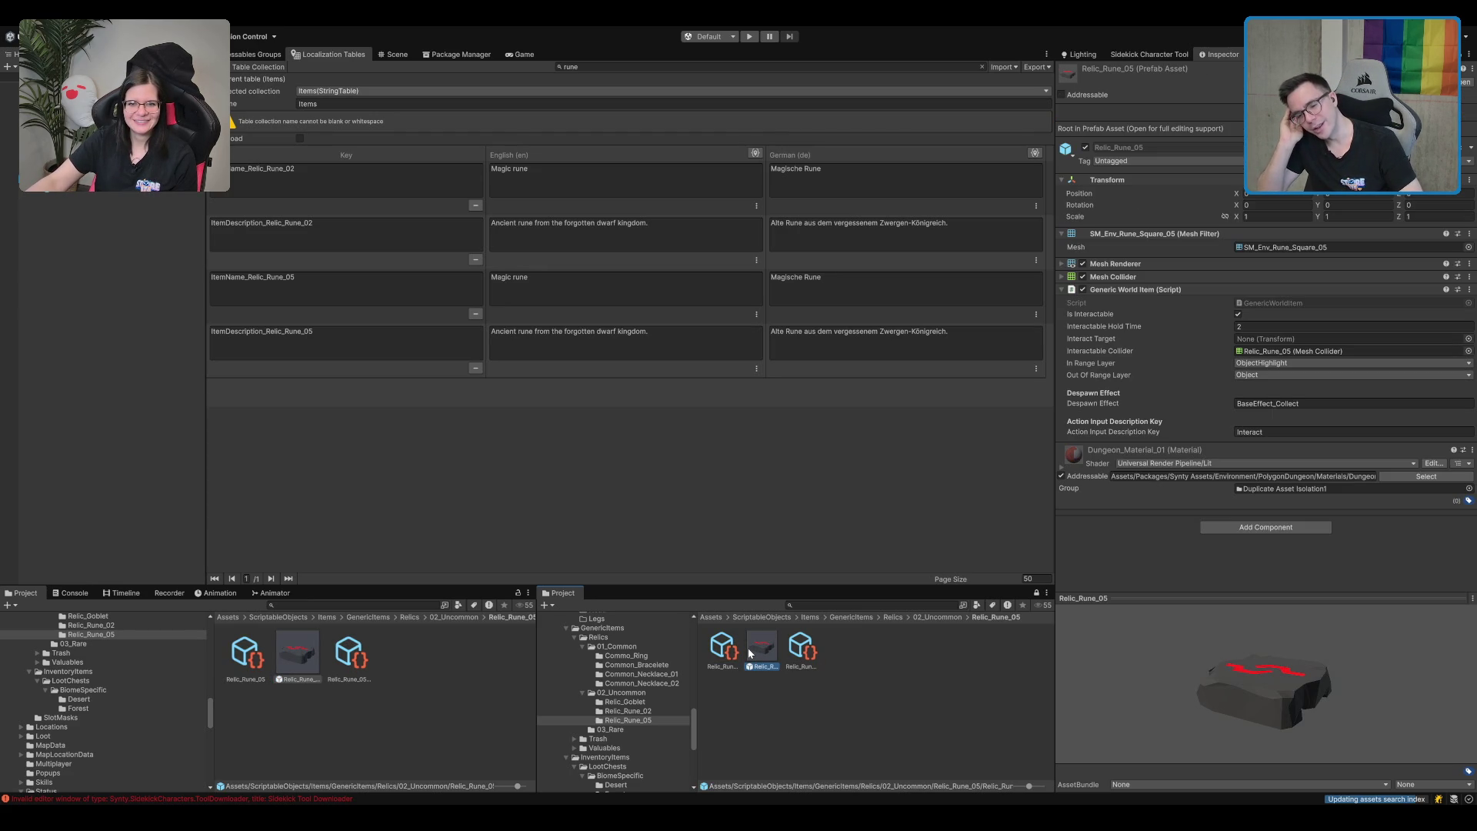
key(Right)
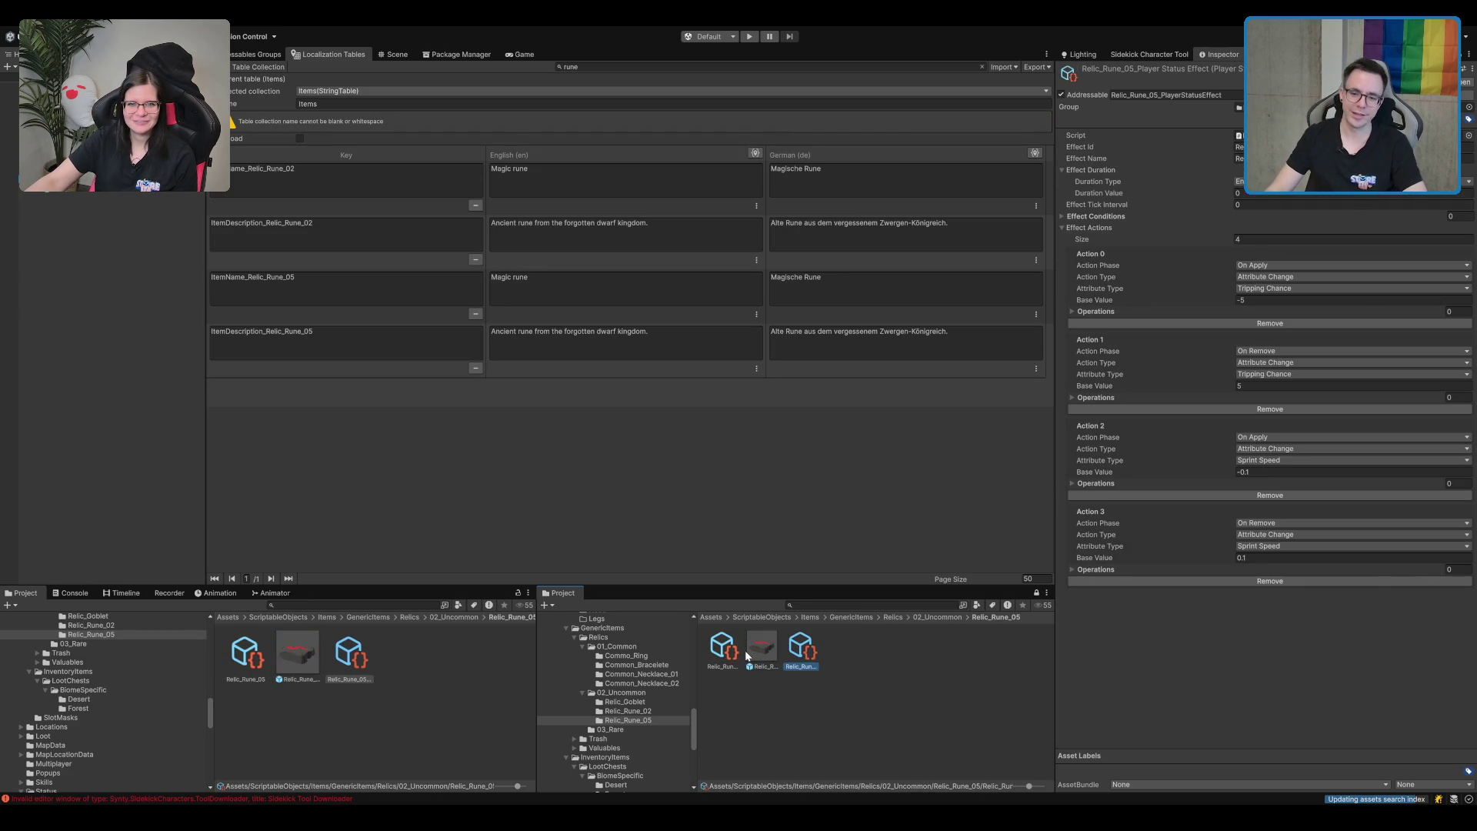
key(Left)
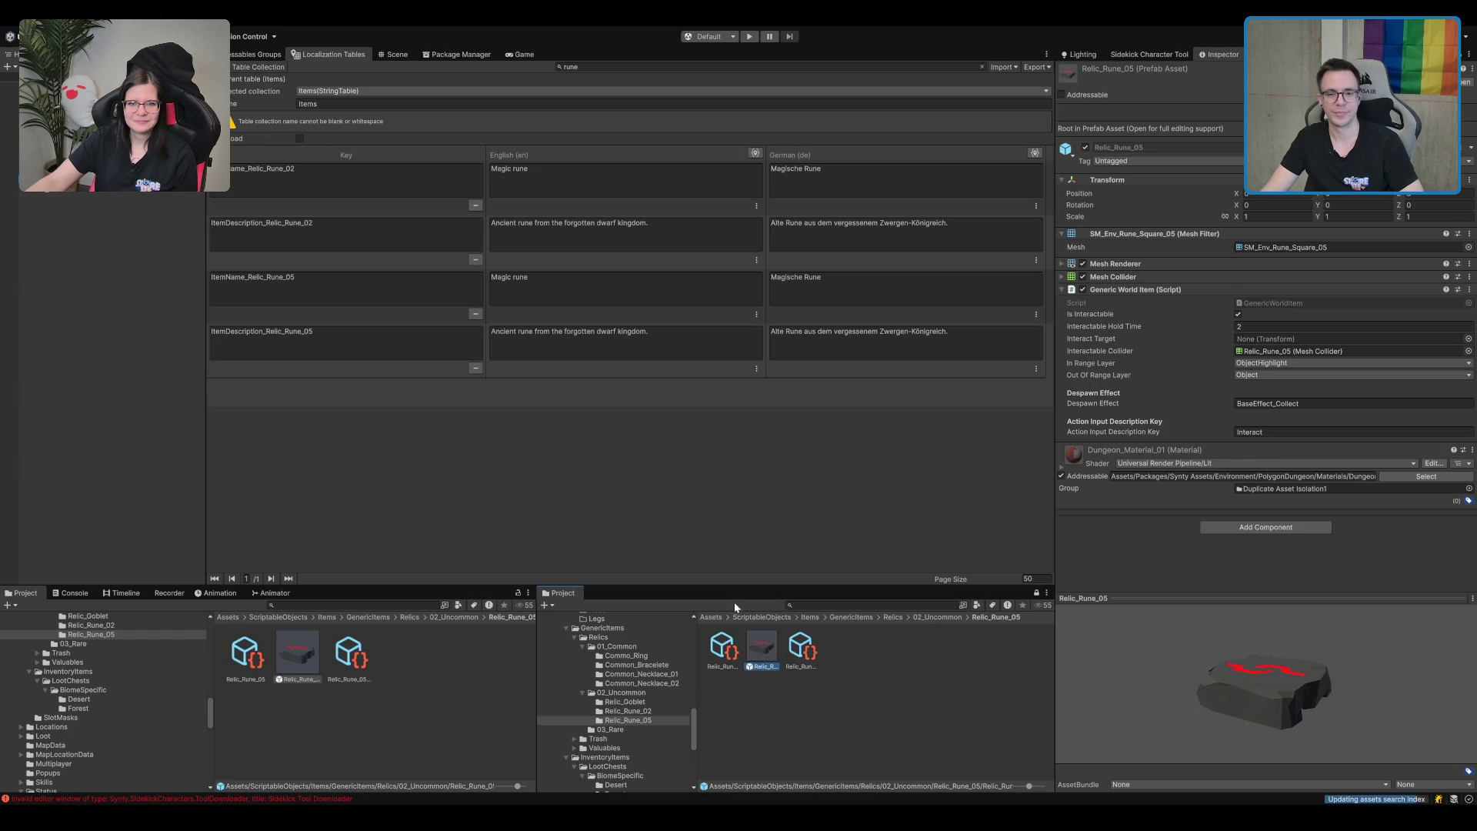
key(Right)
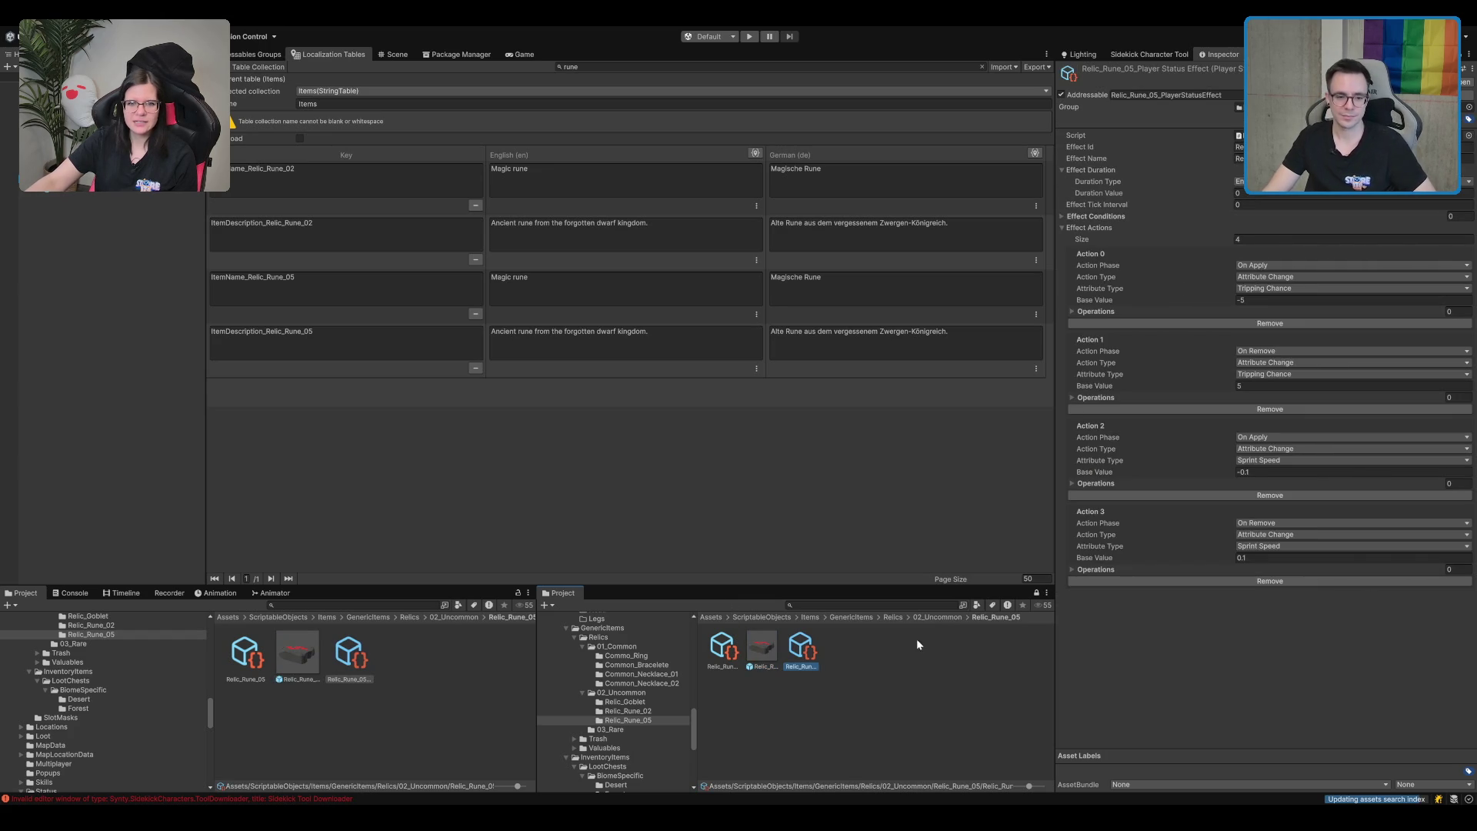
click(761, 650)
key(Left)
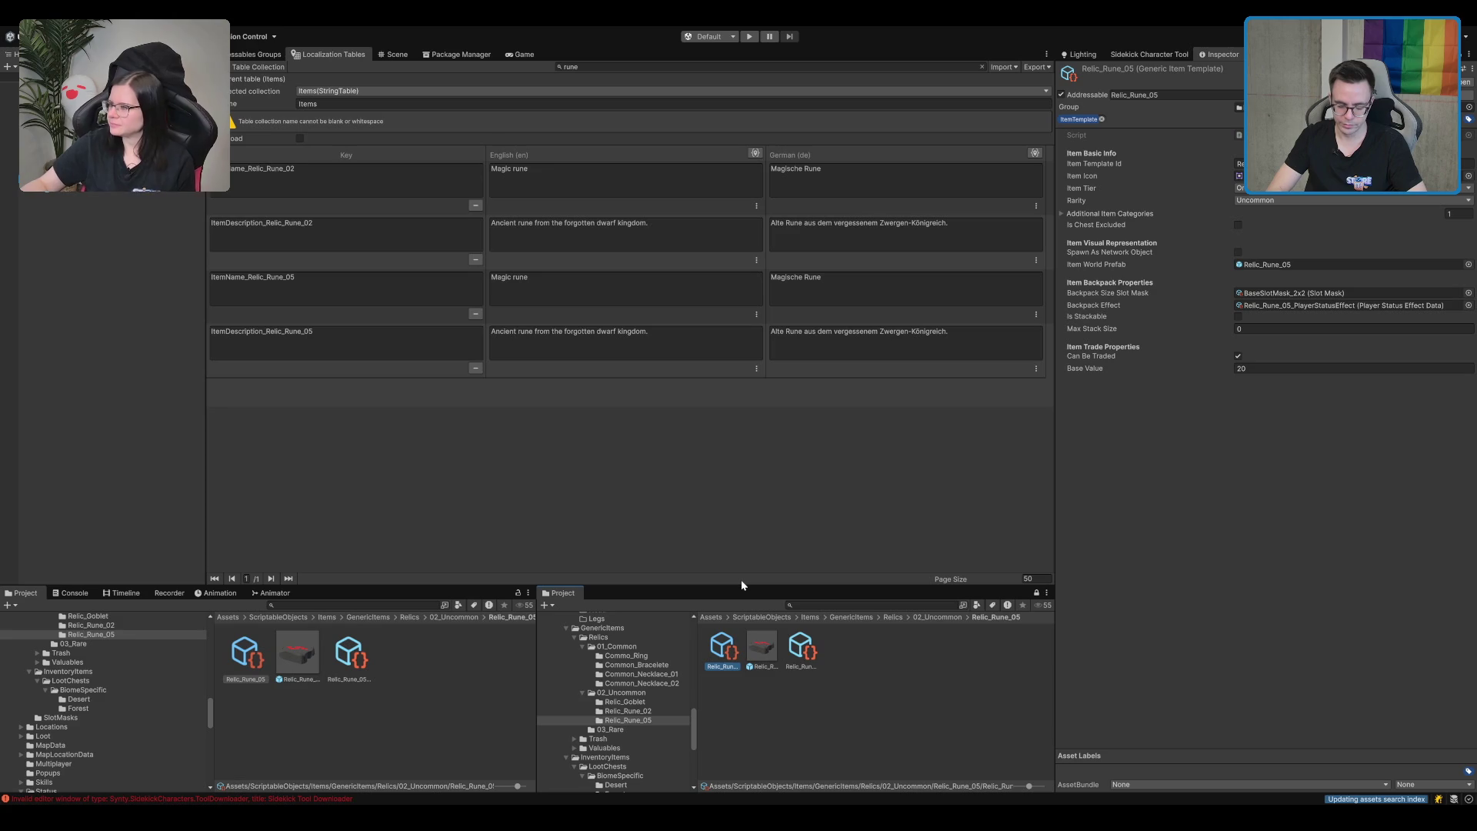
click(1248, 368)
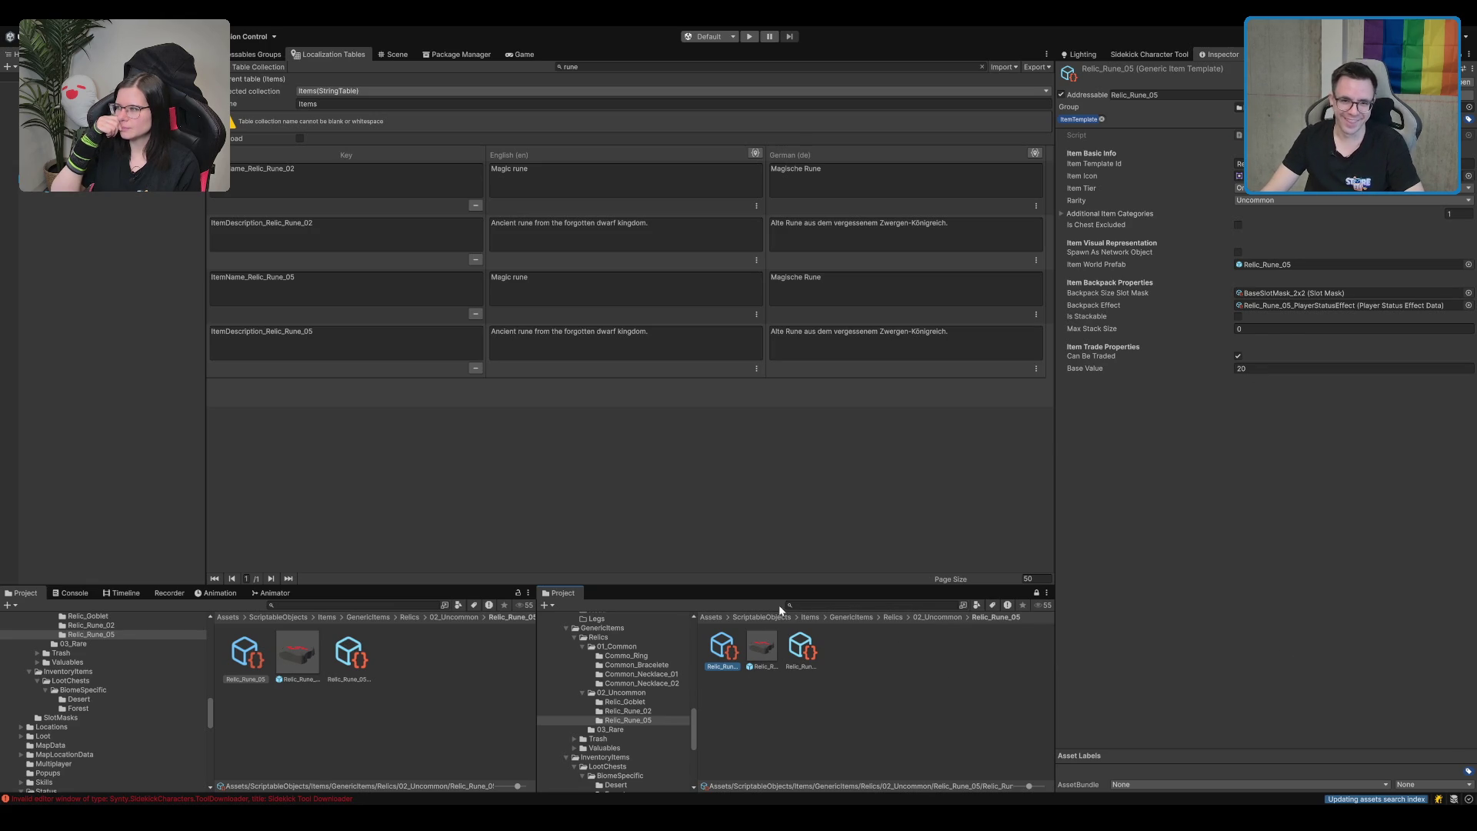
click(776, 636)
click(780, 663)
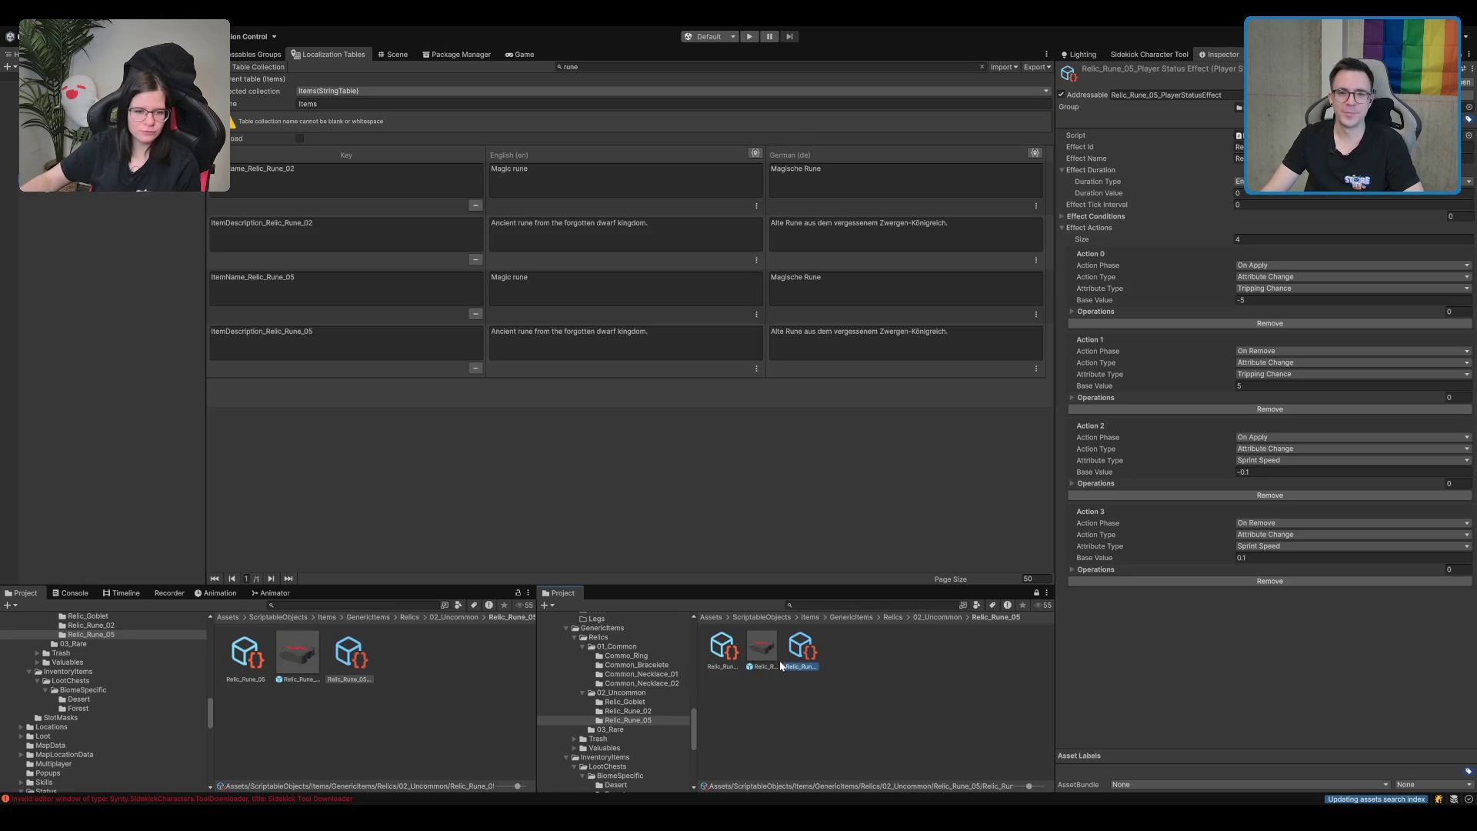
click(653, 712)
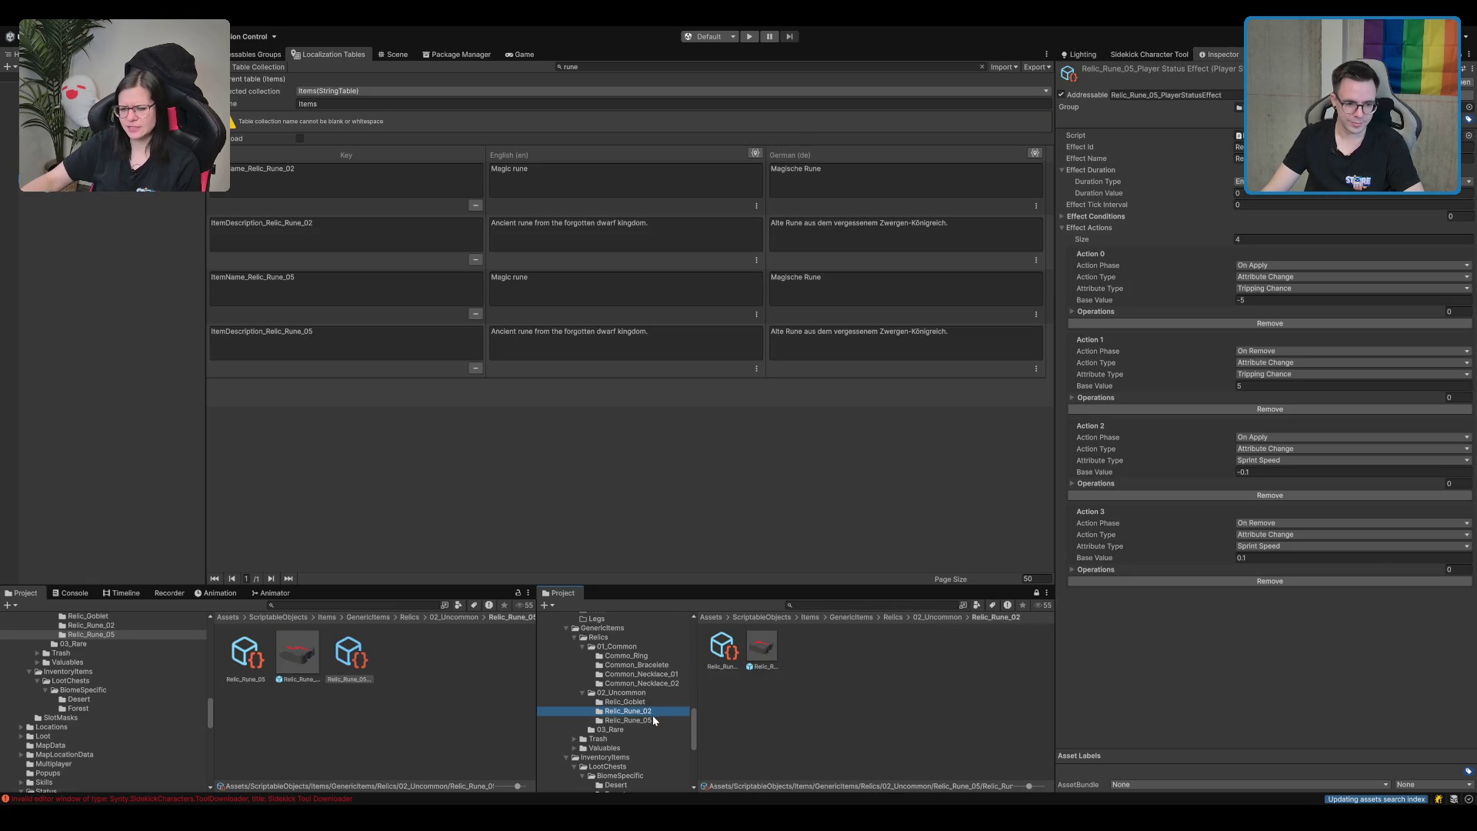
Rename the copied effect to Relic_Rune_02_PlayerStatusEffect, tick Addressable, and set Action 2 to Tripping Duration 1.
click(851, 659)
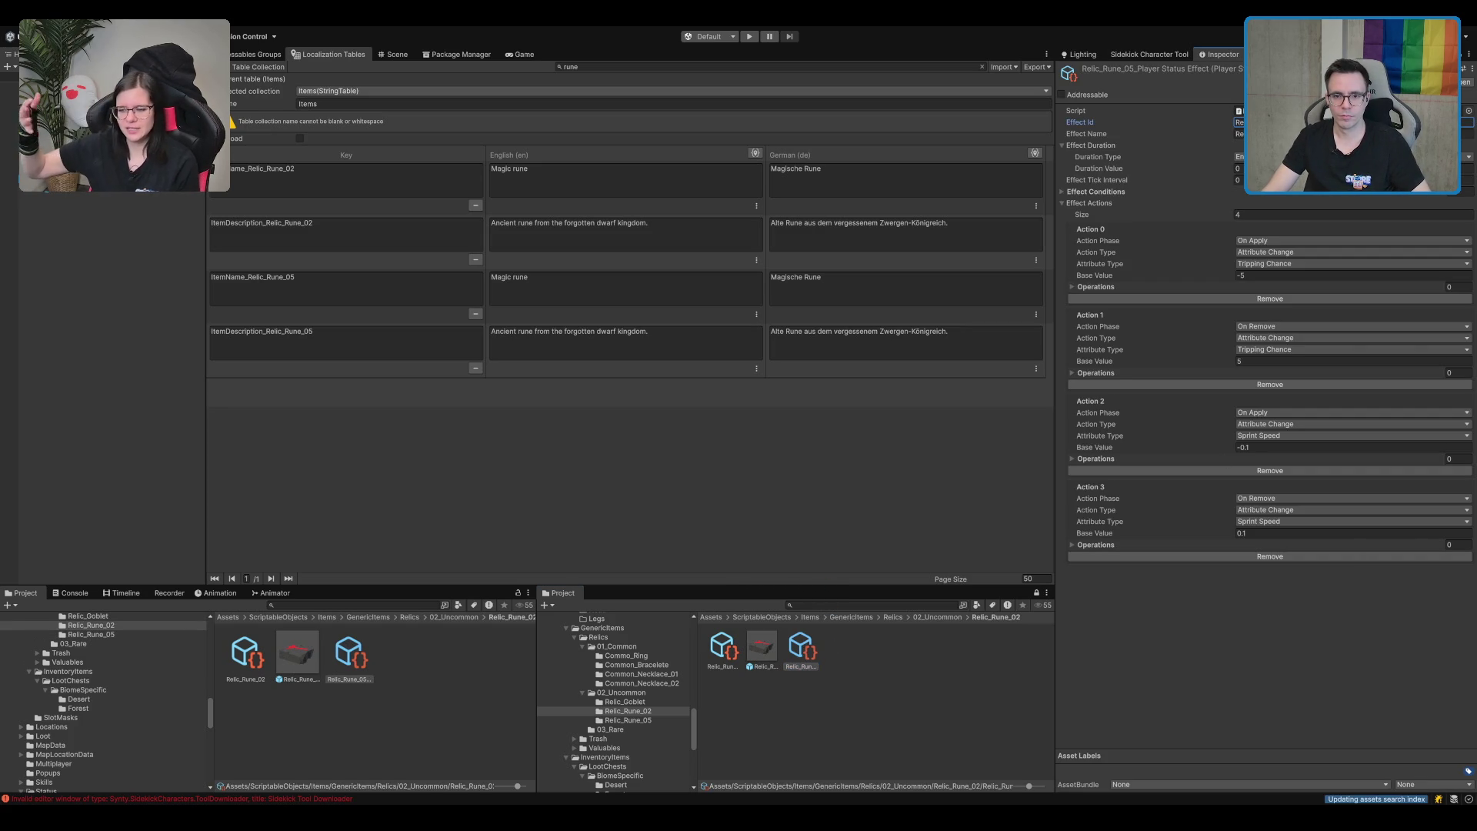
click(1239, 134)
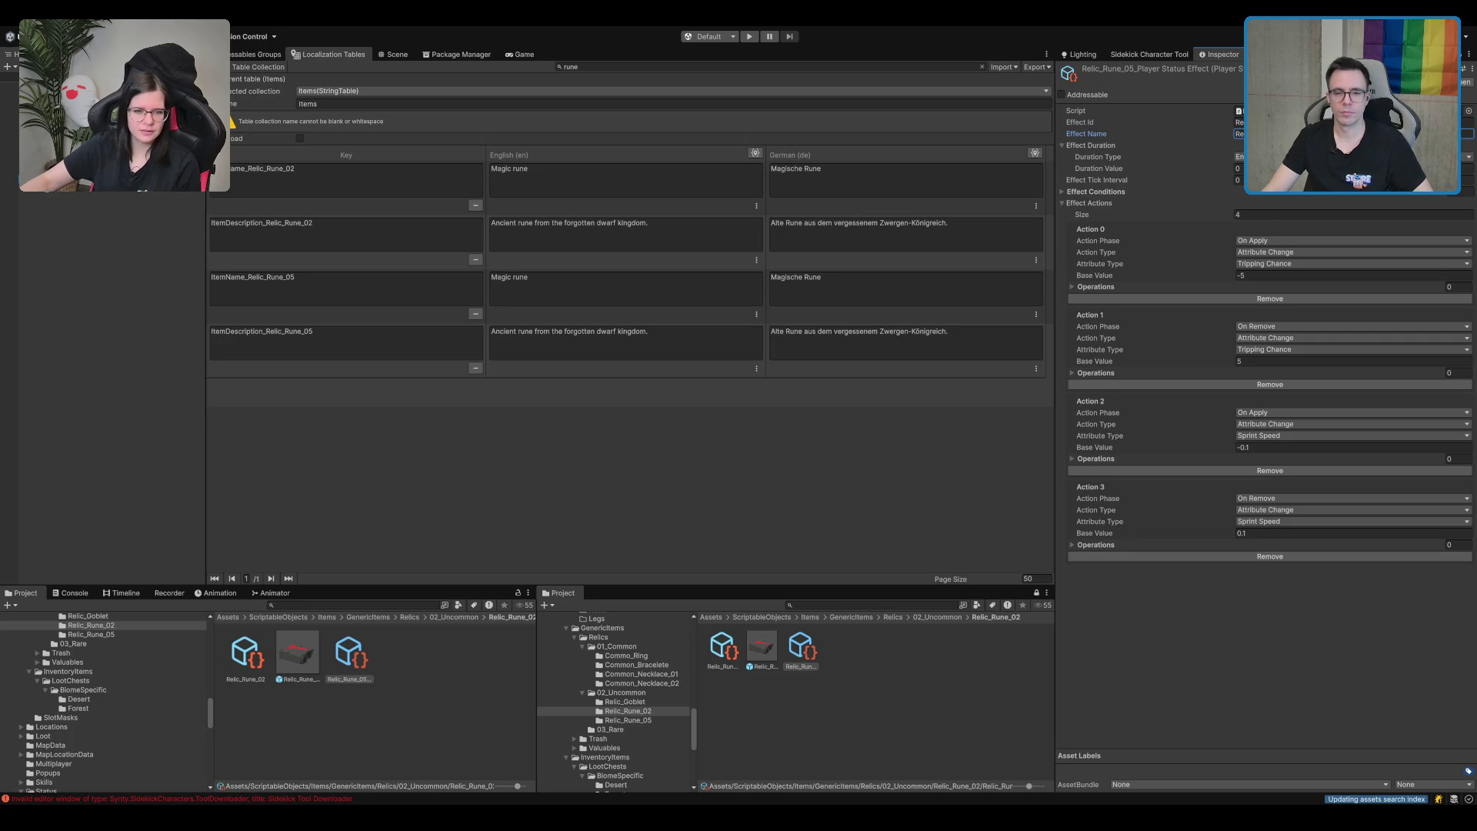
click(801, 666)
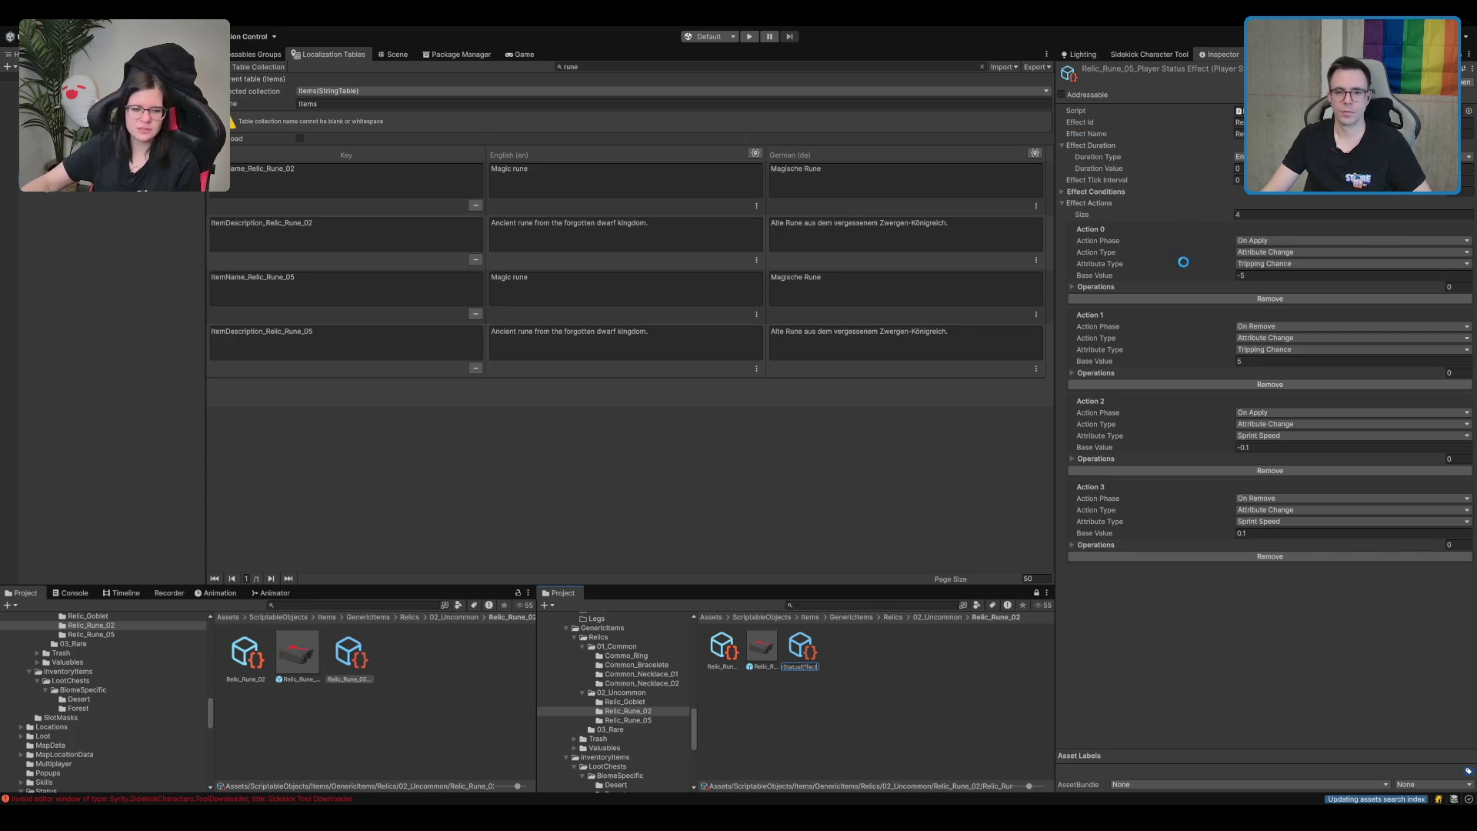
click(1104, 93)
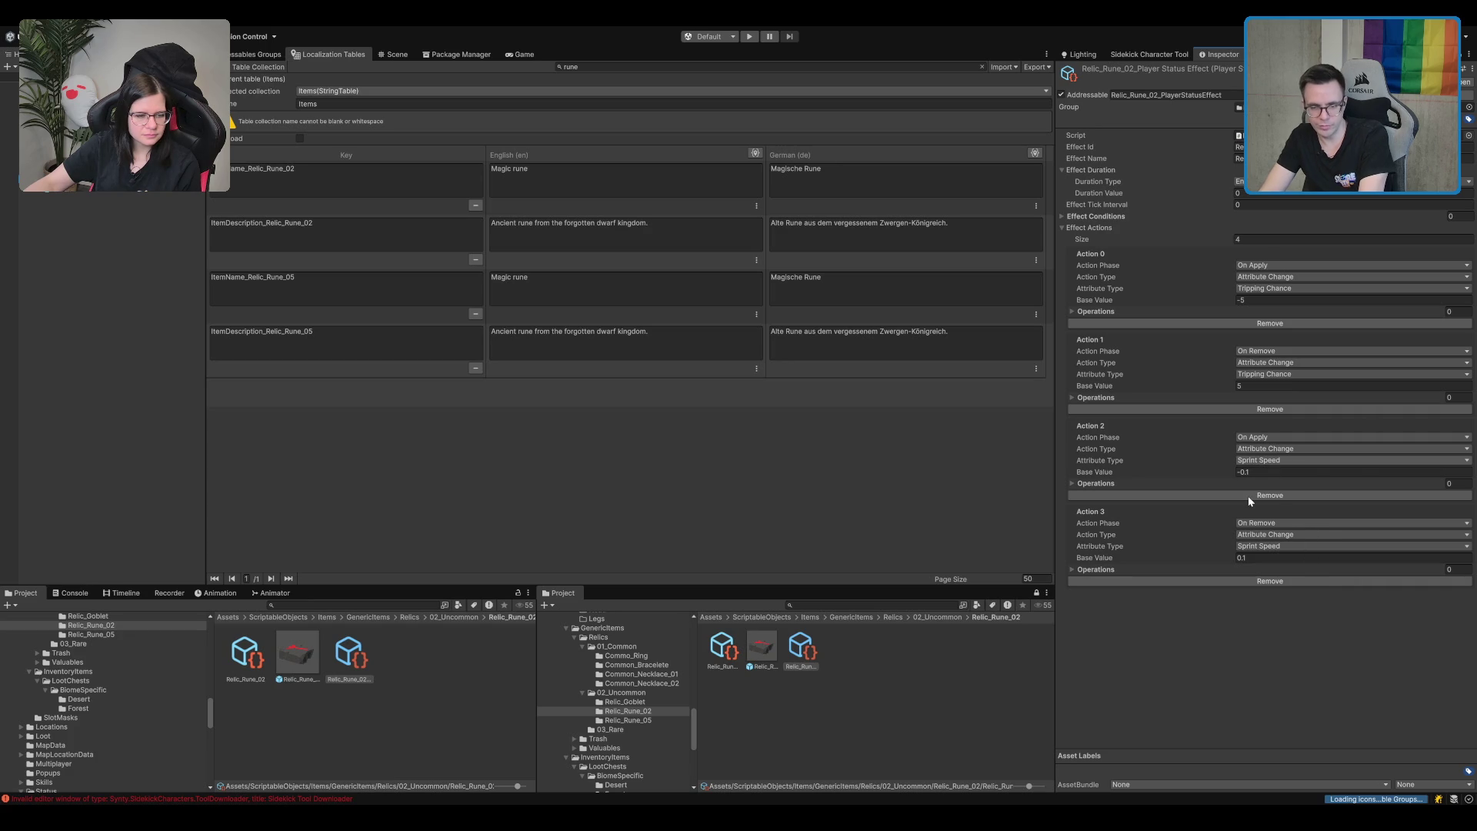
click(1258, 471)
text(1)
click(1266, 558)
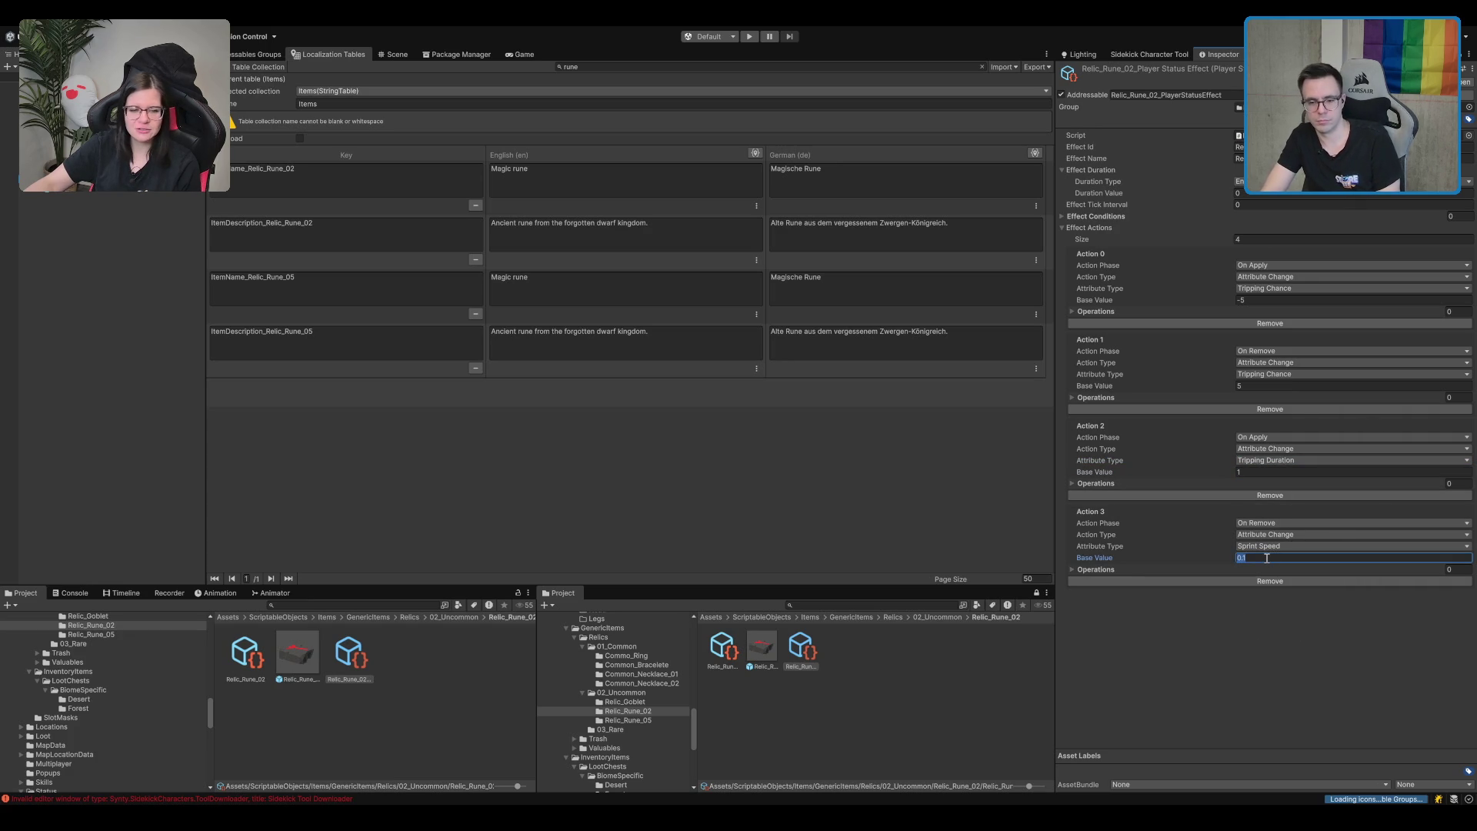